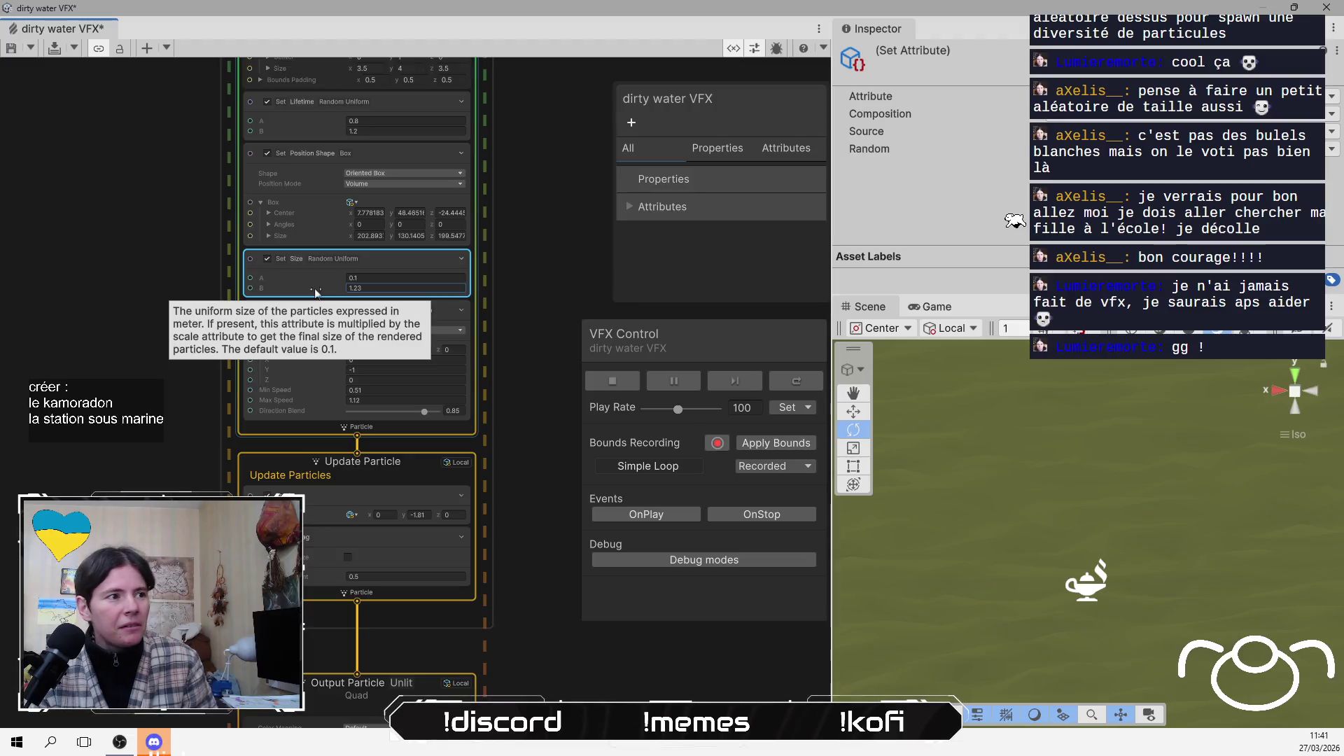
Lower the Set Size block's maximum random size B from 1.23 to 0.22 and preview in the Game view
{"action": "scroll", "coordinate": [1080, 495], "scroll_direction": "down", "scroll_amount": 3}
{"action": "scroll", "coordinate": [1079, 496], "scroll_direction": "down", "scroll_amount": 4}
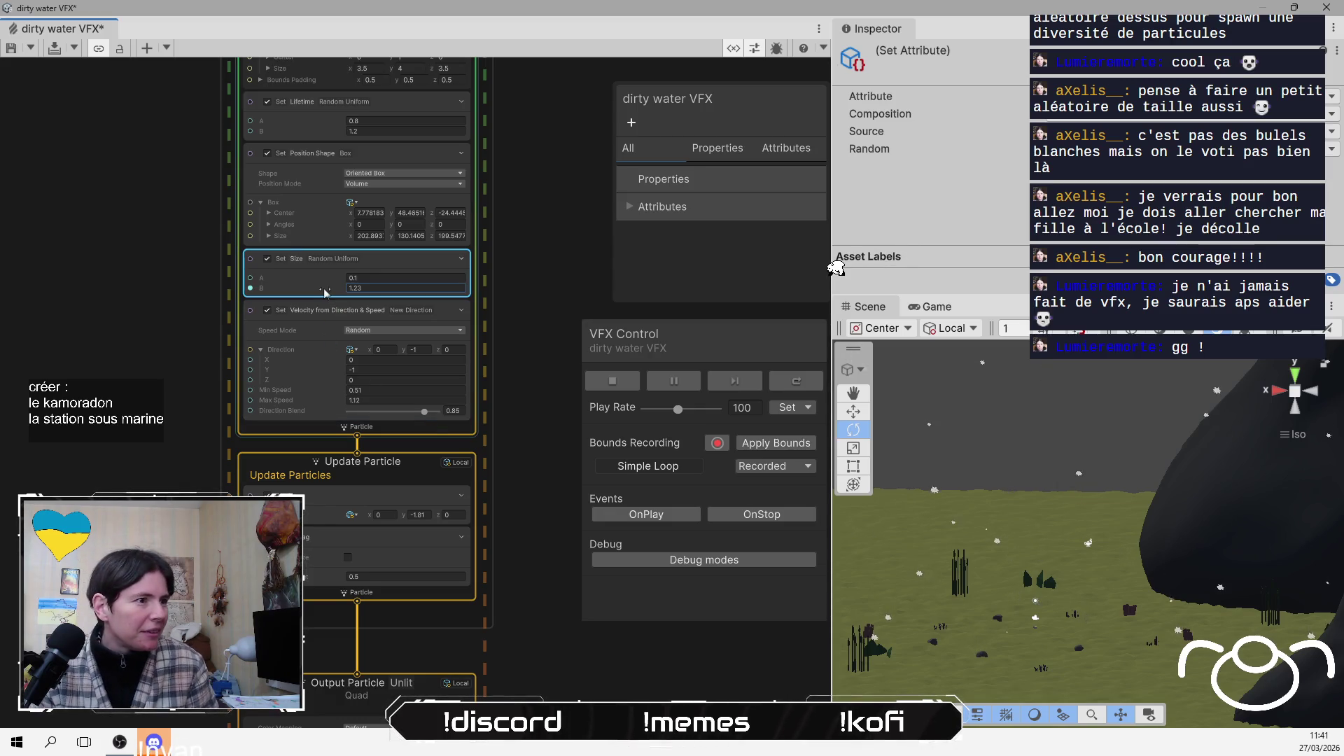
{"action": "mouse_move", "coordinate": [329, 294]}
{"action": "left_mouse_down"}
{"action": "mouse_move", "coordinate": [301, 295]}
{"action": "mouse_move", "coordinate": [314, 291]}
{"action": "left_mouse_up"}
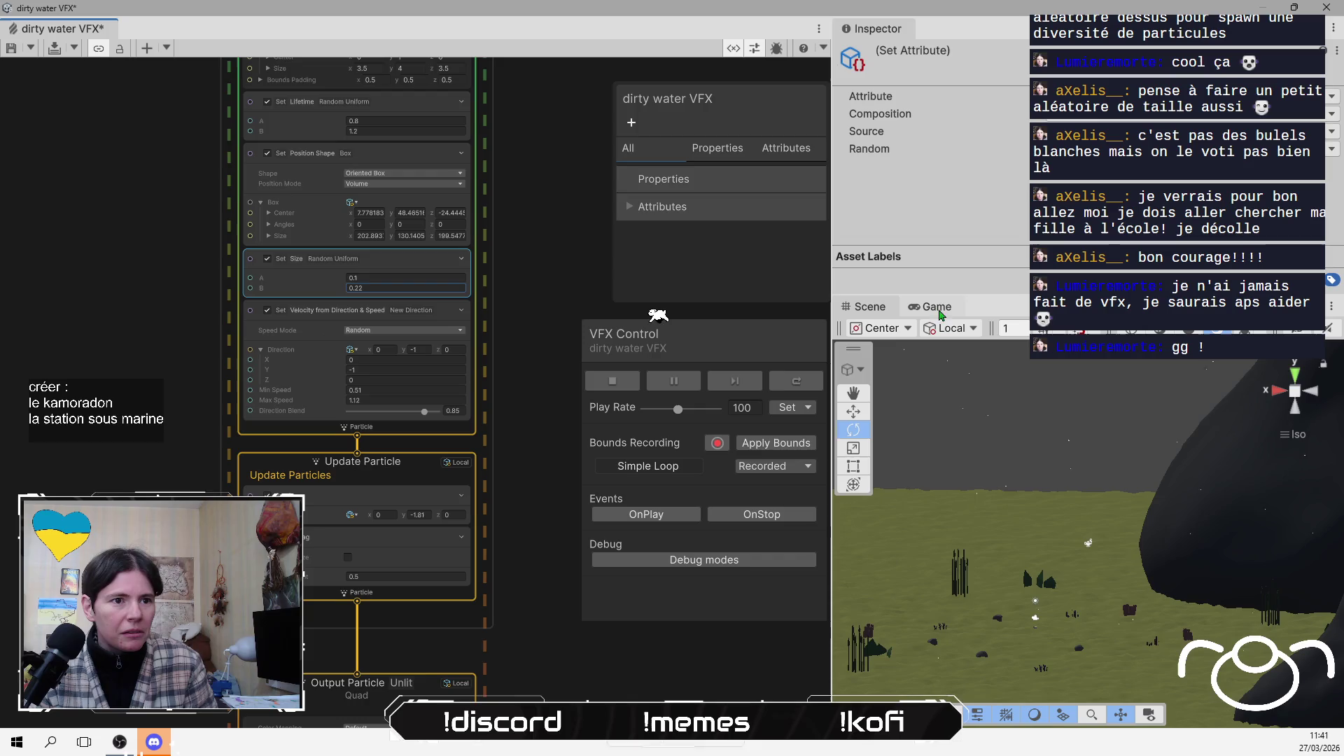
{"action": "left_click", "coordinate": [946, 308]}
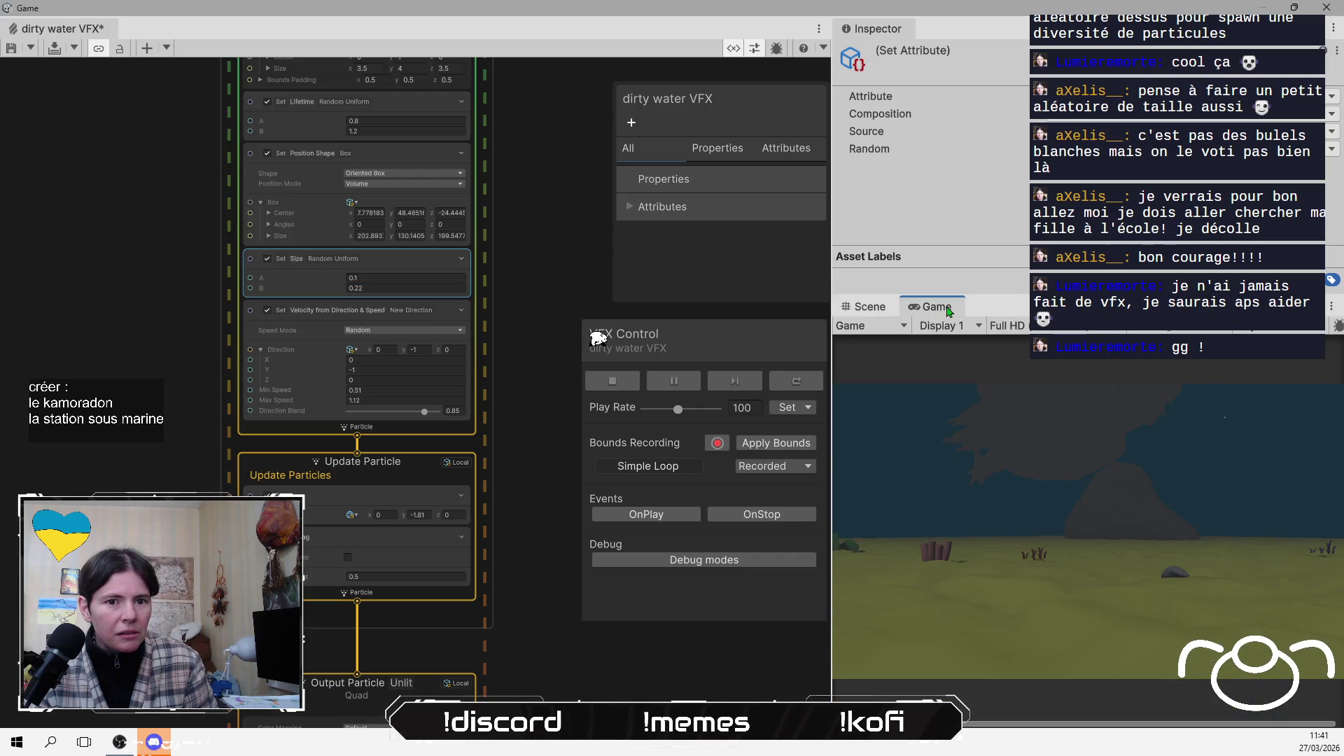
Raise the Initialize Particle capacity to 701 and confirm the bounds size field
{"action": "scroll", "coordinate": [250, 258], "scroll_direction": "up", "scroll_amount": 2}
{"action": "left_click", "coordinate": [334, 171]}
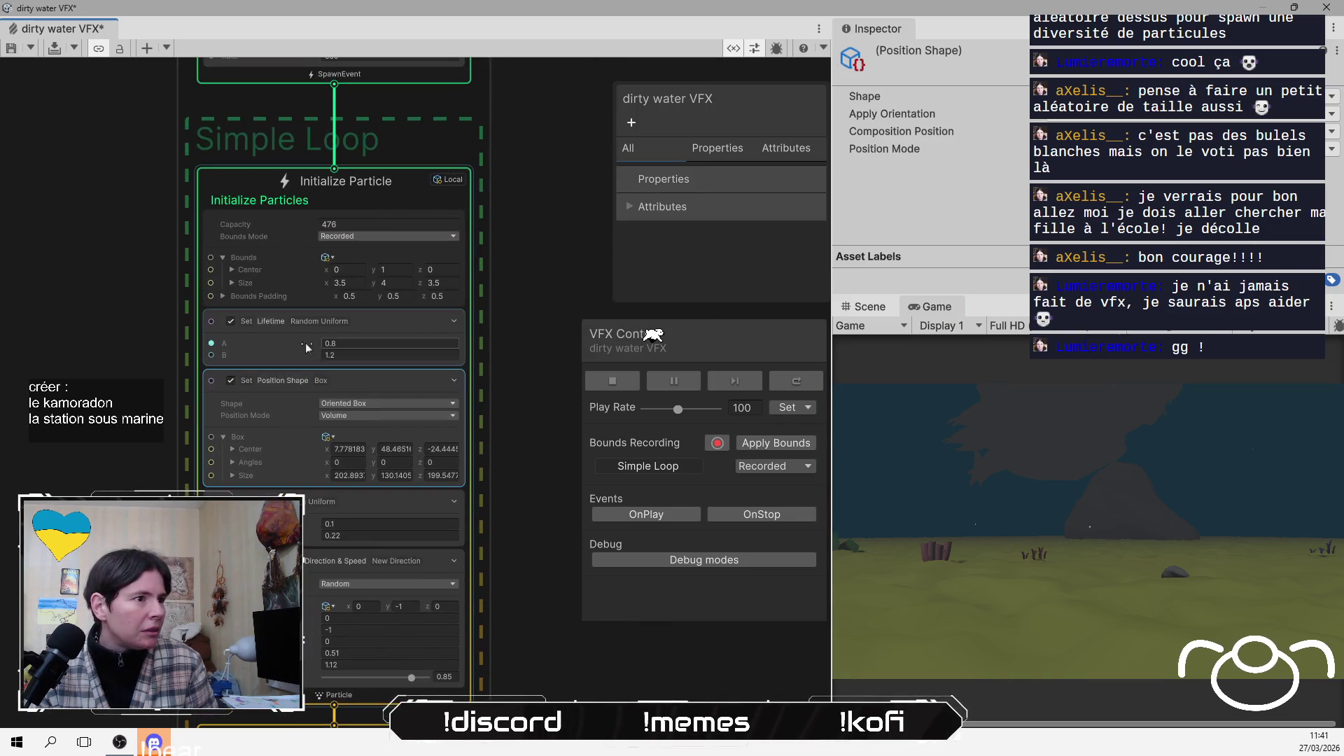
{"action": "left_click_drag", "start_coordinate": [285, 224], "coordinate": [462, 213]}
{"action": "left_click", "coordinate": [500, 213]}
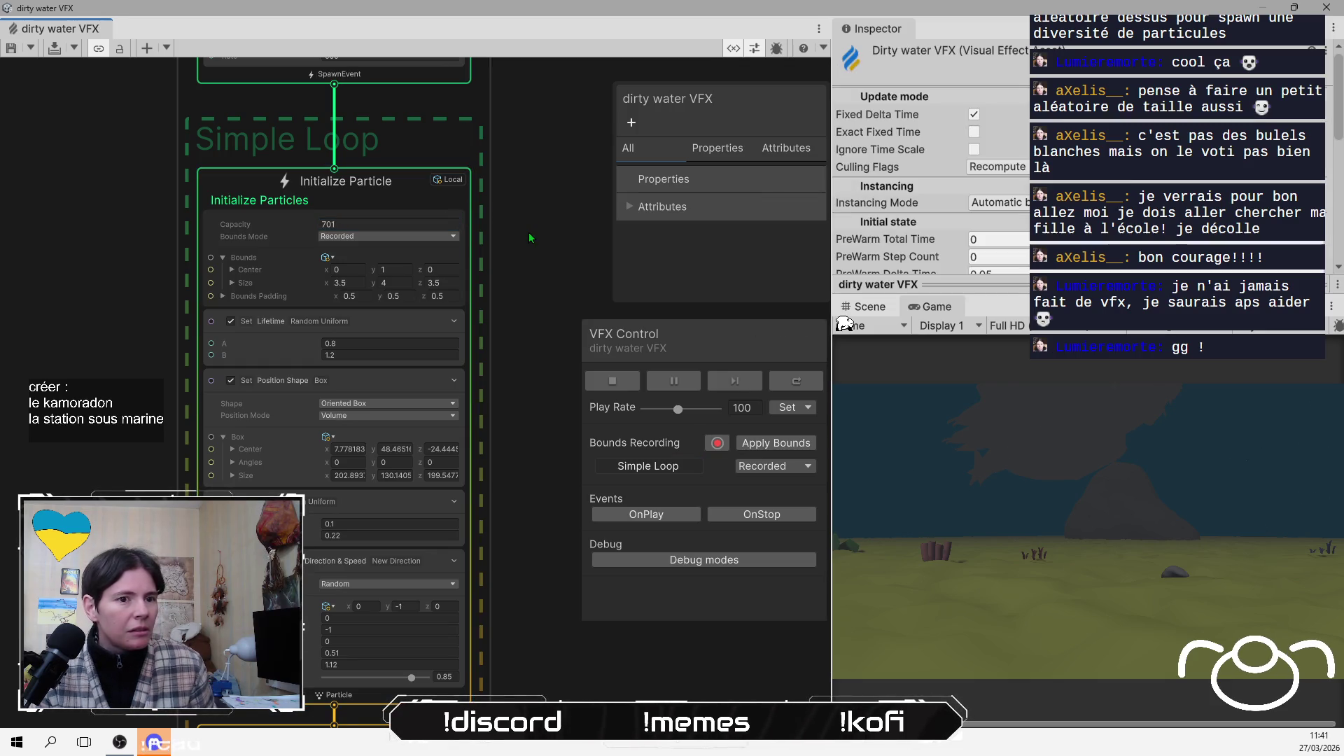
{"action": "key", "text": "Return"}
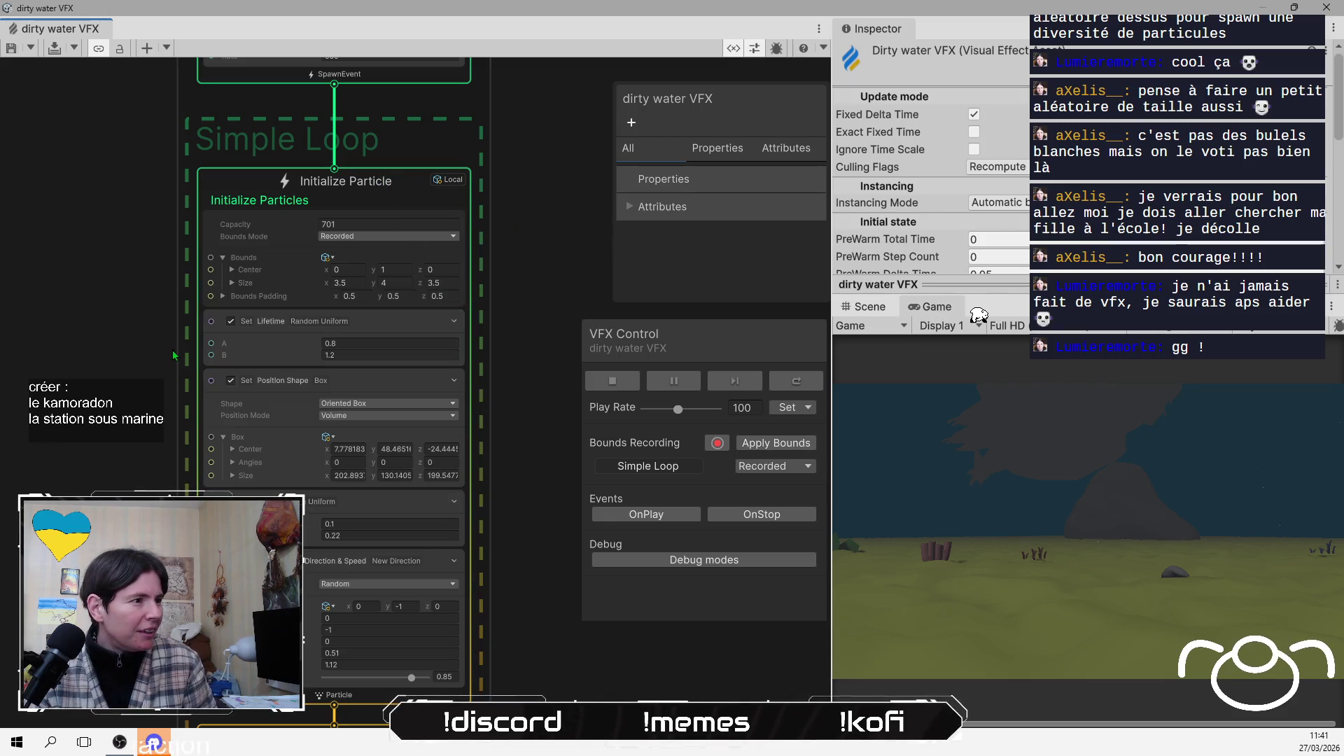
Set Constant Spawn Rate to 1000 and particle capacity to 1000, then return to the Scene view
{"action": "scroll", "coordinate": [161, 293], "scroll_direction": "up", "scroll_amount": 5}
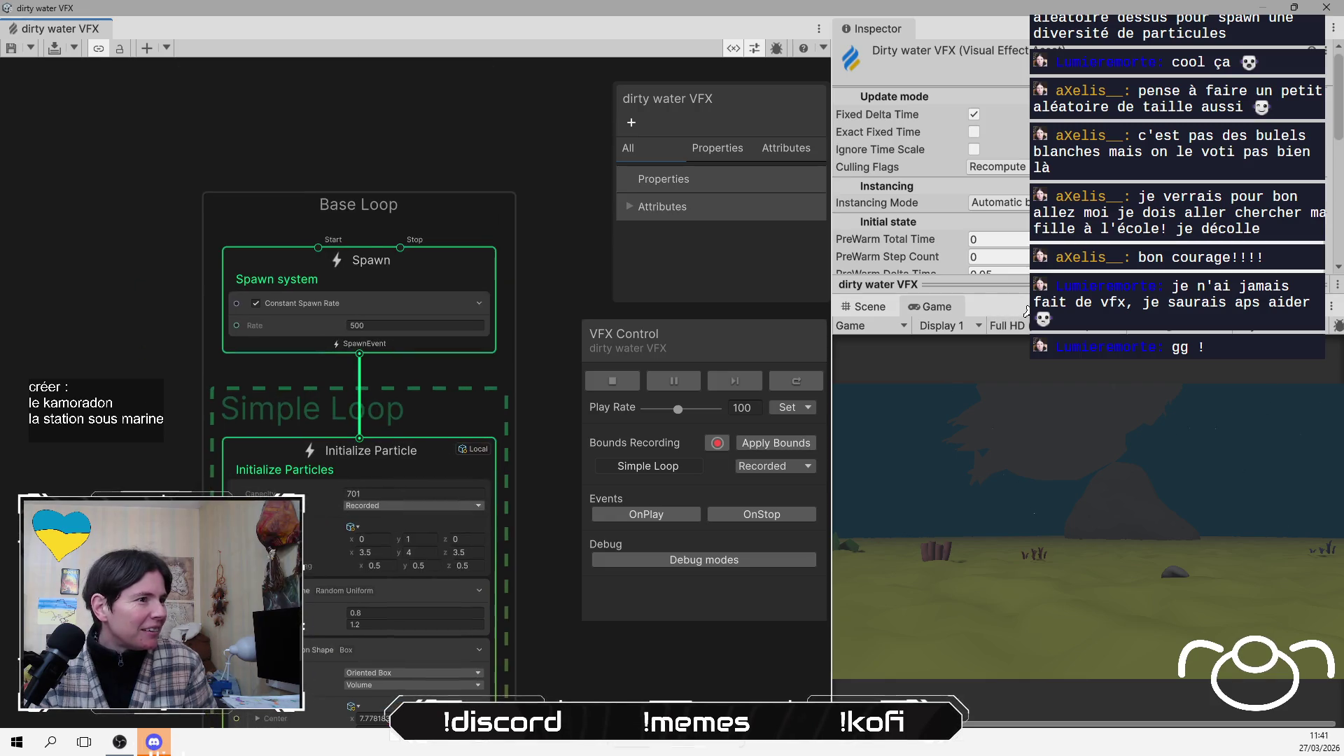
{"action": "left_click", "coordinate": [436, 320]}
{"action": "type", "text": "1"}
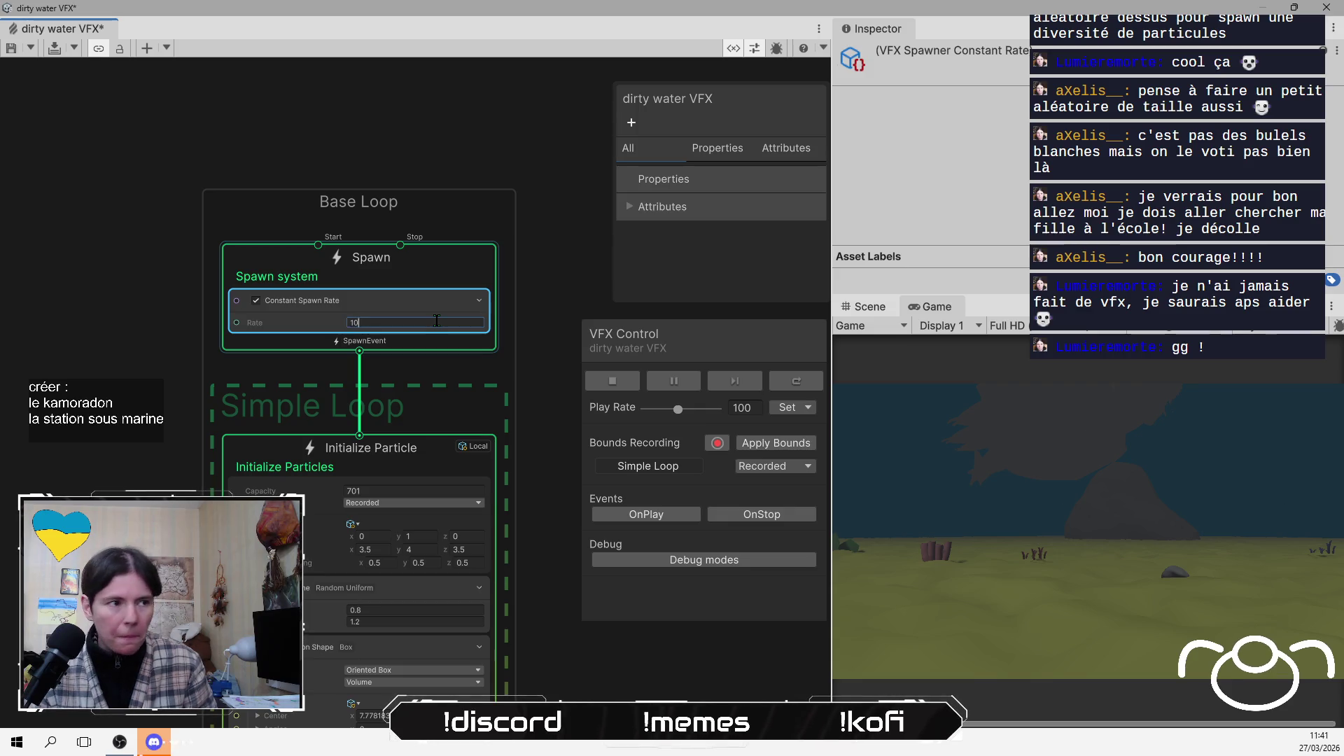
{"action": "type", "text": "00"}
{"action": "left_click", "coordinate": [539, 265]}
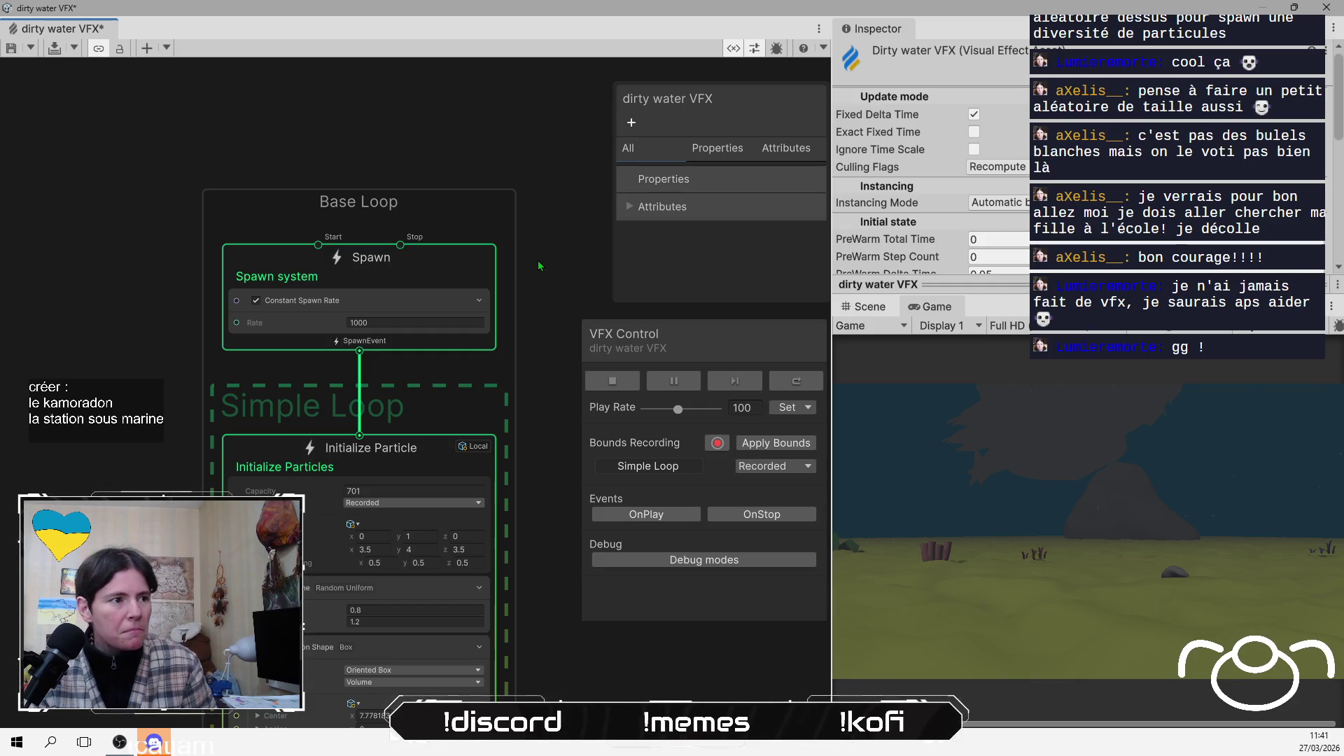
{"action": "left_click", "coordinate": [399, 490]}
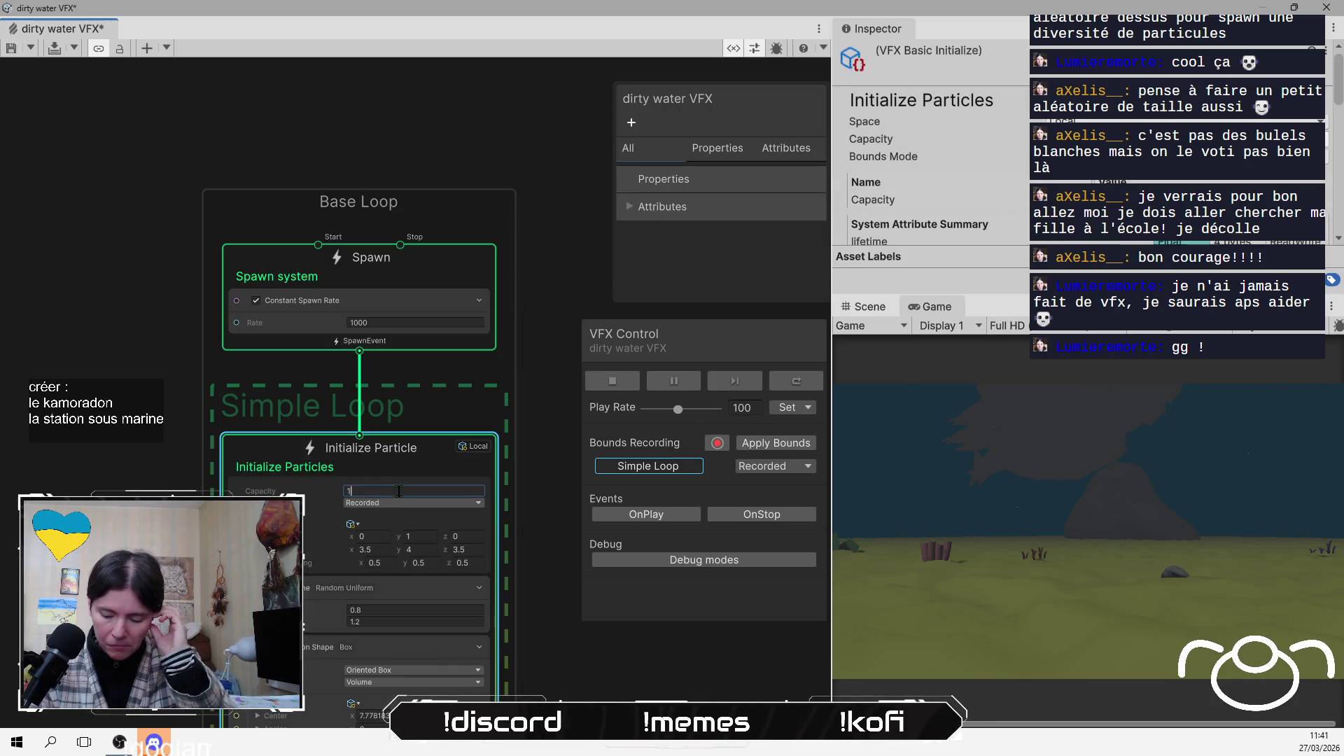
{"action": "type", "text": "000"}
{"action": "left_click", "coordinate": [537, 364]}
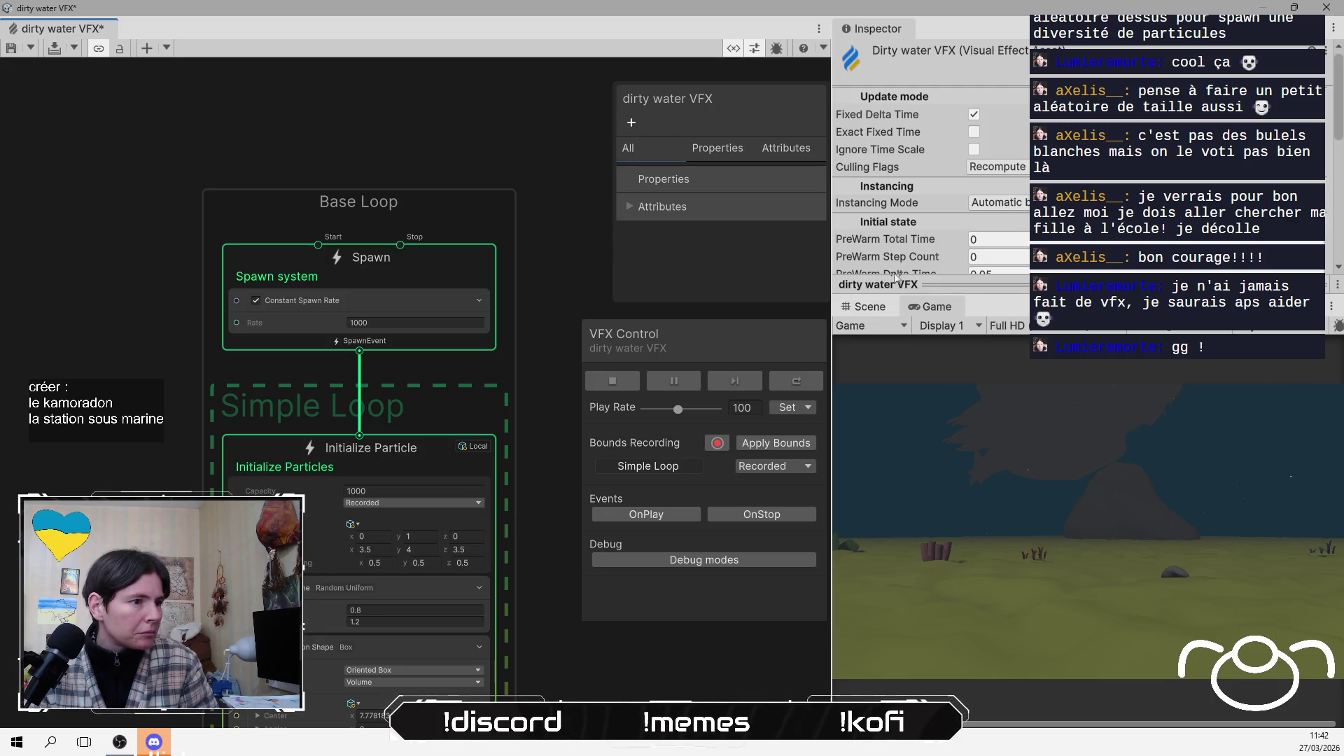
{"action": "left_click", "coordinate": [870, 312]}
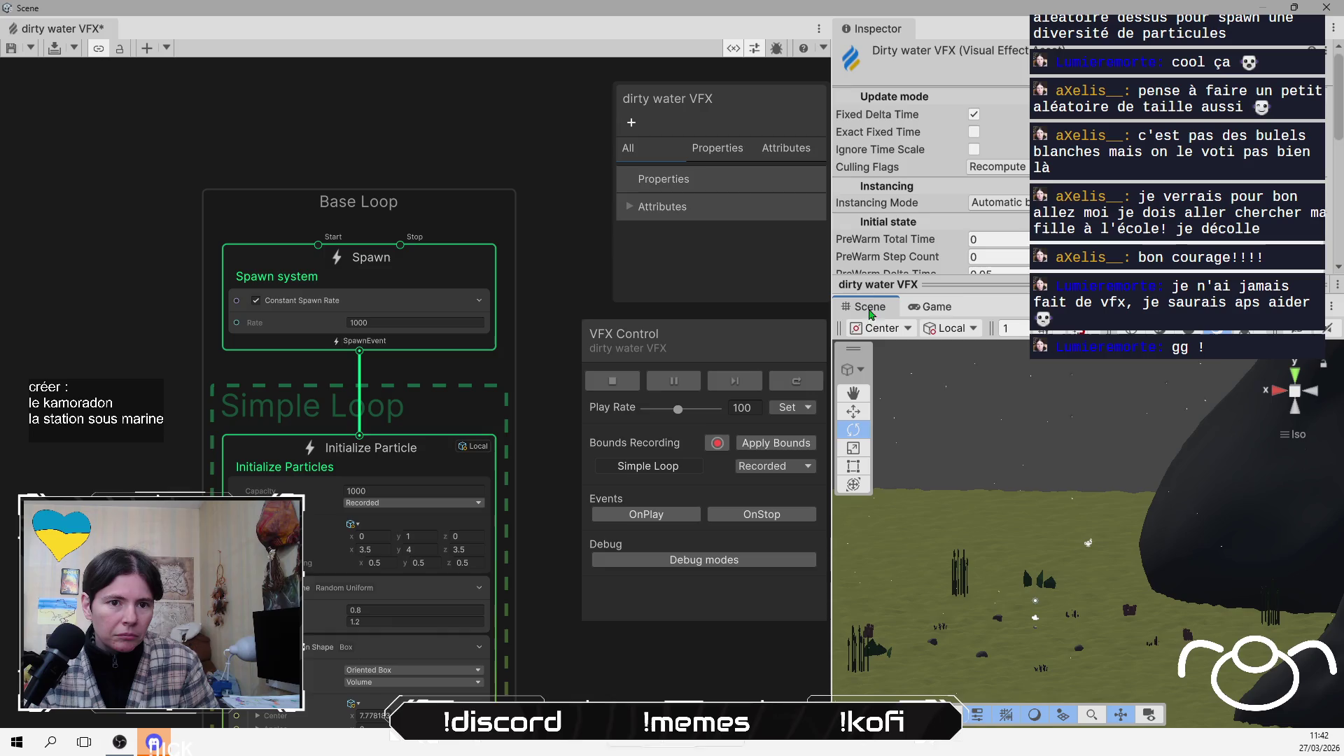
Switch to the Game view and inspect the Output Particle's colour mapping options
{"action": "left_click", "coordinate": [937, 308]}
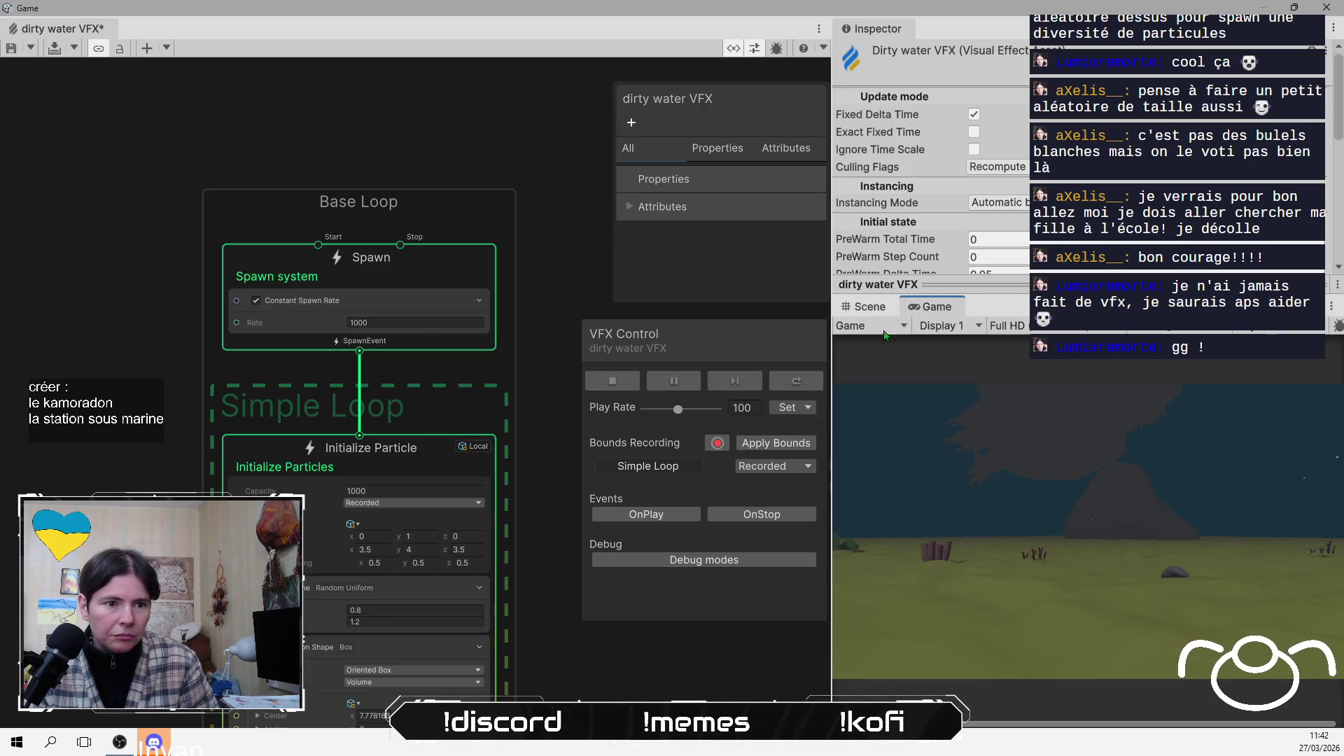
{"action": "scroll", "coordinate": [451, 560], "scroll_direction": "down", "scroll_amount": 5}
{"action": "scroll", "coordinate": [451, 553], "scroll_direction": "down", "scroll_amount": 5}
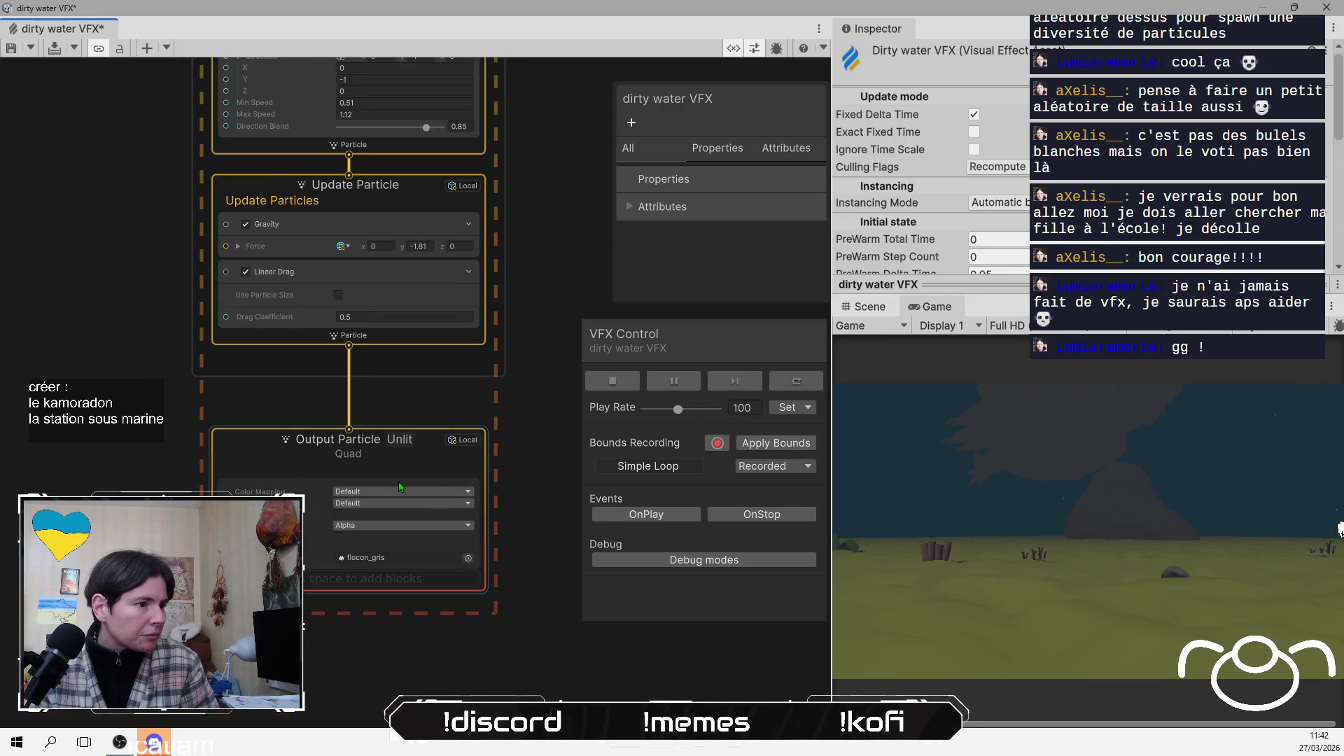
{"action": "left_click", "coordinate": [403, 491]}
{"action": "left_click", "coordinate": [530, 660]}
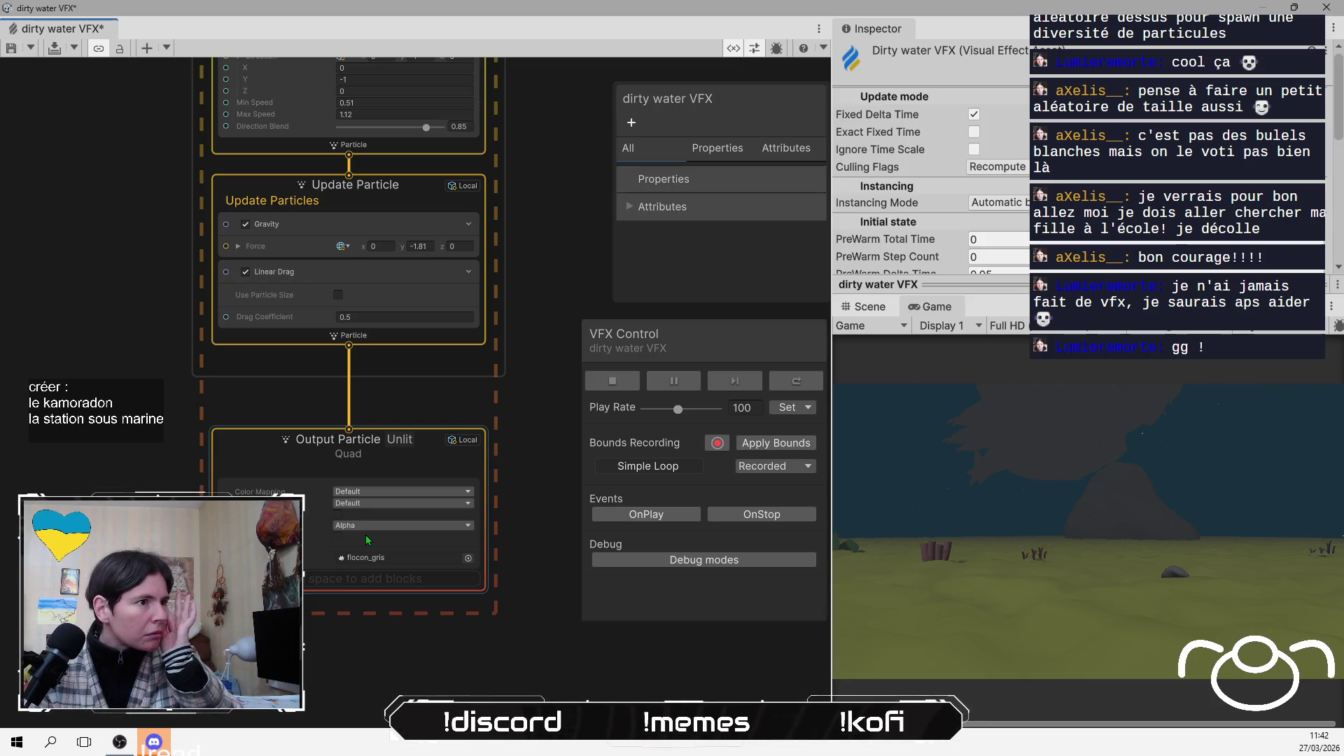
Set the Output Particle's Color Mapping to Gradient Mapped
{"action": "left_click", "coordinate": [393, 455]}
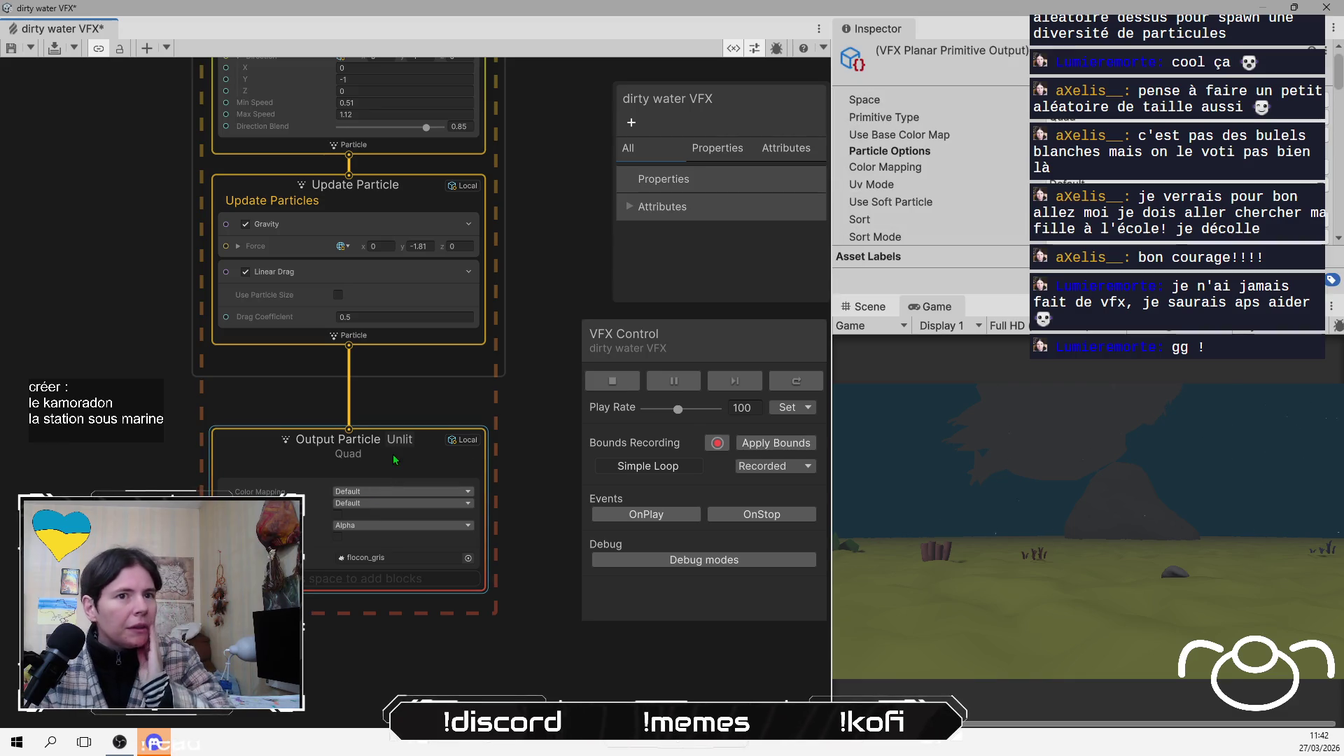
{"action": "scroll", "coordinate": [1010, 221], "scroll_direction": "down", "scroll_amount": 5}
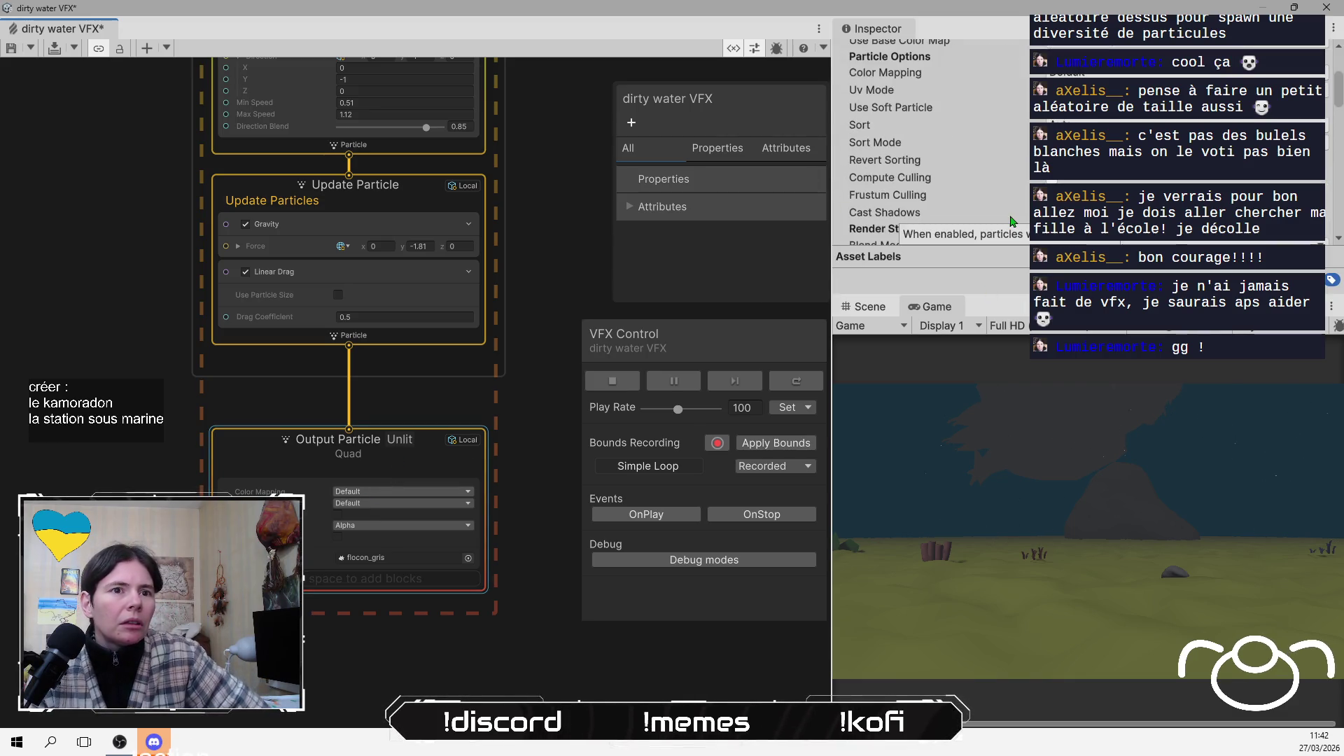
{"action": "scroll", "coordinate": [1009, 222], "scroll_direction": "up", "scroll_amount": 2}
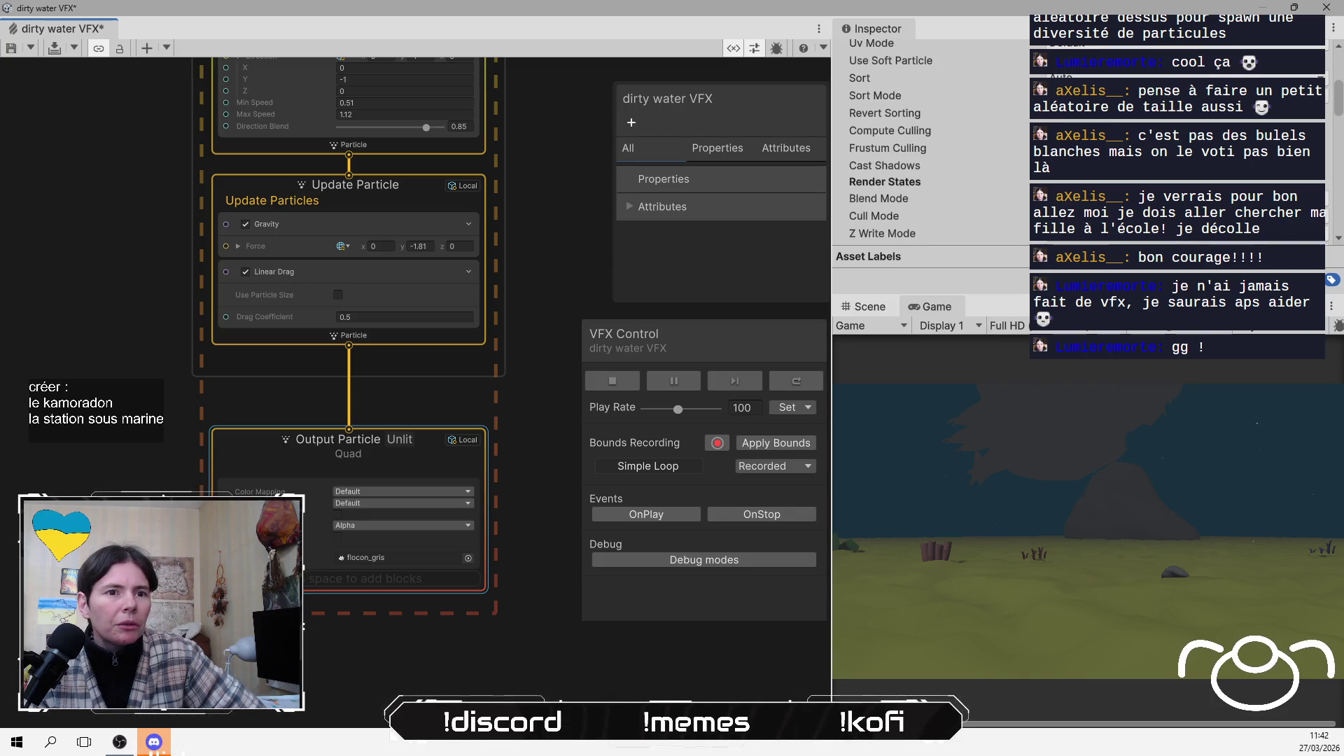
{"action": "mouse_move", "coordinate": [1028, 293]}
{"action": "left_mouse_down"}
{"action": "mouse_move", "coordinate": [1028, 439]}
{"action": "mouse_move", "coordinate": [1027, 411]}
{"action": "left_mouse_up"}
{"action": "scroll", "coordinate": [1027, 313], "scroll_direction": "up", "scroll_amount": 4}
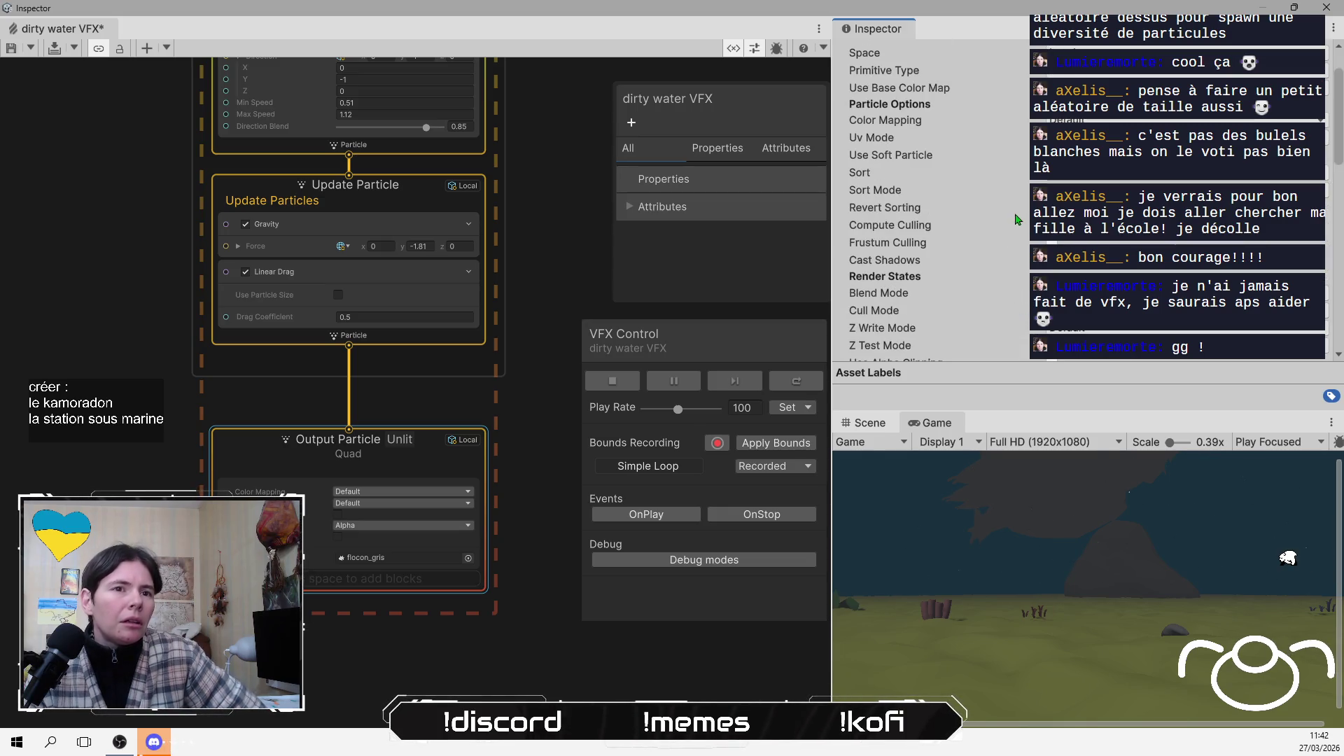
{"action": "scroll", "coordinate": [1017, 218], "scroll_direction": "up", "scroll_amount": 2}
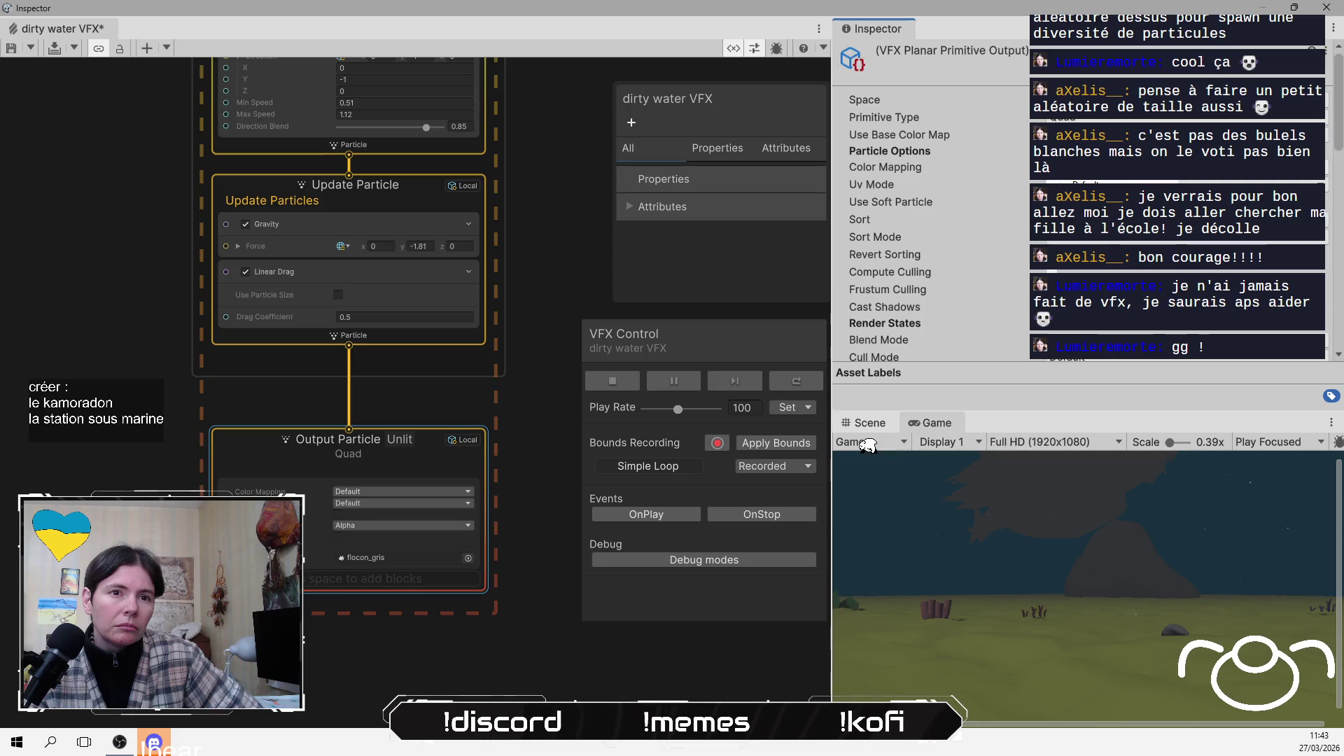
{"action": "left_click", "coordinate": [1112, 182]}
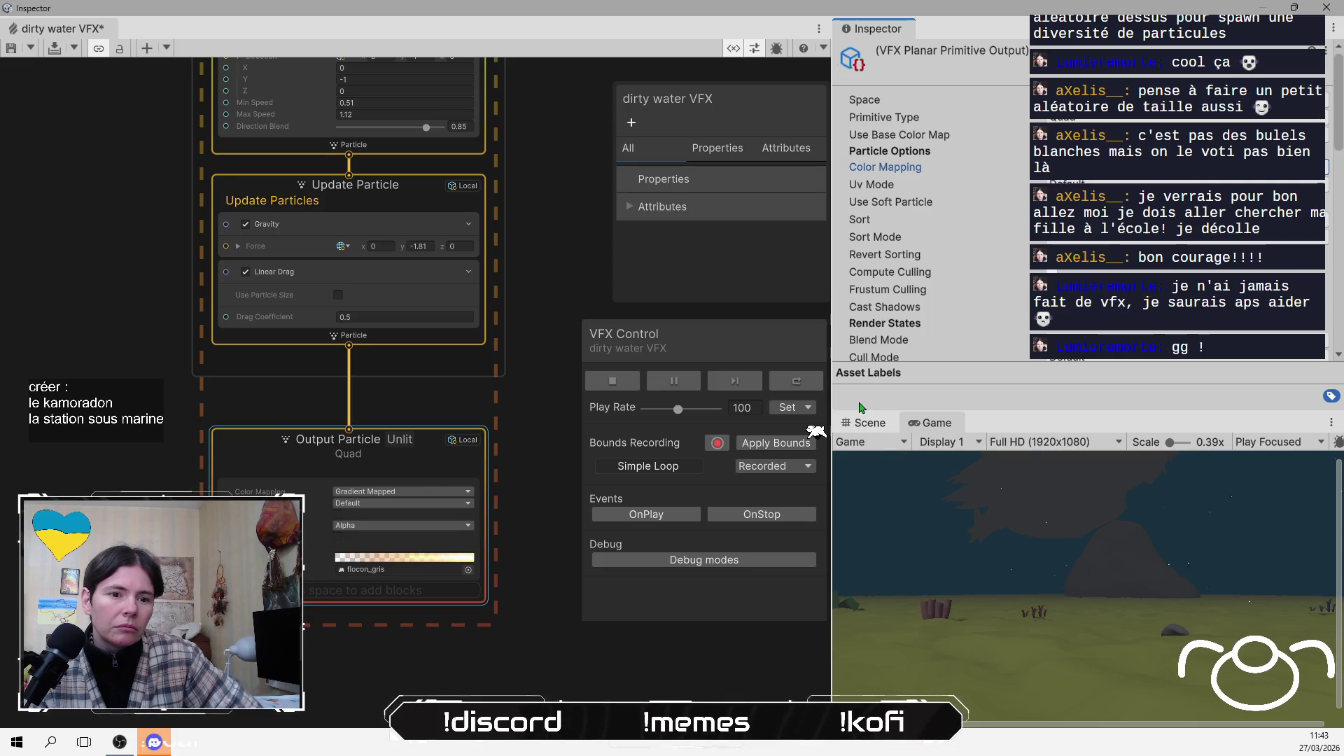
In the particle colour gradient, recolour the 70% key dark grey and the 50% key warm grey
{"action": "left_click", "coordinate": [433, 558]}
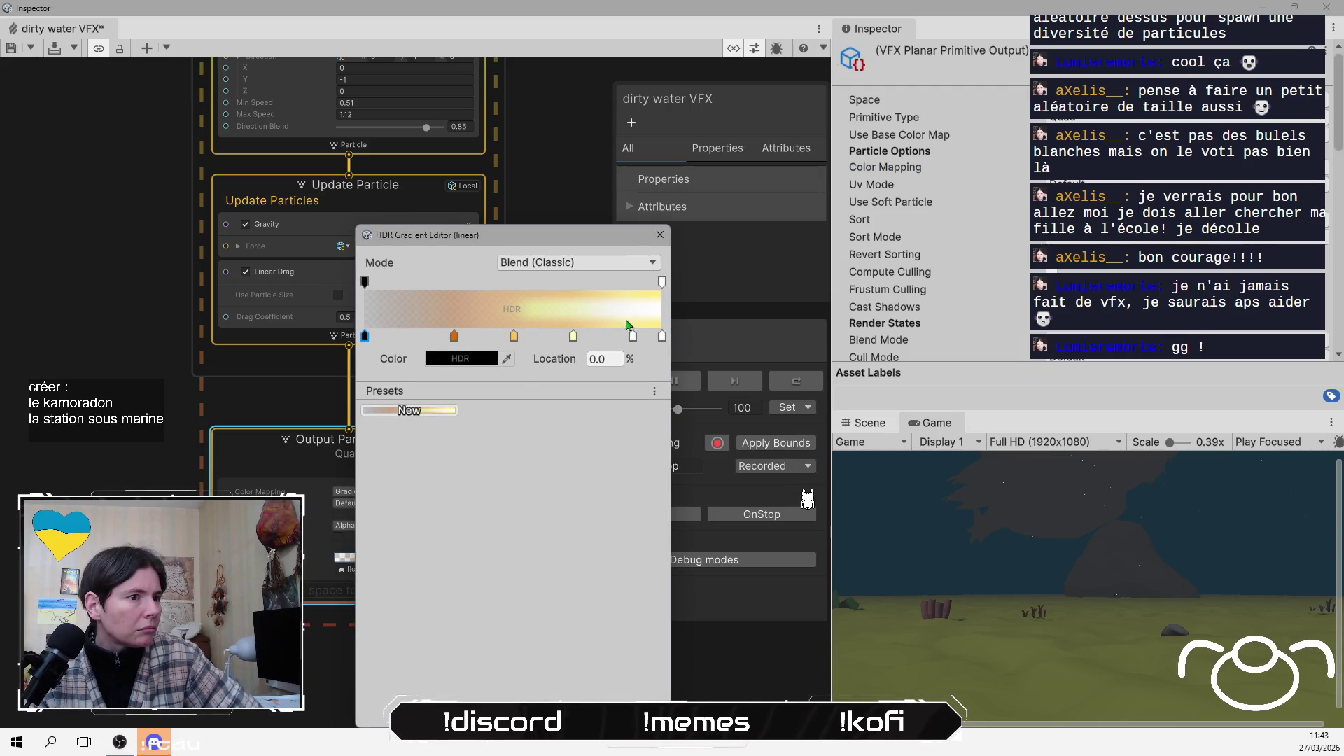
{"action": "left_click", "coordinate": [573, 337]}
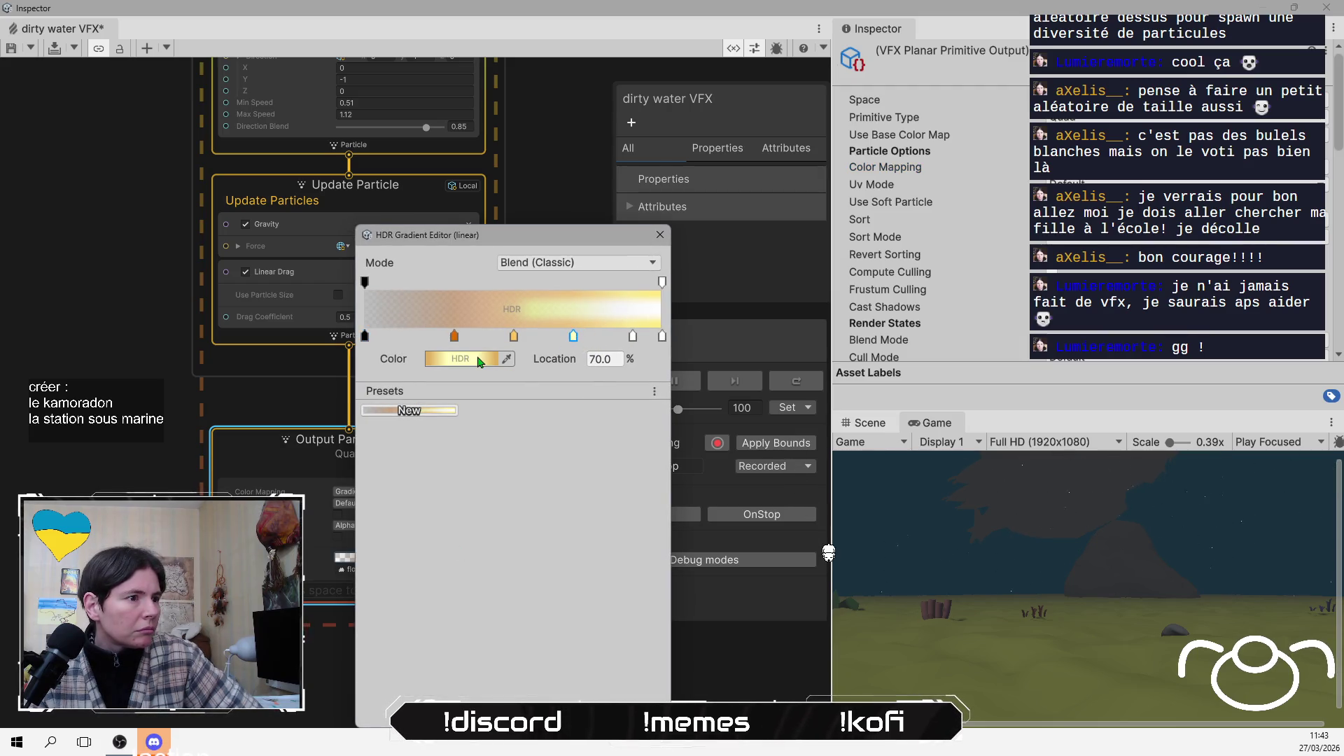
{"action": "left_click", "coordinate": [471, 361]}
{"action": "left_click_drag", "start_coordinate": [553, 281], "coordinate": [531, 291]}
{"action": "left_click", "coordinate": [385, 500]}
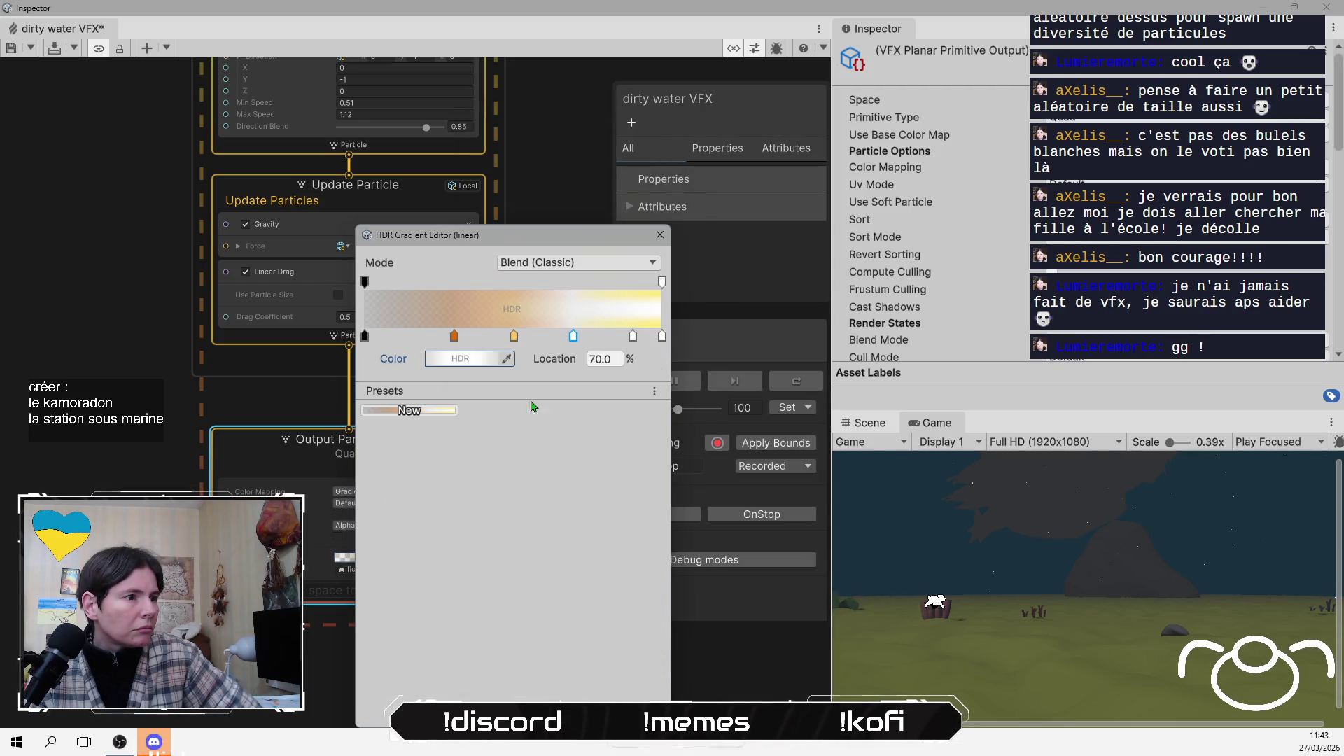
{"action": "left_click", "coordinate": [514, 337]}
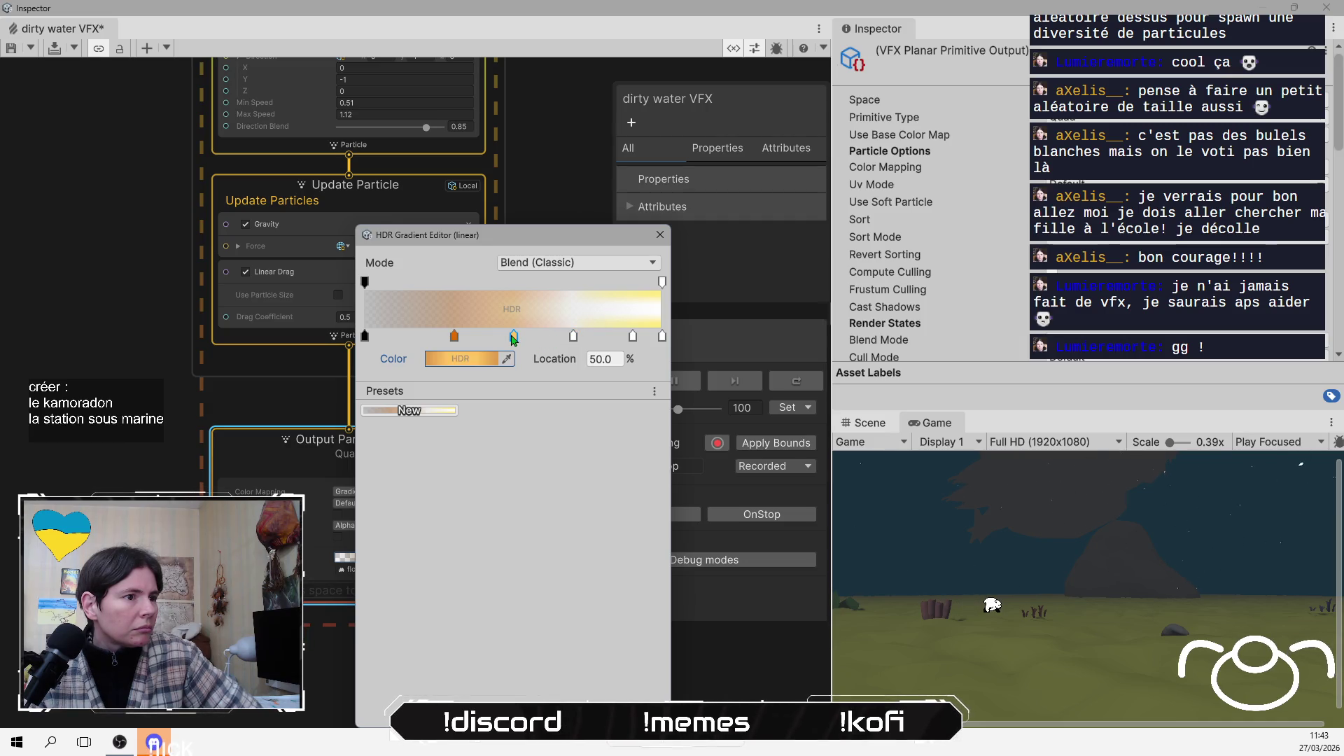
{"action": "left_click", "coordinate": [474, 362]}
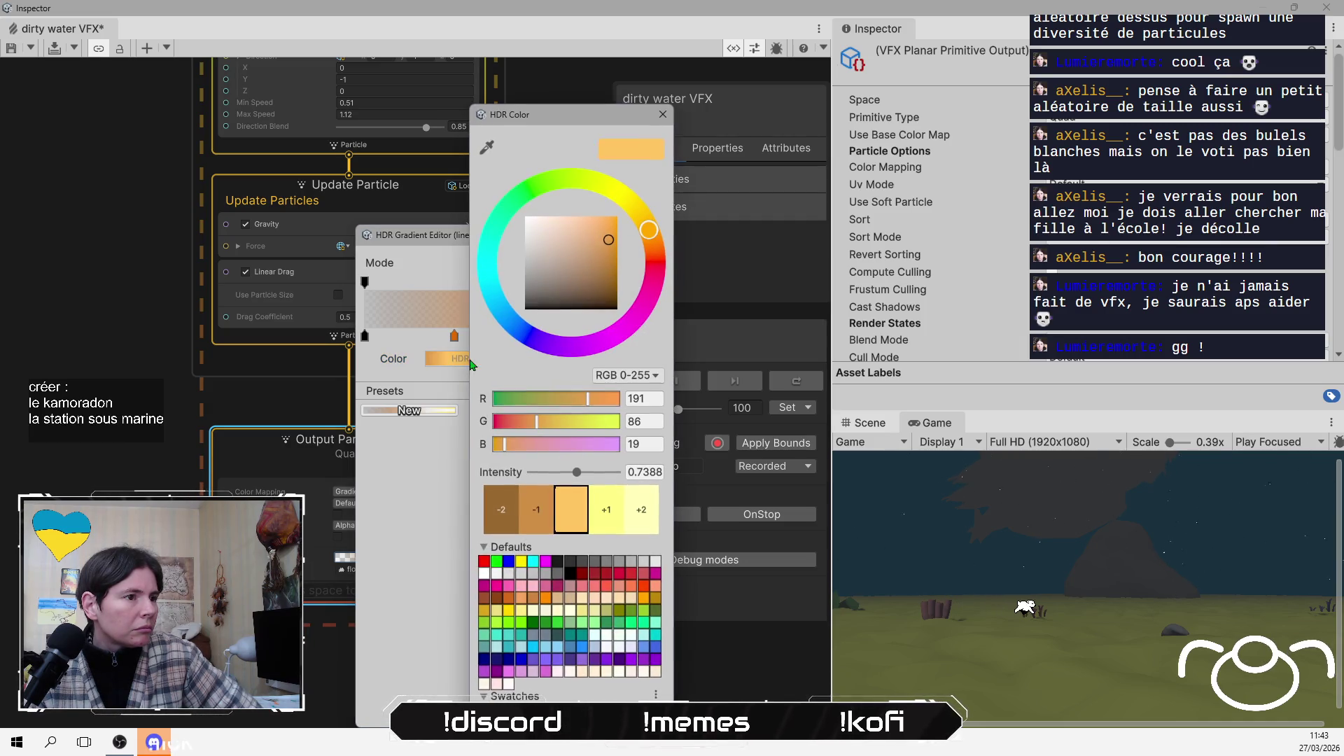
{"action": "left_click", "coordinate": [526, 286]}
{"action": "left_click", "coordinate": [539, 288]}
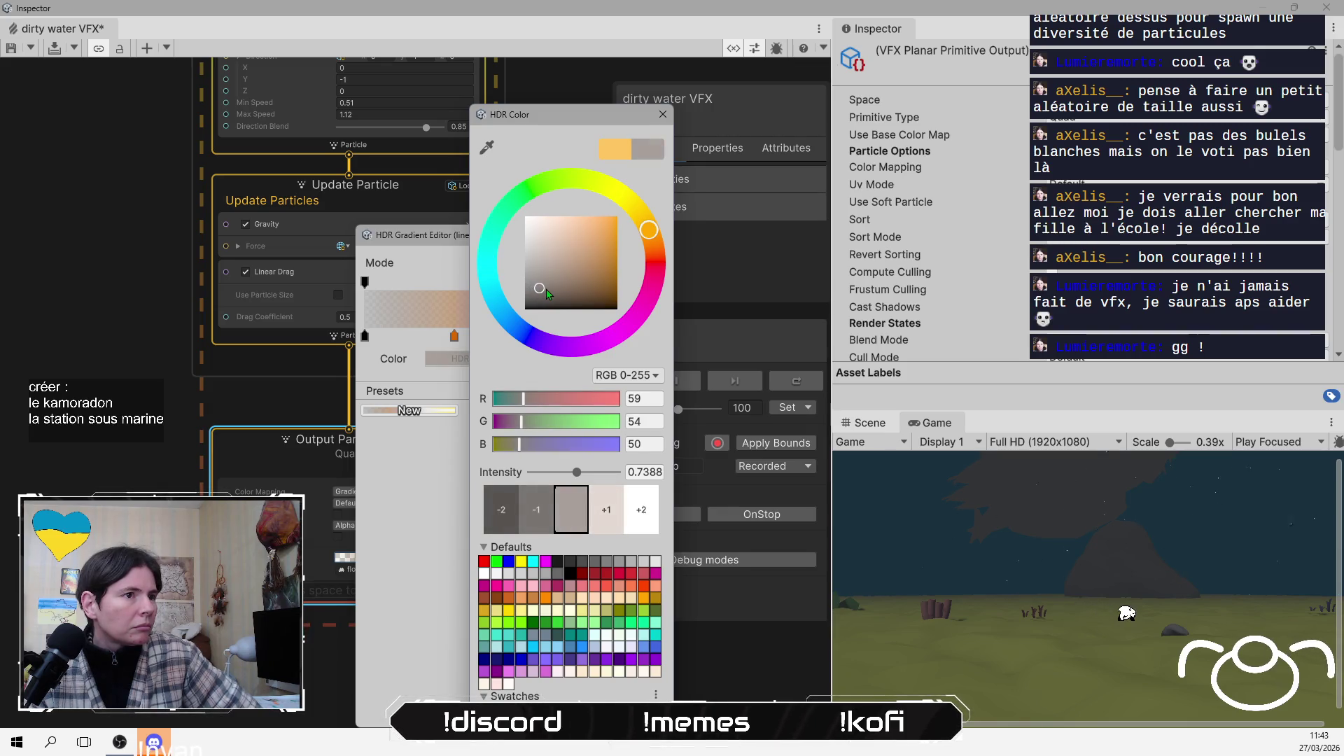
{"action": "left_click", "coordinate": [591, 314]}
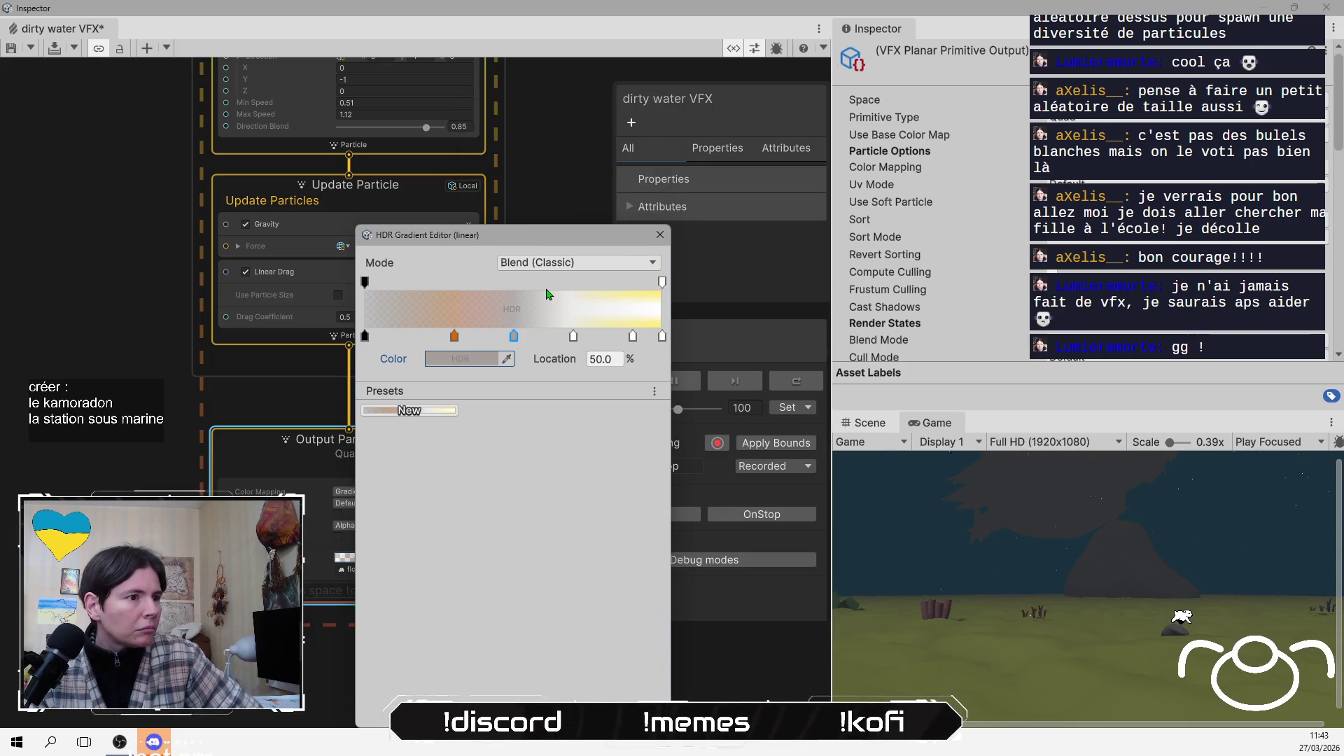
Make the yellow key a darker pale grey and the 100% end key nearly white
{"action": "left_click", "coordinate": [634, 335]}
{"action": "left_click", "coordinate": [462, 359]}
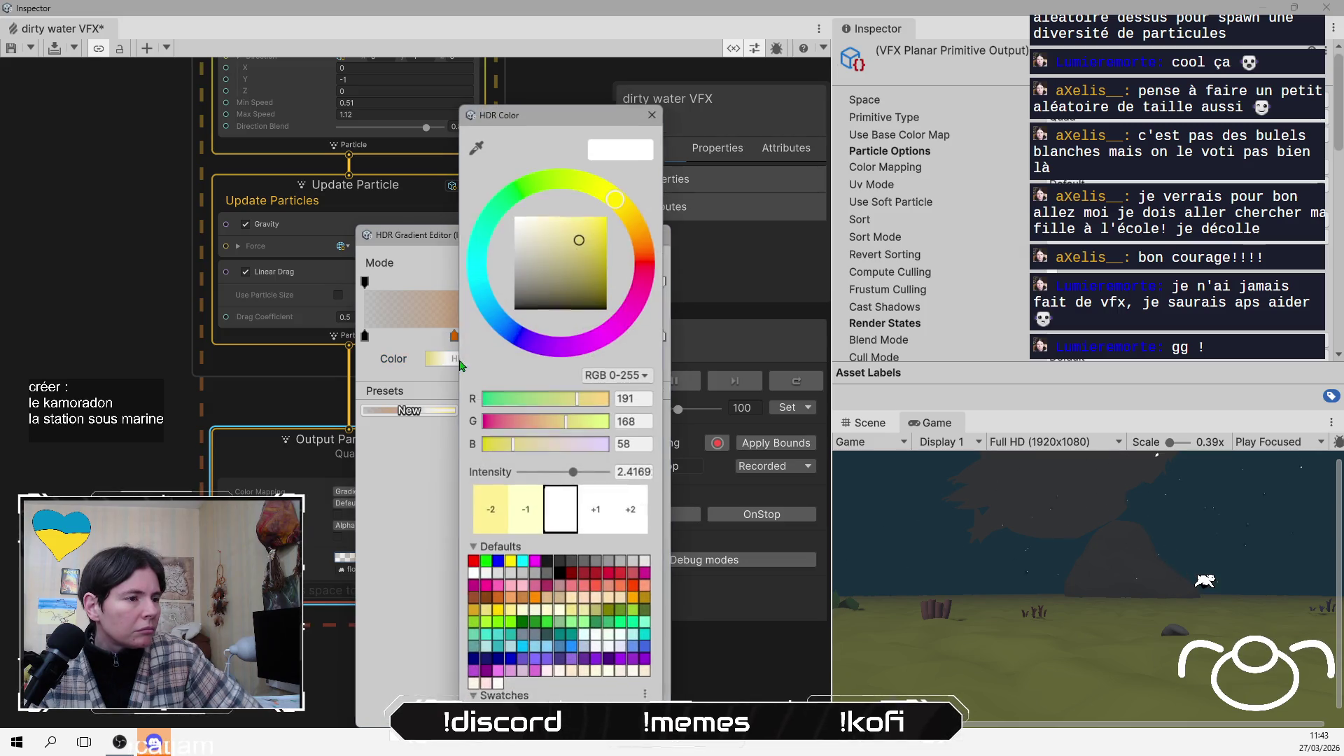
{"action": "left_click", "coordinate": [523, 263]}
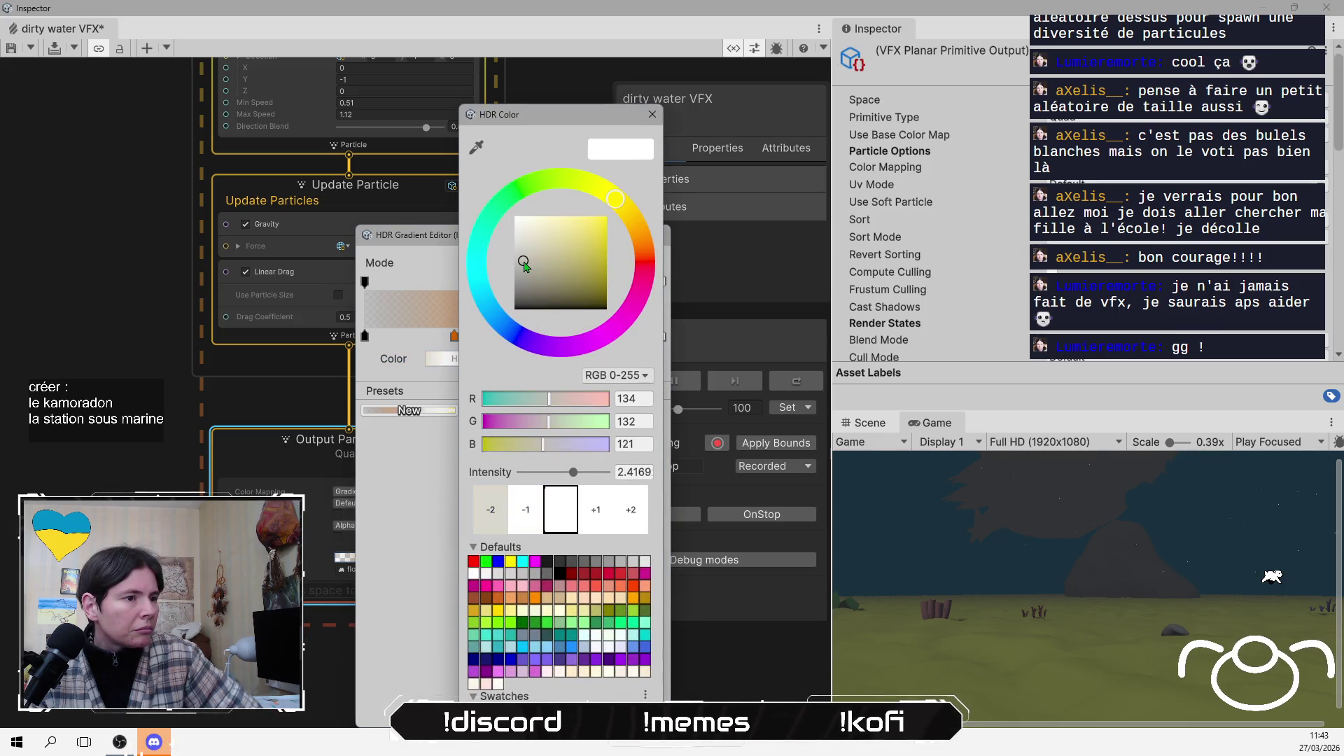
{"action": "left_click_drag", "start_coordinate": [523, 262], "coordinate": [528, 280]}
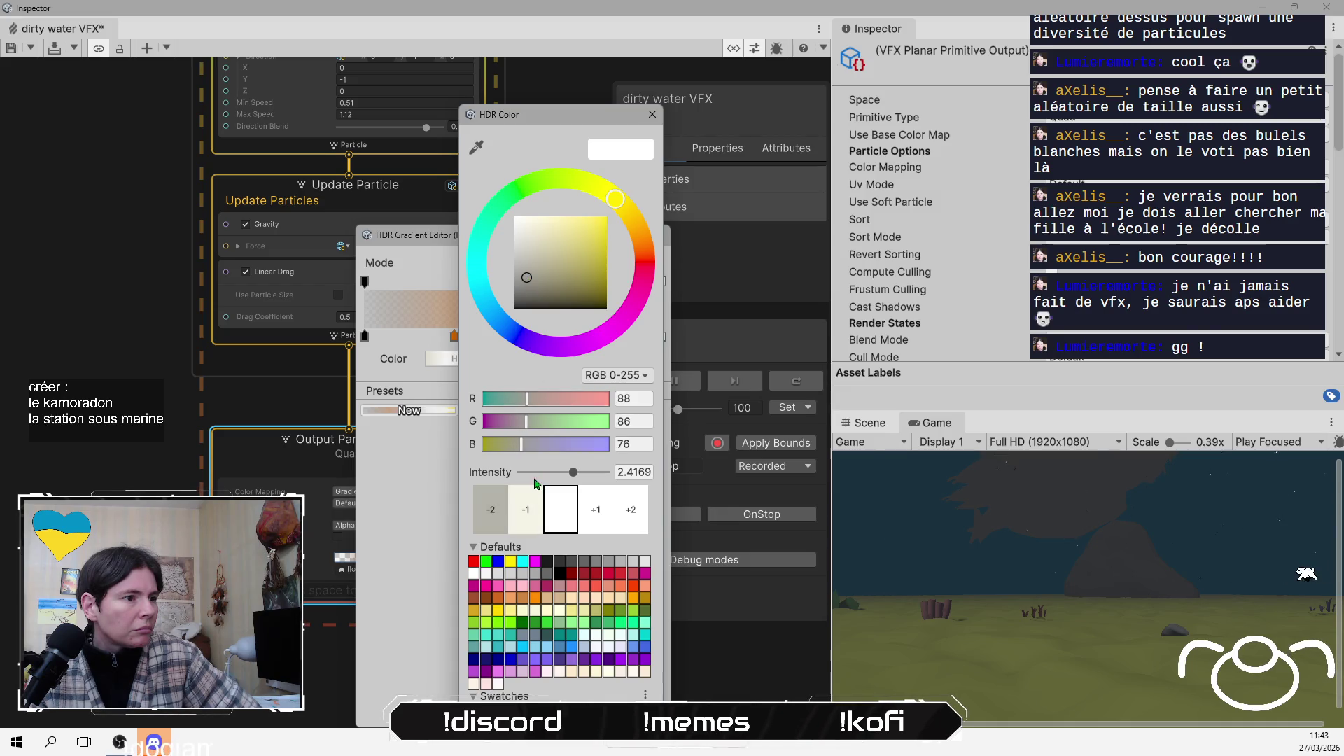
{"action": "left_click", "coordinate": [450, 493]}
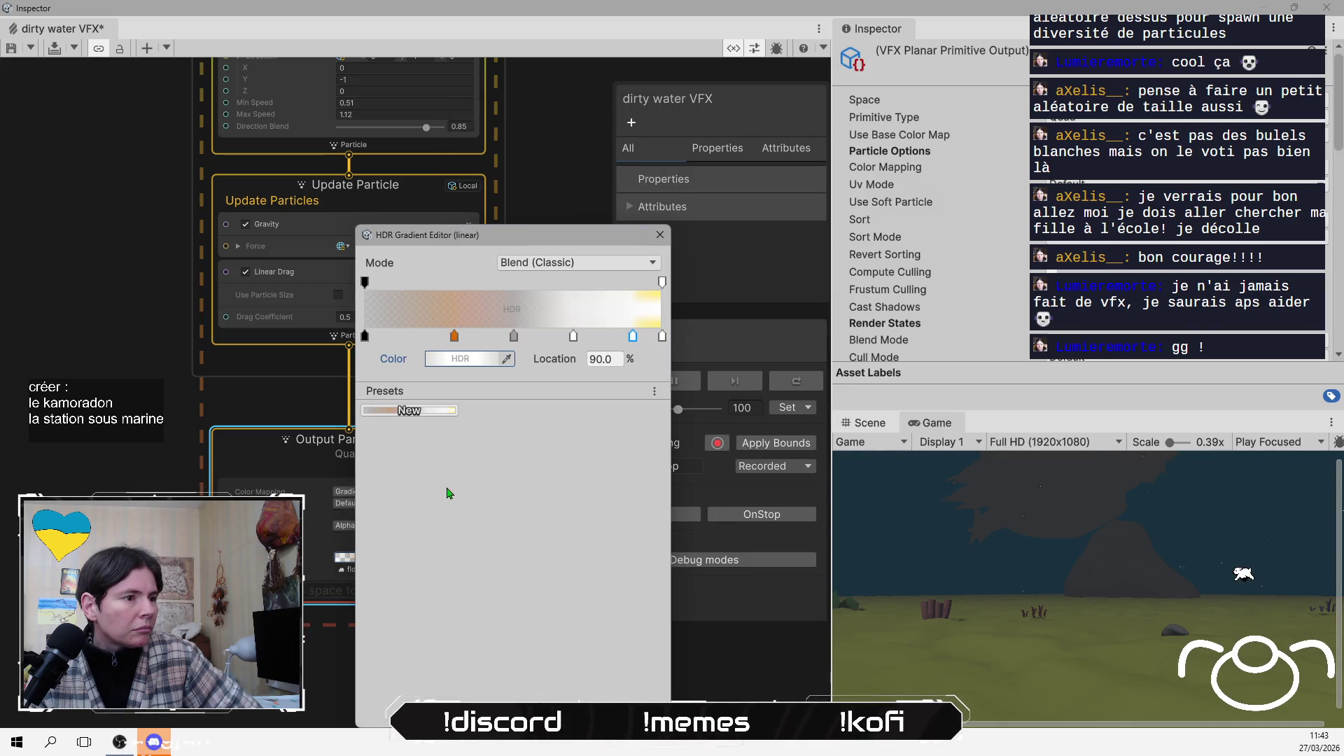
{"action": "left_click", "coordinate": [662, 338]}
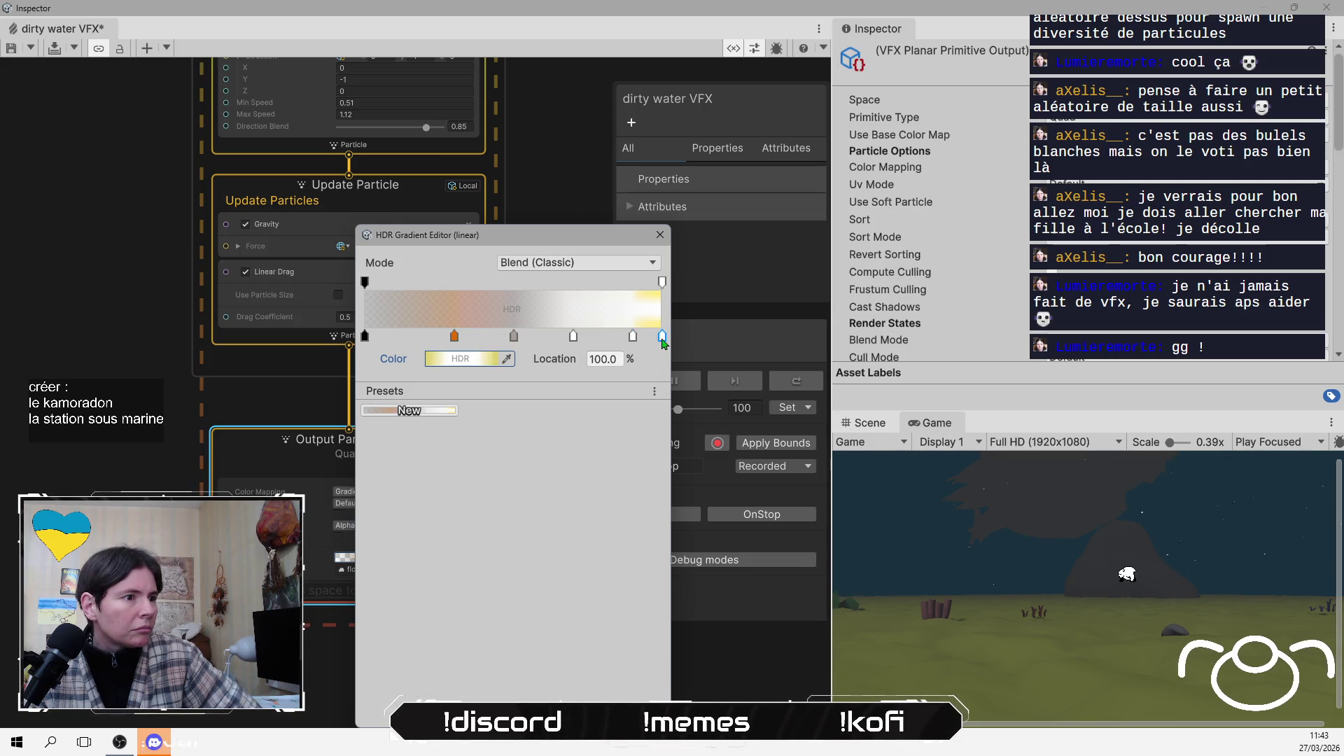
{"action": "left_click", "coordinate": [459, 361]}
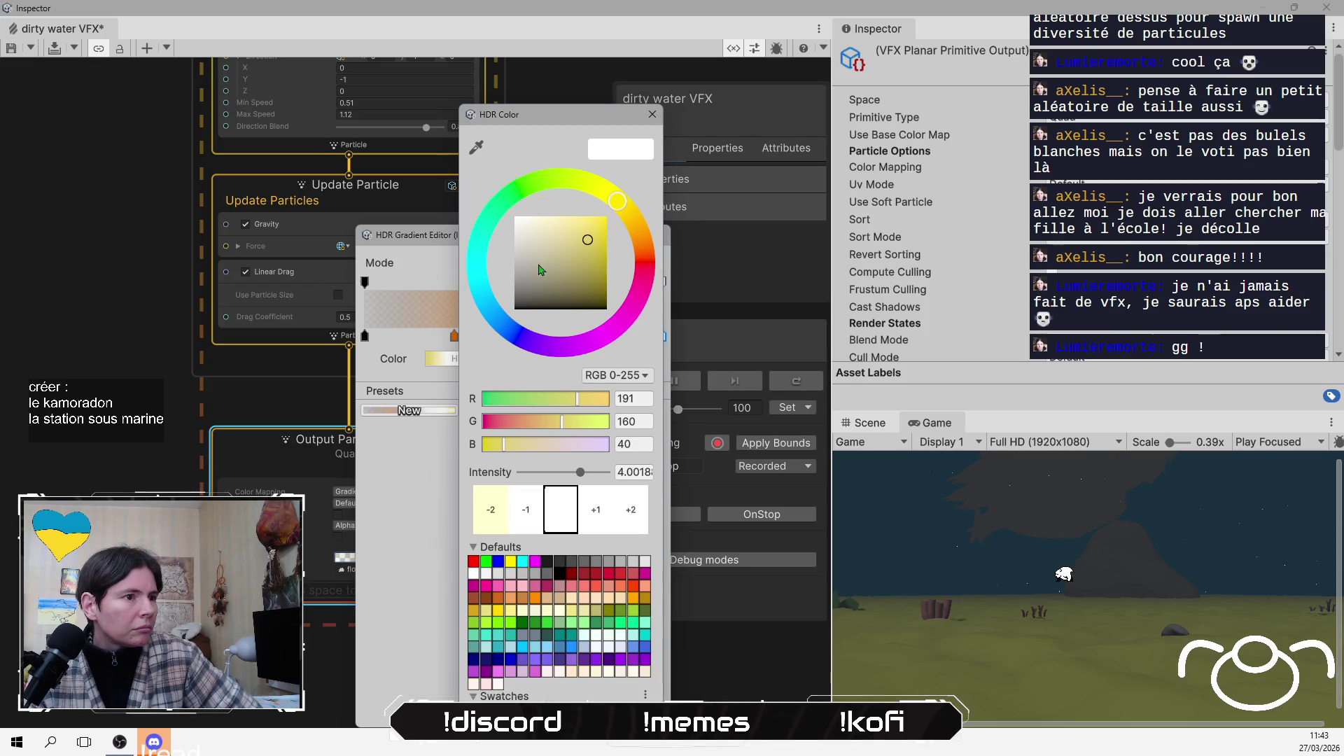
{"action": "left_click_drag", "start_coordinate": [539, 254], "coordinate": [517, 247]}
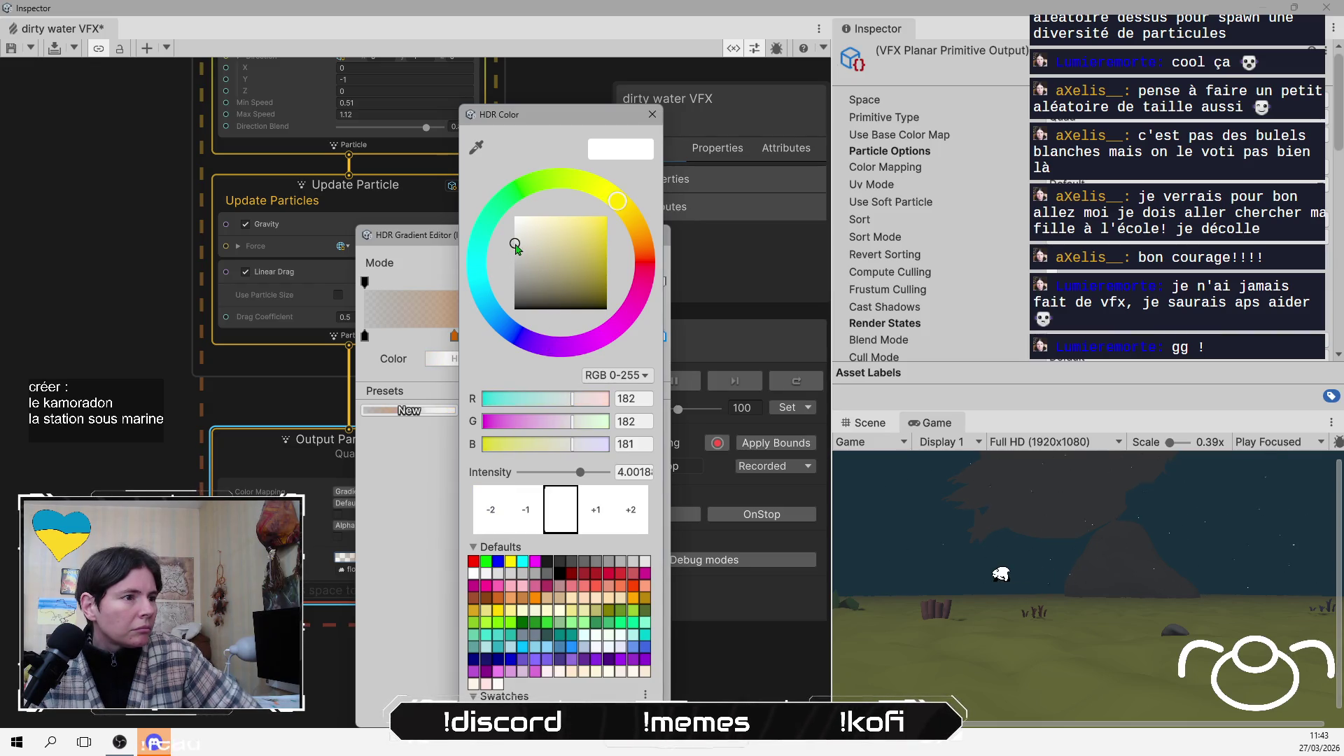
{"action": "left_click", "coordinate": [442, 480]}
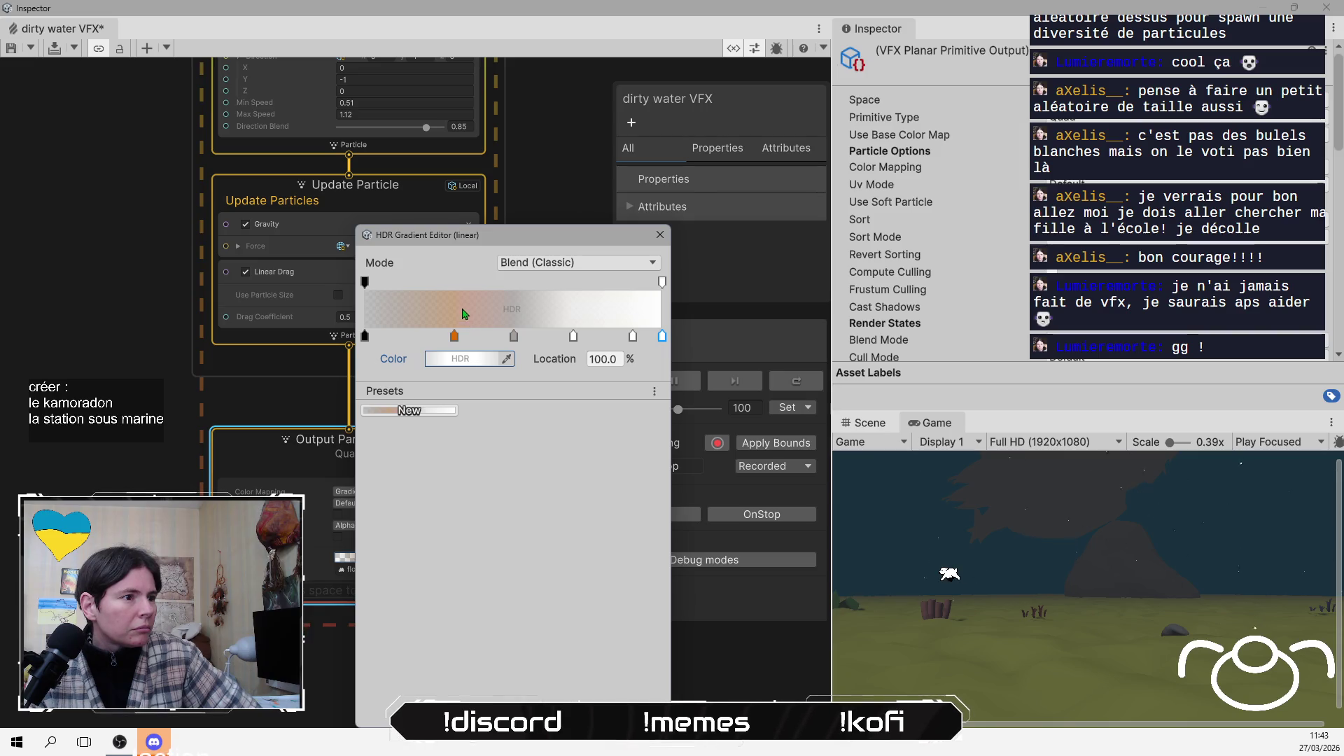
Change the orange gradient key to a mid grey
{"action": "left_click", "coordinate": [454, 337]}
{"action": "left_click", "coordinate": [460, 358]}
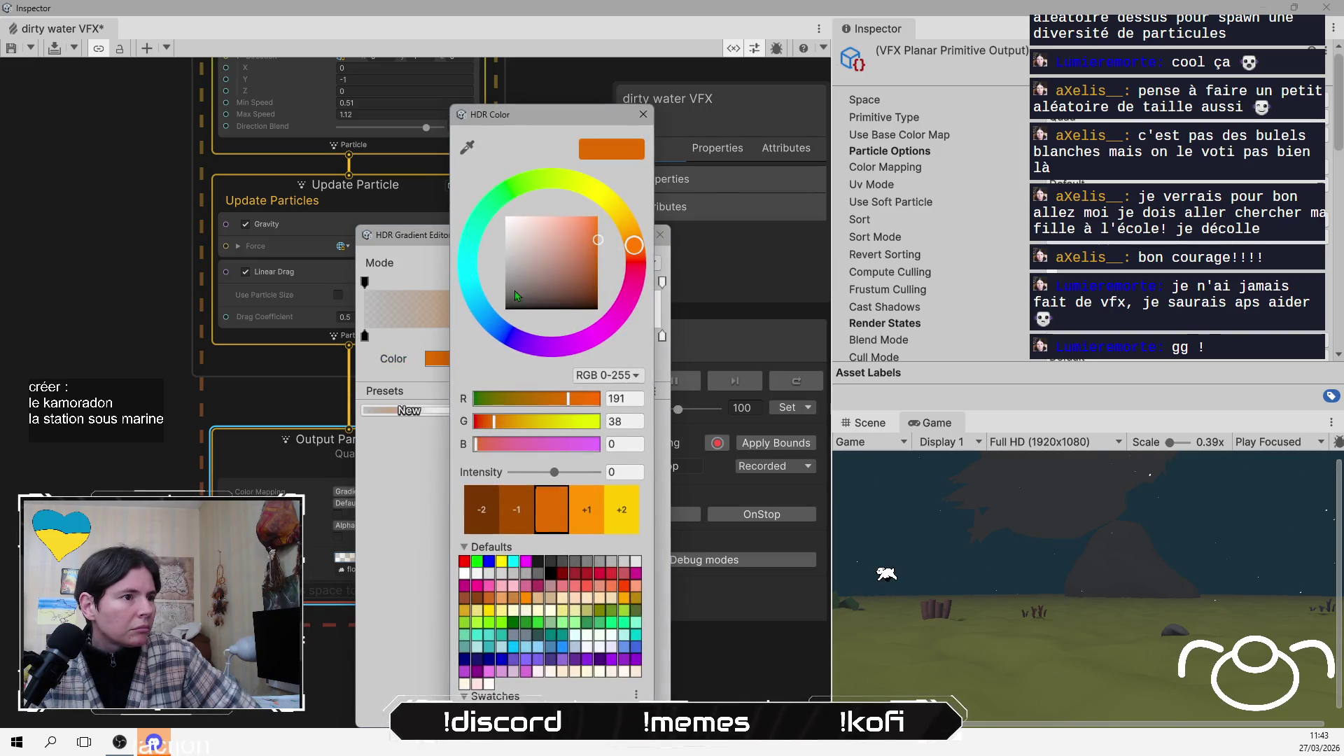
{"action": "left_click", "coordinate": [511, 257]}
{"action": "left_click_drag", "start_coordinate": [513, 265], "coordinate": [513, 287]}
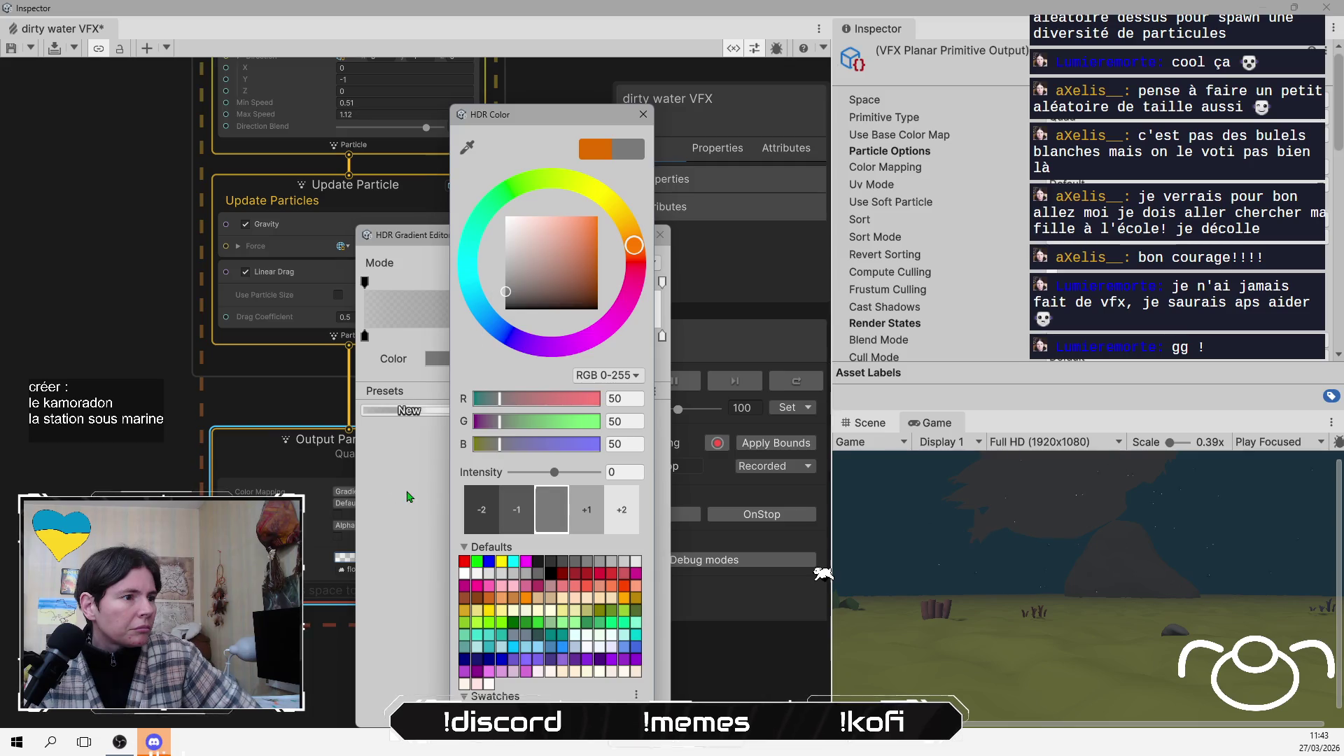
{"action": "left_click", "coordinate": [438, 420]}
Delete the three extra gradient keys
{"action": "left_click", "coordinate": [632, 336]}
{"action": "key", "text": "Delete"}
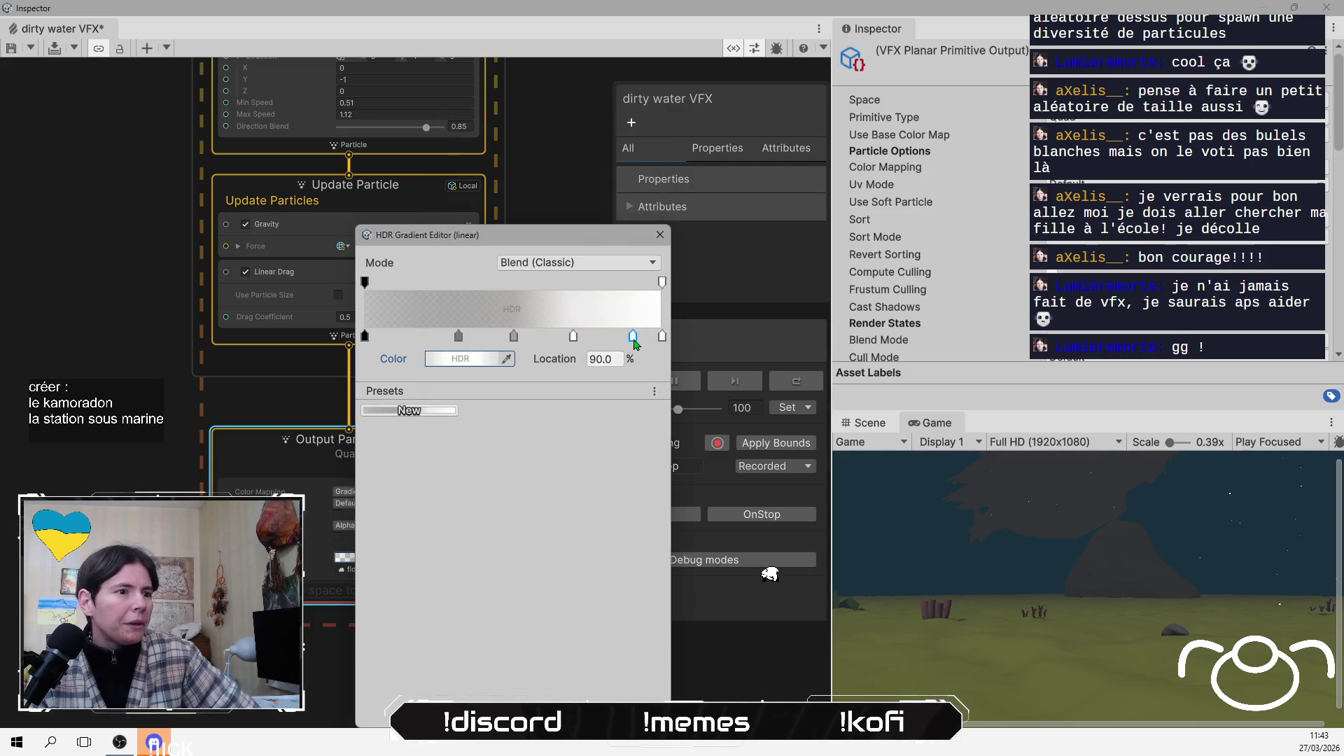
{"action": "left_click", "coordinate": [573, 337]}
{"action": "key", "text": "Delete"}
{"action": "left_click", "coordinate": [513, 336]}
{"action": "key", "text": "Delete"}
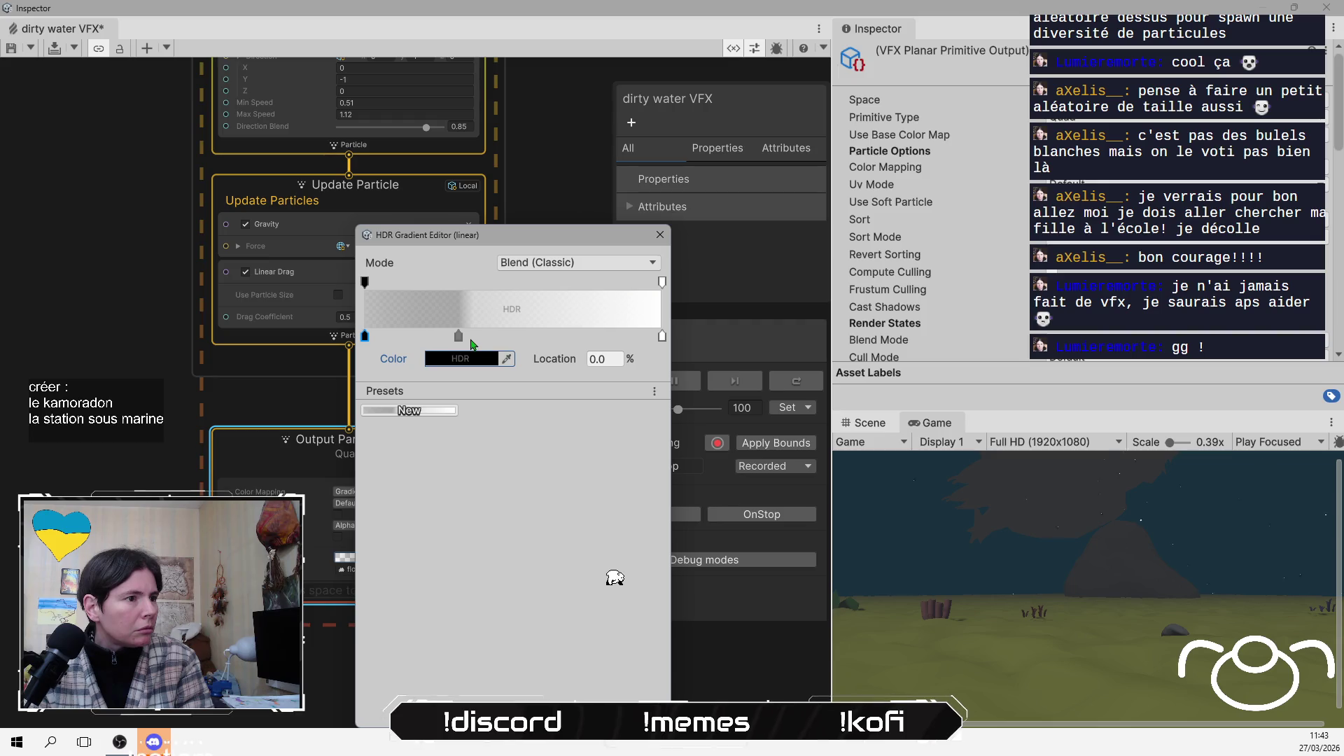
Keep Blend (Classic) blending and move the grey key right to 78.2%
{"action": "mouse_move", "coordinate": [458, 336]}
{"action": "left_mouse_down"}
{"action": "mouse_move", "coordinate": [519, 337]}
{"action": "mouse_move", "coordinate": [502, 337]}
{"action": "left_mouse_up"}
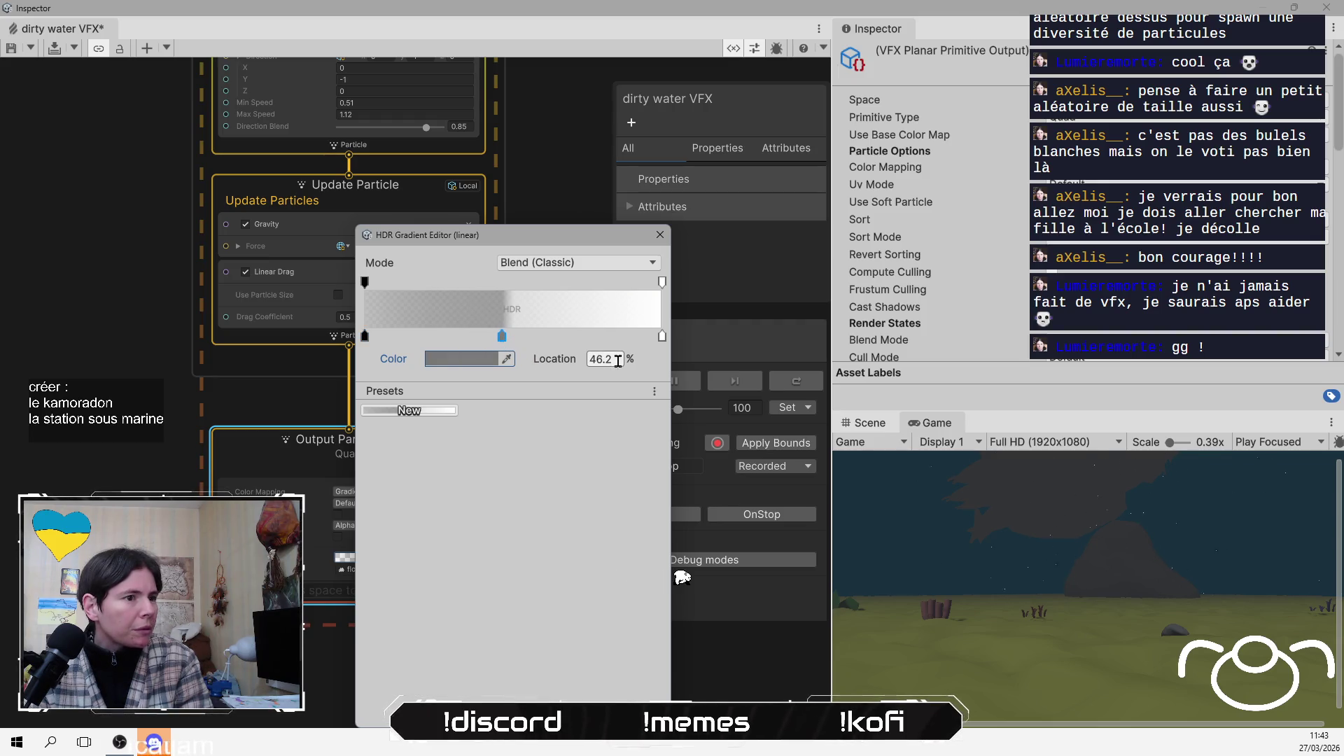
{"action": "left_click", "coordinate": [593, 264]}
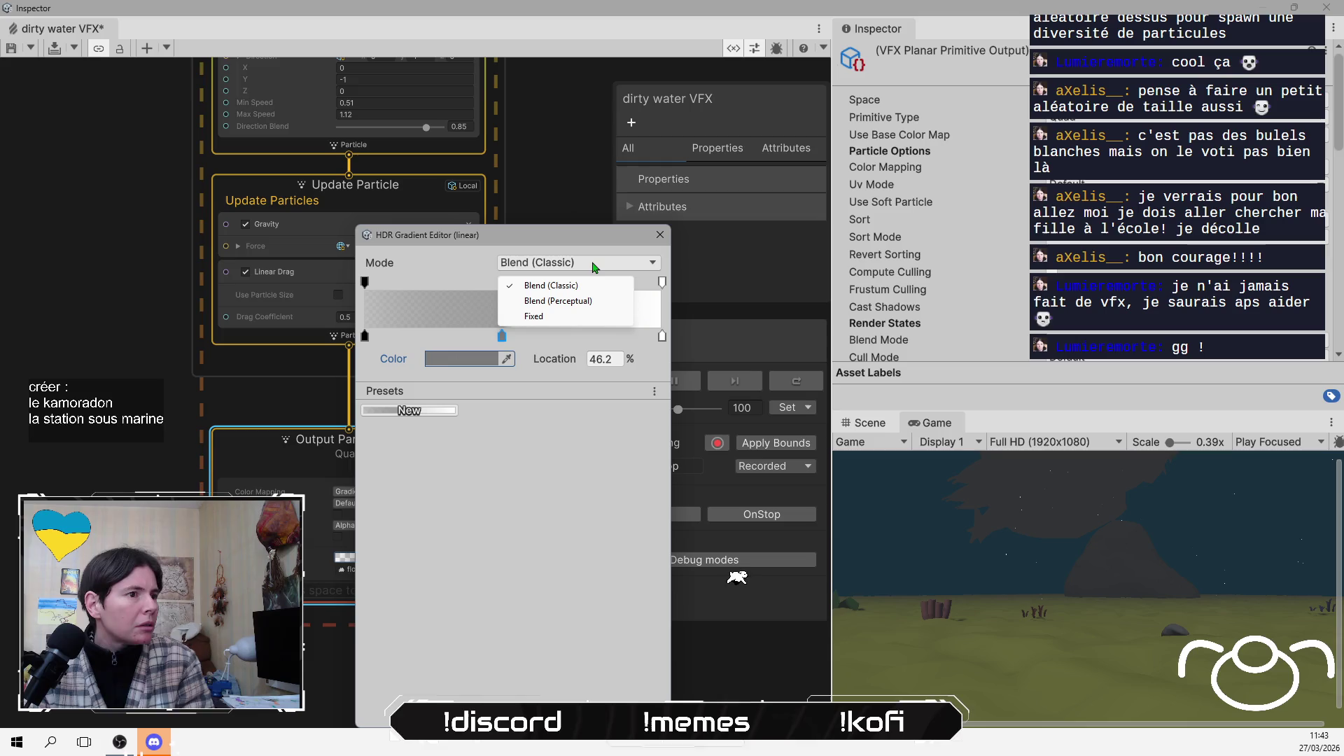
{"action": "left_click", "coordinate": [566, 448]}
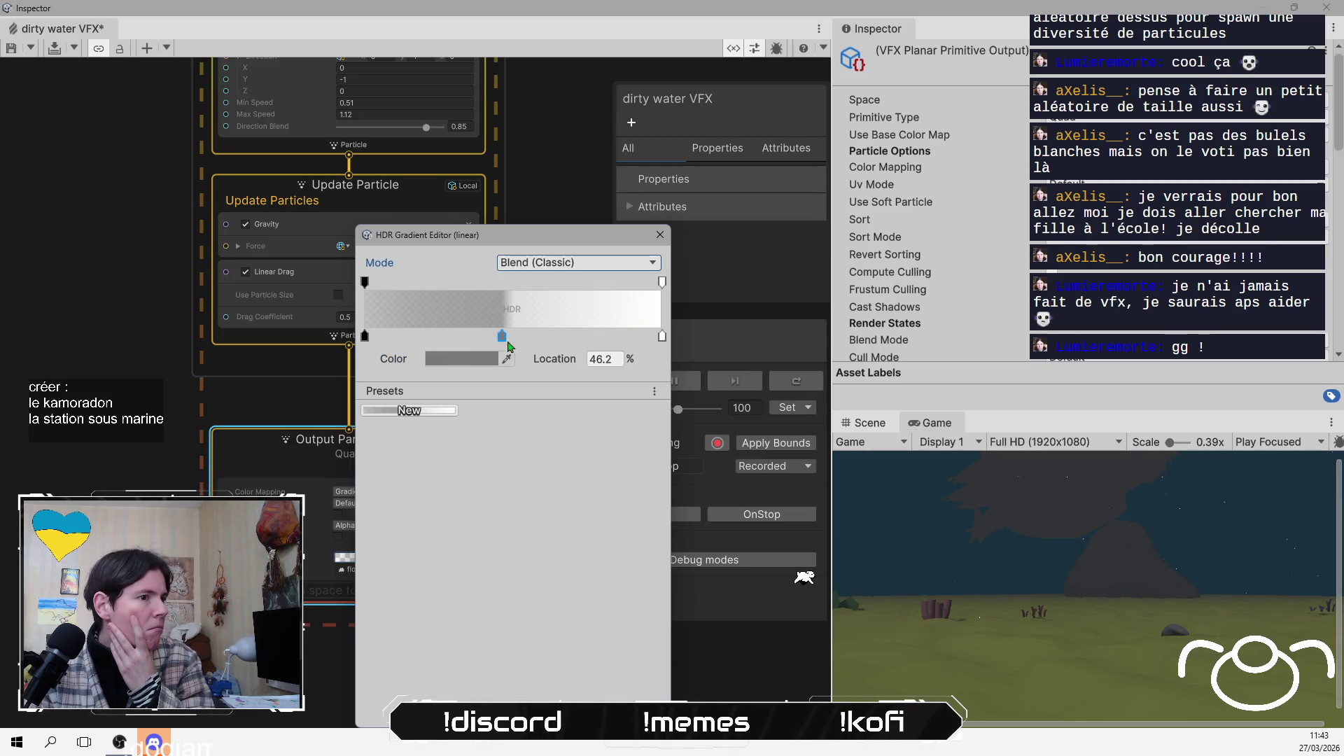
{"action": "mouse_move", "coordinate": [502, 340]}
{"action": "left_mouse_down"}
{"action": "mouse_move", "coordinate": [599, 347]}
{"action": "mouse_move", "coordinate": [551, 348]}
{"action": "left_mouse_up"}
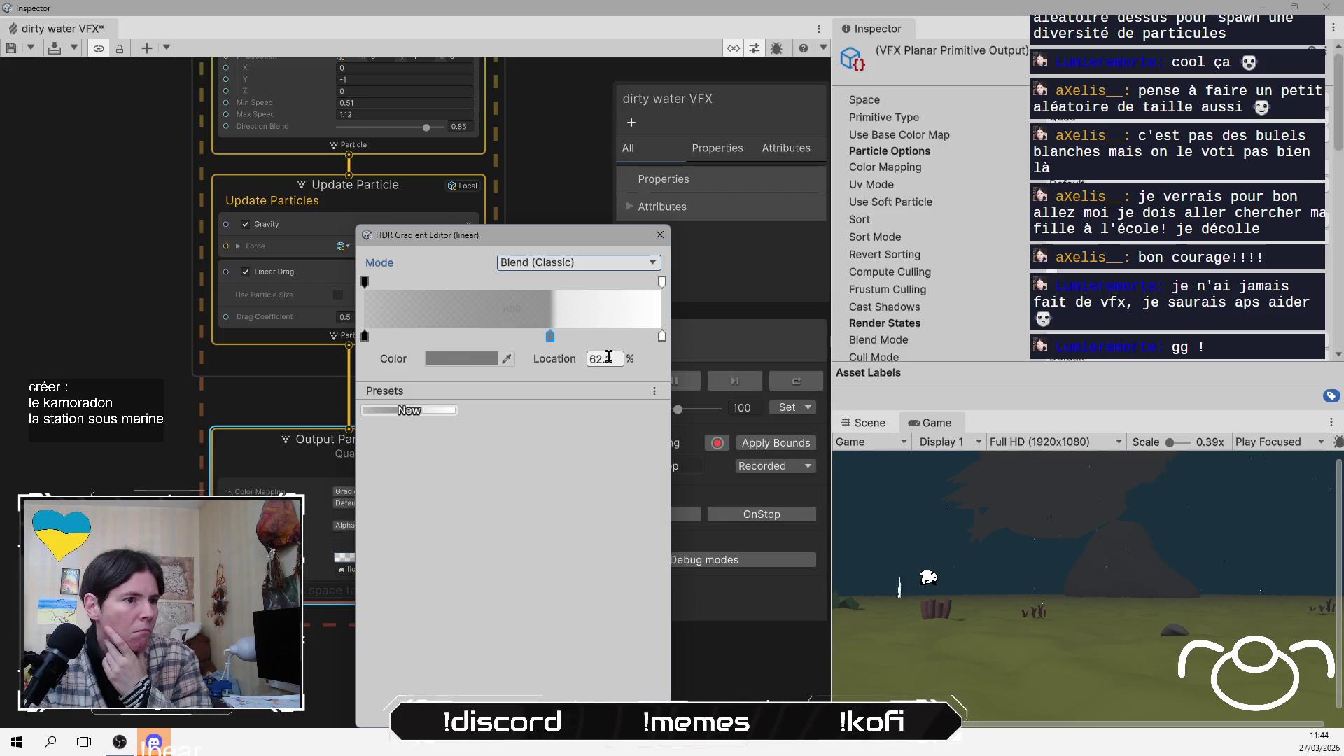
Darken the 100% end key to grey and lower its intensity by three stops
{"action": "left_click", "coordinate": [662, 339]}
{"action": "left_click", "coordinate": [460, 358]}
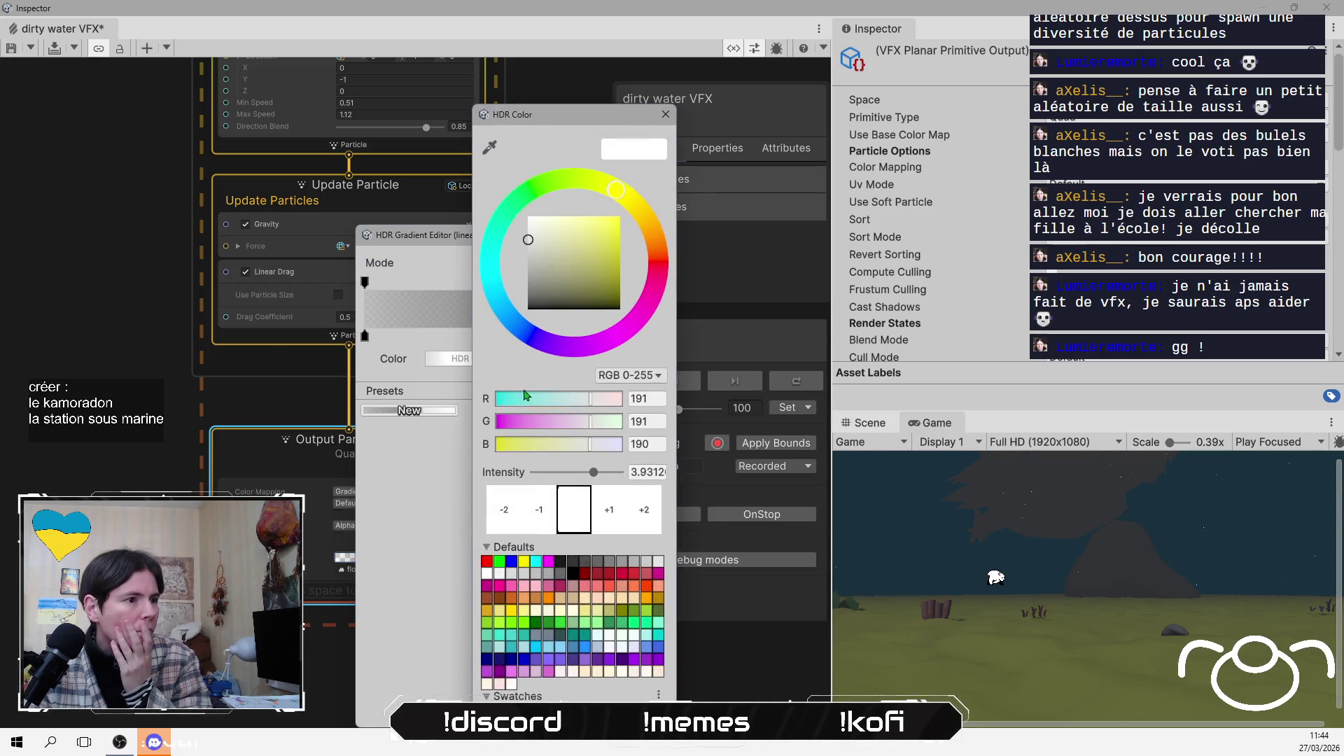
{"action": "left_click", "coordinate": [528, 278]}
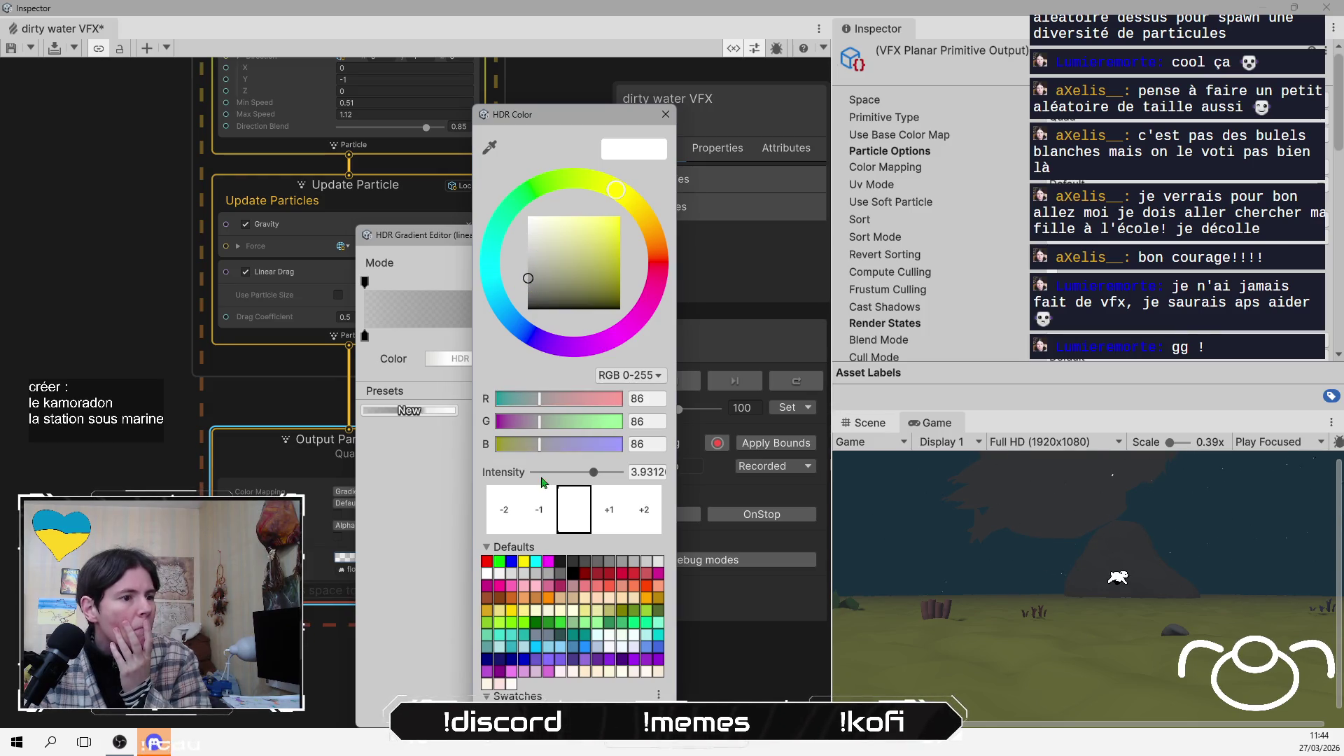
{"action": "left_click", "coordinate": [518, 510]}
{"action": "left_click", "coordinate": [539, 511]}
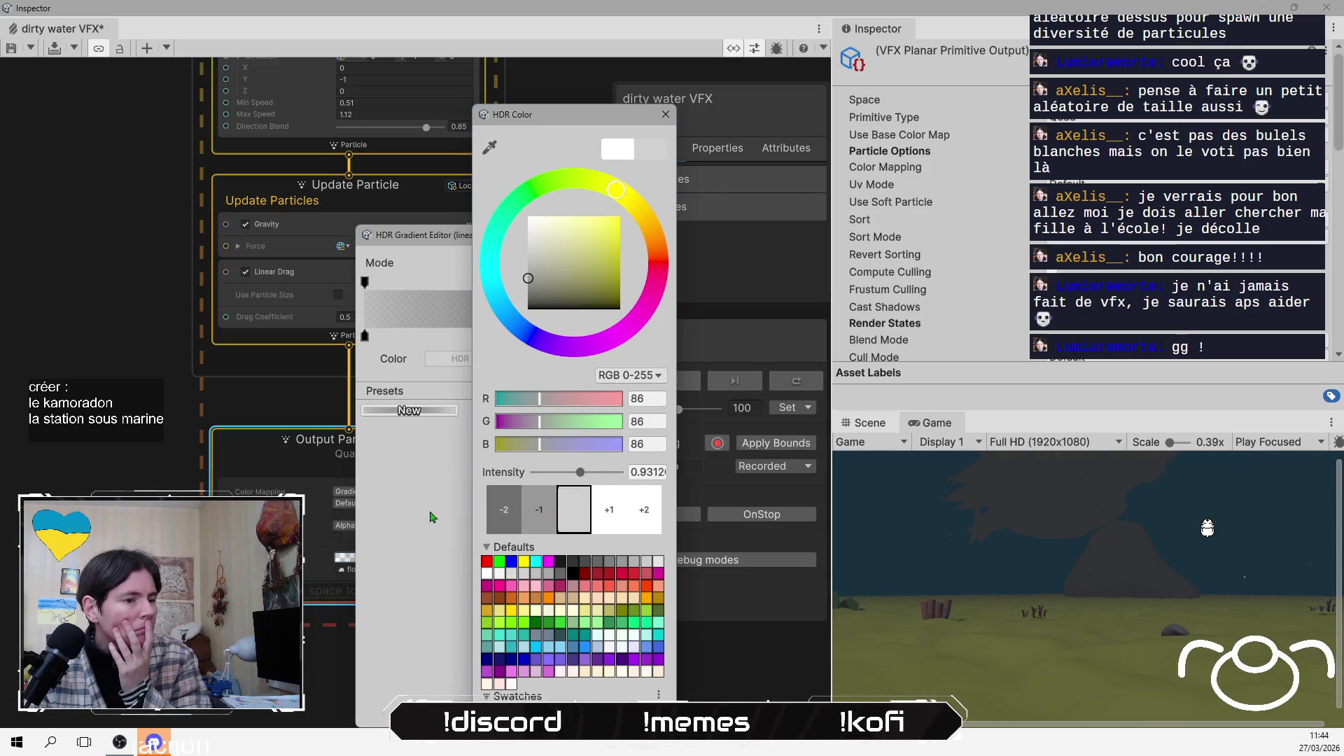
{"action": "left_click", "coordinate": [431, 517]}
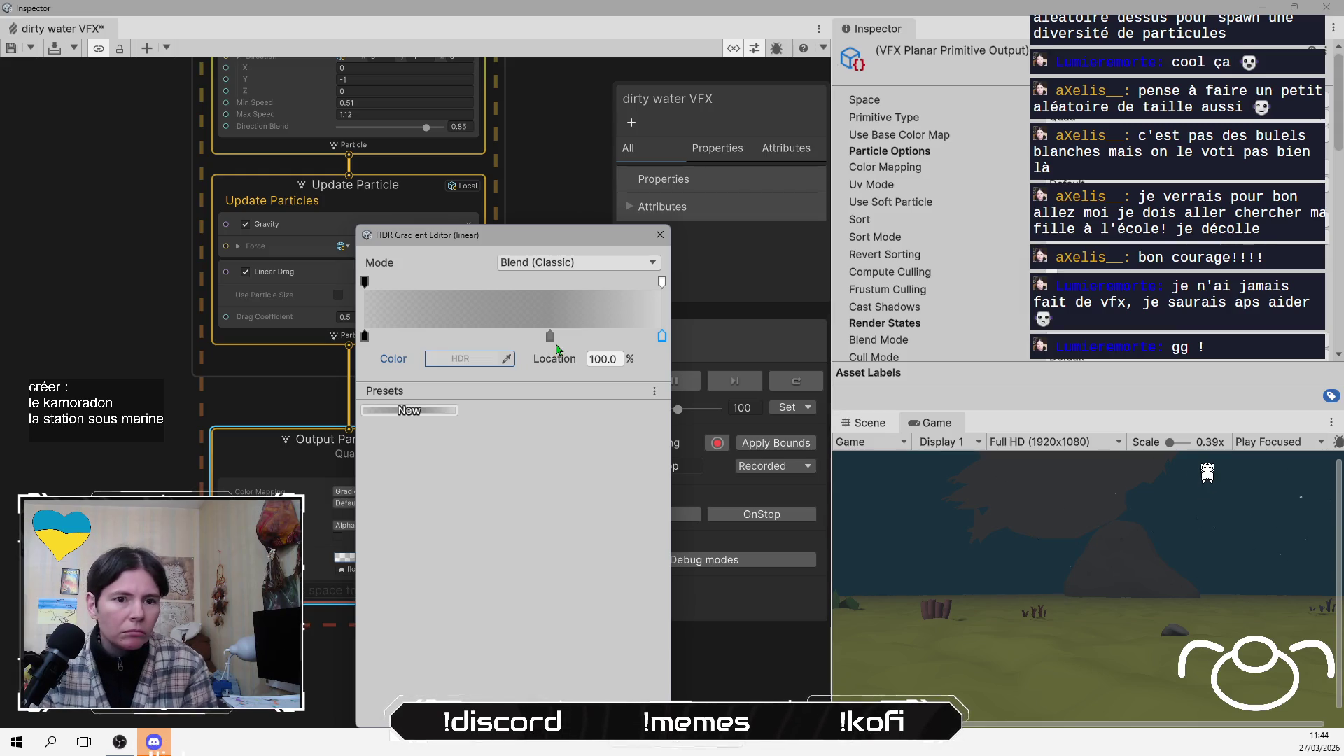
Move the middle grey key to 63.6%, darken it one stop, and close the gradient editor
{"action": "mouse_move", "coordinate": [558, 336]}
{"action": "left_mouse_down"}
{"action": "mouse_move", "coordinate": [537, 337]}
{"action": "mouse_move", "coordinate": [557, 334]}
{"action": "left_mouse_up"}
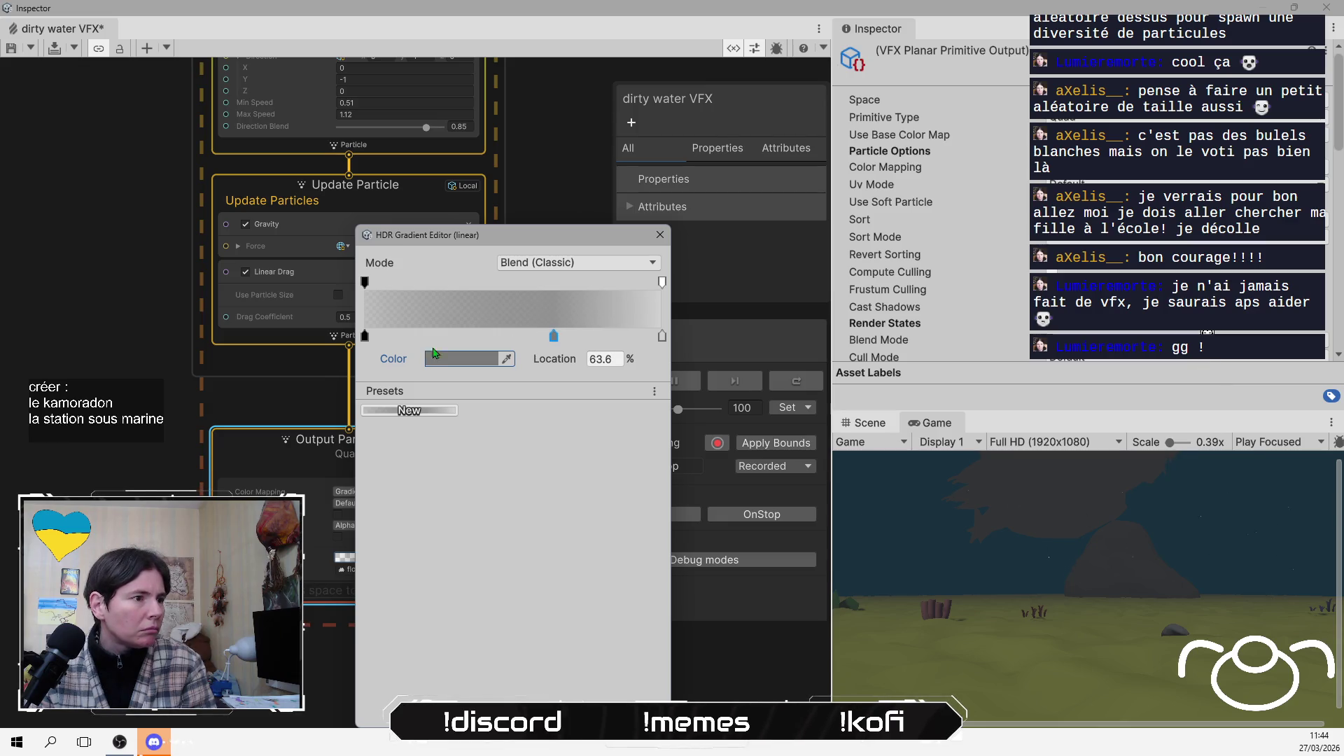
{"action": "left_click", "coordinate": [365, 338]}
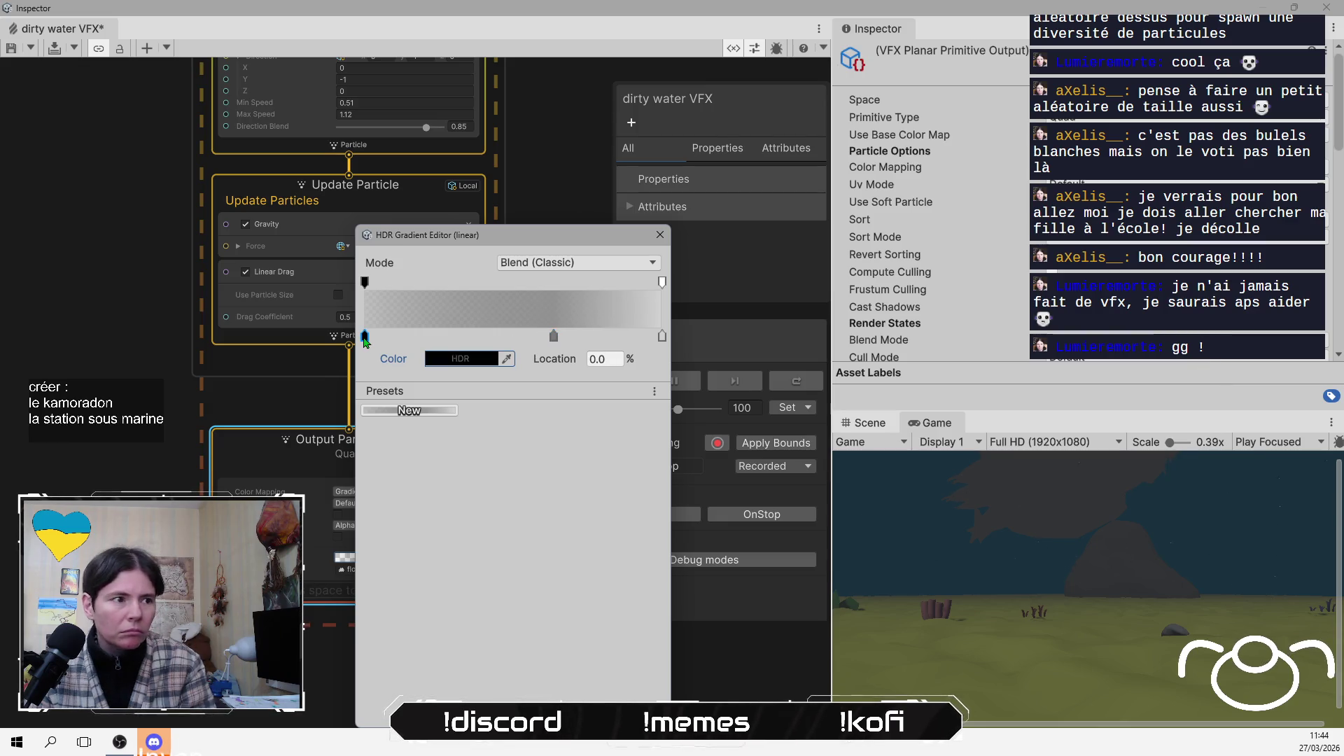
{"action": "left_click", "coordinate": [553, 336]}
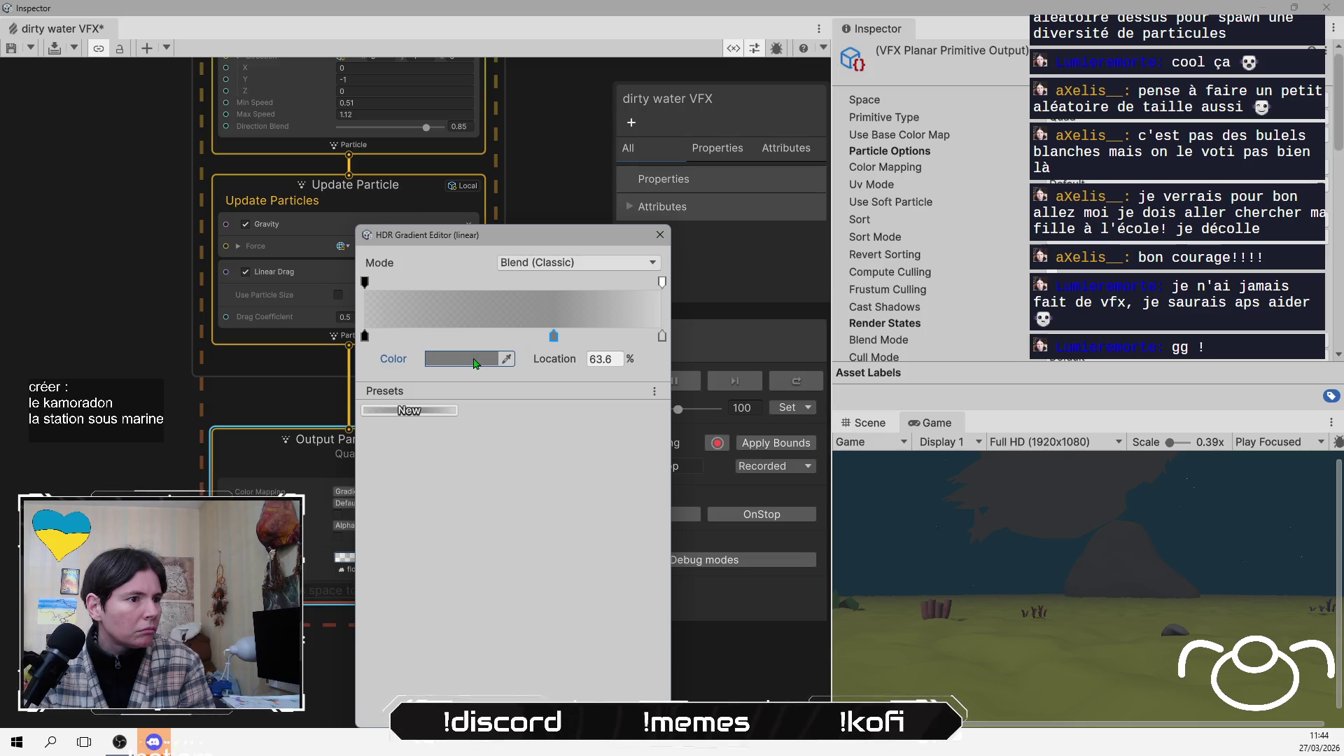
{"action": "left_click", "coordinate": [475, 364]}
{"action": "left_click", "coordinate": [530, 512]}
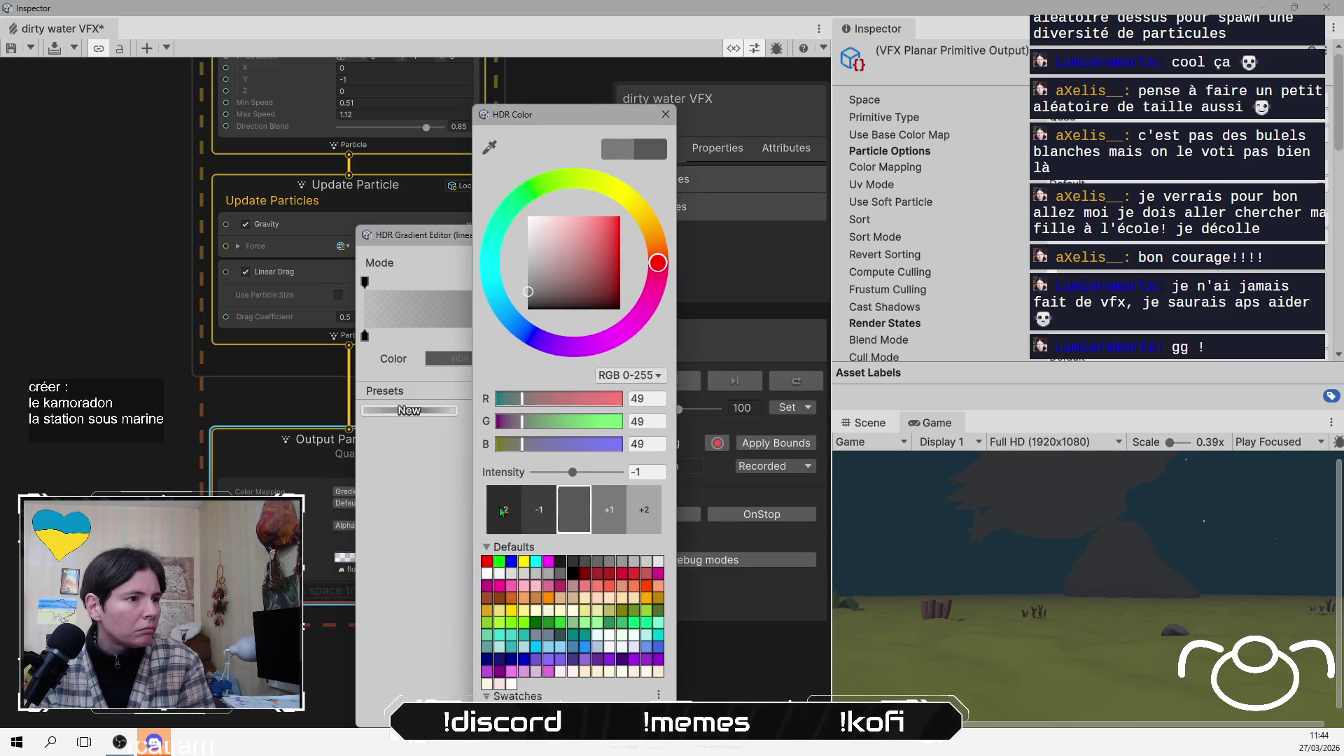
{"action": "left_click", "coordinate": [425, 503]}
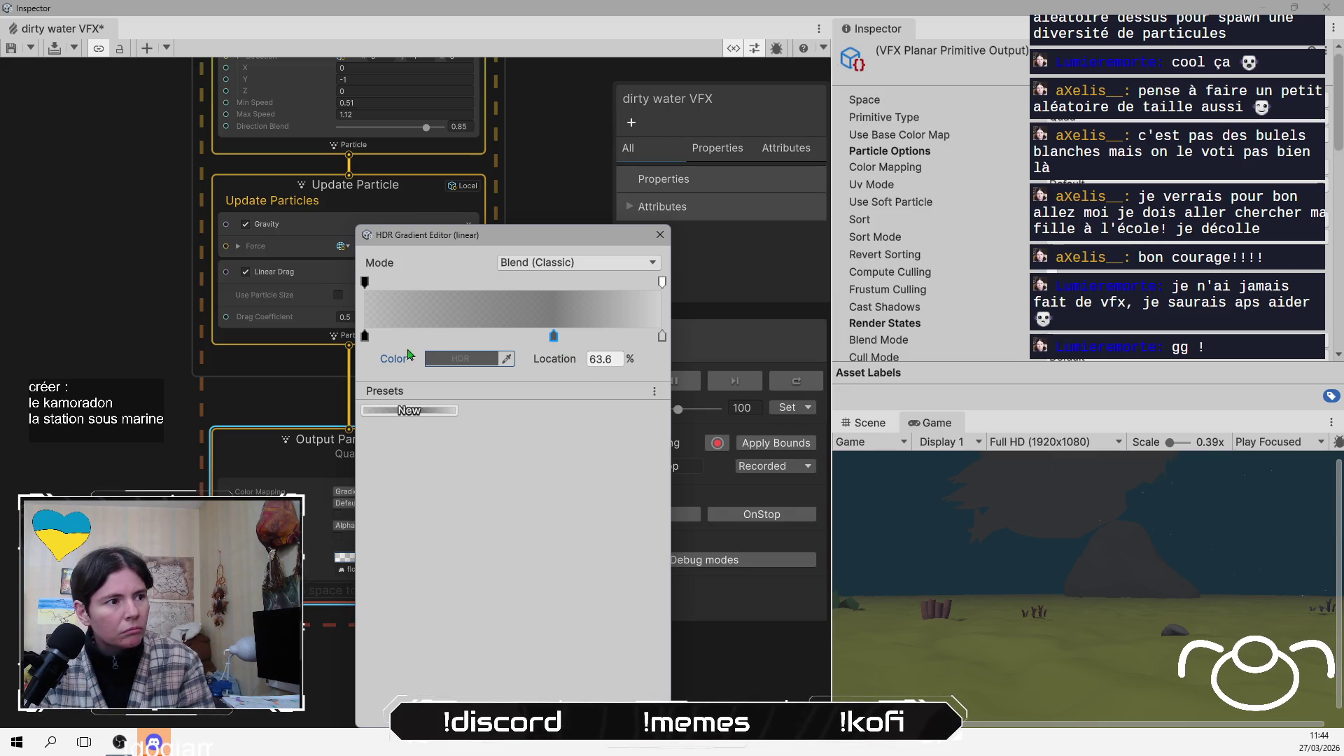
{"action": "left_click", "coordinate": [458, 359]}
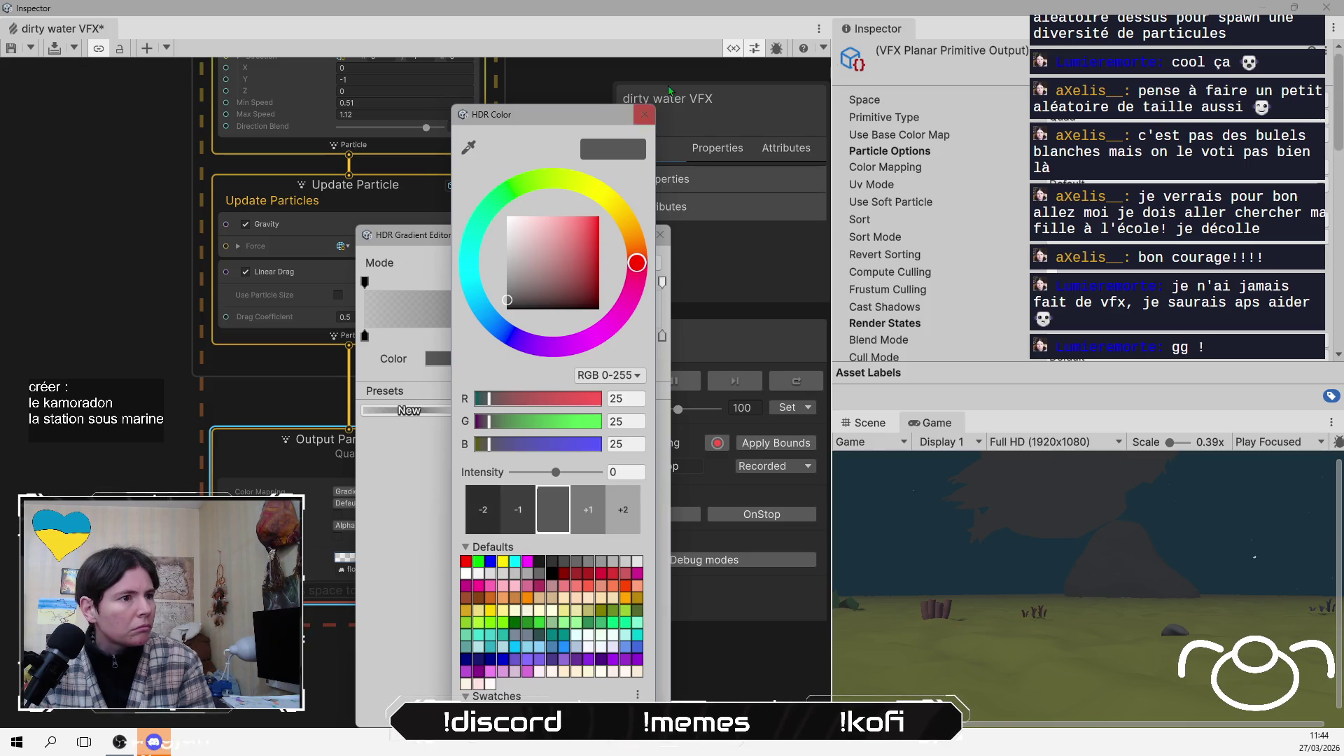
{"action": "left_click", "coordinate": [643, 114]}
{"action": "left_click", "coordinate": [365, 339]}
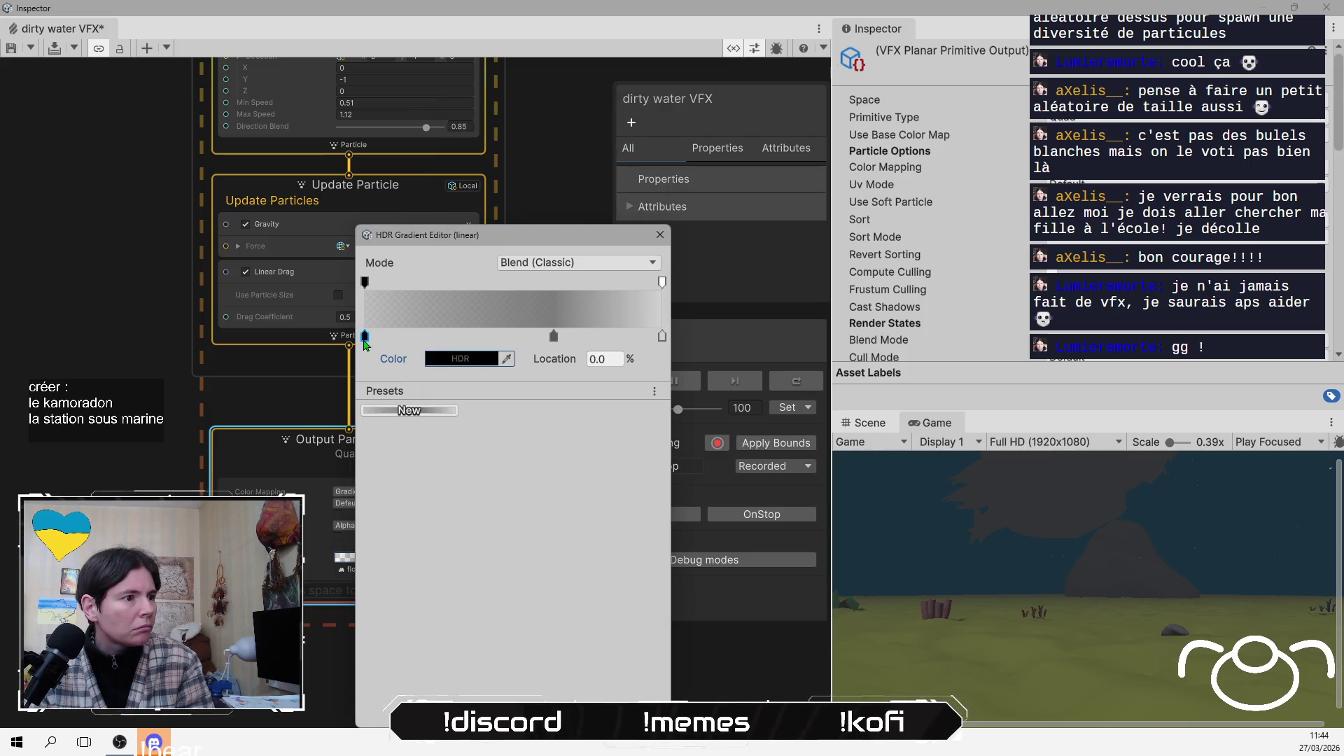
{"action": "left_click", "coordinate": [458, 358]}
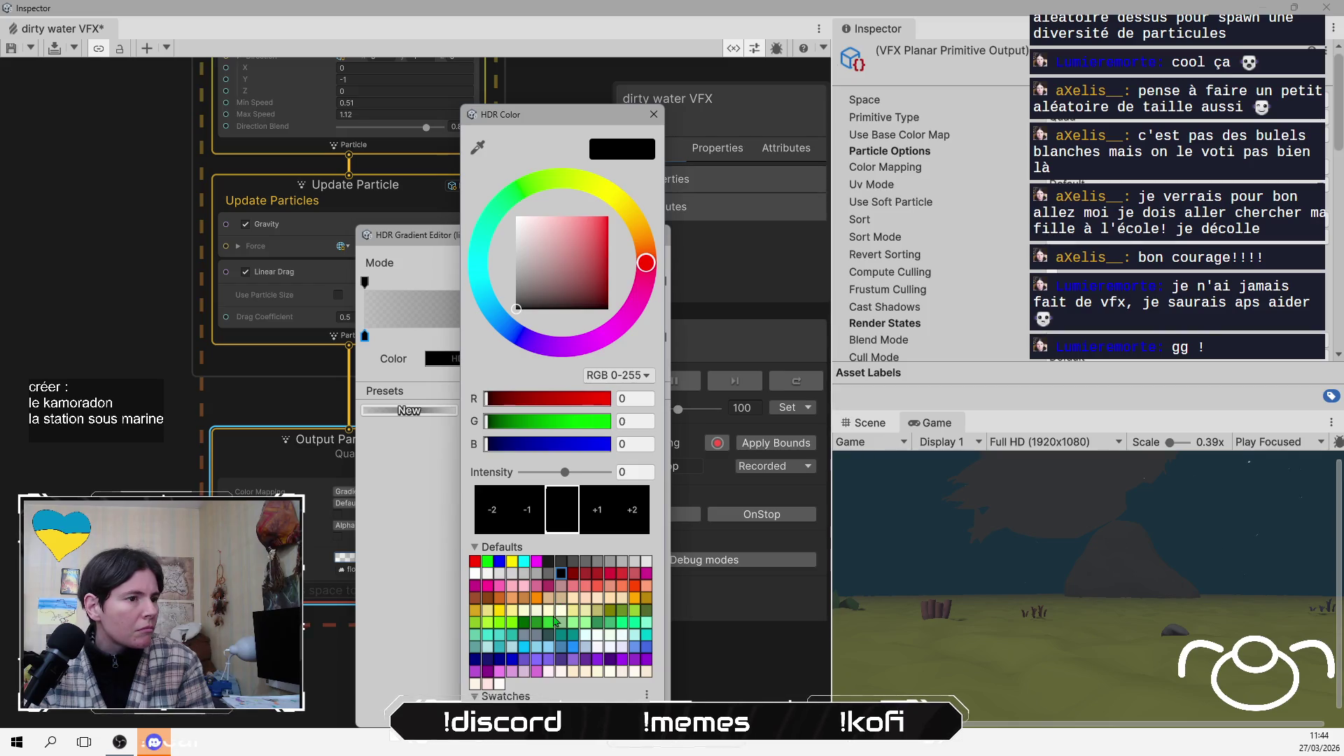
{"action": "left_click", "coordinate": [653, 114]}
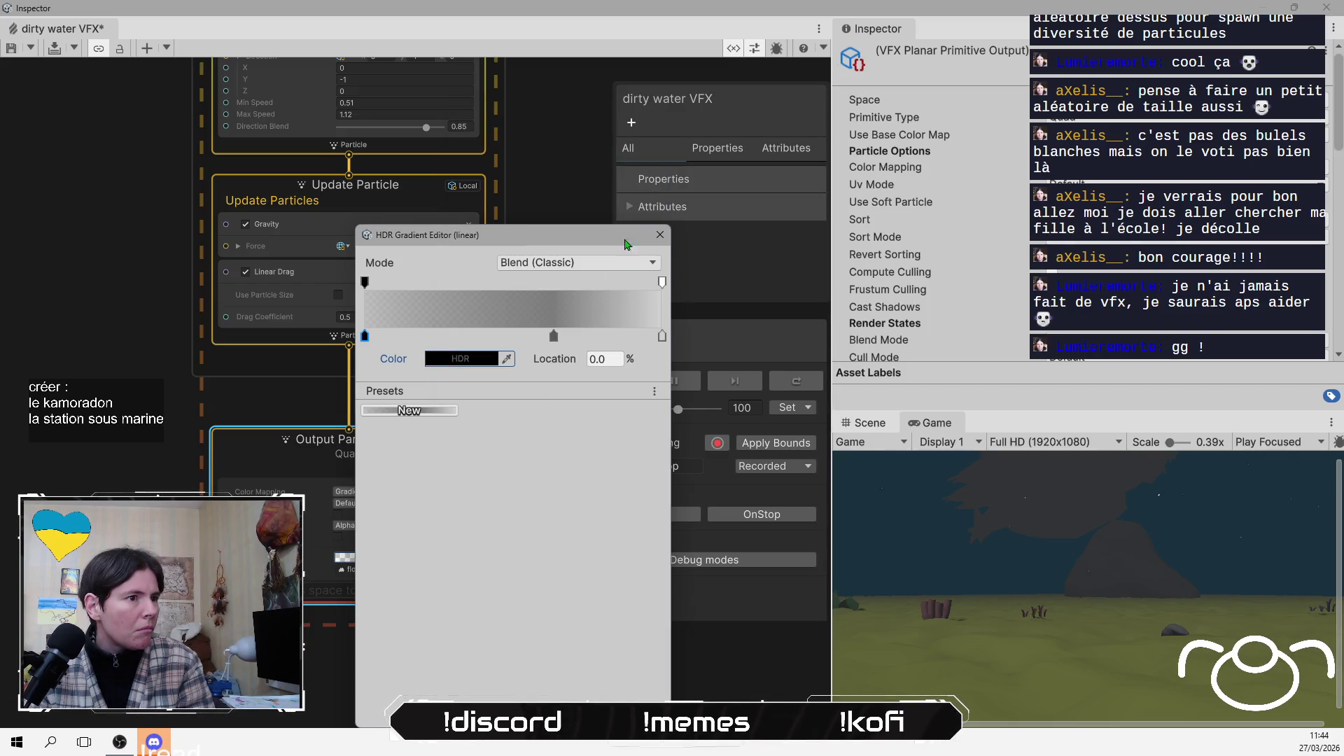
{"action": "left_click", "coordinate": [659, 235]}
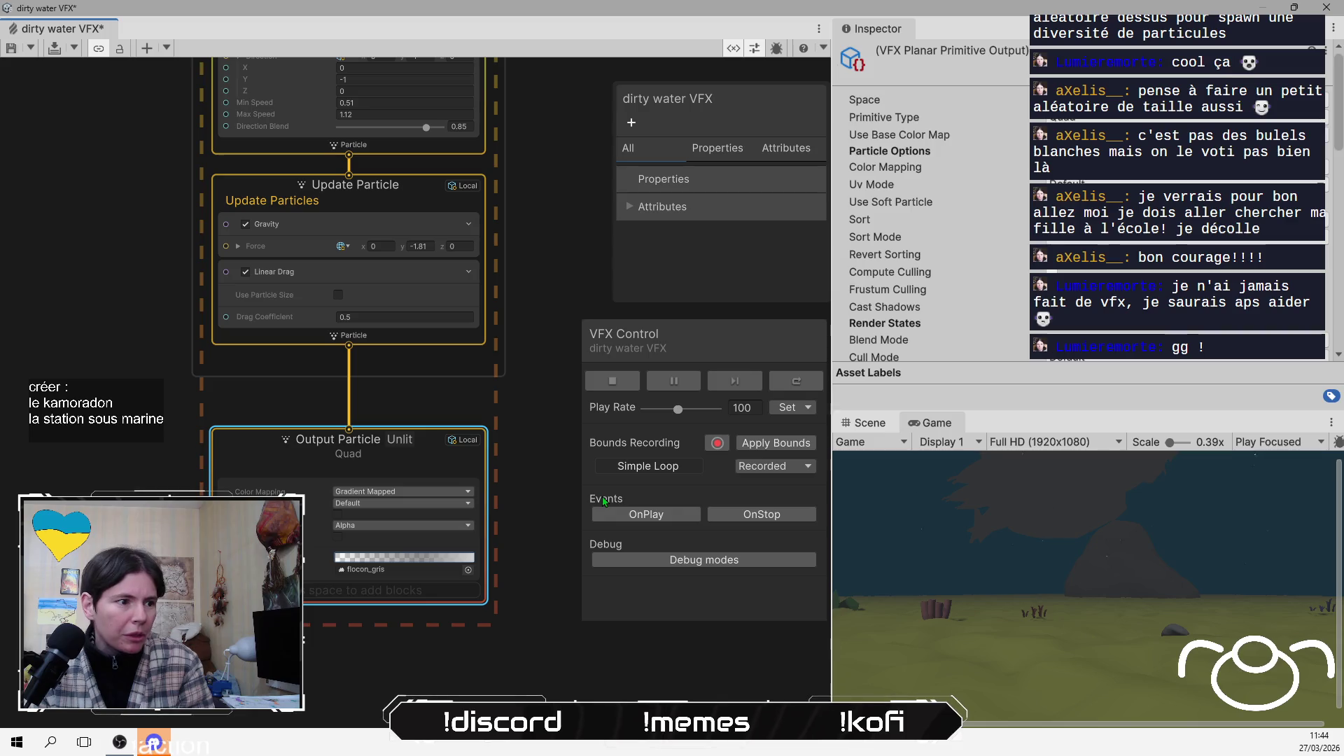
Switch the gradient to Fixed mode, removing the 70% key and moving the dark grey key to 100%
{"action": "left_click", "coordinate": [468, 558]}
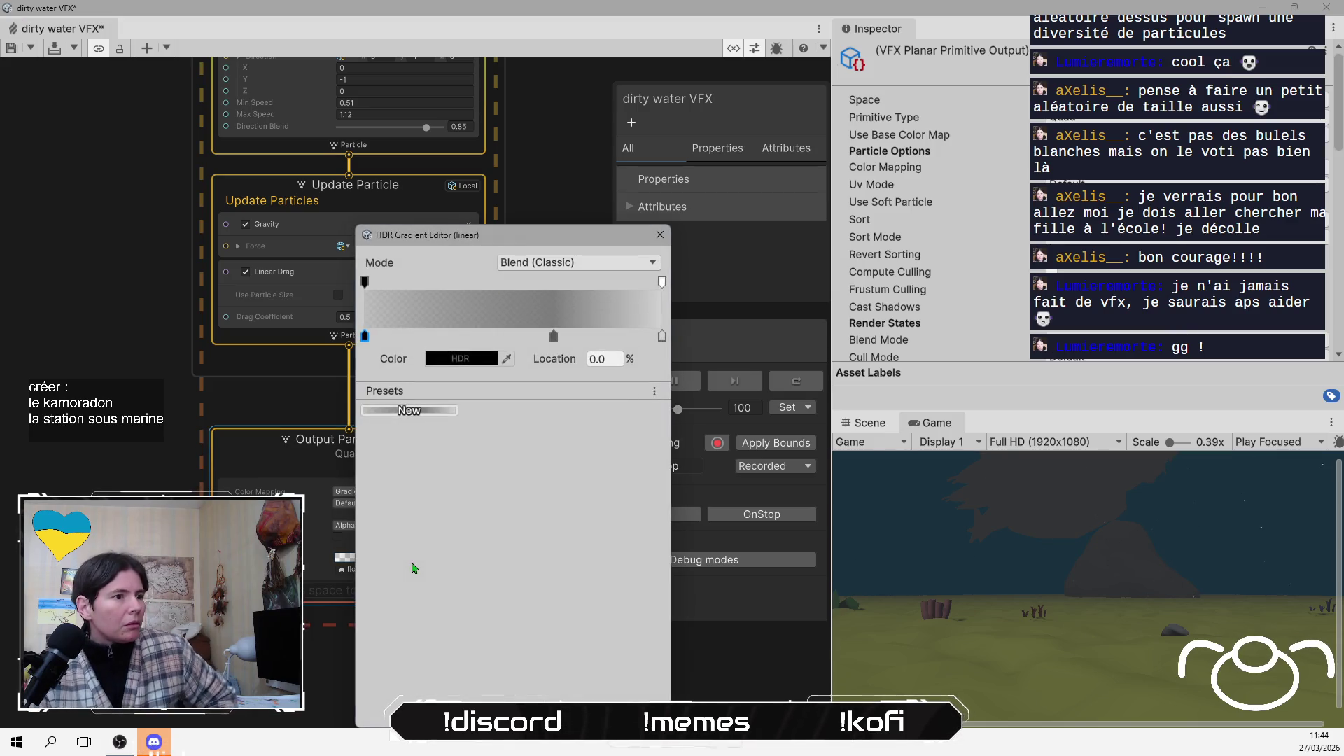
{"action": "left_click", "coordinate": [553, 263]}
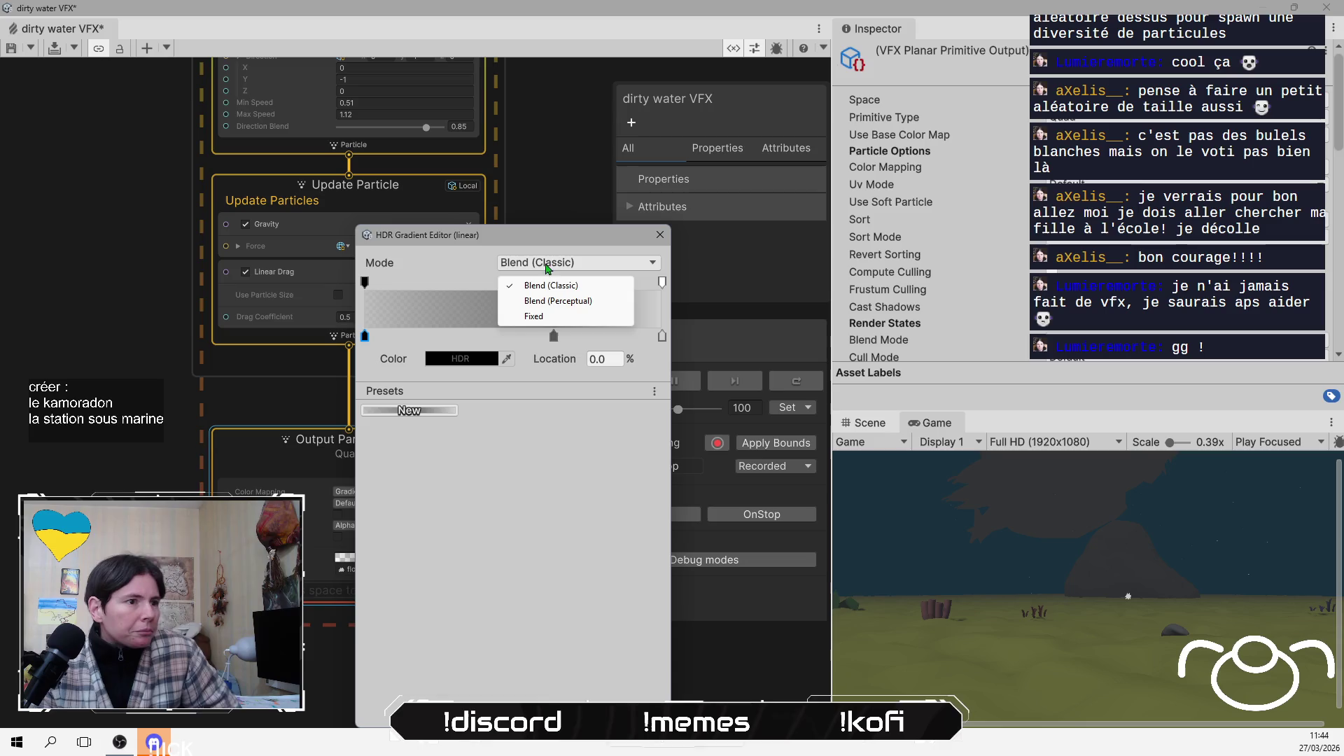
{"action": "left_click", "coordinate": [549, 314]}
{"action": "left_click_drag", "start_coordinate": [554, 335], "coordinate": [611, 358]}
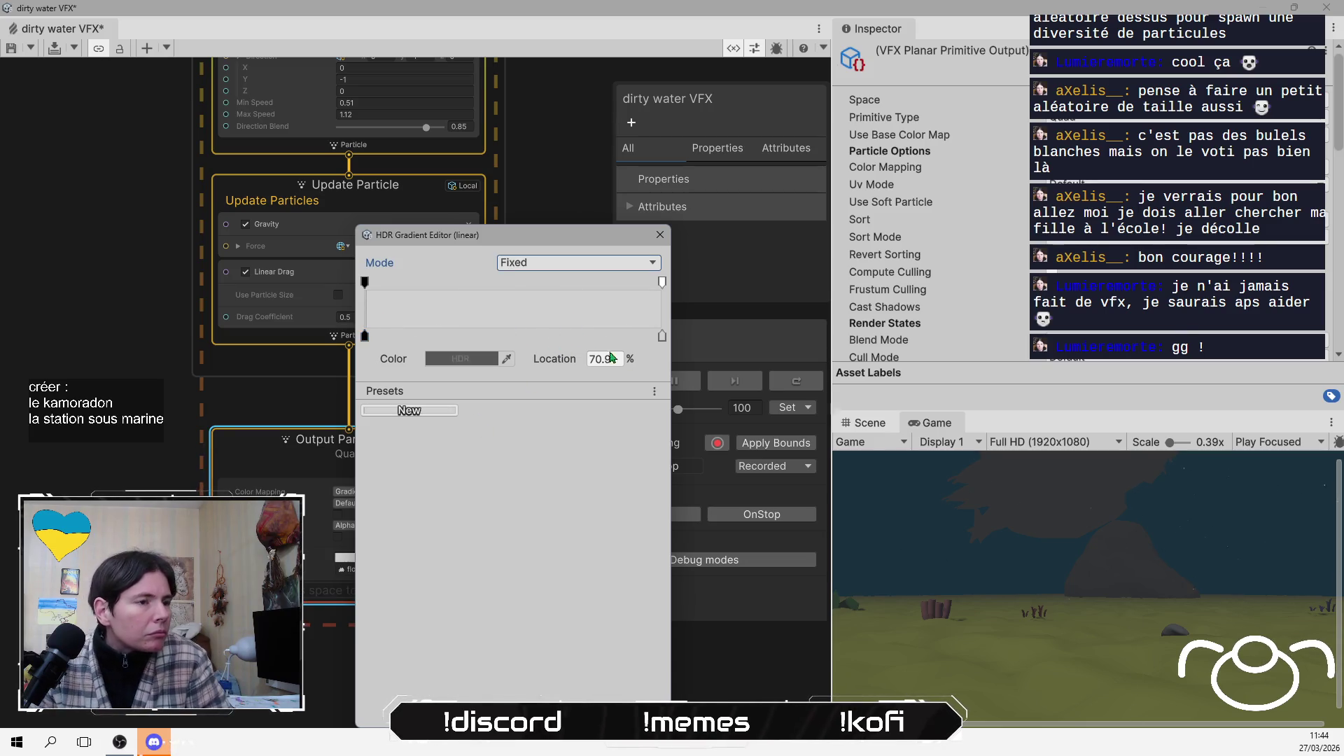
{"action": "mouse_move", "coordinate": [670, 322]}
{"action": "left_mouse_down"}
{"action": "mouse_move", "coordinate": [553, 335]}
{"action": "mouse_move", "coordinate": [667, 332]}
{"action": "left_mouse_up"}
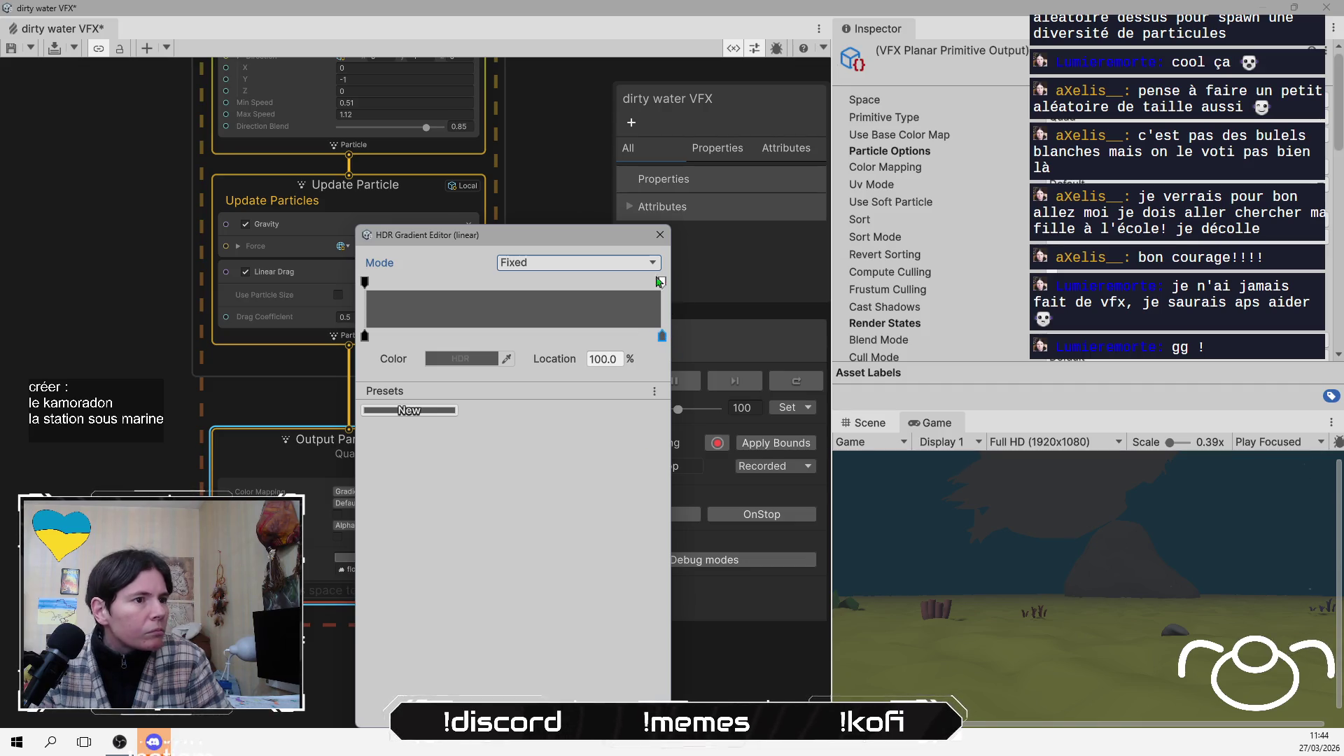
Save the gradient as a new preset and play the VFX simulation
{"action": "left_click", "coordinate": [428, 415]}
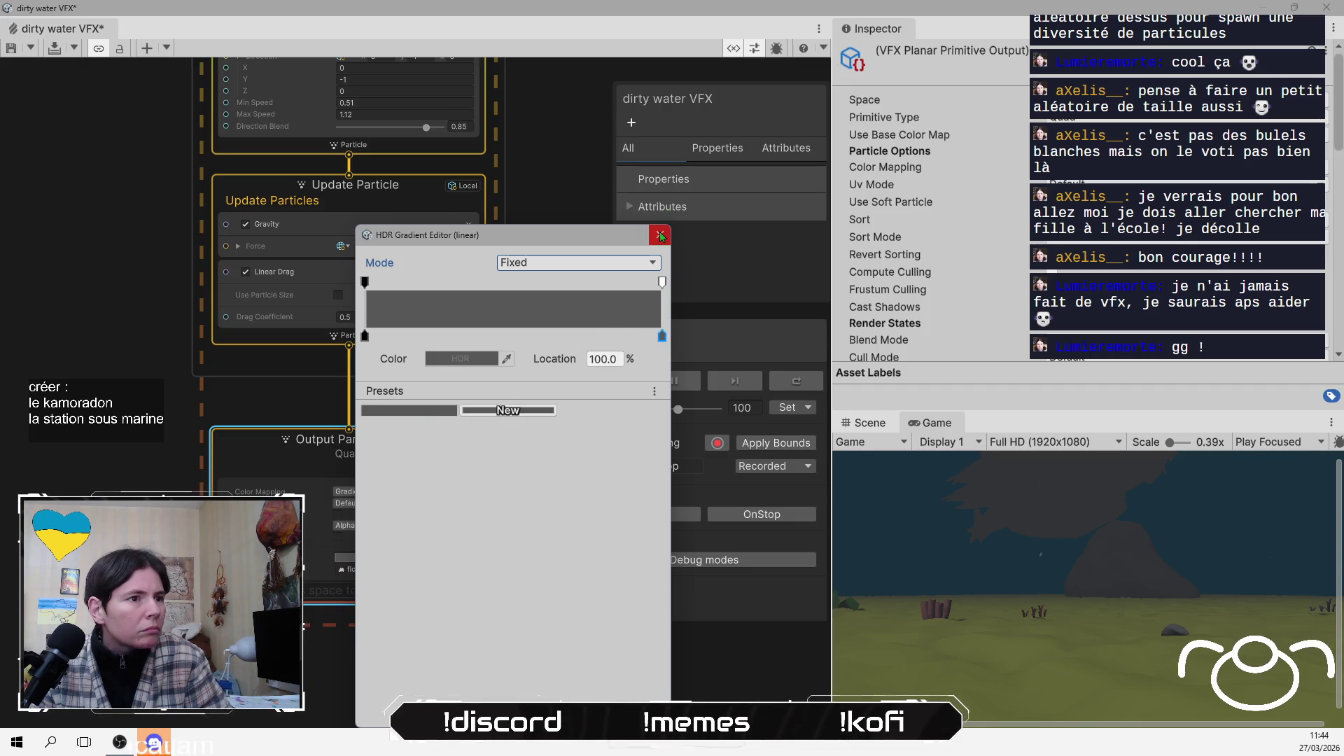
{"action": "left_click", "coordinate": [660, 234]}
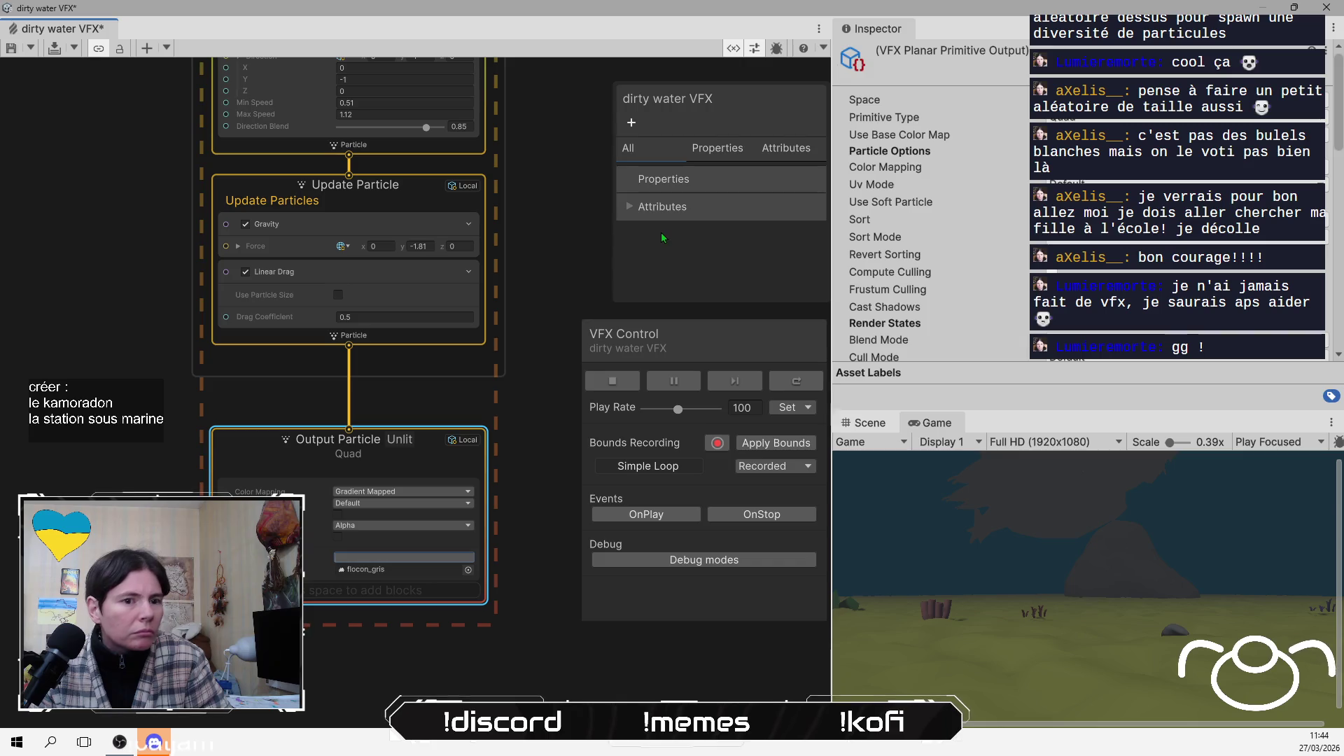
{"action": "left_click", "coordinate": [682, 376]}
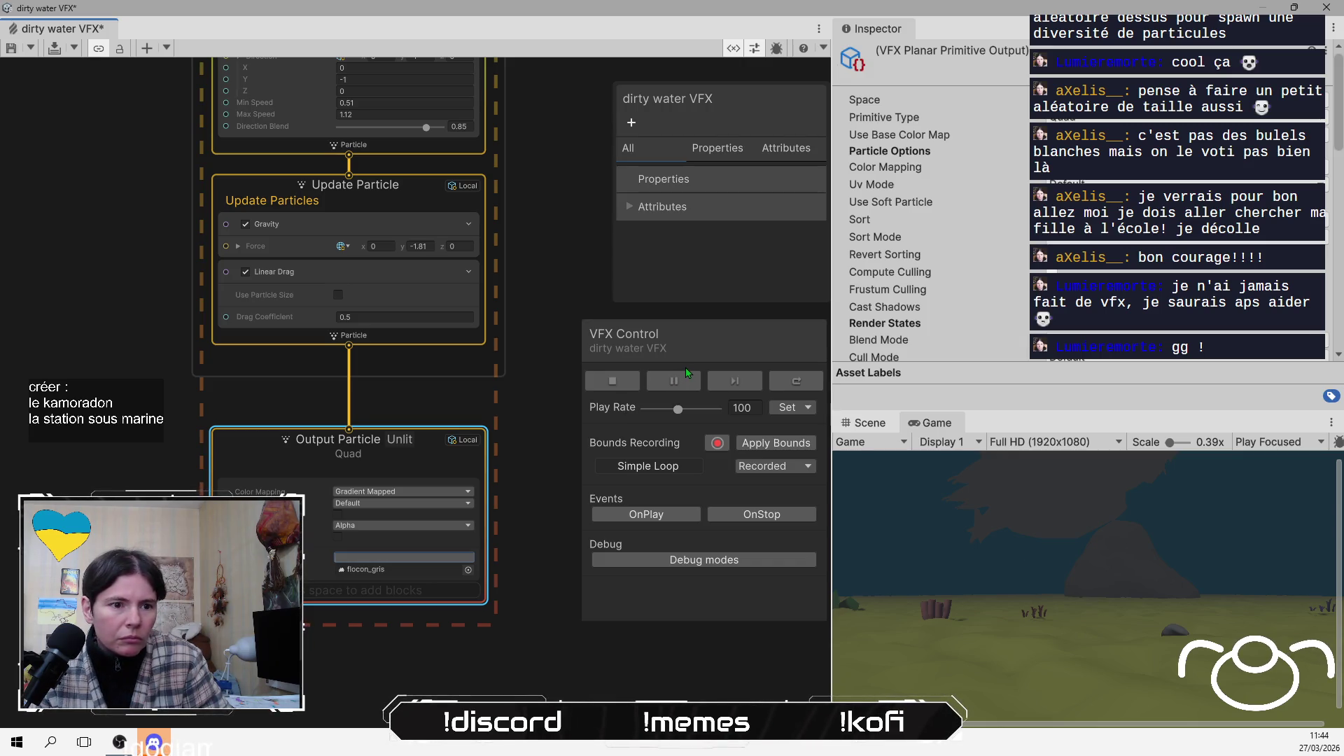
{"action": "left_click", "coordinate": [390, 449]}
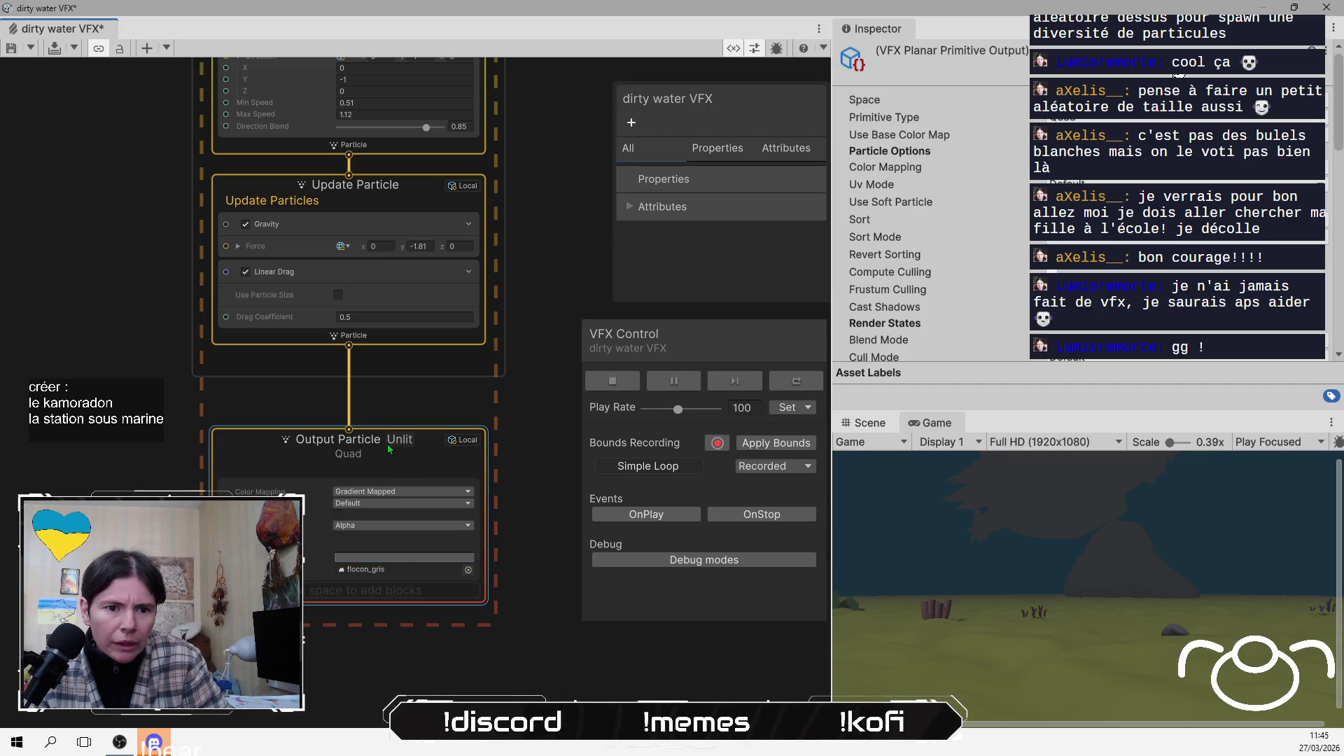
Raise the 100% gradient key's HDR intensity by two steps to a lighter grey
{"action": "left_click", "coordinate": [389, 559]}
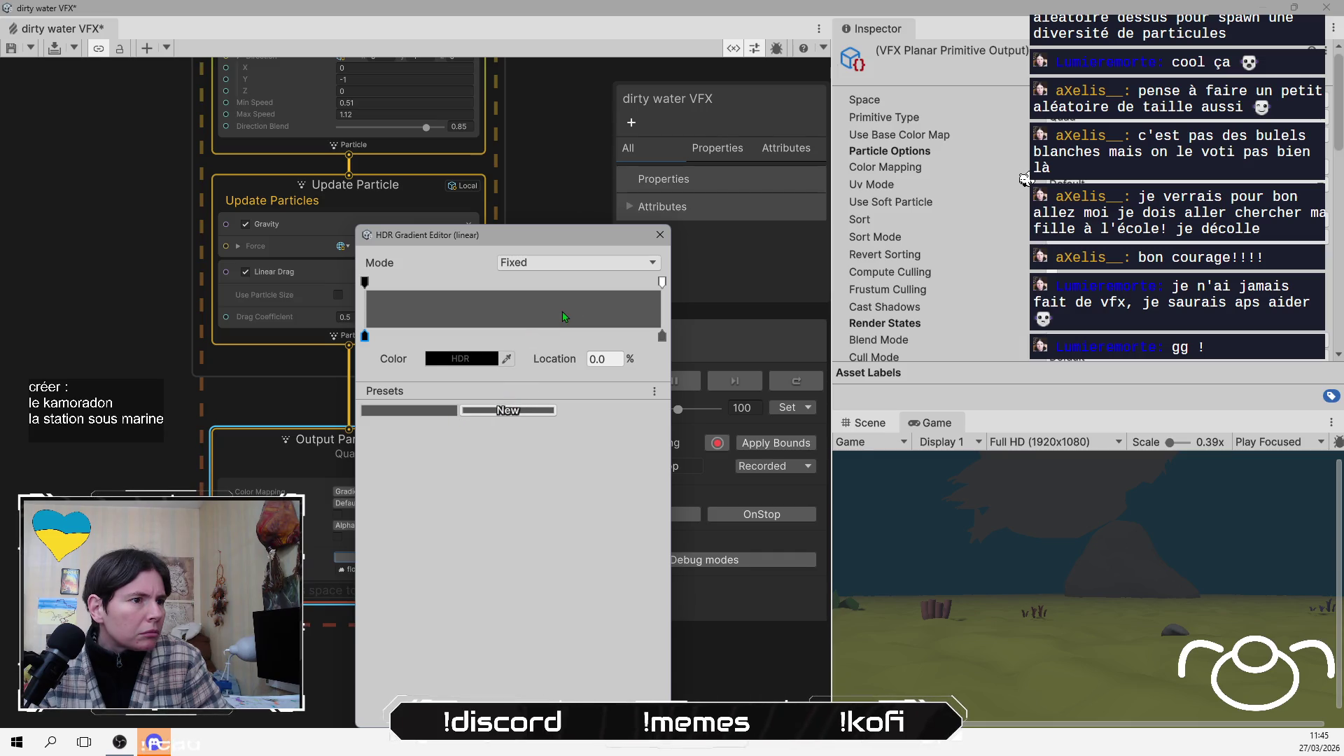
{"action": "left_click", "coordinate": [661, 336]}
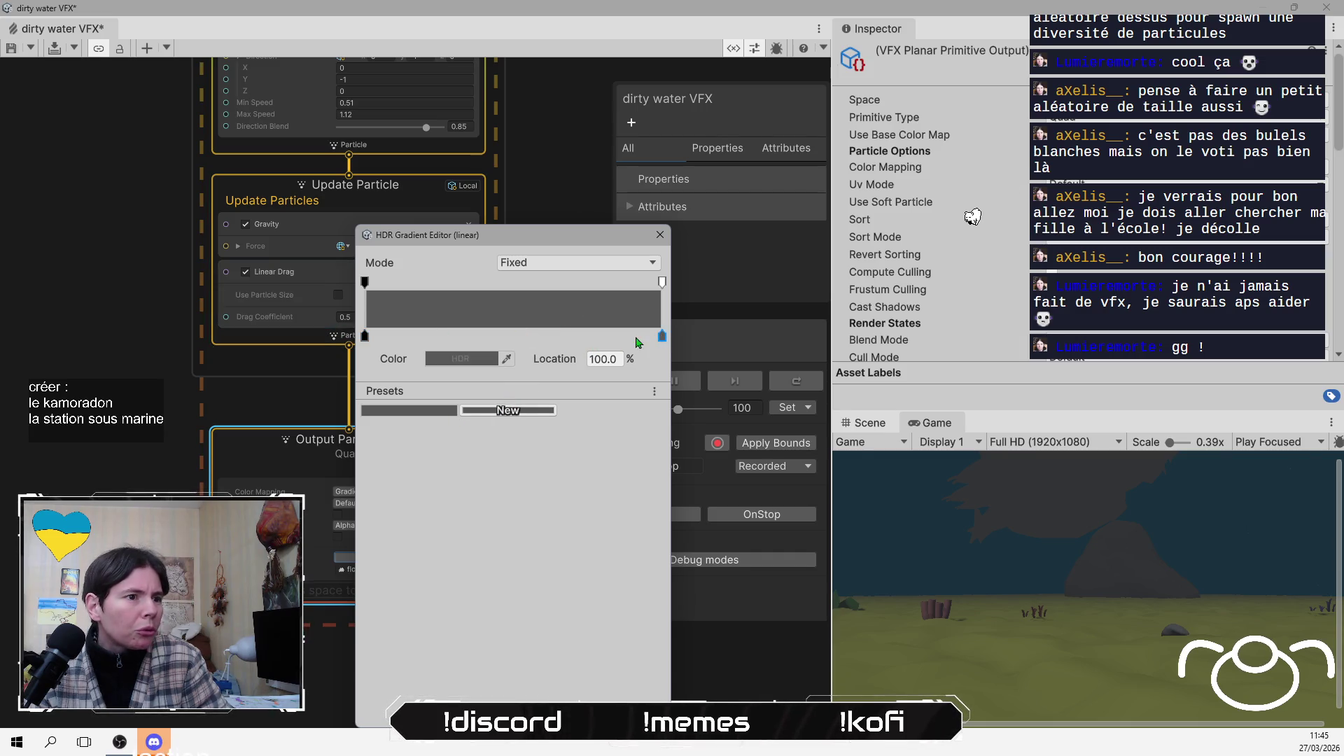
{"action": "left_click", "coordinate": [462, 358]}
{"action": "left_click", "coordinate": [615, 511]}
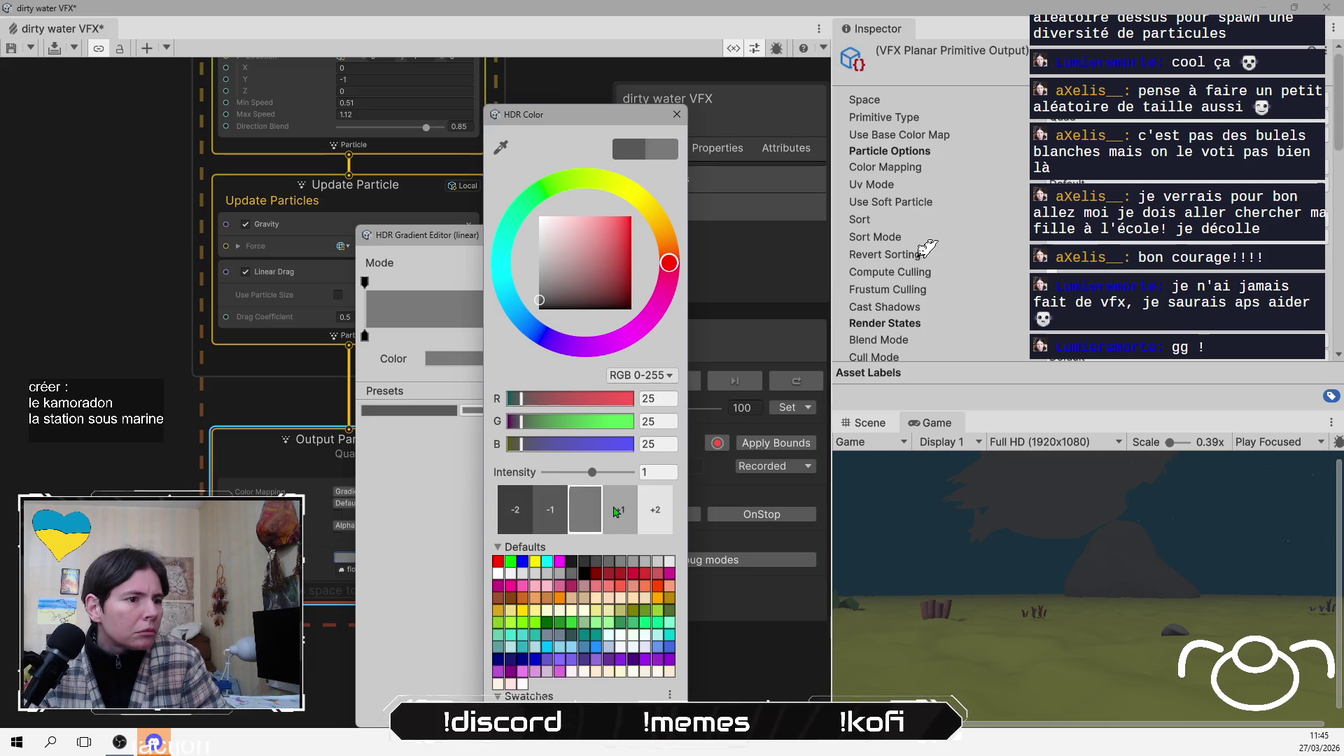
{"action": "left_click", "coordinate": [443, 514]}
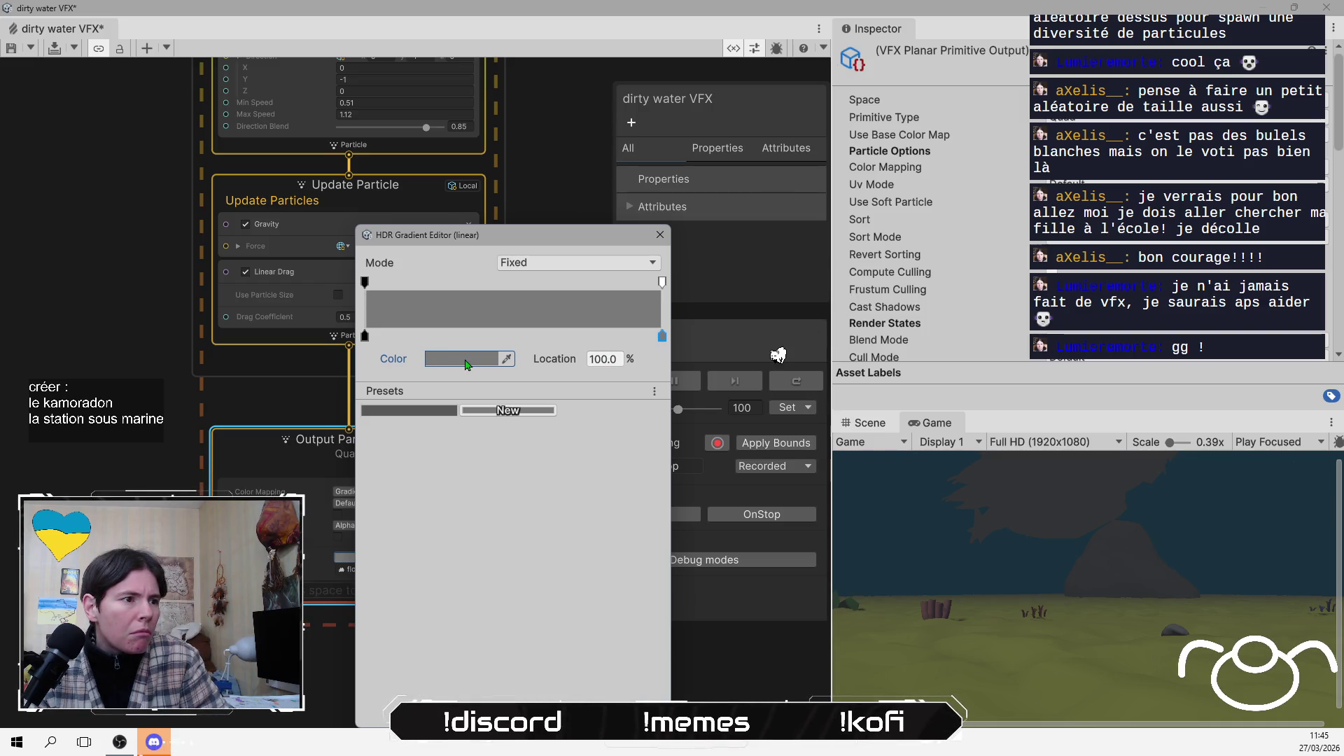
{"action": "left_click", "coordinate": [462, 358]}
{"action": "left_click", "coordinate": [599, 514]}
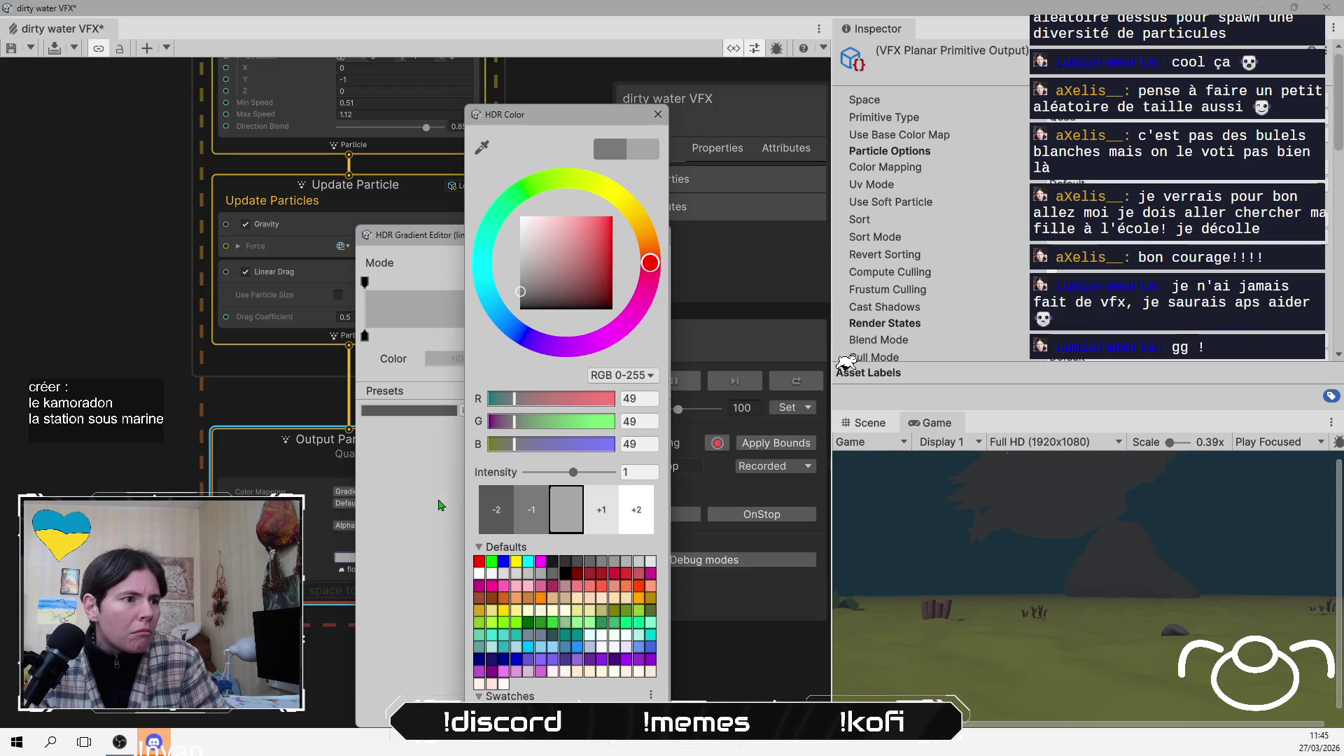
{"action": "left_click", "coordinate": [439, 504]}
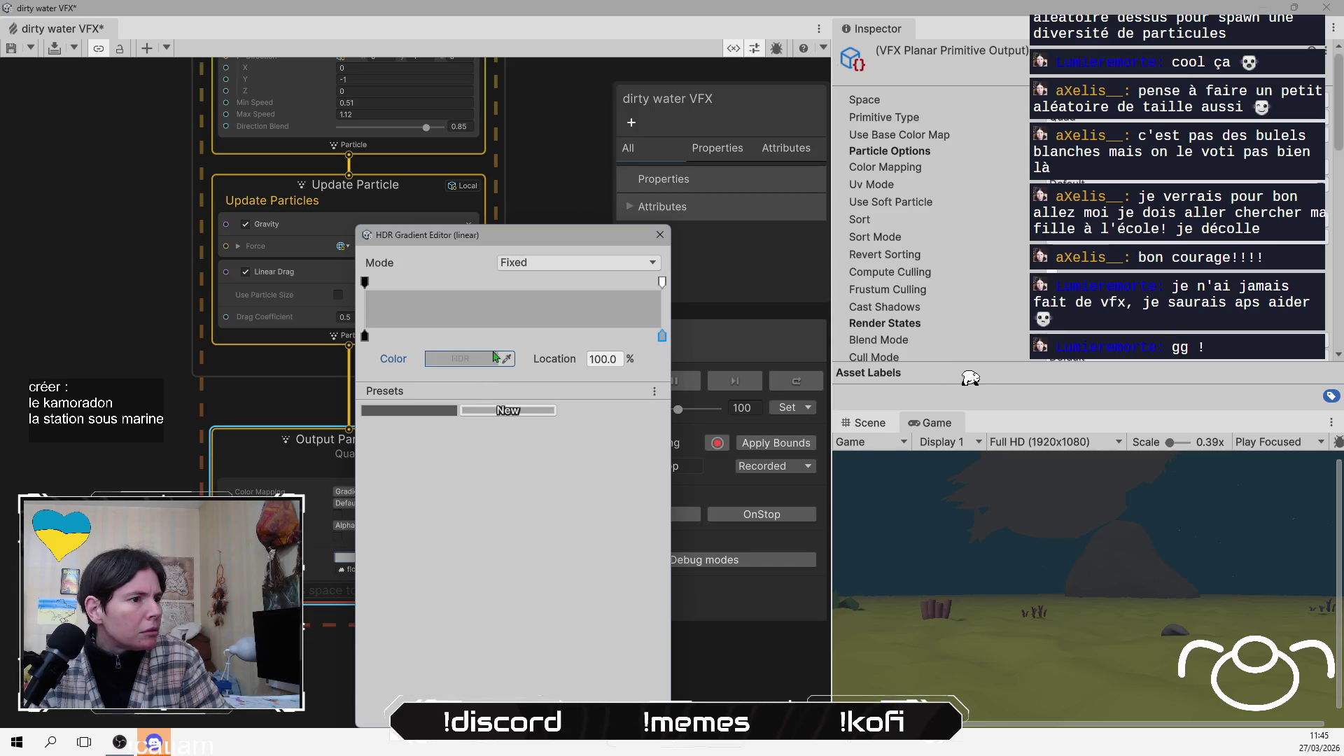
{"action": "left_click", "coordinate": [659, 235]}
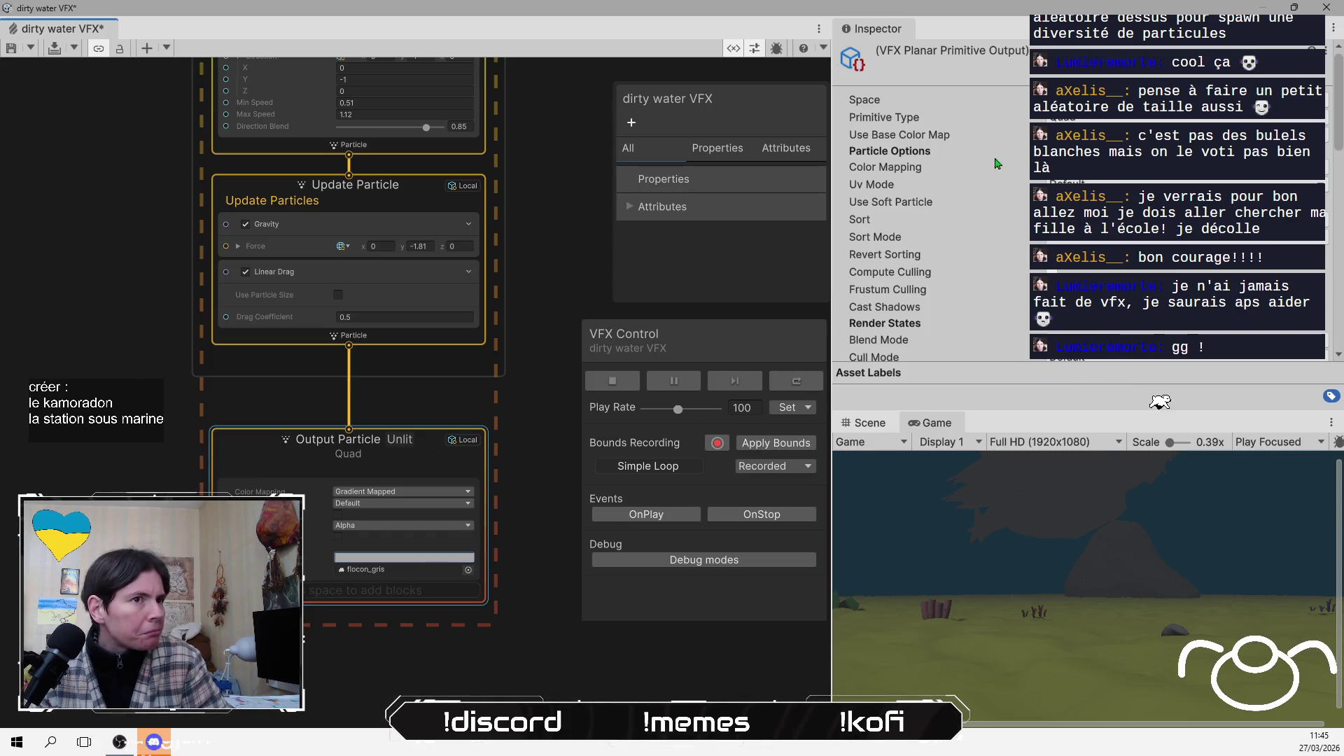
Enter new A and B values in the Set Size block's random size range
{"action": "scroll", "coordinate": [405, 371], "scroll_direction": "up", "scroll_amount": 2}
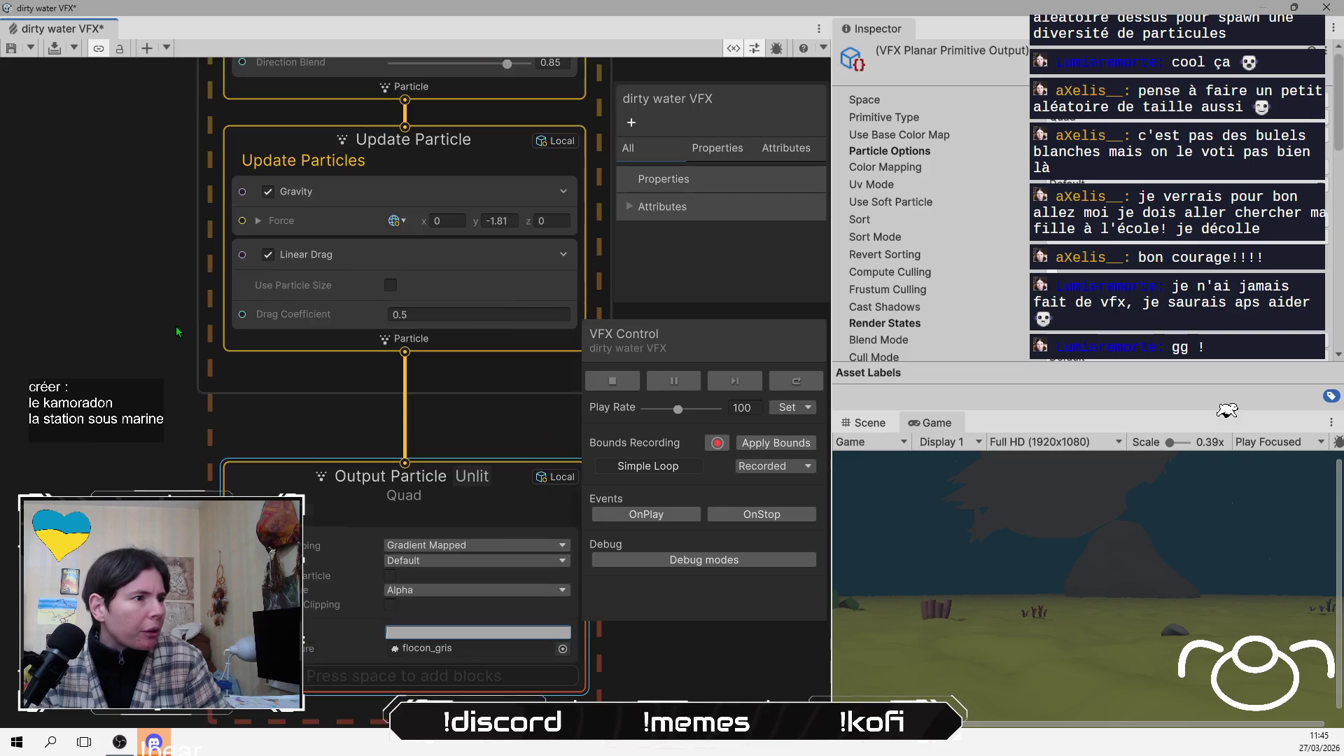
{"action": "scroll", "coordinate": [161, 480], "scroll_direction": "up", "scroll_amount": 1}
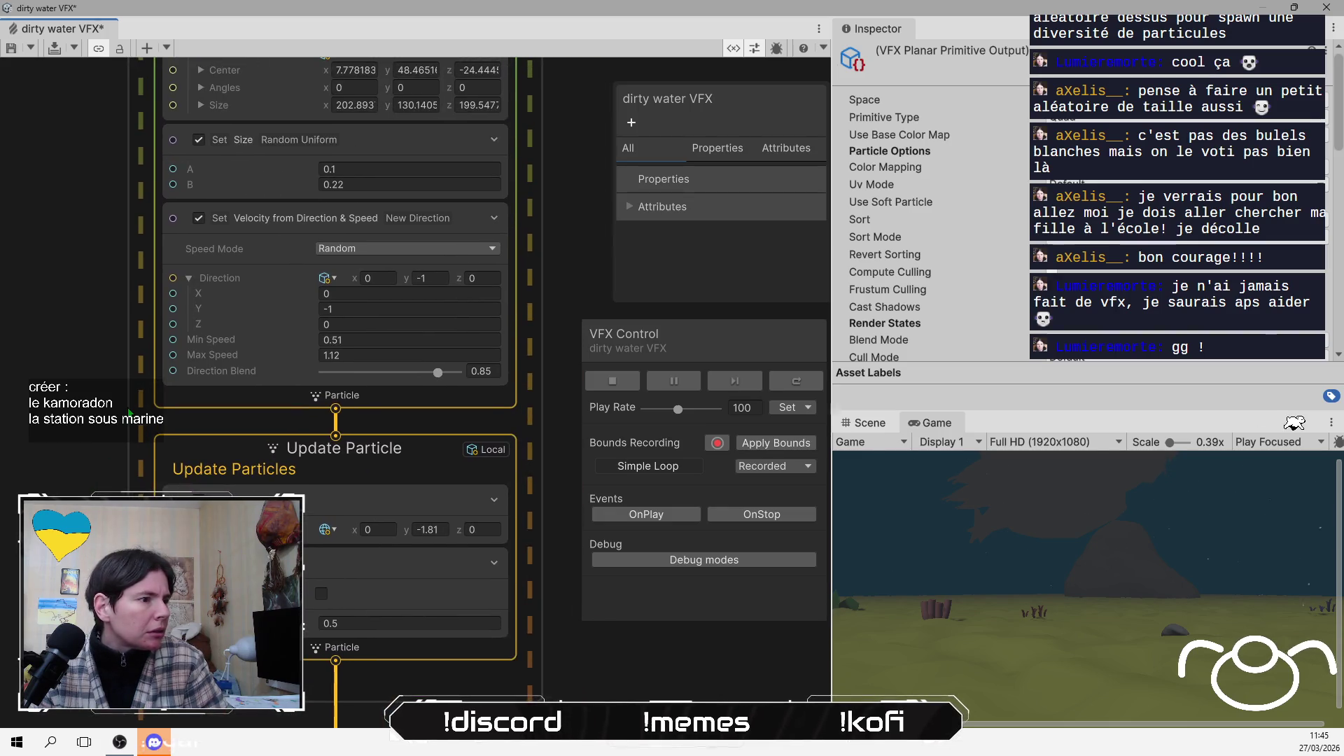
{"action": "scroll", "coordinate": [308, 385], "scroll_direction": "up", "scroll_amount": 1}
{"action": "mouse_move", "coordinate": [283, 174]}
{"action": "left_mouse_down"}
{"action": "mouse_move", "coordinate": [253, 300]}
{"action": "mouse_move", "coordinate": [286, 314]}
{"action": "left_mouse_up"}
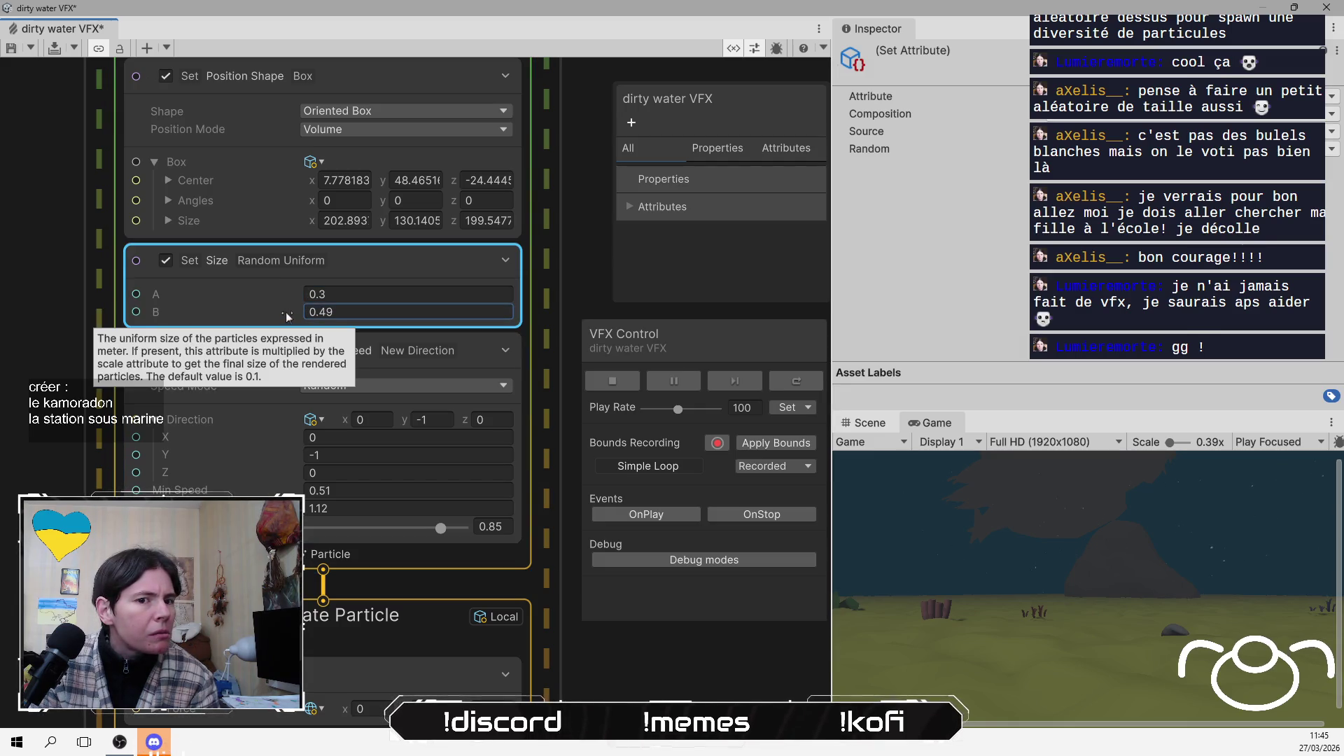
{"action": "left_click", "coordinate": [938, 357]}
Enlarge the Game view and slide the minimum size A down to 0.17
{"action": "left_click", "coordinate": [937, 423]}
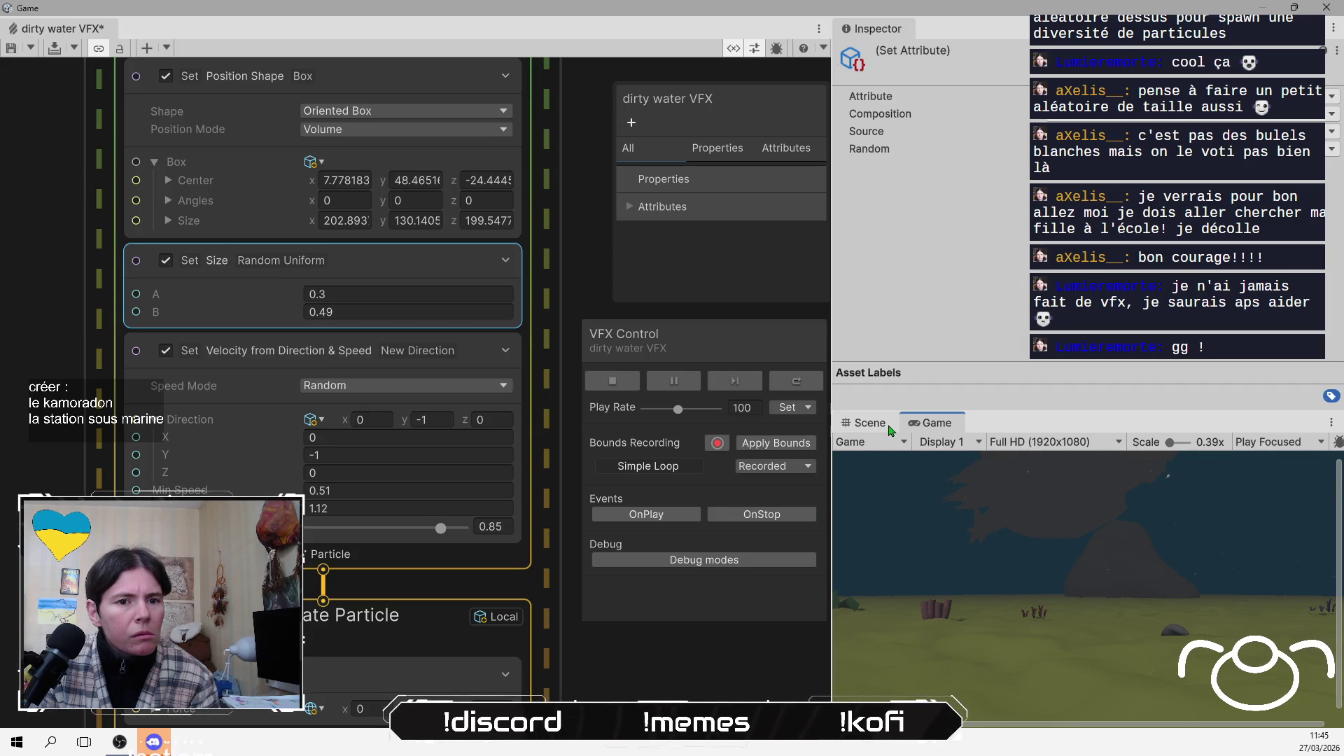
{"action": "mouse_move", "coordinate": [1057, 415]}
{"action": "left_mouse_down"}
{"action": "mouse_move", "coordinate": [1058, 249]}
{"action": "mouse_move", "coordinate": [1057, 297]}
{"action": "left_mouse_up"}
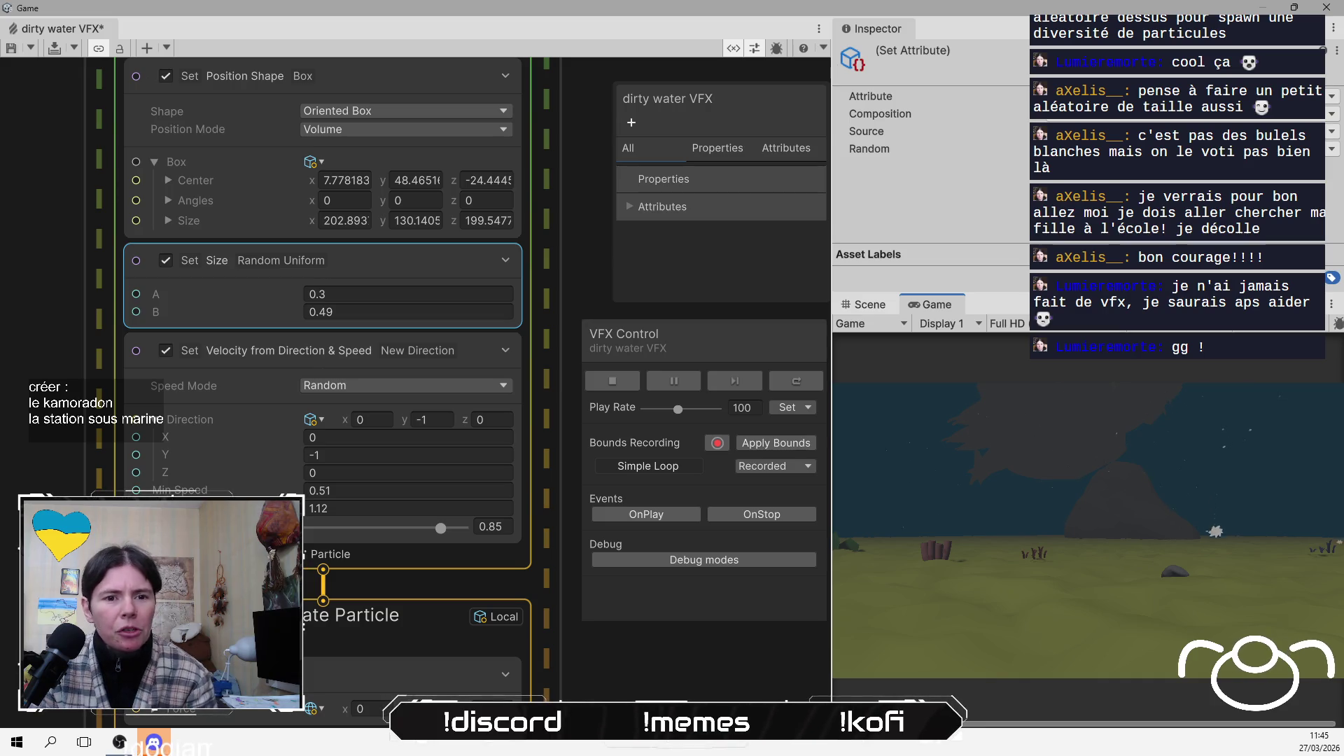
{"action": "left_click_drag", "start_coordinate": [279, 299], "coordinate": [274, 308]}
Restore the Gemini browser window, move it to the top and resize it across the right side
{"action": "left_click", "coordinate": [113, 330]}
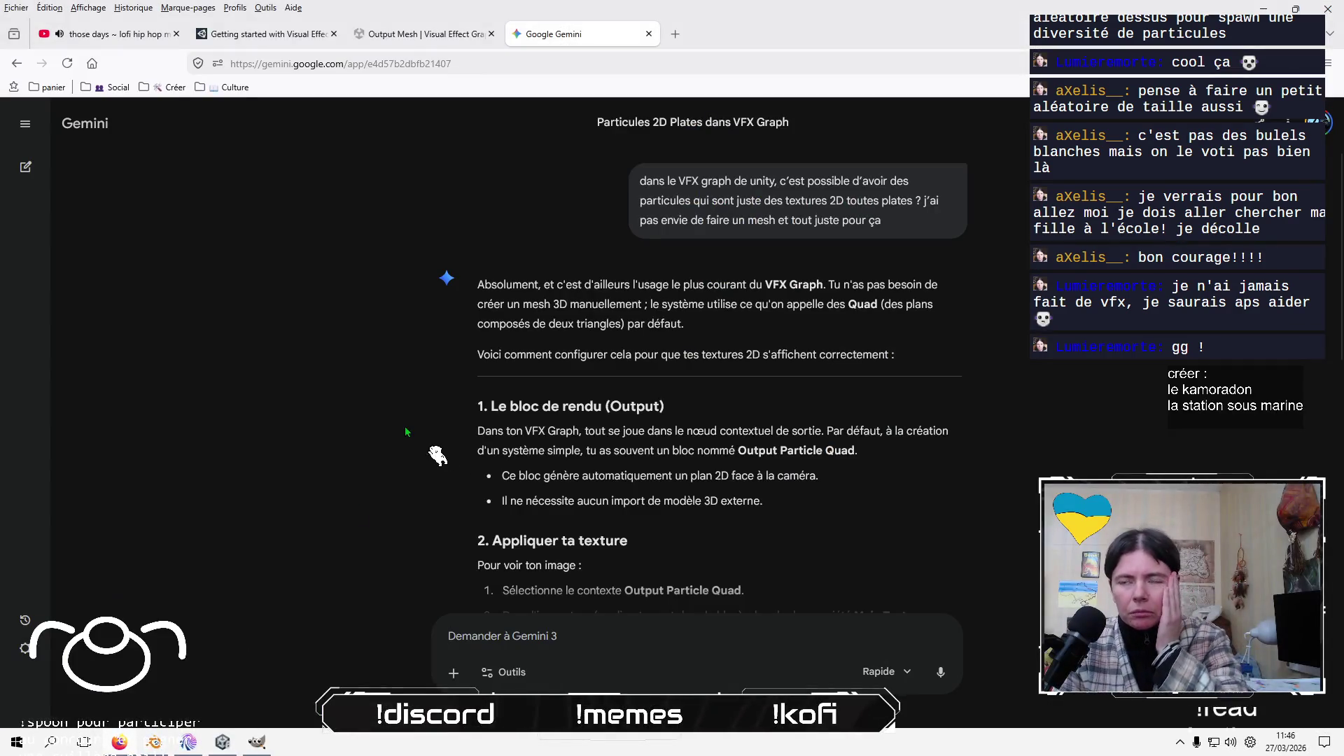
{"action": "left_click", "coordinate": [1295, 9]}
{"action": "left_click_drag", "start_coordinate": [666, 99], "coordinate": [717, 28]}
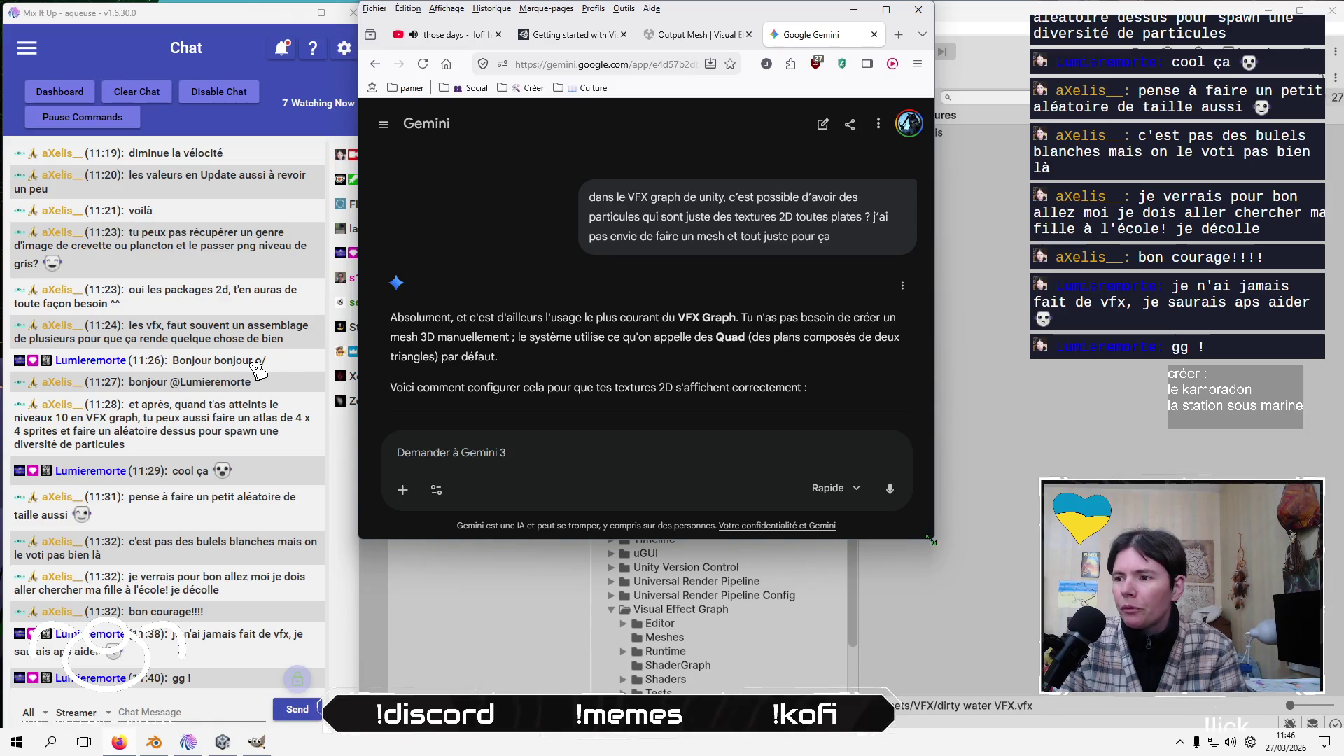
{"action": "mouse_move", "coordinate": [931, 540]}
{"action": "left_mouse_down"}
{"action": "mouse_move", "coordinate": [941, 570]}
{"action": "mouse_move", "coordinate": [1274, 728]}
{"action": "mouse_move", "coordinate": [1336, 727]}
{"action": "left_mouse_up"}
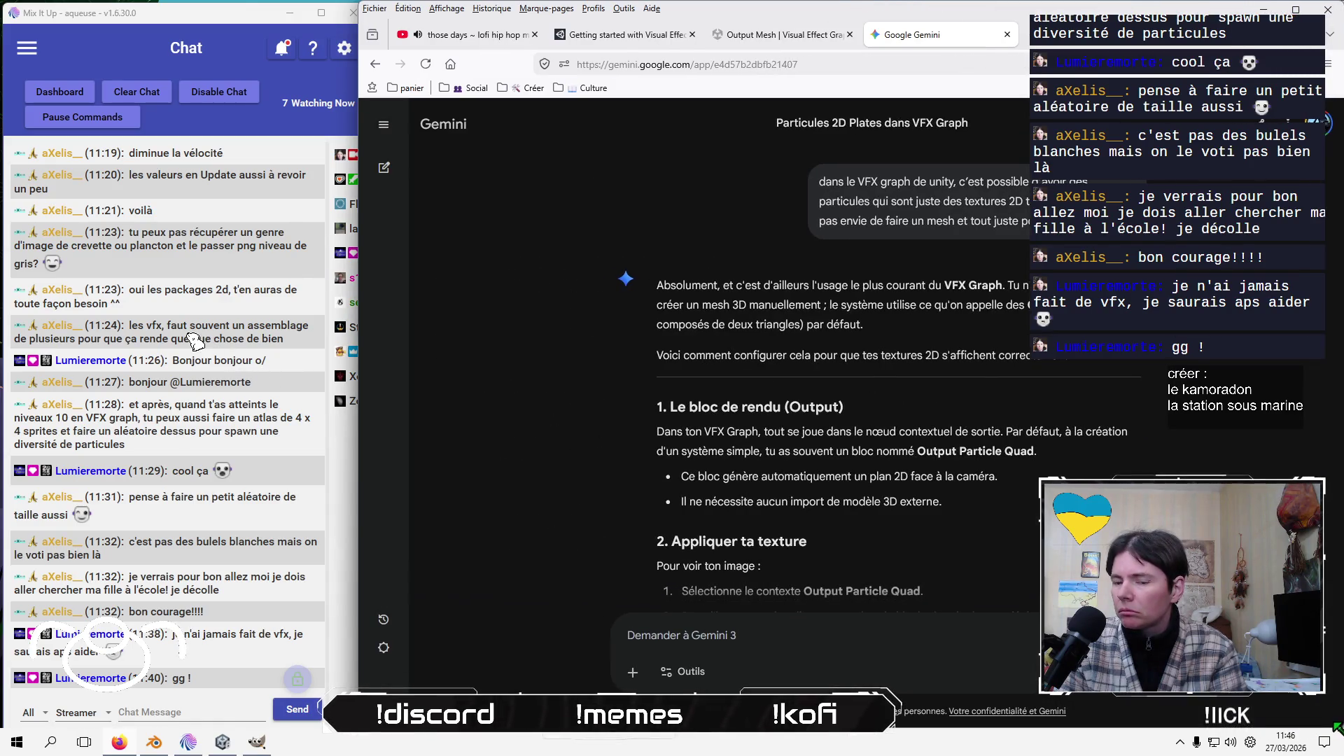
Open a new tab and go to youtube.com
{"action": "key", "text": "ctrl+t"}
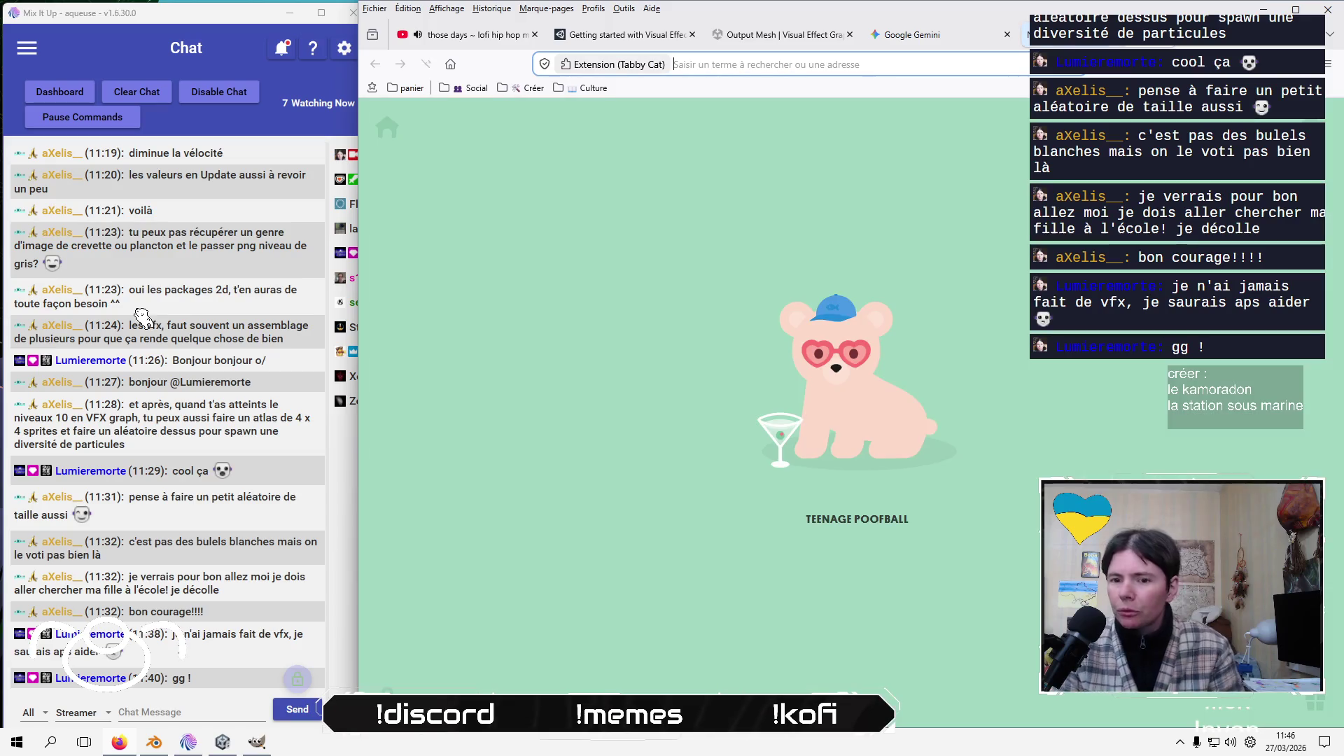
{"action": "type", "text": "subnaut"}
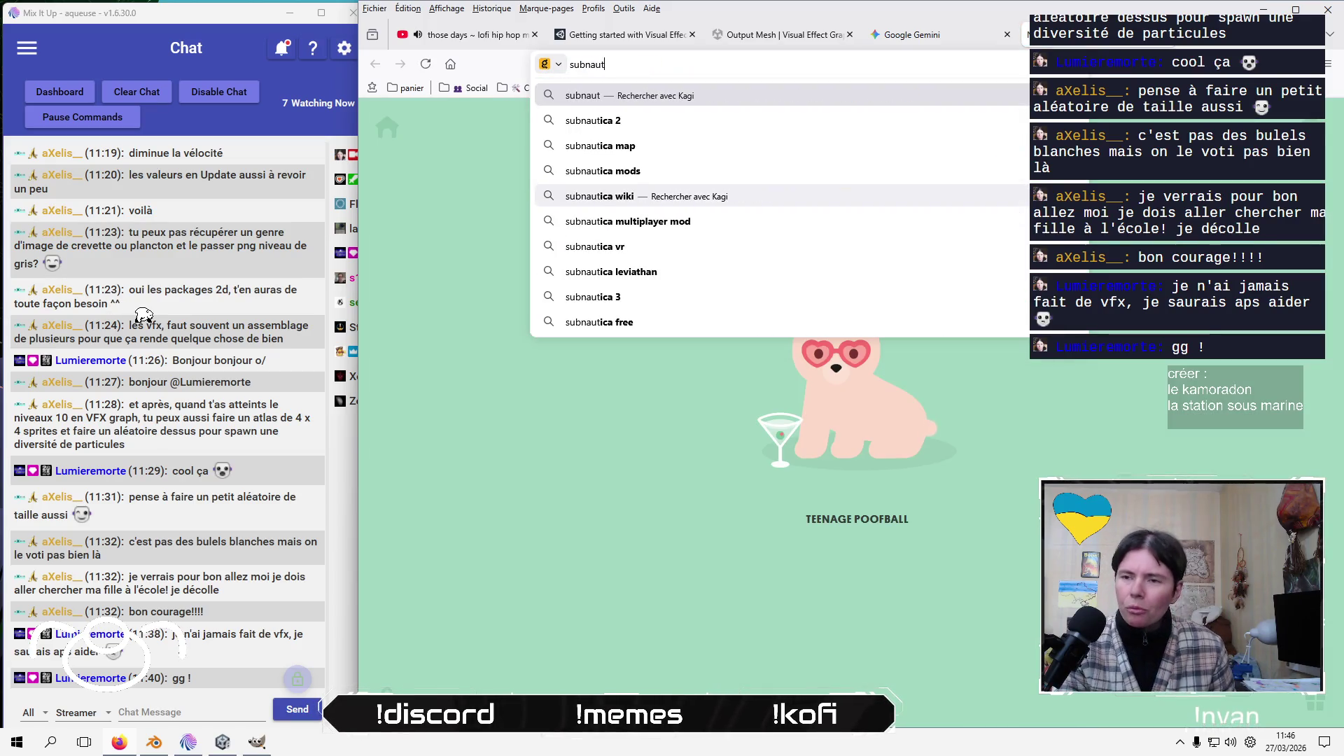
{"action": "type", "text": "ica"}
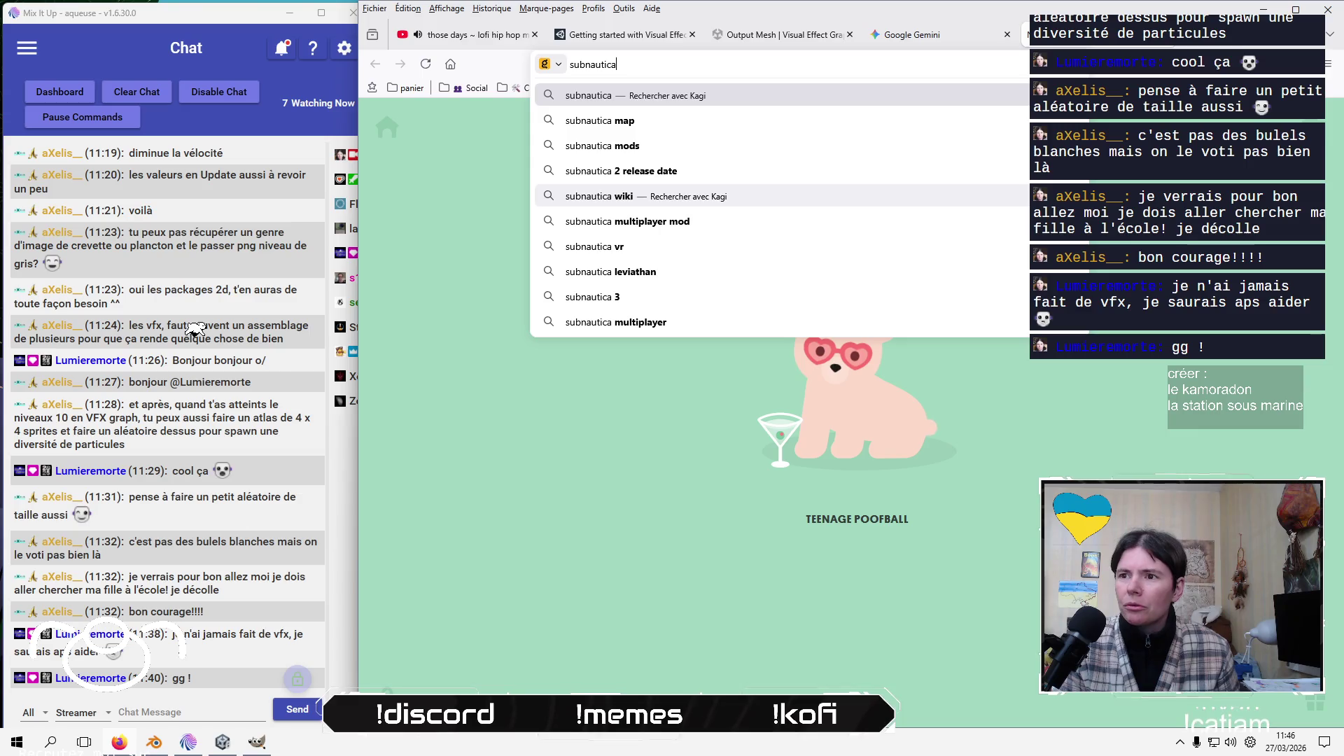
{"action": "key", "text": "ctrl+a"}
{"action": "key", "text": "BackSpace"}
{"action": "type", "text": "yo"}
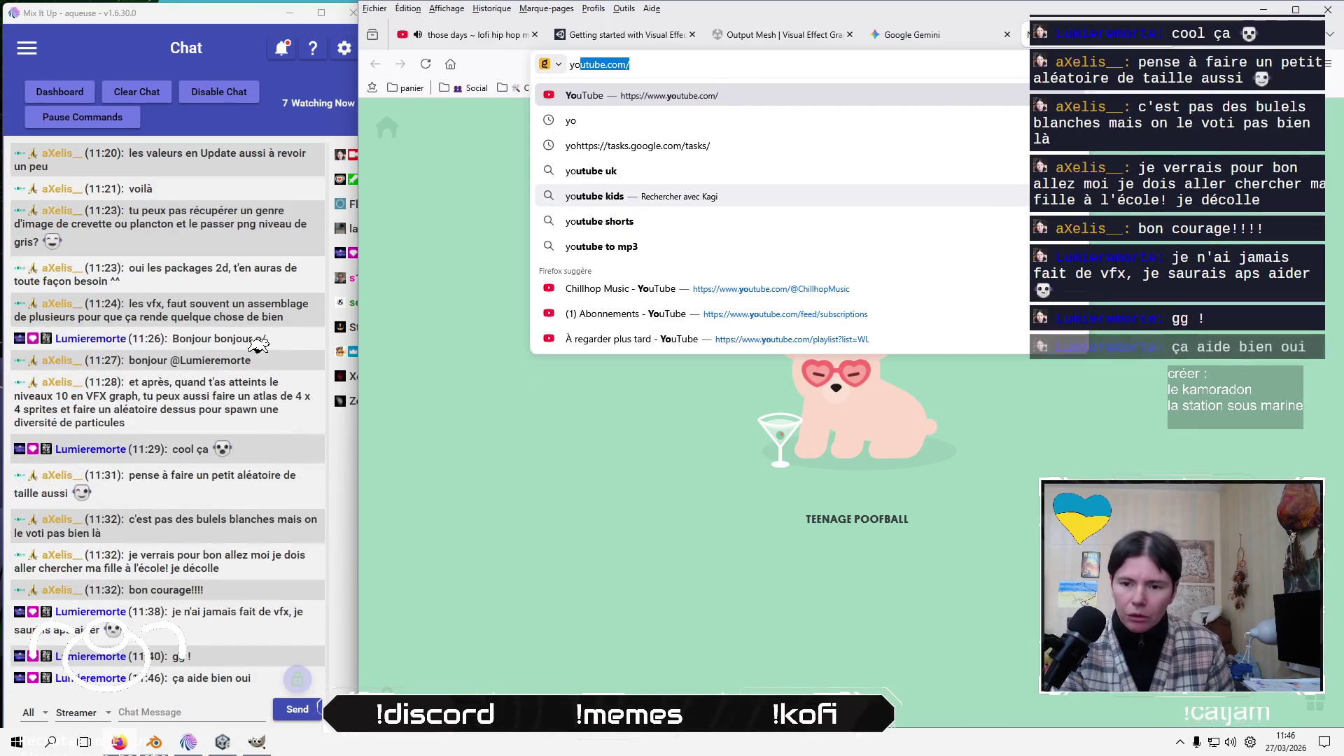
{"action": "key", "text": "Return"}
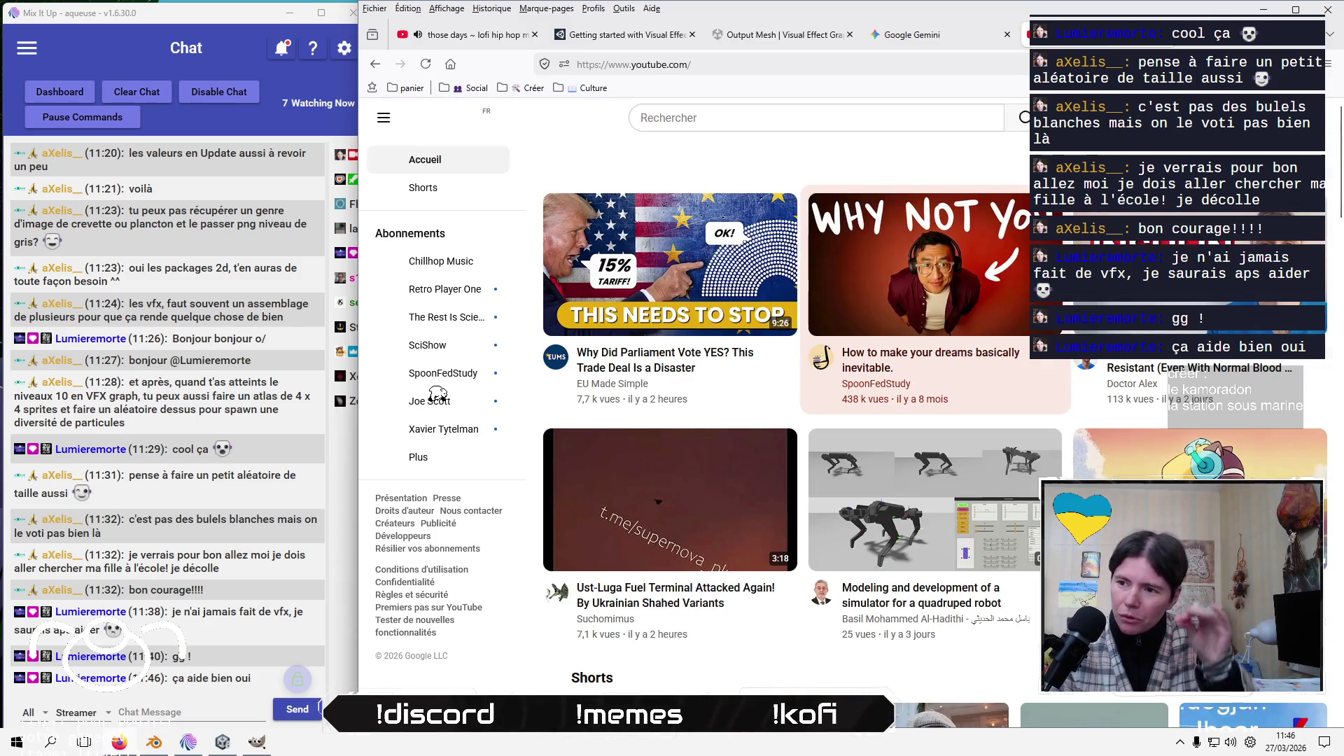
Search YouTube for subnautica using the suggestion
{"action": "left_click", "coordinate": [853, 114]}
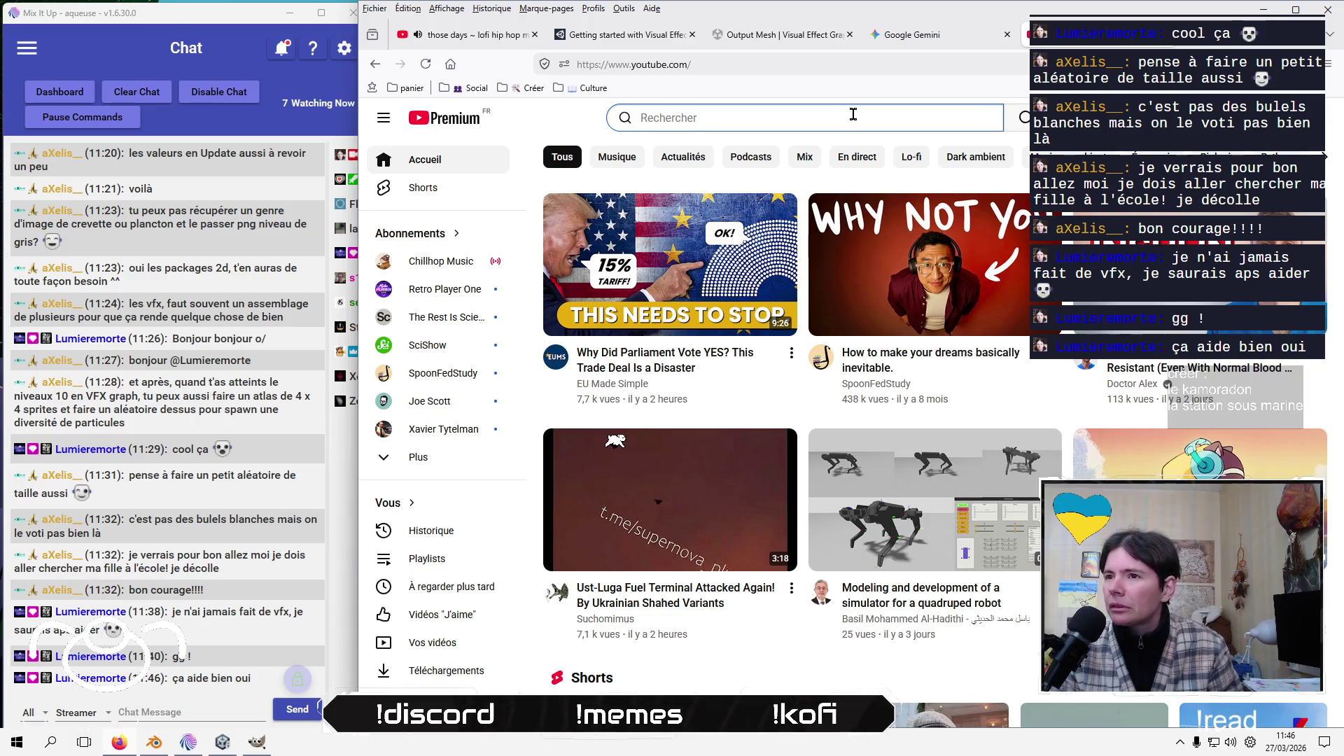
{"action": "type", "text": "subna"}
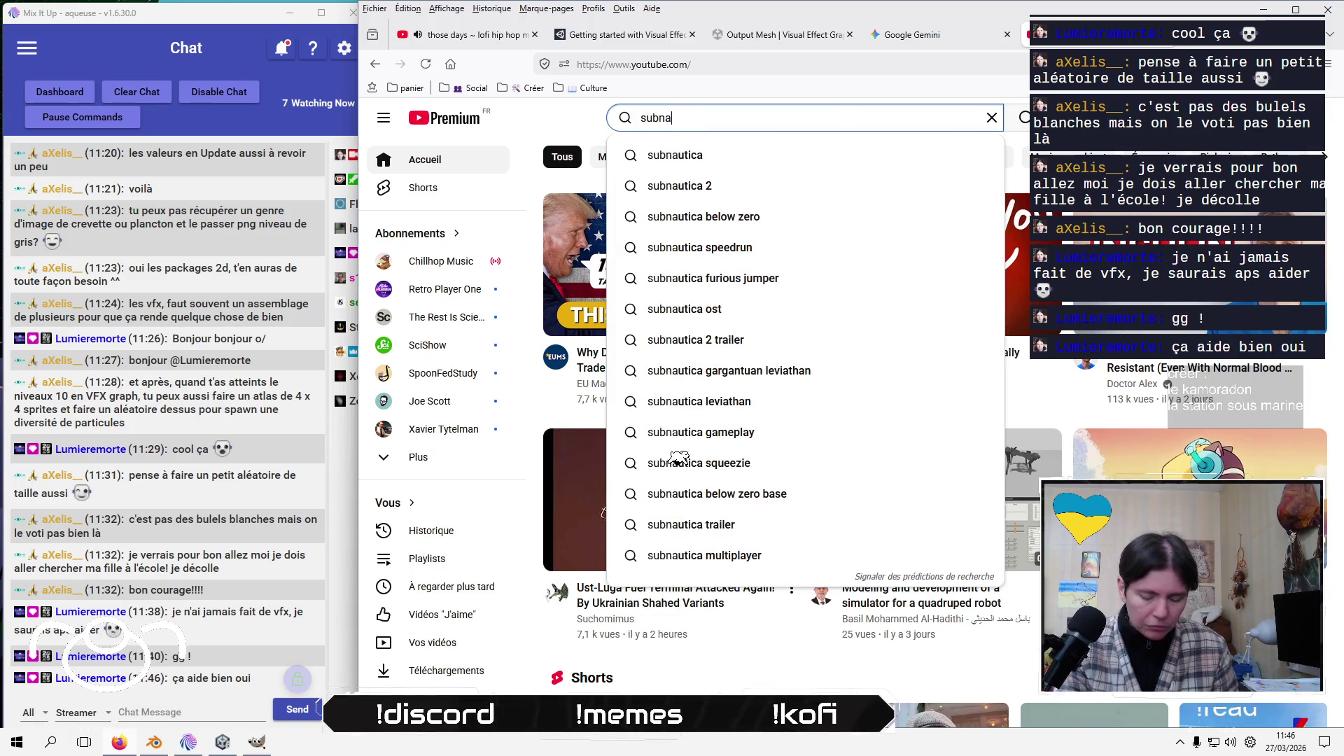
{"action": "key", "text": "Down"}
{"action": "key", "text": "Return"}
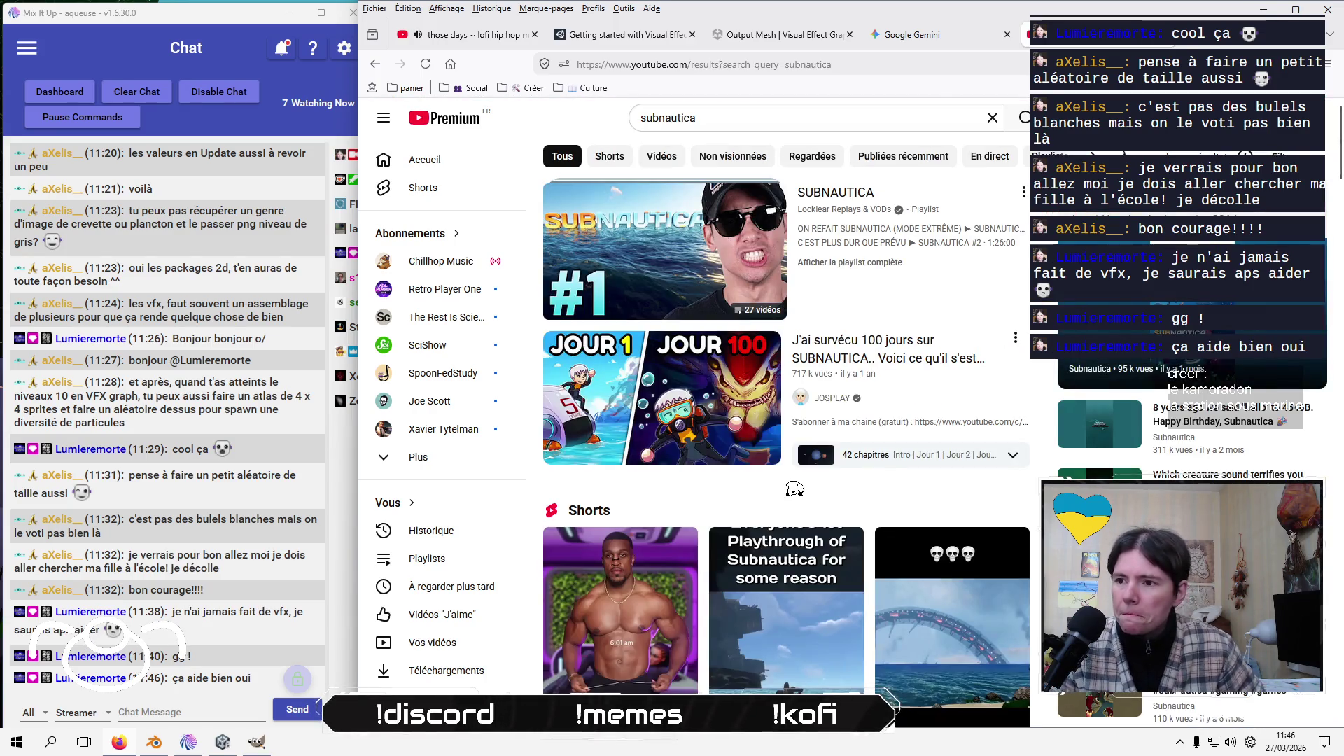
Open the SUBNAUTICA playlist episode and pause it around 29:26 on an underwater scene
{"action": "left_click", "coordinate": [847, 195]}
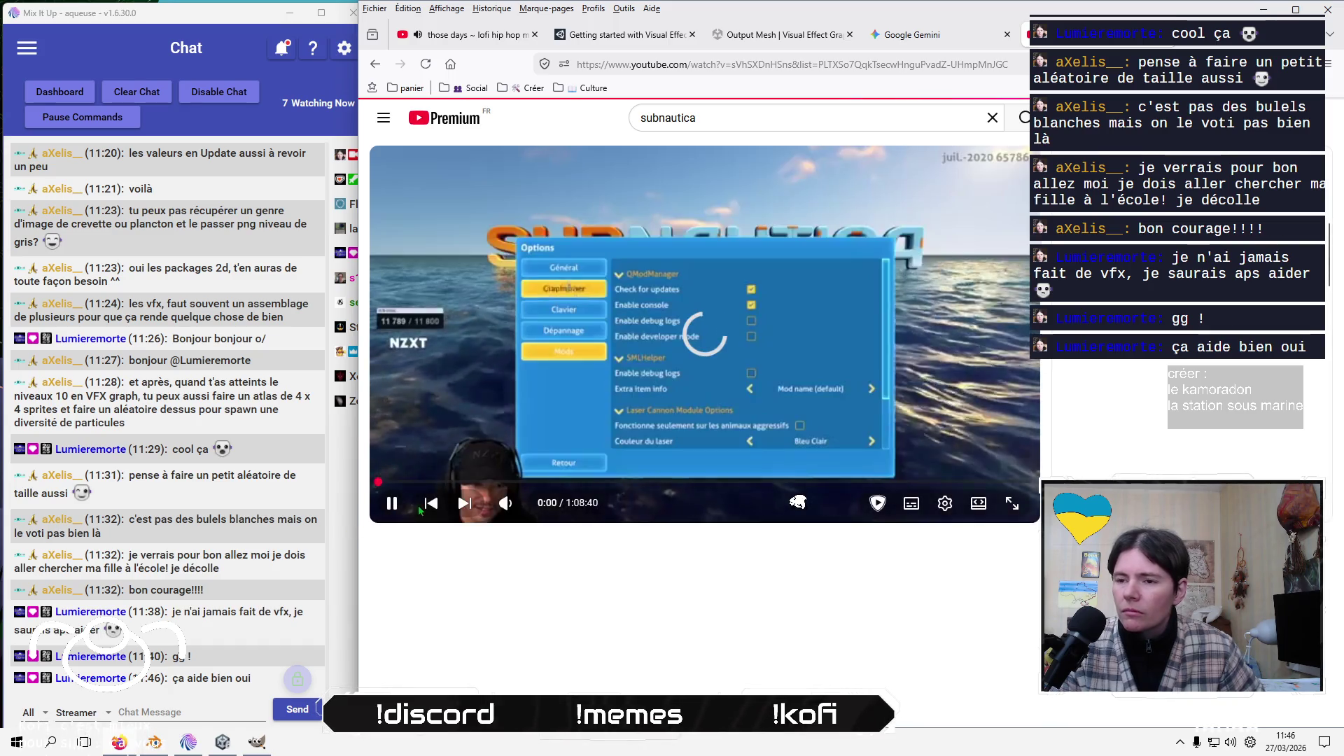
{"action": "left_click", "coordinate": [505, 503]}
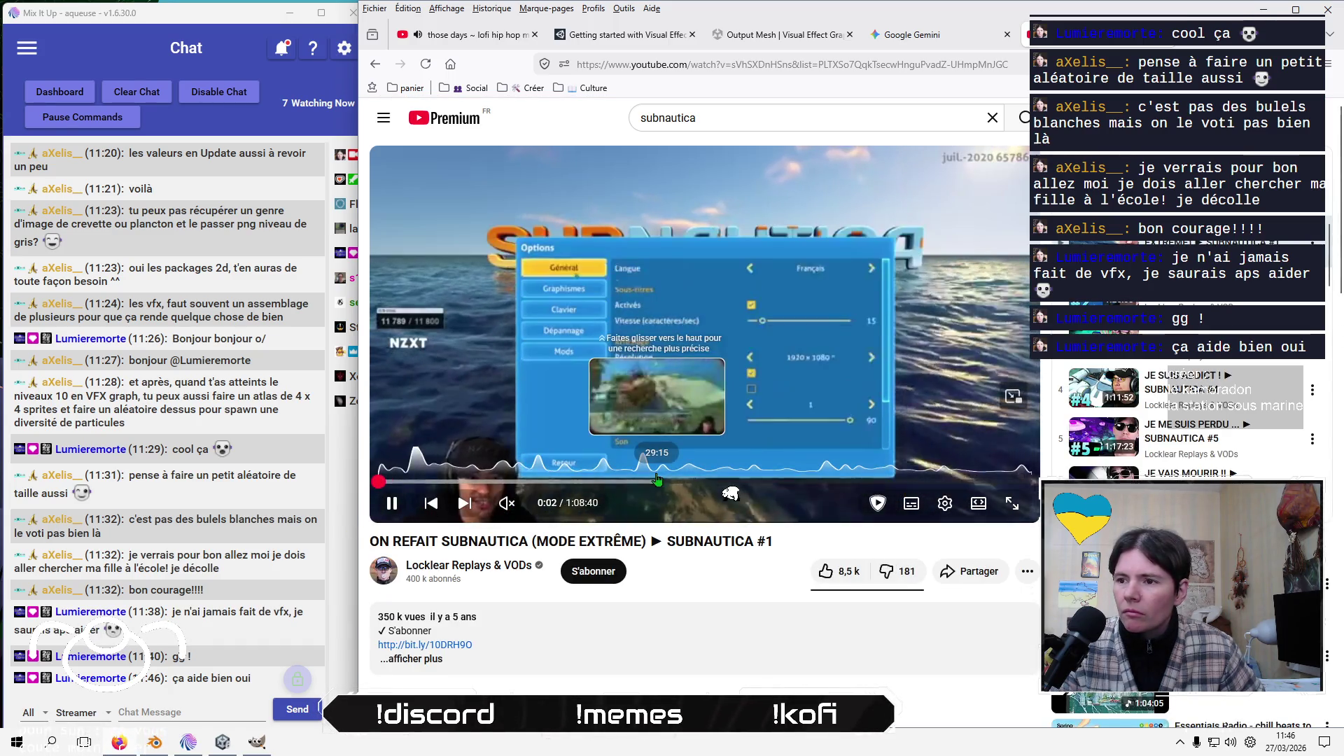
{"action": "left_click_drag", "start_coordinate": [599, 481], "coordinate": [658, 480]}
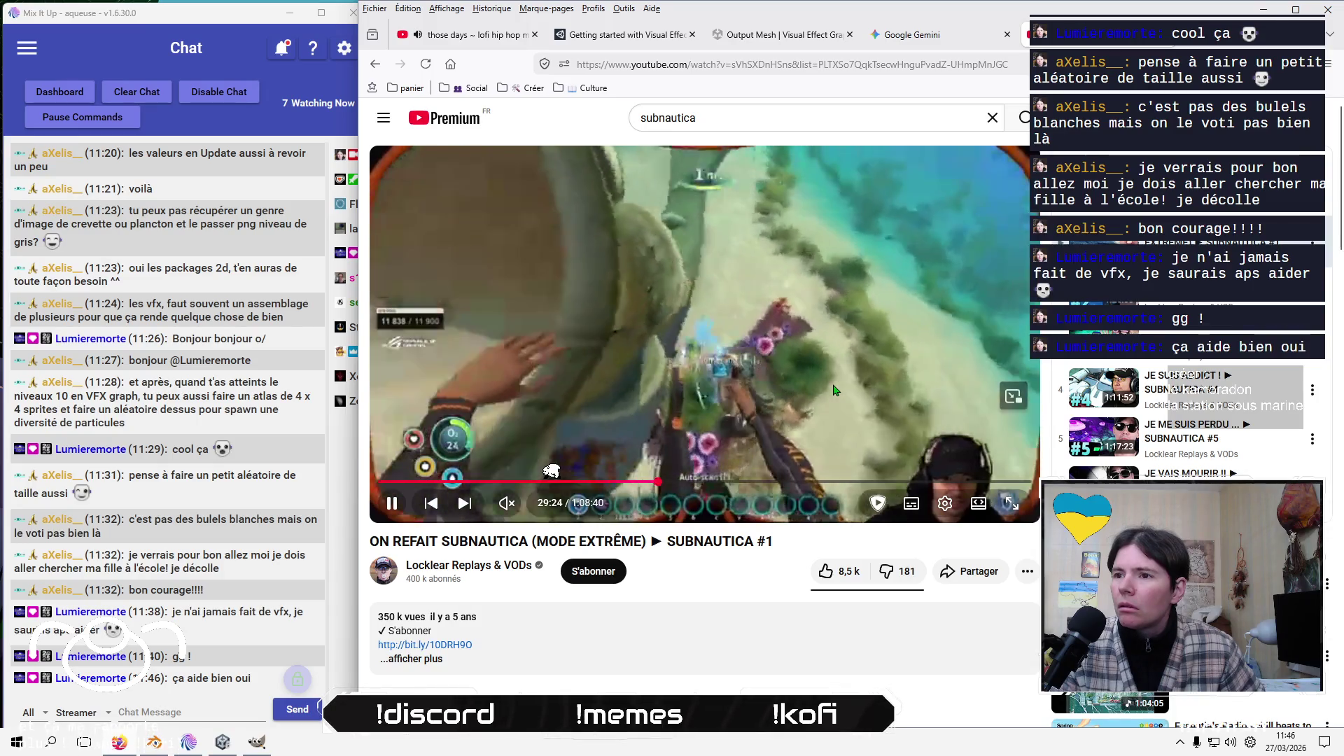
{"action": "left_click", "coordinate": [850, 332]}
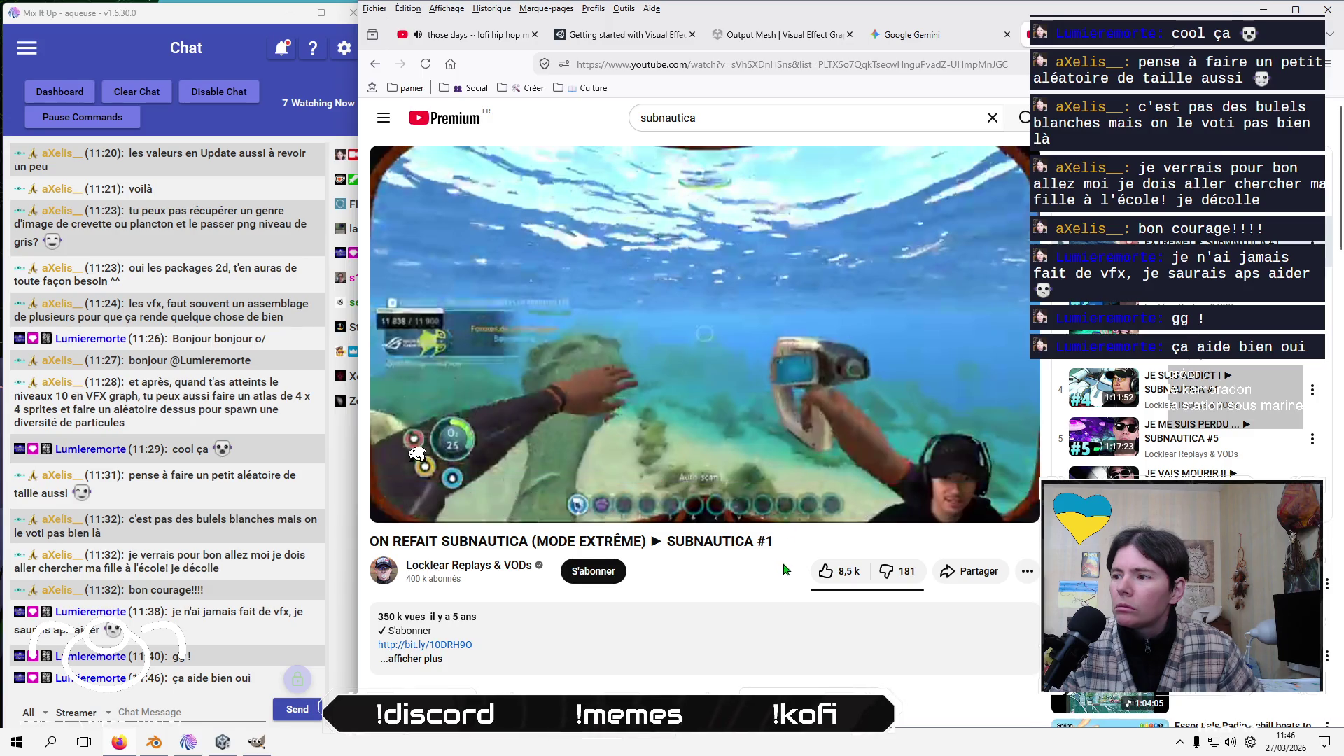
{"action": "scroll", "coordinate": [785, 570], "scroll_direction": "down", "scroll_amount": 4}
{"action": "scroll", "coordinate": [785, 570], "scroll_direction": "down", "scroll_amount": 5}
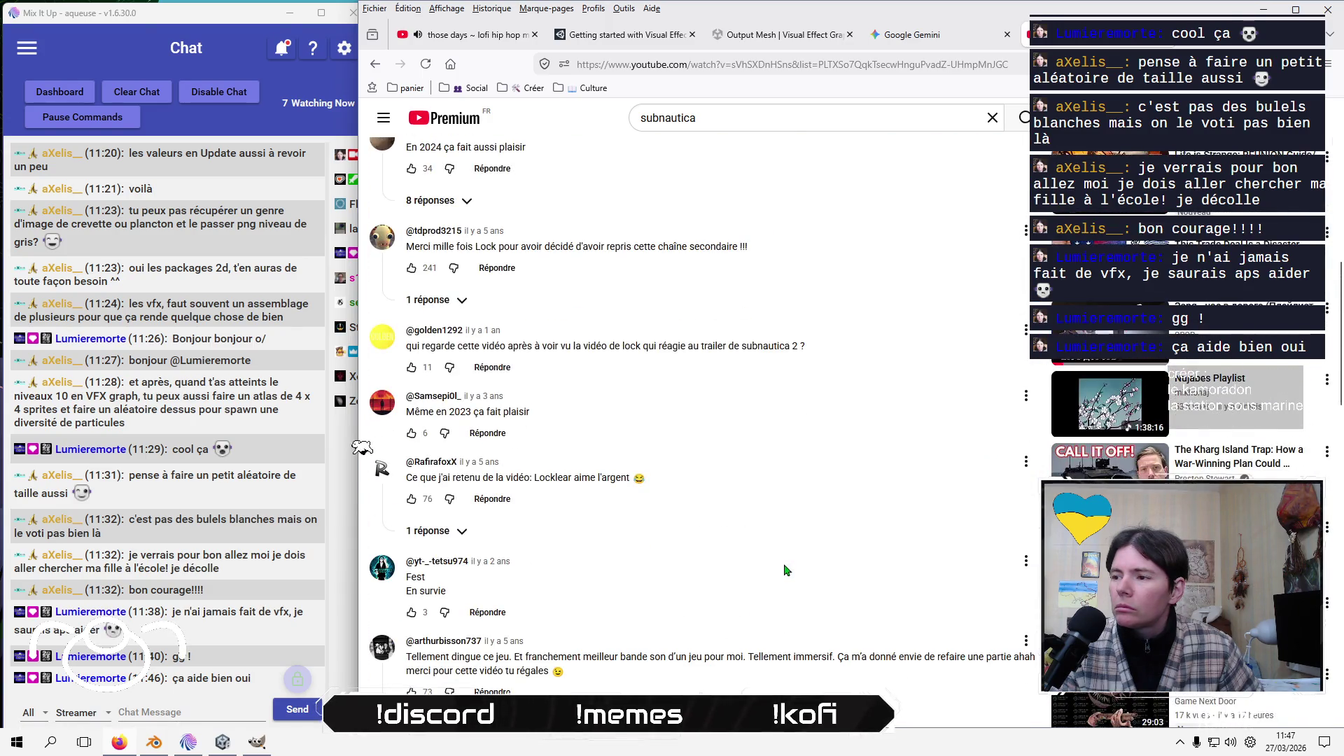
{"action": "scroll", "coordinate": [785, 570], "scroll_direction": "down", "scroll_amount": 5}
{"action": "scroll", "coordinate": [785, 569], "scroll_direction": "up", "scroll_amount": 4}
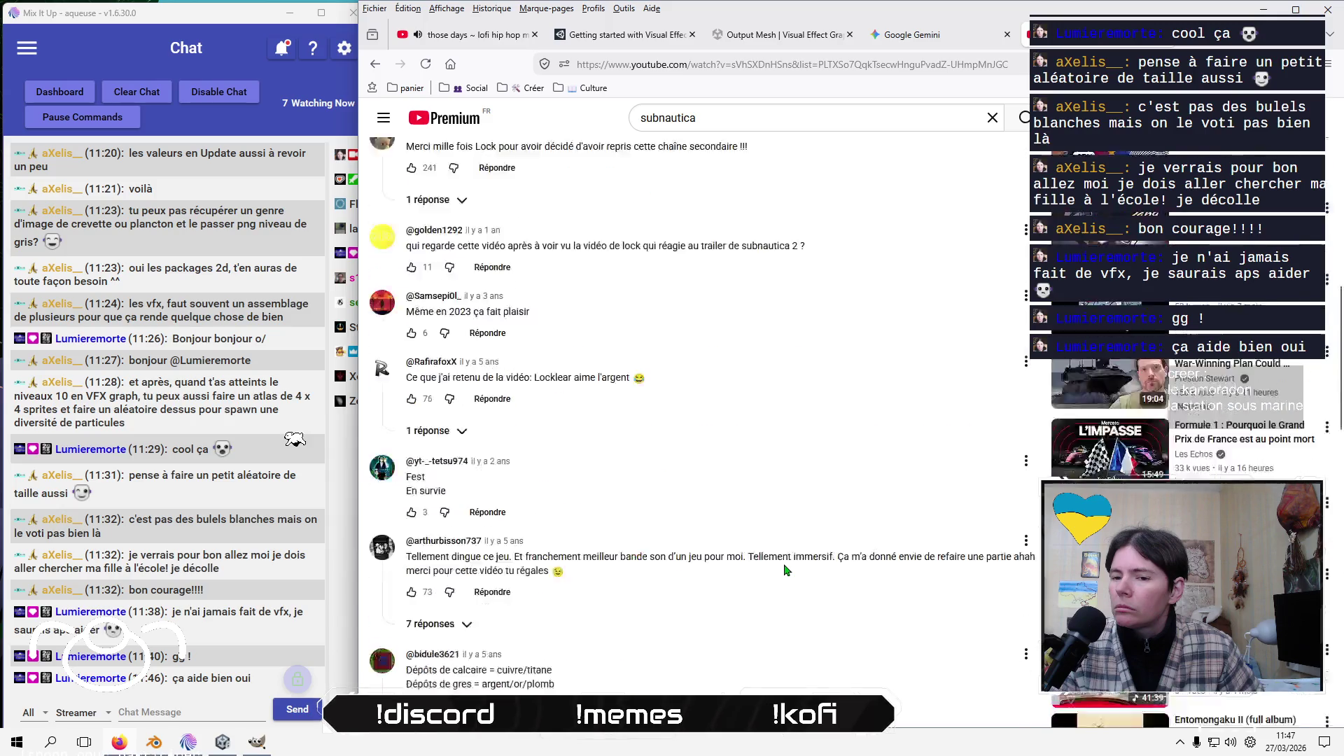
{"action": "scroll", "coordinate": [785, 569], "scroll_direction": "up", "scroll_amount": 10}
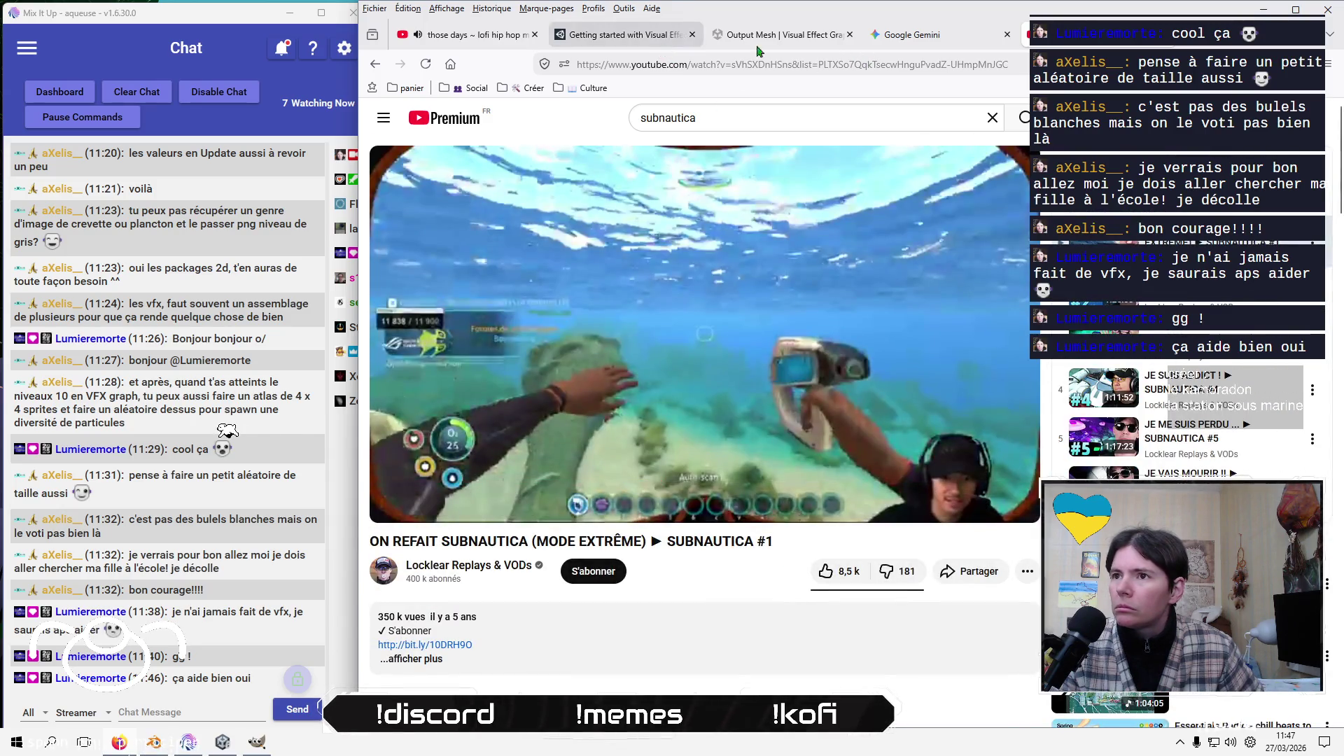
Ask Gemini 'trouve moi un jeu video recent avec de l'eau sale'
{"action": "left_click", "coordinate": [909, 34]}
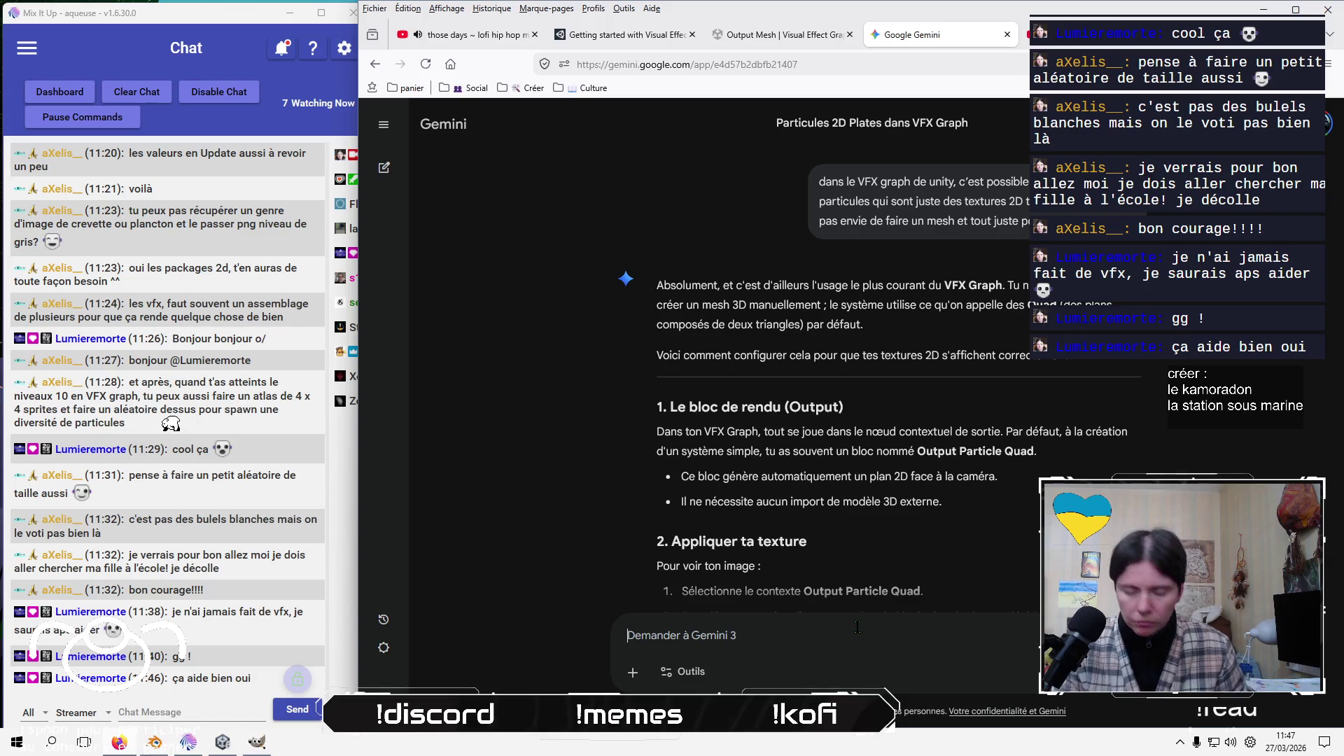
{"action": "type", "text": "trouve moi un "}
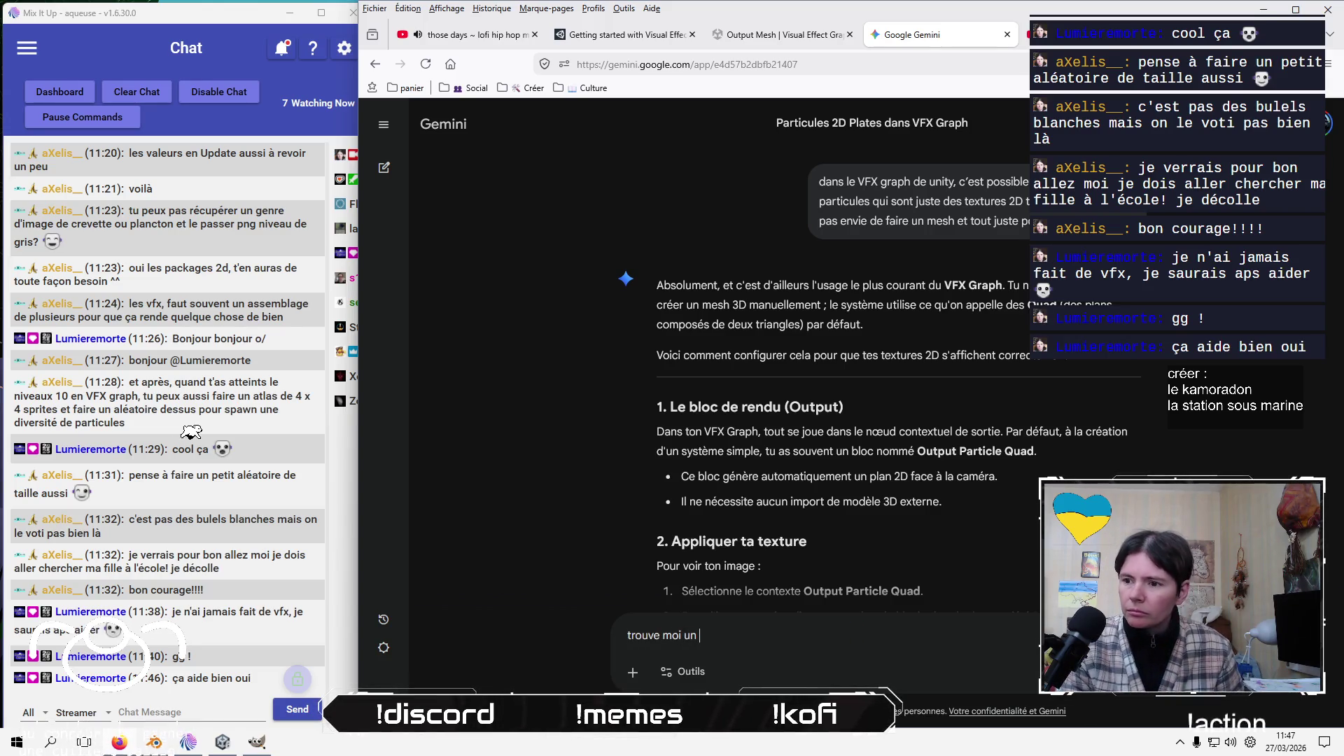
{"action": "type", "text": "jeu vide"}
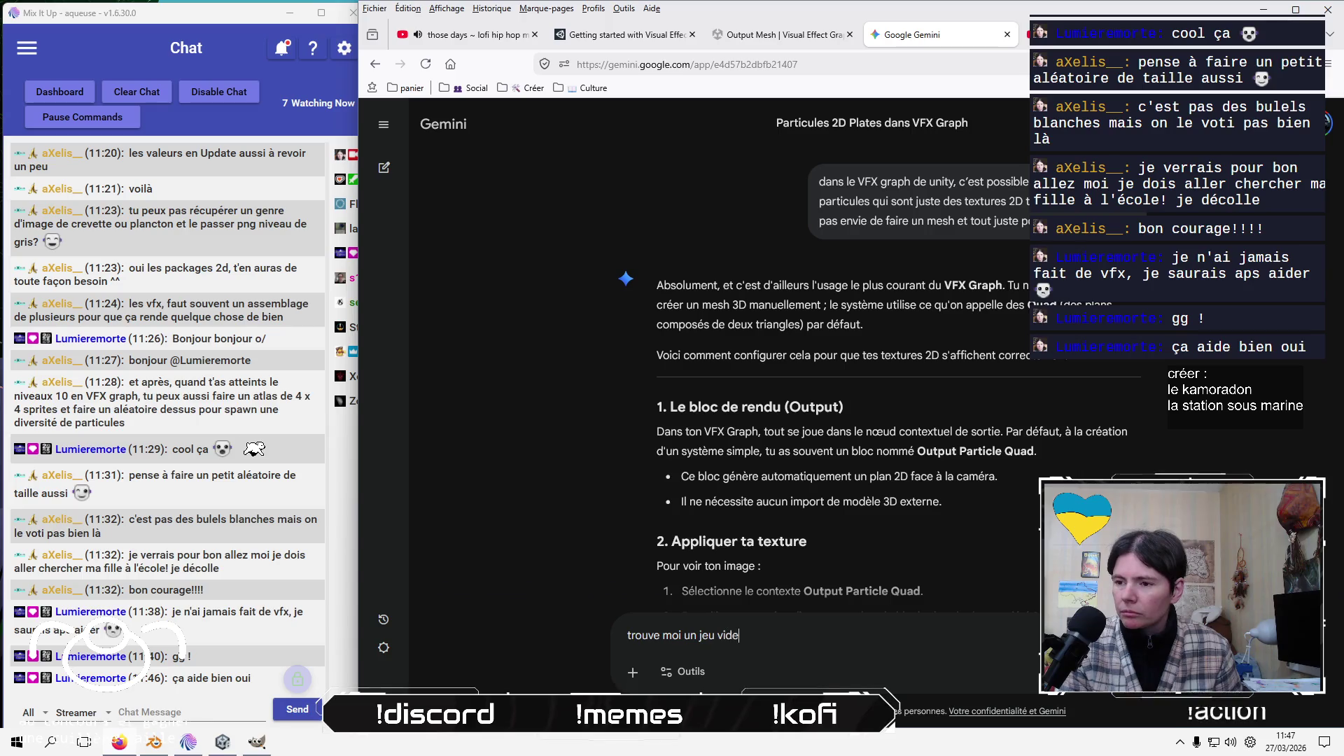
{"action": "type", "text": "o recent avec"}
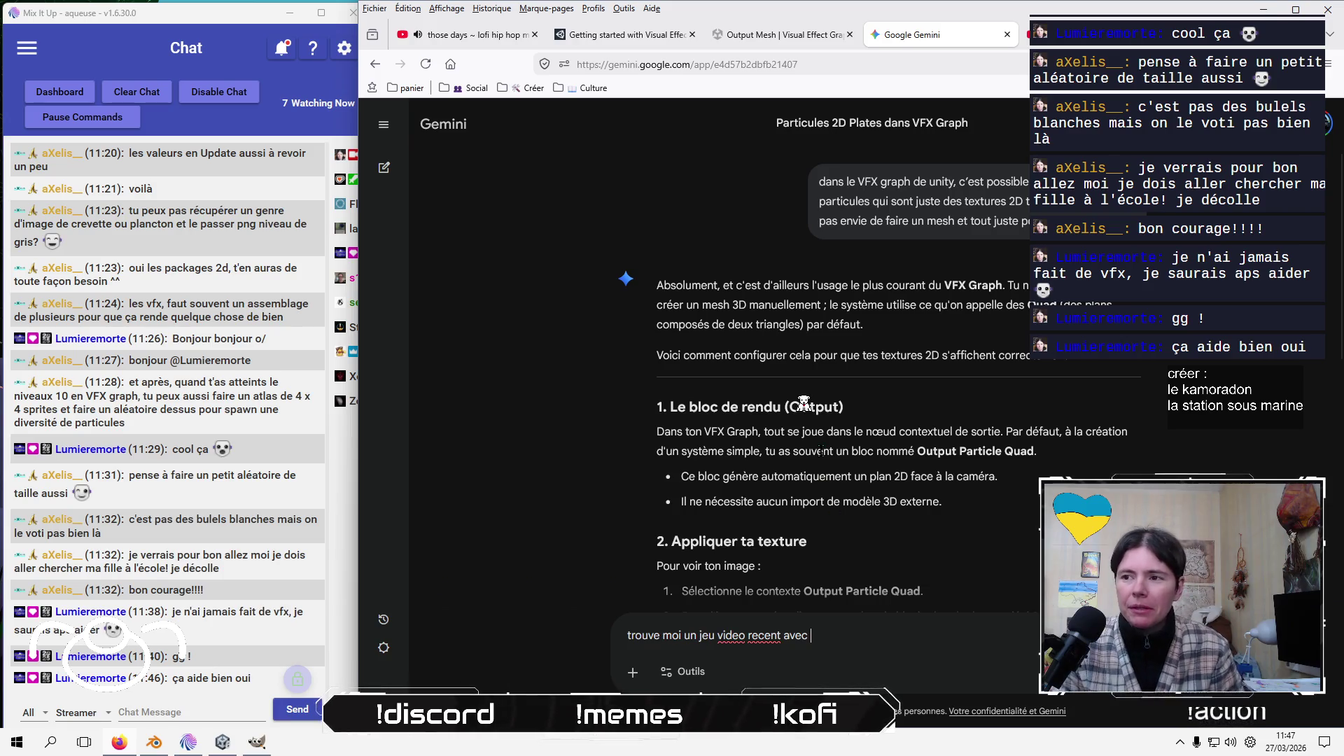
{"action": "key", "text": "ctrl+l"}
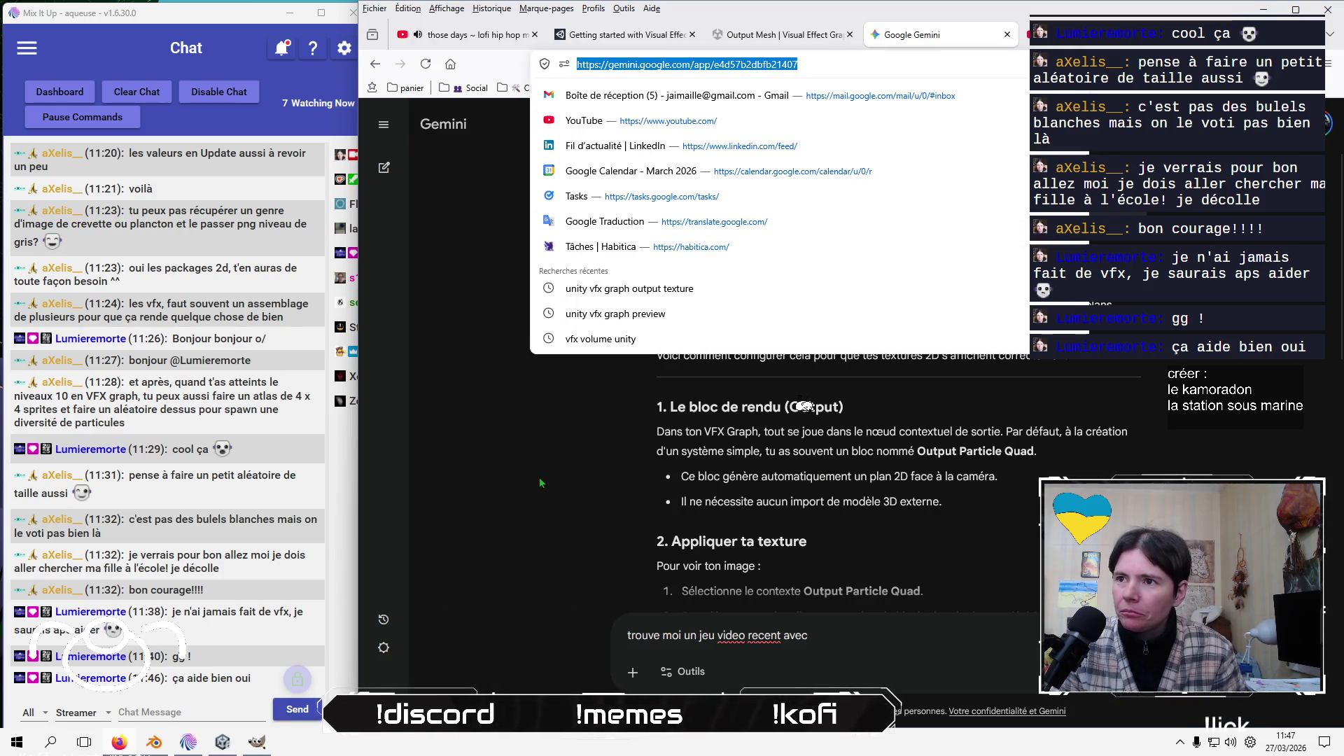
{"action": "left_click", "coordinate": [875, 644]}
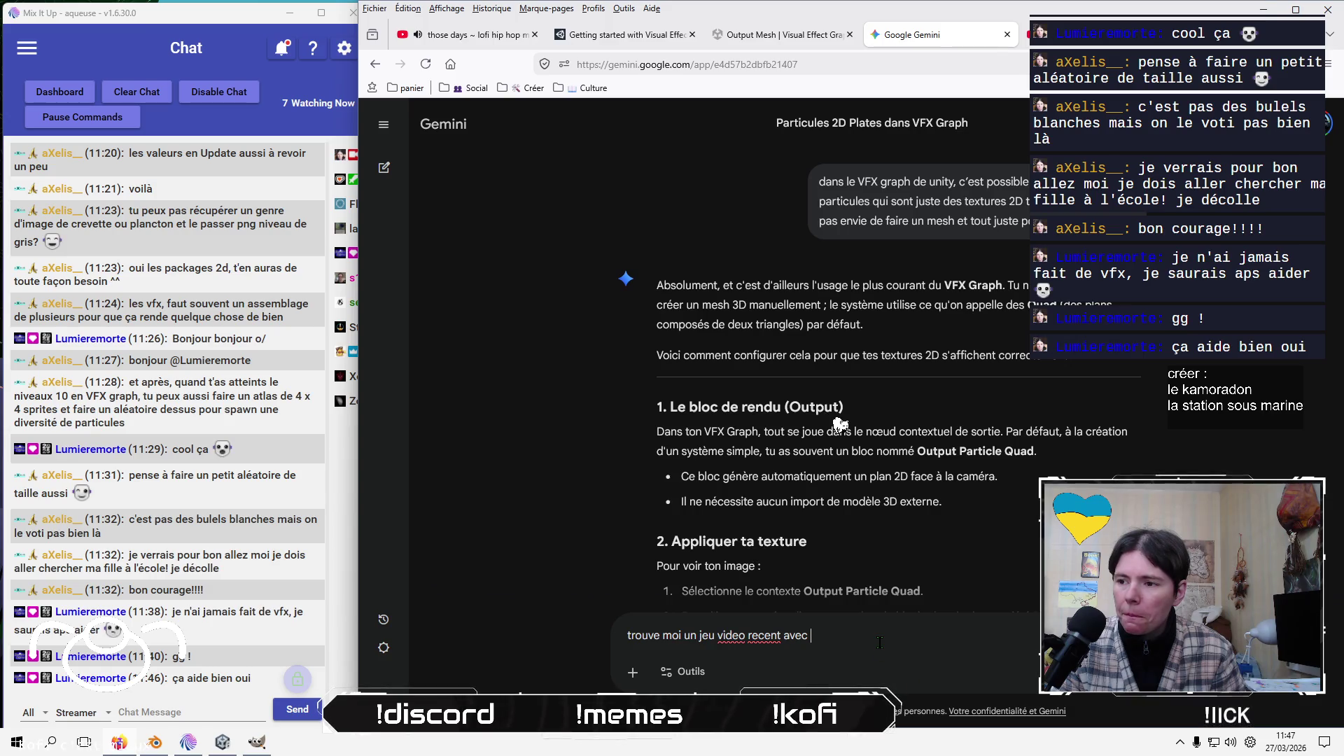
{"action": "type", "text": "de l"}
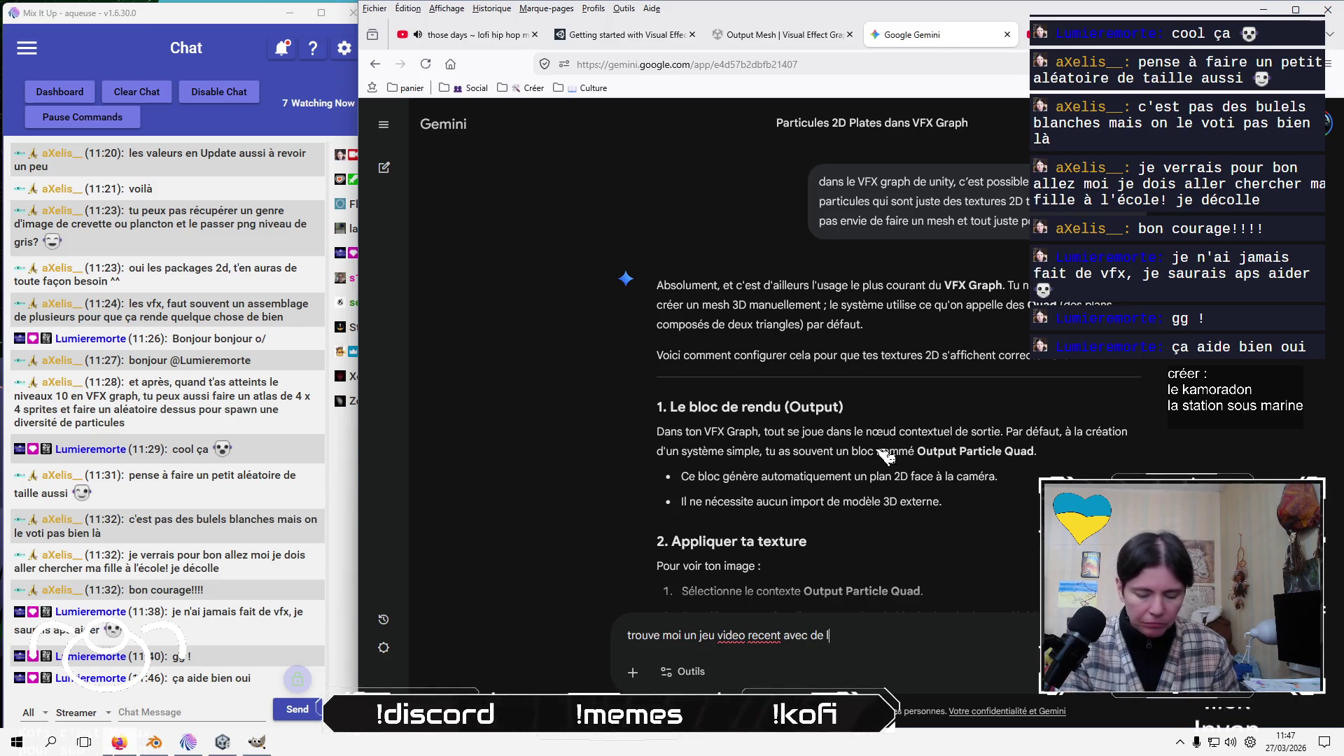
{"action": "type", "text": "'eau sale"}
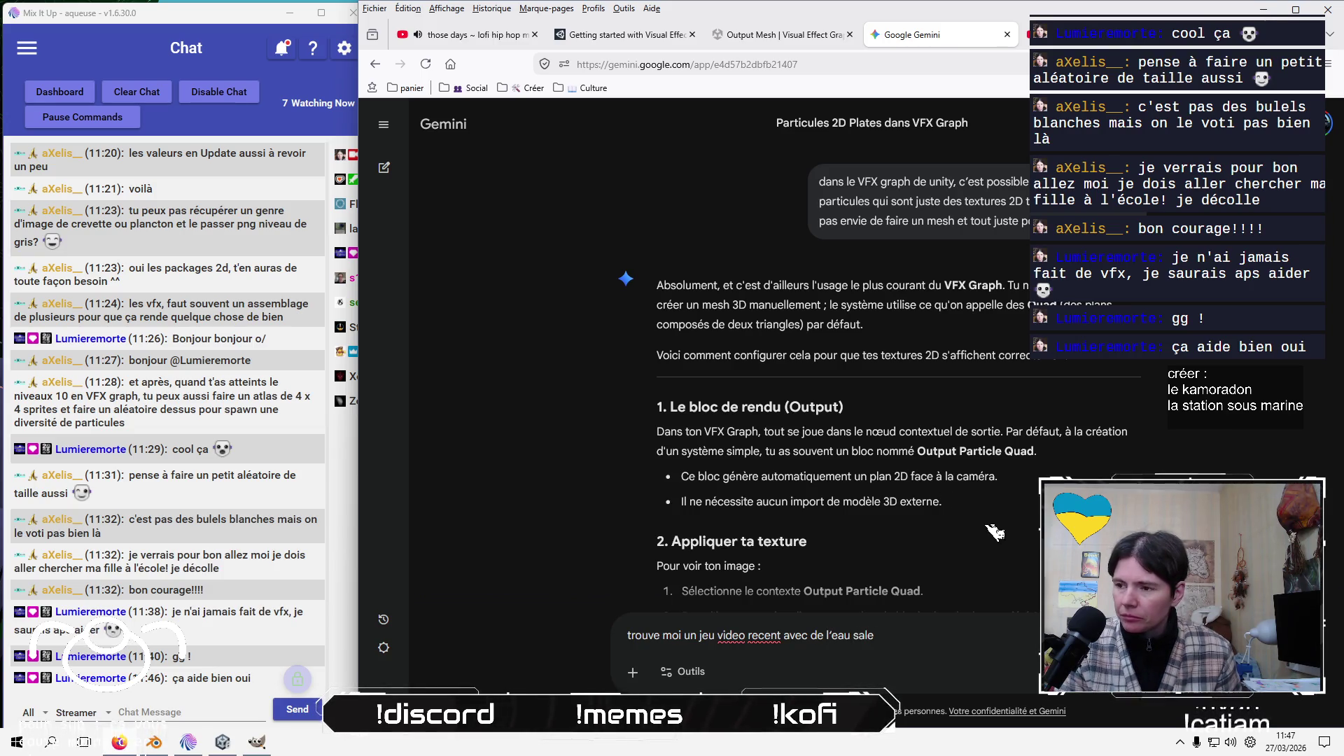
{"action": "key", "text": "Return"}
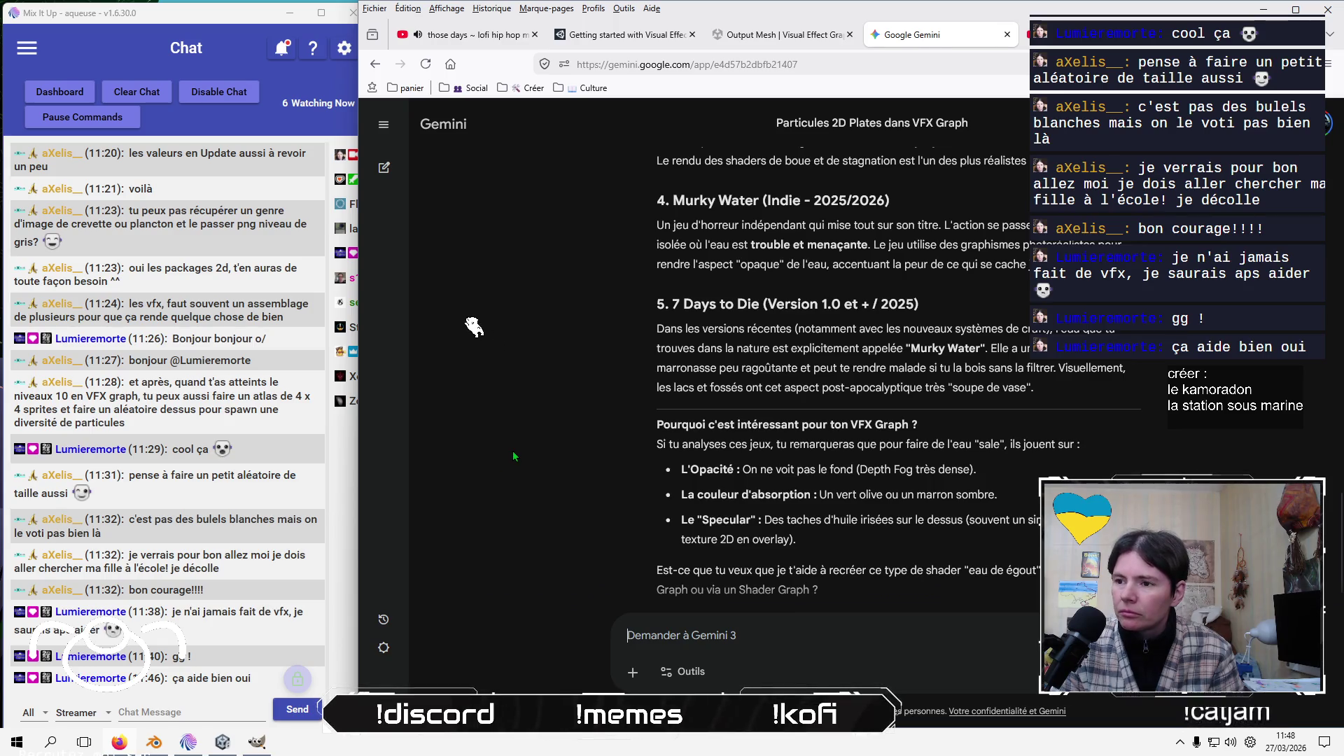
Copy the 'Murky Water' game title from Gemini's answer
{"action": "scroll", "coordinate": [515, 456], "scroll_direction": "up", "scroll_amount": 2}
{"action": "scroll", "coordinate": [514, 456], "scroll_direction": "up", "scroll_amount": 2}
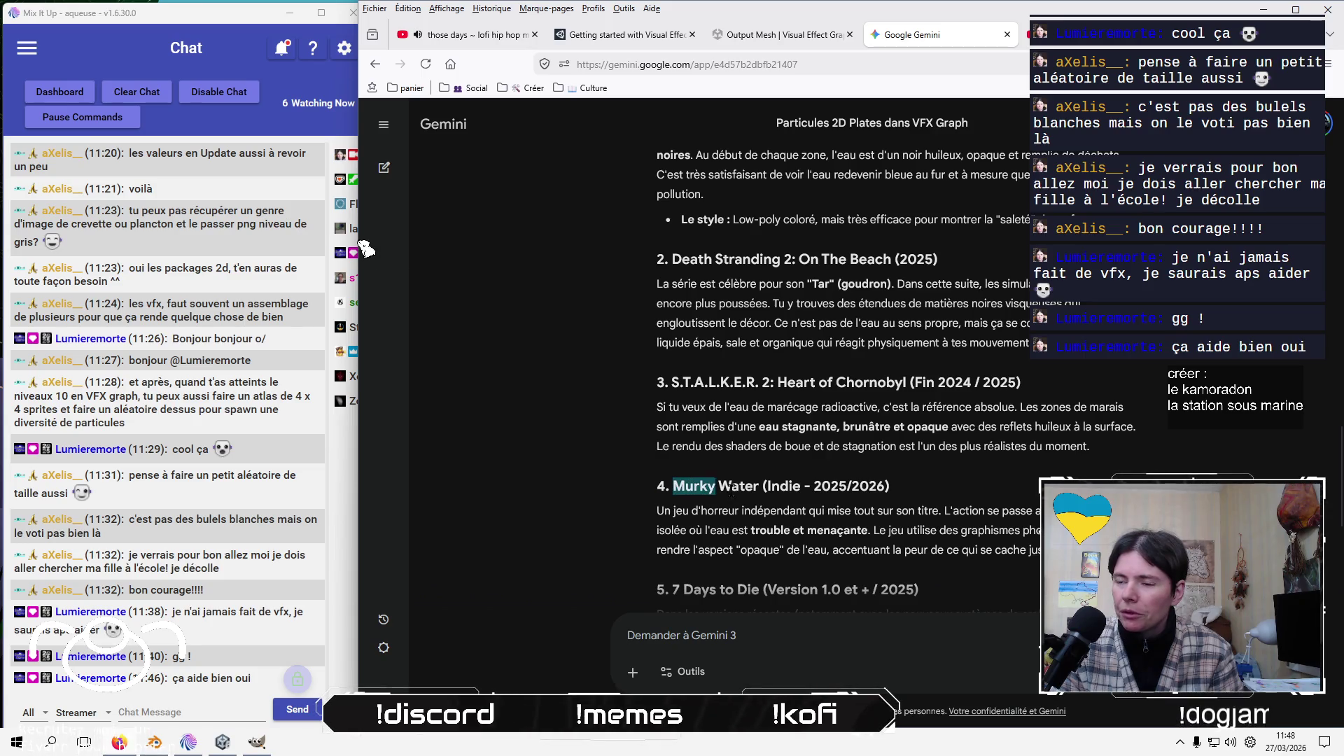
{"action": "left_click_drag", "start_coordinate": [729, 492], "coordinate": [756, 487]}
{"action": "right_click", "coordinate": [738, 487]}
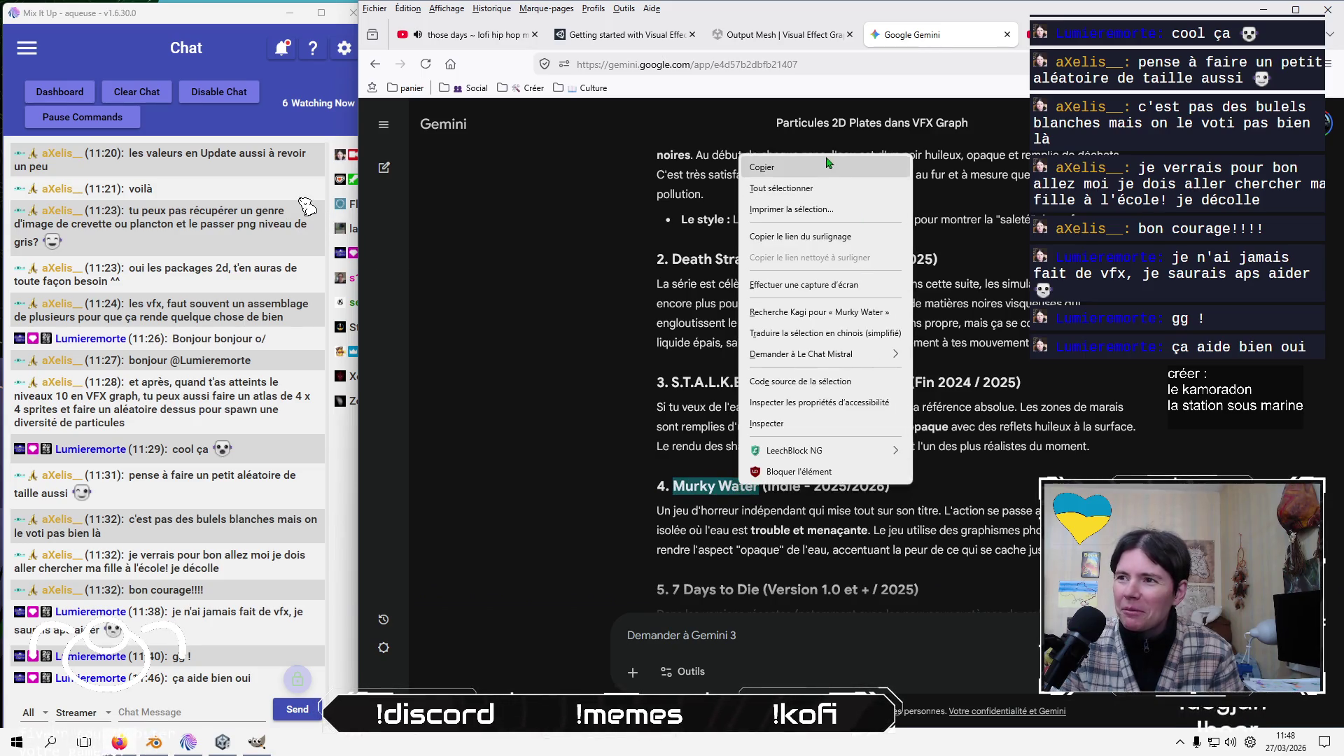
{"action": "left_click", "coordinate": [770, 164]}
Search YouTube for 'Murky Water video game', open the horror demo video, then close it
{"action": "left_click", "coordinate": [1035, 34]}
{"action": "double_click", "coordinate": [746, 121]}
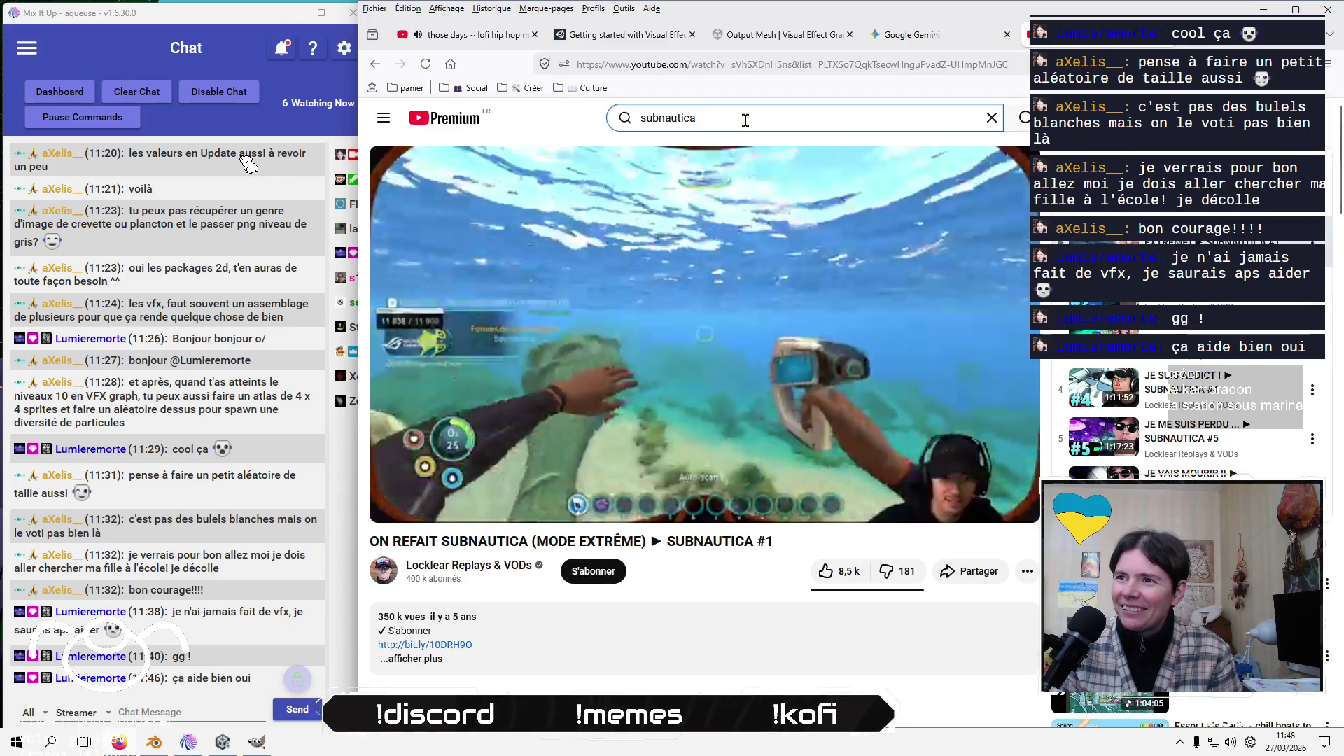
{"action": "type", "text": "Murky Water"}
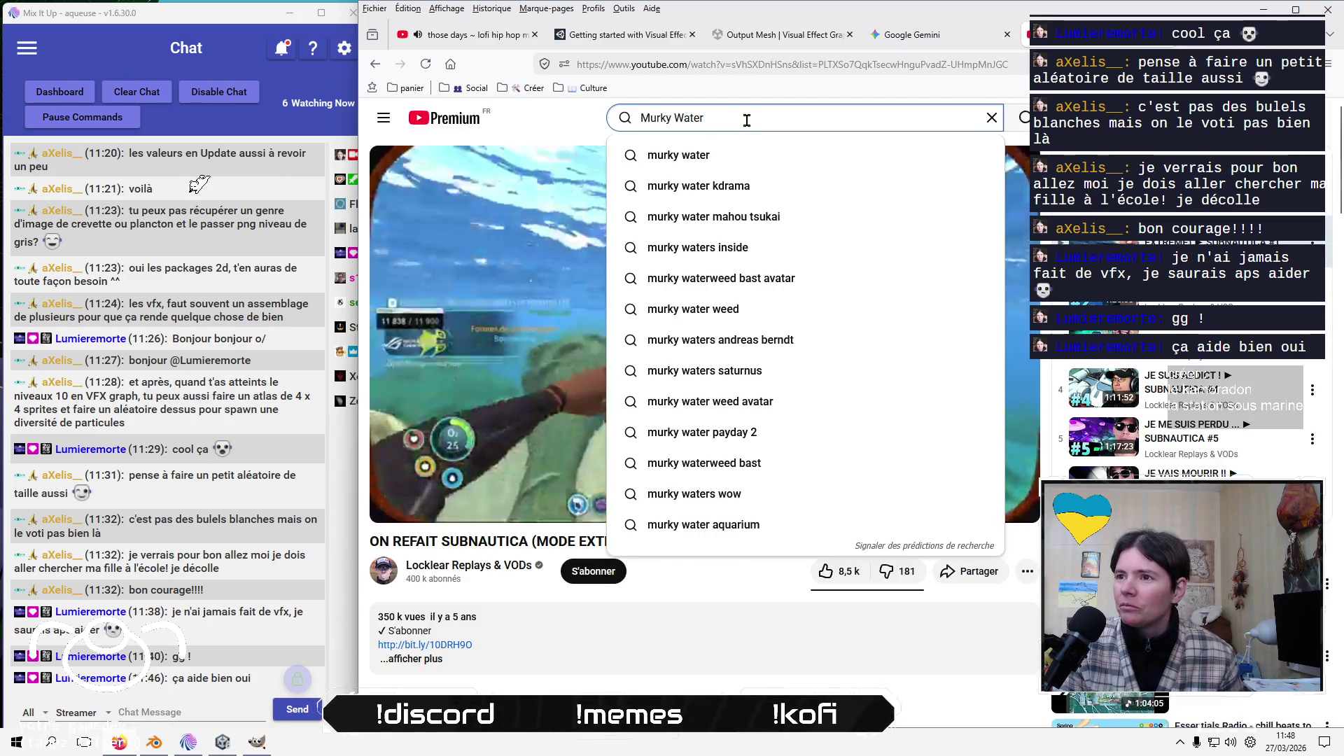
{"action": "type", "text": " video g"}
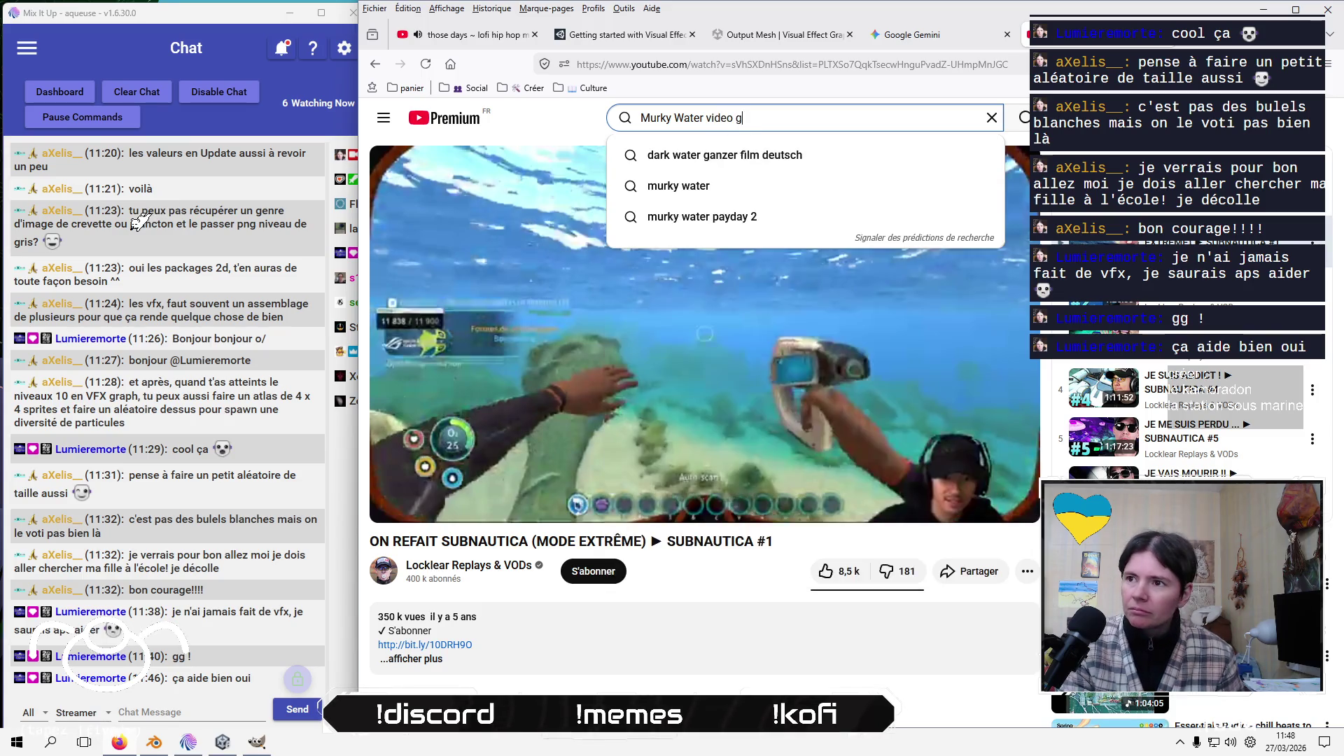
{"action": "type", "text": "ame"}
{"action": "key", "text": "Return"}
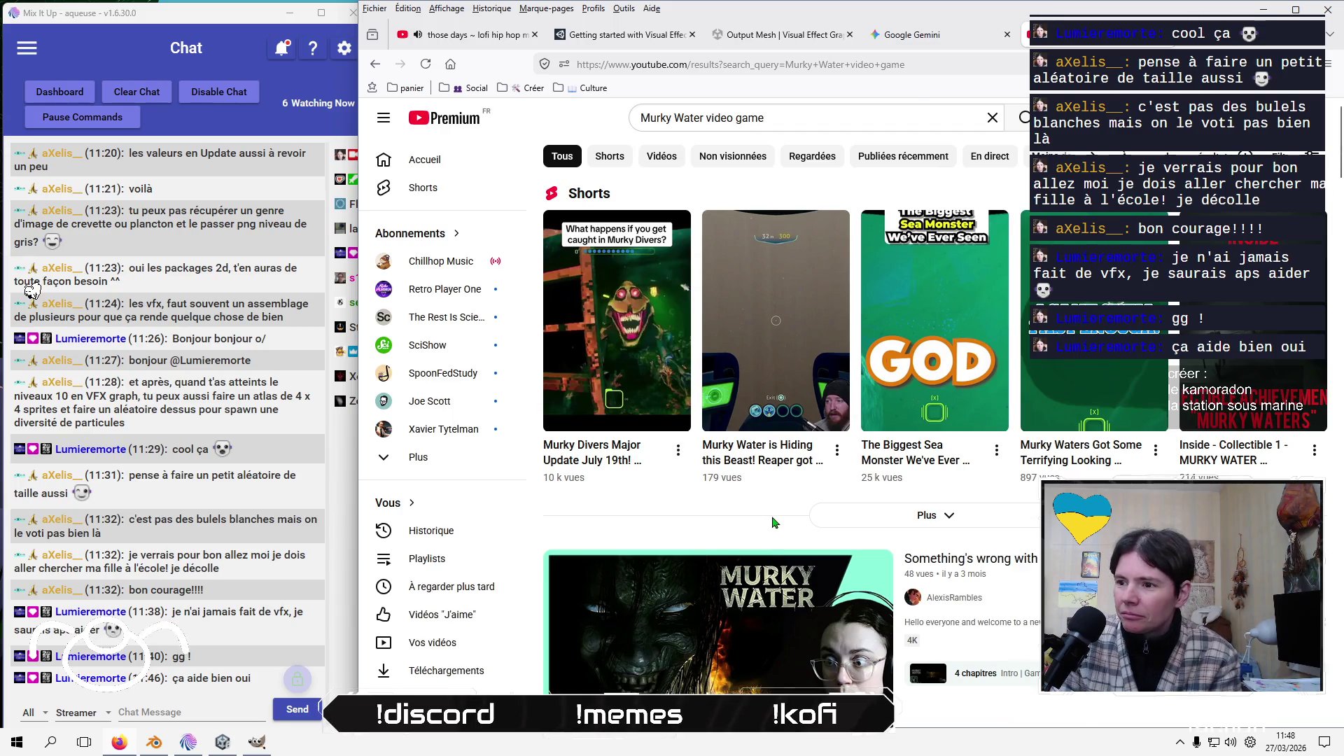
{"action": "left_click", "coordinate": [995, 573]}
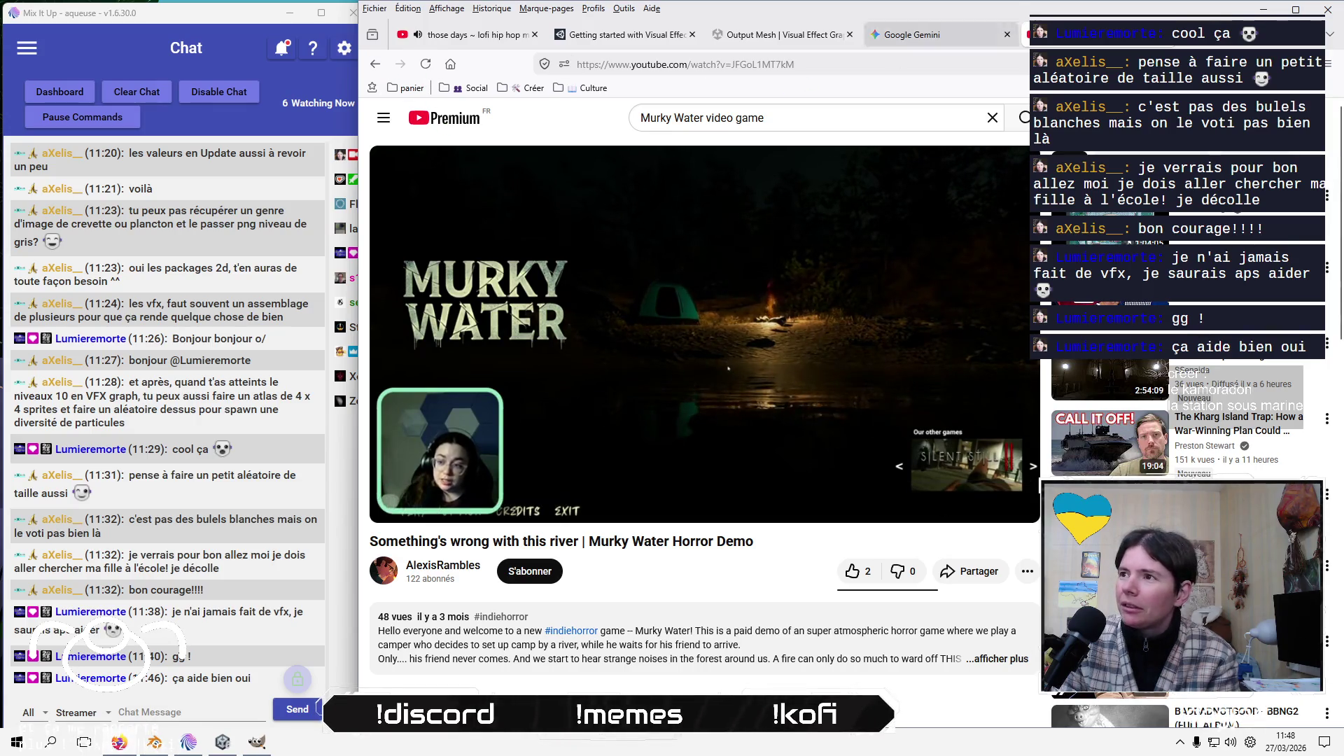
{"action": "key", "text": "ctrl+w"}
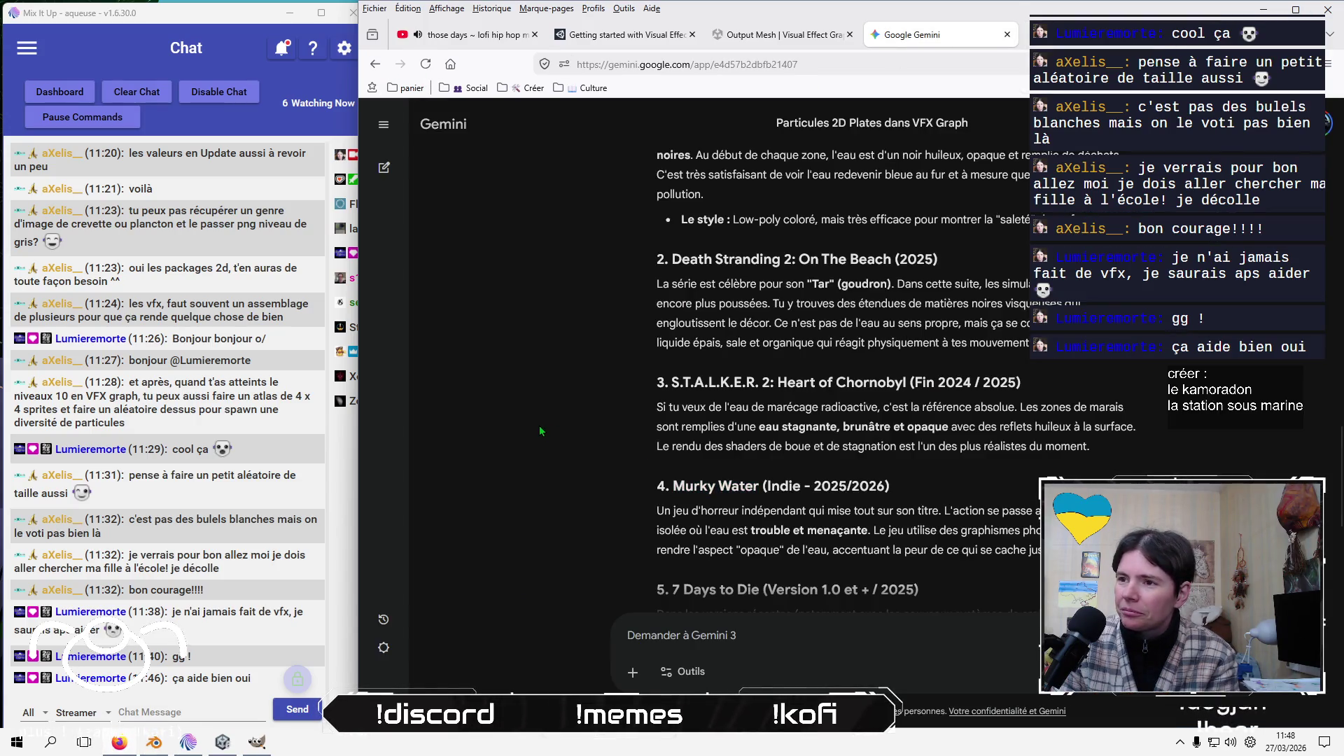
Send Gemini a follow-up asking for an underwater game instead
{"action": "scroll", "coordinate": [540, 427], "scroll_direction": "up", "scroll_amount": 2}
{"action": "type", "text": "oui mais il me faut un jeu qui se passe sous l'ea"}
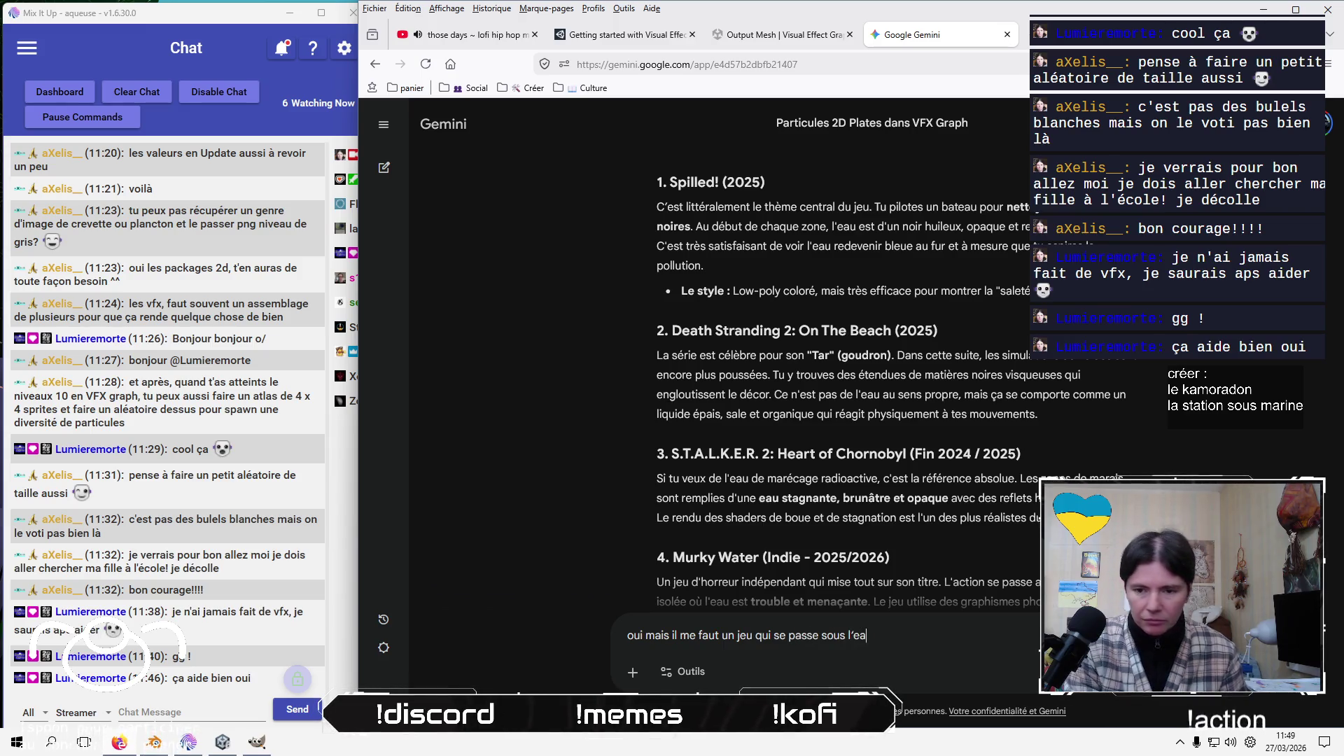
{"action": "type", "text": "u"}
{"action": "key", "text": "Return"}
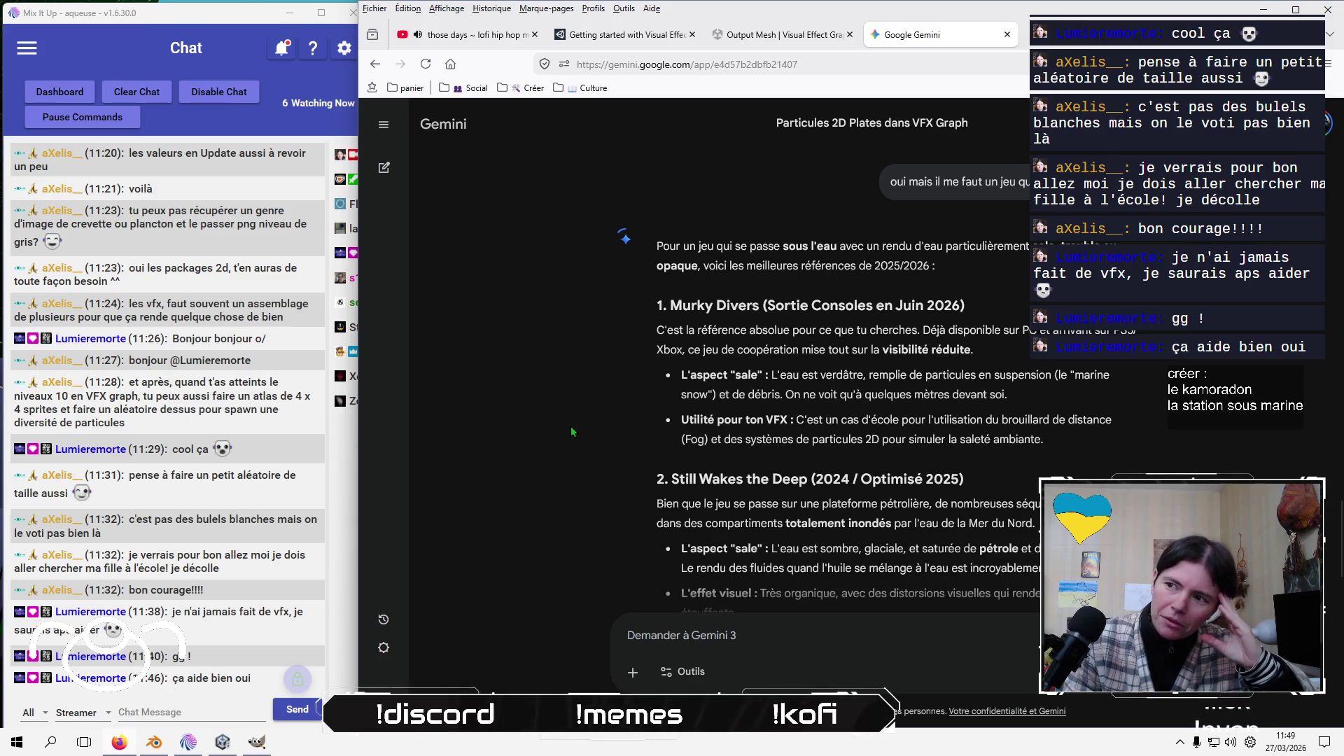
Copy the 'Under The Waves' title from Gemini's new suggestions
{"action": "scroll", "coordinate": [571, 432], "scroll_direction": "down", "scroll_amount": 3}
{"action": "scroll", "coordinate": [570, 431], "scroll_direction": "down", "scroll_amount": 3}
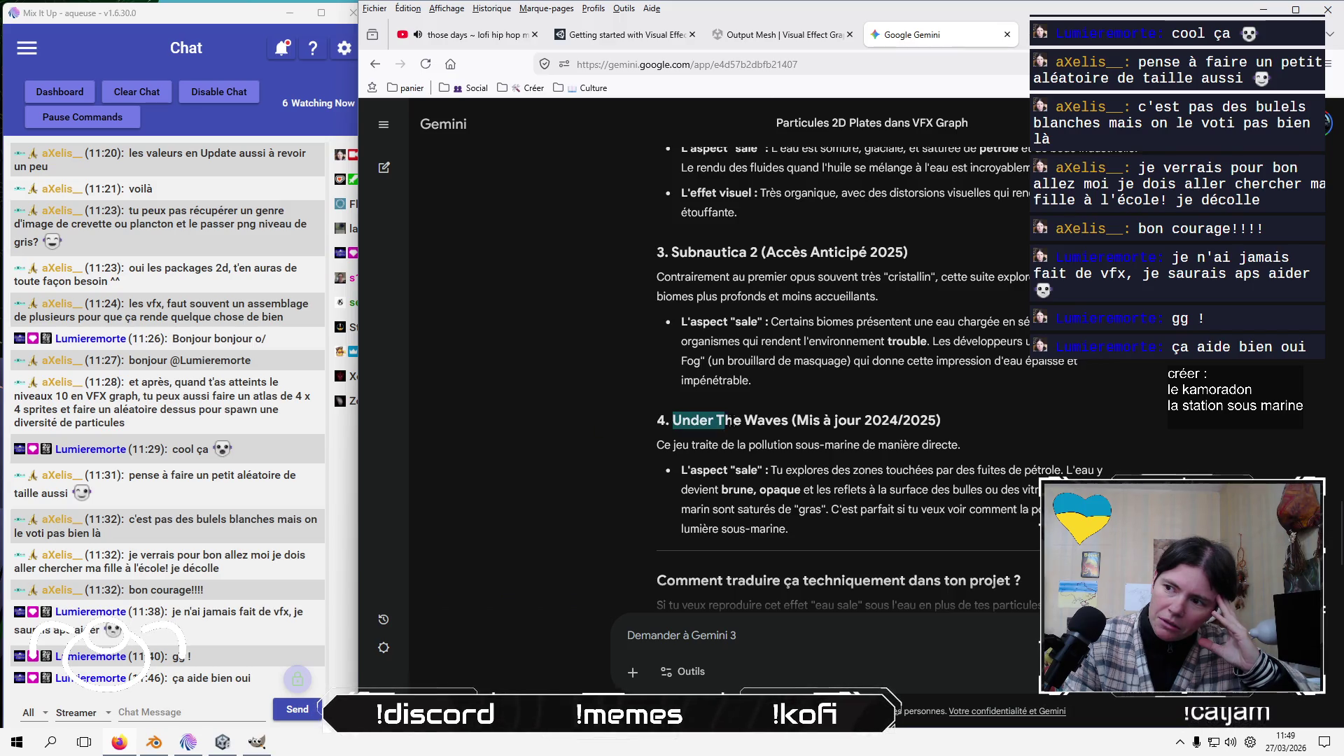
{"action": "right_click", "coordinate": [779, 418]}
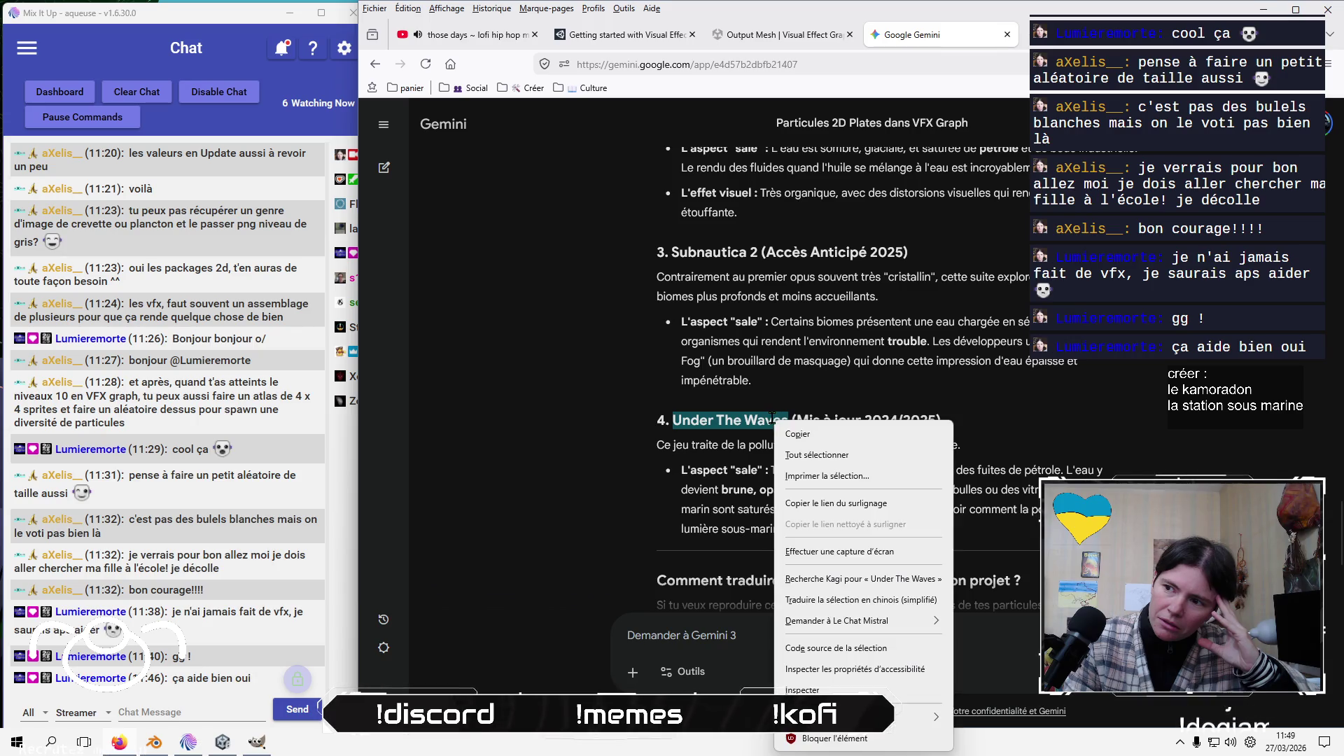
{"action": "left_click", "coordinate": [787, 436]}
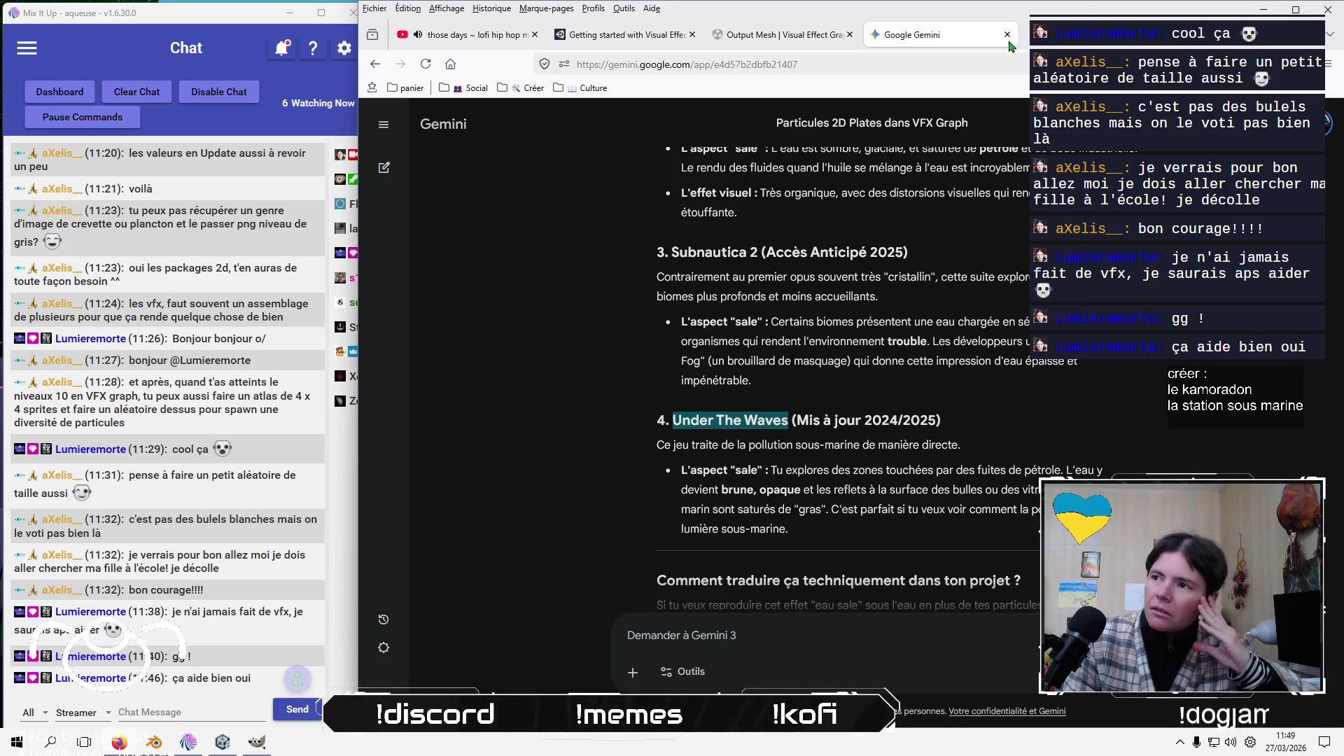
In a new YouTube tab, search 'under the waves gameplay' and open 'UNDER THE WAVES - Gameplay FR'
{"action": "left_click", "coordinate": [1044, 42]}
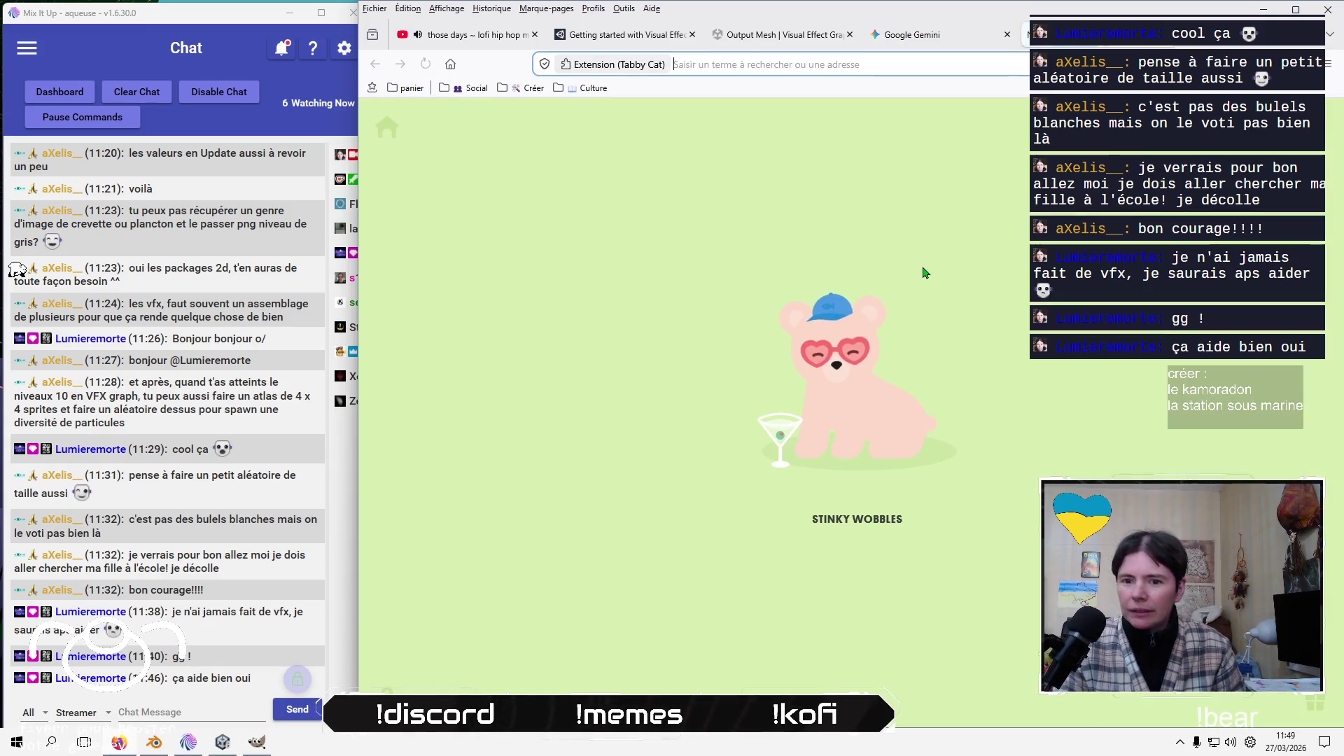
{"action": "type", "text": "youtube.com/"}
{"action": "key", "text": "Return"}
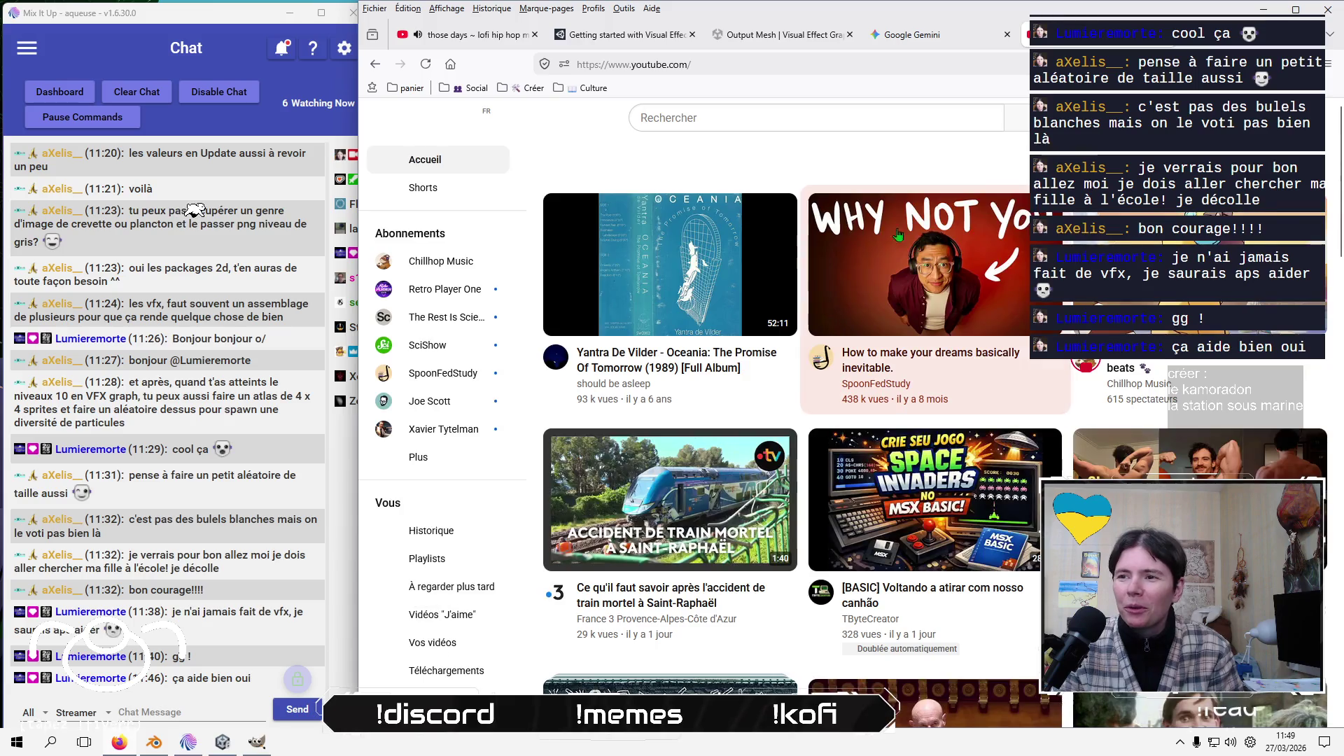
{"action": "left_click", "coordinate": [797, 119]}
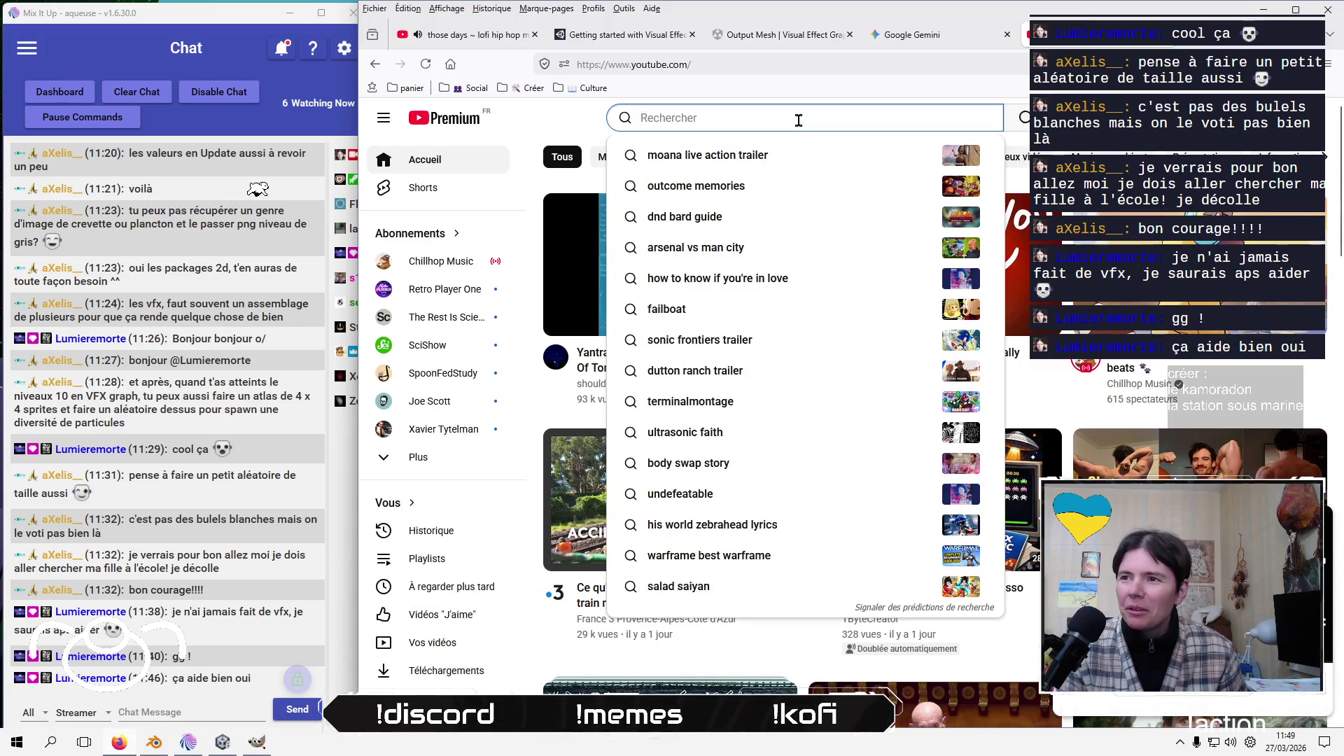
{"action": "type", "text": "Under The Waves"}
{"action": "key", "text": "Down"}
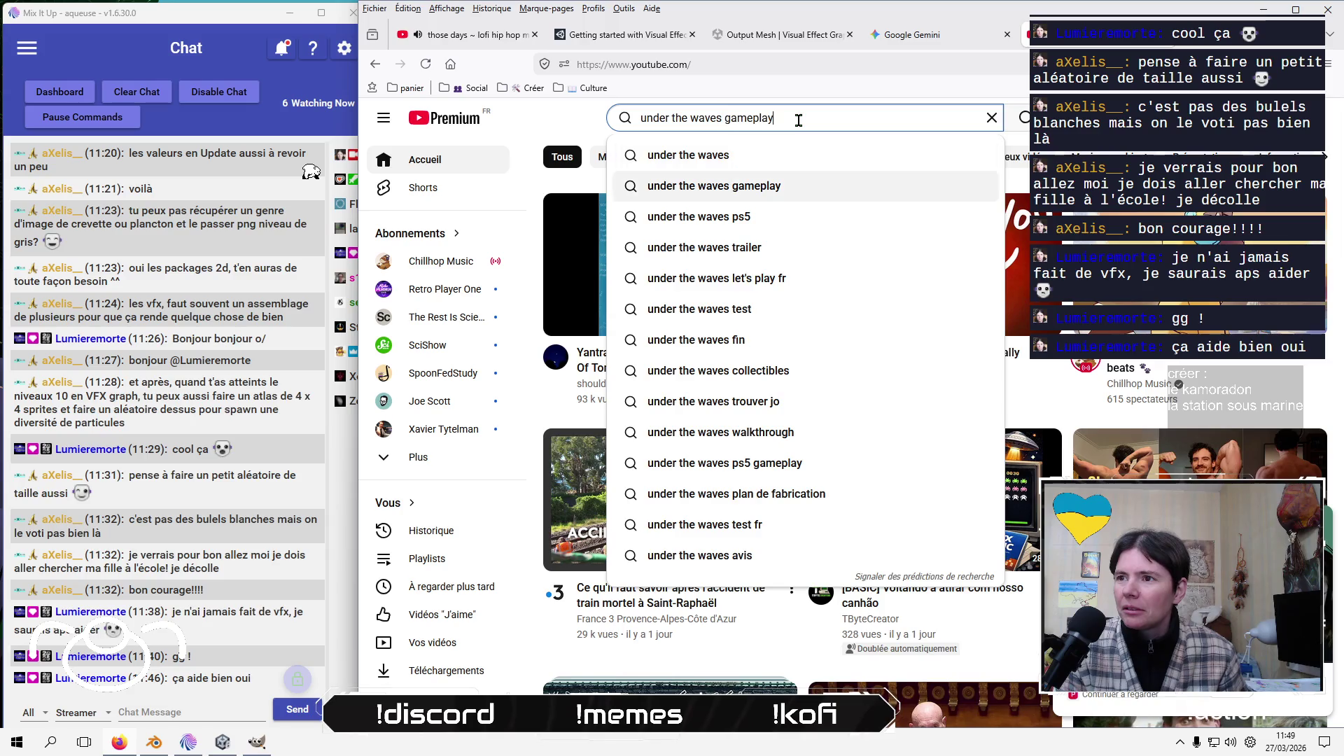
{"action": "key", "text": "Return"}
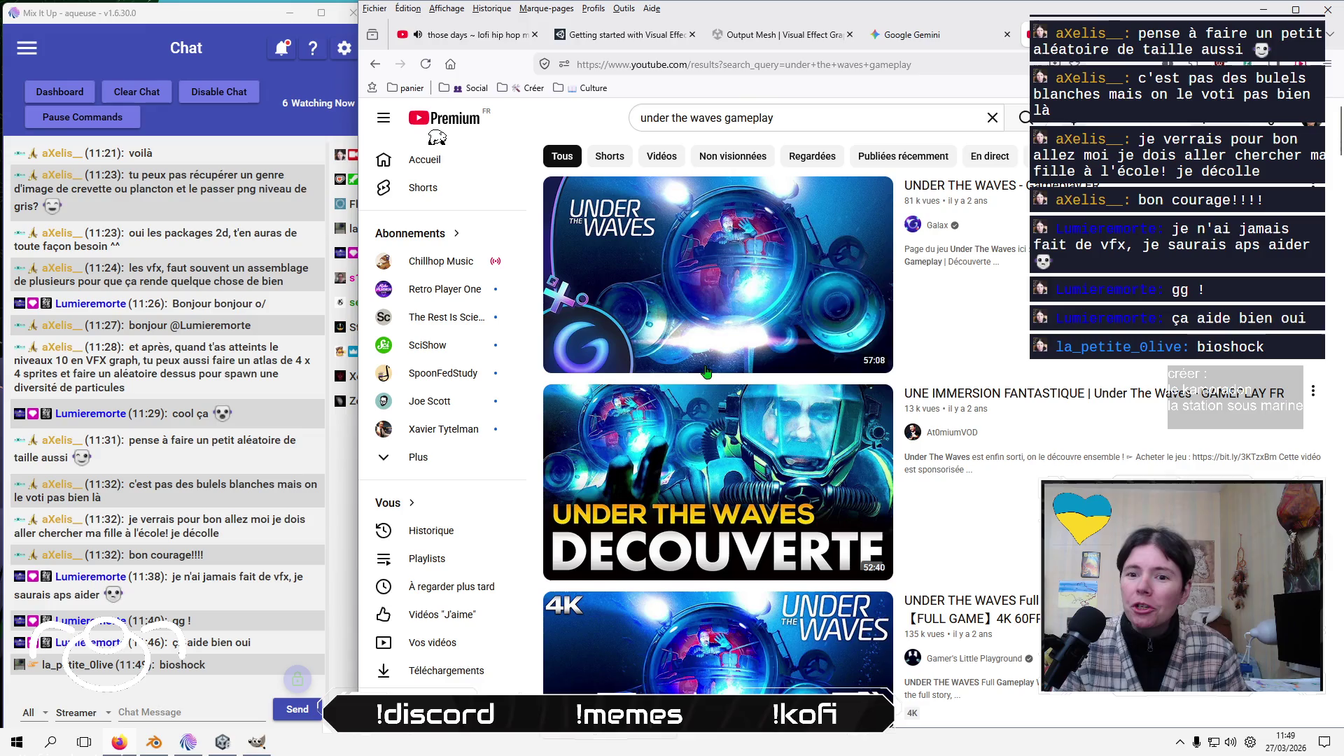
{"action": "mouse_move", "coordinate": [742, 347]}
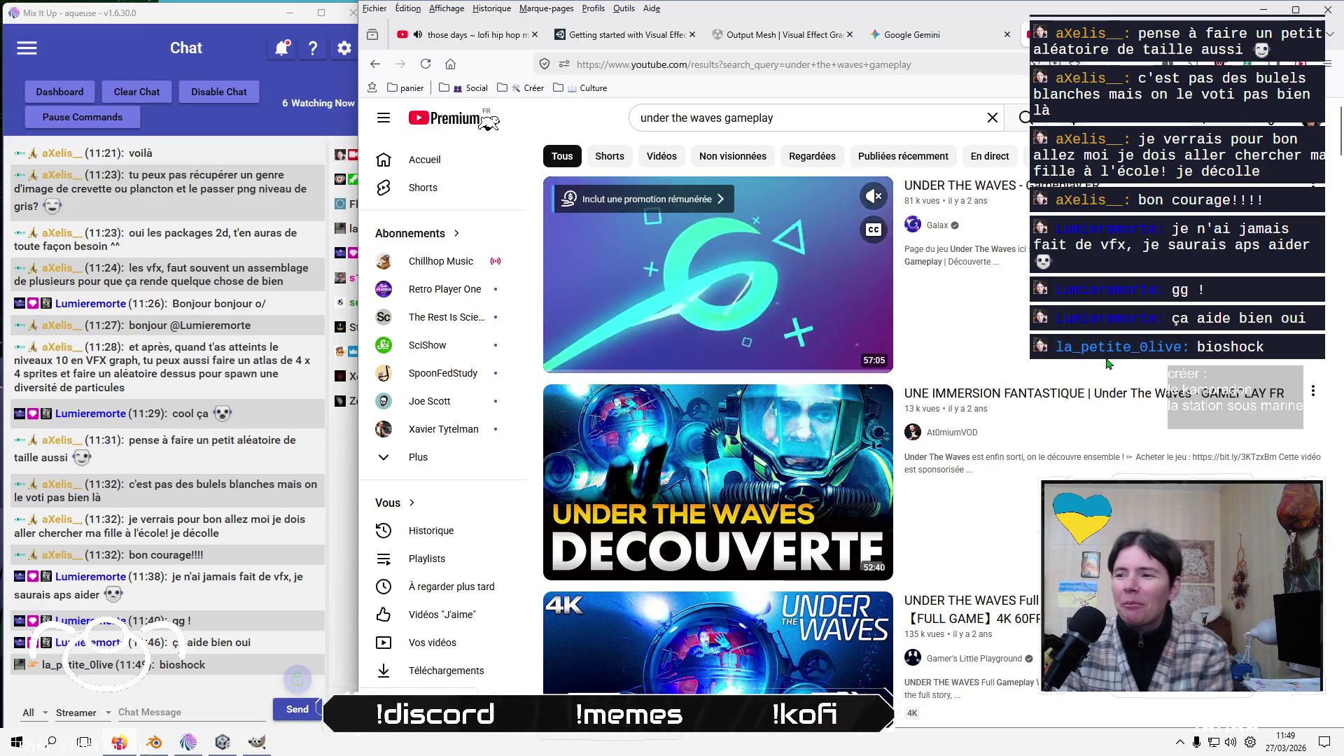
{"action": "left_click", "coordinate": [1018, 187]}
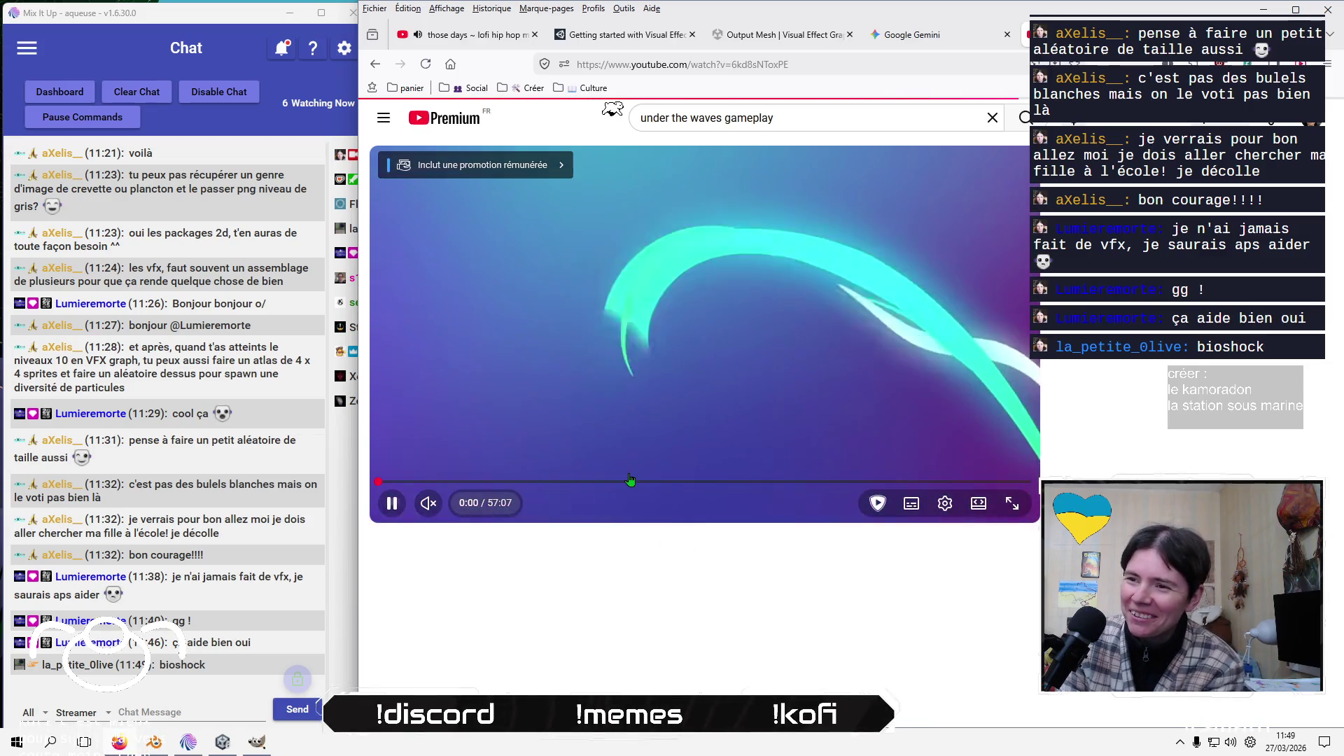
Seek the video to the underwater scene at 16:01 and leave fullscreen
{"action": "left_click", "coordinate": [443, 482]}
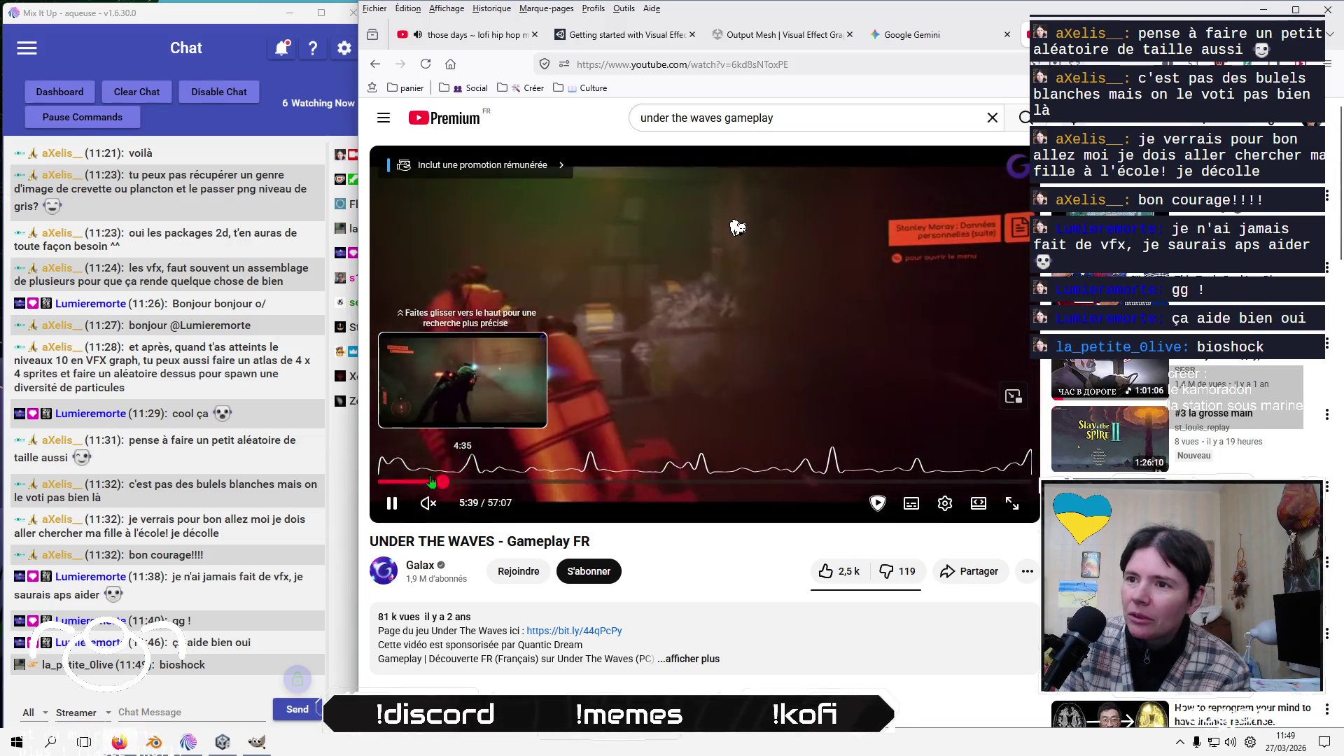
{"action": "left_click", "coordinate": [550, 376]}
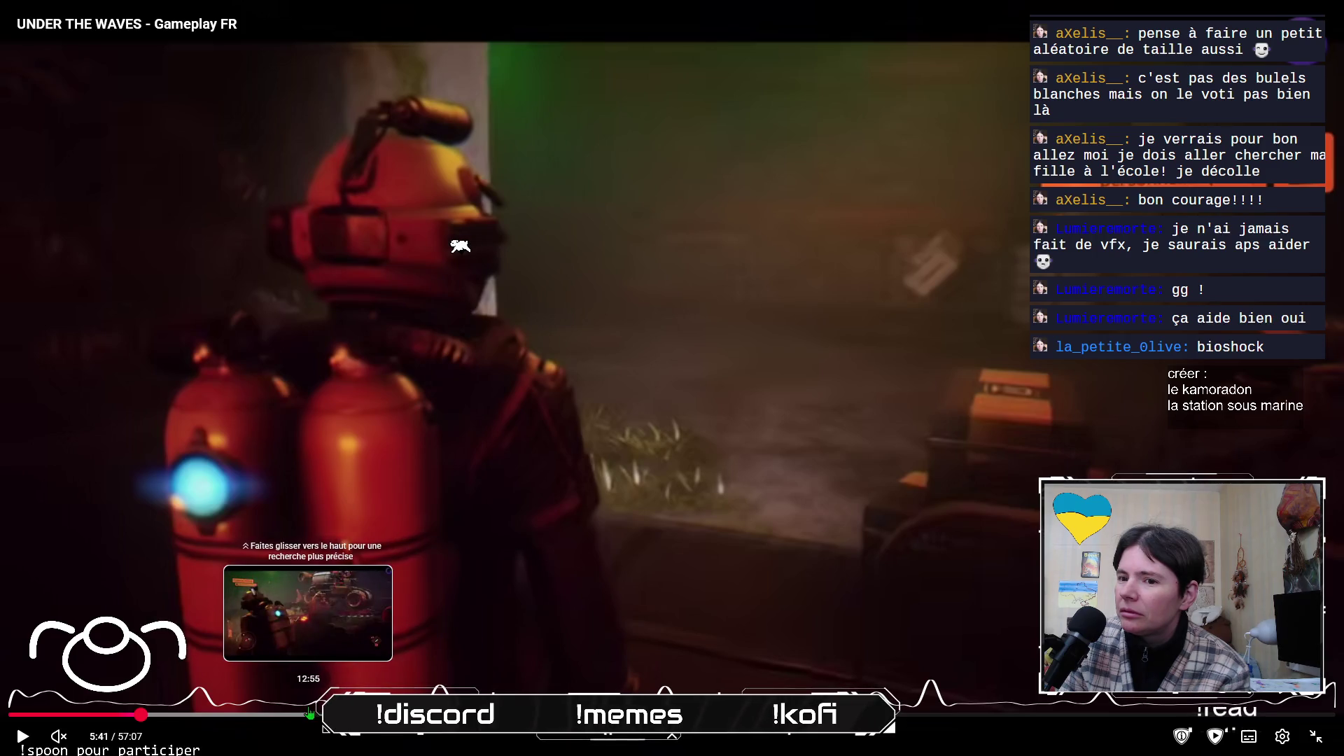
{"action": "left_click", "coordinate": [310, 714]}
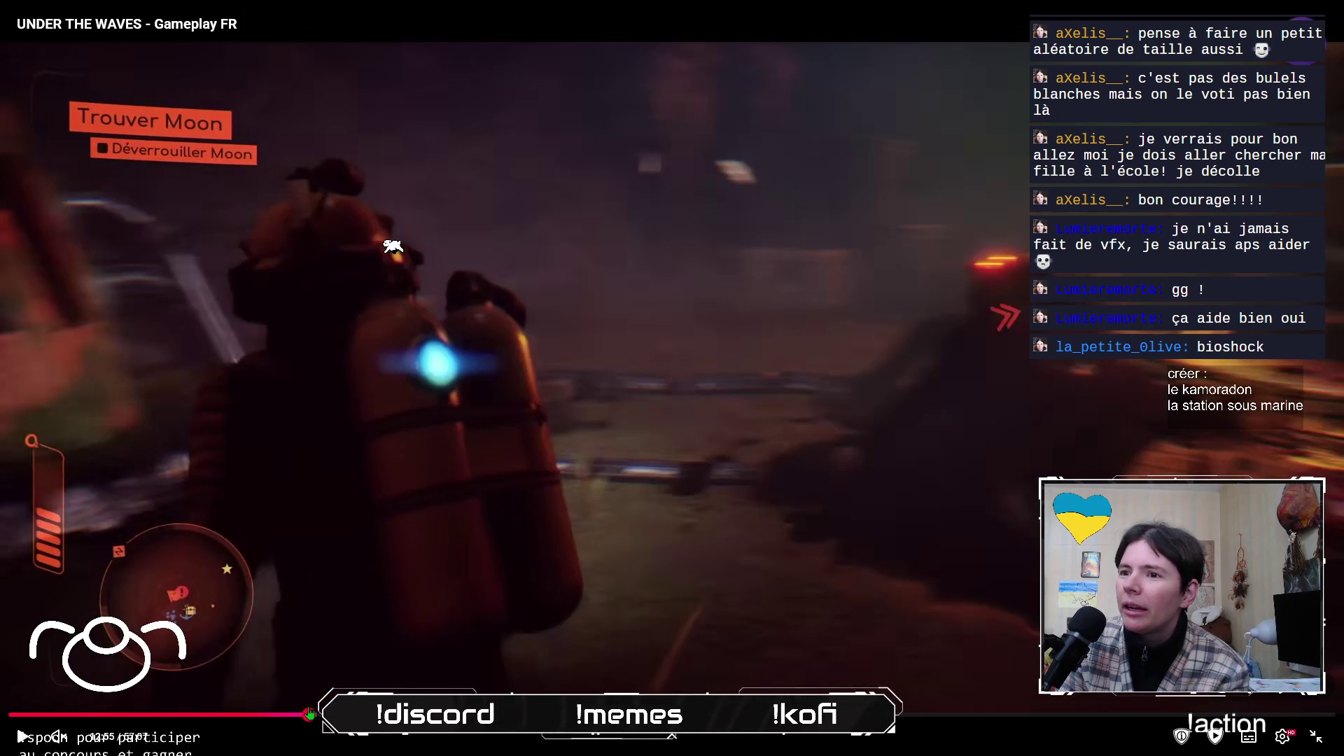
{"action": "left_click", "coordinate": [301, 714]}
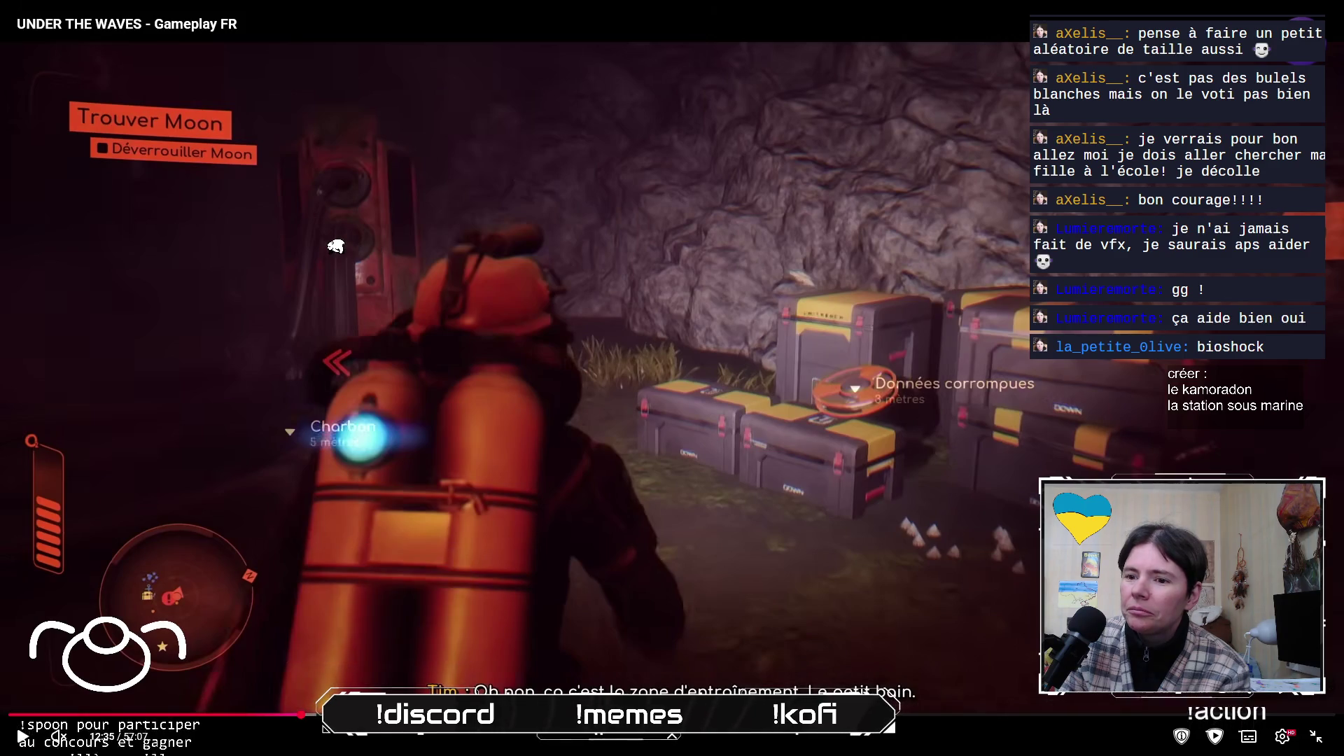
{"action": "left_click", "coordinate": [381, 714]}
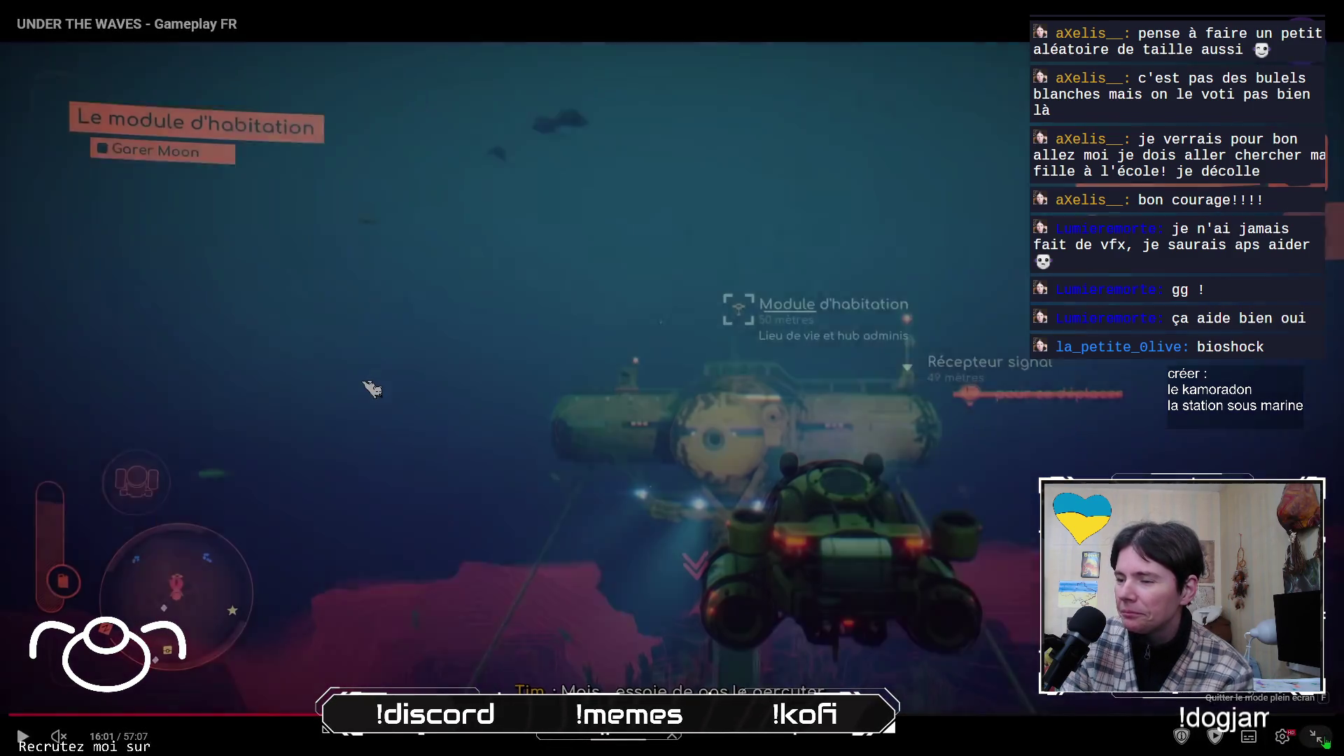
{"action": "left_click", "coordinate": [1319, 738]}
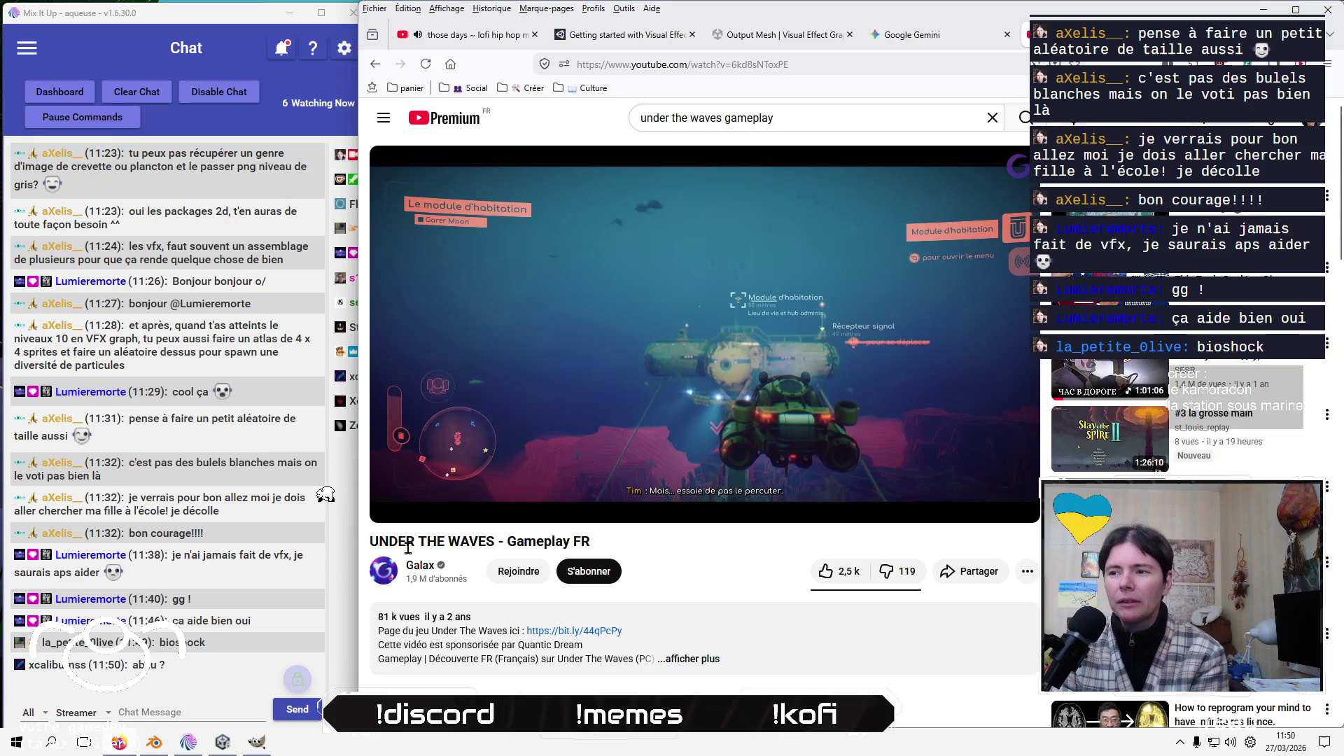
Pause the video, select Global Volume in Unity, and re-dock the Inspector beside the Game view
{"action": "left_click", "coordinate": [674, 401]}
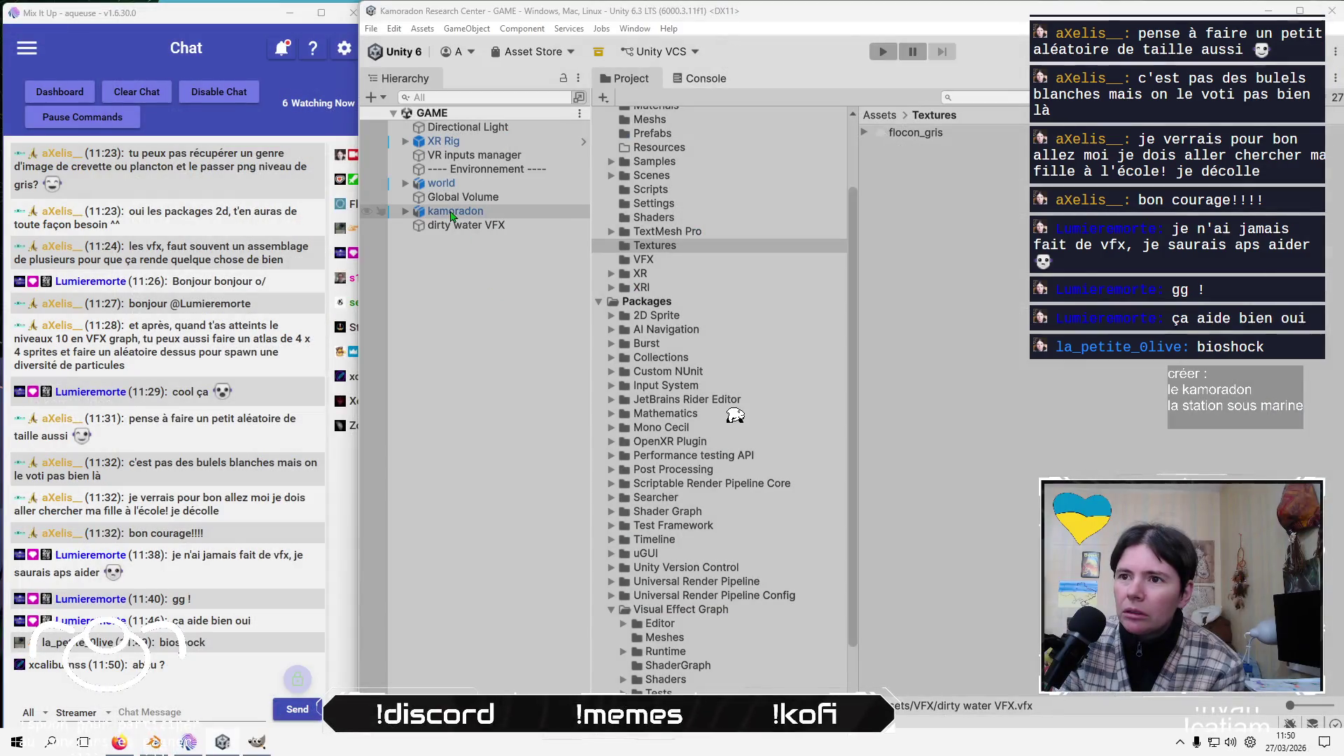
{"action": "left_click", "coordinate": [485, 200]}
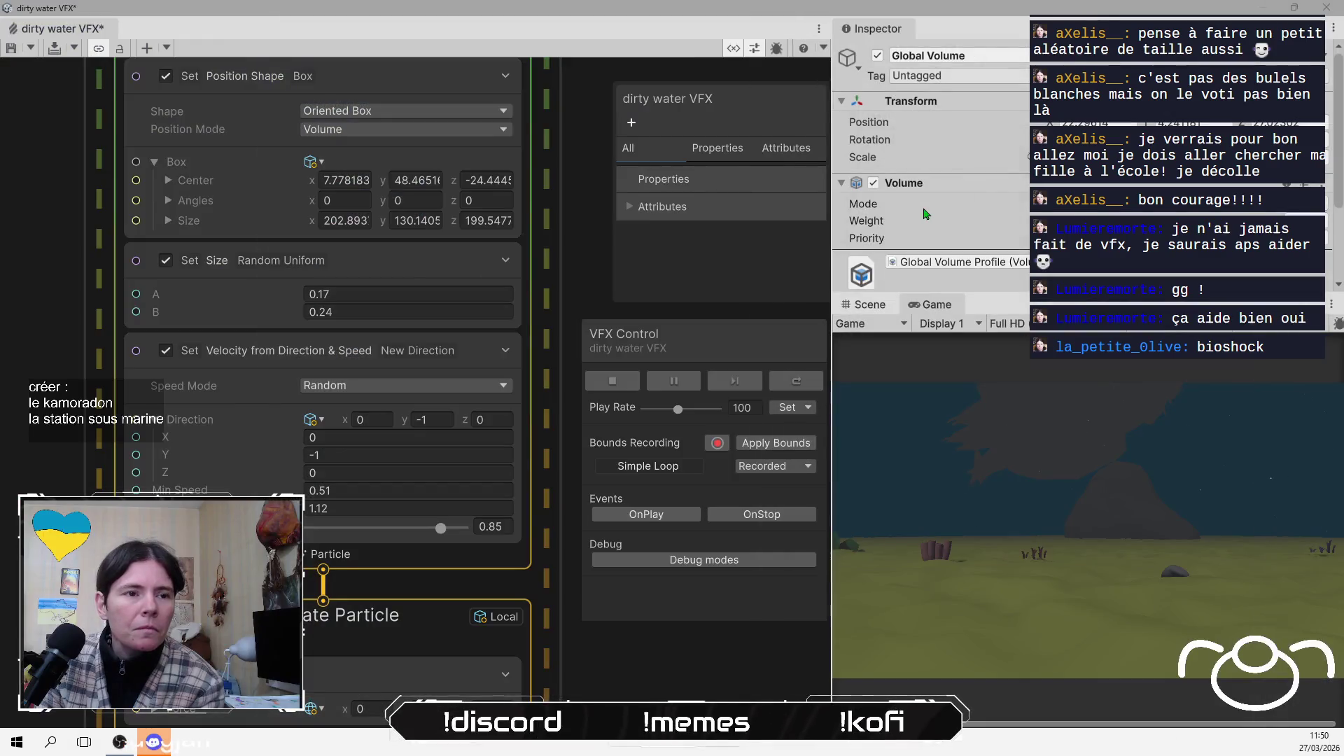
{"action": "scroll", "coordinate": [927, 213], "scroll_direction": "down", "scroll_amount": 3}
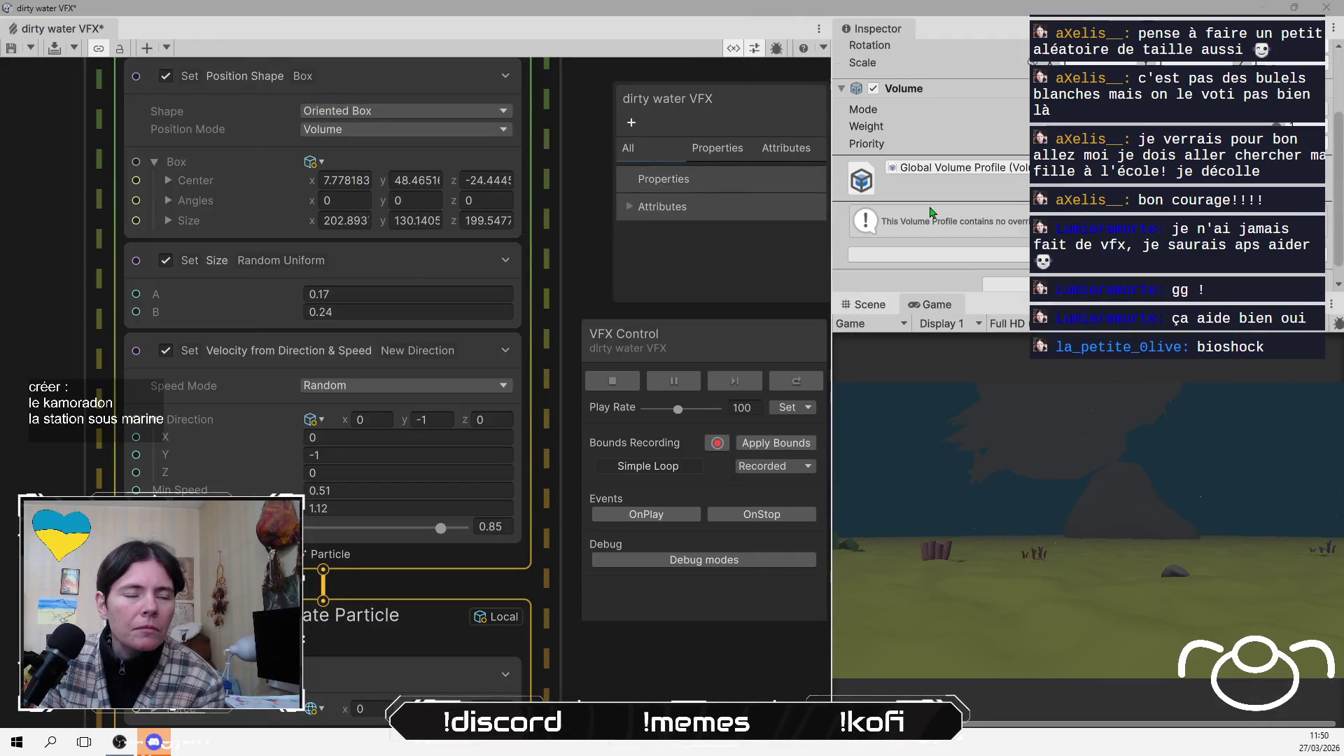
{"action": "mouse_move", "coordinate": [883, 34]}
{"action": "left_mouse_down"}
{"action": "mouse_move", "coordinate": [852, 378]}
{"action": "mouse_move", "coordinate": [795, 370]}
{"action": "mouse_move", "coordinate": [806, 344]}
{"action": "mouse_move", "coordinate": [627, 308]}
{"action": "left_mouse_up"}
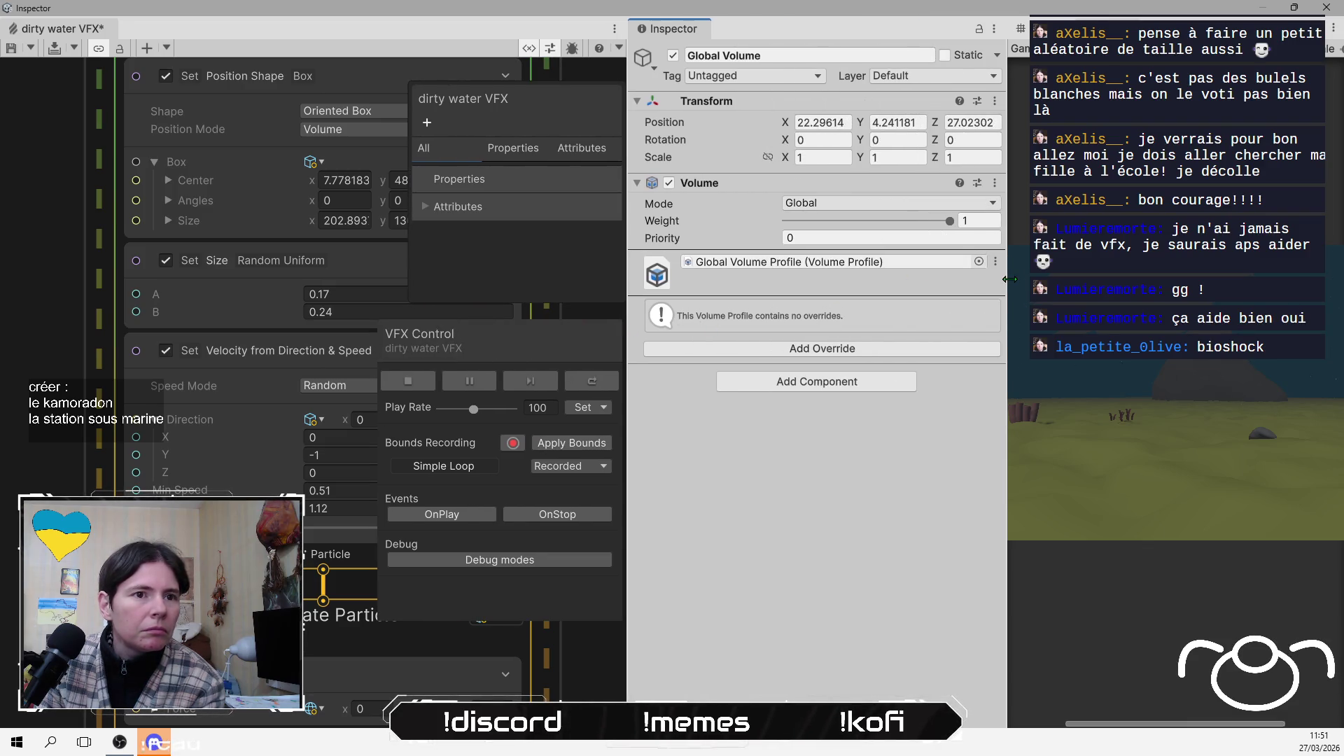
{"action": "left_click_drag", "start_coordinate": [1008, 278], "coordinate": [879, 308]}
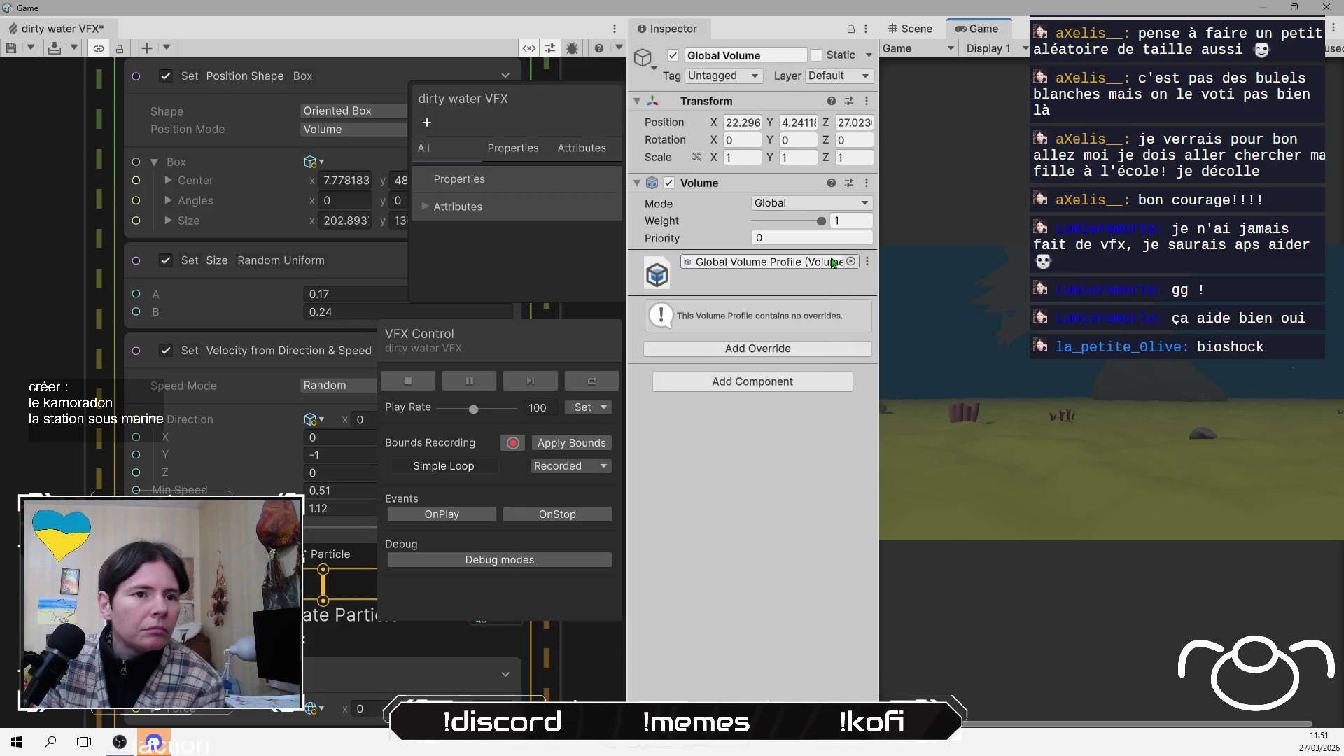
Add a Post-processing Depth Of Field override to the Global Volume profile
{"action": "left_click", "coordinate": [788, 267]}
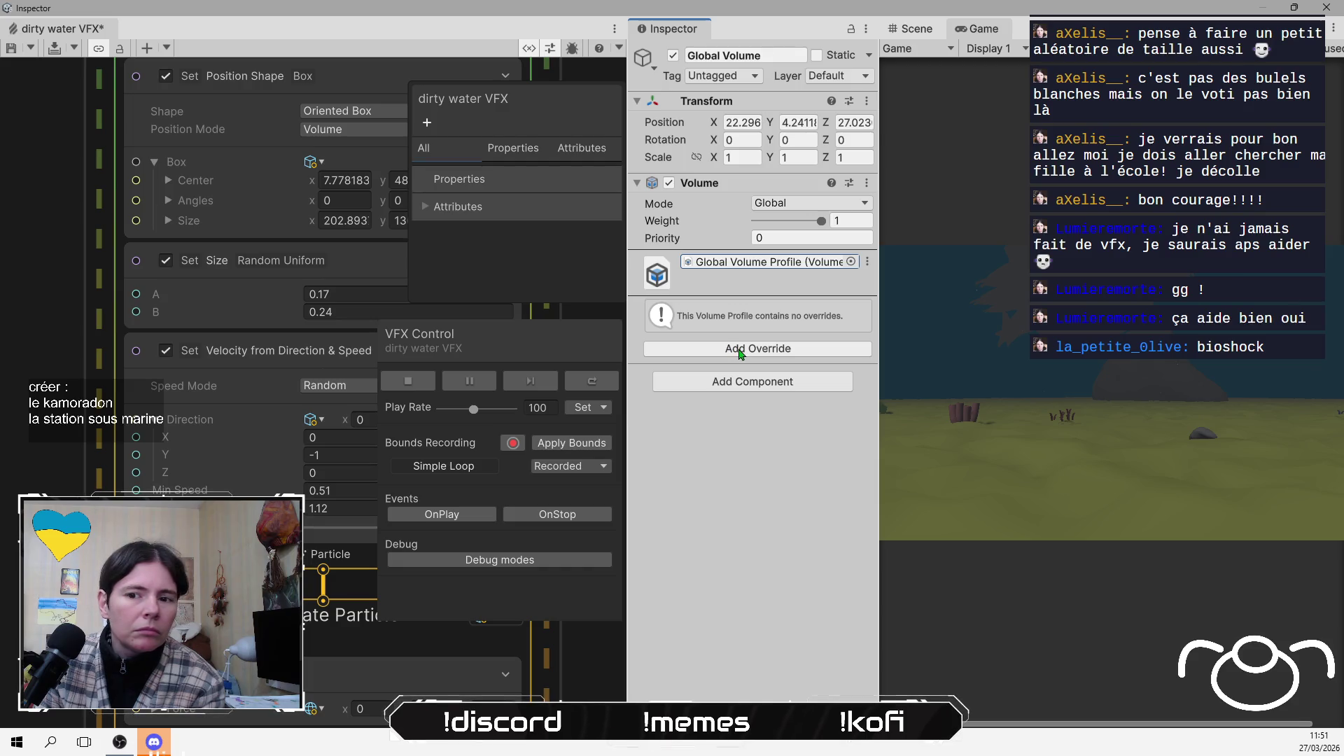
{"action": "left_click", "coordinate": [740, 354]}
{"action": "left_click", "coordinate": [743, 429]}
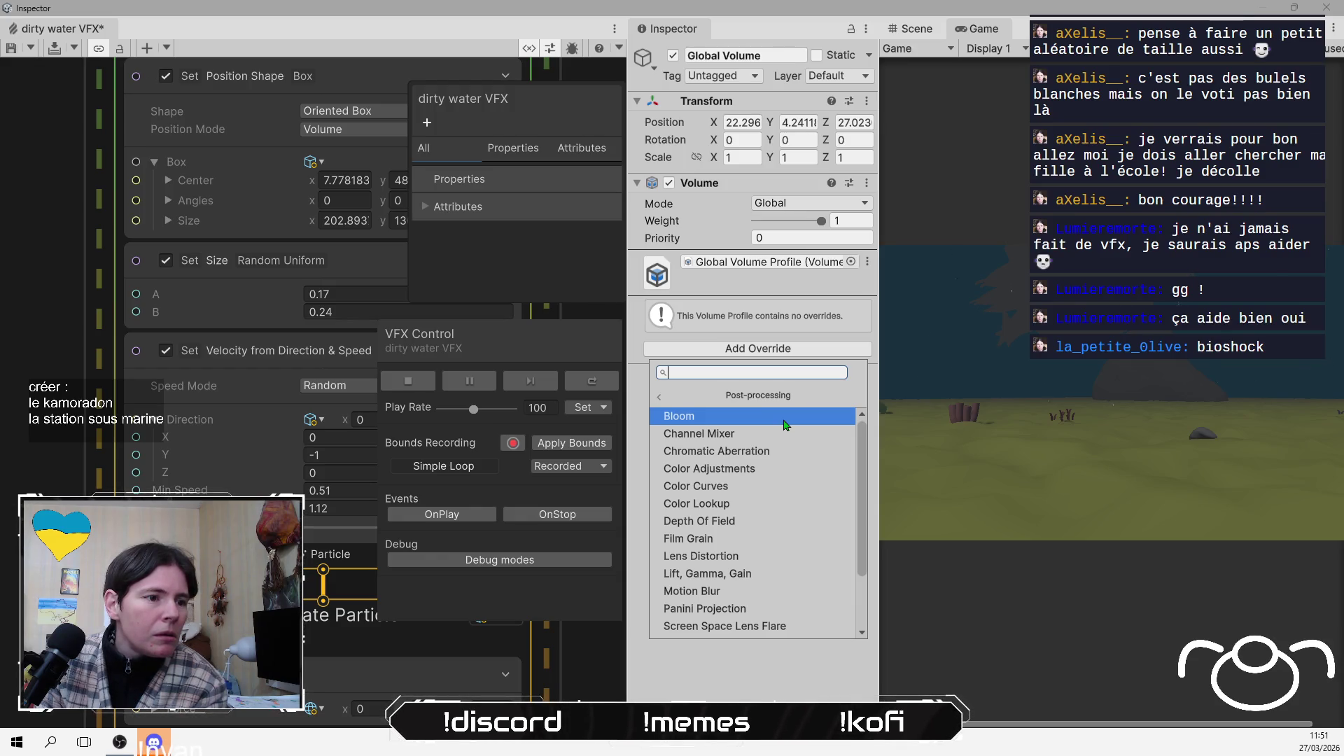
{"action": "scroll", "coordinate": [768, 455], "scroll_direction": "down", "scroll_amount": 3}
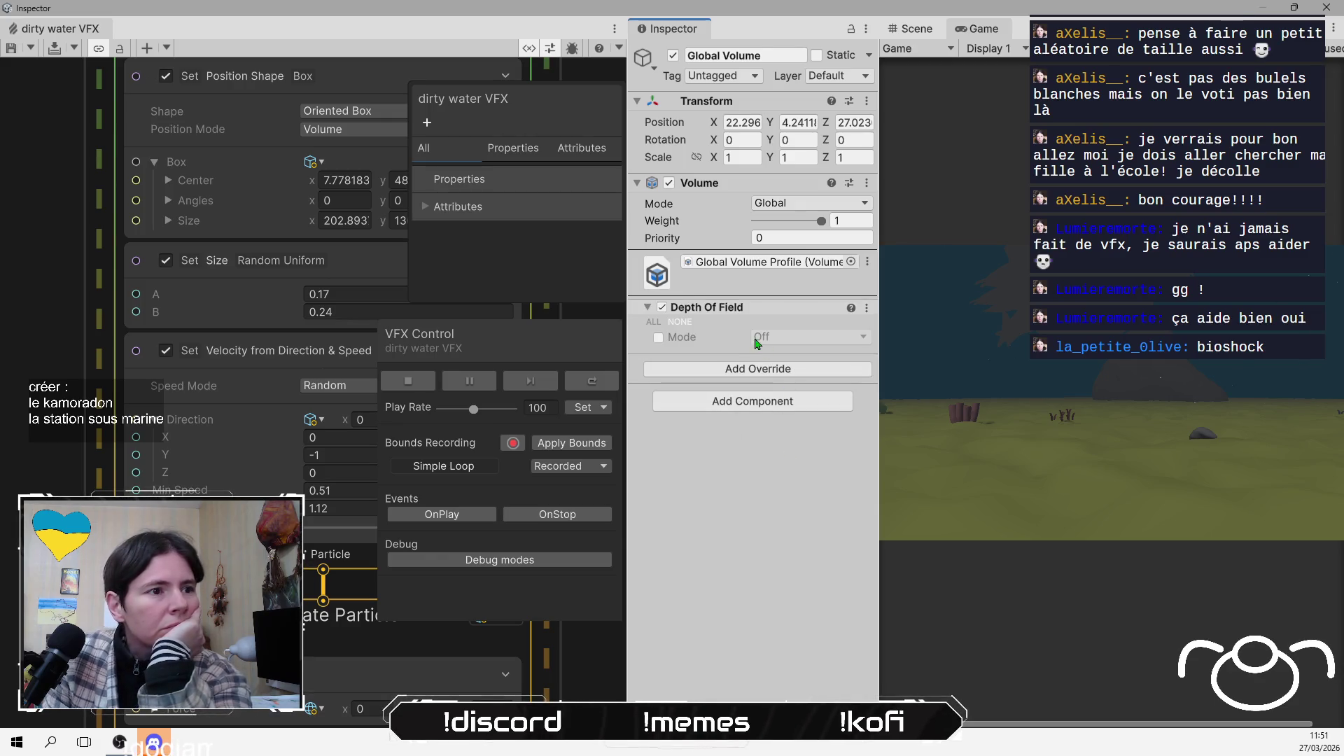
Set the Depth Of Field mode to Bokeh and Focus Distance to about 3.84
{"action": "left_click", "coordinate": [658, 338]}
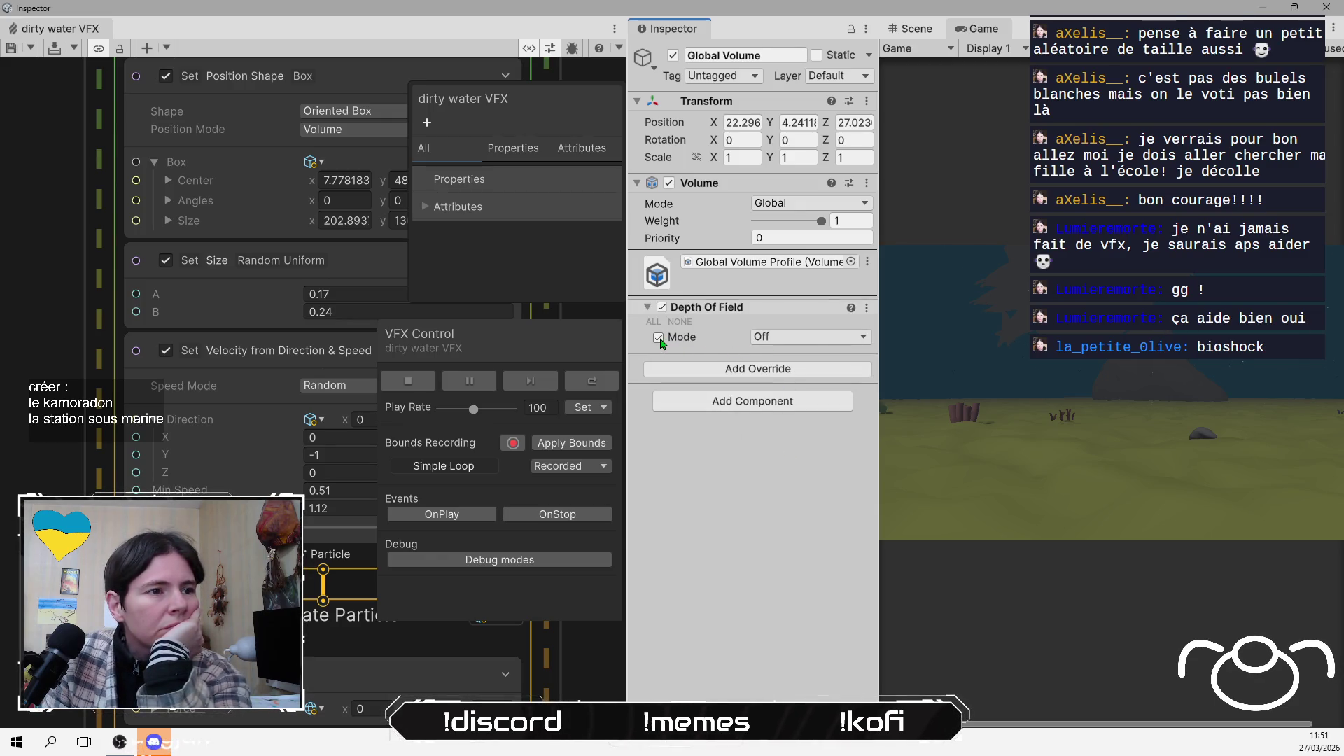
{"action": "left_click", "coordinate": [798, 336]}
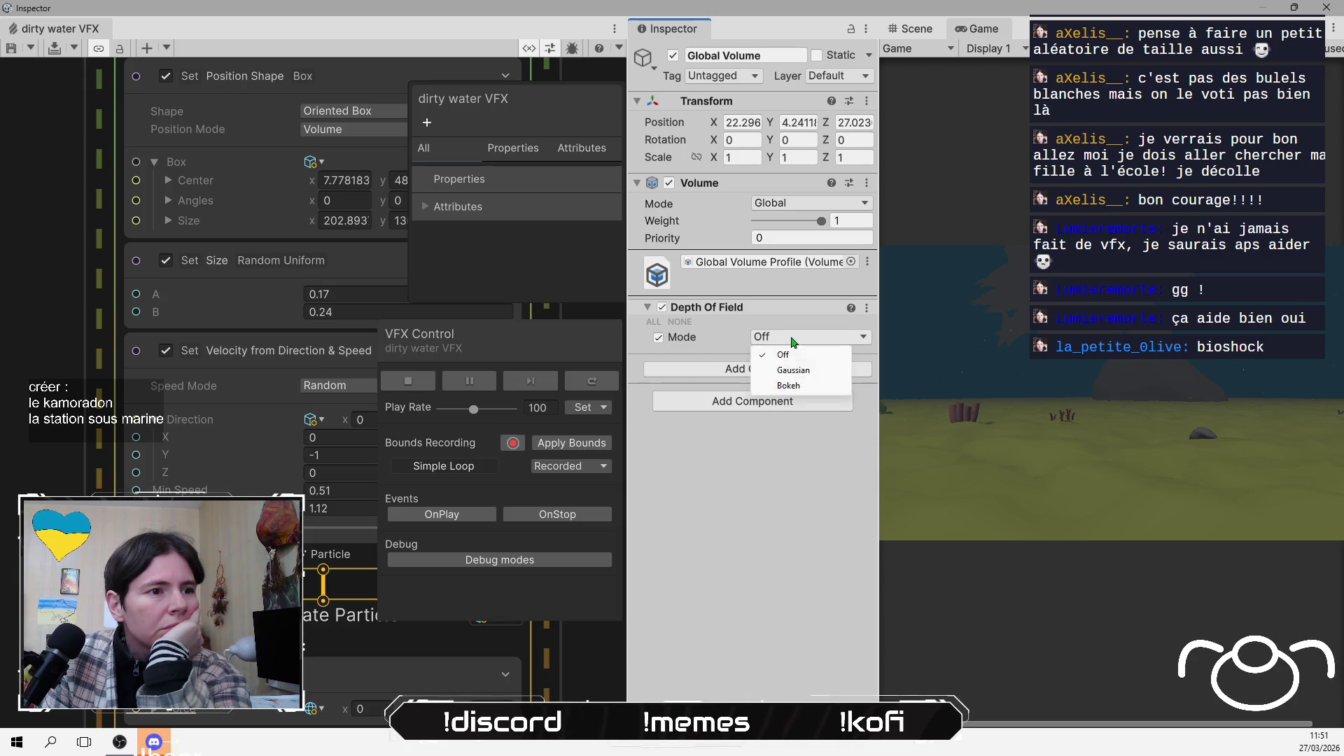
{"action": "left_click", "coordinate": [791, 386]}
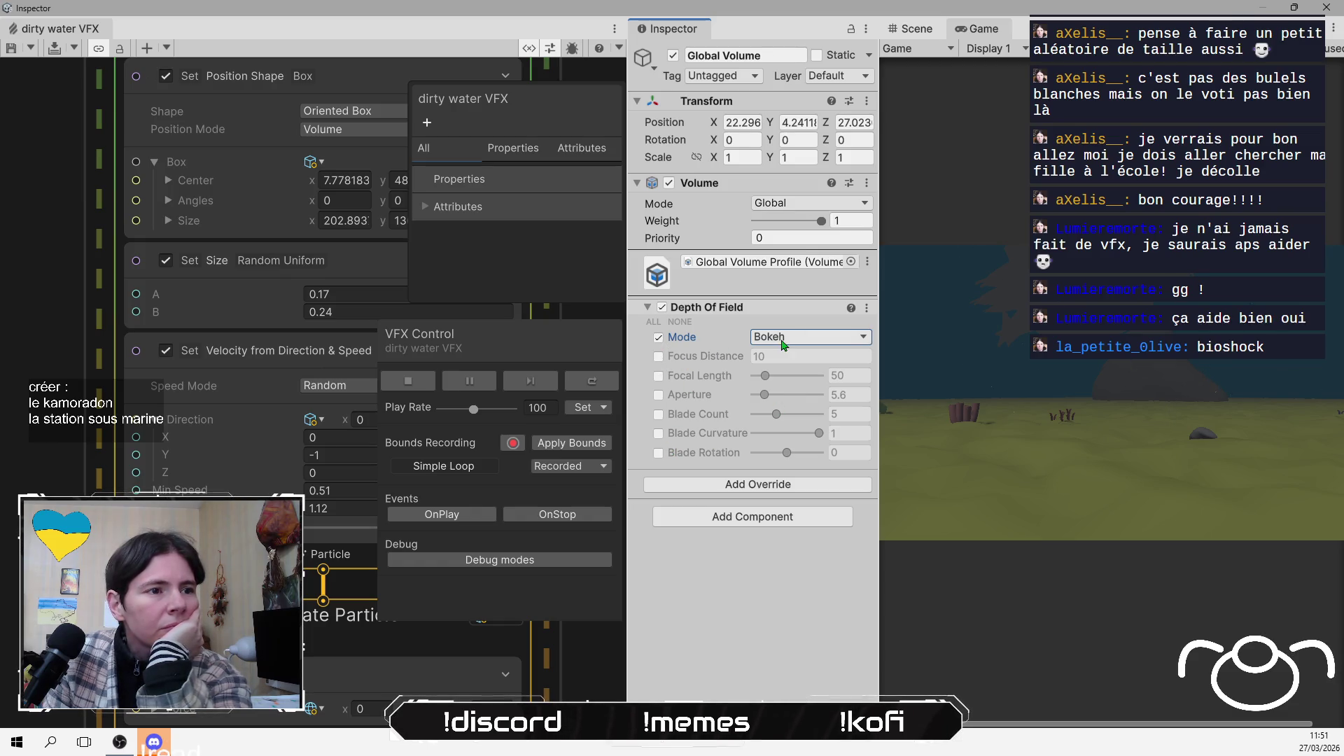
{"action": "left_click", "coordinate": [658, 356]}
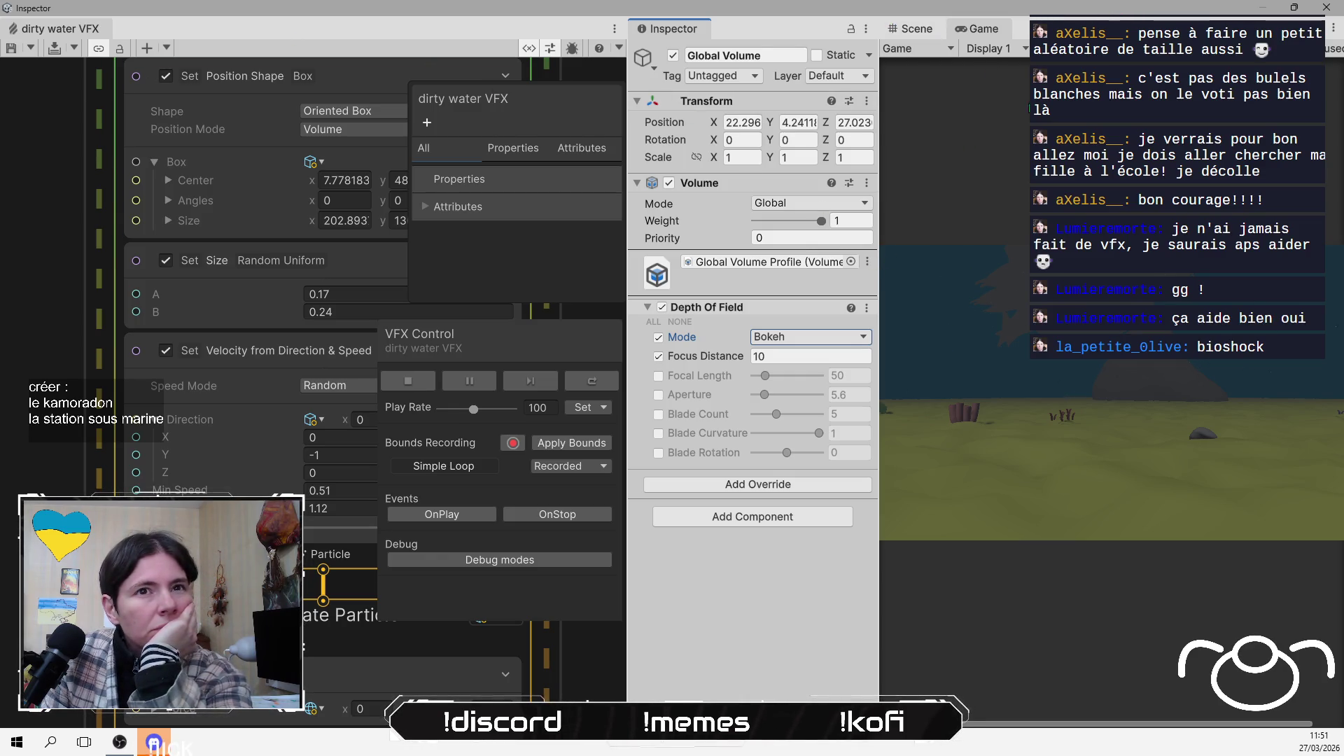
{"action": "mouse_move", "coordinate": [879, 187]}
{"action": "left_mouse_down"}
{"action": "mouse_move", "coordinate": [709, 194]}
{"action": "mouse_move", "coordinate": [785, 194]}
{"action": "left_mouse_up"}
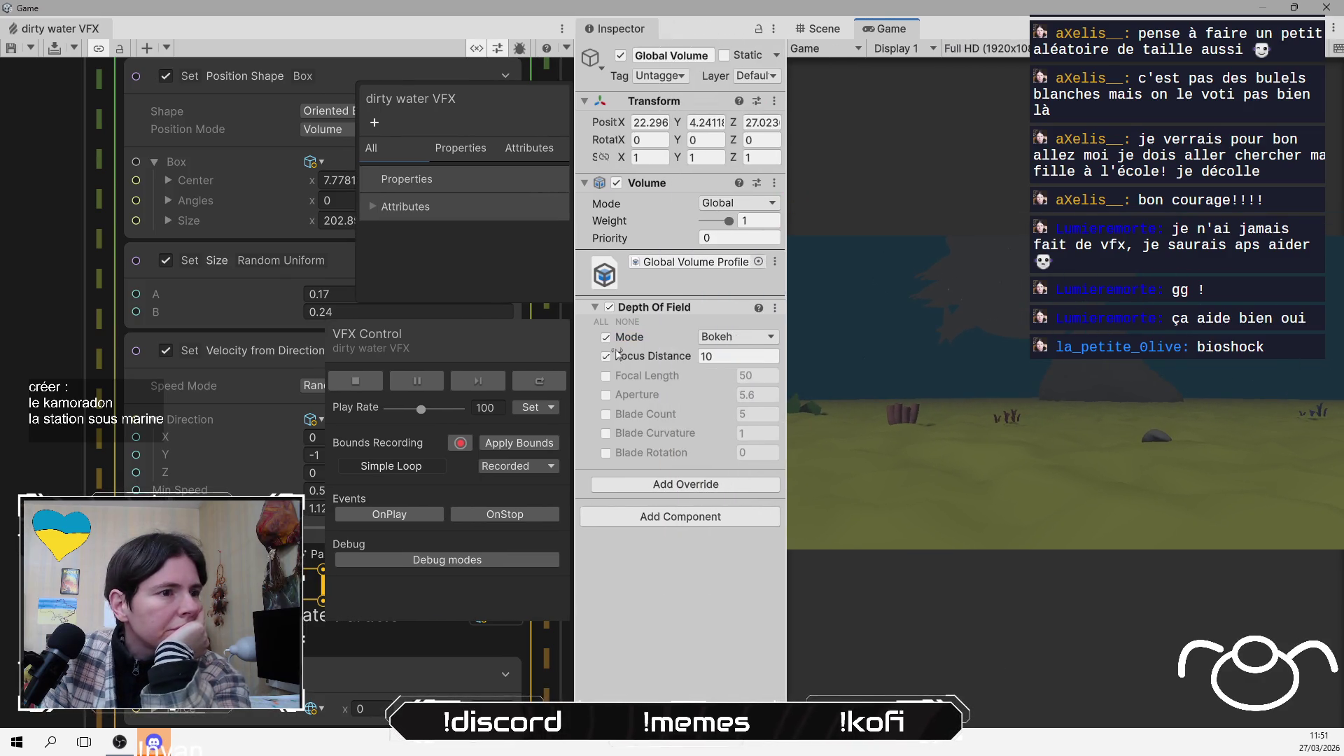
{"action": "left_click_drag", "start_coordinate": [669, 362], "coordinate": [707, 361]}
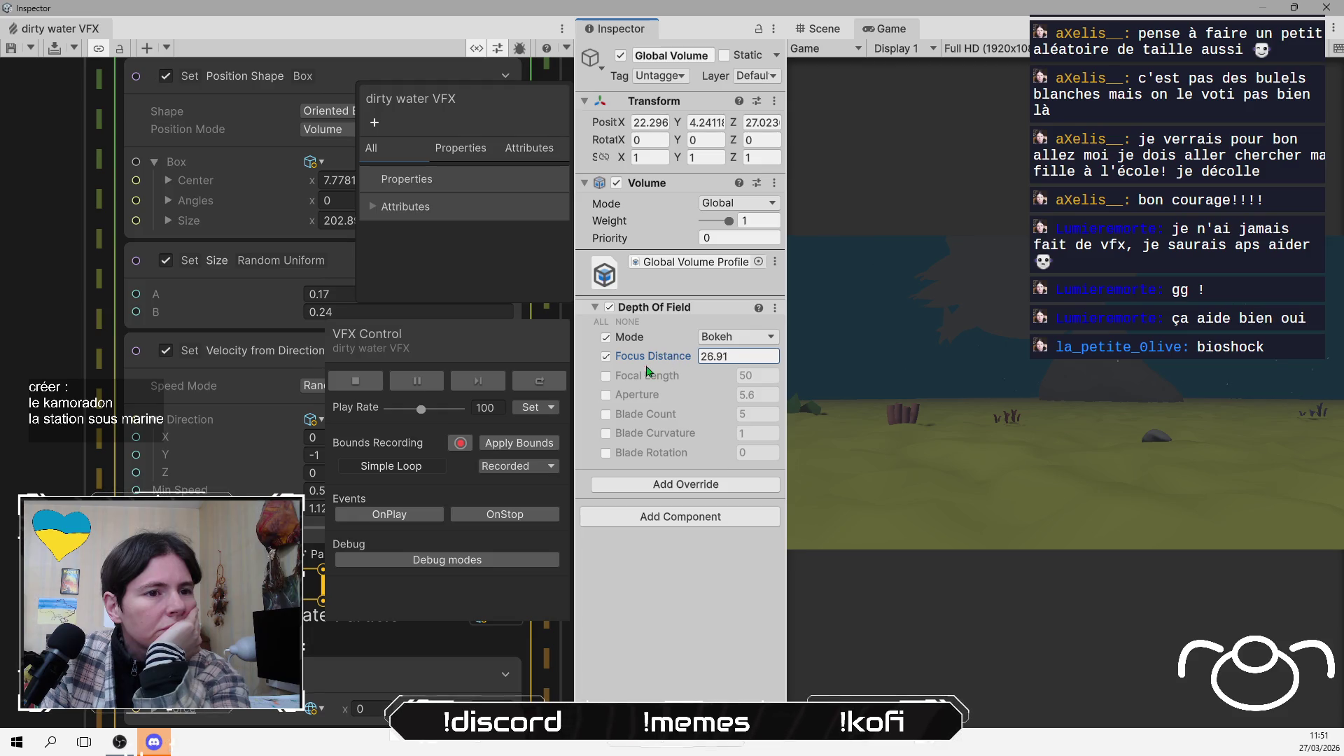
{"action": "left_click_drag", "start_coordinate": [647, 371], "coordinate": [545, 371]}
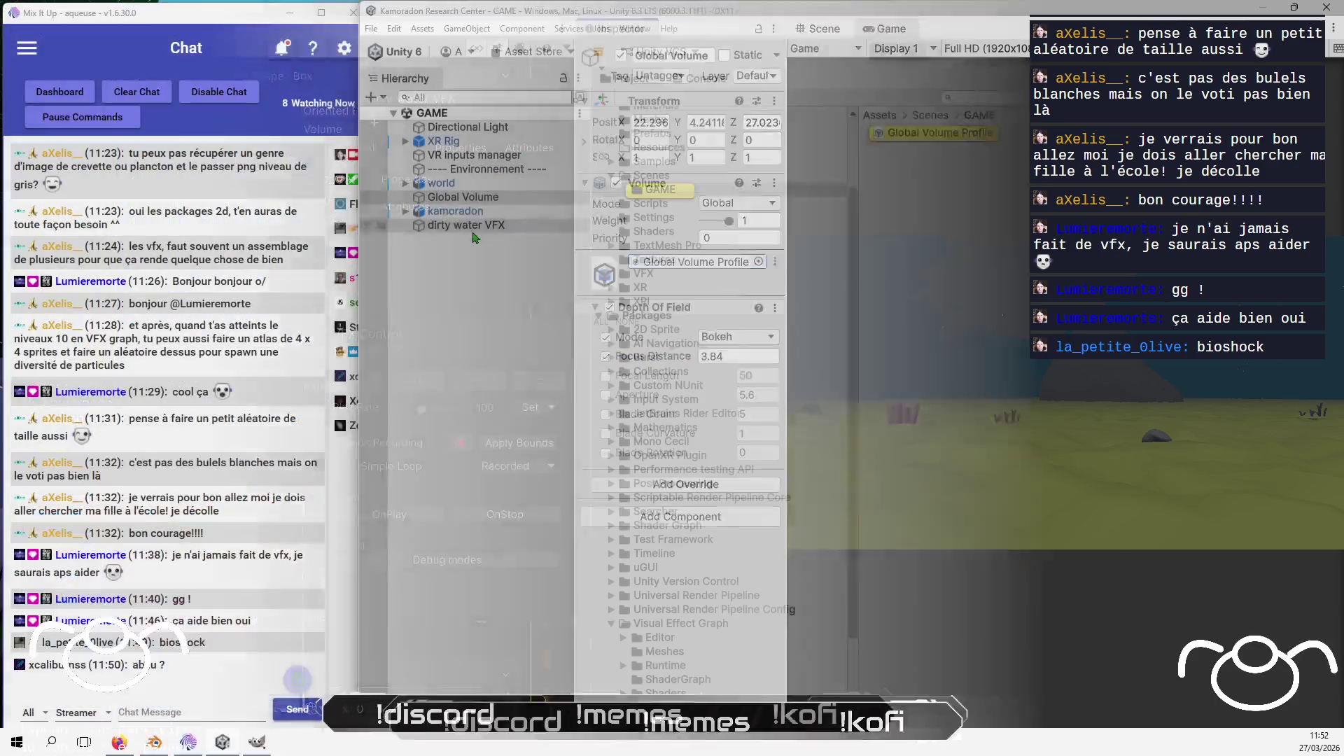
Open the Lighting settings window and dock it into the main layout
{"action": "left_click", "coordinate": [630, 30]}
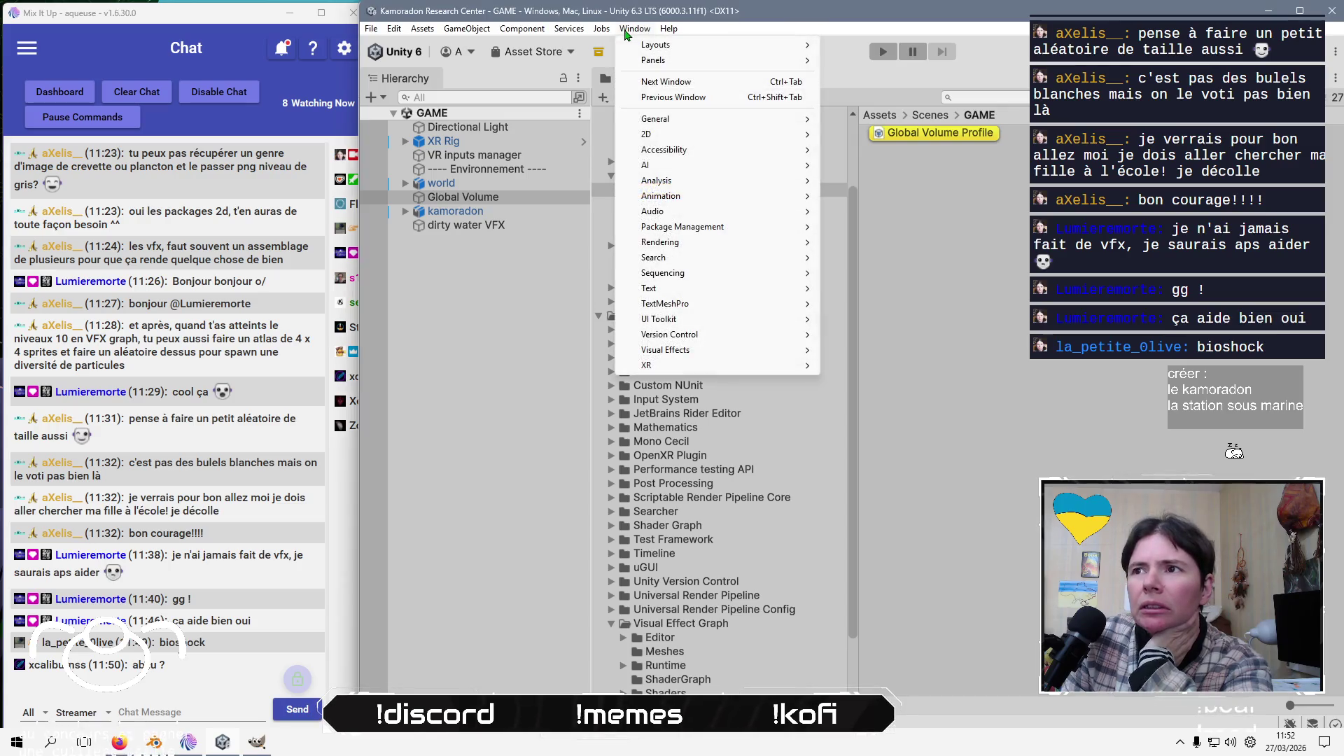
{"action": "mouse_move", "coordinate": [763, 273]}
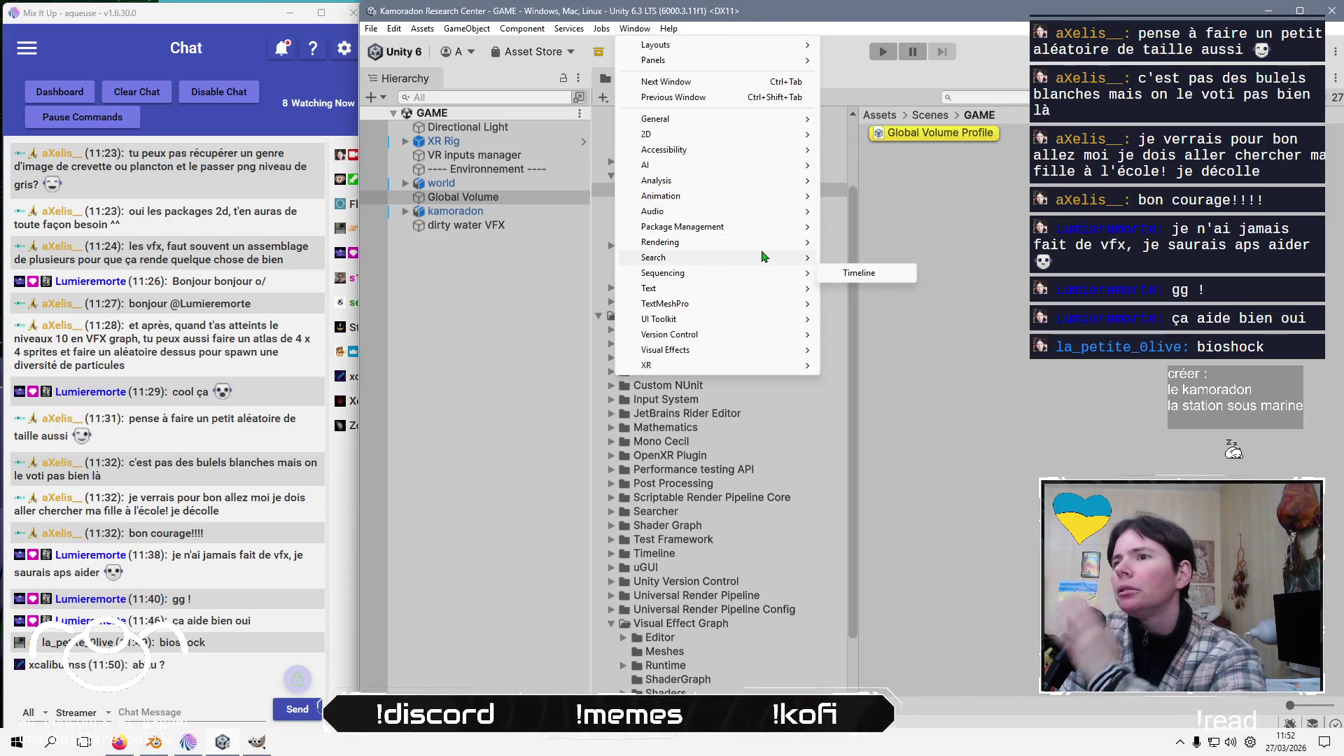
{"action": "mouse_move", "coordinate": [763, 241]}
{"action": "left_click", "coordinate": [908, 242]}
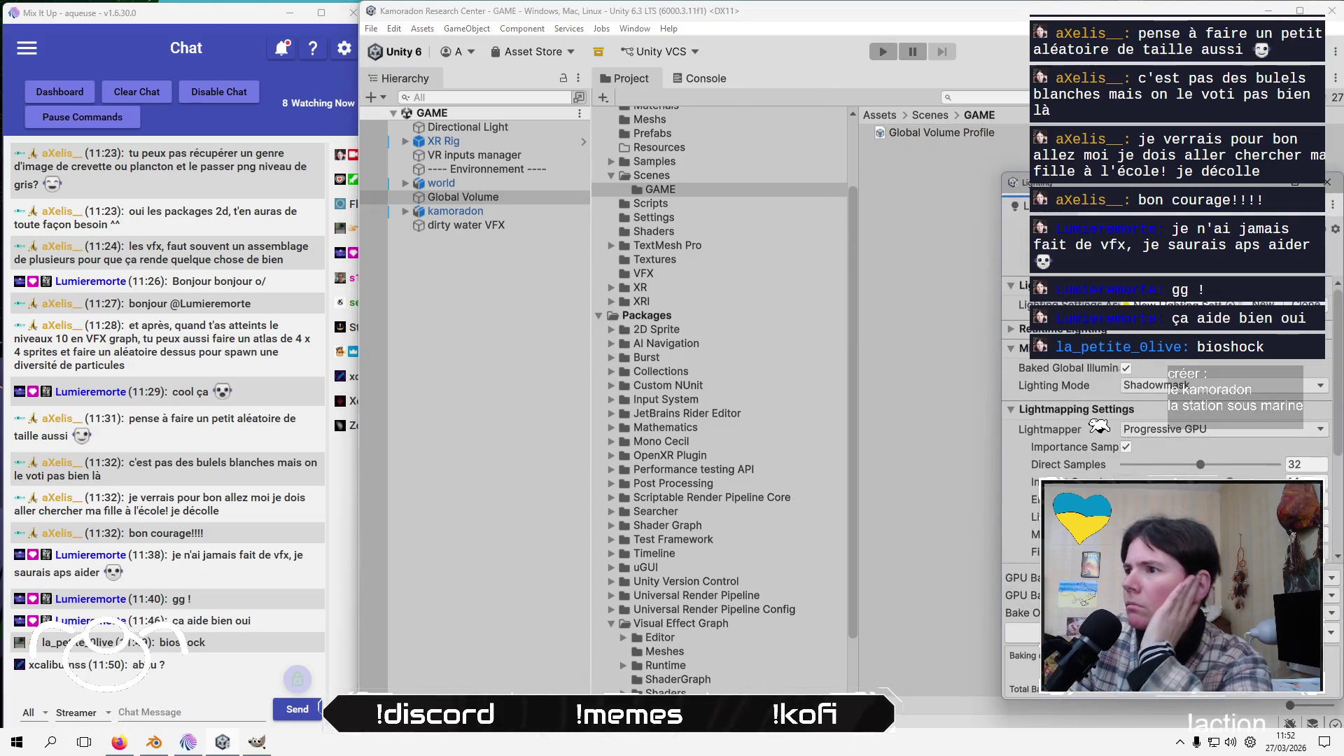
{"action": "mouse_move", "coordinate": [1036, 182]}
{"action": "left_mouse_down"}
{"action": "mouse_move", "coordinate": [805, 140]}
{"action": "mouse_move", "coordinate": [776, 78]}
{"action": "left_mouse_up"}
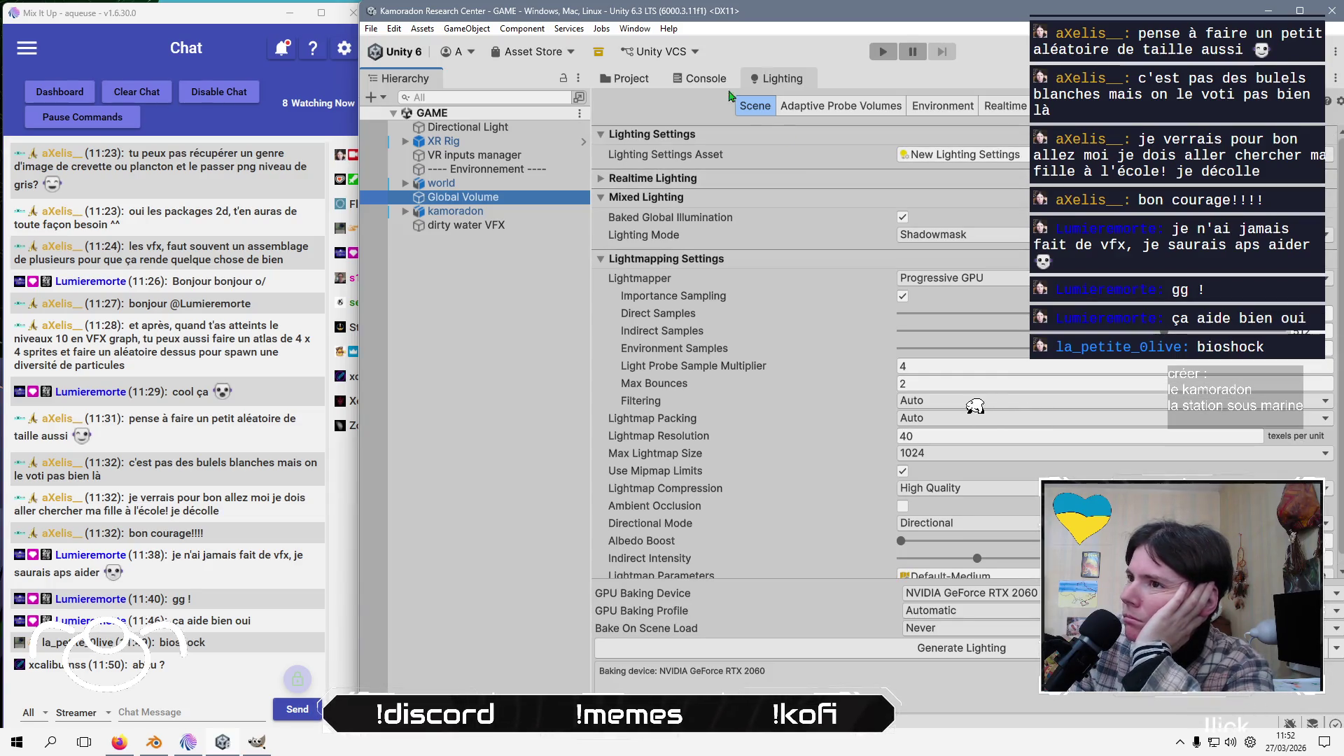
Review the Scene, Adaptive Probe Volumes and Environment lighting settings, then close the Lighting tab
{"action": "left_click", "coordinate": [882, 112]}
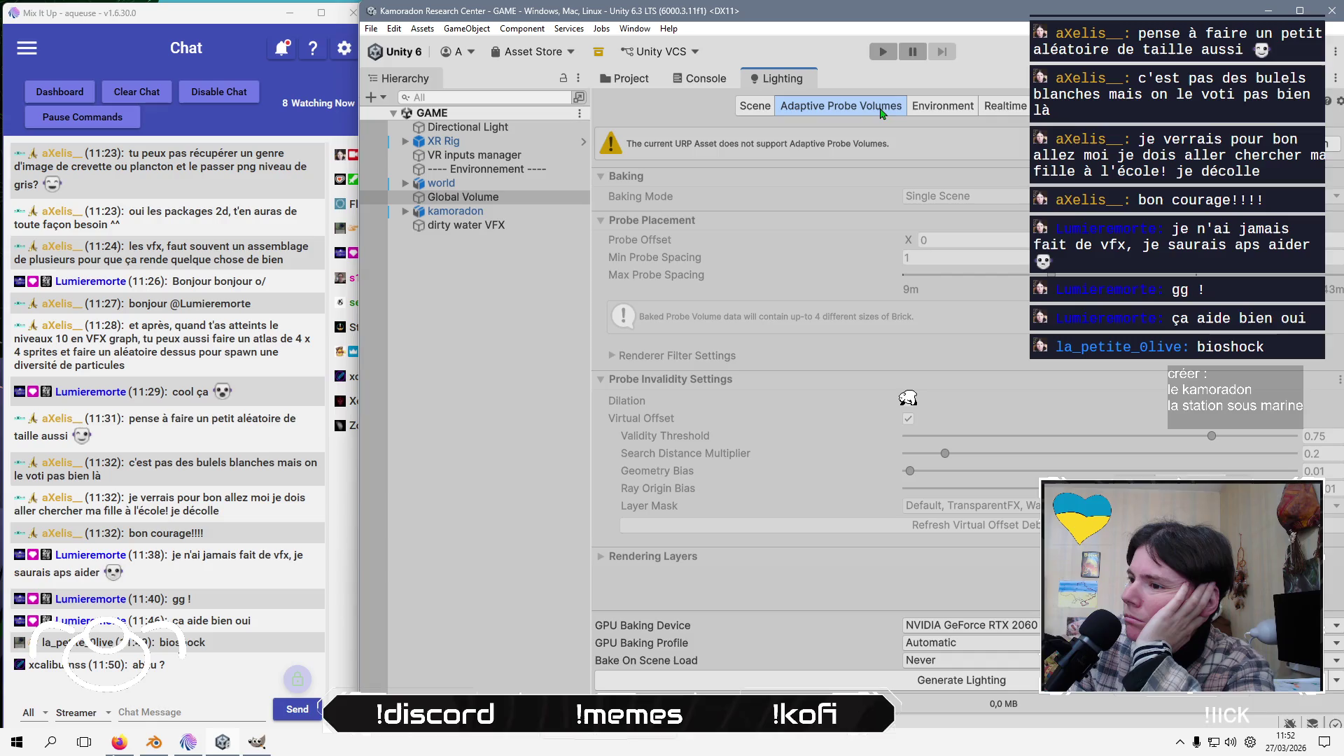
{"action": "left_click", "coordinate": [943, 106]}
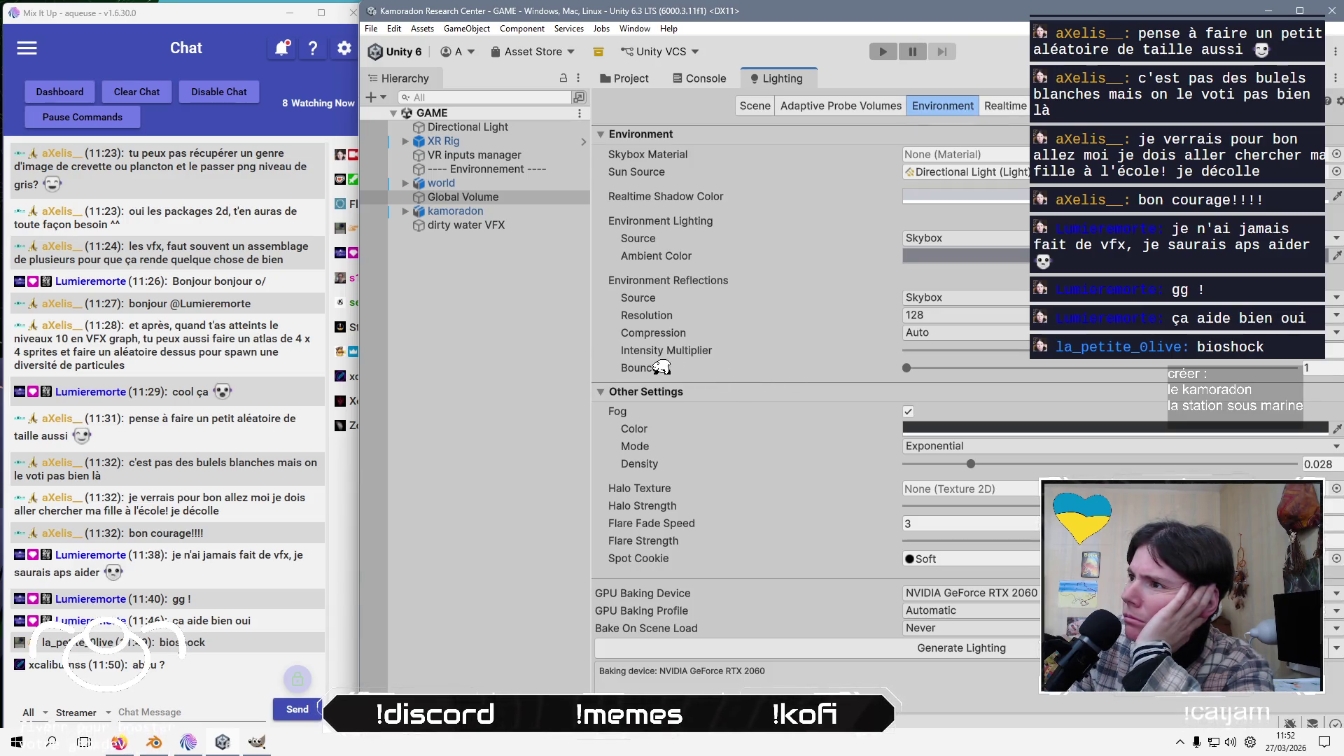
{"action": "left_click", "coordinate": [762, 114]}
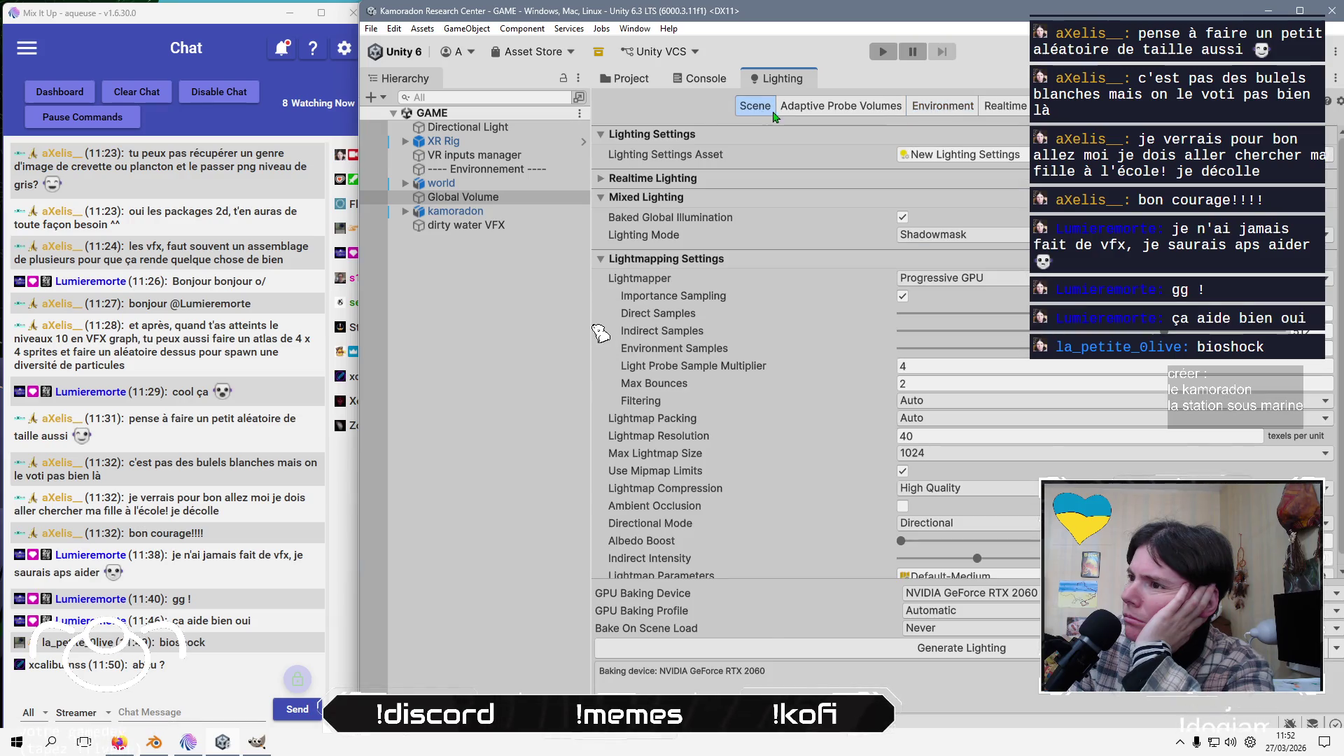
{"action": "left_click", "coordinate": [802, 112]}
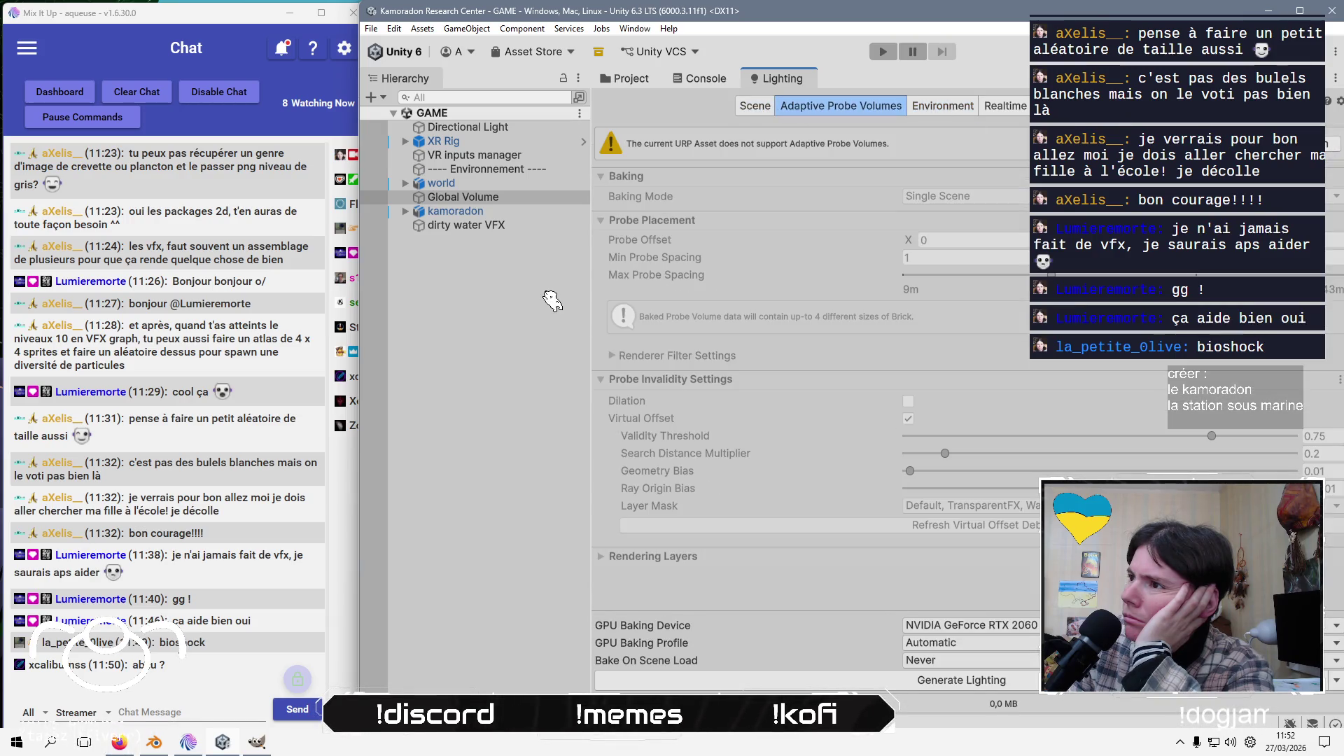
{"action": "right_click", "coordinate": [797, 78]}
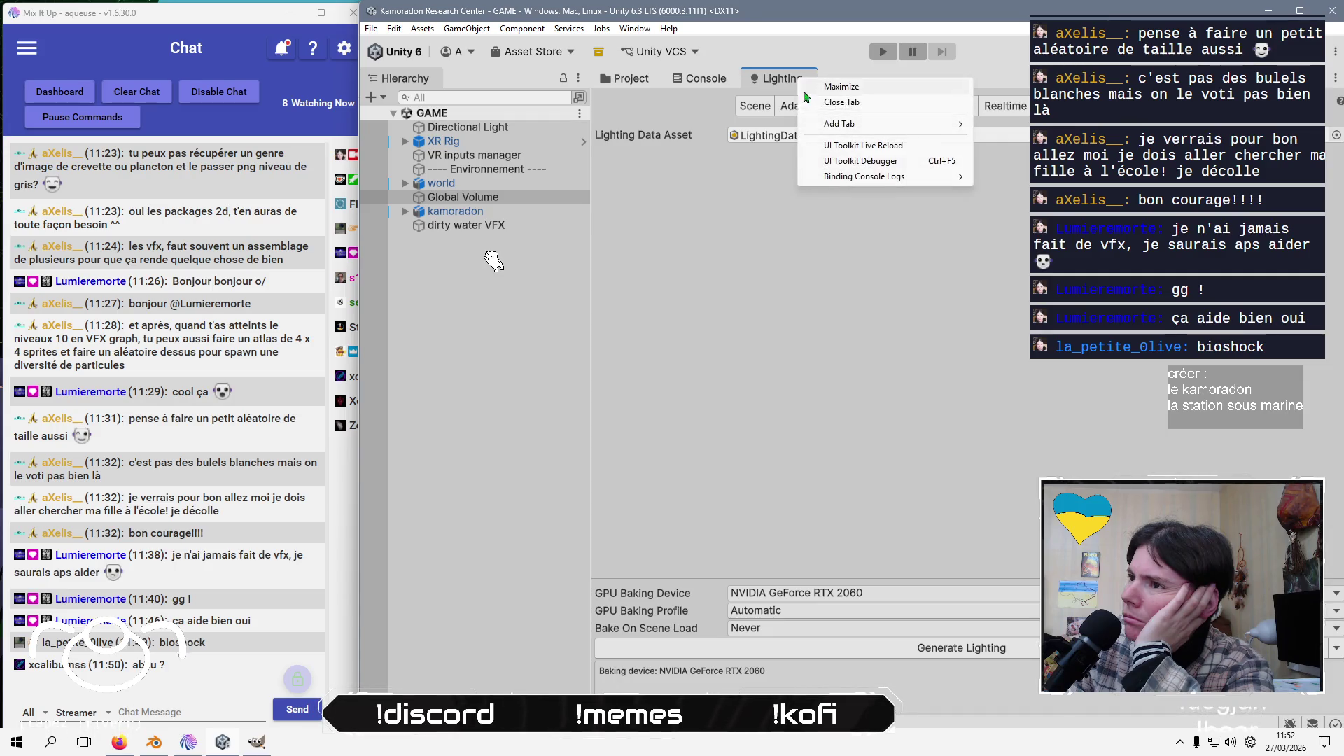
{"action": "left_click", "coordinate": [849, 102]}
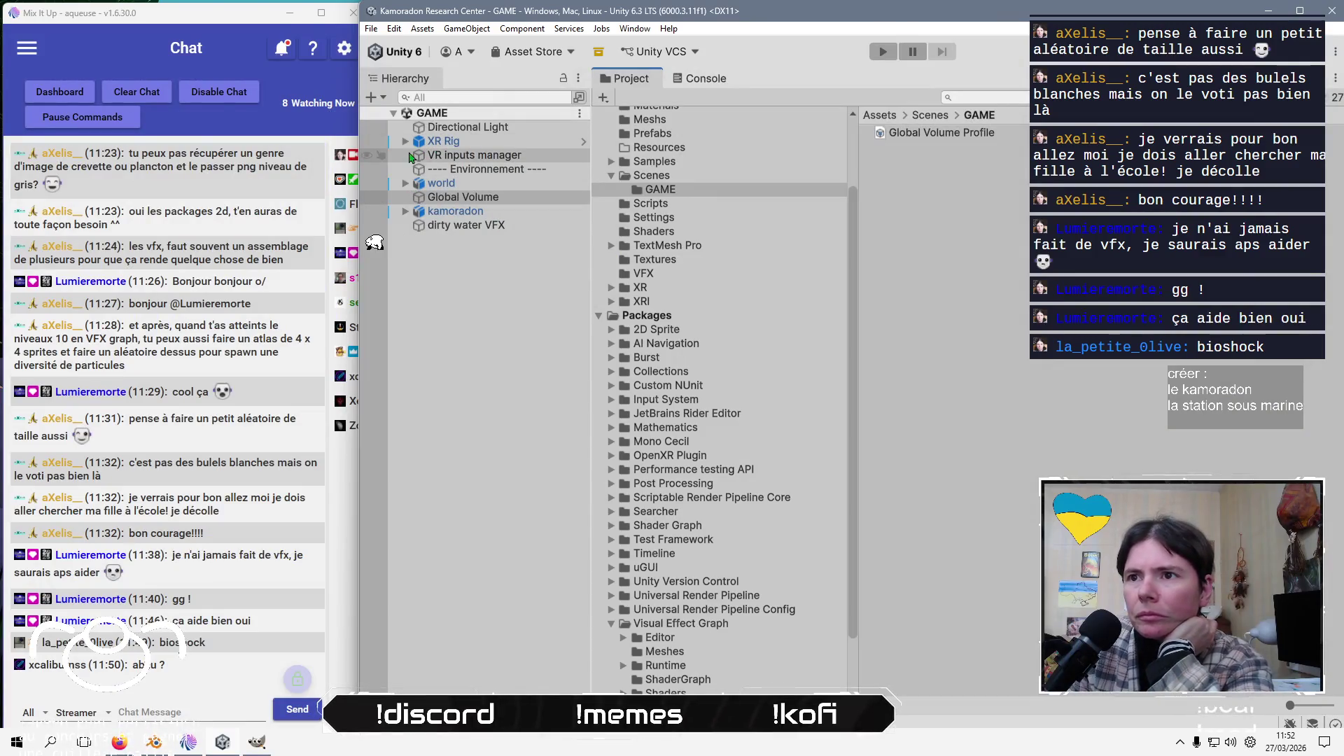
Select Main Camera under XR Rig > Camera Offset and dismiss its Volume Trigger picker unchanged
{"action": "left_click", "coordinate": [406, 141]}
{"action": "left_click", "coordinate": [418, 154]}
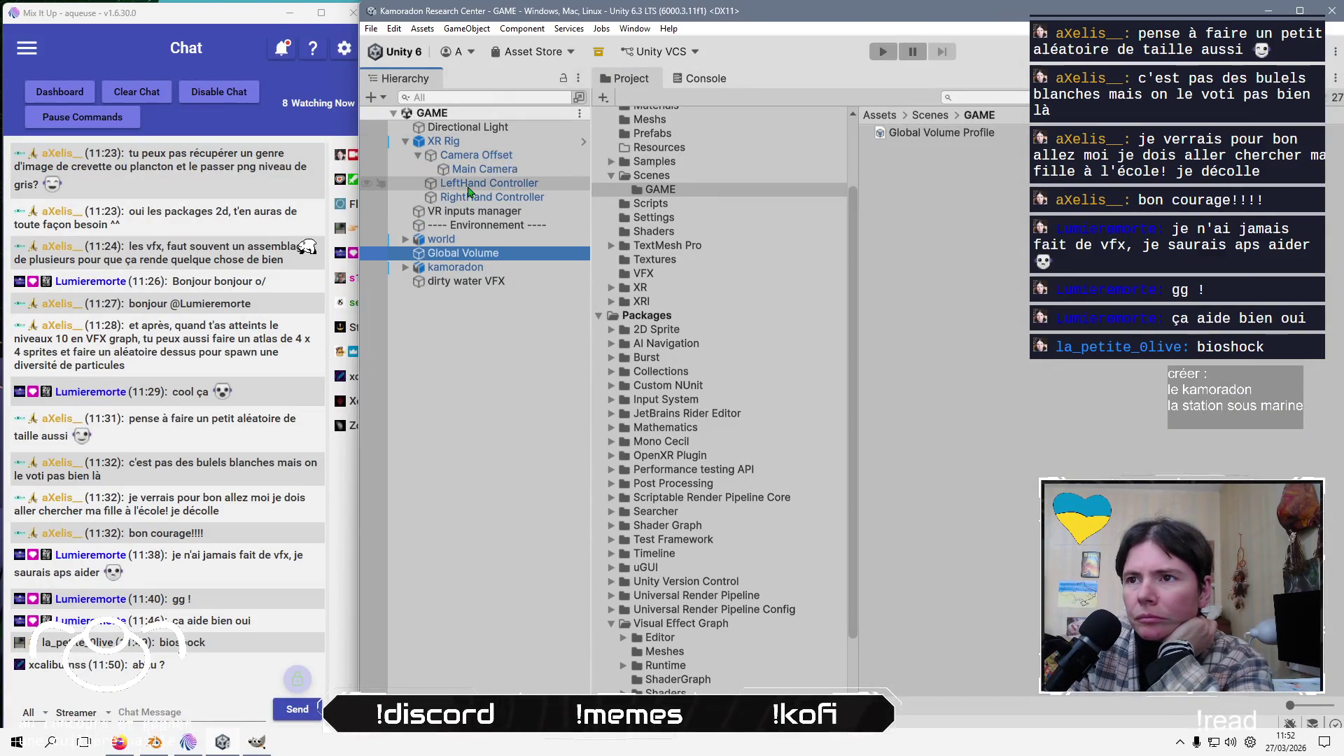
{"action": "left_click", "coordinate": [478, 172]}
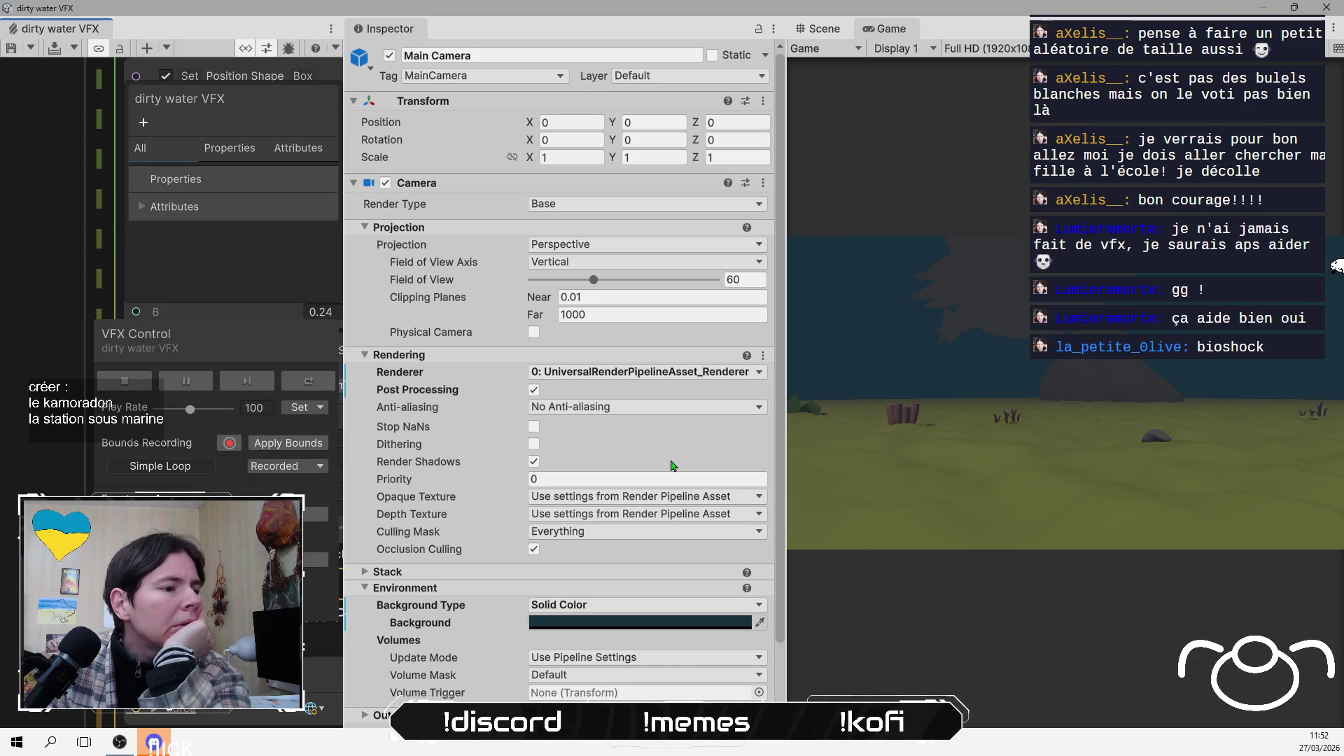
{"action": "scroll", "coordinate": [671, 465], "scroll_direction": "down", "scroll_amount": 3}
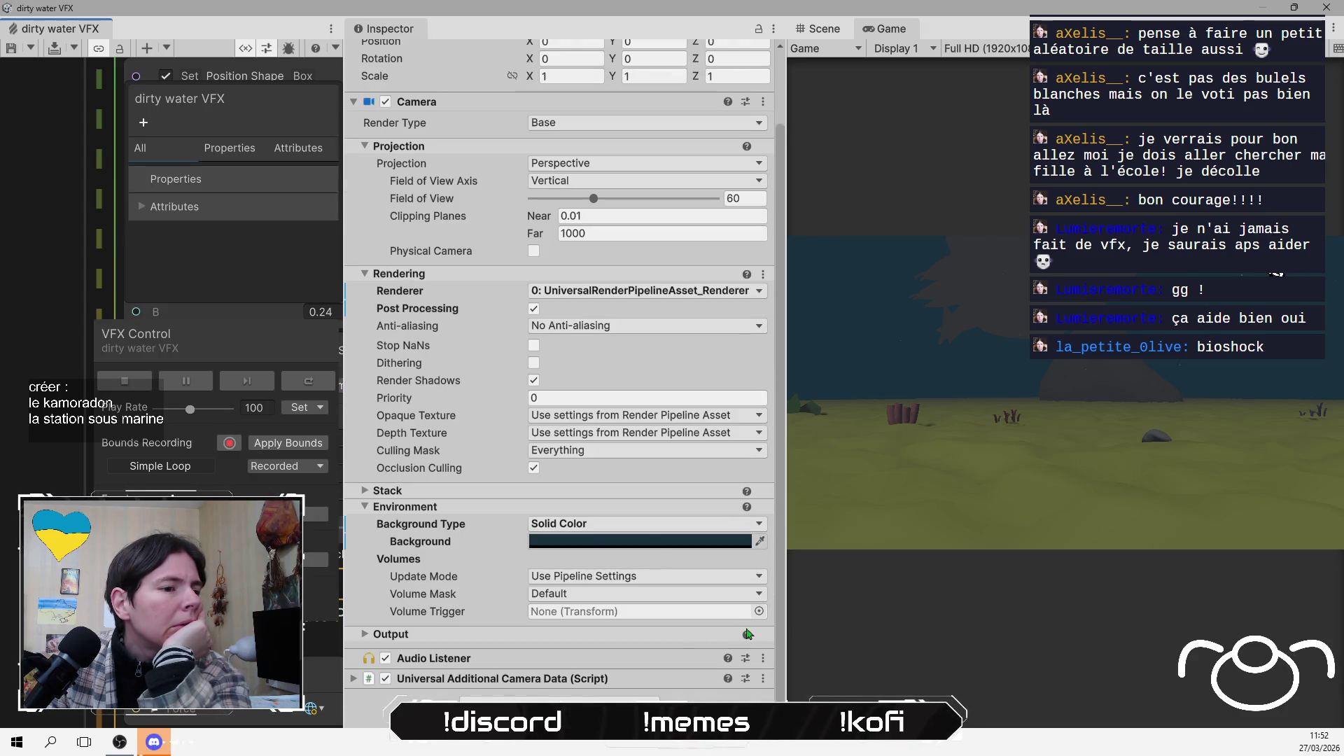
{"action": "left_click", "coordinate": [758, 611]}
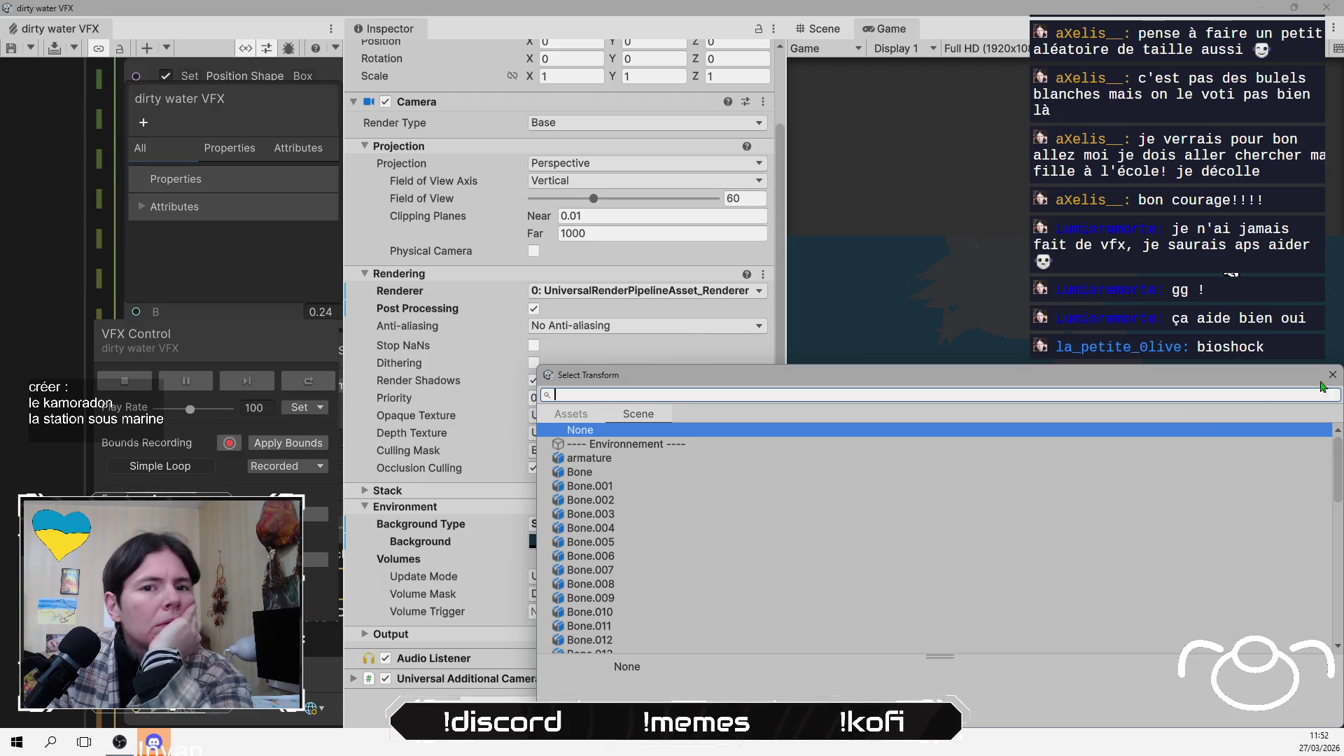
{"action": "left_click", "coordinate": [1331, 377]}
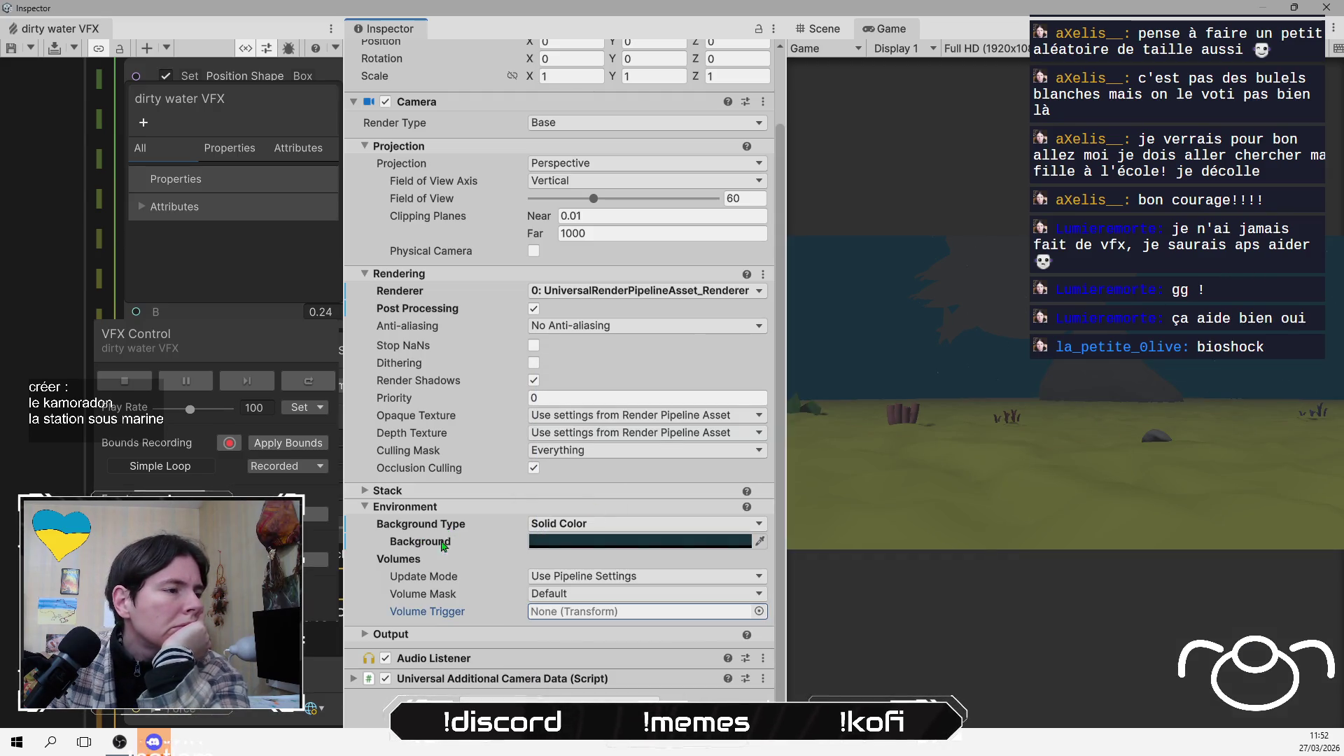
Check the camera's renderer, stack, volume mask and update mode, keeping current values
{"action": "scroll", "coordinate": [448, 541], "scroll_direction": "up", "scroll_amount": 3}
{"action": "scroll", "coordinate": [495, 280], "scroll_direction": "down", "scroll_amount": 3}
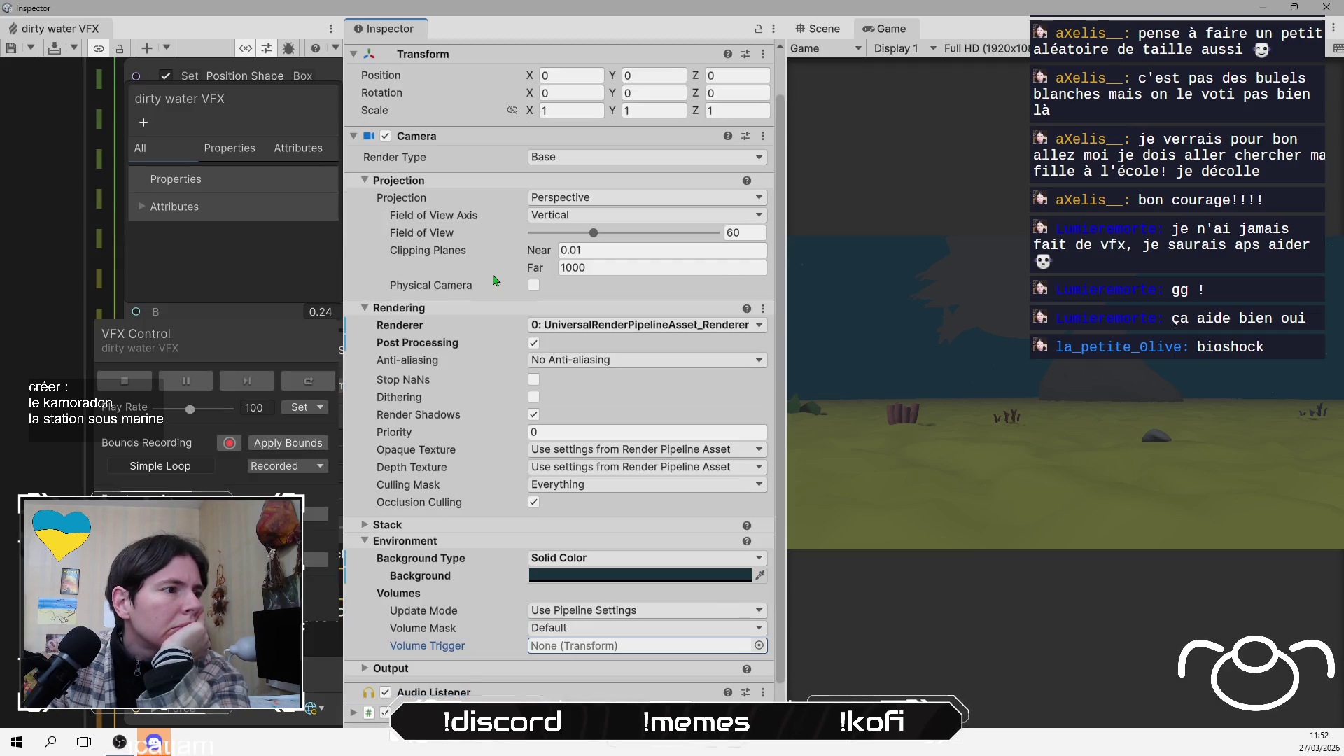
{"action": "left_click", "coordinate": [683, 293]}
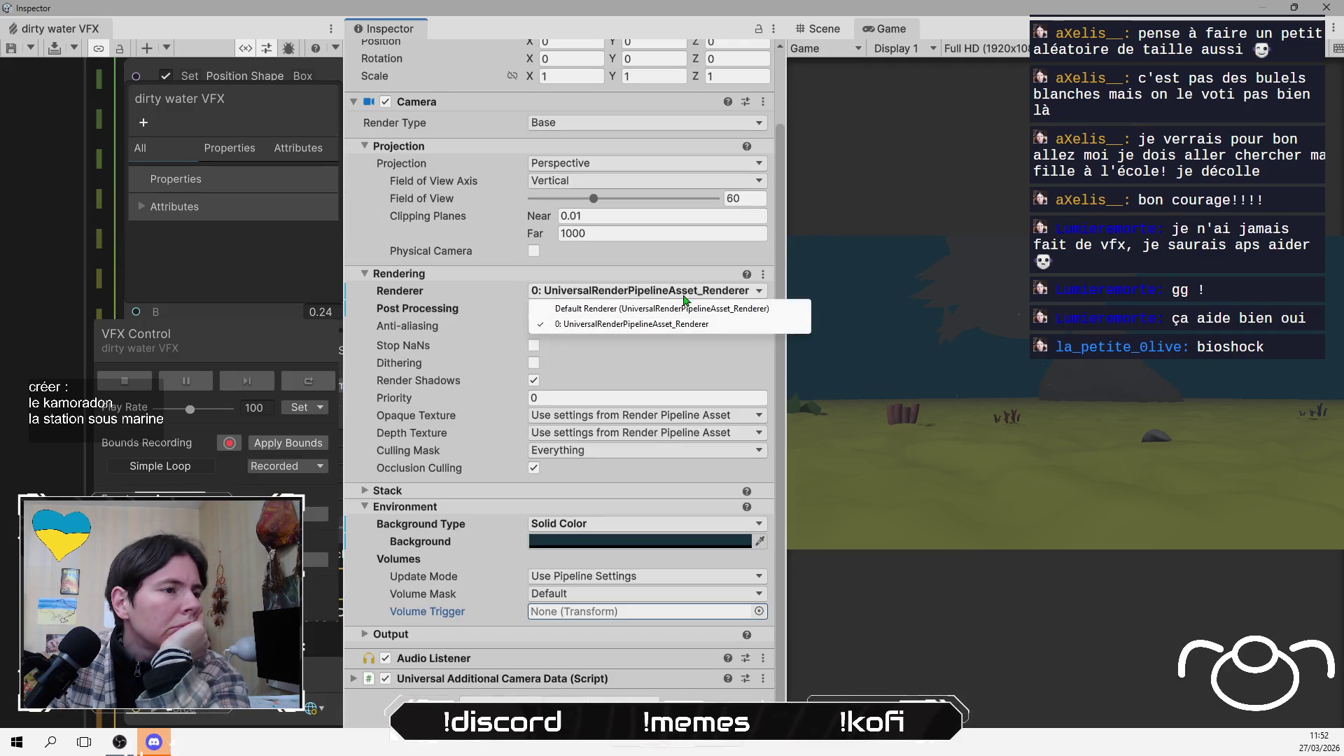
{"action": "left_click", "coordinate": [640, 324]}
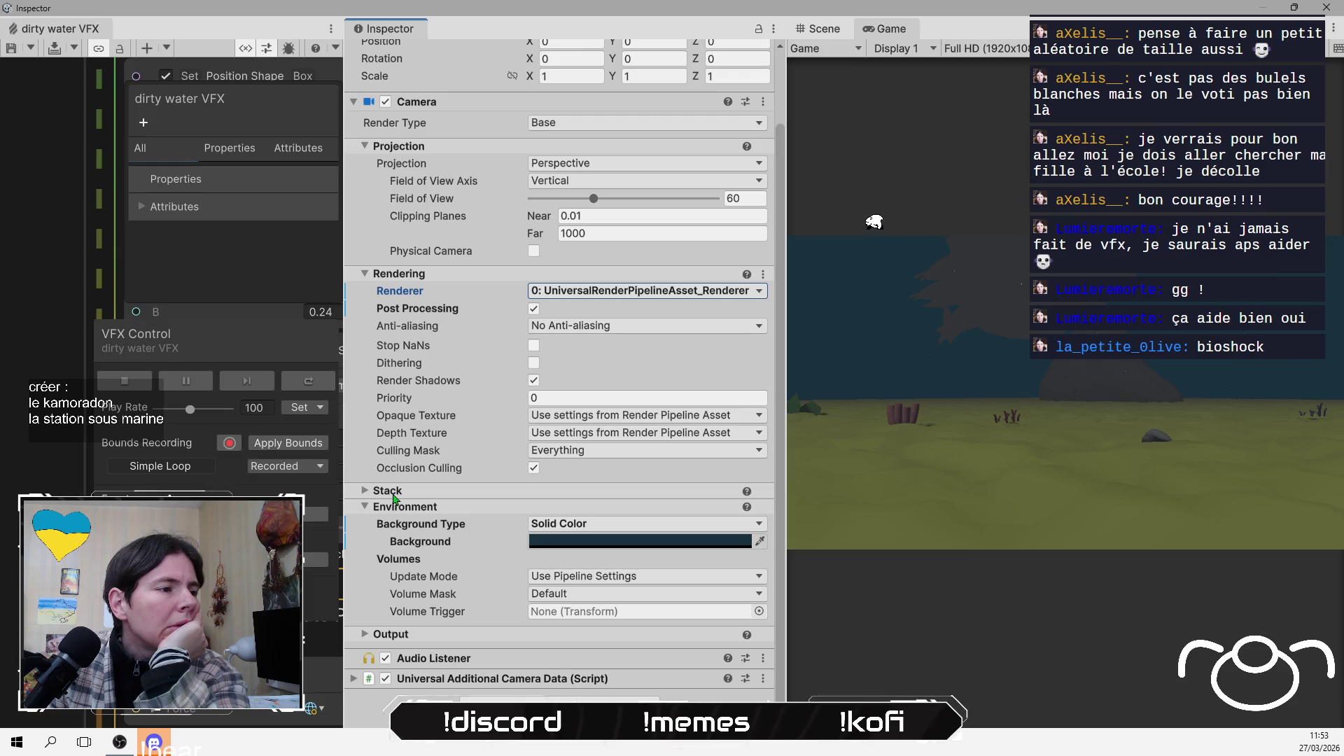
{"action": "left_click", "coordinate": [390, 491]}
{"action": "left_click", "coordinate": [393, 492]}
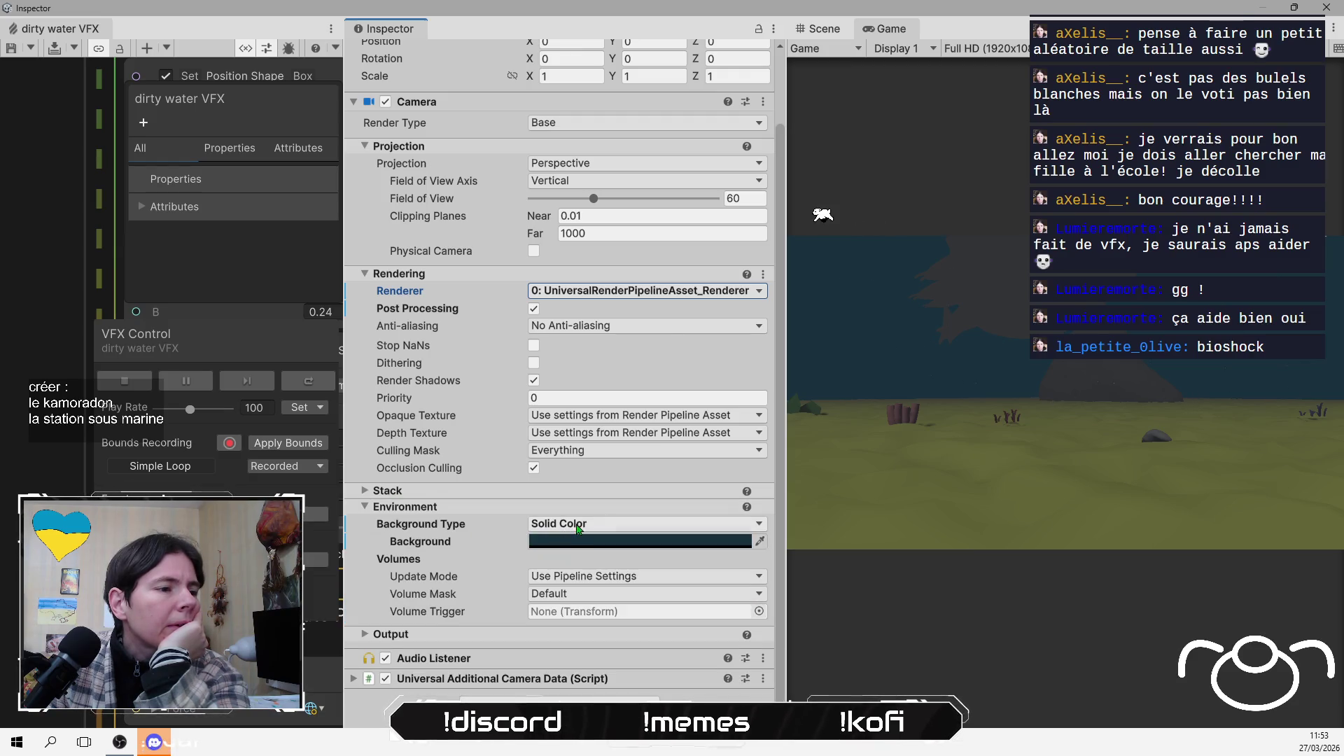
{"action": "left_click", "coordinate": [752, 595]}
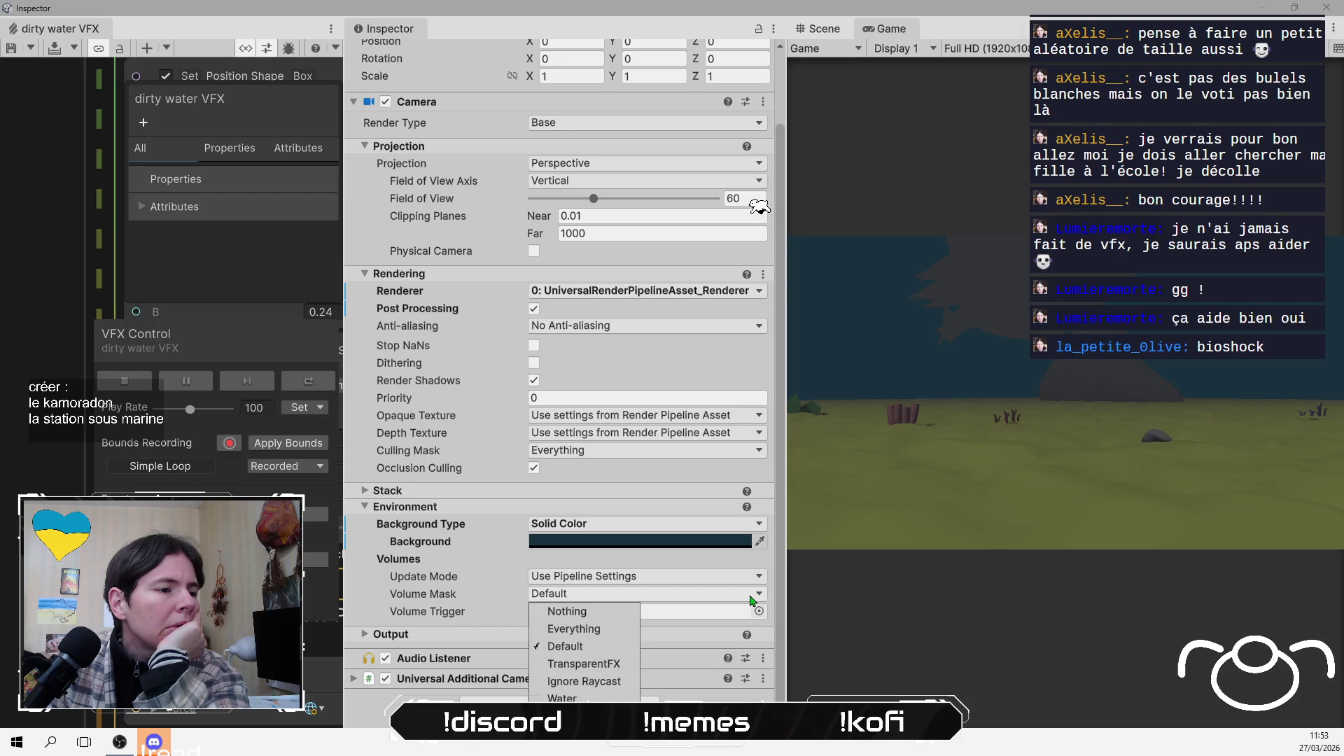
{"action": "left_click", "coordinate": [751, 600]}
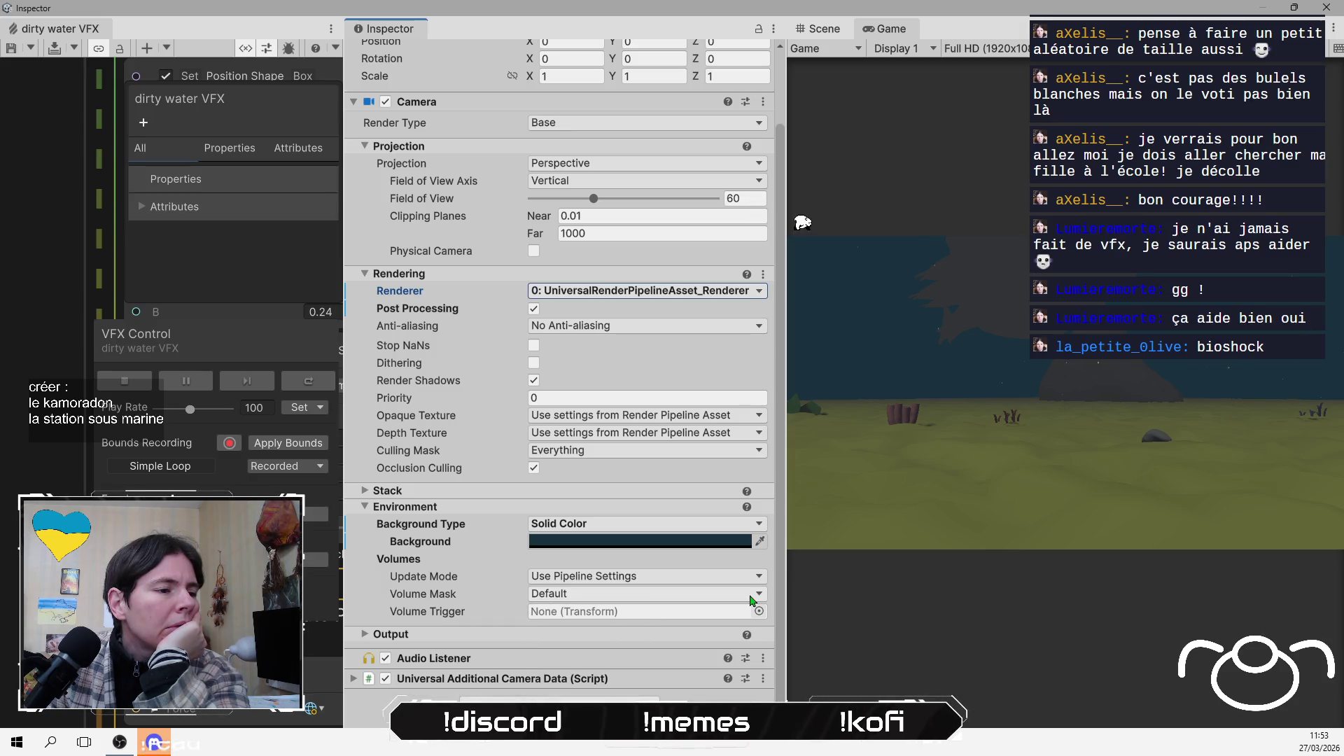
{"action": "left_click", "coordinate": [695, 577]}
{"action": "left_click", "coordinate": [581, 623]}
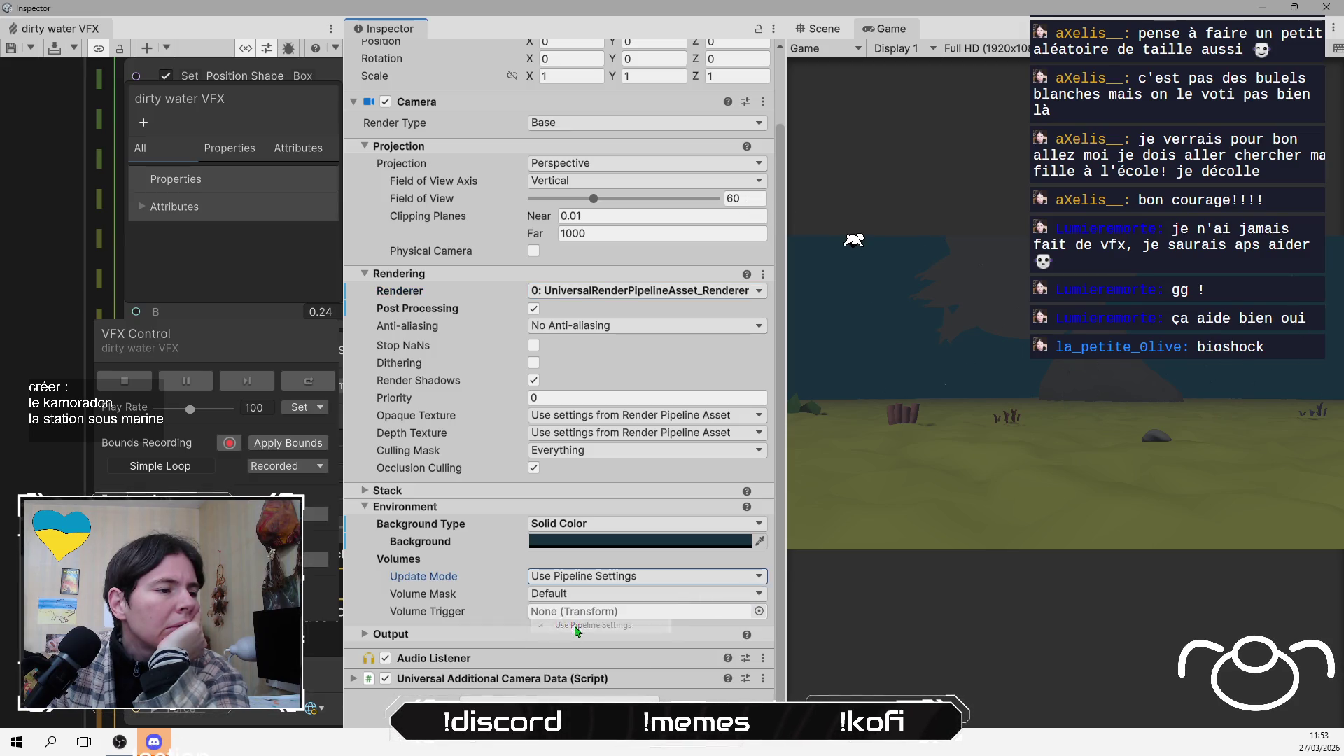
Assign Global Volume as the camera's Volume Trigger, then clear it back to None
{"action": "left_click", "coordinate": [705, 616]}
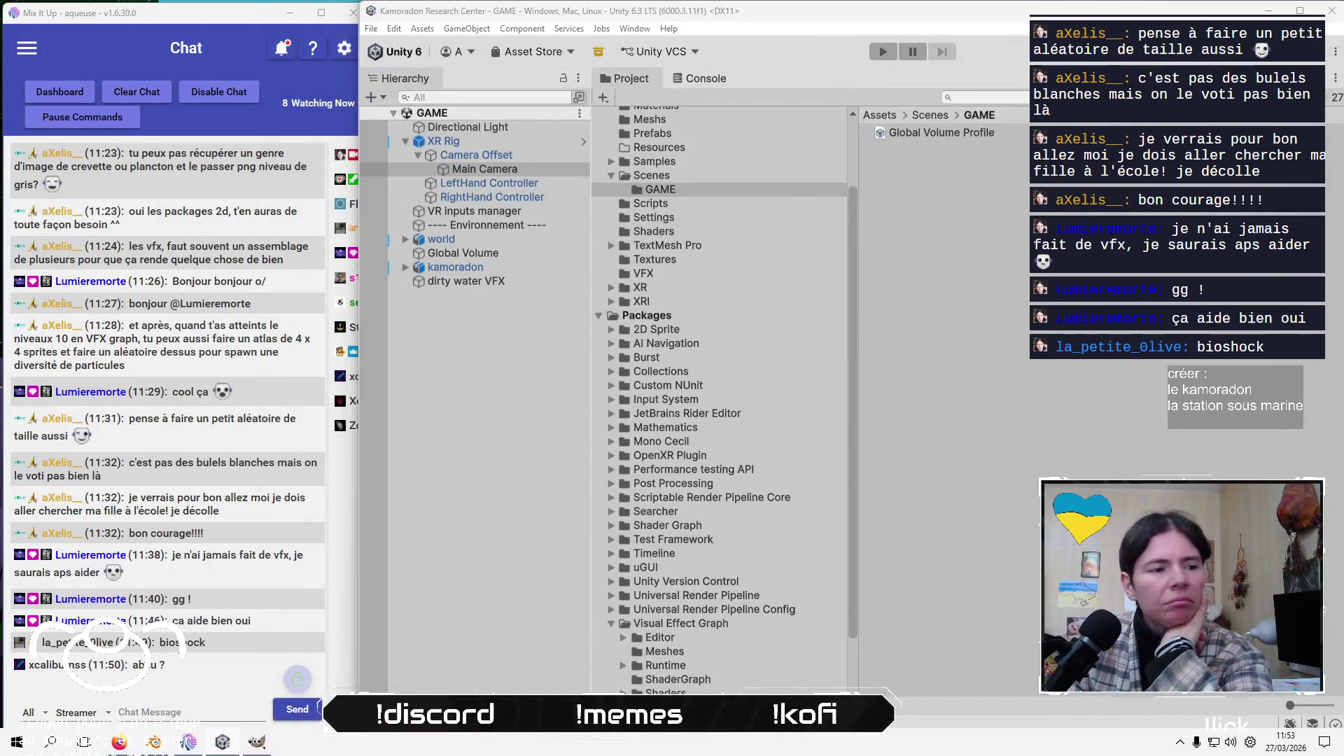
{"action": "left_click_drag", "start_coordinate": [396, 158], "coordinate": [581, 618]}
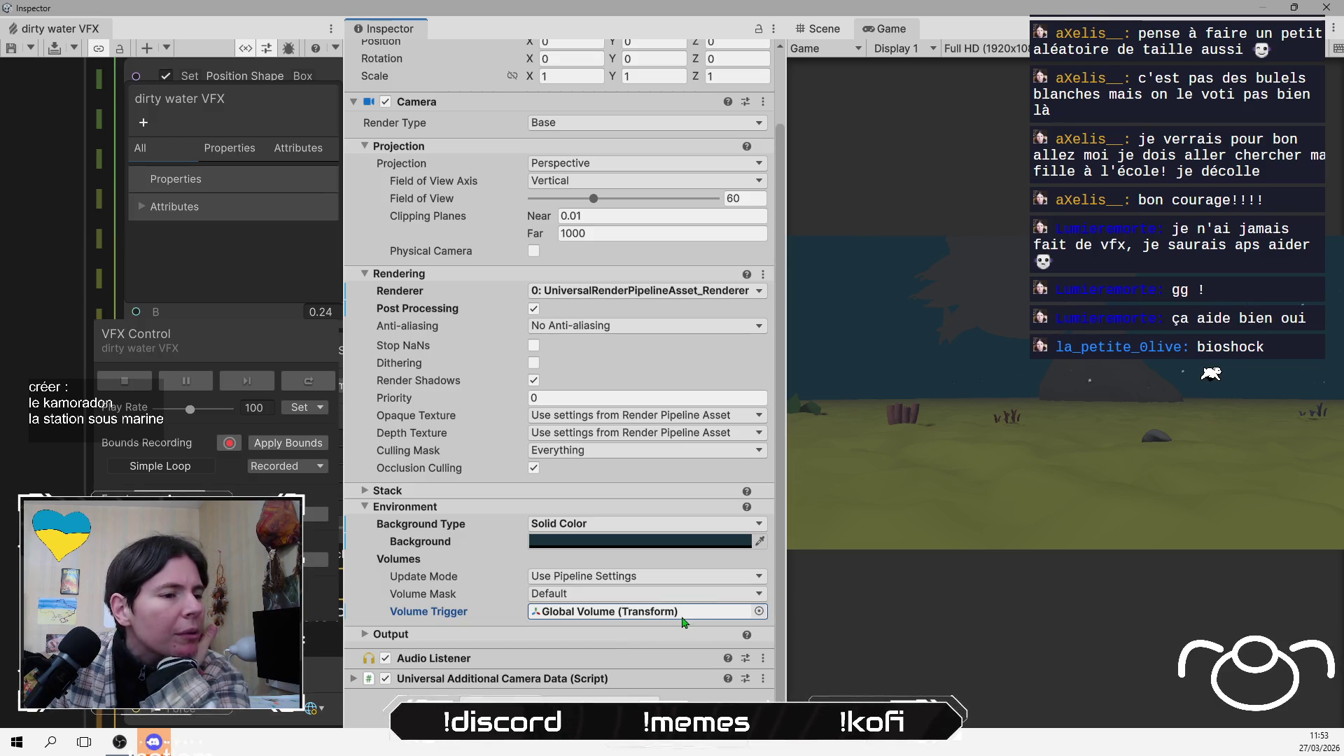
{"action": "key", "text": "Delete"}
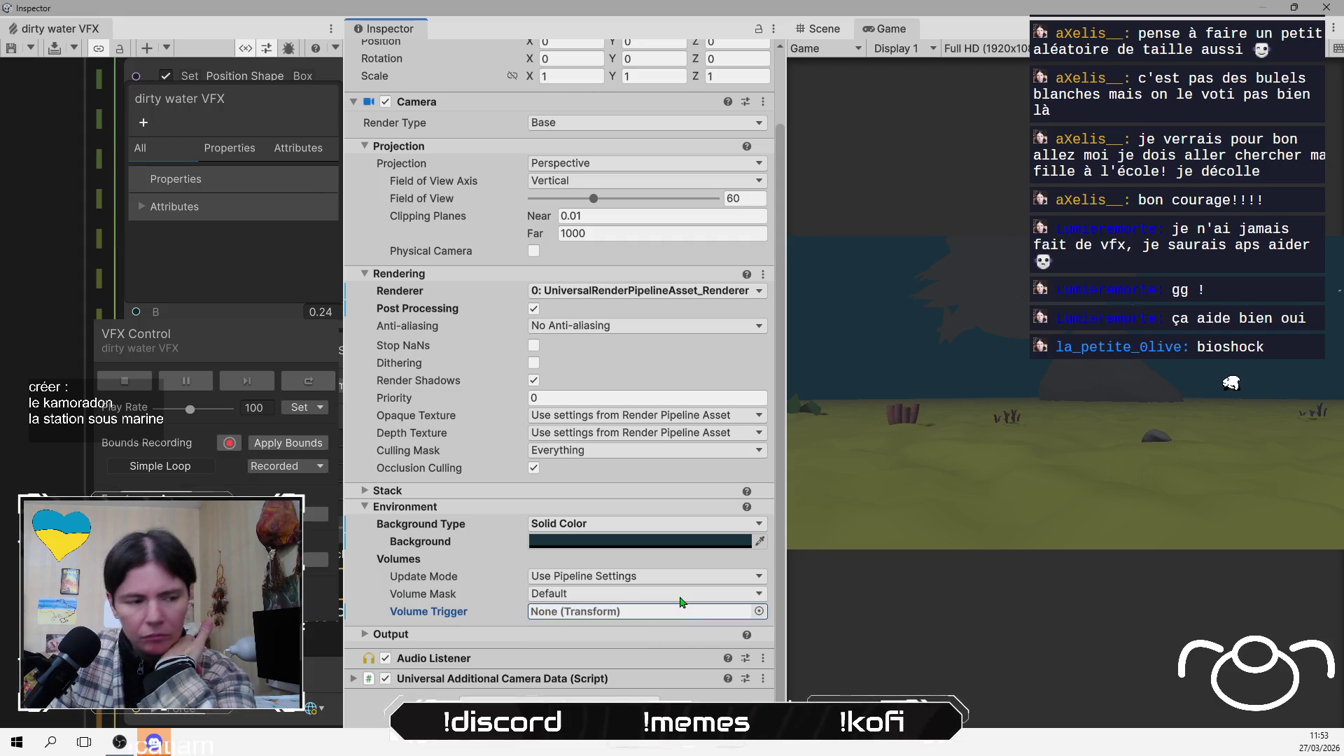
Toggle the Main Camera's Post Processing off and back on, then select Global Volume
{"action": "left_click", "coordinate": [509, 681]}
{"action": "scroll", "coordinate": [509, 682], "scroll_direction": "down", "scroll_amount": 1}
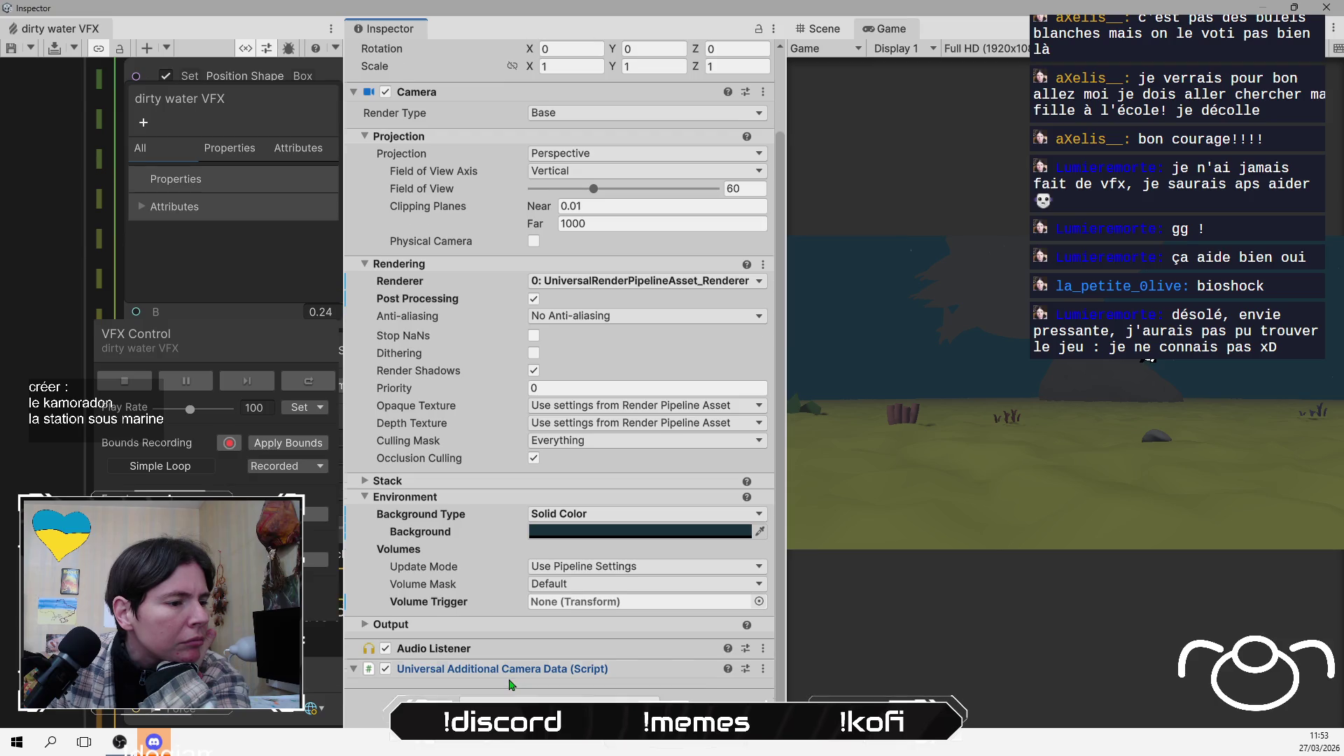
{"action": "left_click", "coordinate": [462, 625]}
{"action": "scroll", "coordinate": [489, 597], "scroll_direction": "down", "scroll_amount": 4}
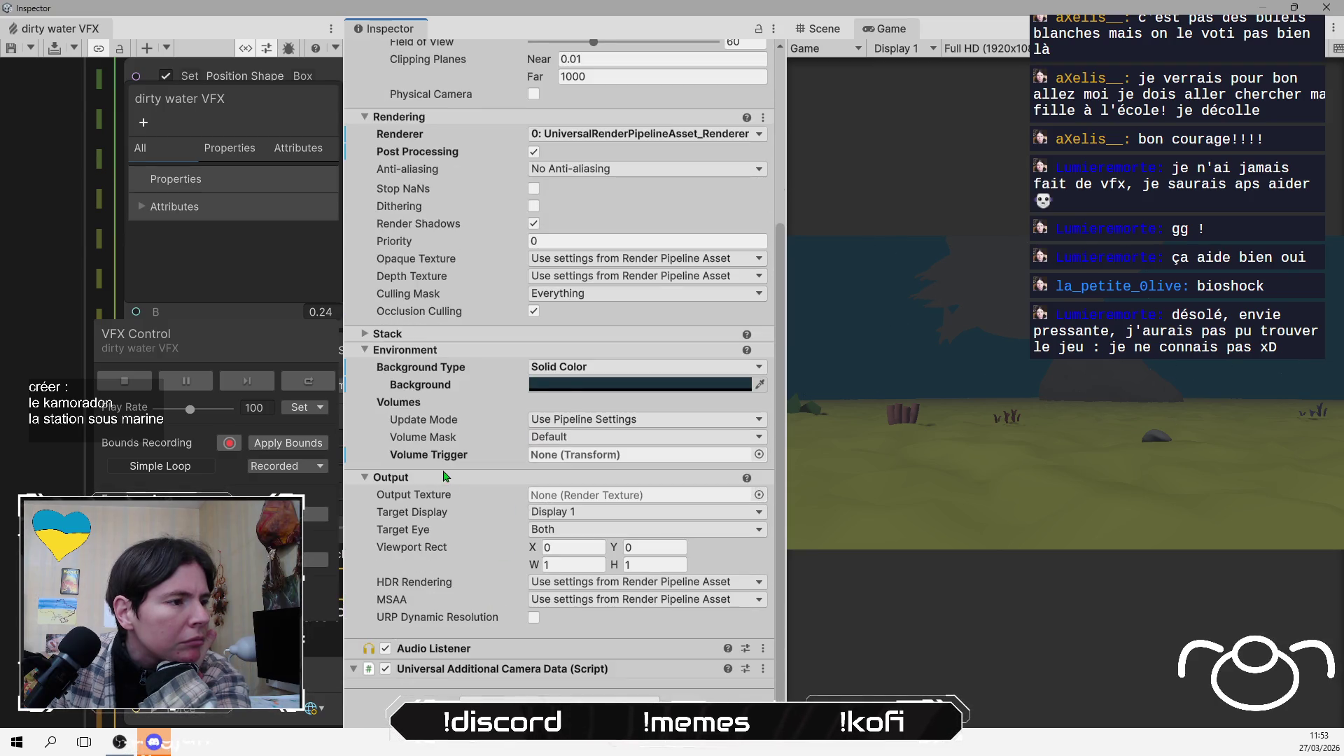
{"action": "scroll", "coordinate": [431, 490], "scroll_direction": "up", "scroll_amount": 2}
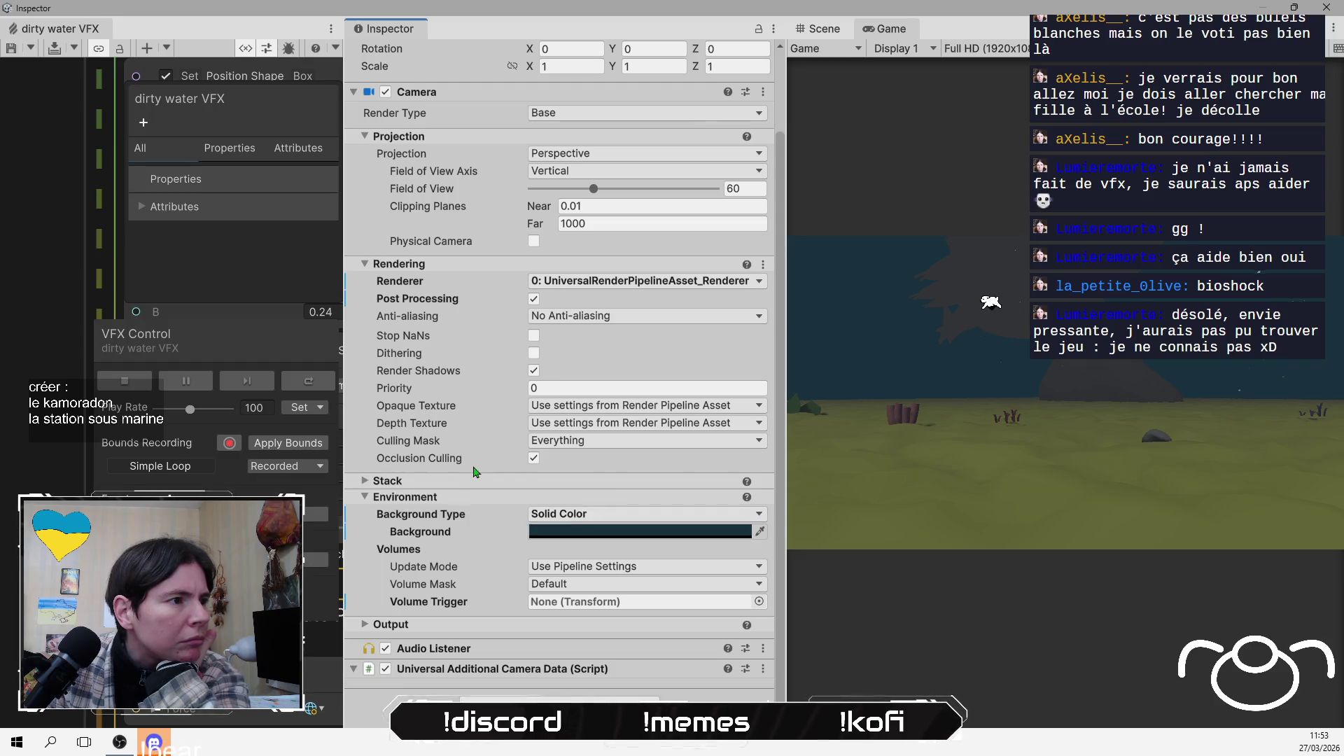
{"action": "scroll", "coordinate": [518, 446], "scroll_direction": "up", "scroll_amount": 5}
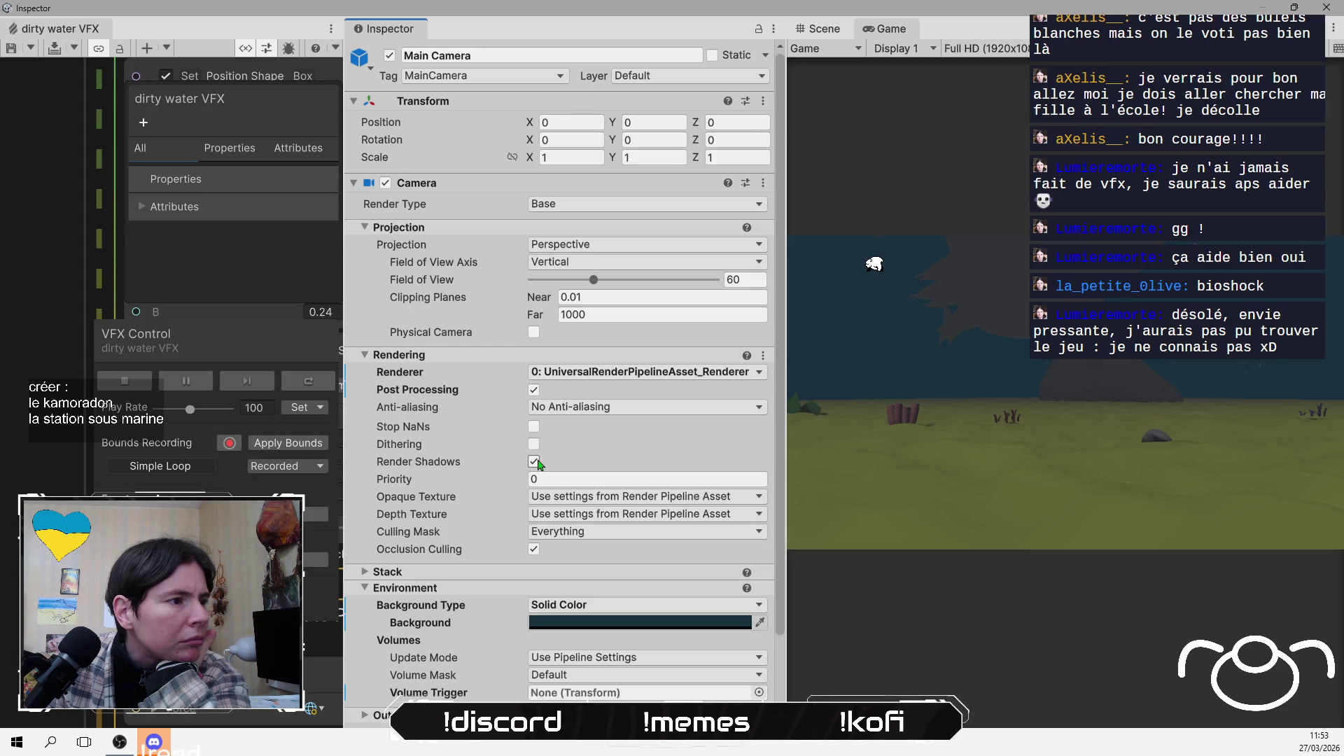
{"action": "left_click", "coordinate": [533, 390]}
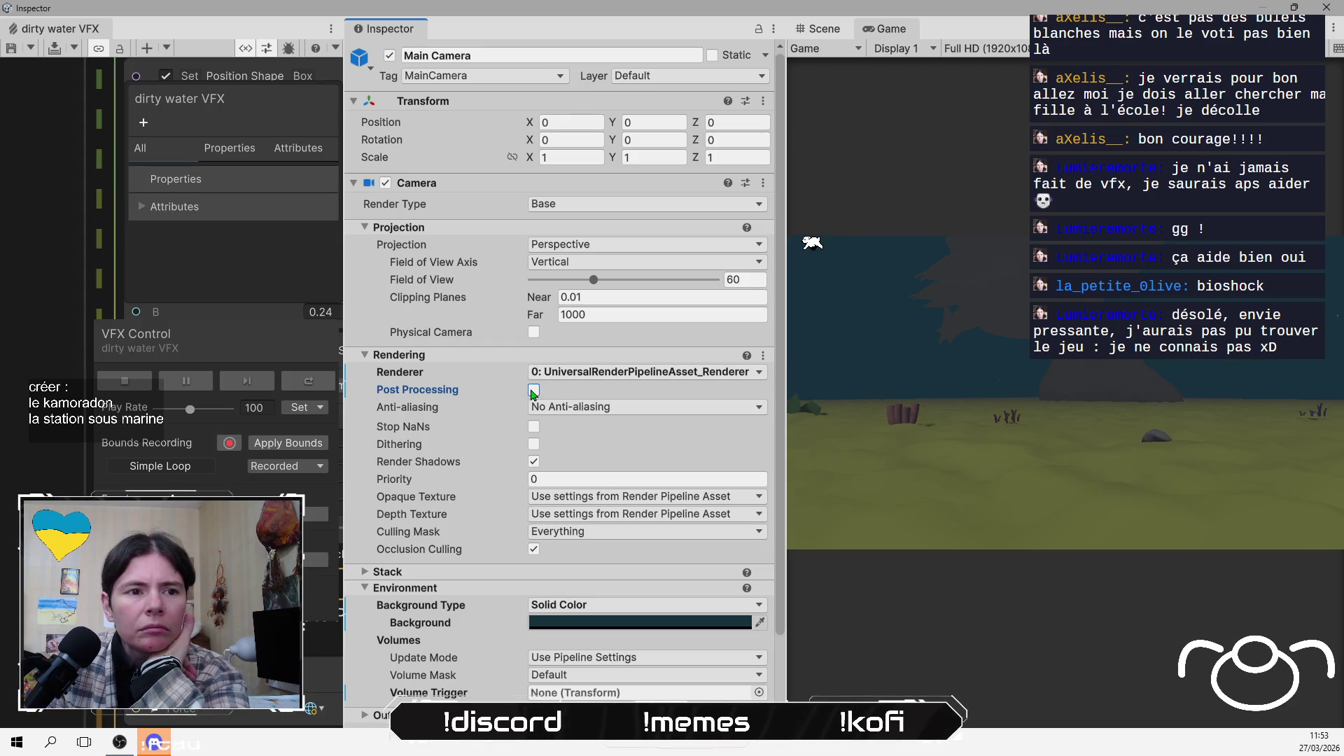
{"action": "left_click", "coordinate": [534, 390]}
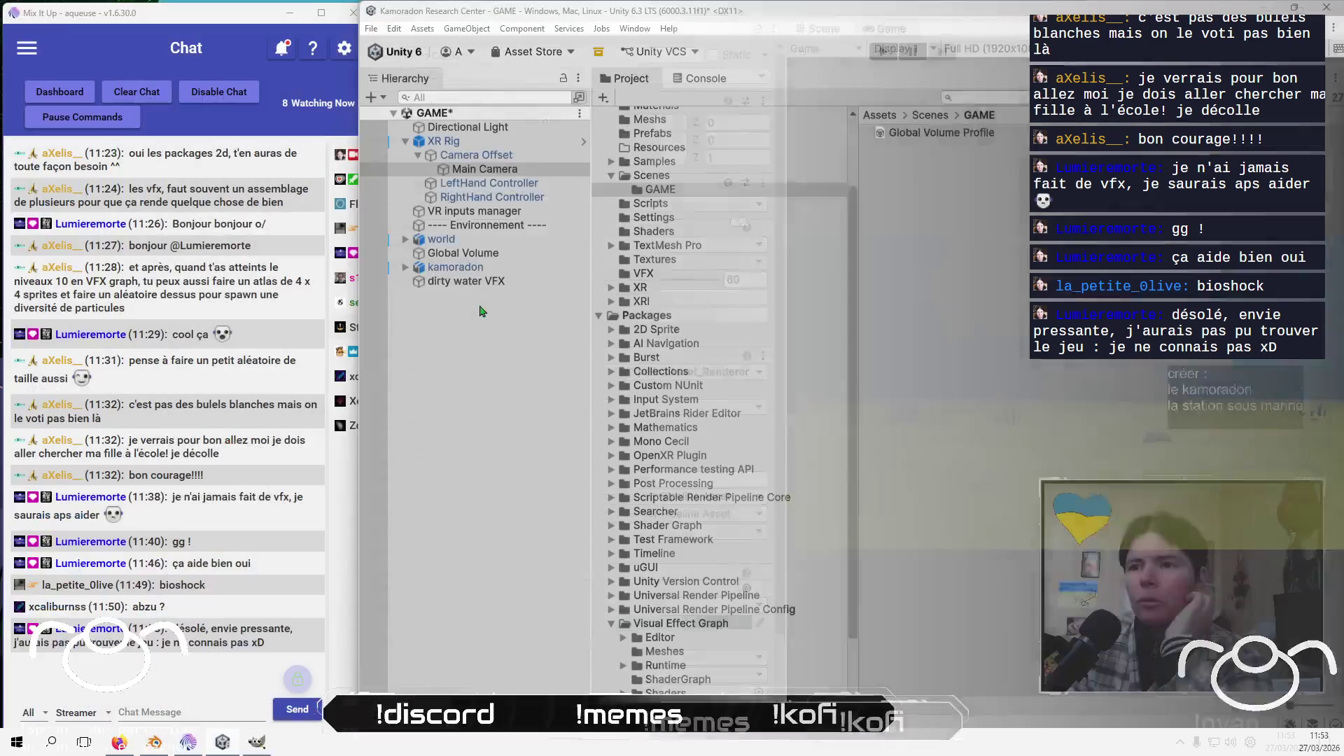
{"action": "left_click", "coordinate": [574, 252]}
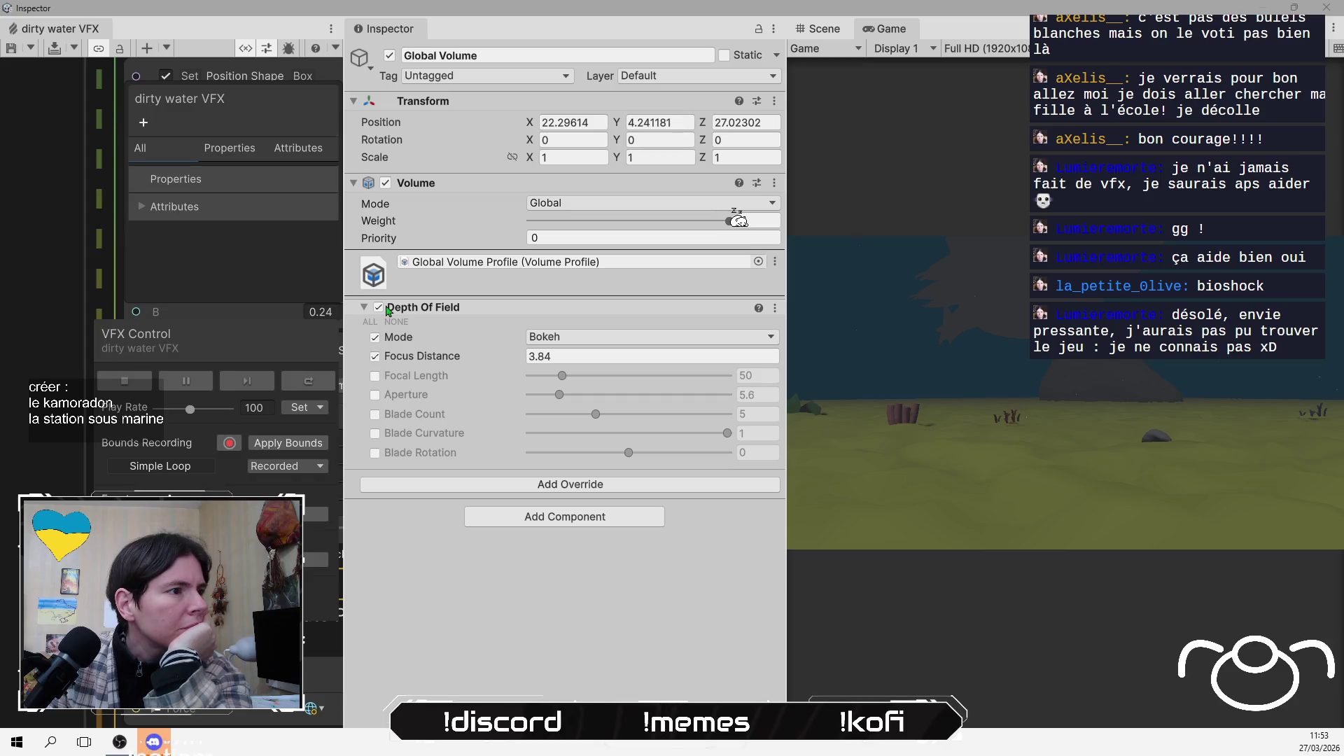
Disable the Depth Of Field override and add a Post-processing Lens Distortion override
{"action": "left_click", "coordinate": [385, 308]}
{"action": "left_click", "coordinate": [522, 488]}
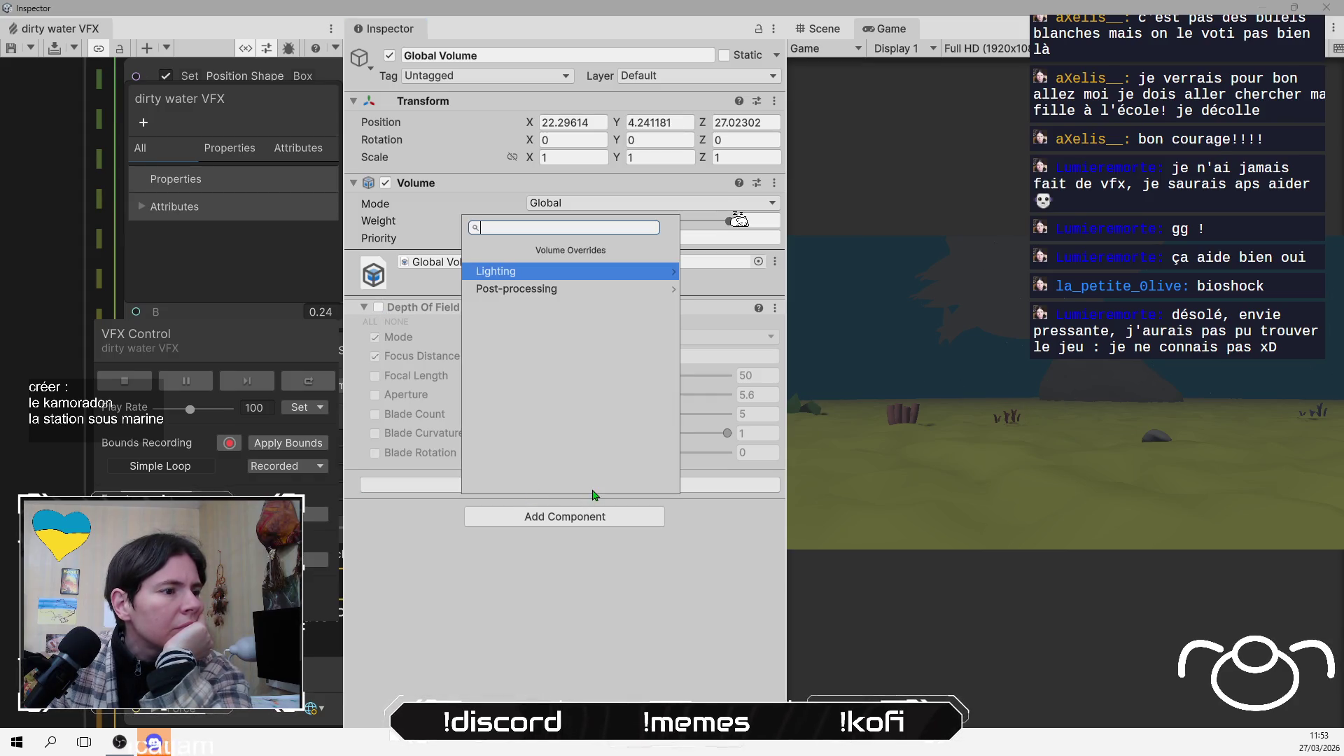
{"action": "left_click", "coordinate": [560, 289]}
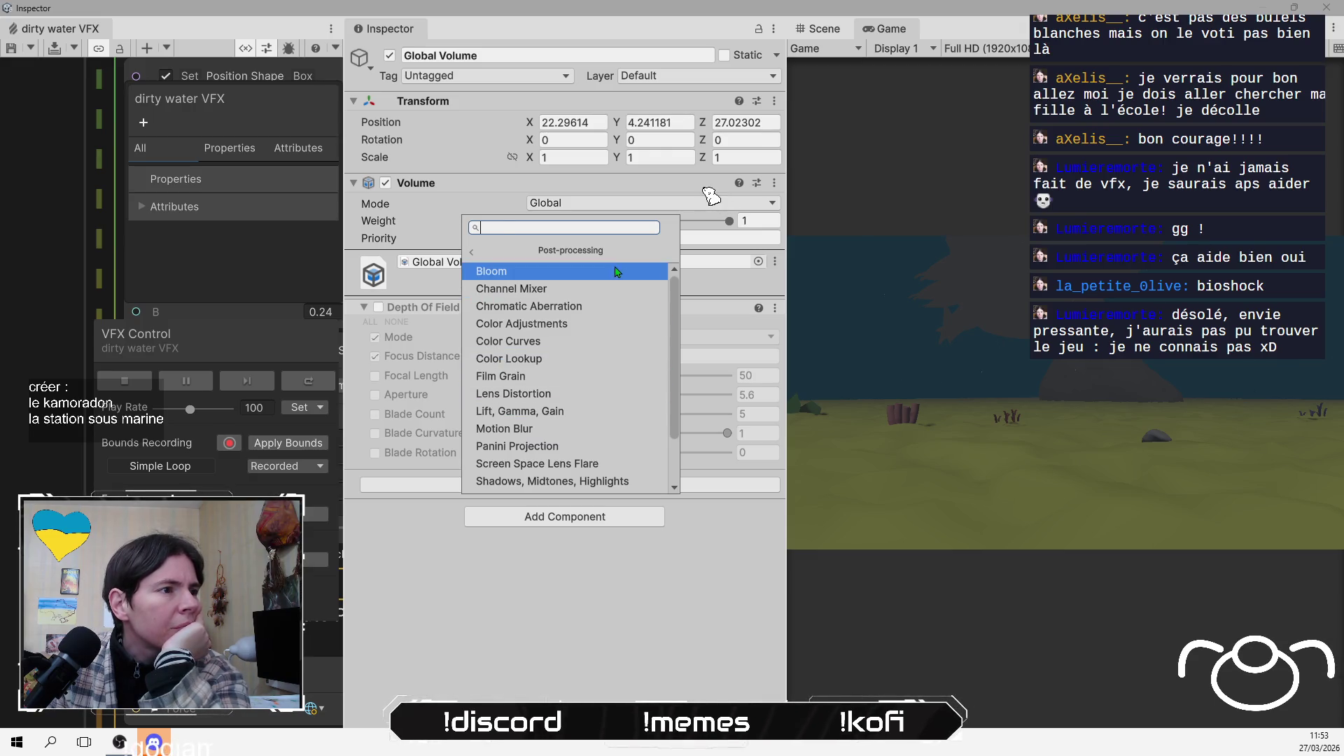
{"action": "scroll", "coordinate": [569, 416], "scroll_direction": "down", "scroll_amount": 2}
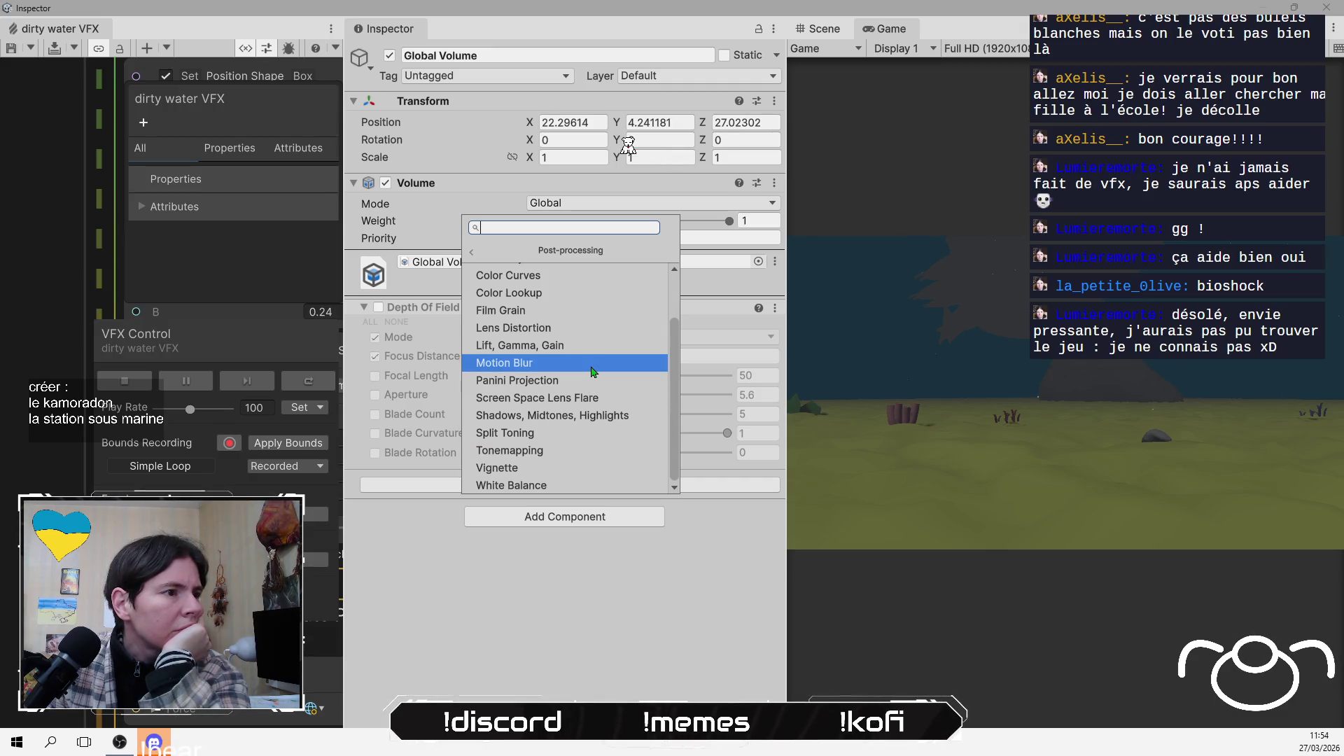
{"action": "scroll", "coordinate": [594, 370], "scroll_direction": "up", "scroll_amount": 2}
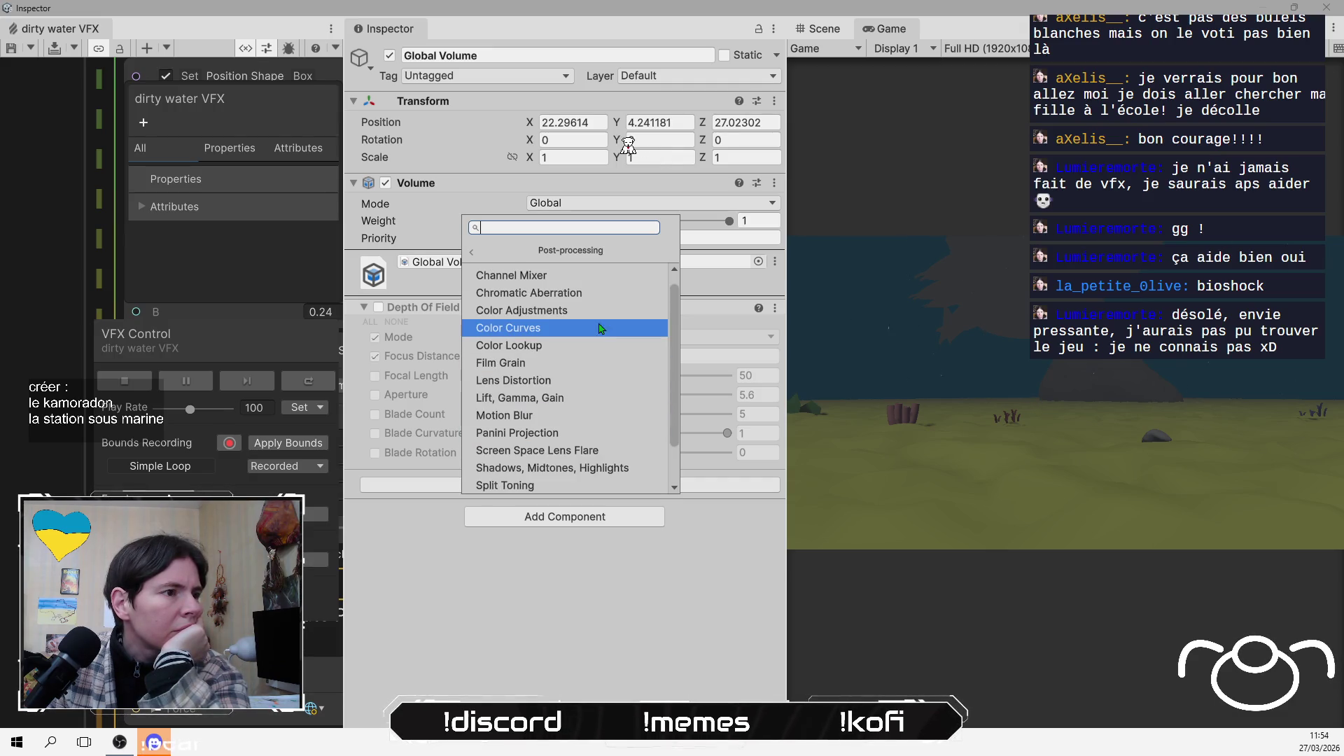
{"action": "left_click", "coordinate": [572, 385]}
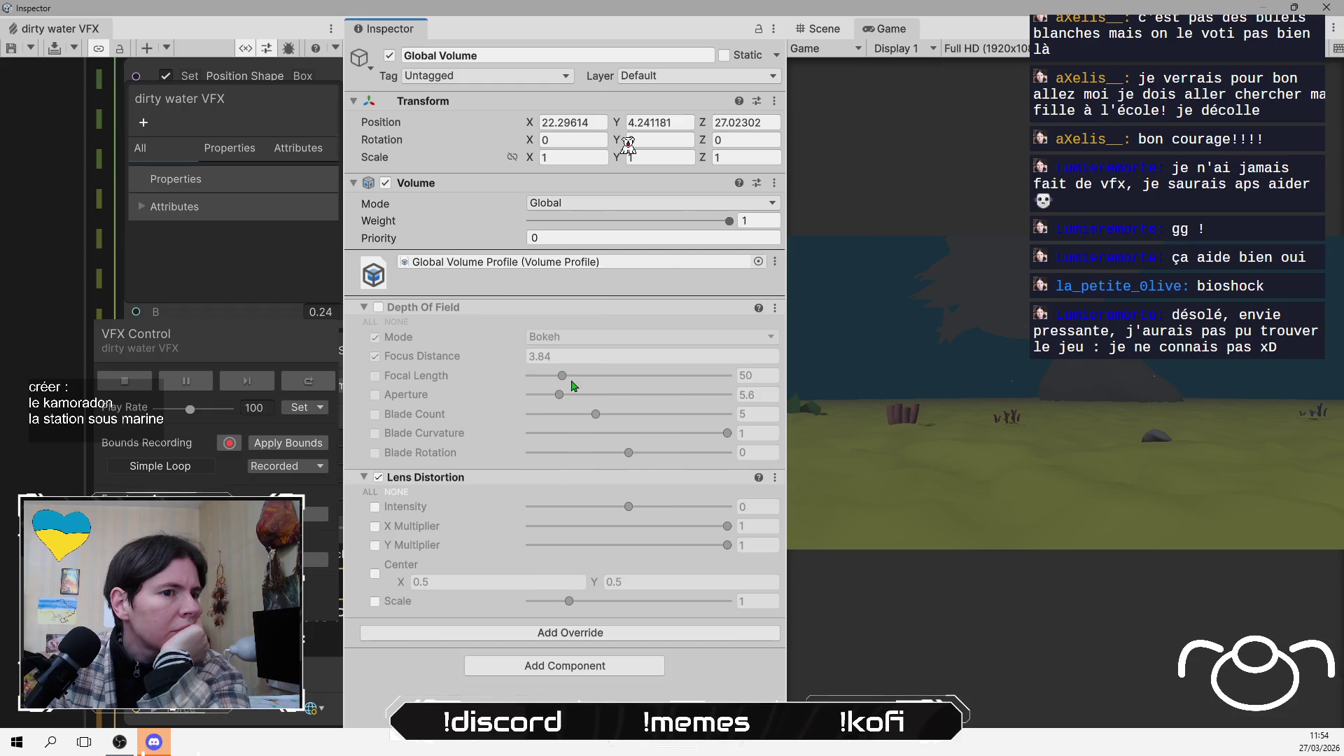
Preview Lens Distortion intensity at 0.879, then disable and remove that override
{"action": "left_click", "coordinate": [375, 507]}
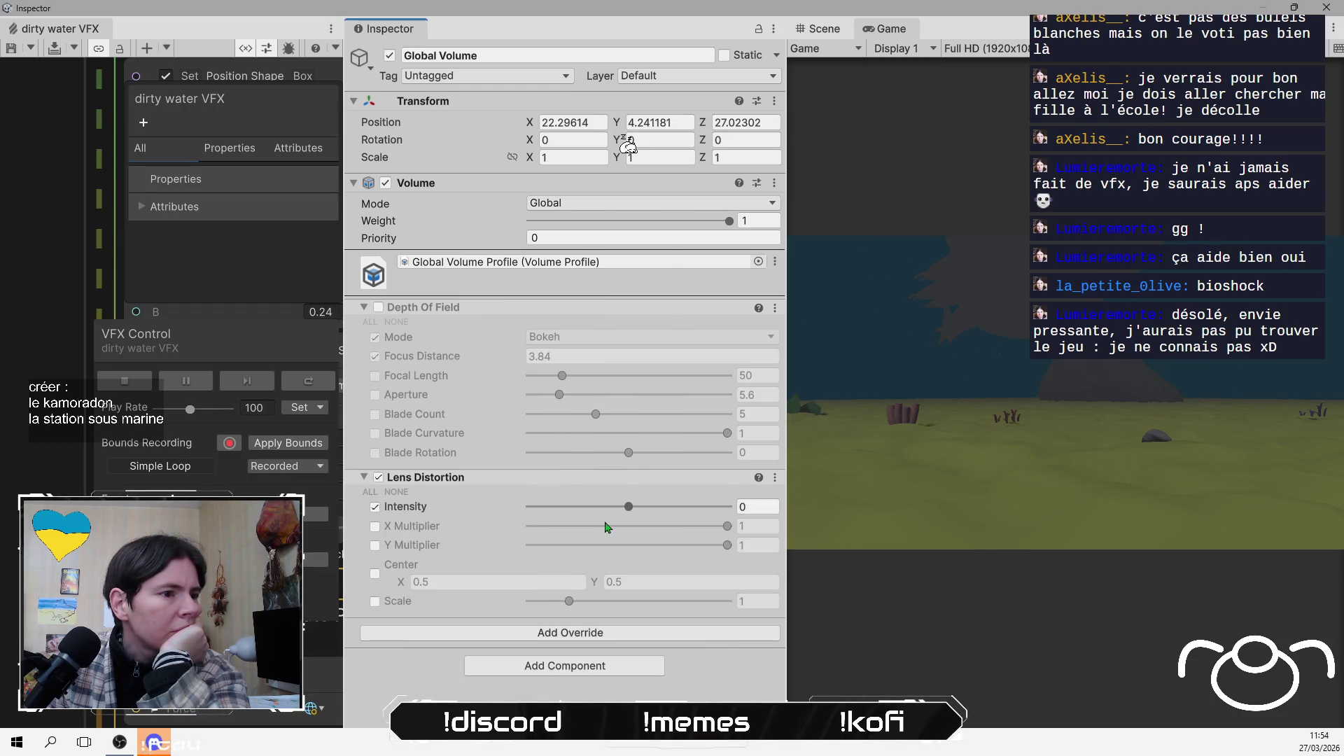
{"action": "mouse_move", "coordinate": [628, 506]}
{"action": "left_mouse_down"}
{"action": "mouse_move", "coordinate": [729, 511]}
{"action": "mouse_move", "coordinate": [717, 513]}
{"action": "left_mouse_up"}
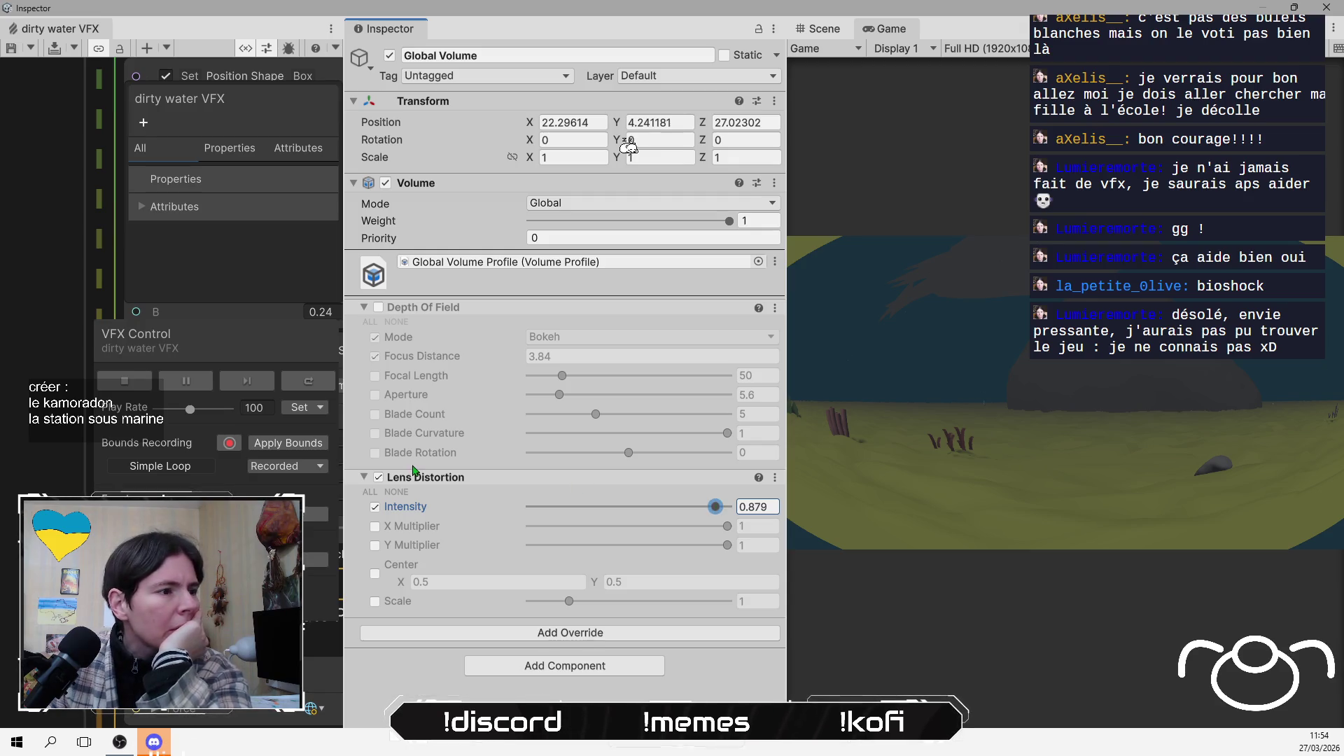
{"action": "left_click", "coordinate": [377, 478]}
{"action": "right_click", "coordinate": [462, 481]}
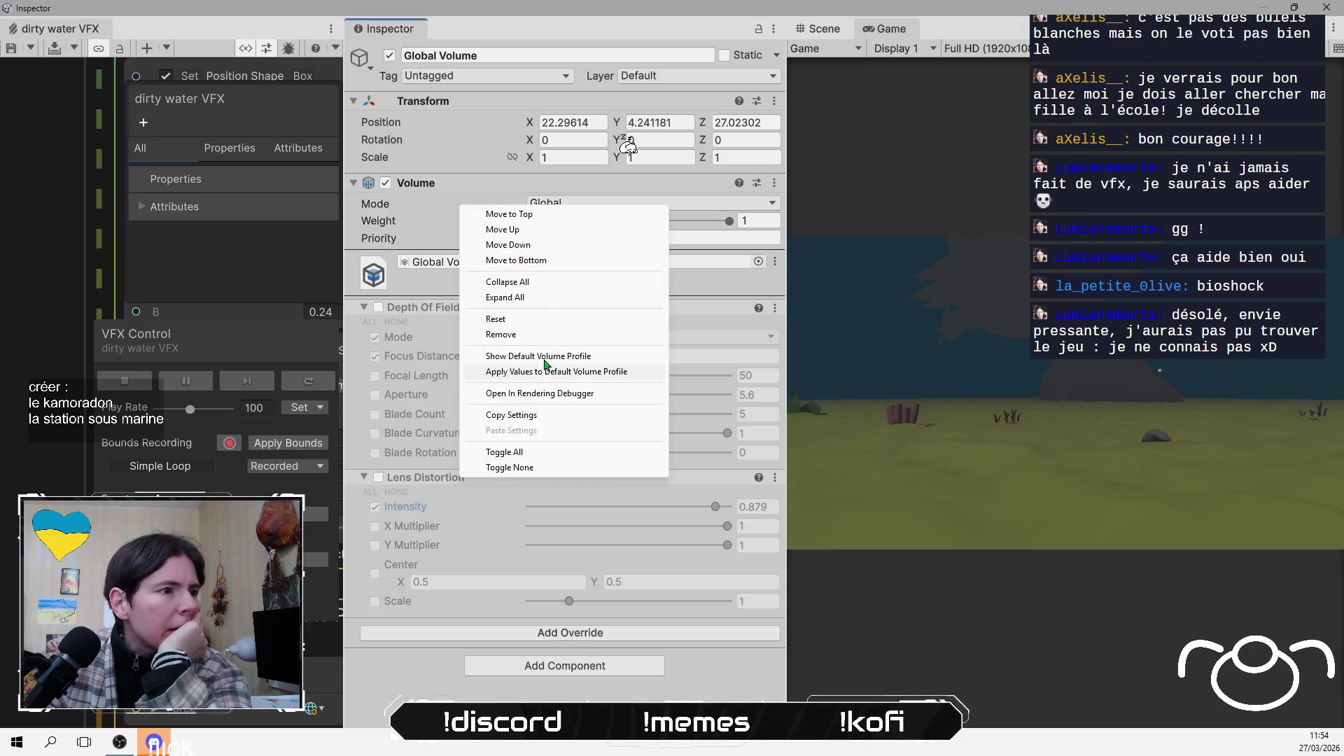
{"action": "left_click", "coordinate": [560, 334]}
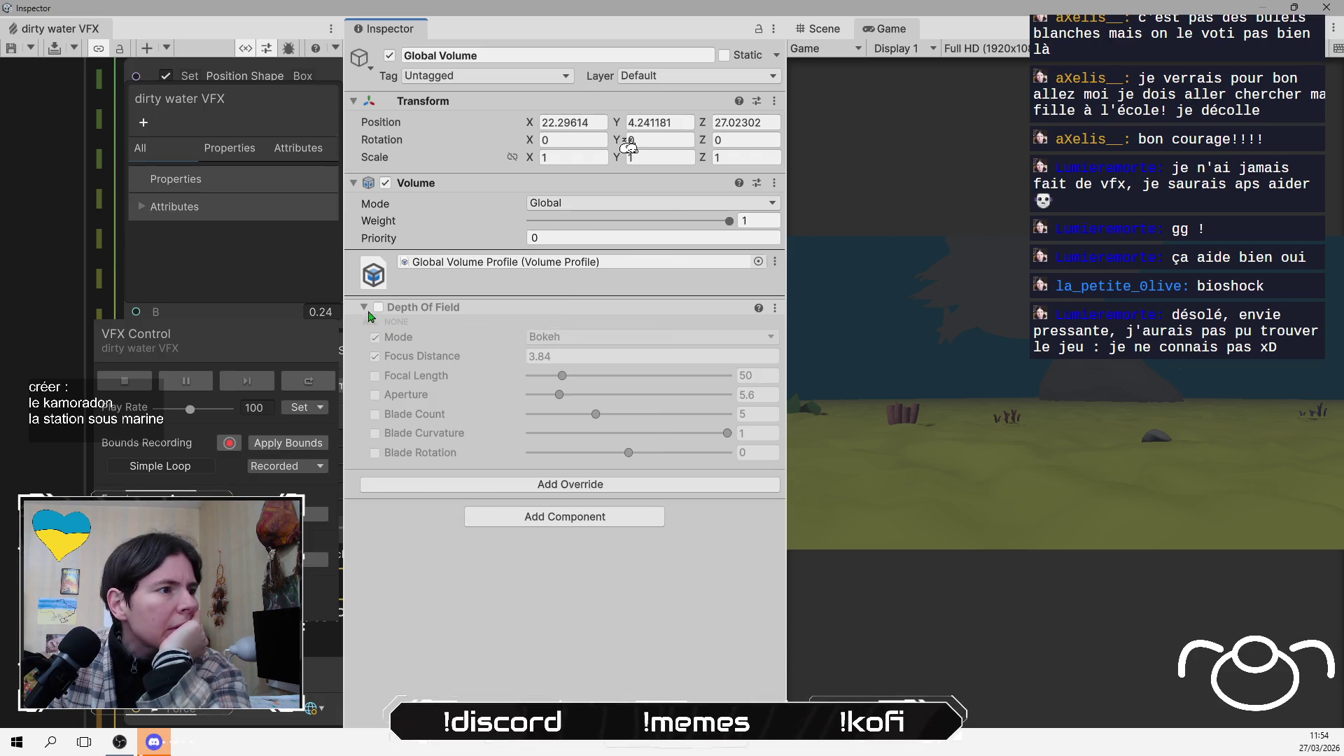
{"action": "right_click", "coordinate": [515, 321]}
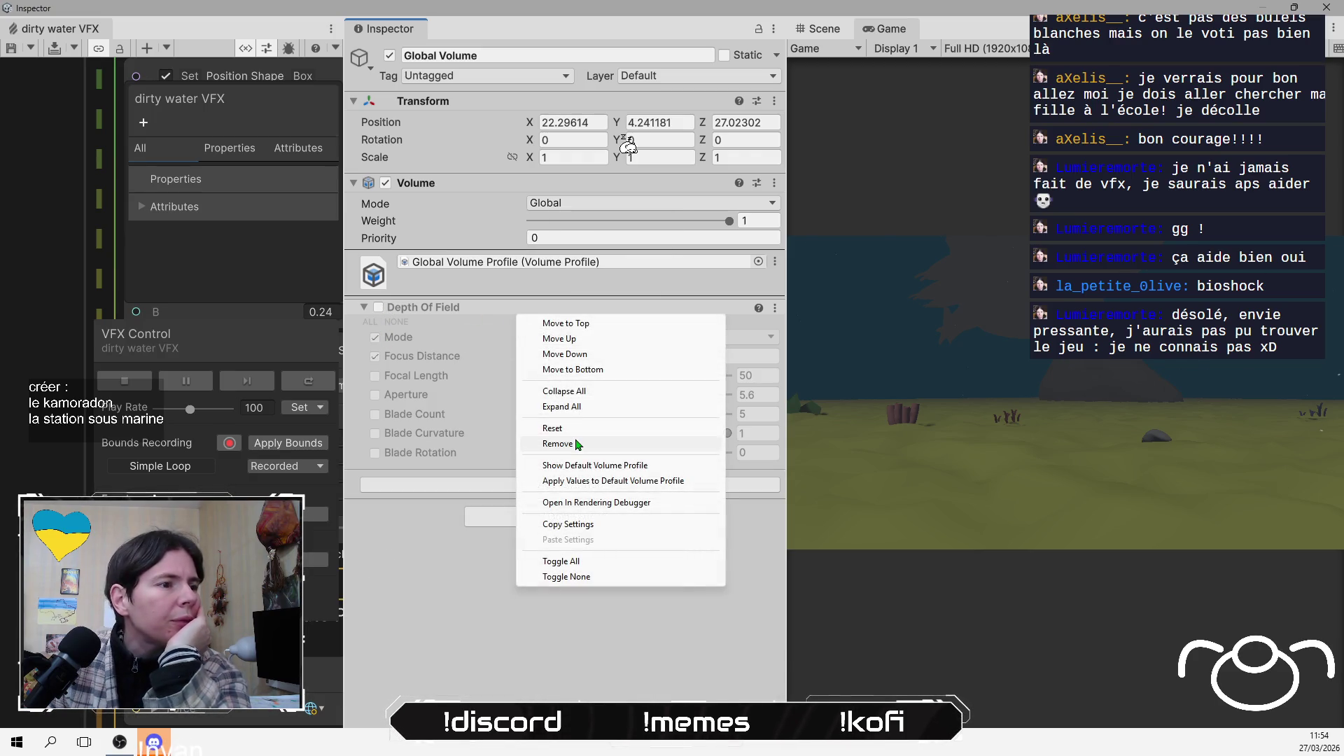
Remove the Depth Of Field override and add a Post-processing Film Grain override
{"action": "left_click", "coordinate": [552, 444]}
{"action": "left_click", "coordinate": [593, 349]}
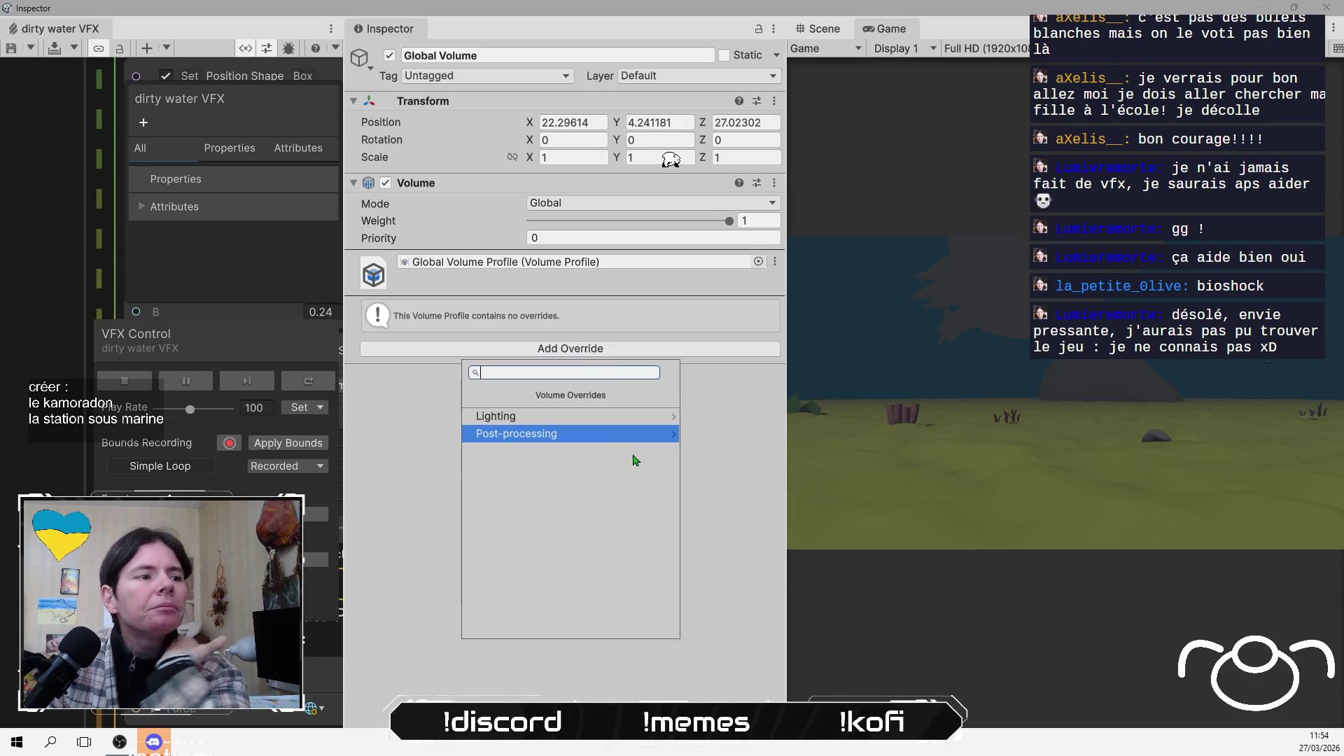
{"action": "left_click", "coordinate": [617, 439]}
{"action": "left_click", "coordinate": [573, 540]}
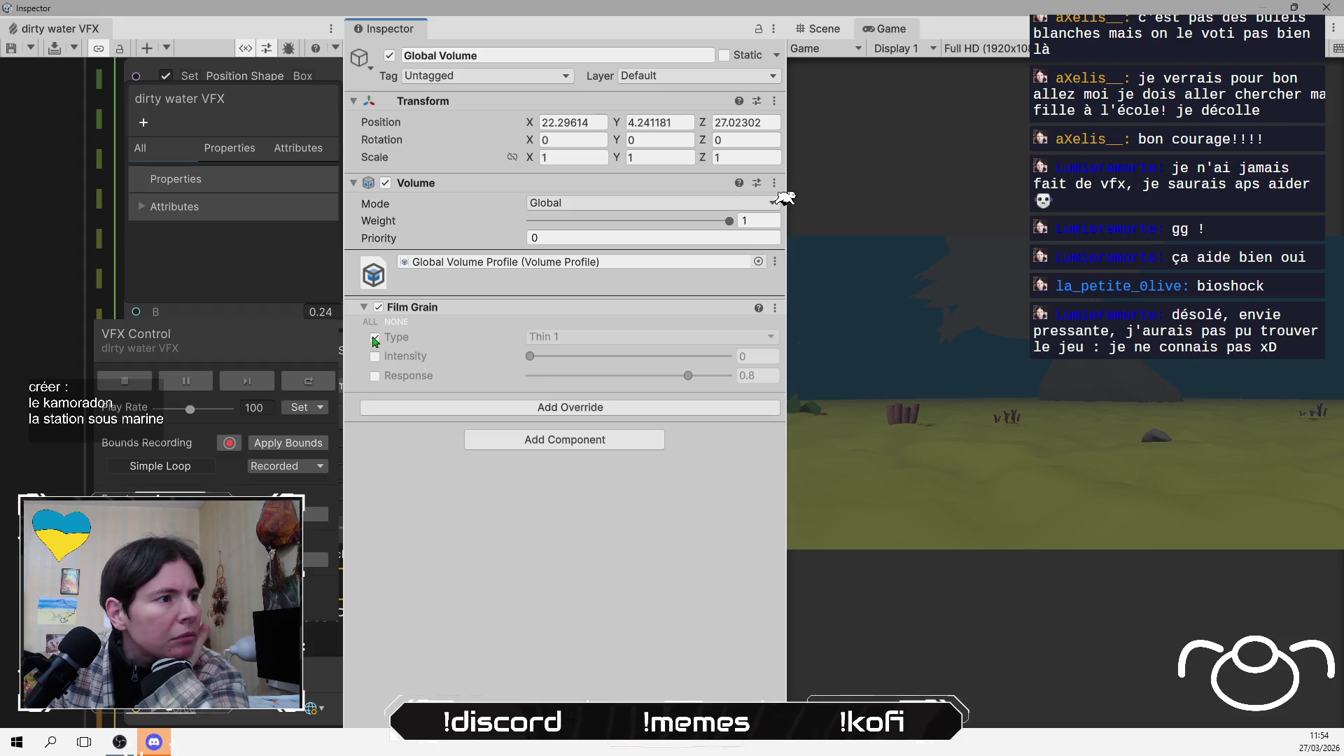
Try Film Grain type Medium 4 at intensity 0.691, then remove the override
{"action": "left_click", "coordinate": [375, 337]}
{"action": "left_click", "coordinate": [571, 337]}
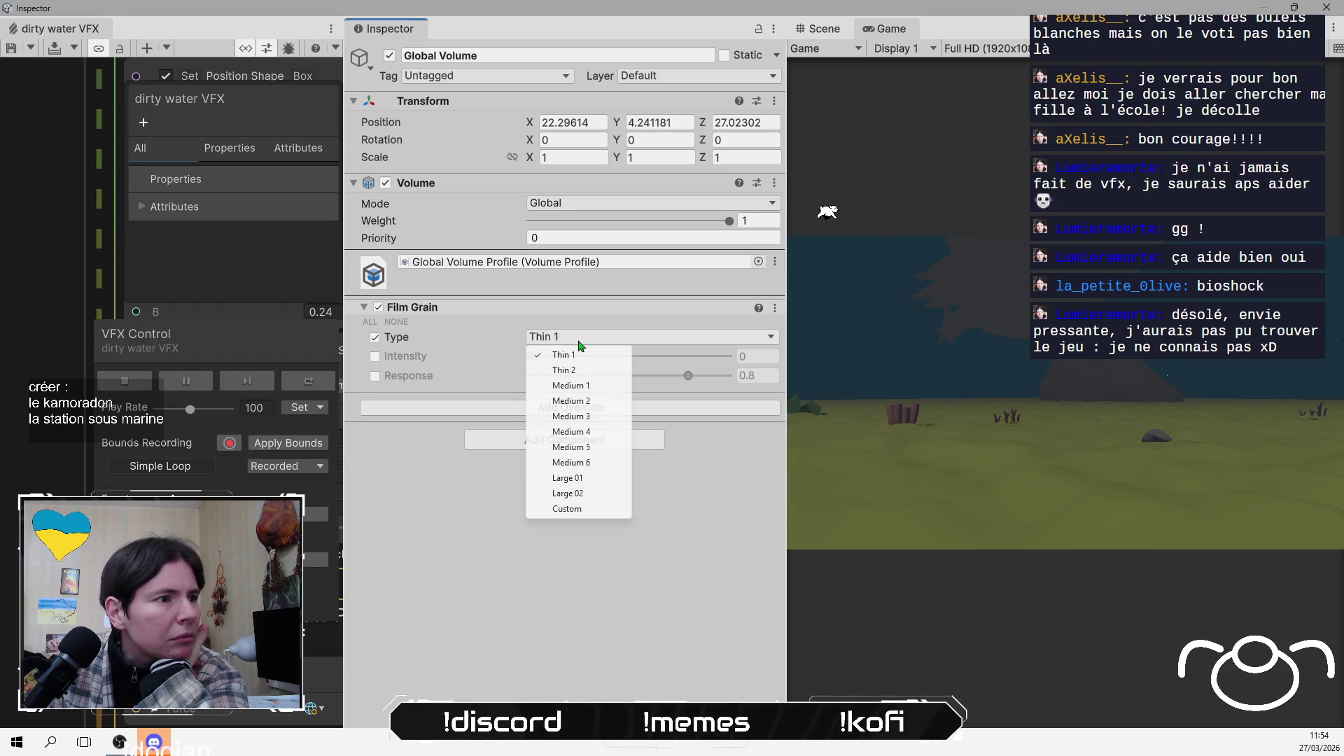
{"action": "left_click", "coordinate": [606, 439]}
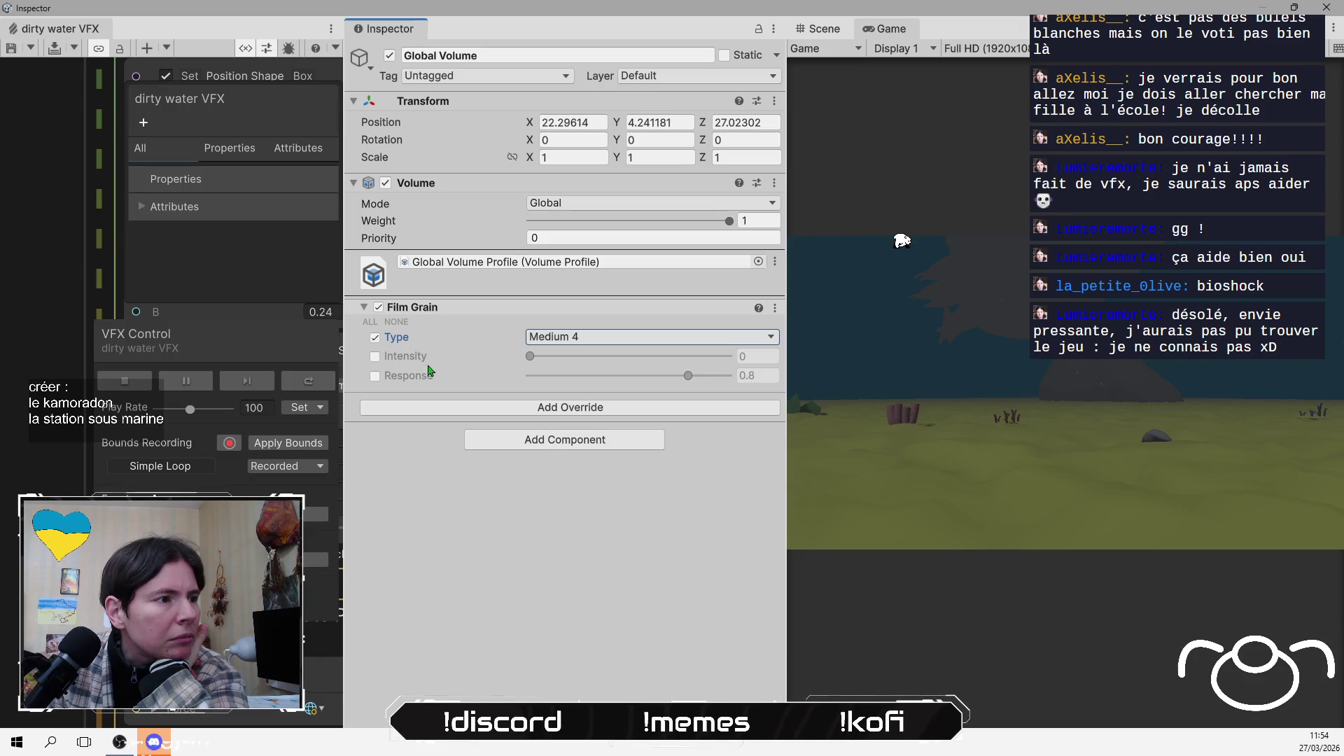
{"action": "left_click", "coordinate": [375, 356]}
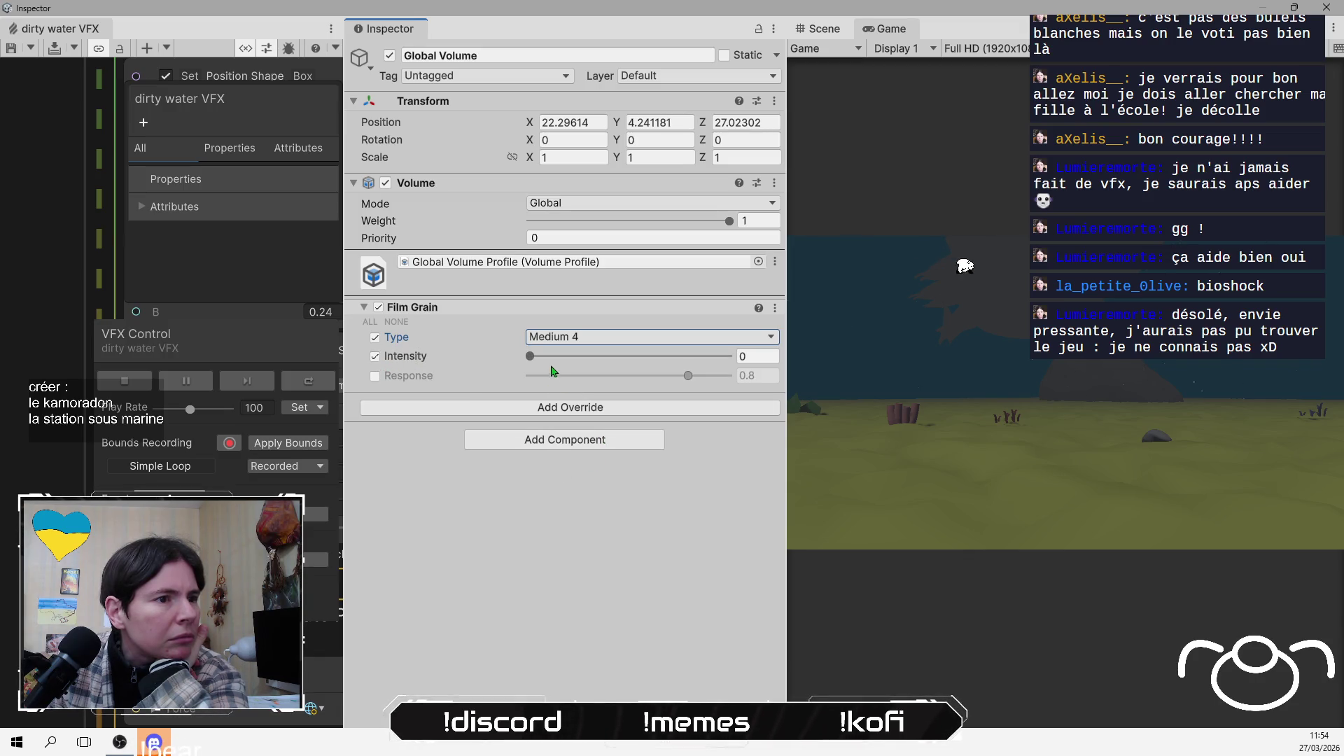
{"action": "left_click_drag", "start_coordinate": [530, 357], "coordinate": [545, 363]}
{"action": "left_click_drag", "start_coordinate": [566, 360], "coordinate": [669, 370]}
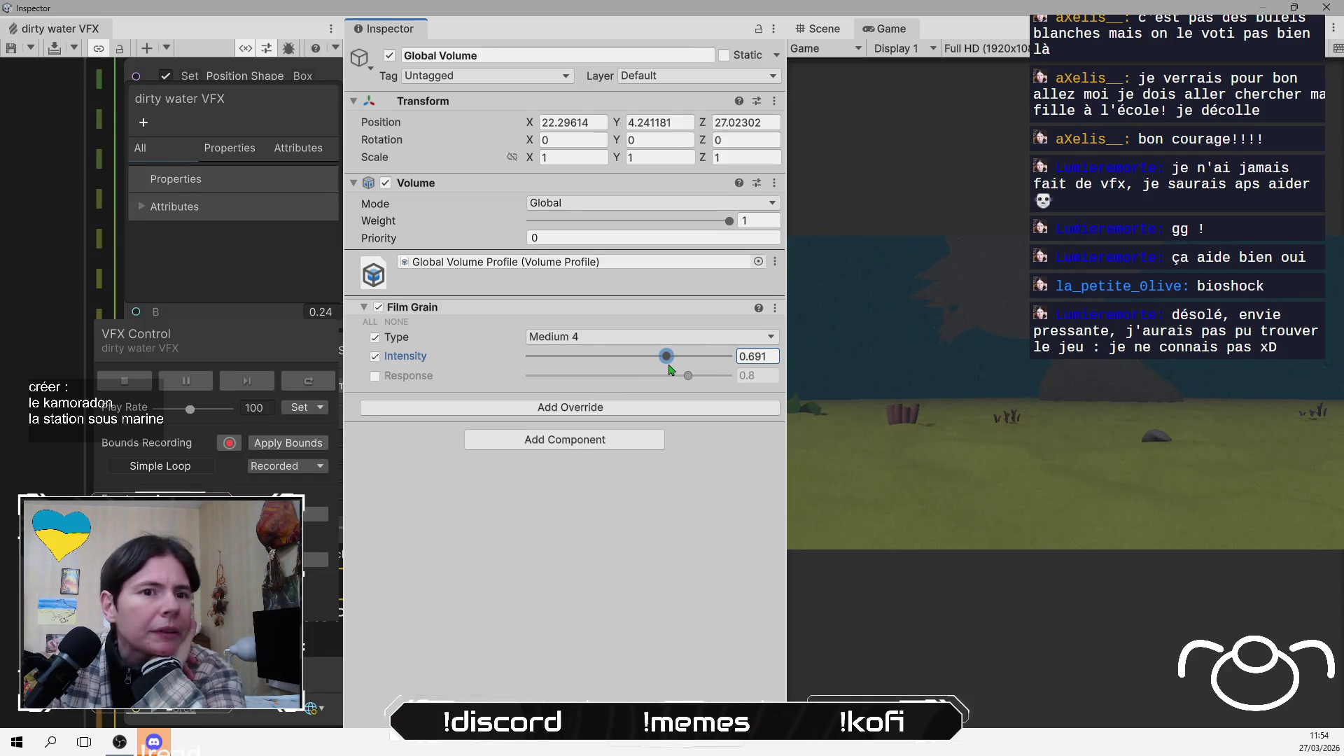
{"action": "right_click", "coordinate": [456, 316]}
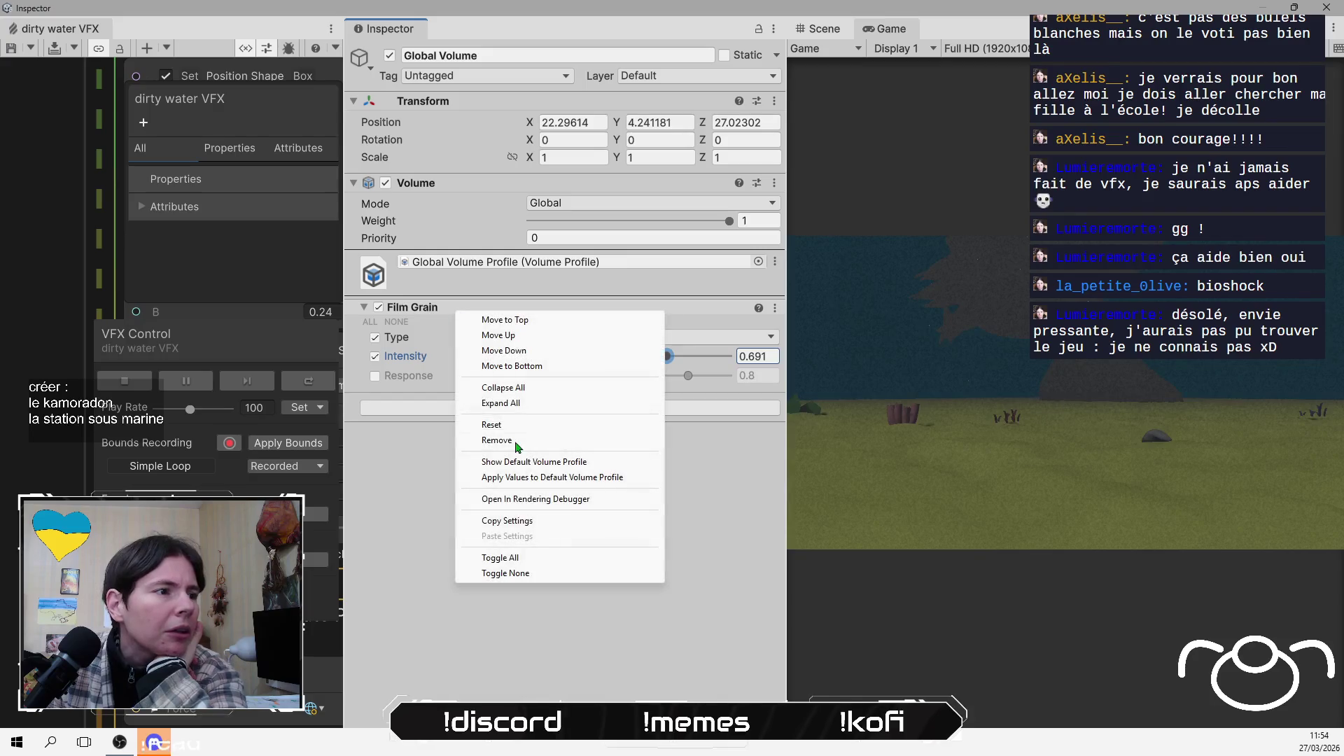
{"action": "left_click", "coordinate": [518, 443]}
{"action": "left_click", "coordinate": [577, 348]}
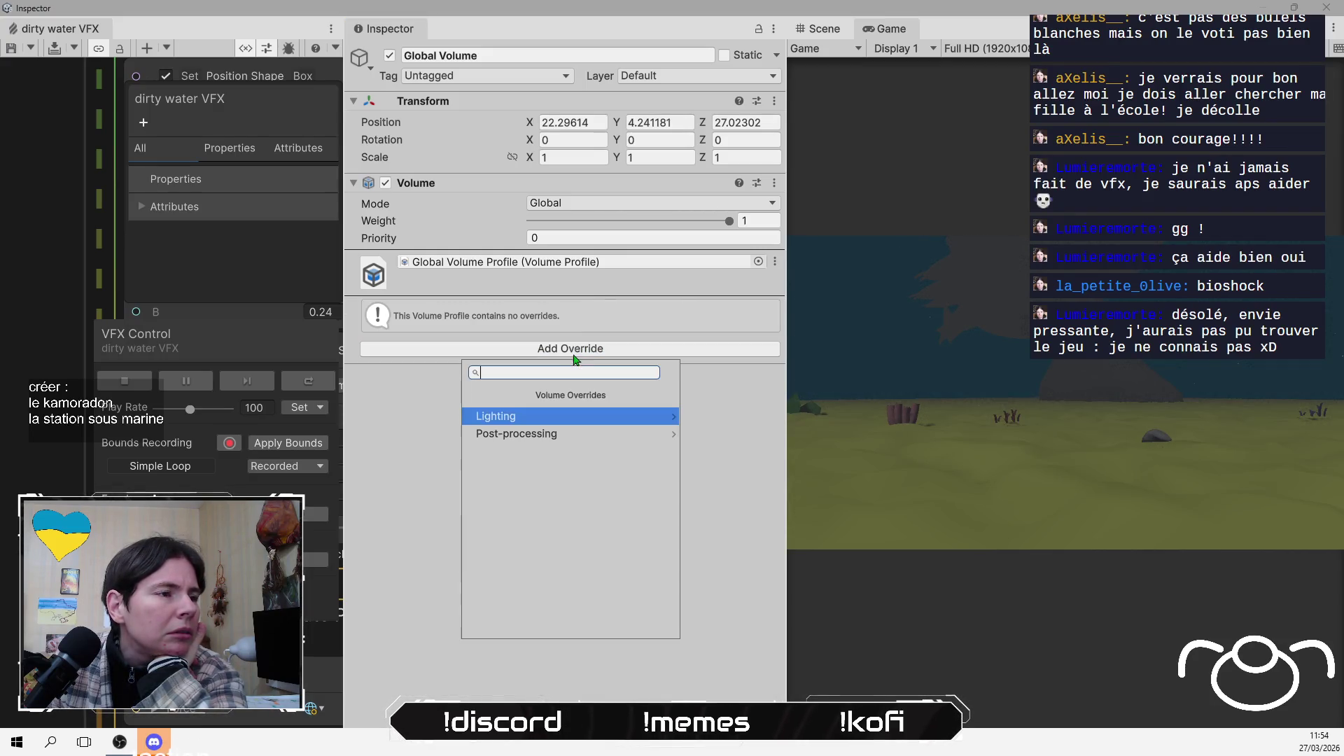
{"action": "left_click", "coordinate": [626, 417]}
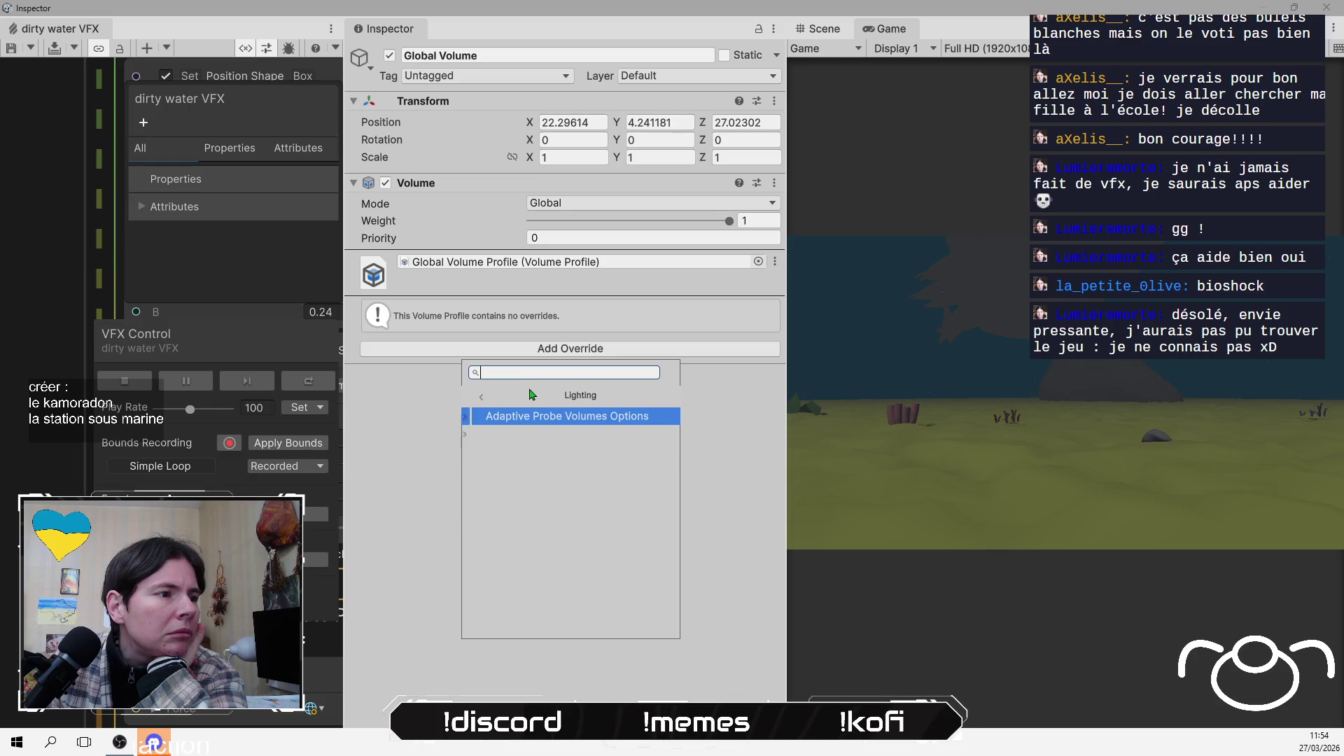
{"action": "left_click", "coordinate": [559, 396]}
{"action": "left_click", "coordinate": [557, 435]}
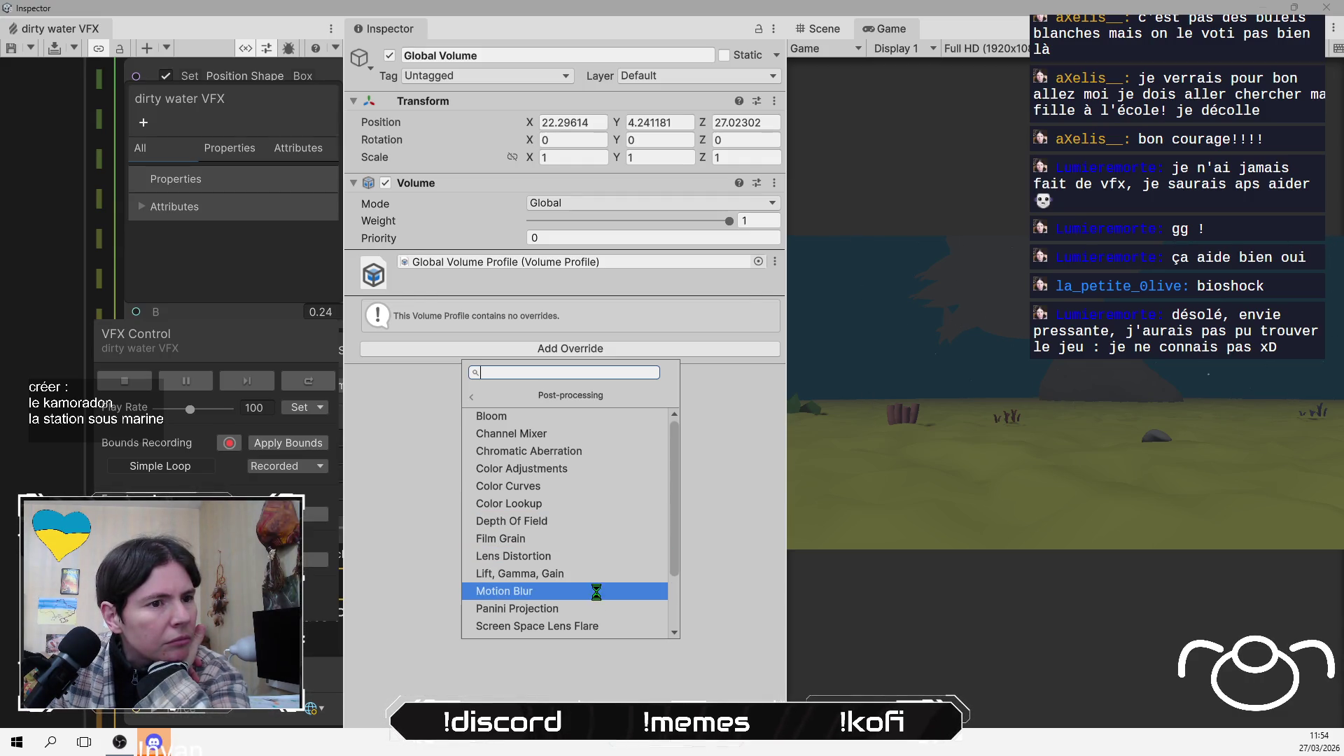
{"action": "left_click", "coordinate": [375, 337]}
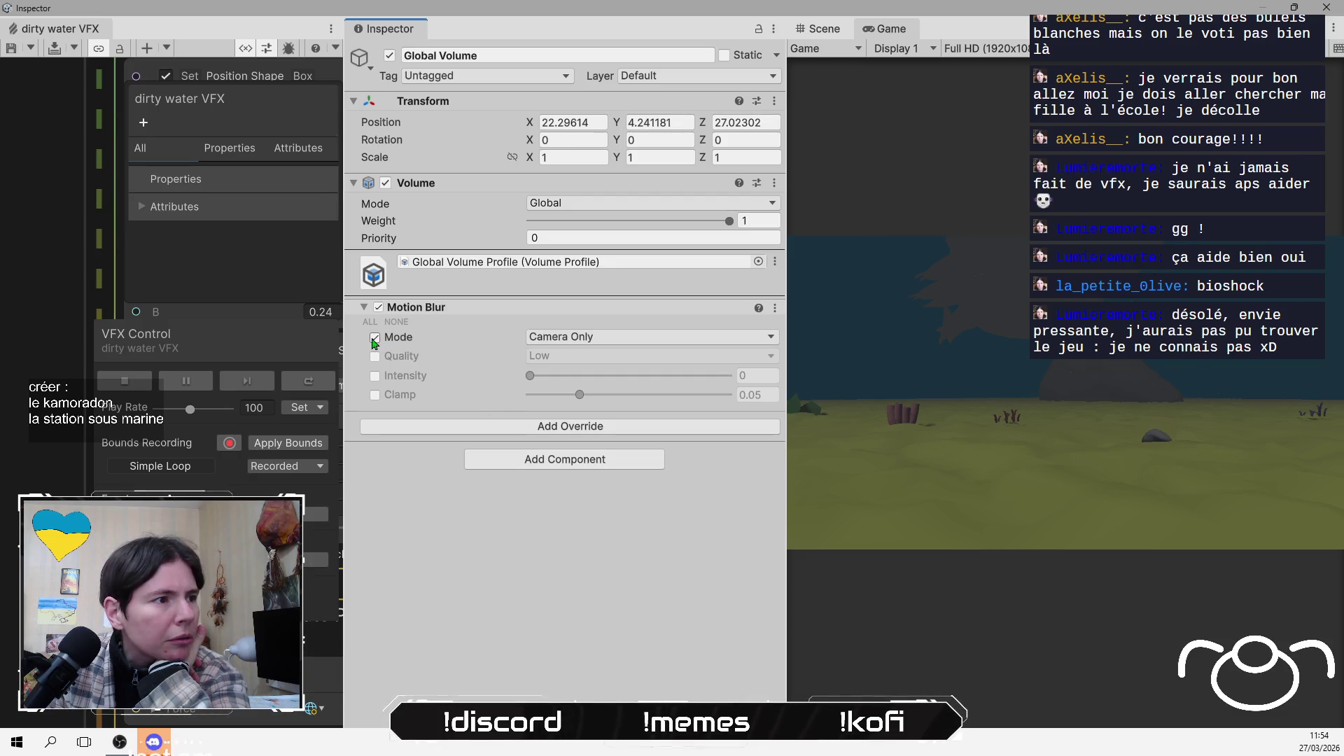
{"action": "left_click", "coordinate": [624, 336]}
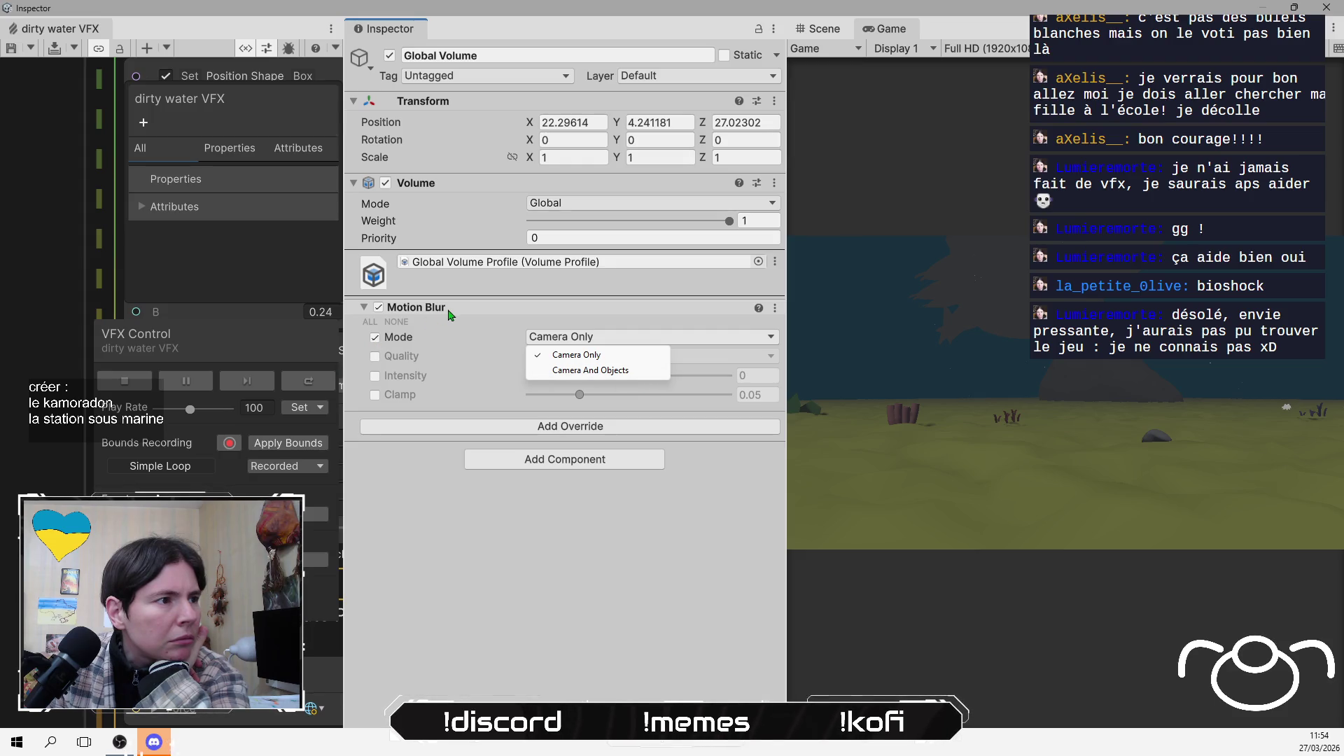
{"action": "left_click", "coordinate": [507, 308]}
{"action": "left_click", "coordinate": [520, 310]}
{"action": "right_click", "coordinate": [521, 312]}
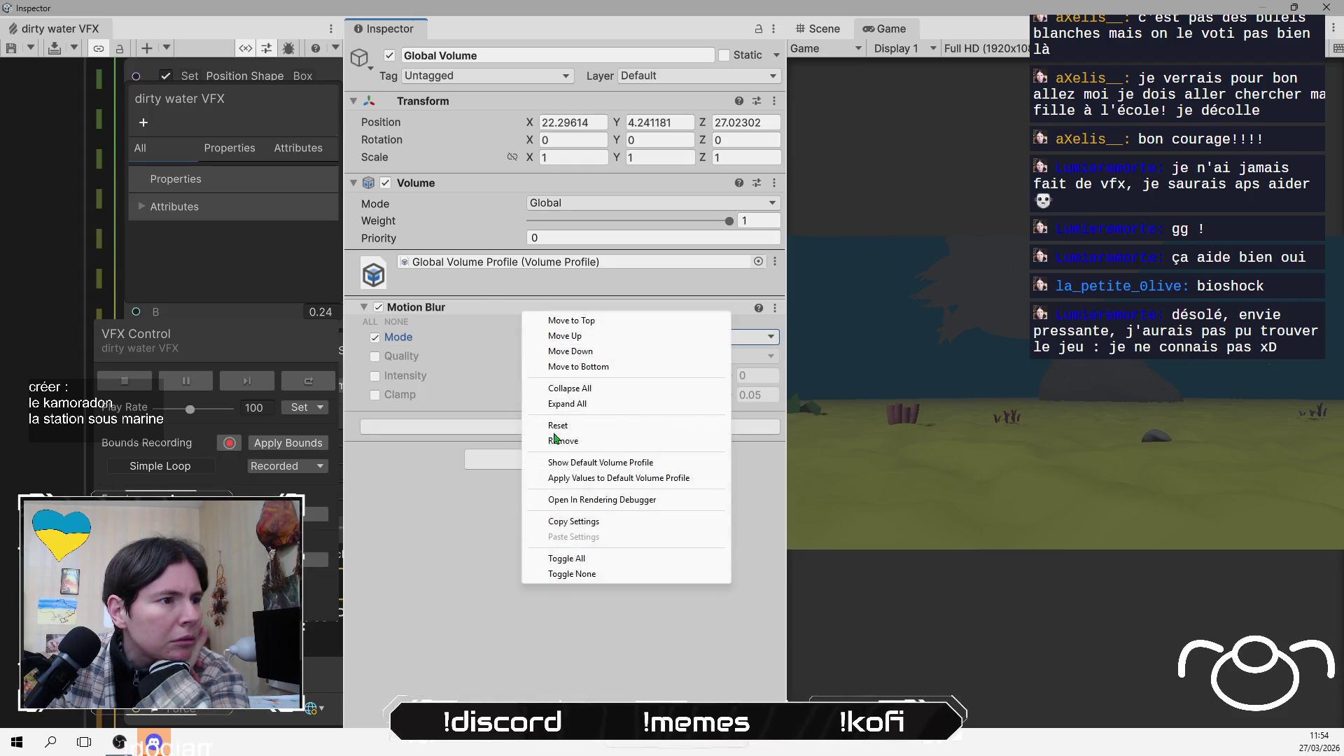
{"action": "left_click", "coordinate": [558, 441]}
Add a Bloom override to the Global Volume from the Post-processing overrides
{"action": "left_click", "coordinate": [552, 349]}
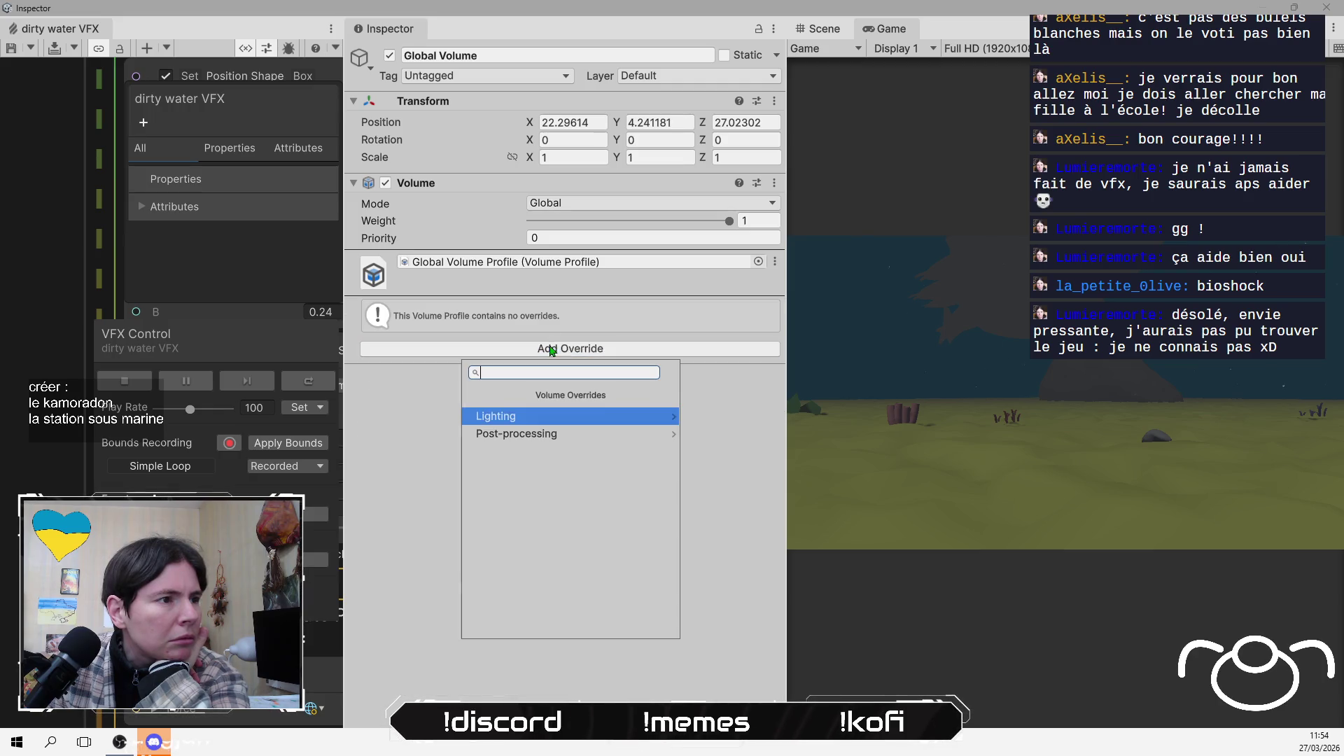
{"action": "left_click", "coordinate": [615, 433]}
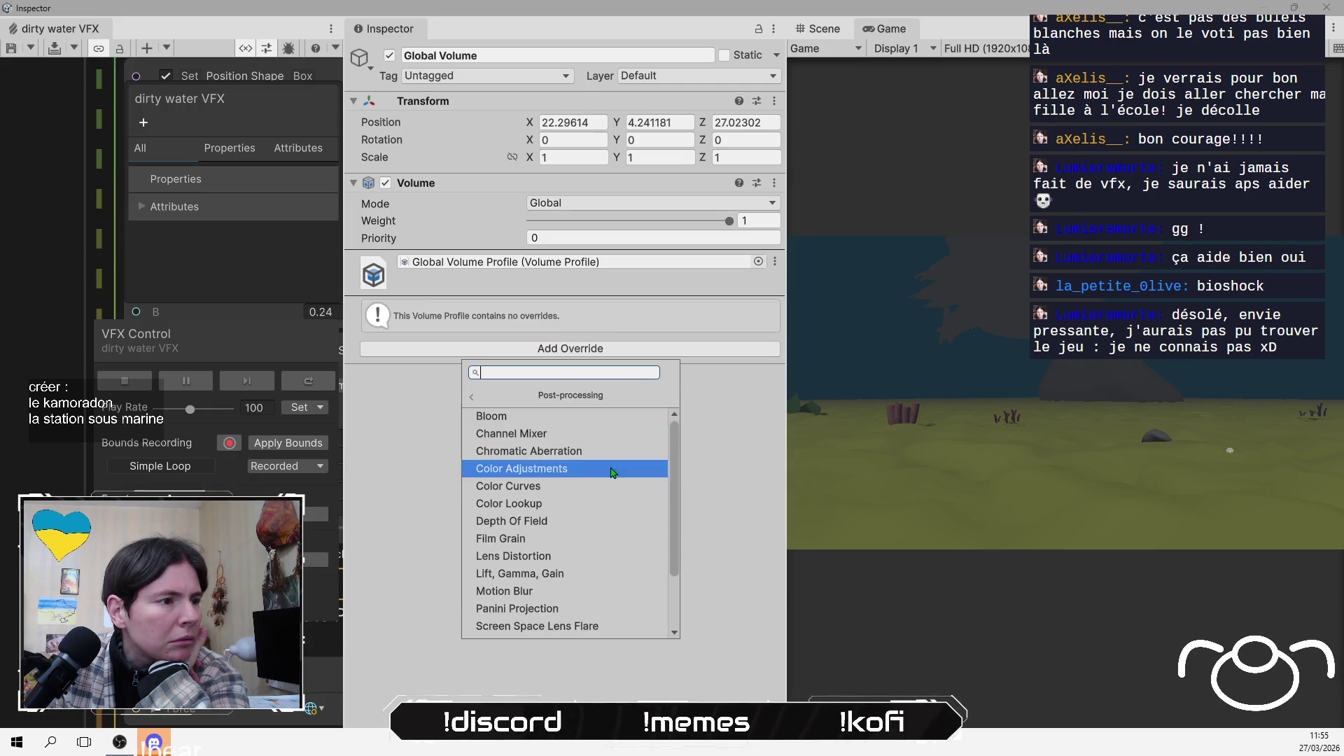
{"action": "scroll", "coordinate": [615, 435], "scroll_direction": "down", "scroll_amount": 3}
{"action": "scroll", "coordinate": [616, 437], "scroll_direction": "up", "scroll_amount": 3}
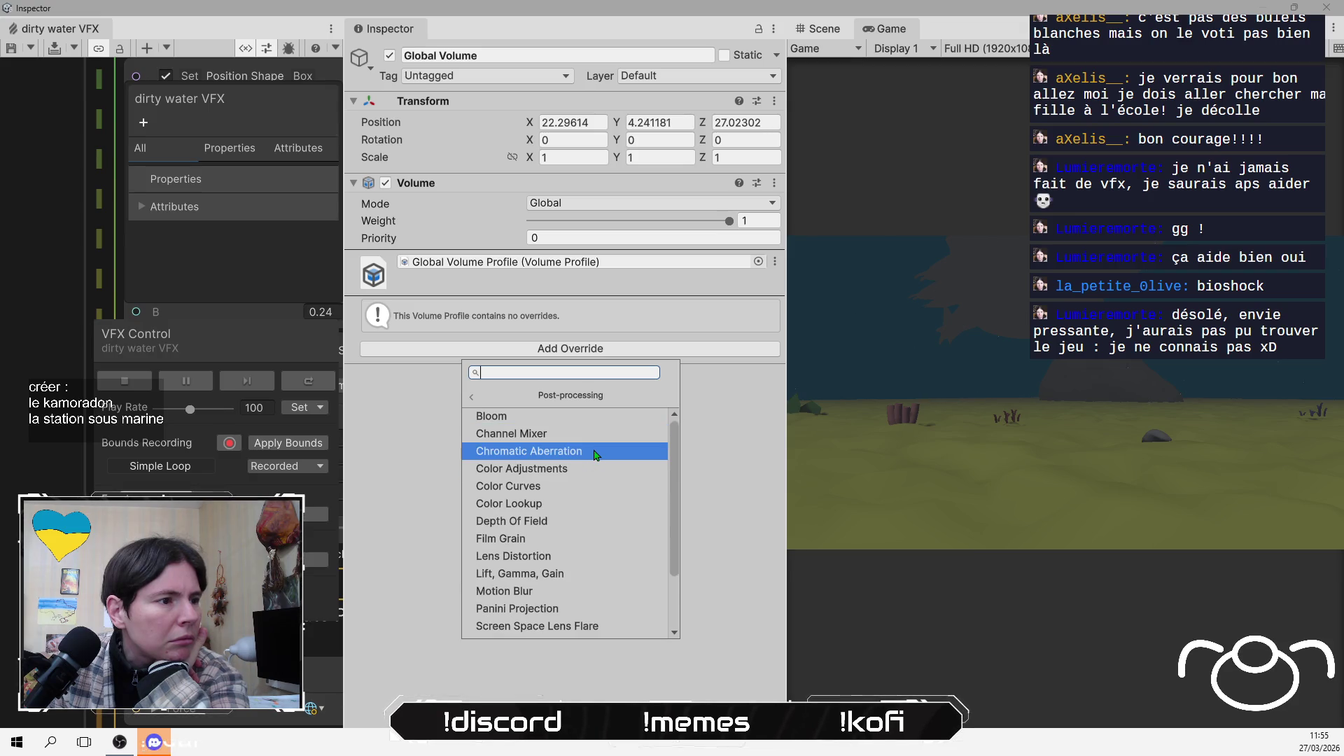
{"action": "left_click", "coordinate": [599, 420]}
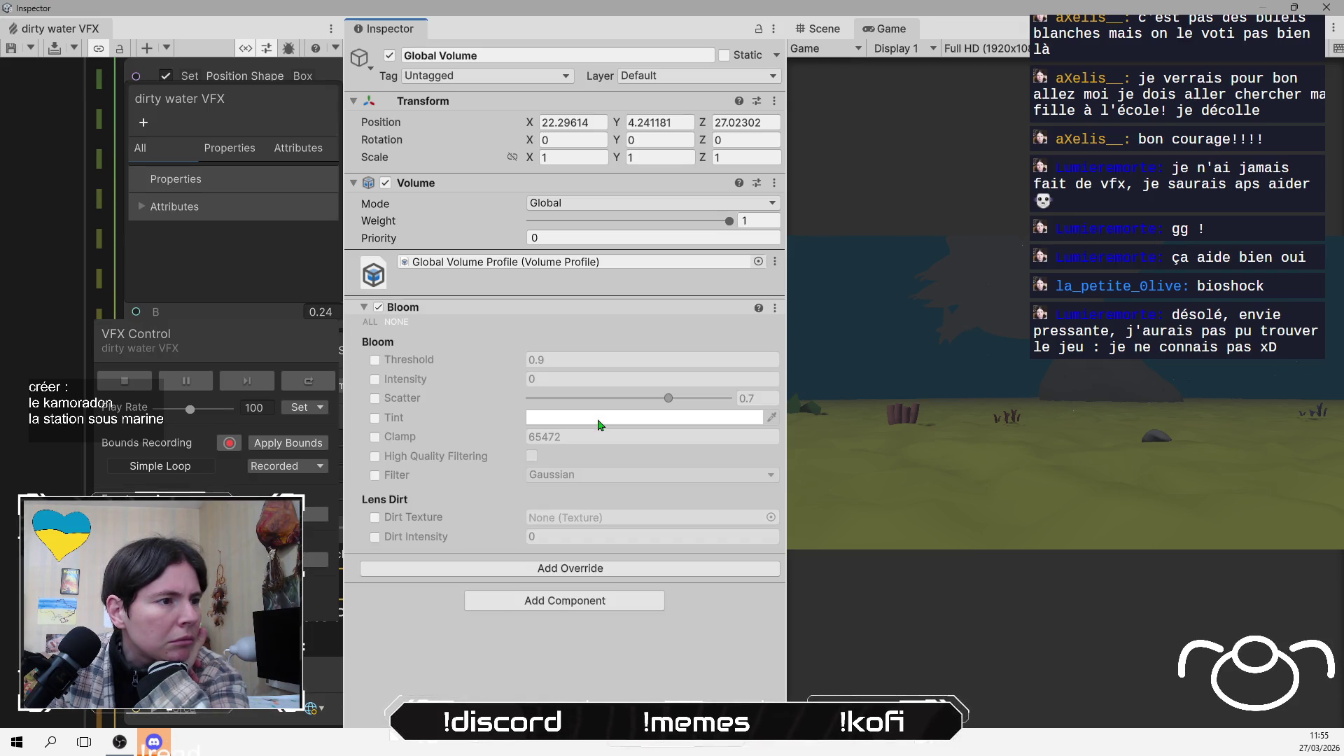
Enable Bloom Threshold and Intensity, setting Intensity to 103.8 and Threshold to 1.09
{"action": "left_click", "coordinate": [376, 360]}
{"action": "left_click", "coordinate": [375, 380]}
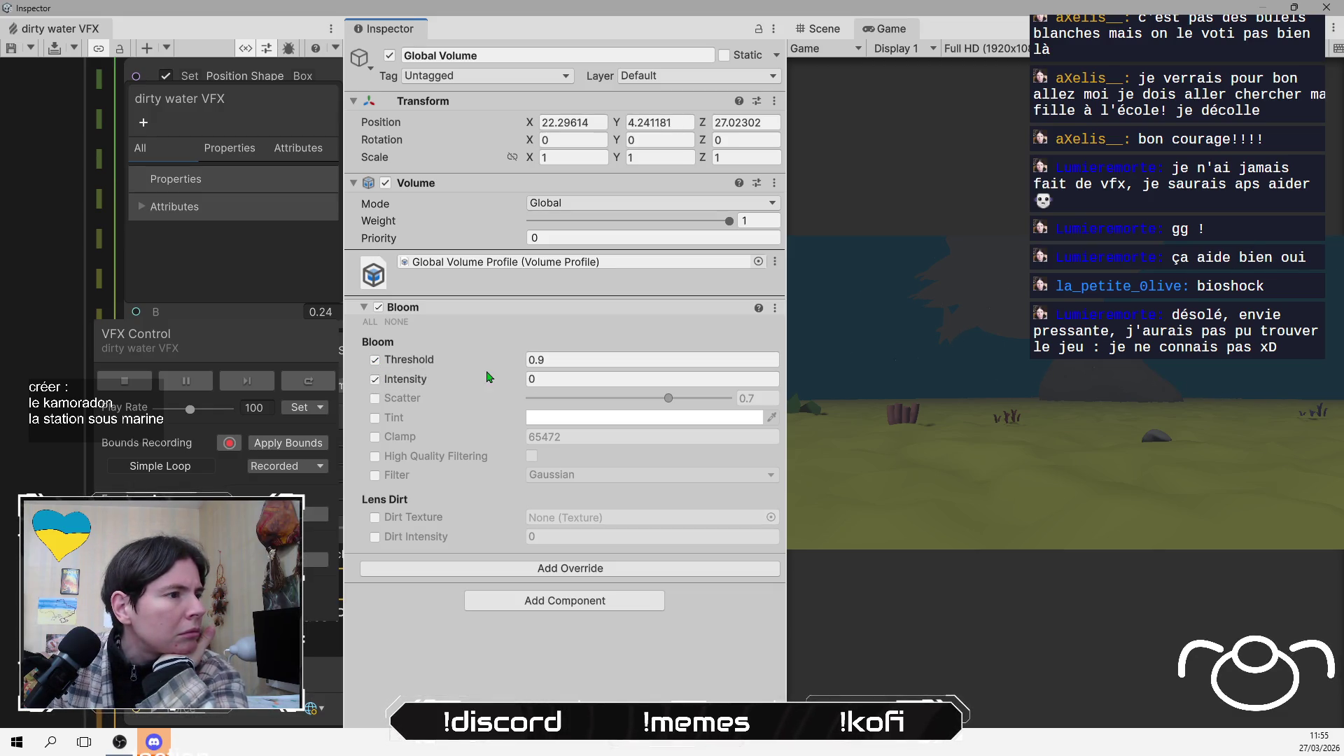
{"action": "left_click_drag", "start_coordinate": [470, 389], "coordinate": [836, 395]}
{"action": "left_click_drag", "start_coordinate": [1026, 389], "coordinate": [1032, 389]}
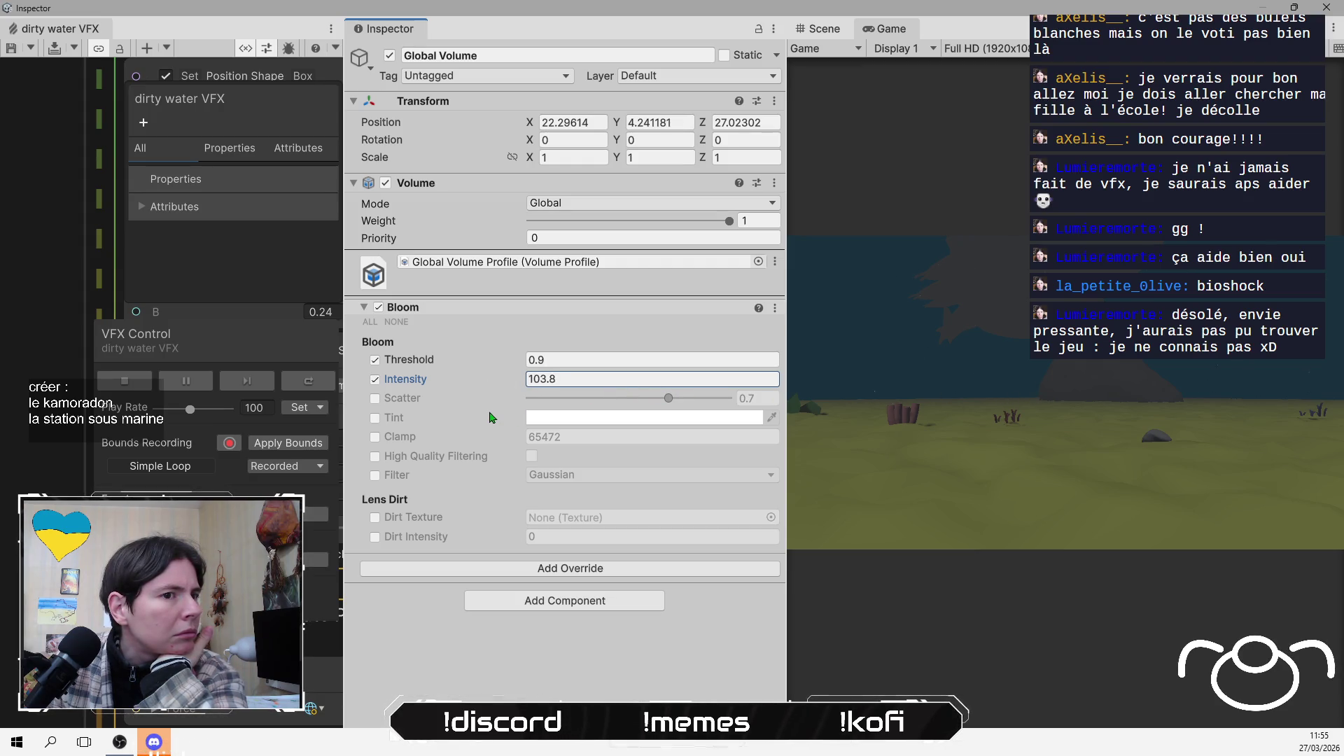
{"action": "left_click_drag", "start_coordinate": [451, 361], "coordinate": [558, 364]}
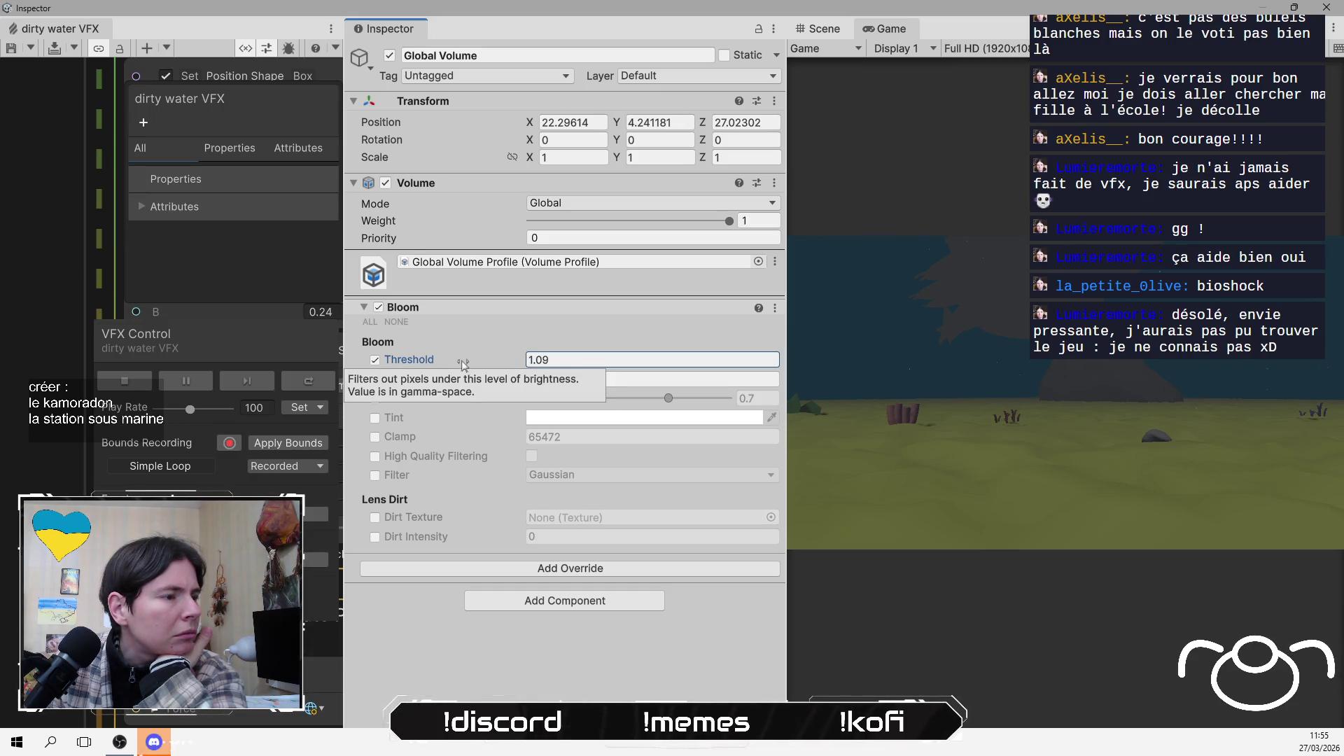
{"action": "right_click", "coordinate": [471, 317]}
{"action": "left_click", "coordinate": [374, 365]}
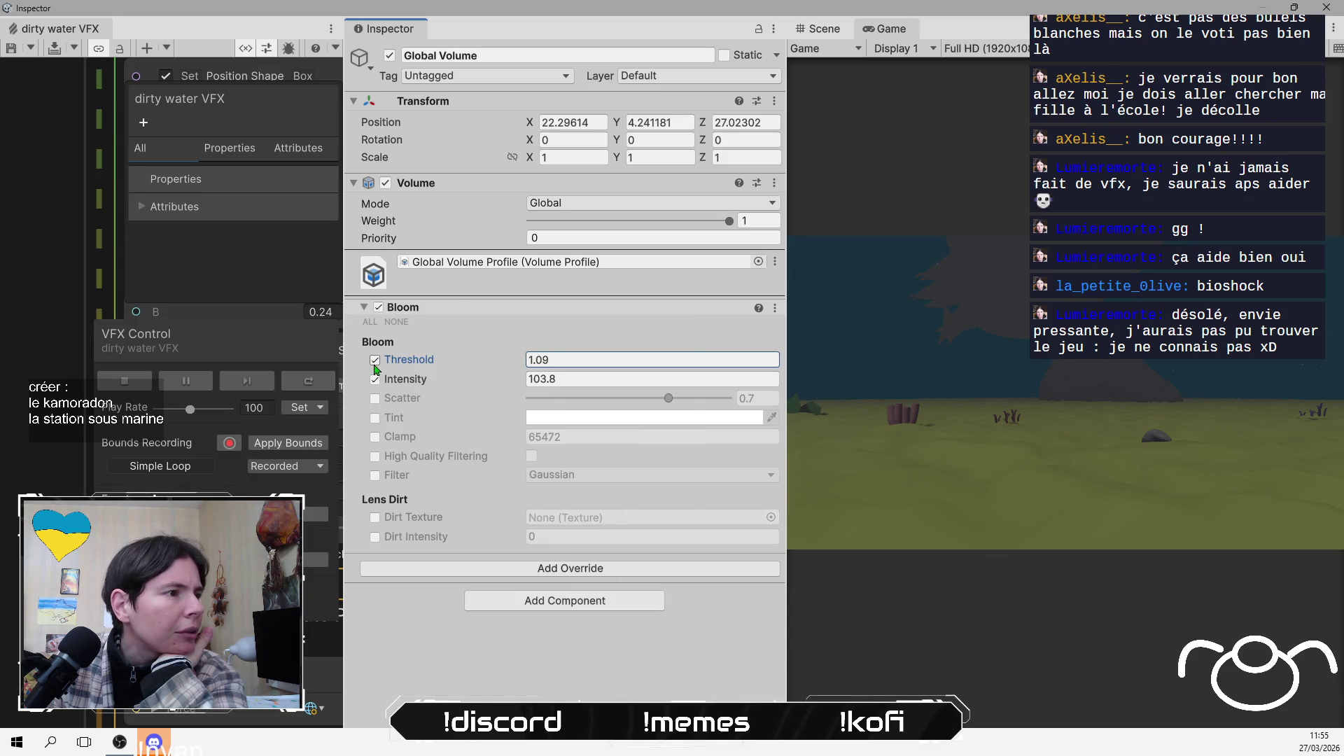
Reset Bloom to defaults, then enable lens dirt with the flocon_gris texture at intensity 18.3
{"action": "right_click", "coordinate": [441, 317]}
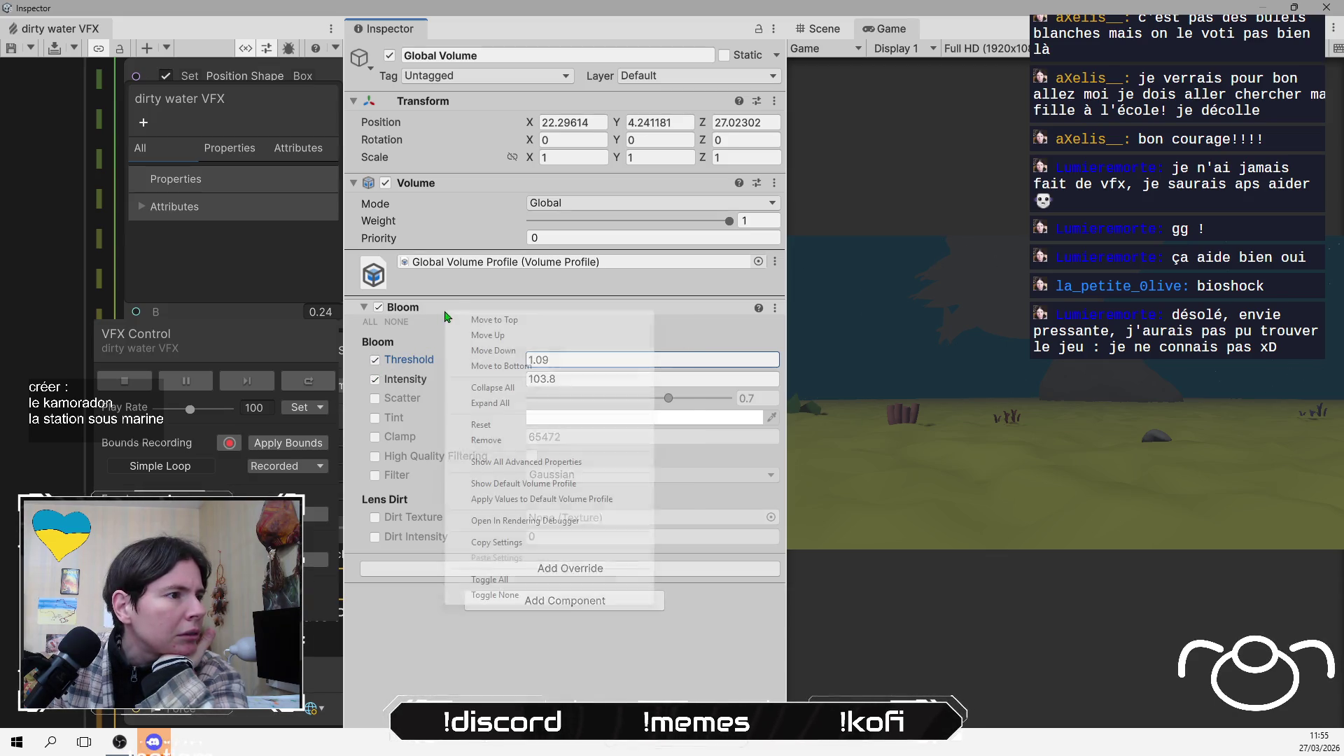
{"action": "left_click", "coordinate": [448, 425]}
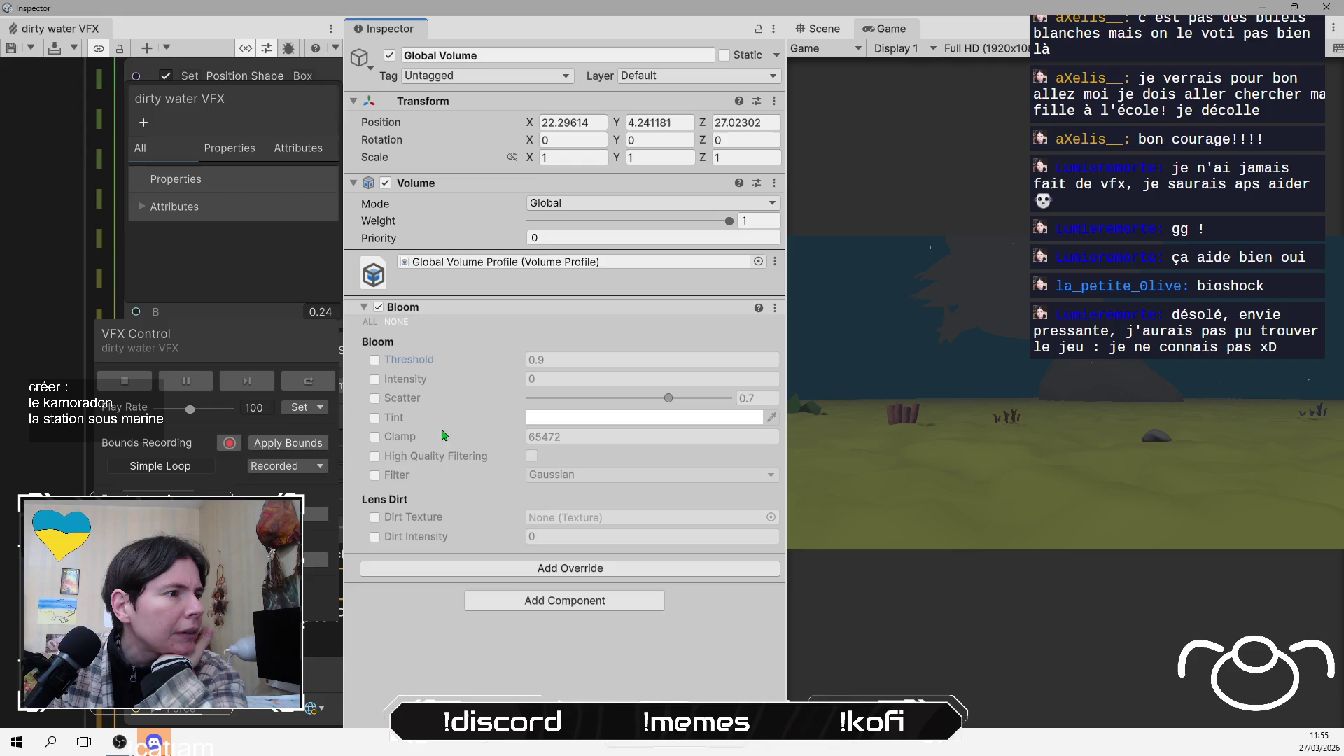
{"action": "left_click", "coordinate": [374, 518]}
{"action": "left_click", "coordinate": [375, 537]}
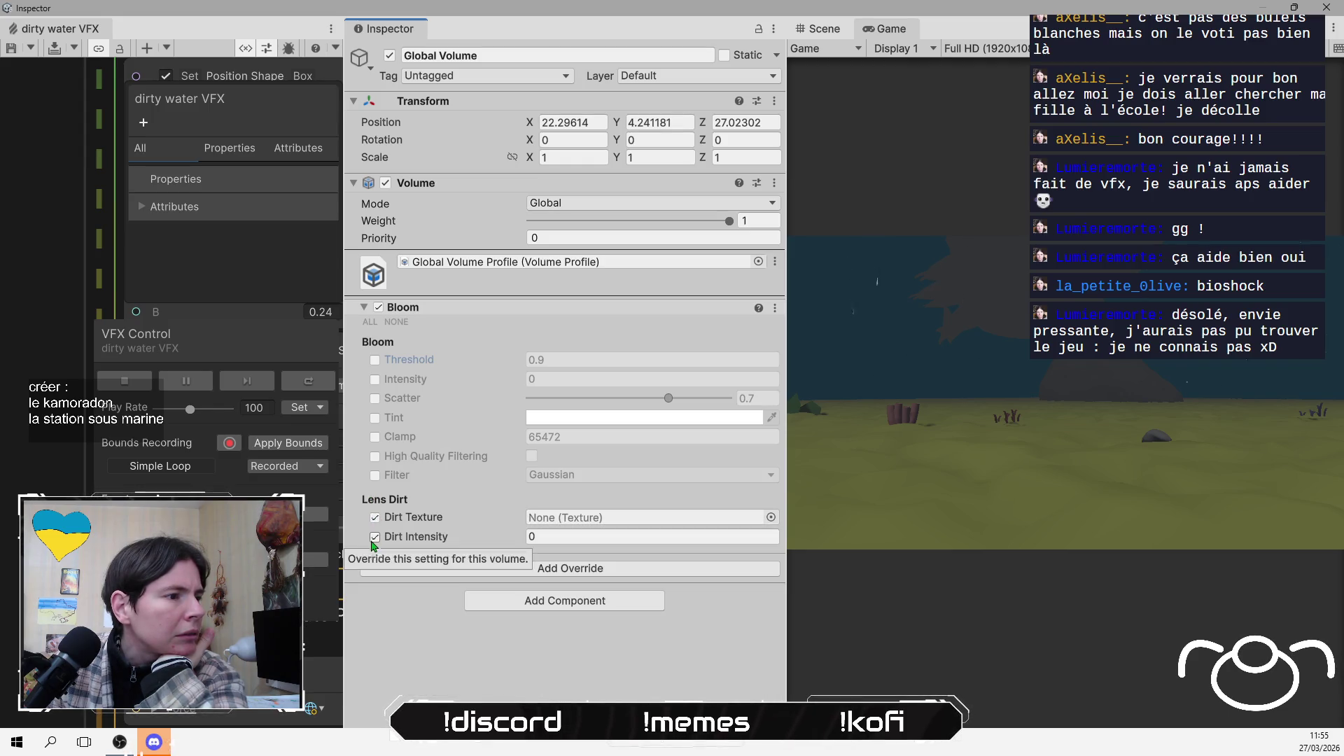
{"action": "left_click", "coordinate": [770, 517]}
{"action": "double_click", "coordinate": [594, 459]}
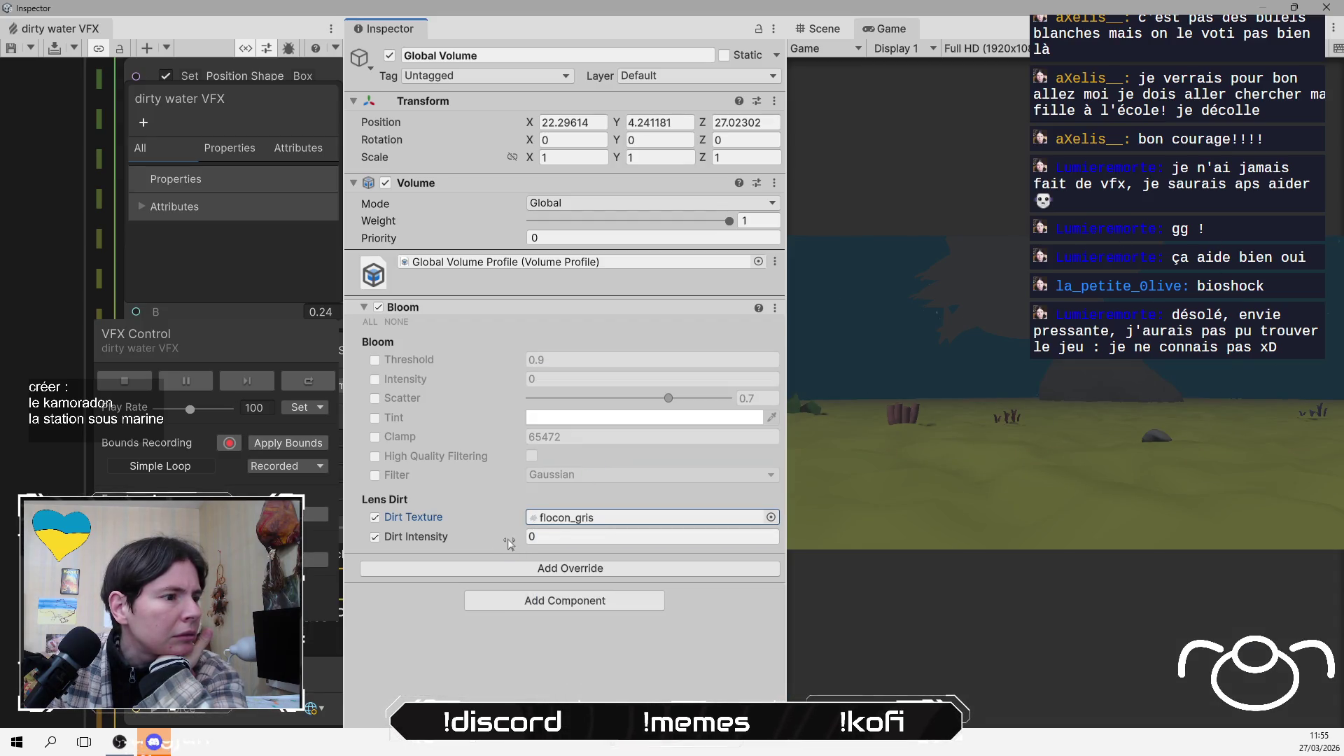
{"action": "left_click_drag", "start_coordinate": [509, 543], "coordinate": [952, 559]}
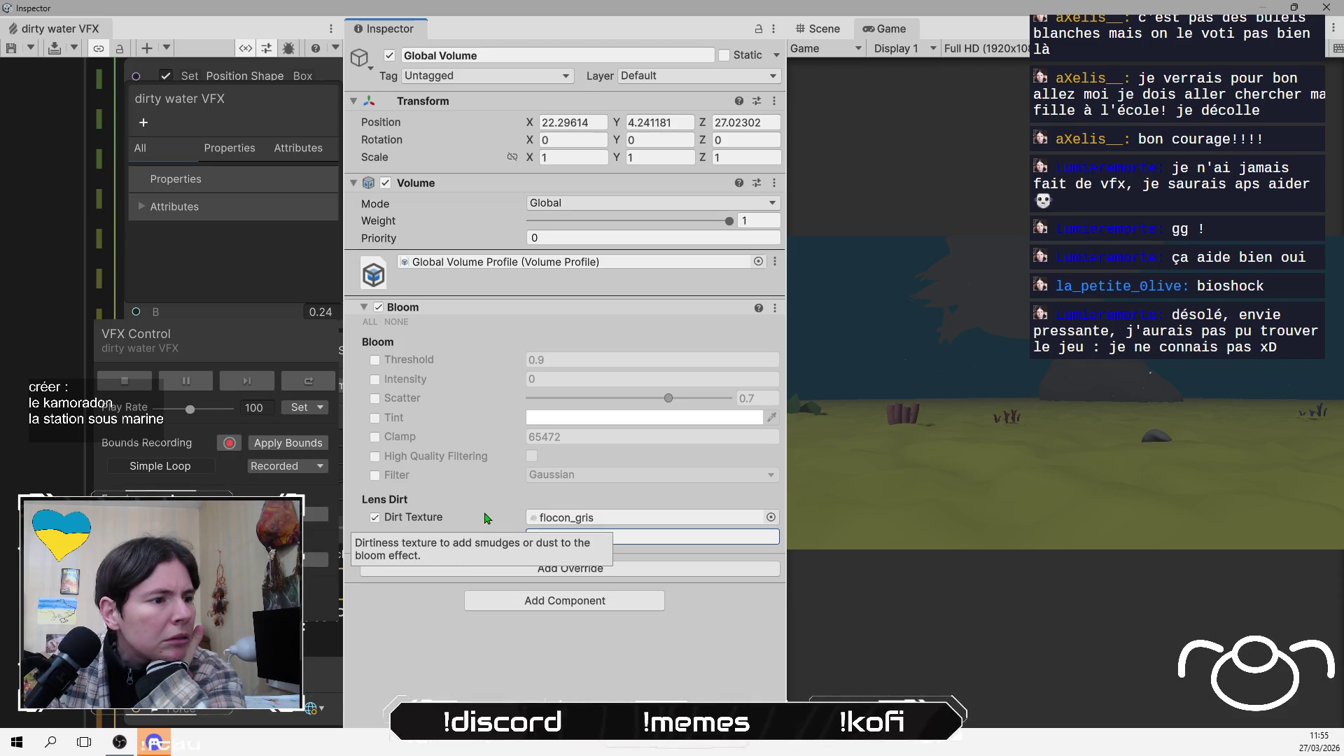
Enable the Bloom Threshold, Intensity and Scatter overrides and switch both lens dirt overrides off
{"action": "left_click", "coordinate": [375, 360]}
{"action": "left_click", "coordinate": [375, 379]}
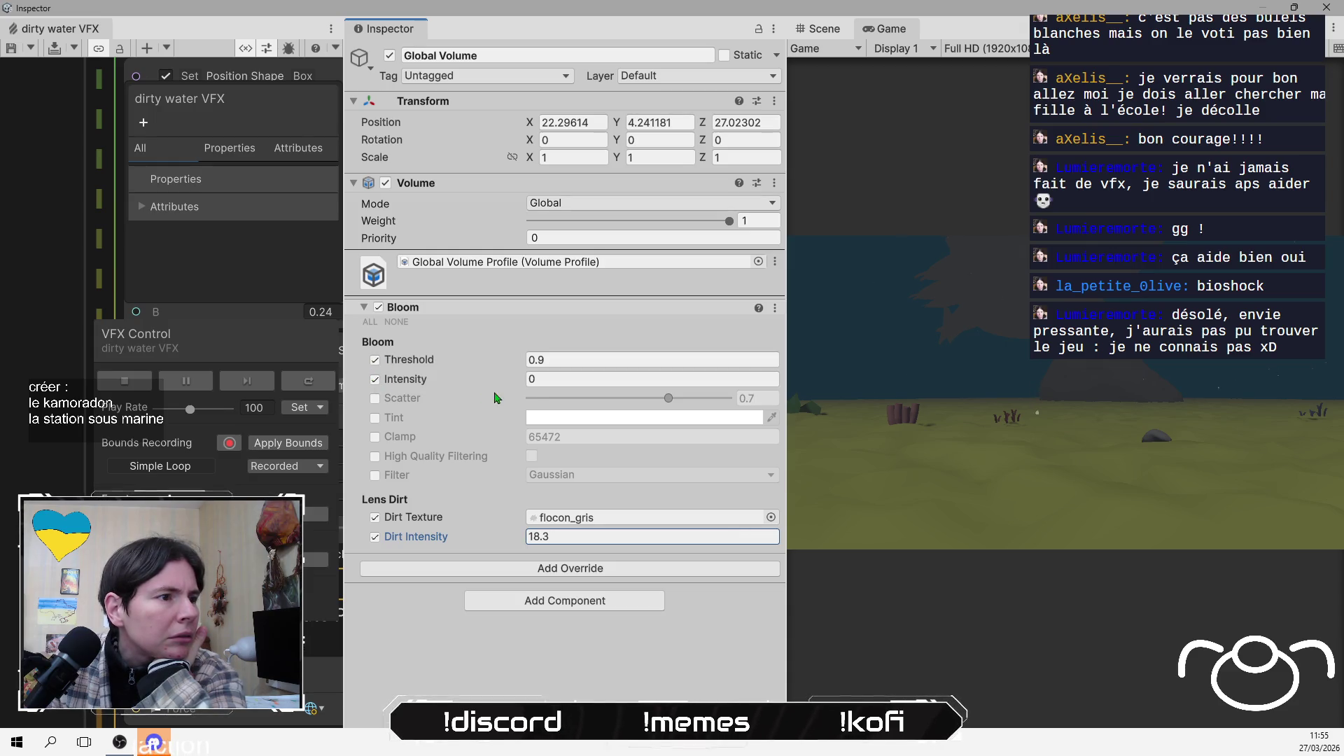
{"action": "left_click_drag", "start_coordinate": [482, 389], "coordinate": [527, 389]}
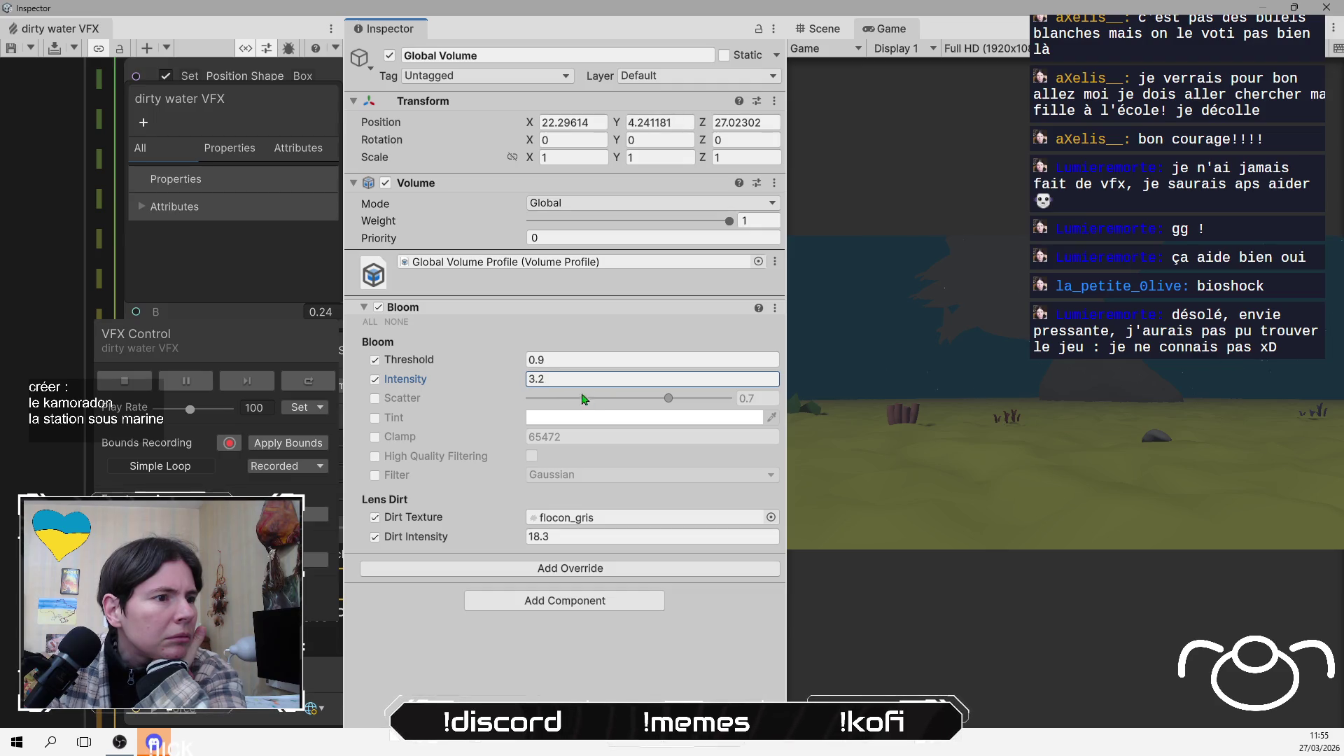
{"action": "left_click", "coordinate": [375, 398]}
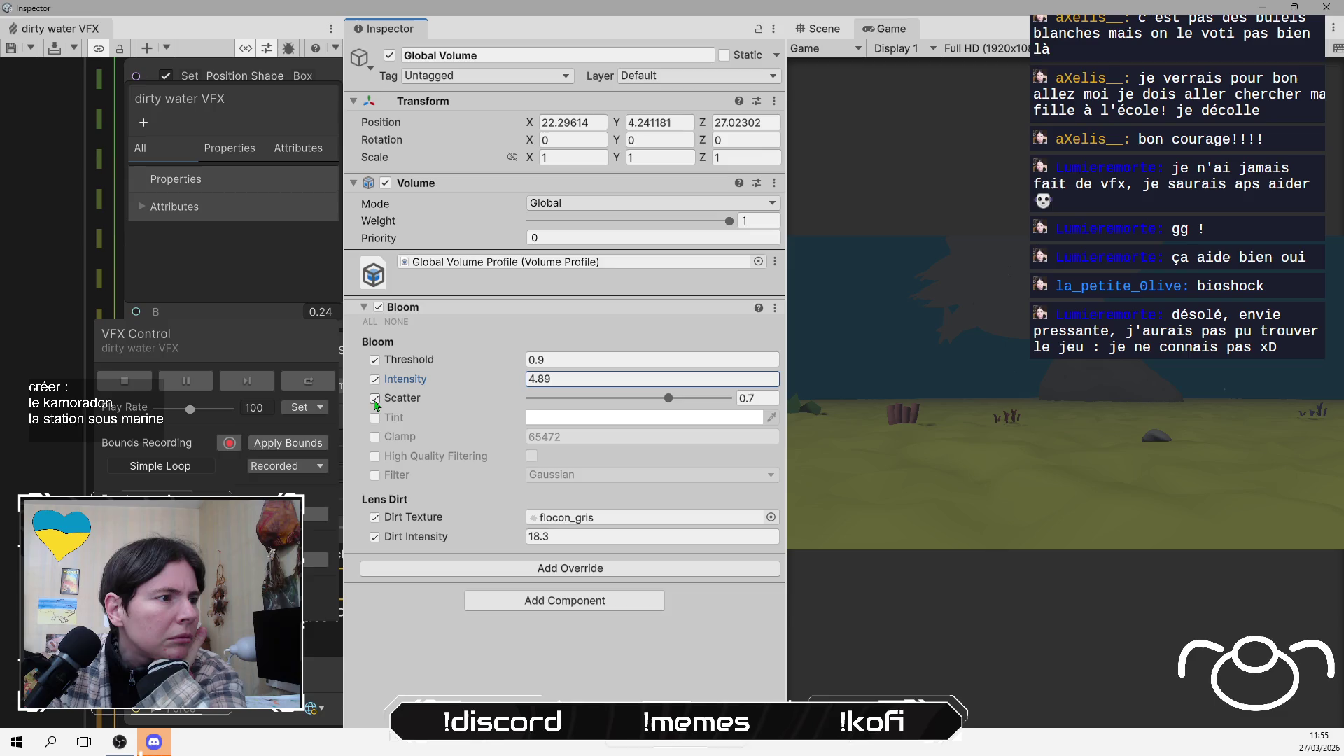
{"action": "left_click", "coordinate": [375, 517]}
{"action": "left_click", "coordinate": [374, 537]}
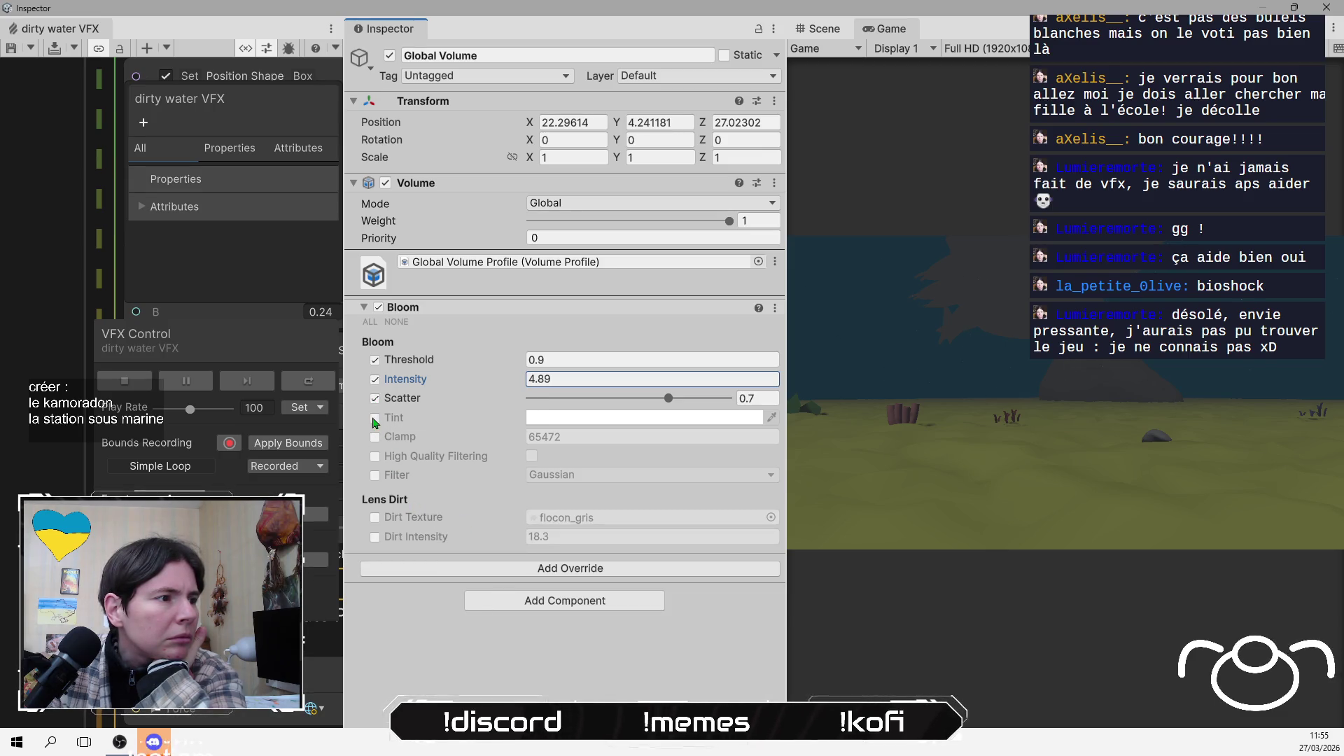
Give Bloom a dark grey tint, threshold 0.38, scatter 1 and intensity 10.54
{"action": "left_click", "coordinate": [578, 420]}
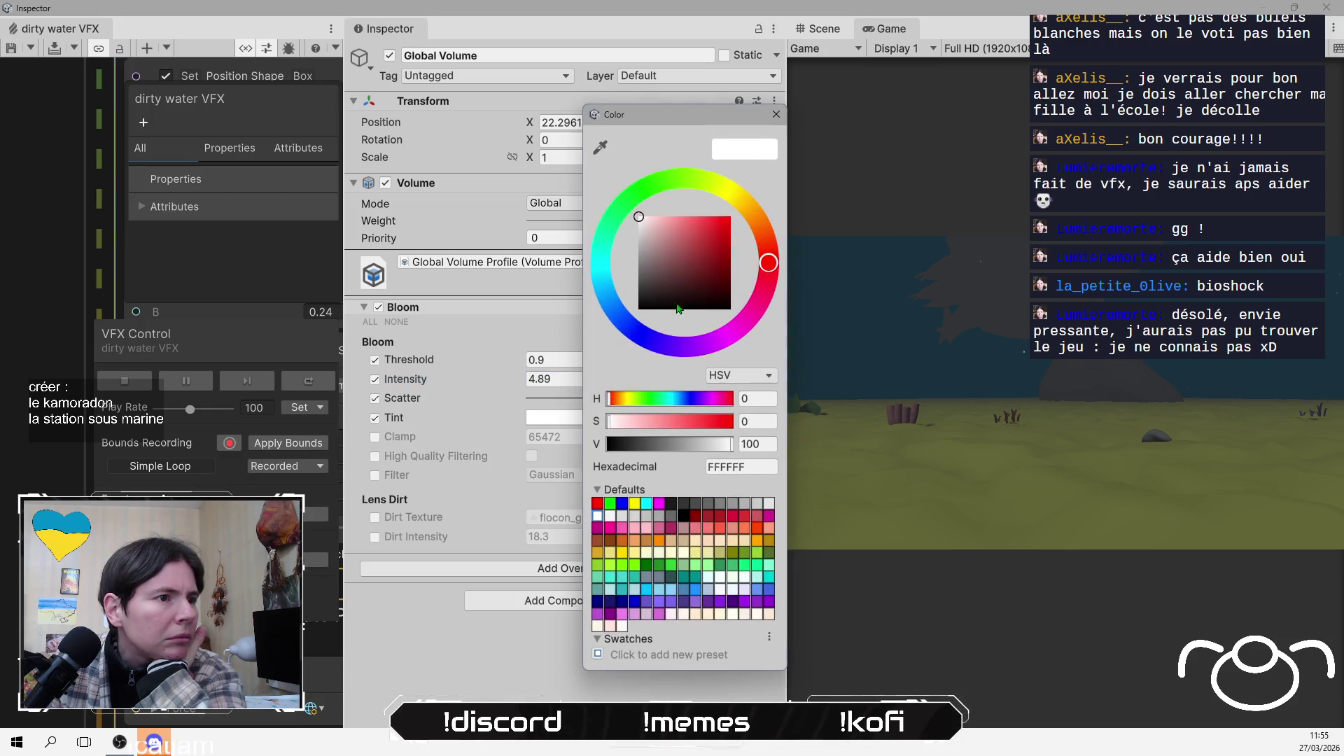
{"action": "left_click", "coordinate": [650, 278]}
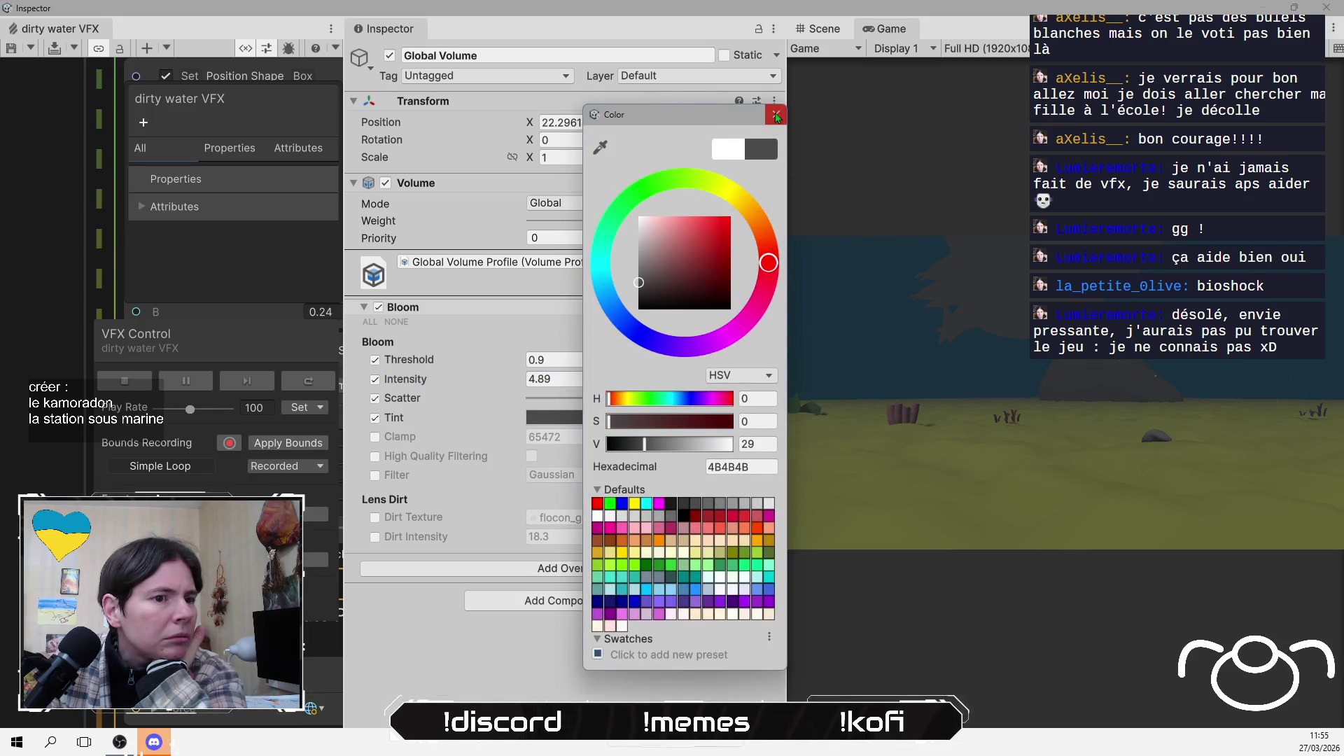
{"action": "left_click", "coordinate": [514, 429]}
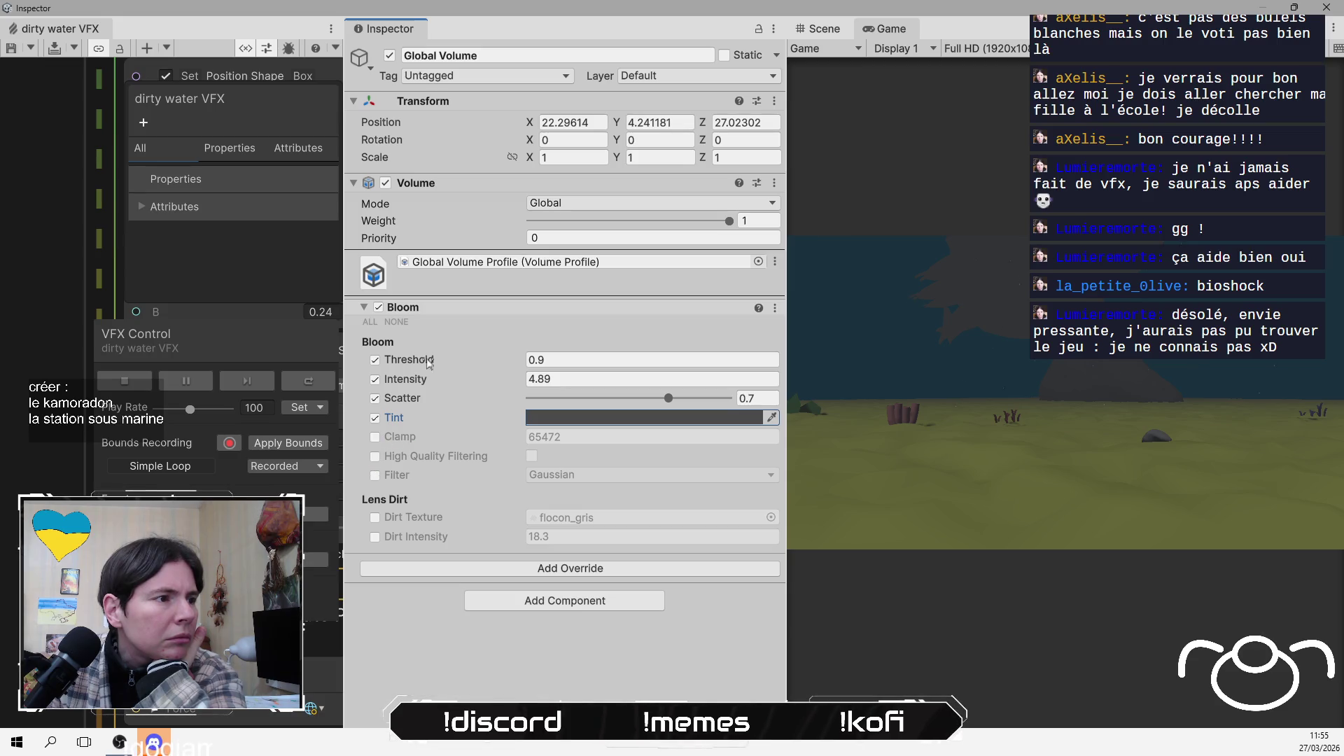
{"action": "mouse_move", "coordinate": [473, 367]}
{"action": "left_mouse_down"}
{"action": "mouse_move", "coordinate": [449, 367]}
{"action": "mouse_move", "coordinate": [464, 368]}
{"action": "mouse_move", "coordinate": [451, 380]}
{"action": "mouse_move", "coordinate": [705, 390]}
{"action": "left_mouse_up"}
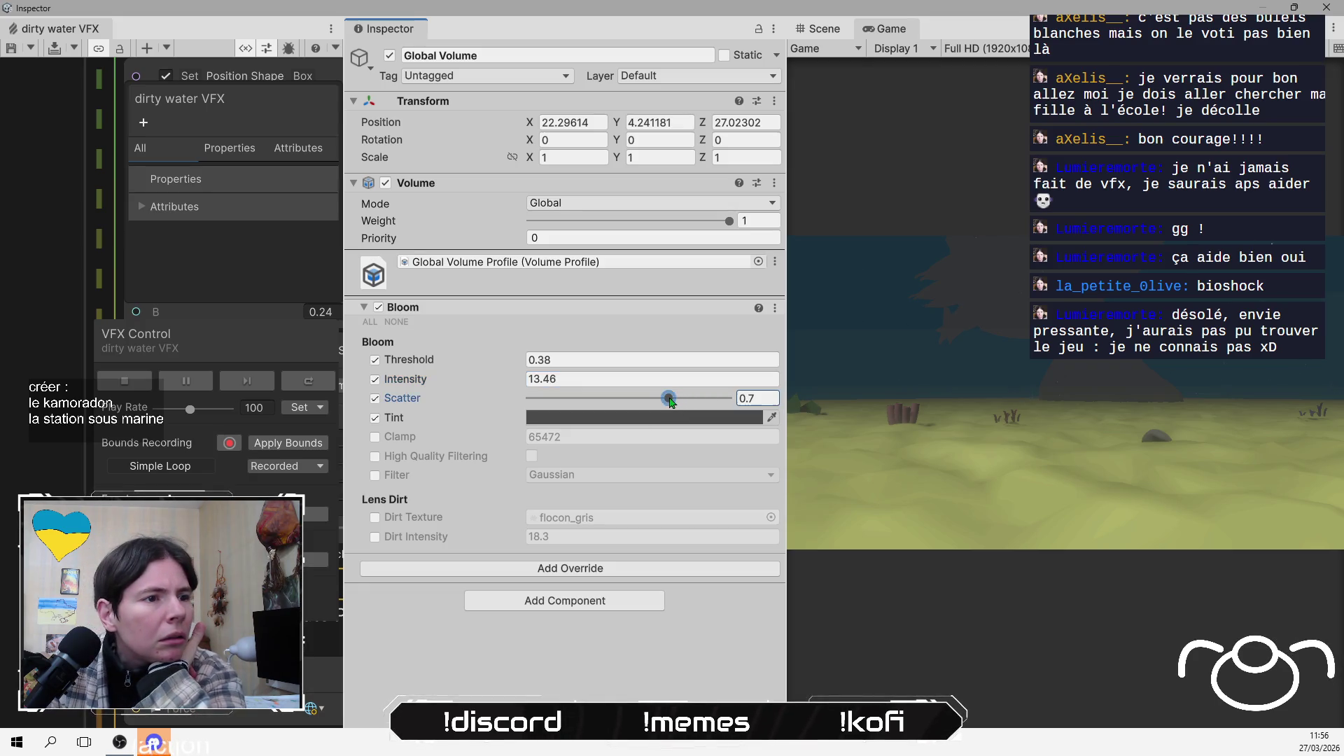
{"action": "mouse_move", "coordinate": [668, 397]}
{"action": "left_mouse_down"}
{"action": "mouse_move", "coordinate": [575, 403]}
{"action": "mouse_move", "coordinate": [752, 408]}
{"action": "left_mouse_up"}
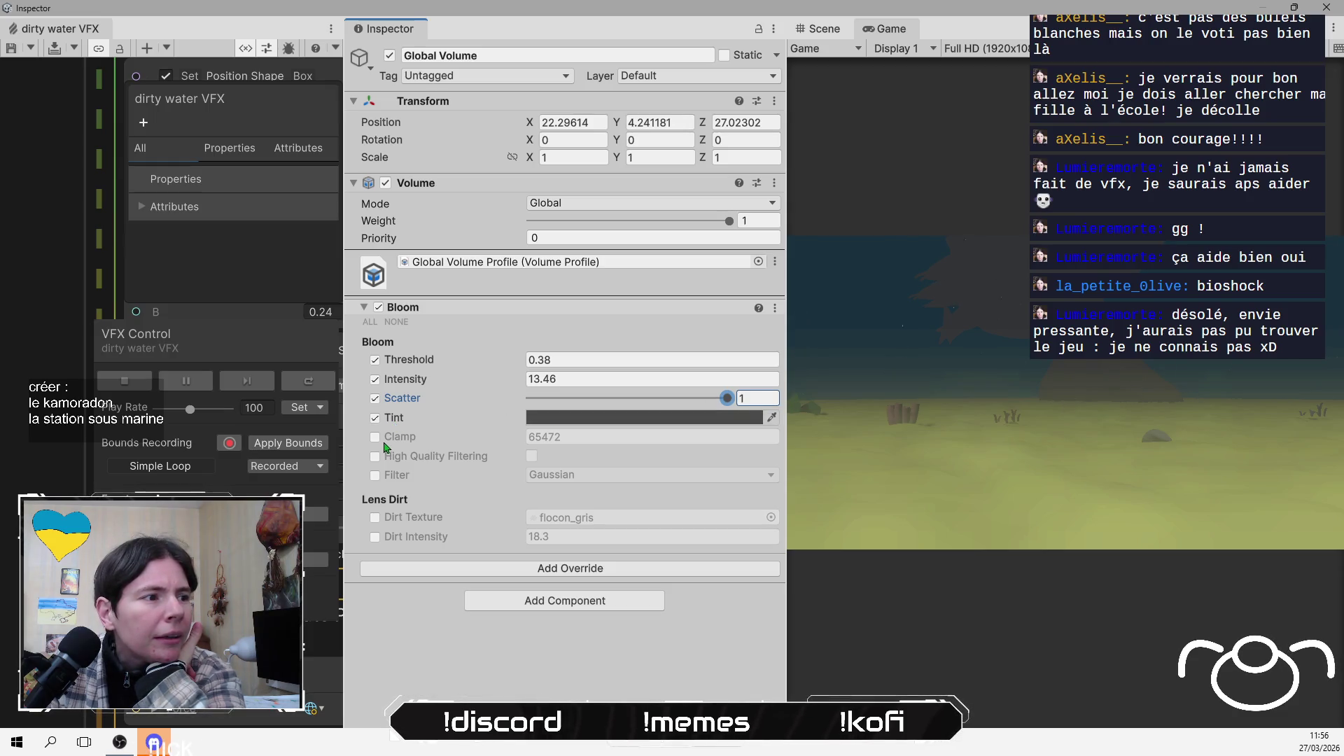
{"action": "mouse_move", "coordinate": [502, 389]}
{"action": "left_mouse_down"}
{"action": "mouse_move", "coordinate": [324, 386]}
{"action": "mouse_move", "coordinate": [502, 380]}
{"action": "mouse_move", "coordinate": [461, 398]}
{"action": "left_mouse_up"}
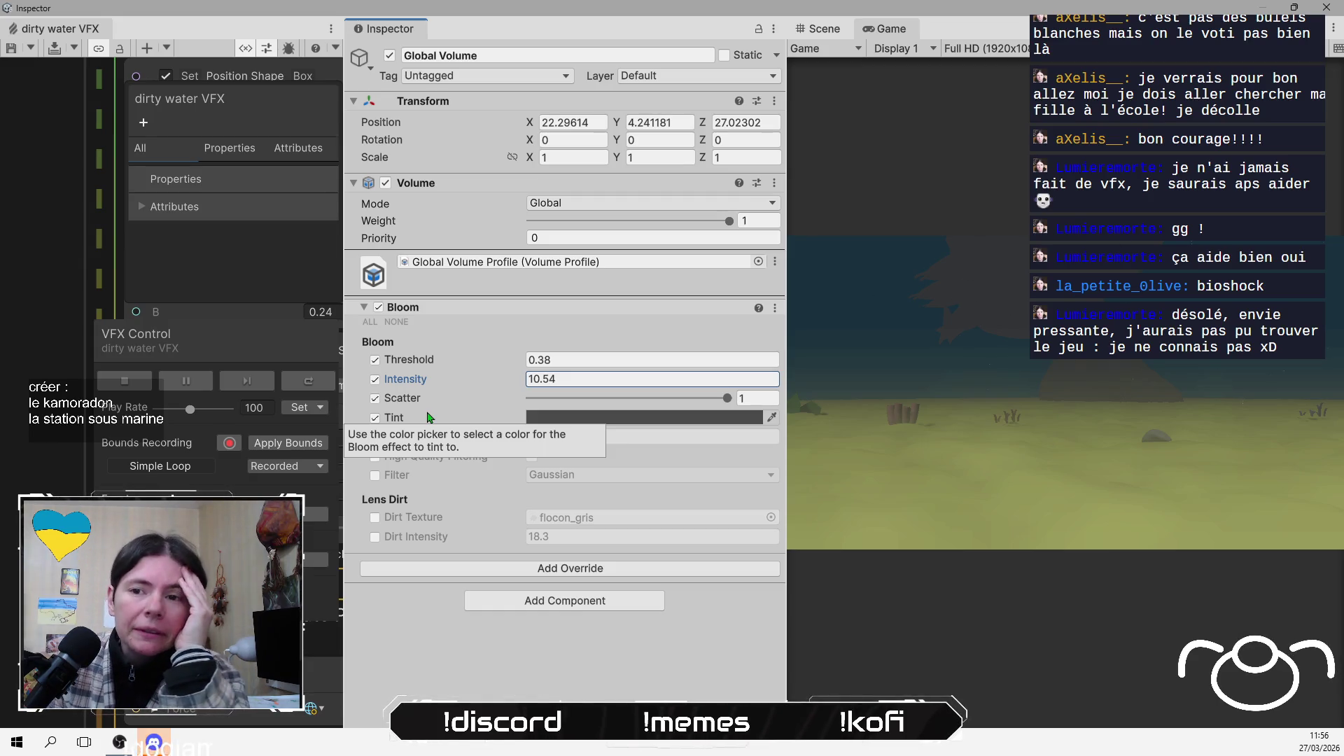
Remove the Bloom override and add a Split Toning override in its place
{"action": "right_click", "coordinate": [567, 308]}
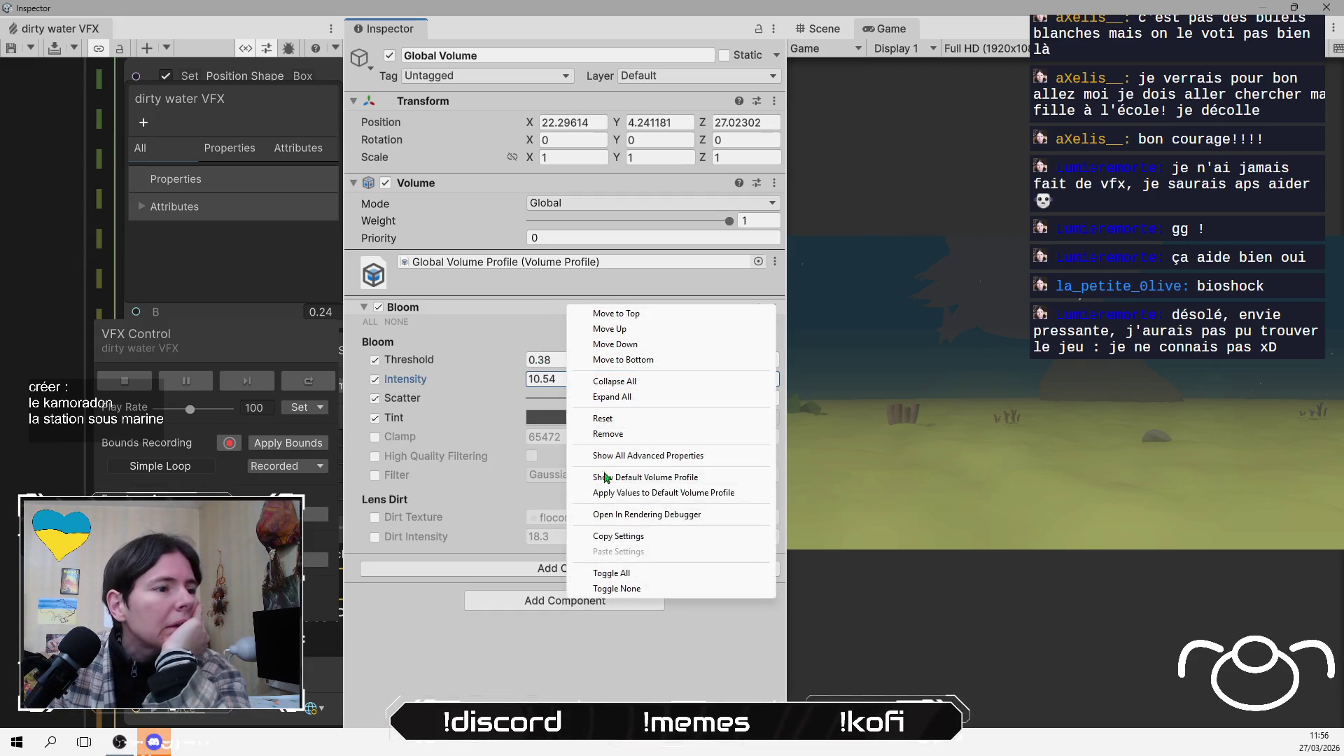
{"action": "left_click", "coordinate": [644, 435]}
{"action": "left_click", "coordinate": [594, 350]}
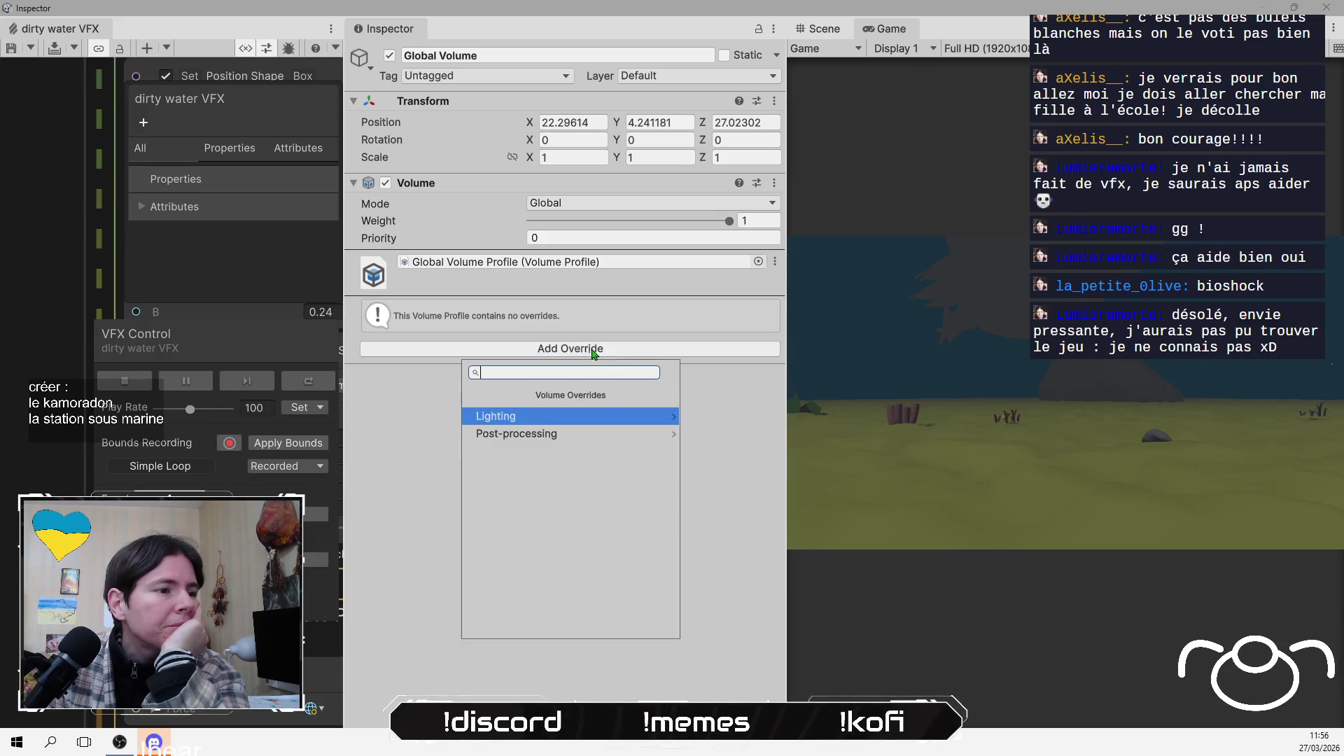
{"action": "left_click", "coordinate": [605, 434]}
{"action": "scroll", "coordinate": [581, 553], "scroll_direction": "down", "scroll_amount": 3}
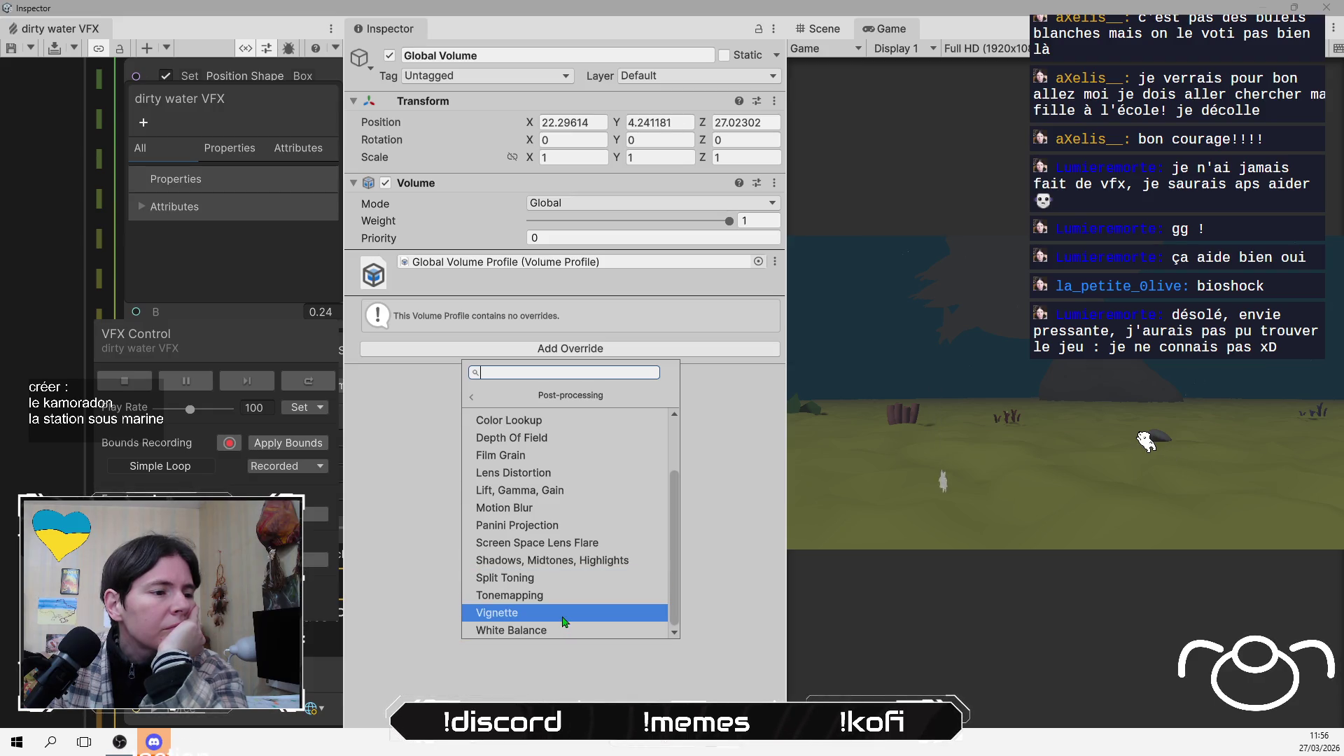
{"action": "scroll", "coordinate": [567, 595], "scroll_direction": "up", "scroll_amount": 3}
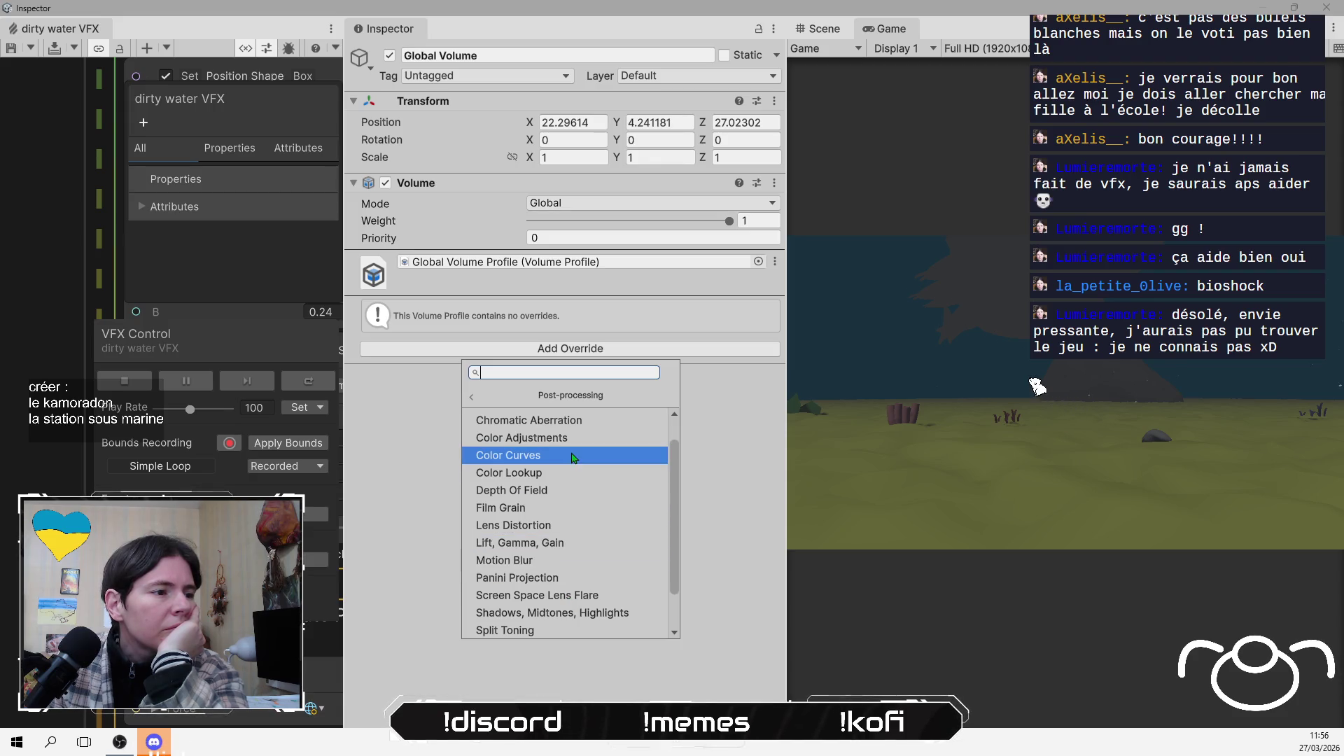
{"action": "scroll", "coordinate": [601, 437], "scroll_direction": "up", "scroll_amount": 2}
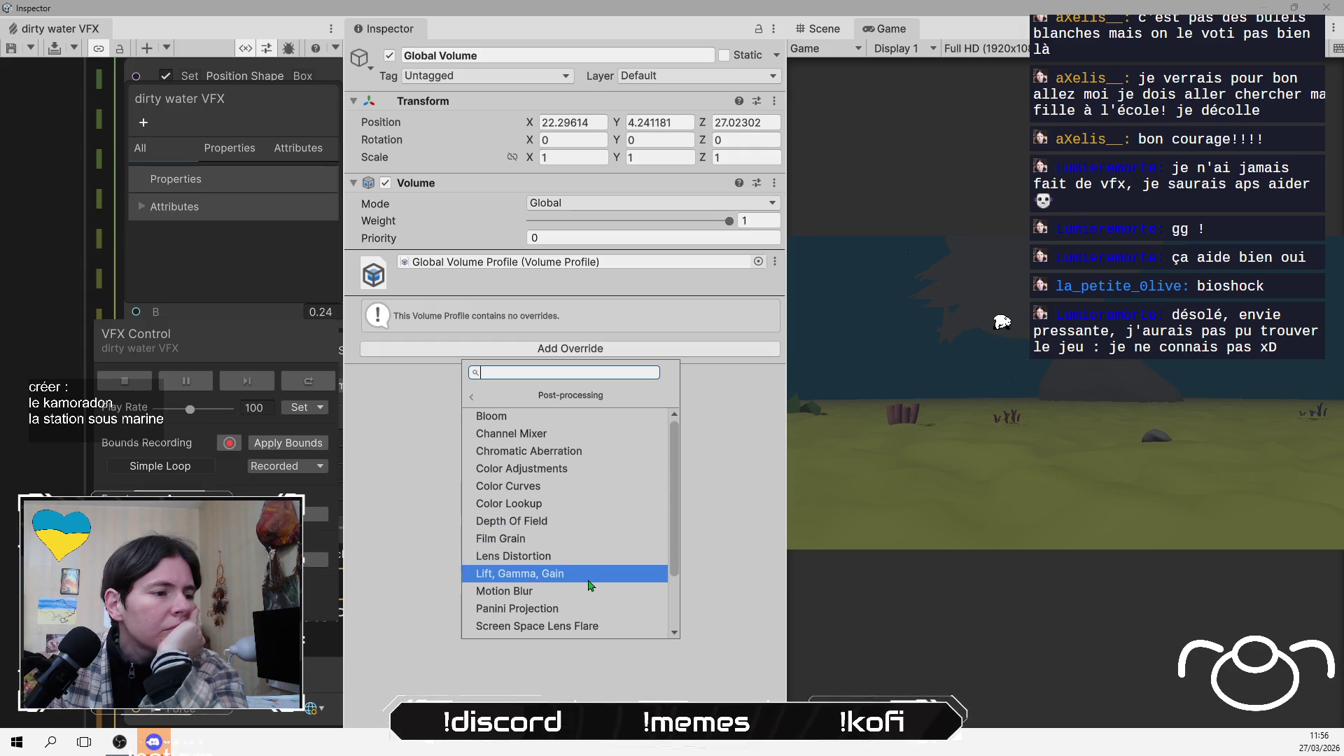
{"action": "scroll", "coordinate": [579, 630], "scroll_direction": "down", "scroll_amount": 3}
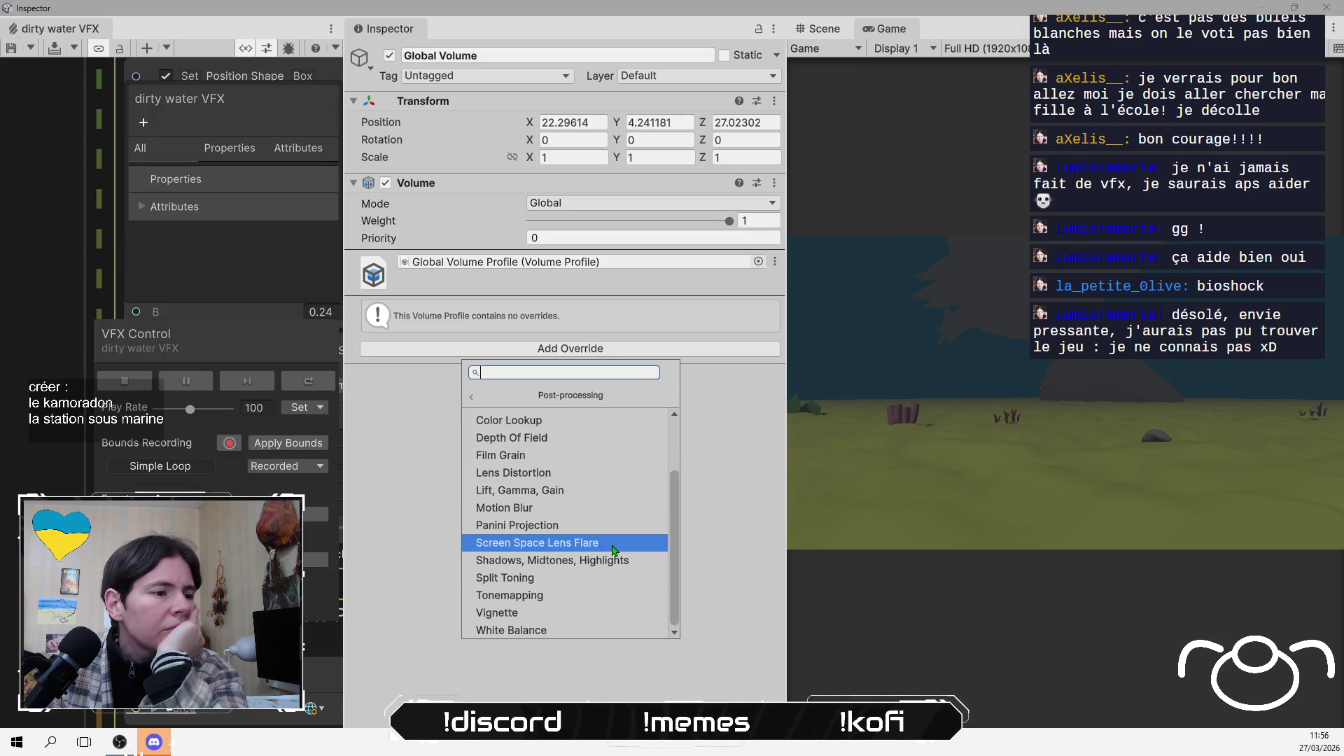
{"action": "left_click", "coordinate": [569, 584]}
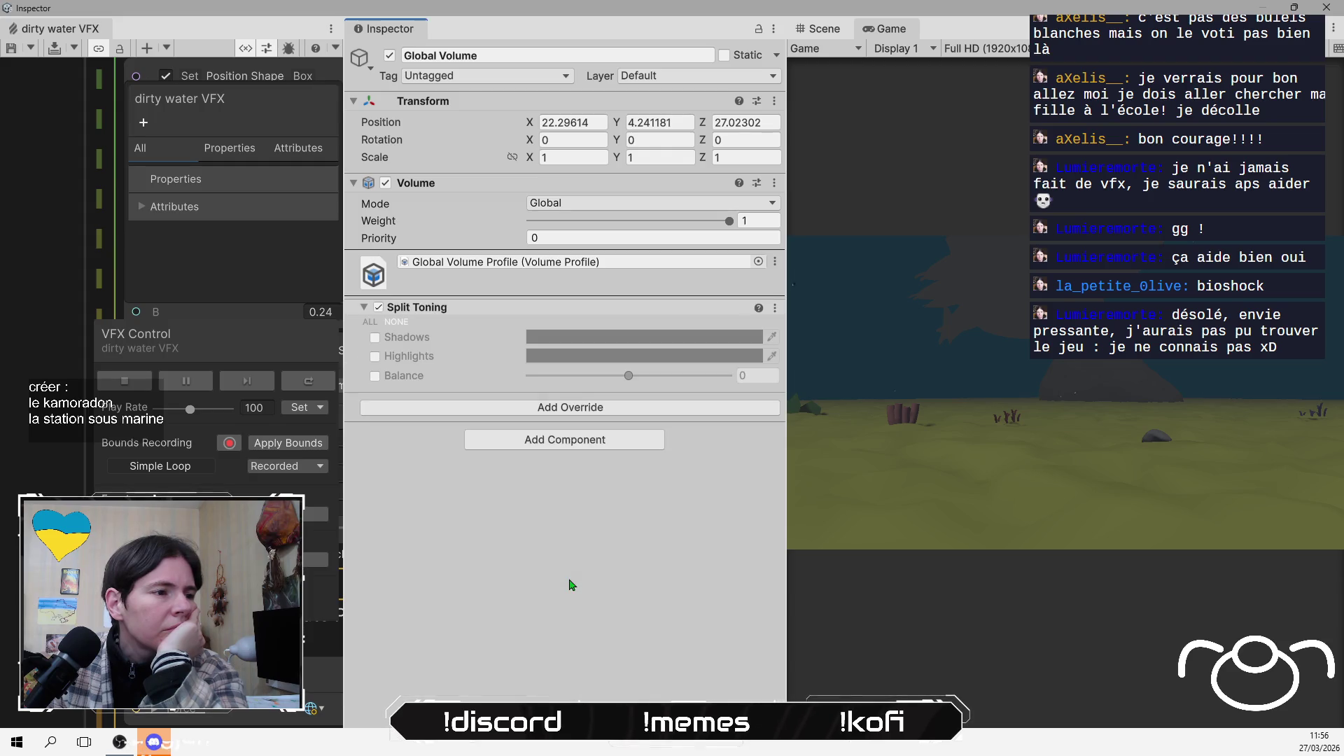
Leave the Shadows override unticked and switch the whole Split Toning effect off
{"action": "left_click", "coordinate": [375, 338]}
{"action": "left_click", "coordinate": [375, 338]}
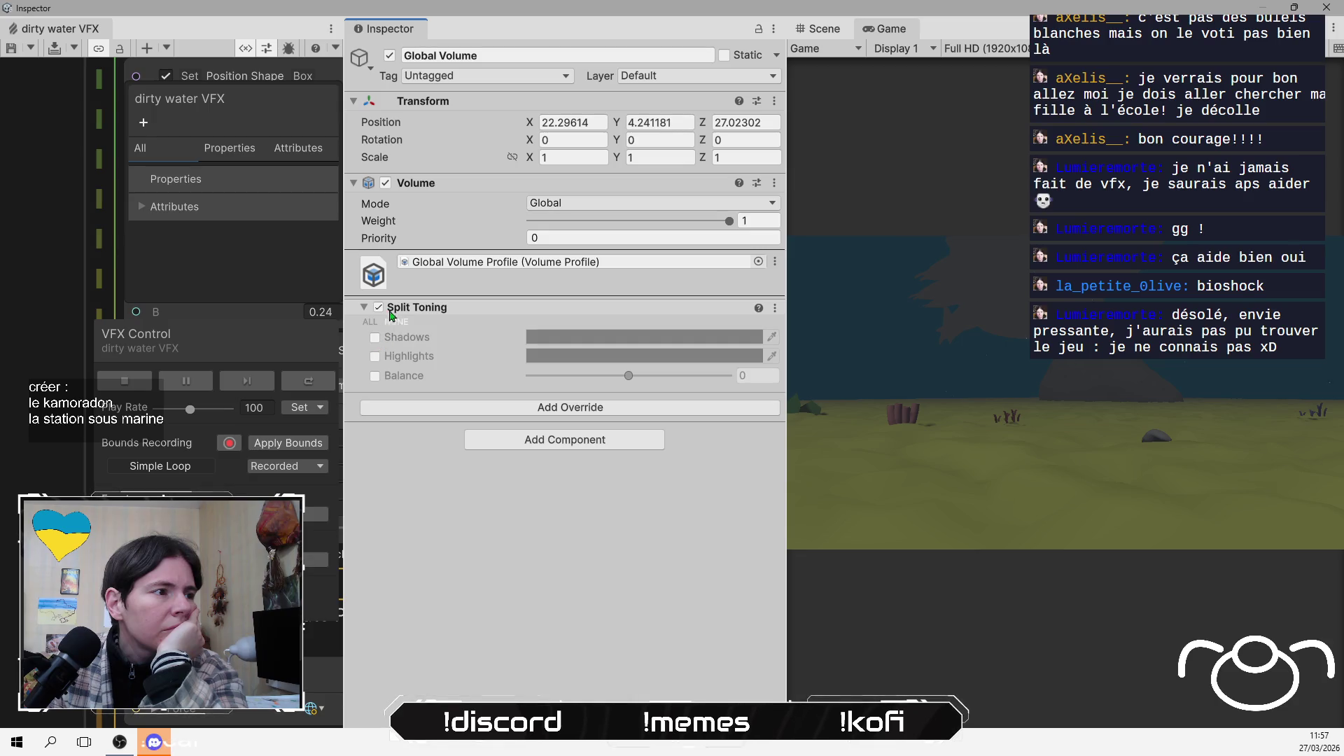
{"action": "left_click", "coordinate": [378, 307]}
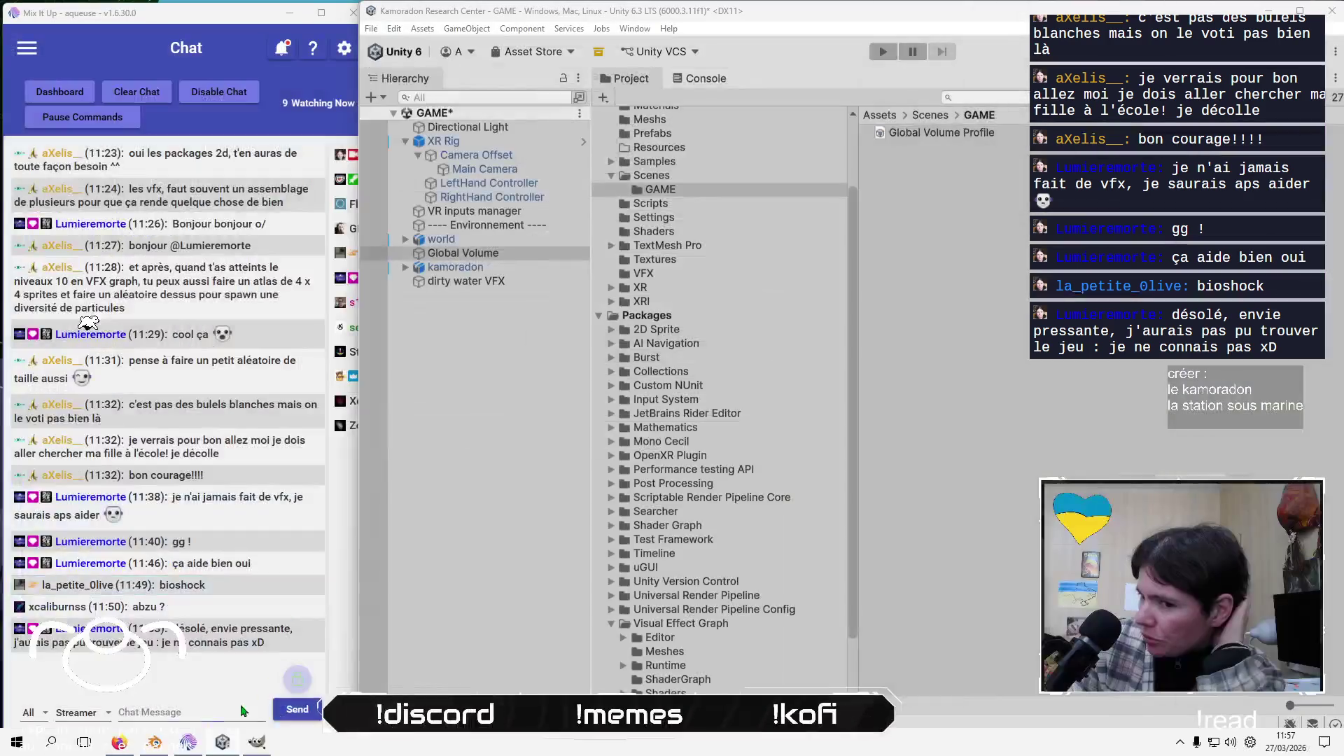
Check the UNDER THE WAVES gameplay video in Firefox for reference, then return to Unity
{"action": "key", "text": "alt+Tab"}
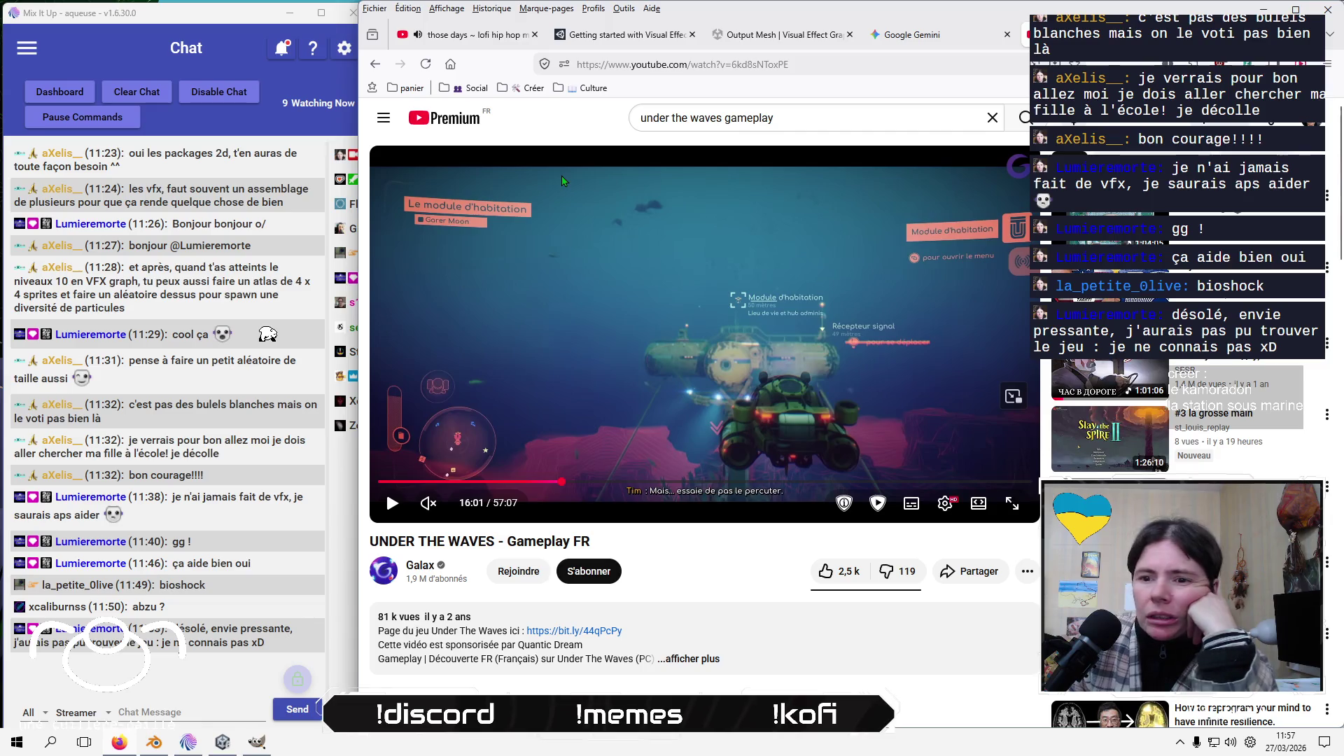
{"action": "key", "text": "alt+Tab"}
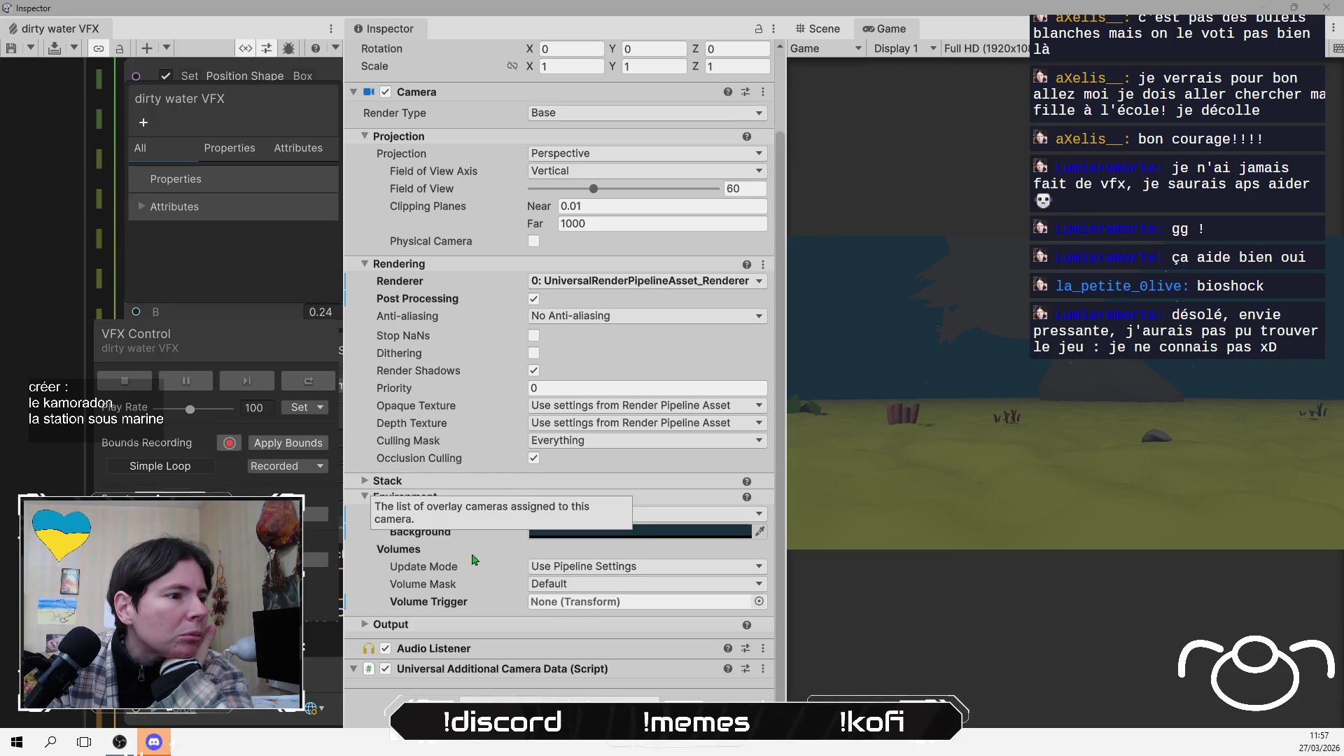
{"action": "scroll", "coordinate": [474, 557], "scroll_direction": "up", "scroll_amount": 3}
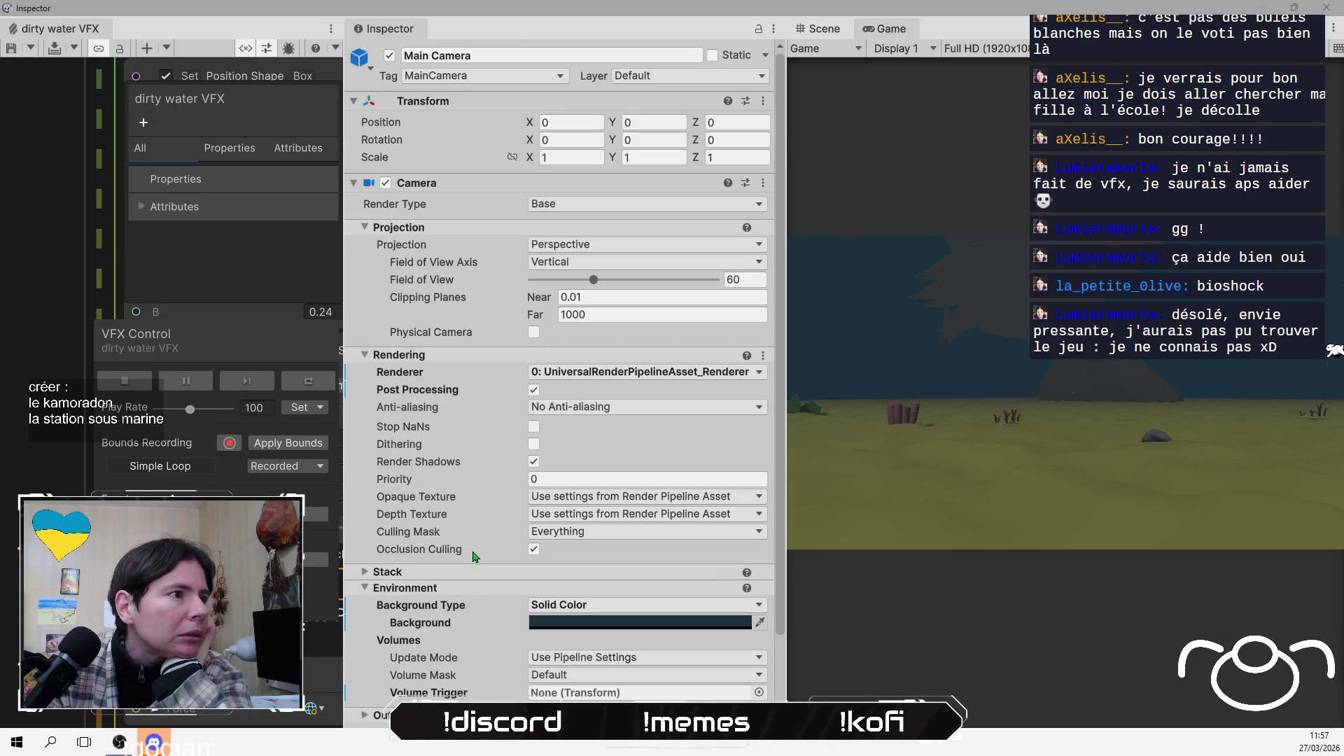
{"action": "scroll", "coordinate": [475, 556], "scroll_direction": "down", "scroll_amount": 3}
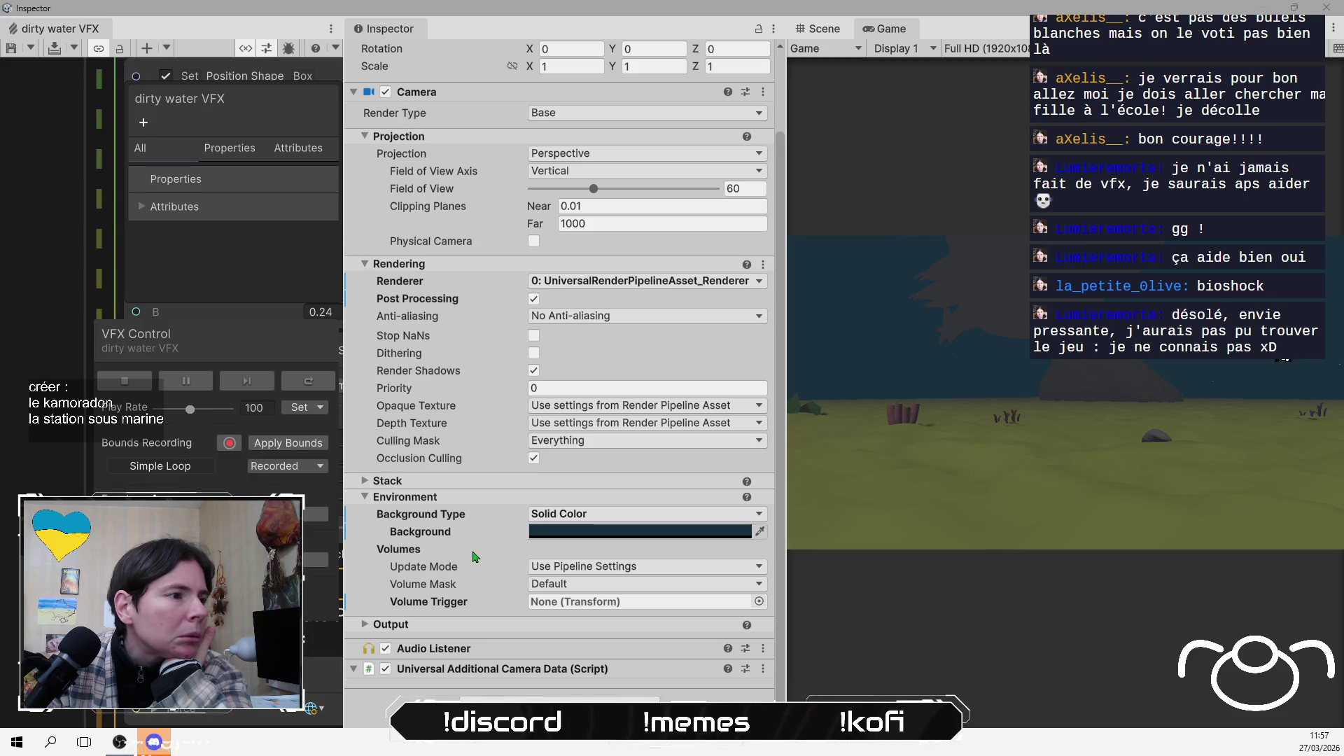
{"action": "left_click", "coordinate": [462, 625]}
{"action": "scroll", "coordinate": [469, 594], "scroll_direction": "down", "scroll_amount": 4}
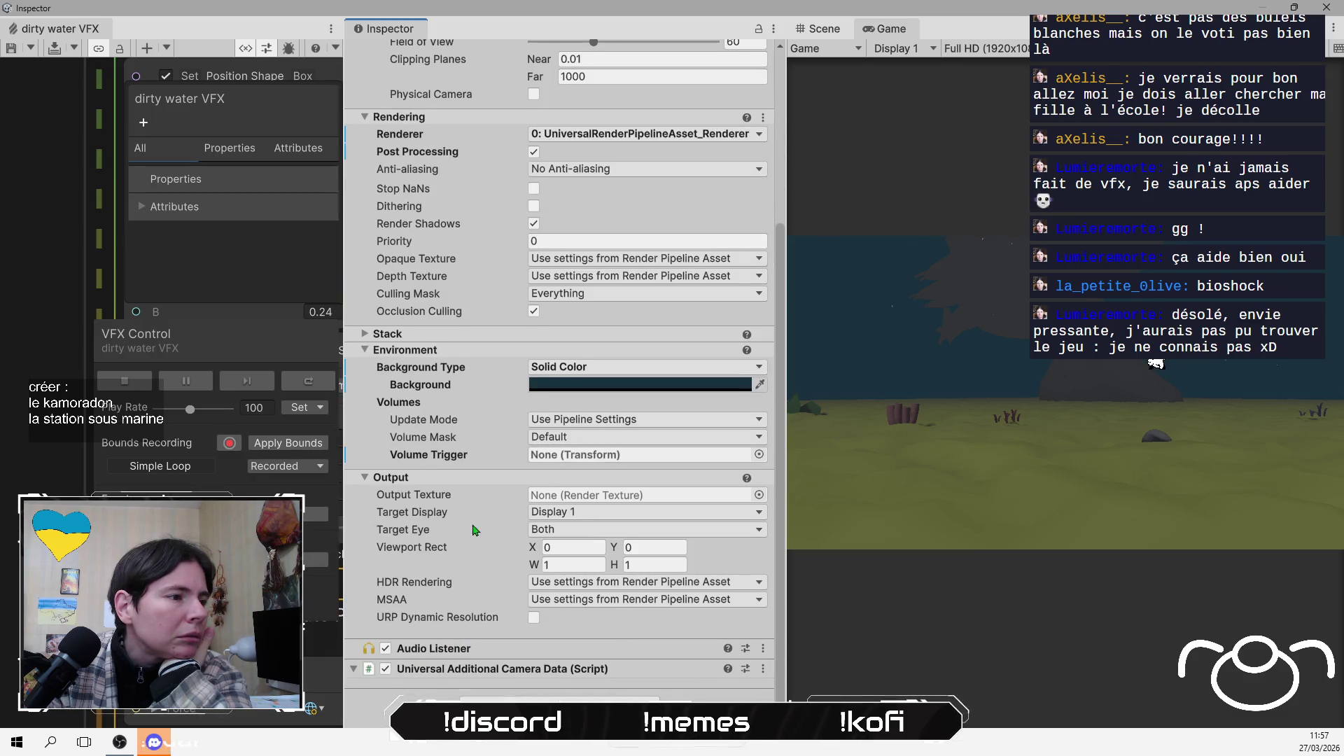
{"action": "left_click", "coordinate": [391, 477]}
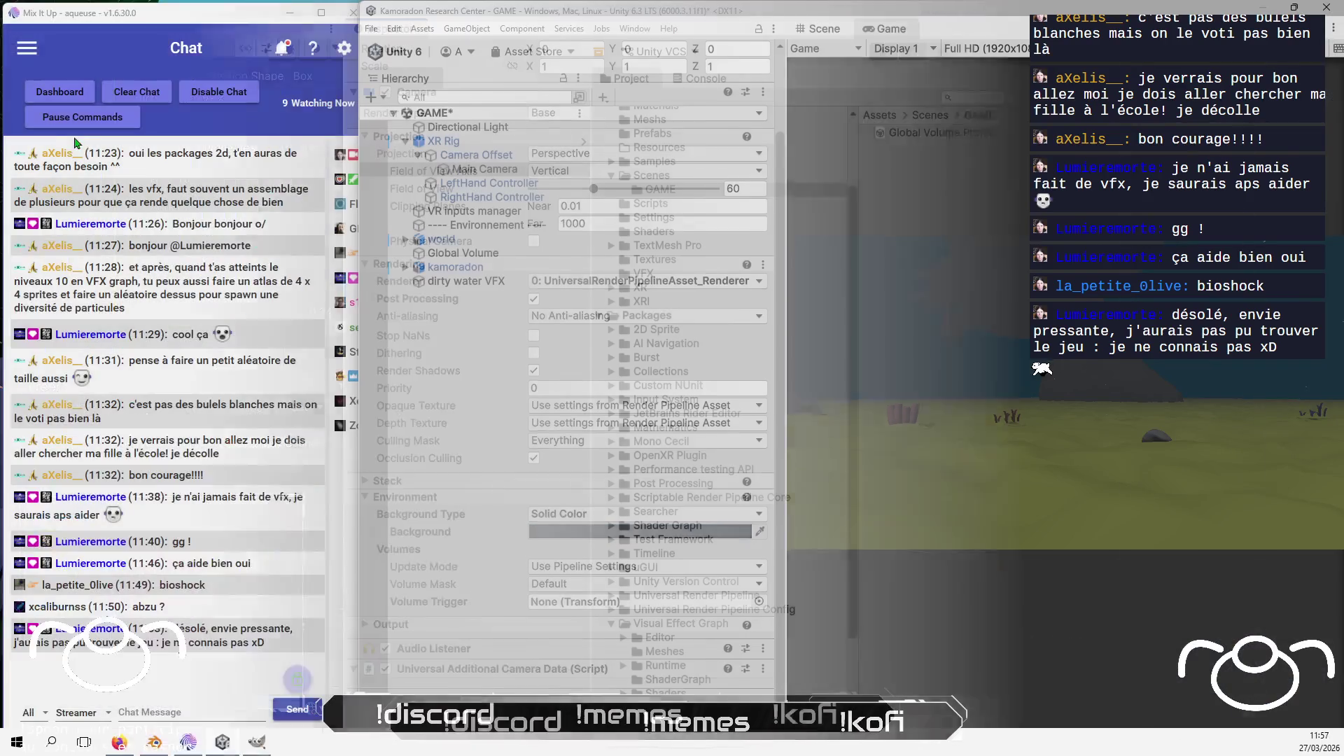
Open the Lighting window's Environment settings and select the Fog Density field
{"action": "left_click", "coordinate": [635, 28]}
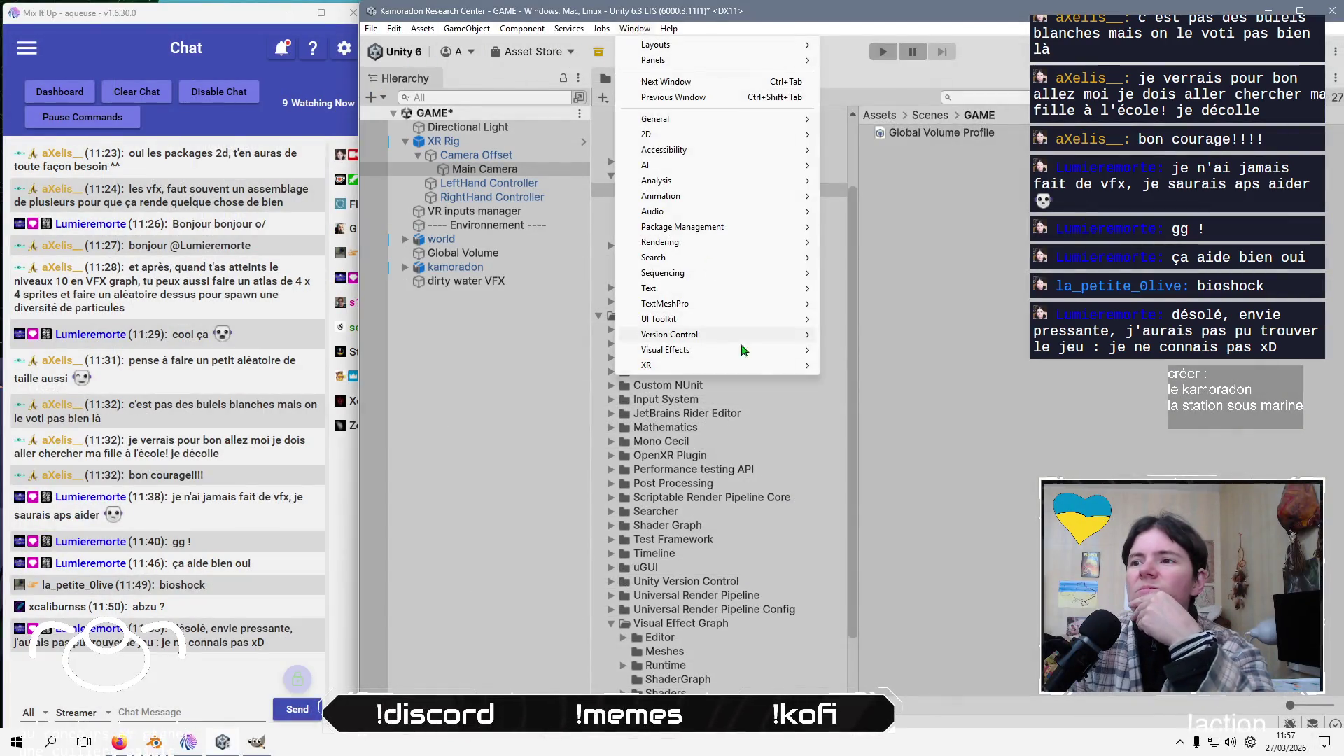
{"action": "mouse_move", "coordinate": [776, 242]}
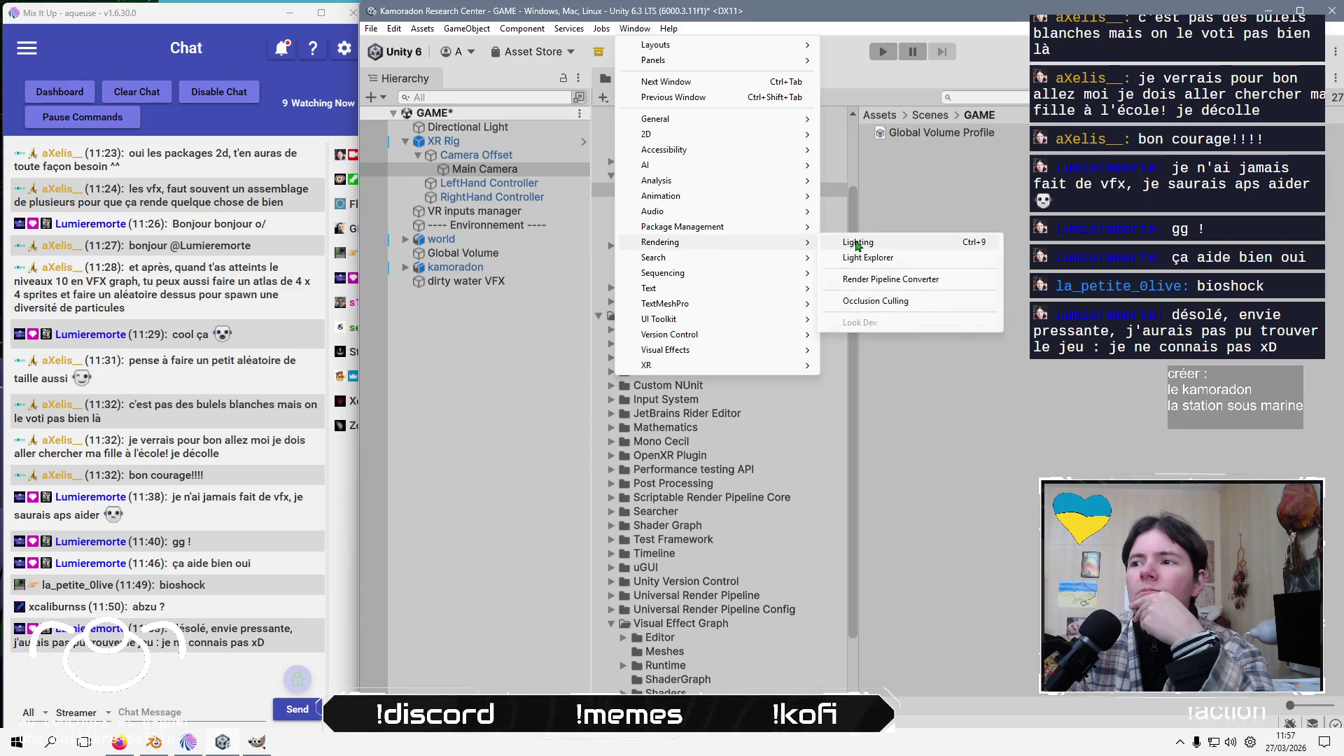
{"action": "left_click", "coordinate": [856, 243]}
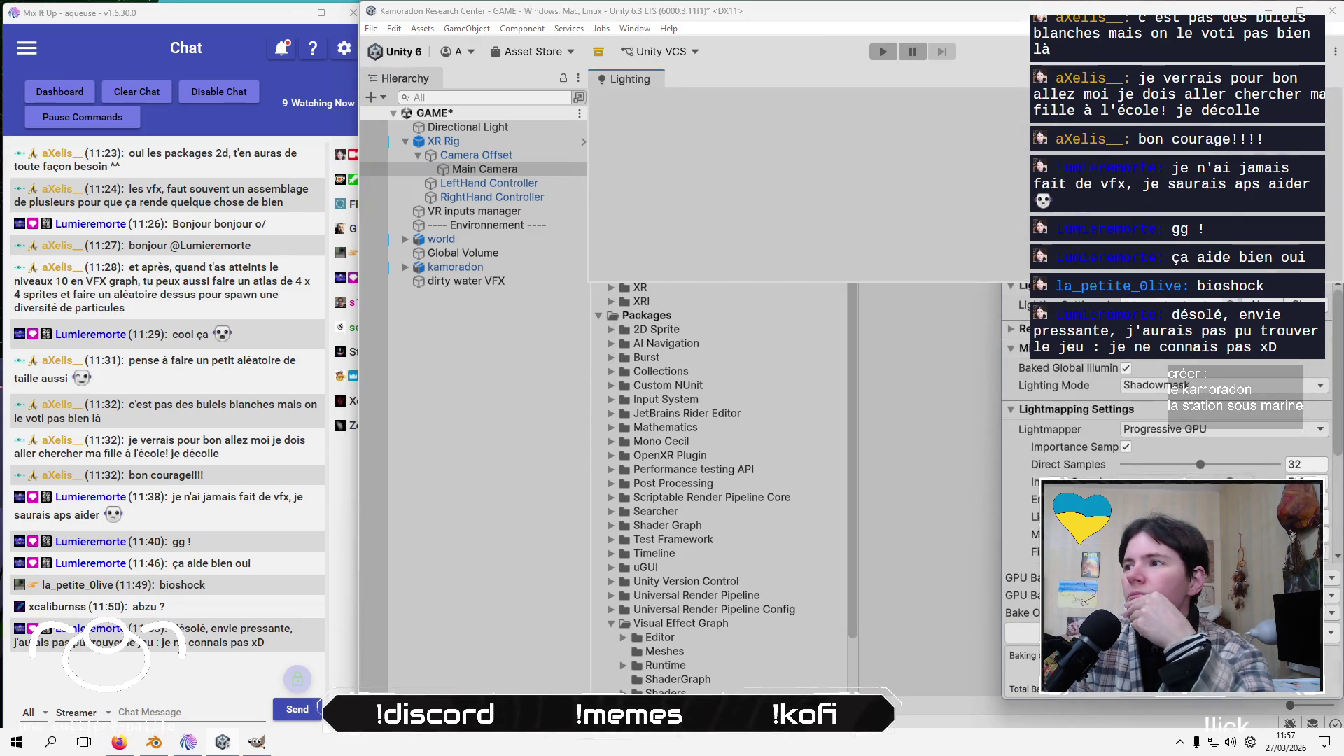
{"action": "left_click", "coordinate": [1327, 182]}
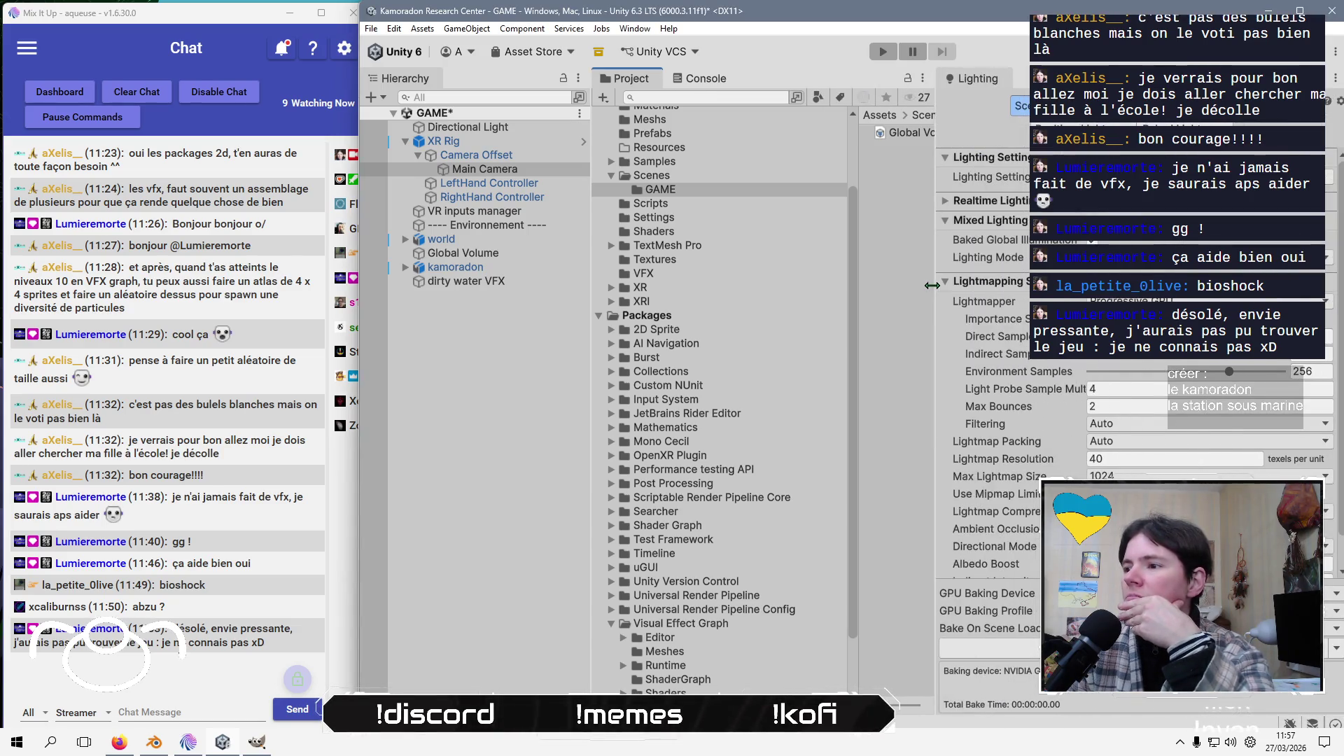
{"action": "scroll", "coordinate": [979, 320], "scroll_direction": "up", "scroll_amount": 1}
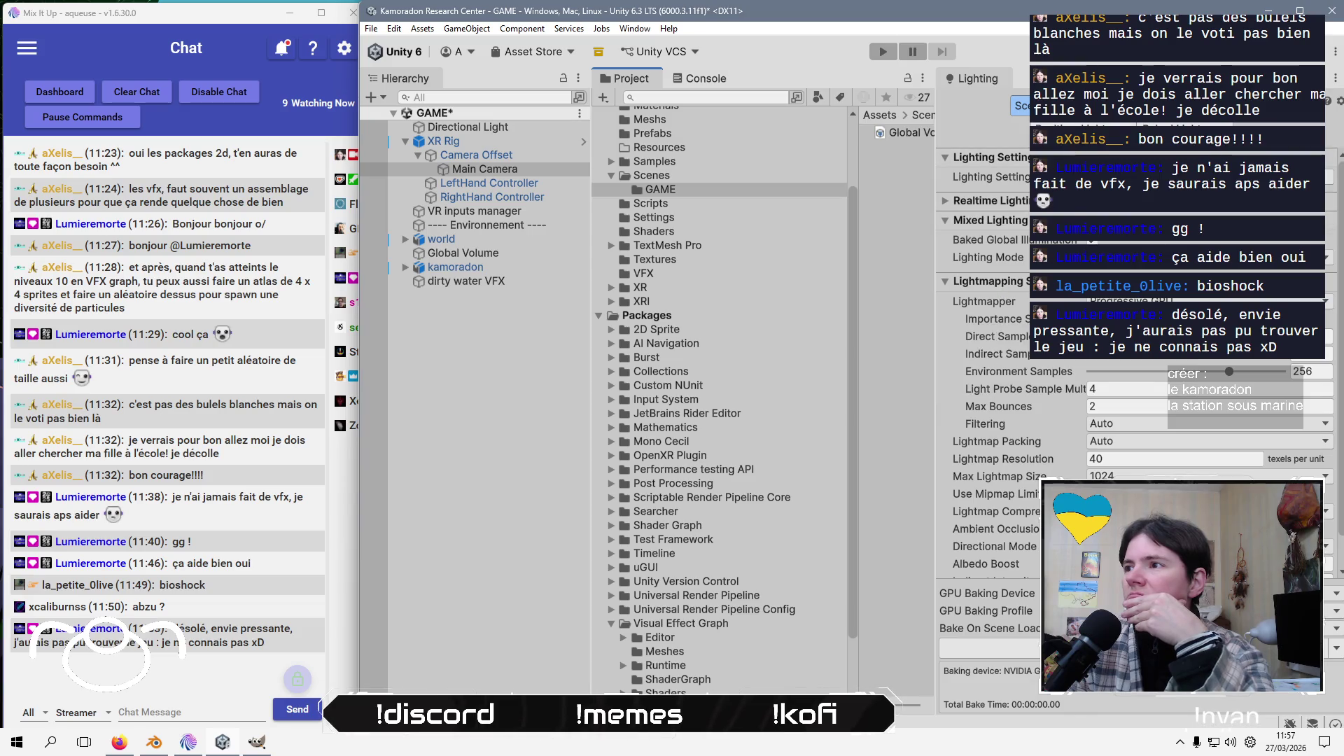
{"action": "left_click", "coordinate": [1071, 106]}
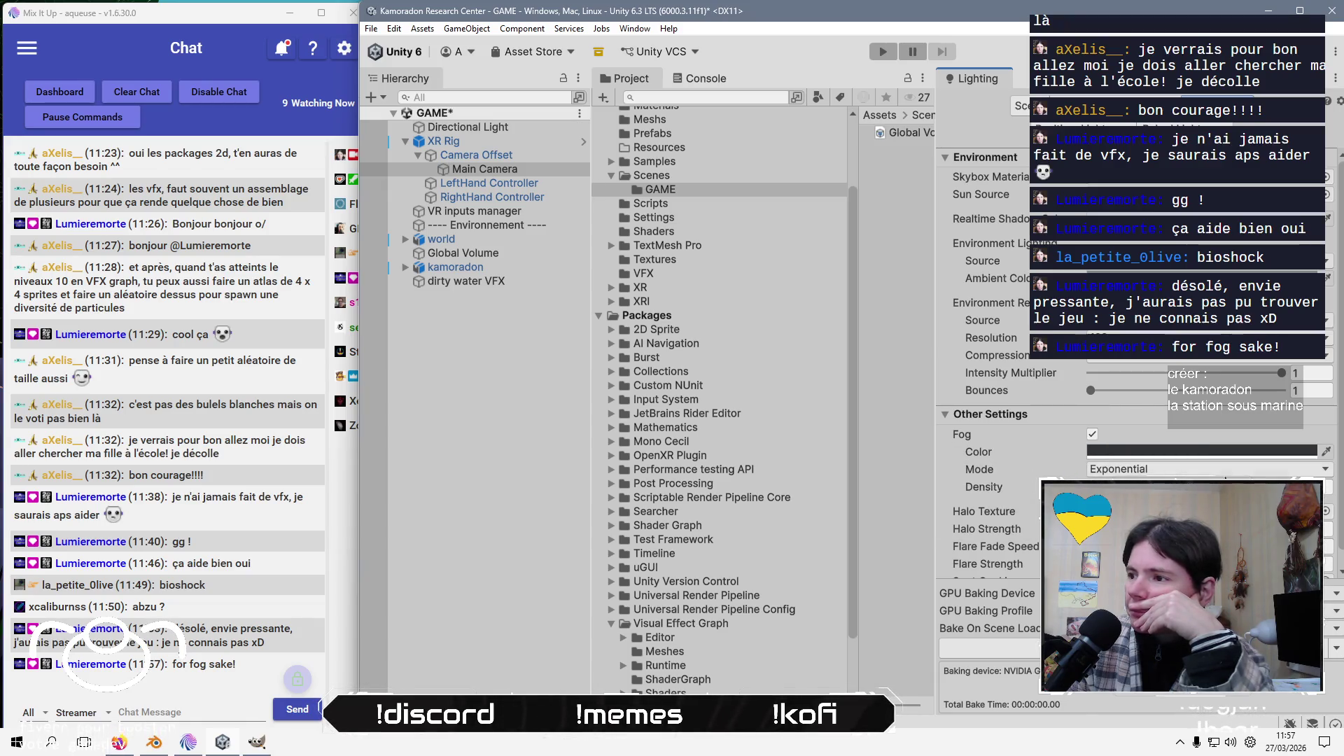
{"action": "left_click", "coordinate": [984, 486]}
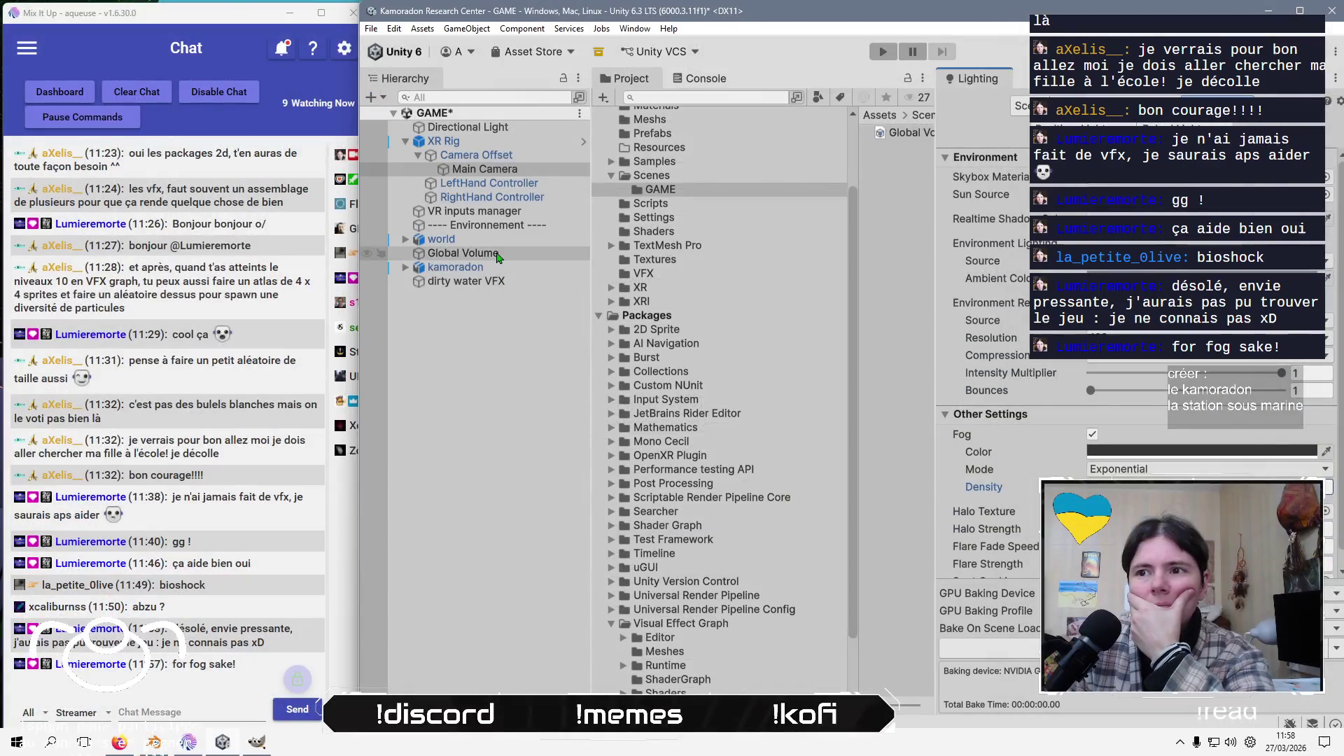
Select the Directional Light and briefly switch its Light component off and back on
{"action": "left_click", "coordinate": [496, 256]}
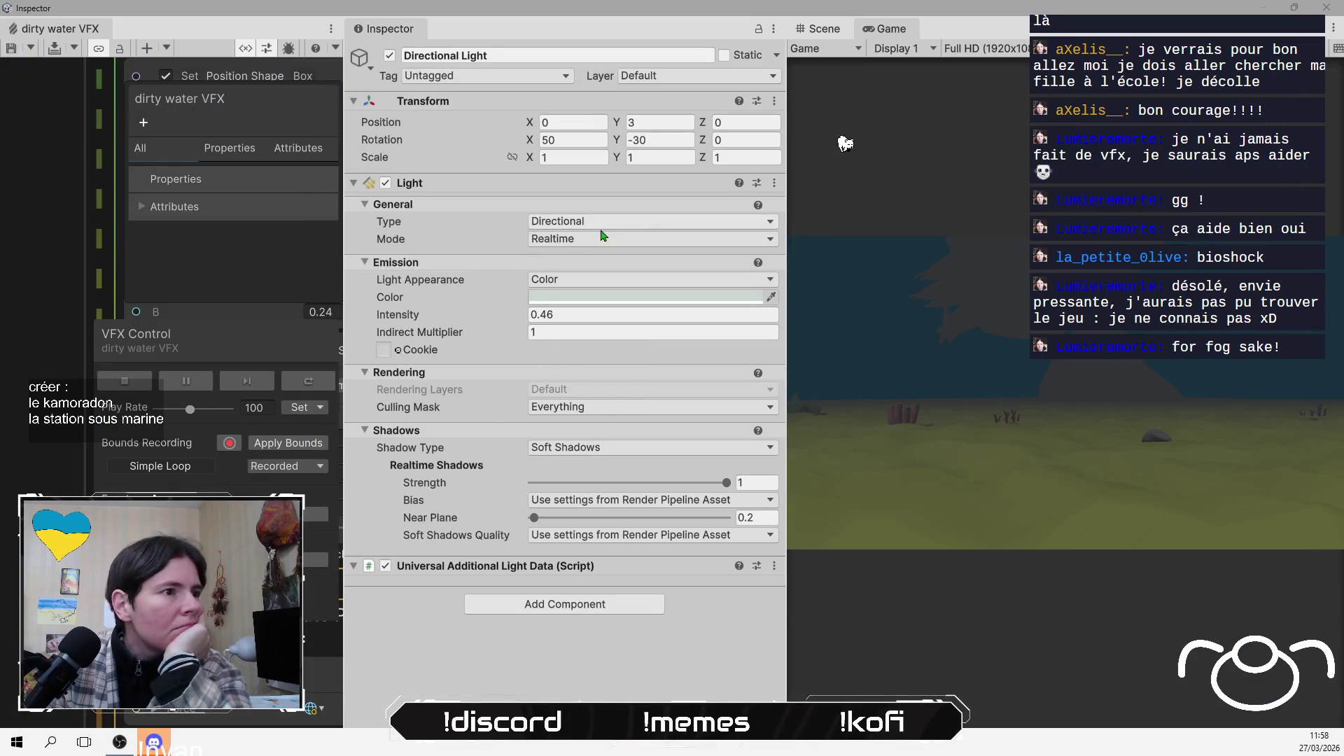
{"action": "left_click", "coordinate": [606, 226]}
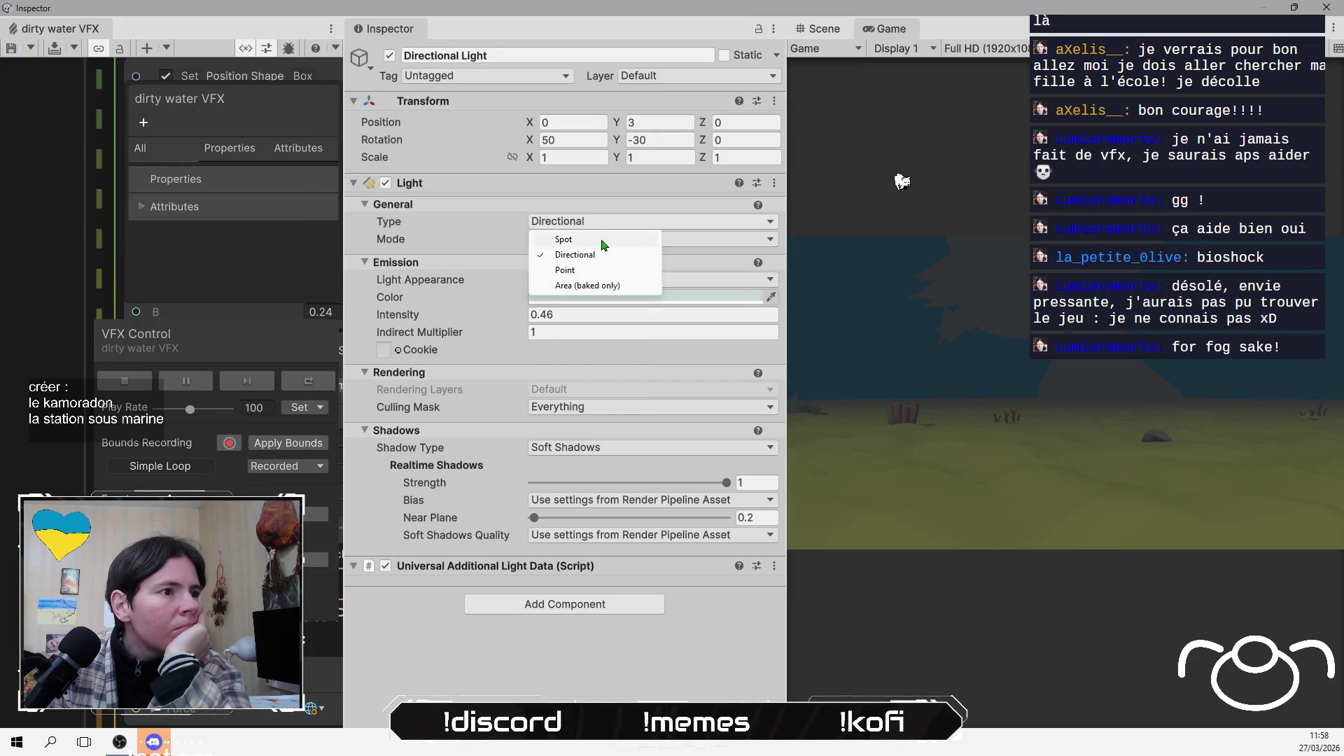
{"action": "left_click", "coordinate": [708, 639]}
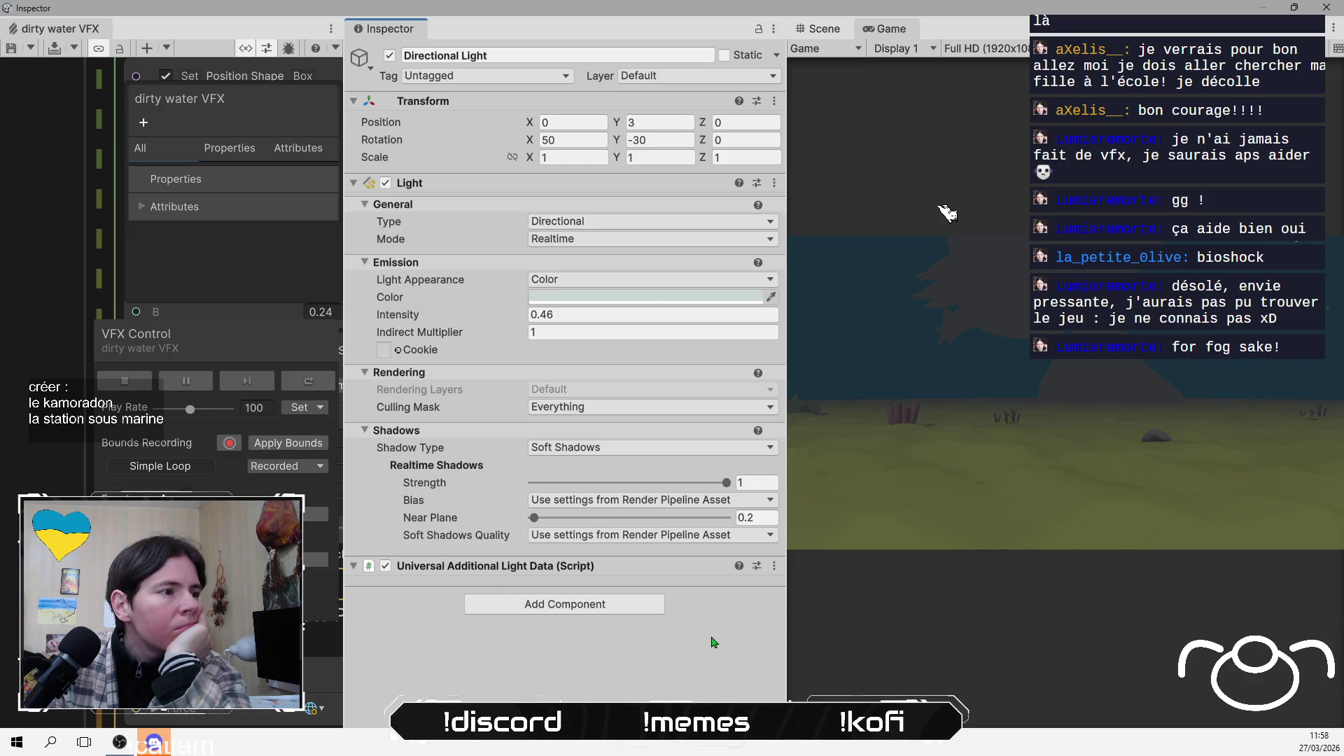
{"action": "left_click", "coordinate": [385, 184]}
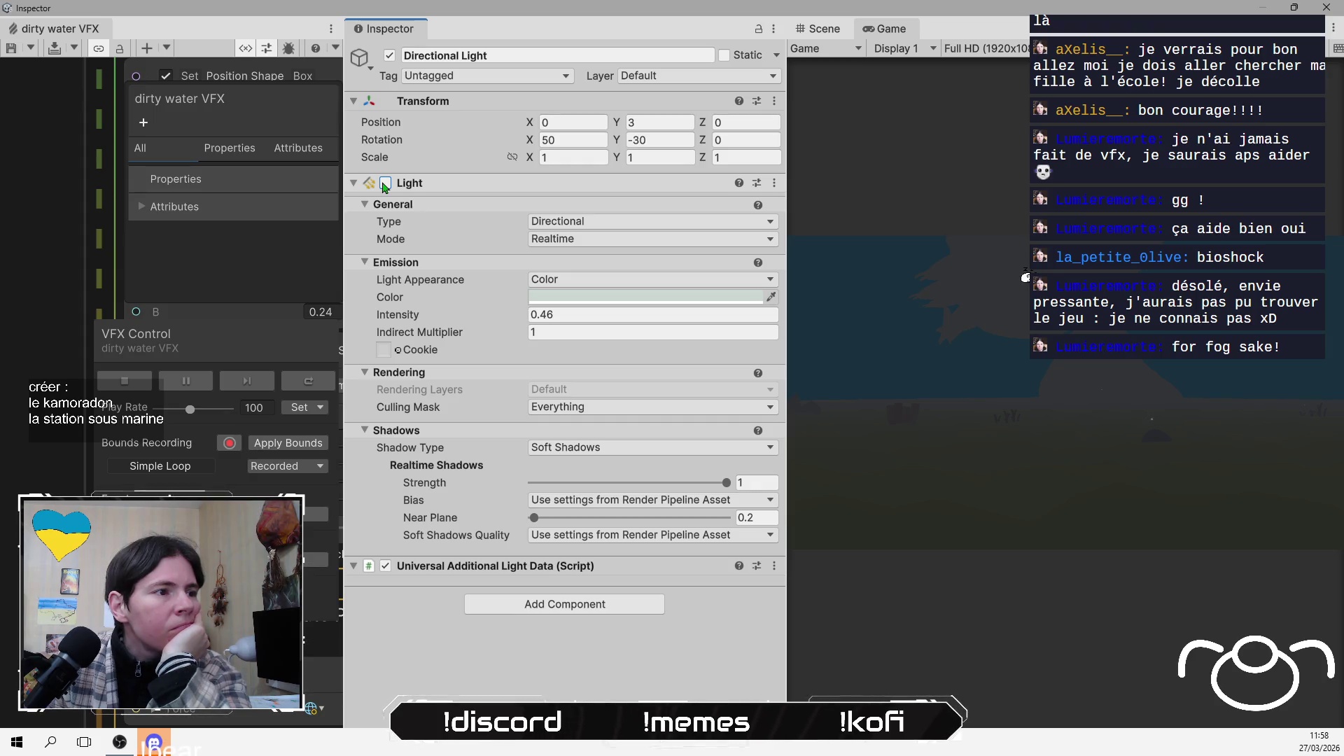
{"action": "left_click", "coordinate": [385, 183]}
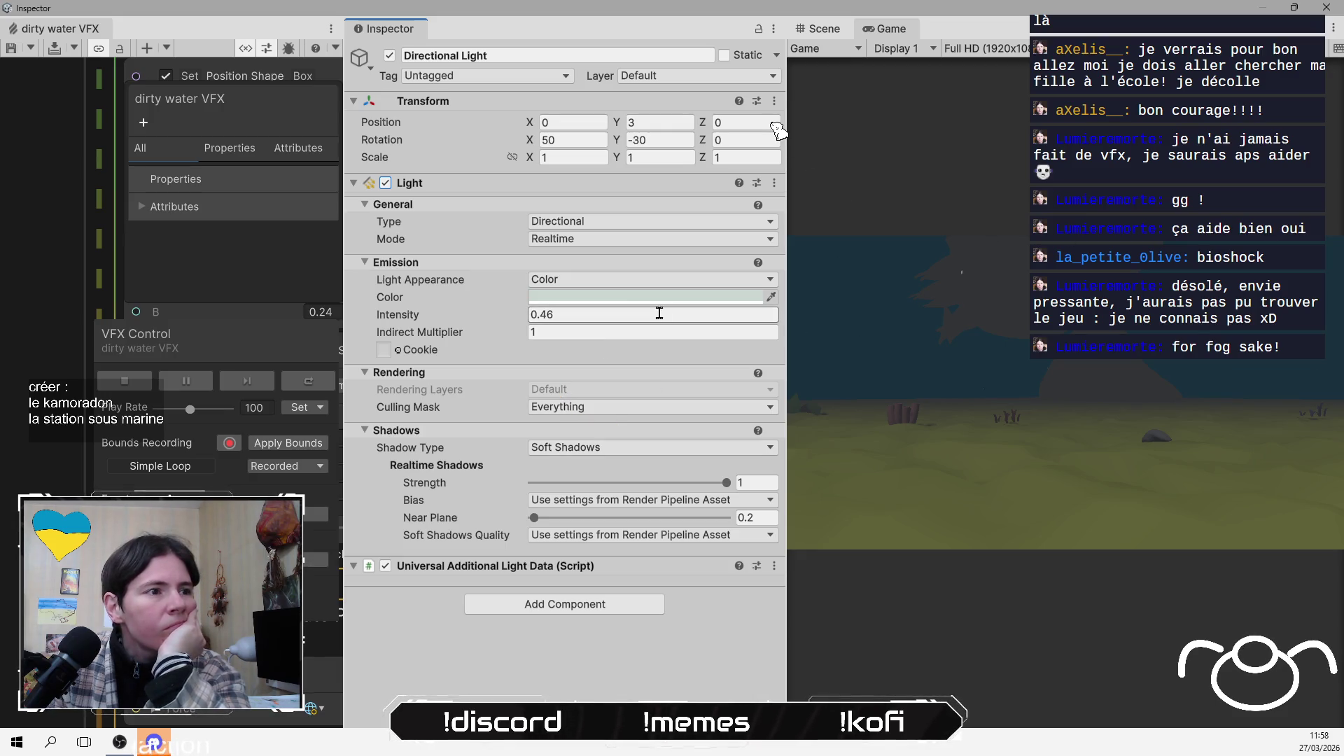
Try a muted greyish-green light colour, then undo it back to the pale tint
{"action": "left_click", "coordinate": [741, 297]}
{"action": "mouse_move", "coordinate": [725, 297]}
{"action": "left_mouse_down"}
{"action": "mouse_move", "coordinate": [708, 297]}
{"action": "mouse_move", "coordinate": [723, 303]}
{"action": "left_mouse_up"}
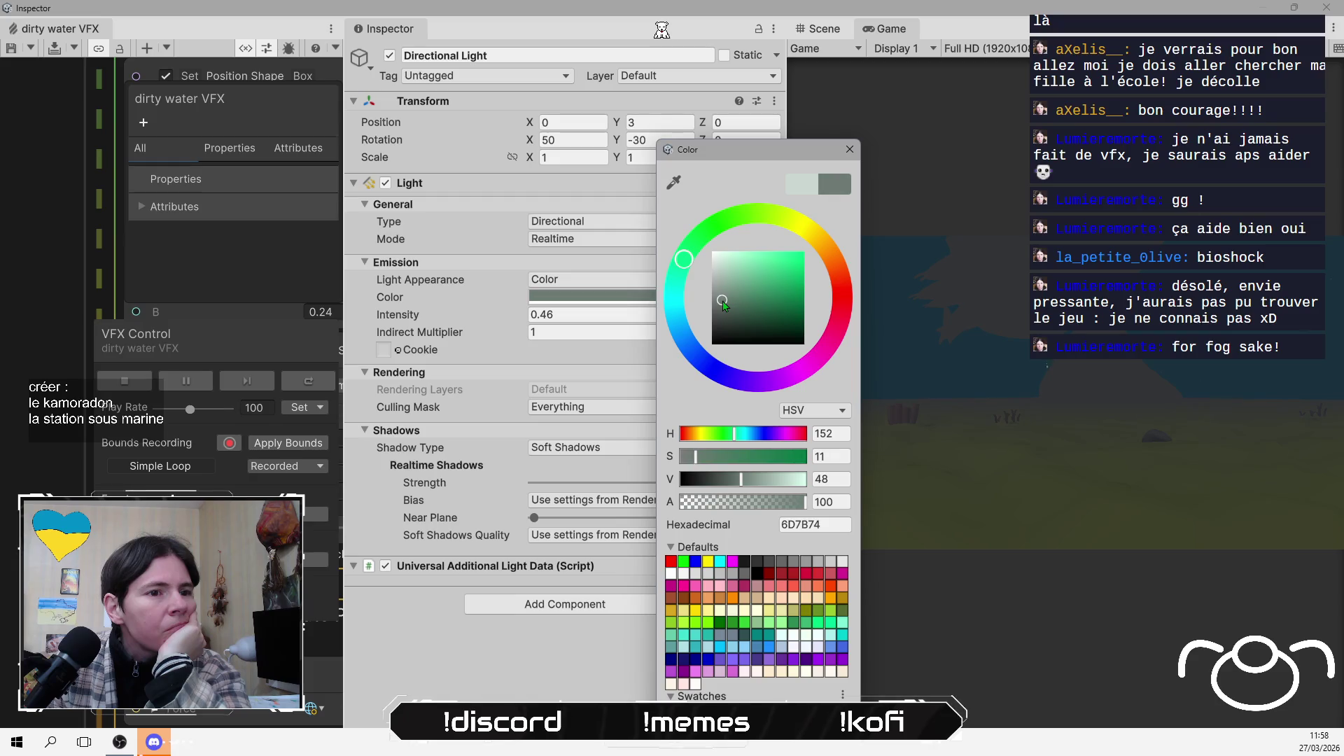
{"action": "left_click", "coordinate": [850, 149]}
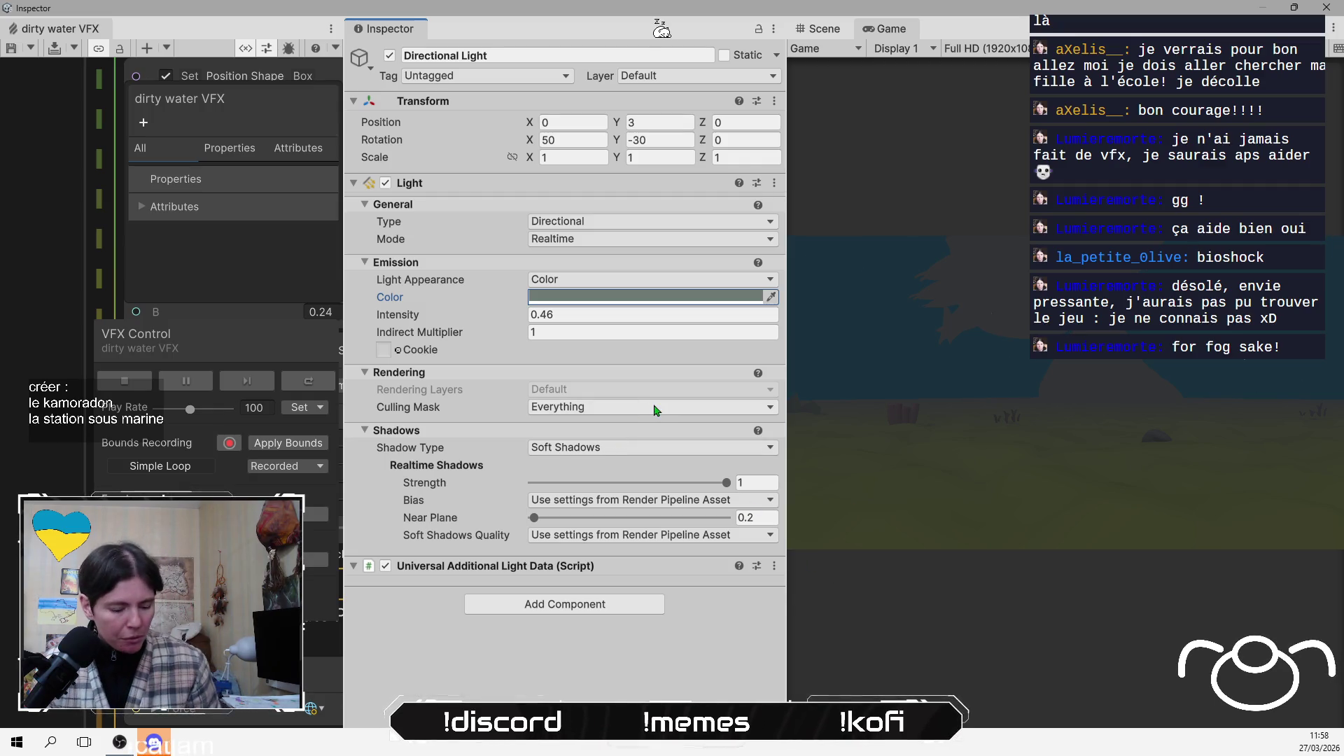
{"action": "key", "text": "ctrl+z"}
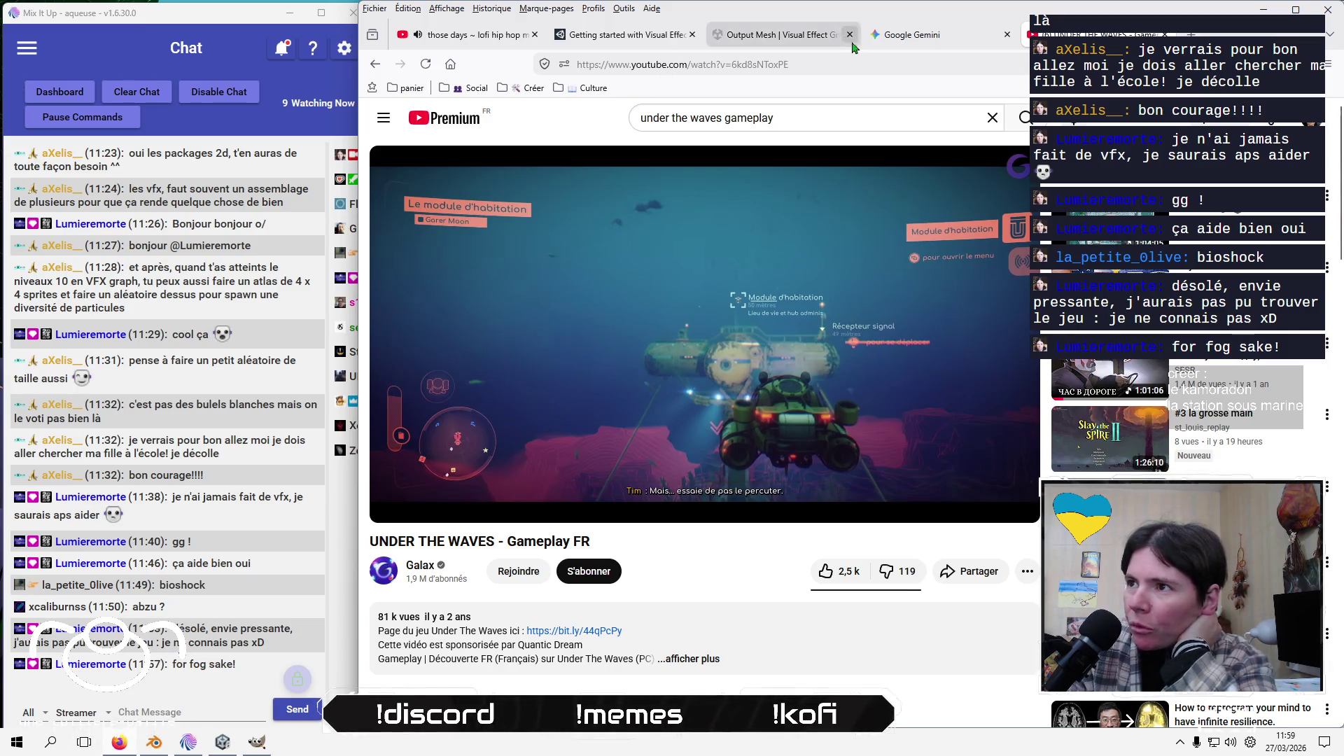
In the Gemini conversation, write a French prompt saying some blur should be added with the fog
{"action": "left_click", "coordinate": [938, 47]}
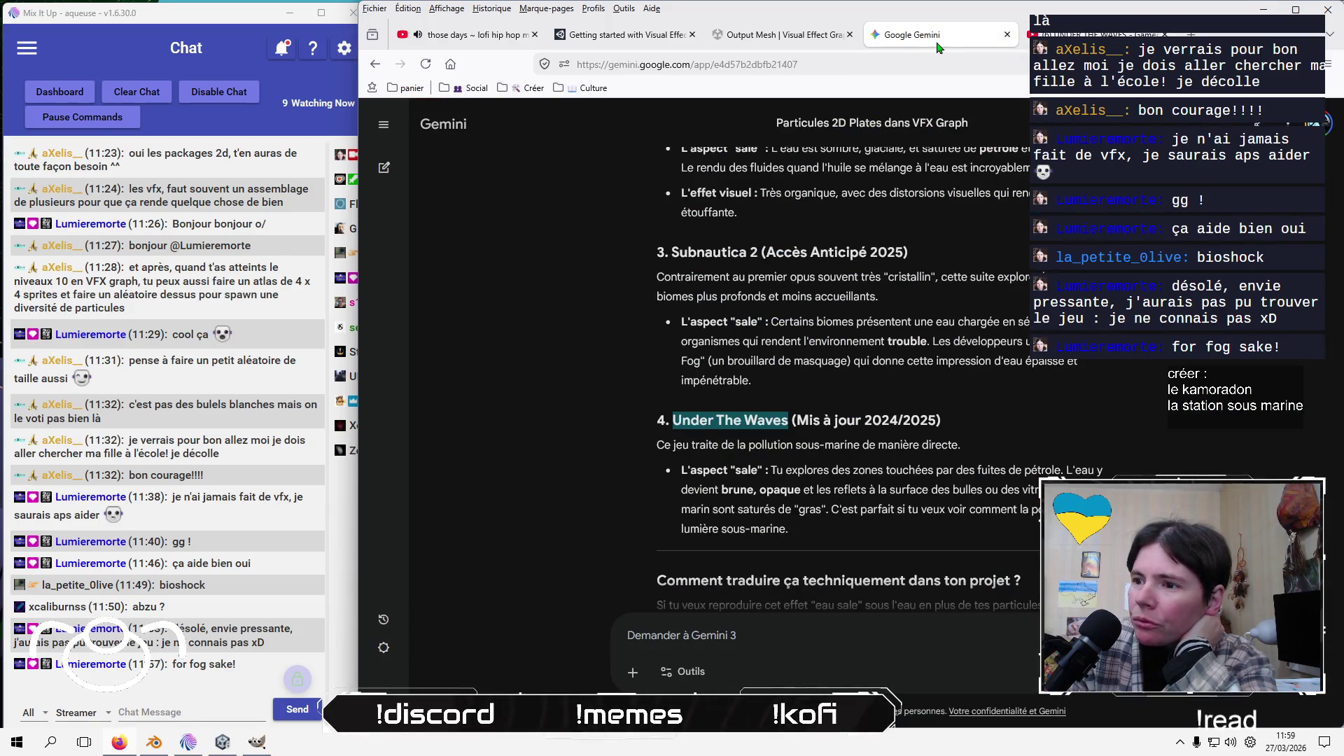
{"action": "left_click", "coordinate": [838, 619]}
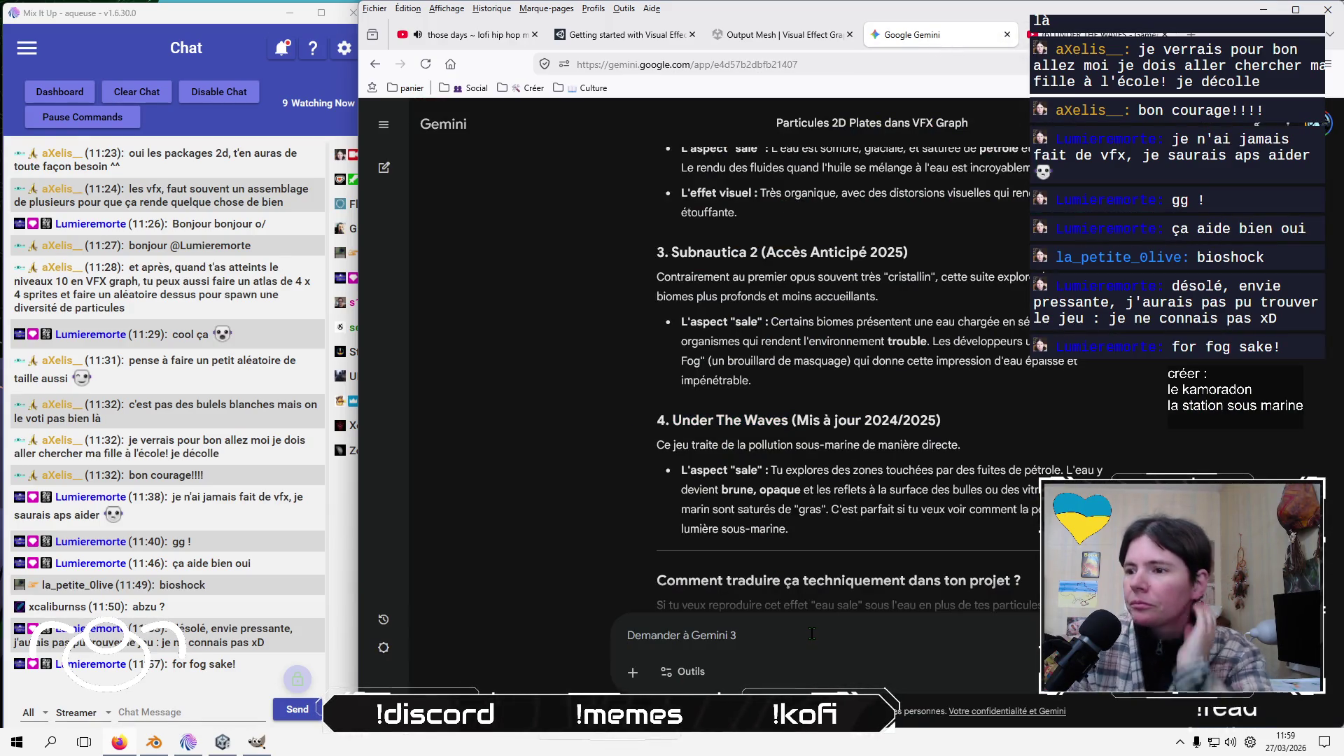
{"action": "left_click", "coordinate": [866, 650]}
{"action": "type", "text": "faudrai"}
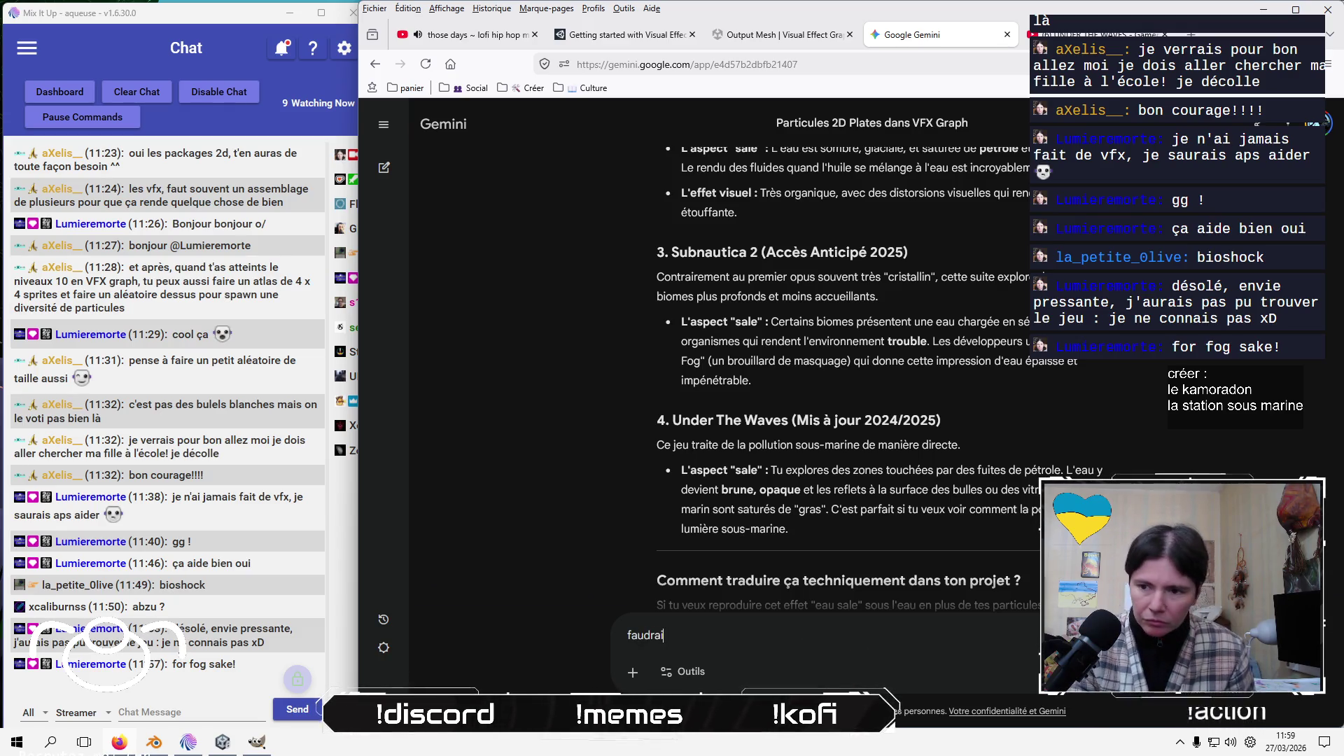
{"action": "key", "text": "BackSpace"}
{"action": "key", "text": "BackSpace"}
{"action": "key", "text": "BackSpace"}
{"action": "type", "text": "ajouter une sor"}
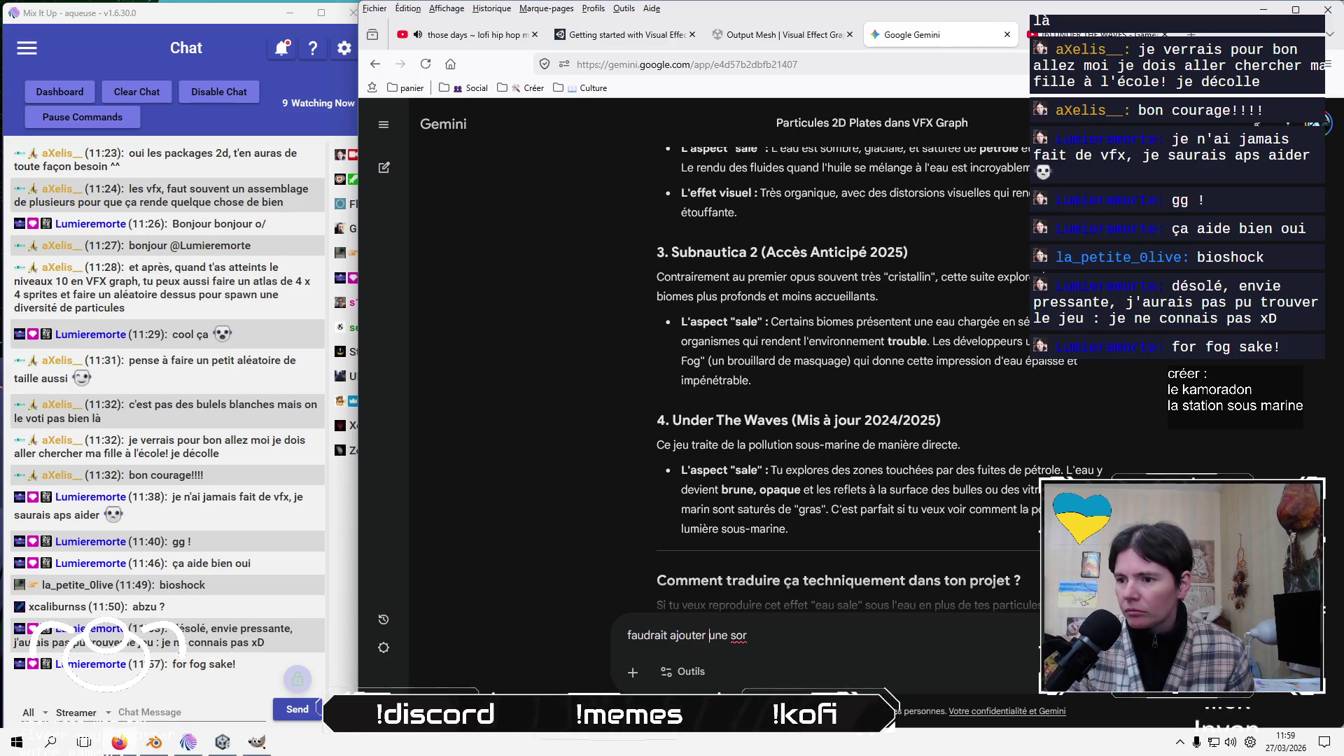
{"action": "type", "text": "te "}
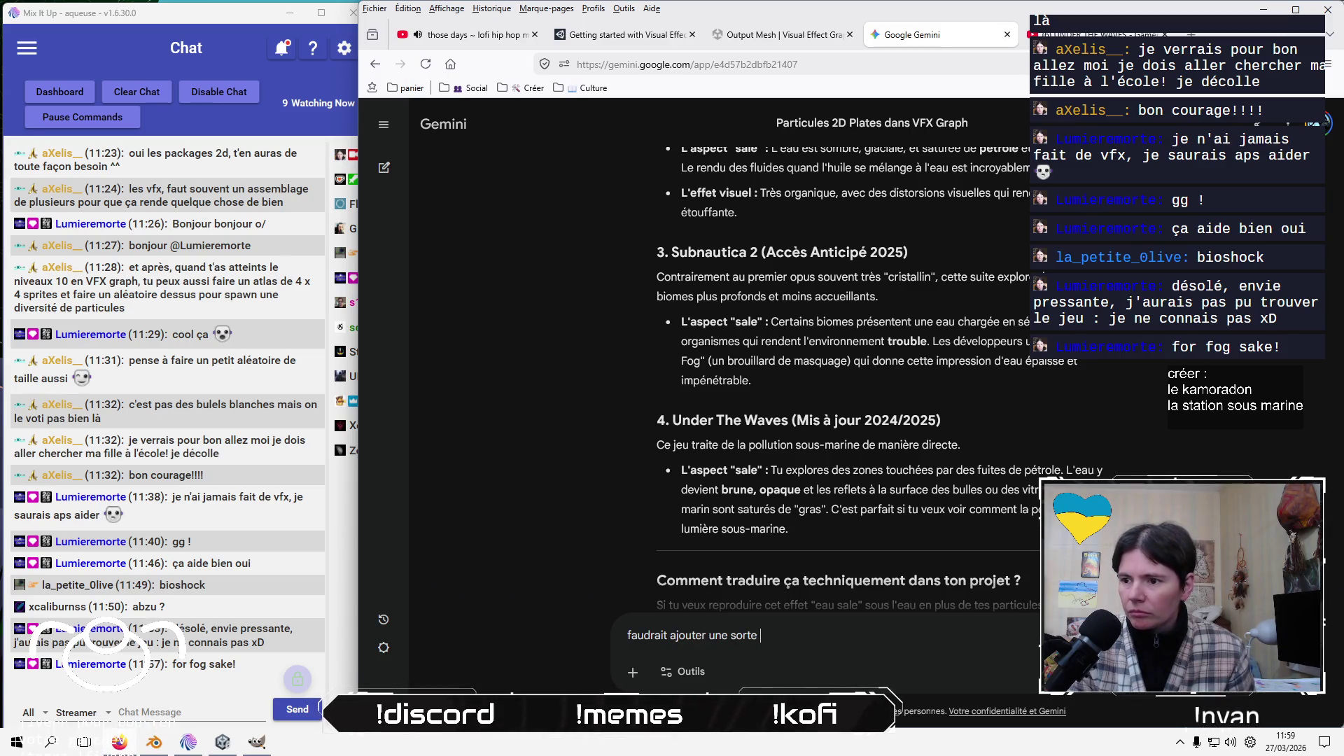
{"action": "type", "text": "u vois, mais el fod"}
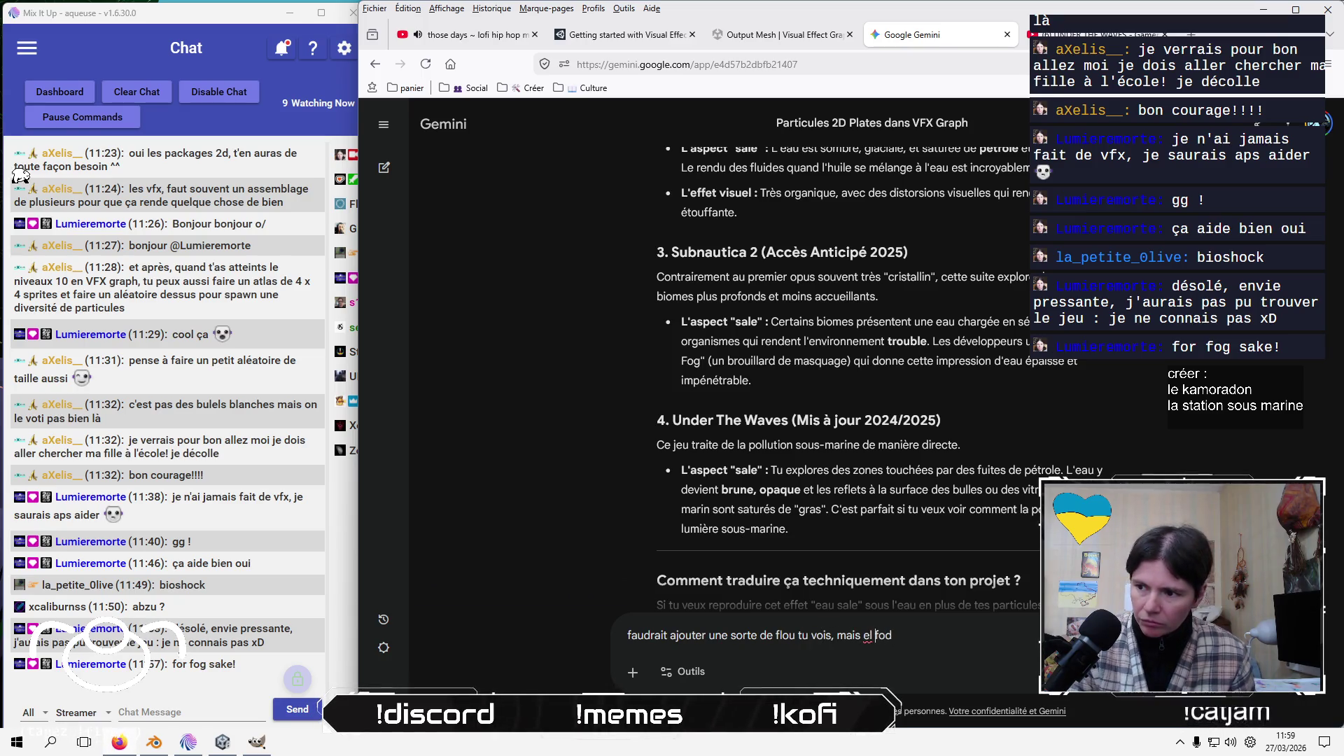
{"action": "key", "text": "Left"}
{"action": "key", "text": "Left"}
{"action": "key", "text": "Left"}
{"action": "key", "text": "BackSpace"}
{"action": "key", "text": "BackSpace"}
{"action": "type", "text": "le"}
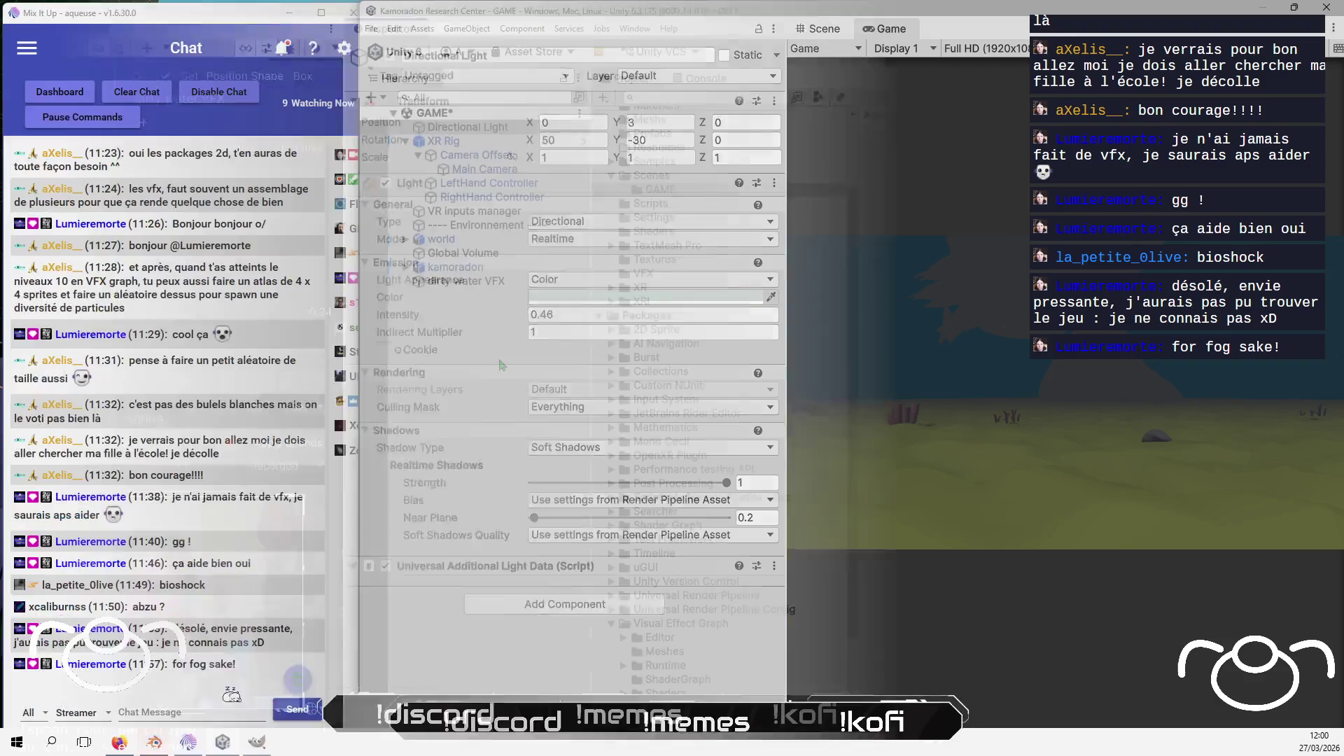
On the Global Volume, replace the Split Toning override with a Depth Of Field override
{"action": "left_click", "coordinate": [482, 255]}
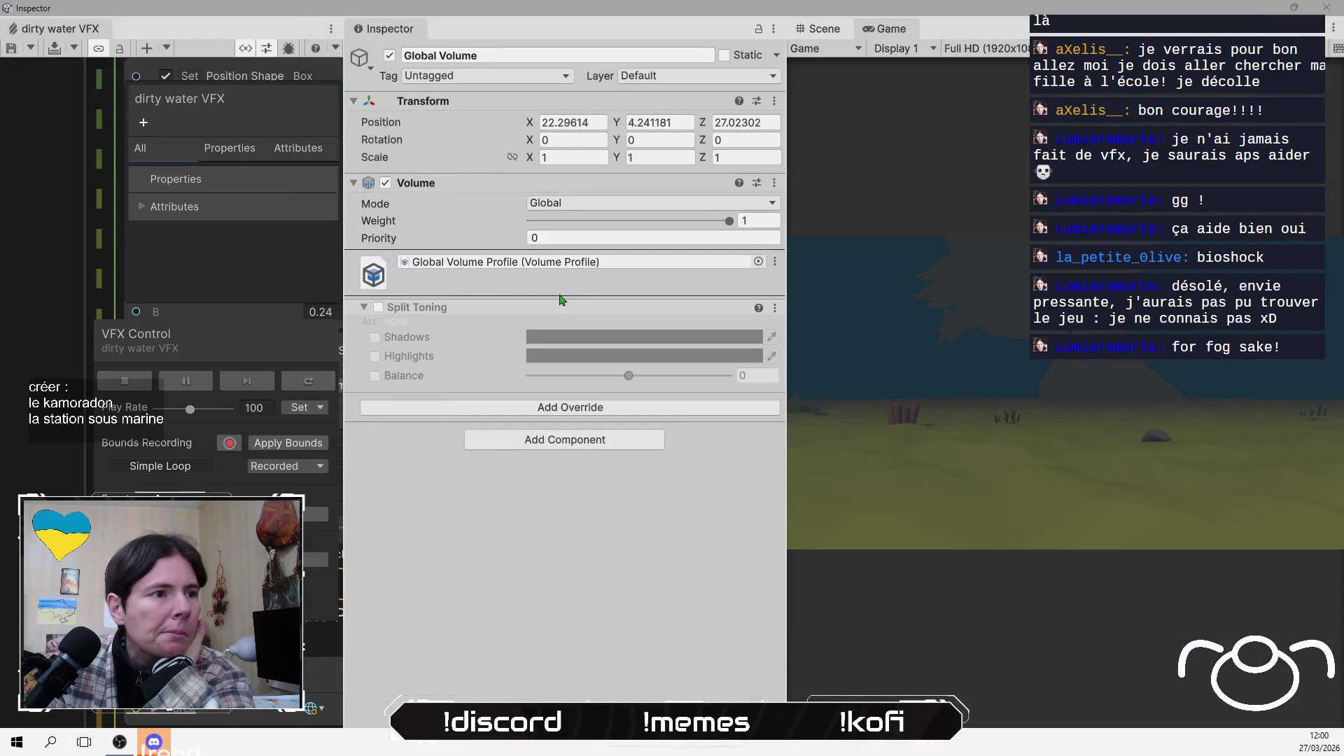
{"action": "right_click", "coordinate": [560, 313]}
{"action": "left_click", "coordinate": [581, 438]}
{"action": "left_click", "coordinate": [599, 350]}
{"action": "left_click", "coordinate": [607, 435]}
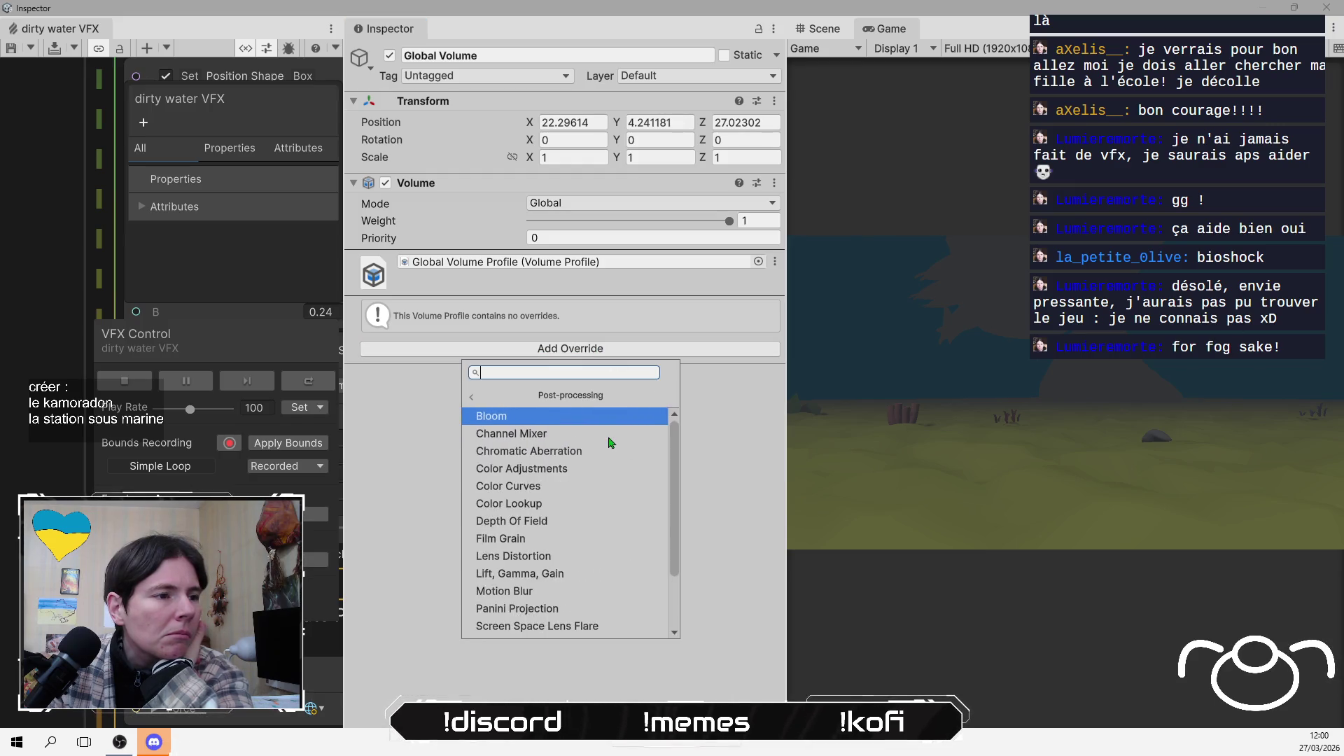
{"action": "left_click", "coordinate": [571, 525]}
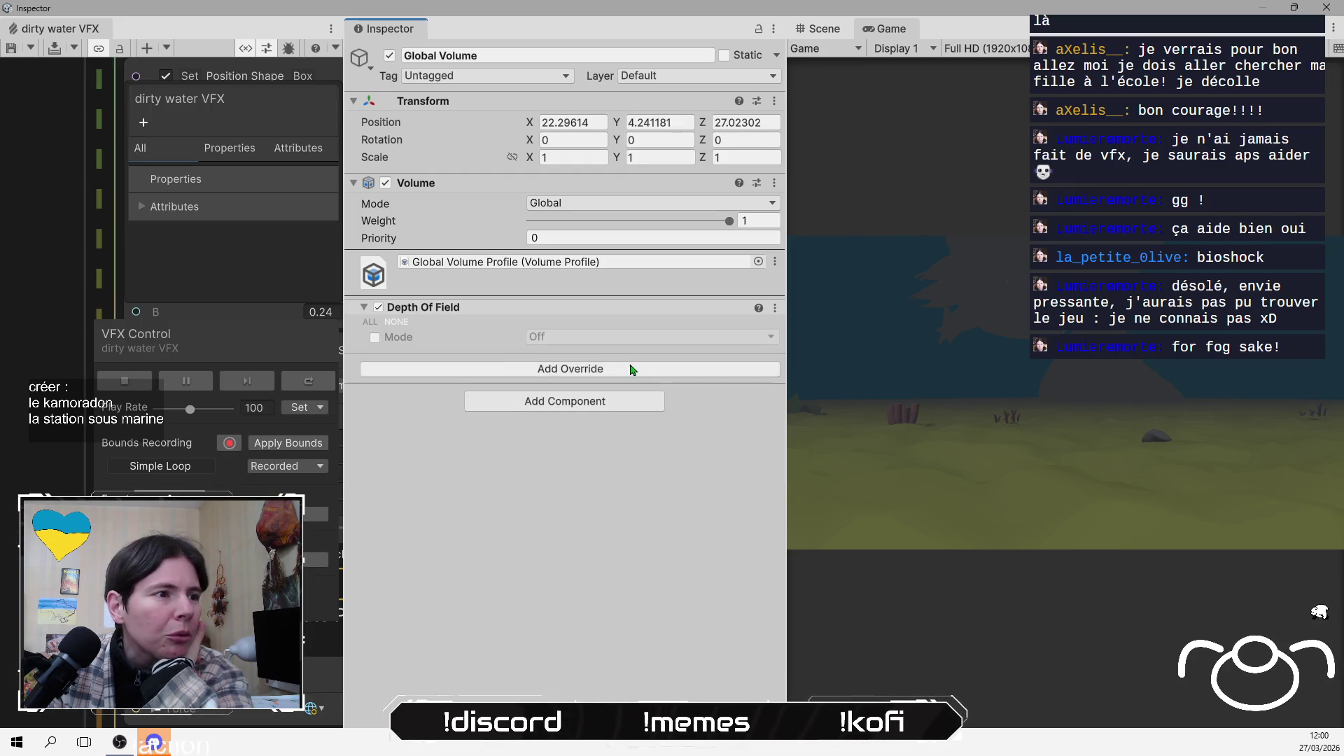
Set Depth Of Field mode to Gaussian with Start 1.5 and End 10.02
{"action": "left_click", "coordinate": [374, 337]}
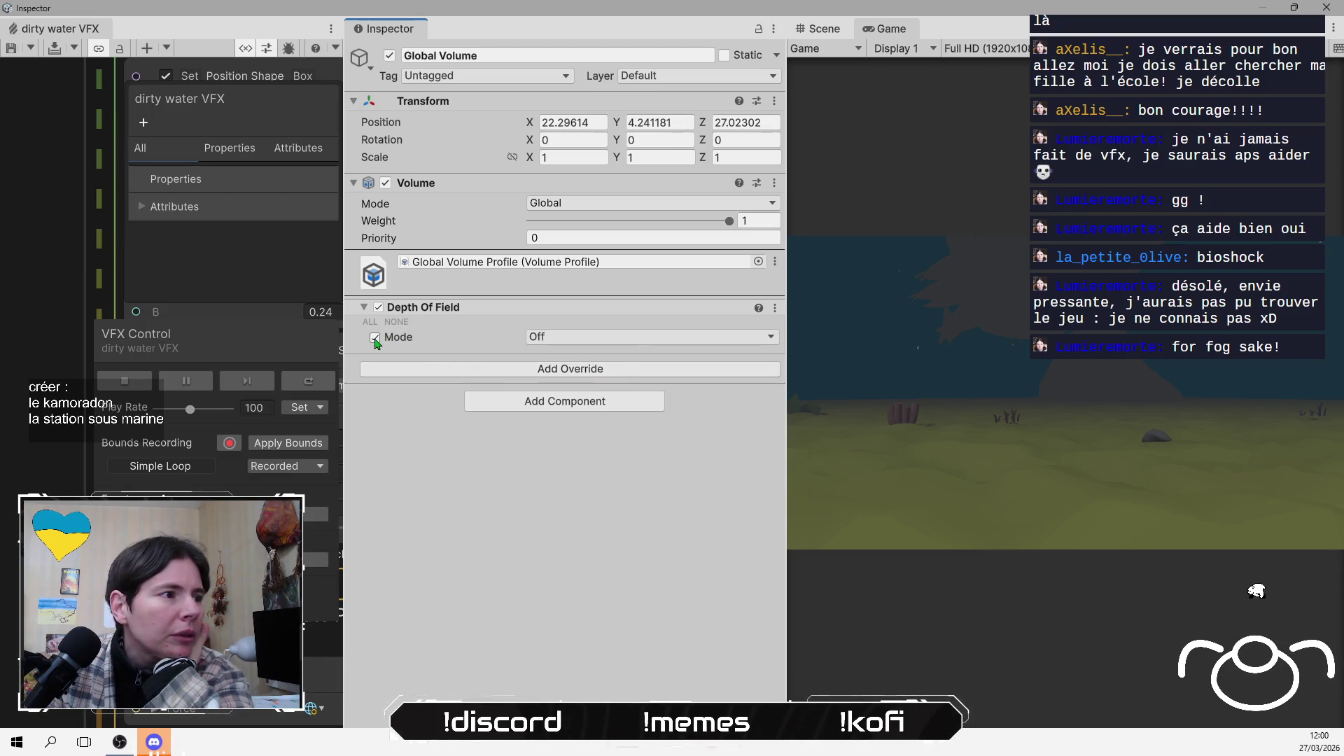
{"action": "left_click", "coordinate": [638, 340]}
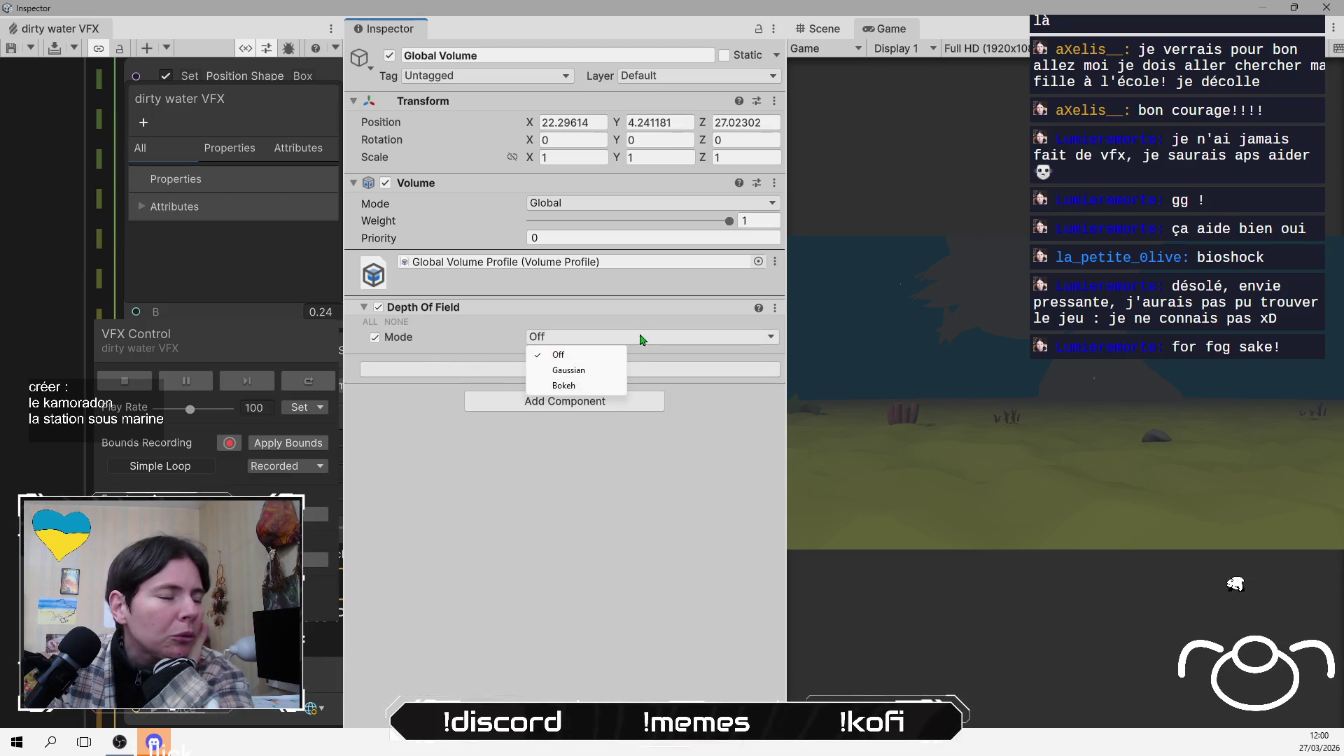
{"action": "left_click", "coordinate": [581, 371]}
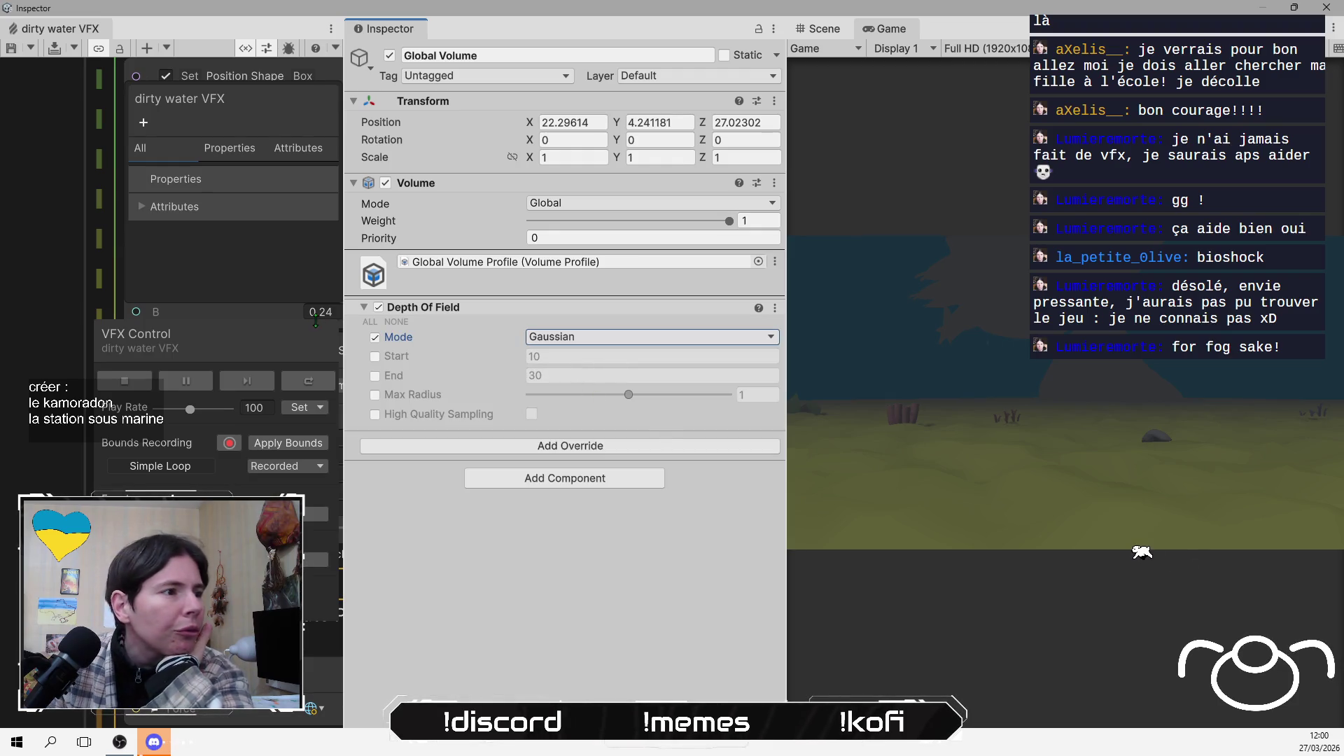
{"action": "left_click", "coordinate": [375, 356]}
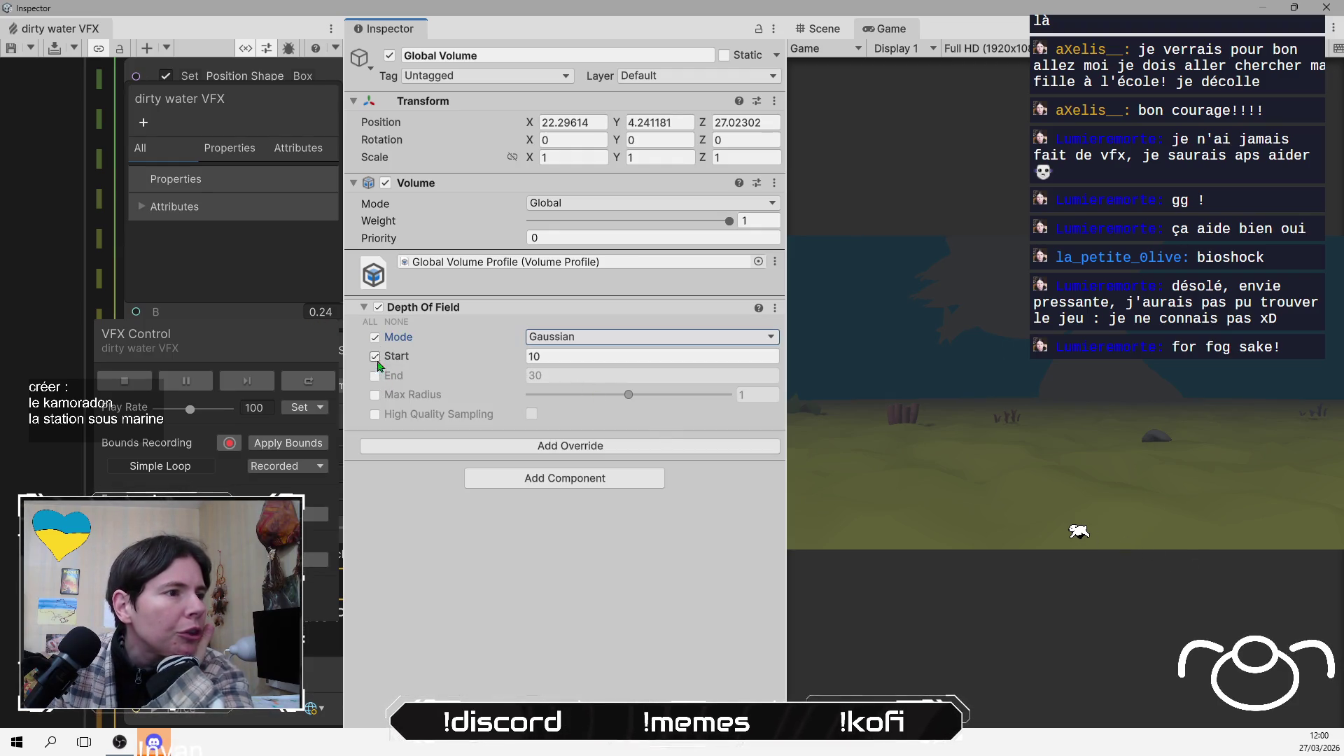
{"action": "left_click", "coordinate": [375, 376]}
{"action": "mouse_move", "coordinate": [482, 360]}
{"action": "left_mouse_down"}
{"action": "mouse_move", "coordinate": [453, 387]}
{"action": "mouse_move", "coordinate": [320, 381]}
{"action": "left_mouse_up"}
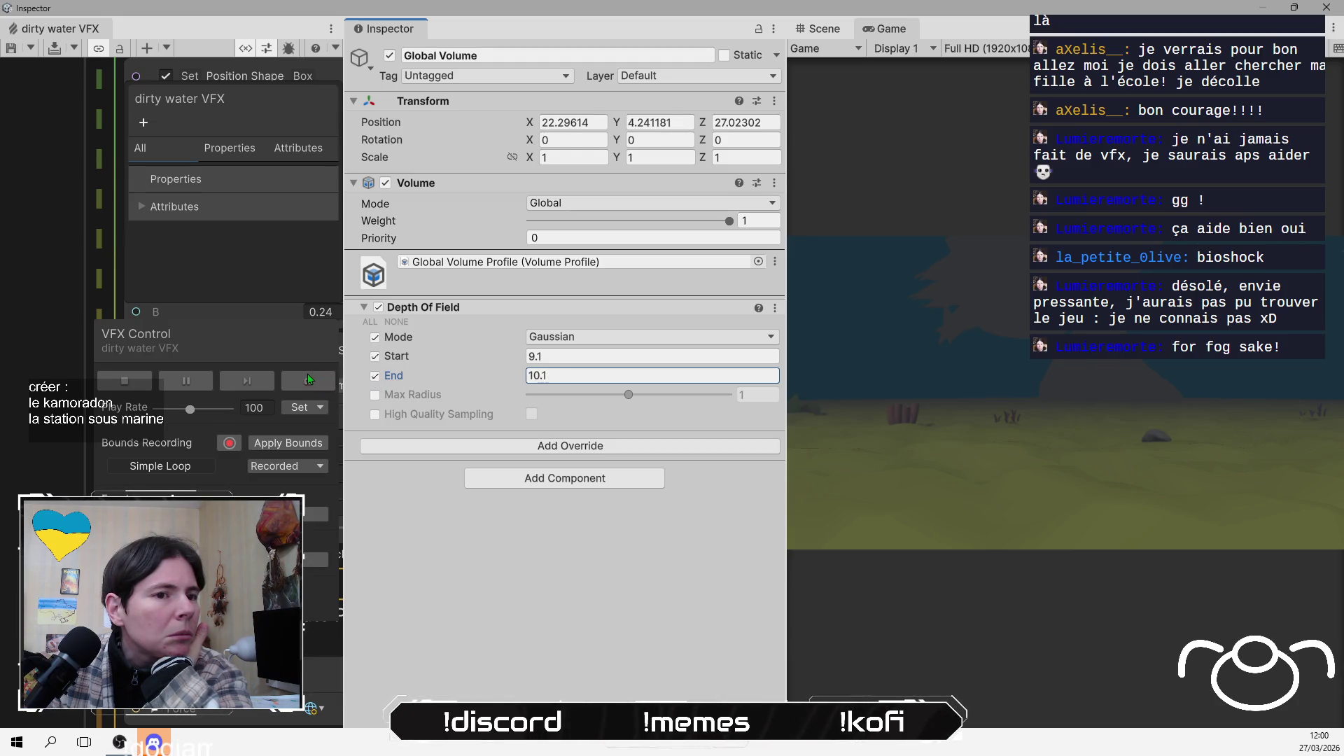
{"action": "left_click_drag", "start_coordinate": [474, 358], "coordinate": [491, 364]}
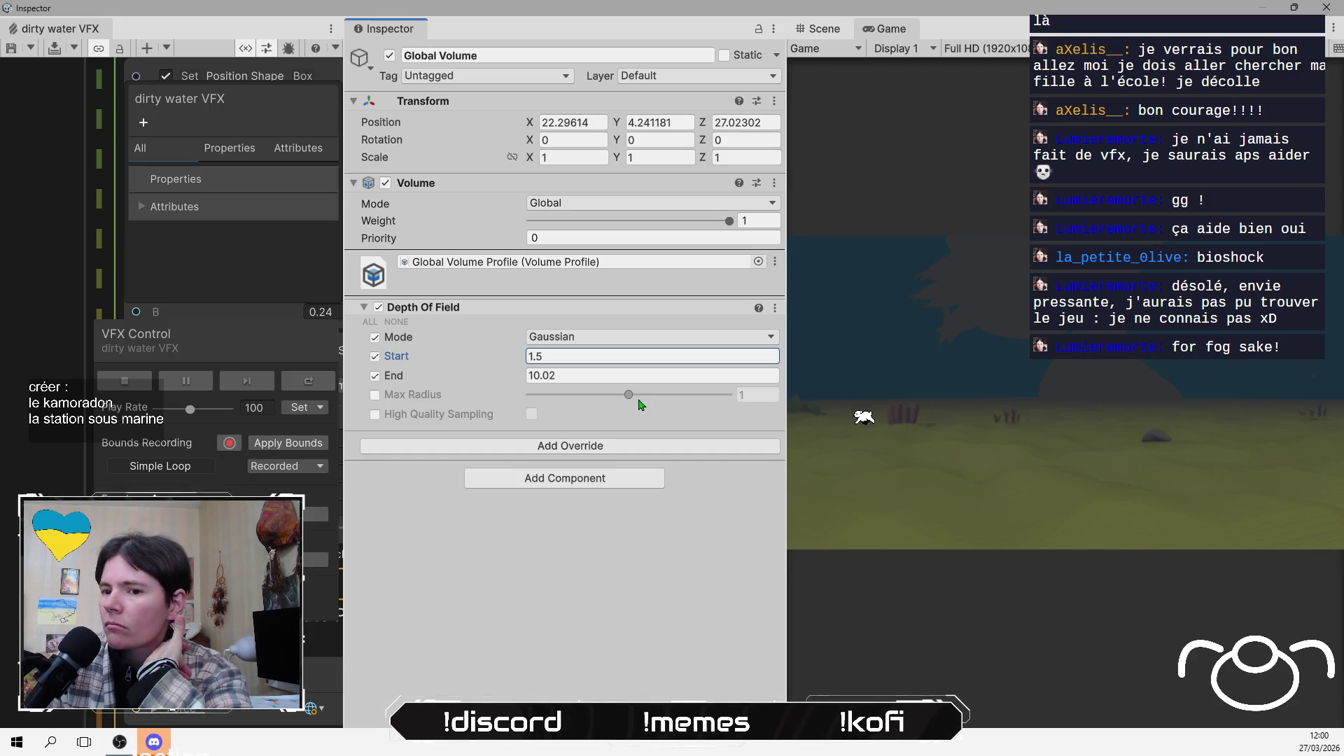
{"action": "key", "text": "alt+Tab"}
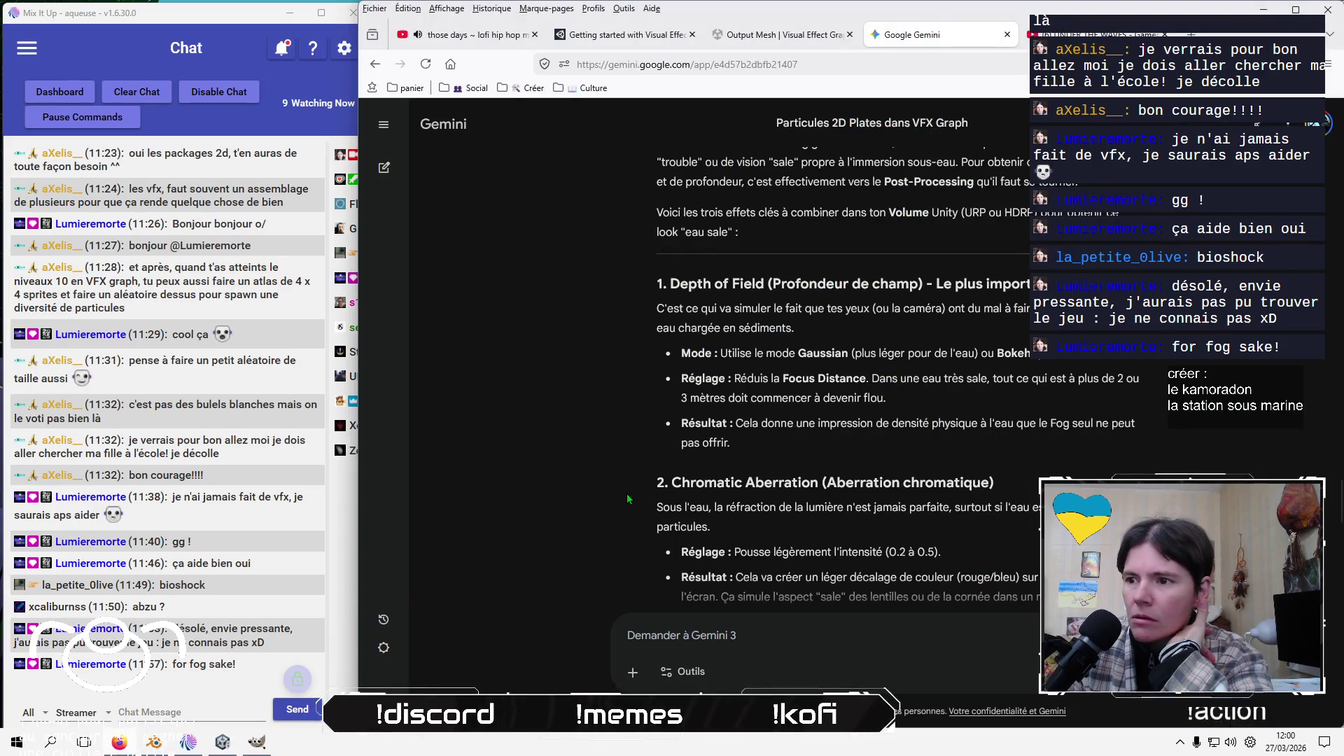
Read down Gemini's answer to the 'Combo Gagnant' effects table, then switch to the UNDER THE WAVES video
{"action": "scroll", "coordinate": [594, 452], "scroll_direction": "down", "scroll_amount": 3}
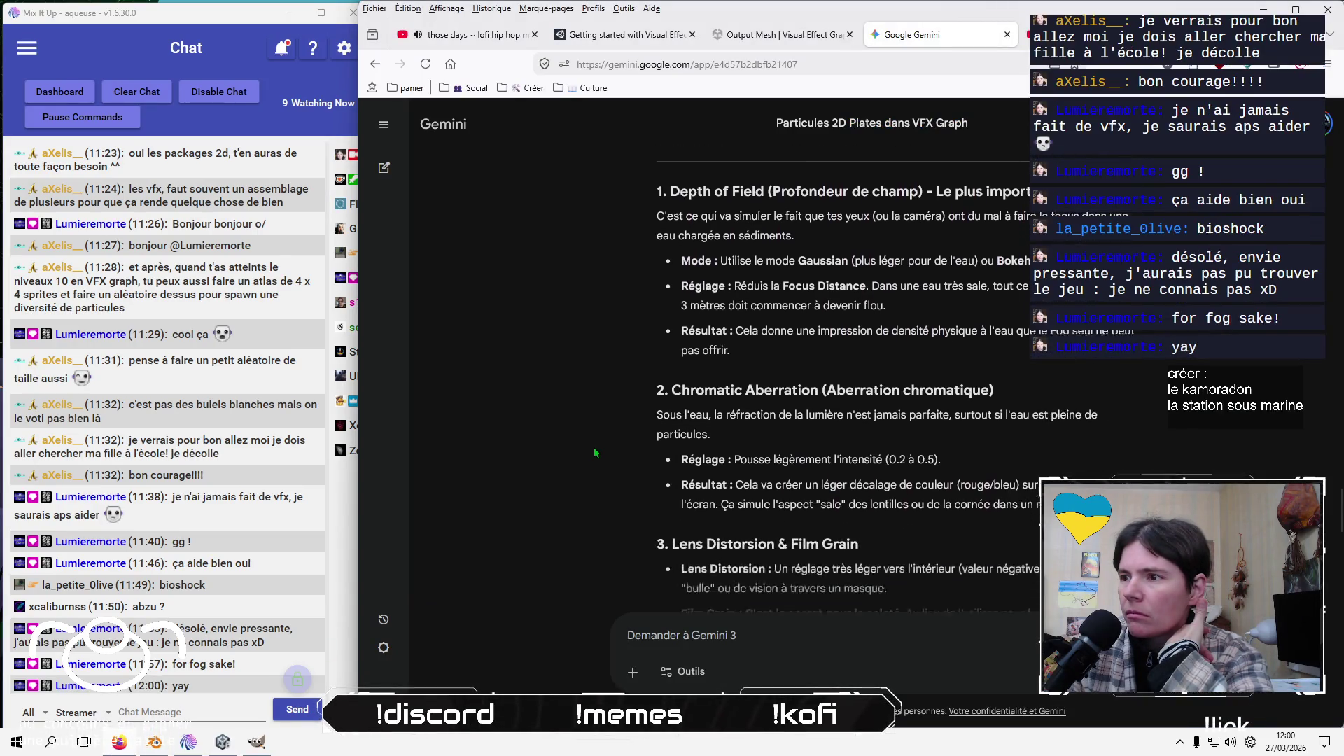
{"action": "scroll", "coordinate": [595, 450], "scroll_direction": "down", "scroll_amount": 1}
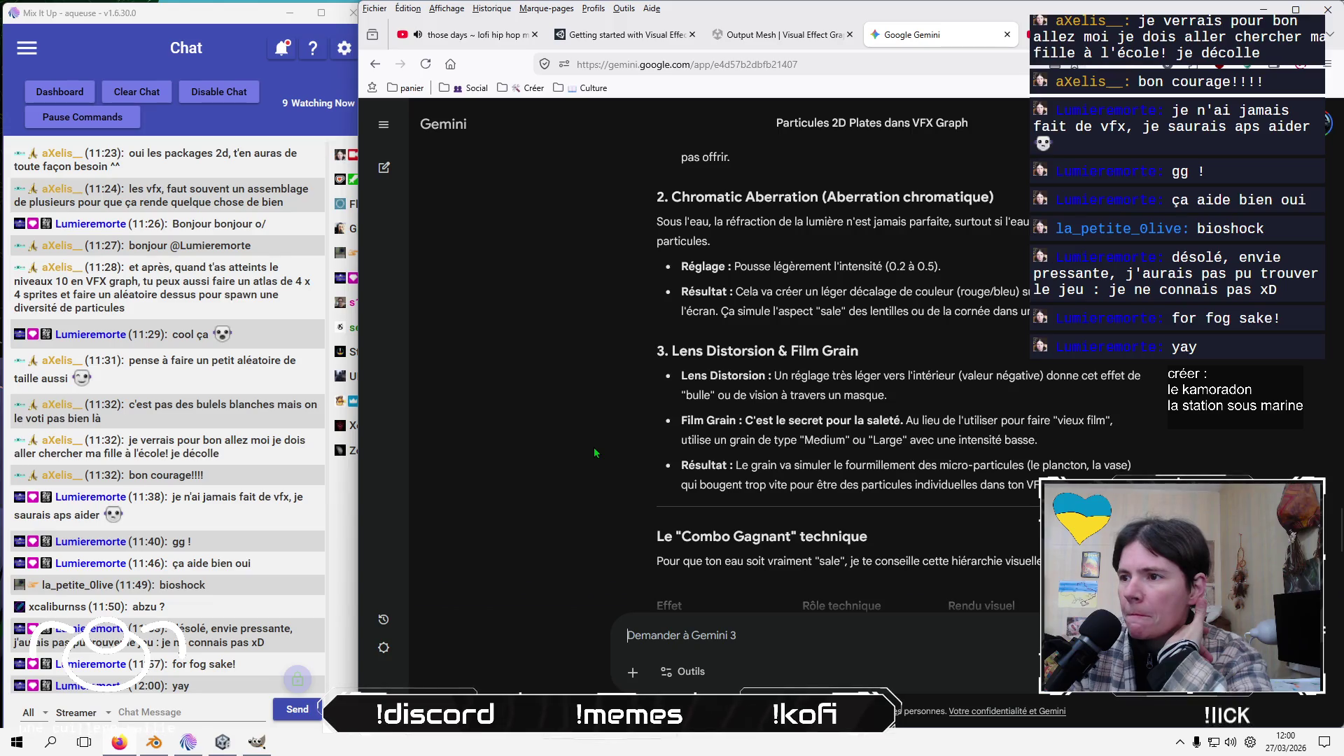
{"action": "scroll", "coordinate": [594, 452], "scroll_direction": "down", "scroll_amount": 1}
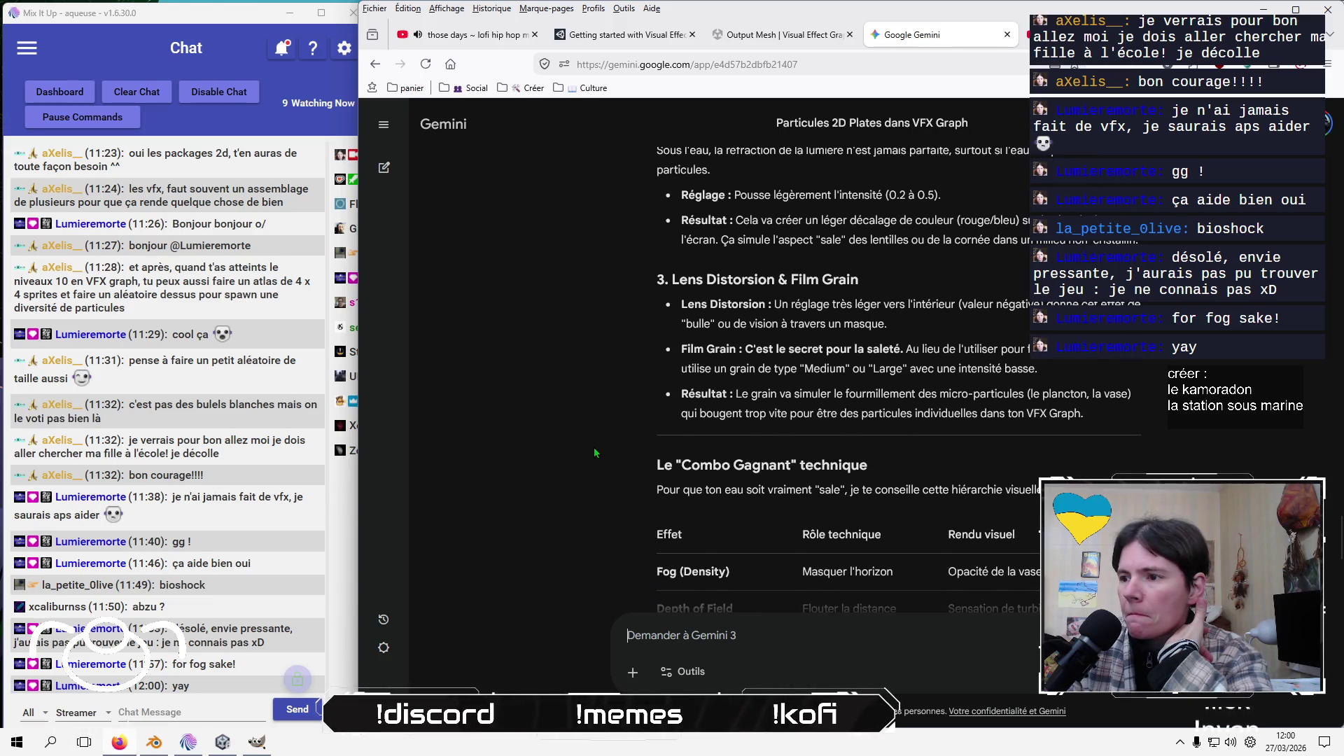
{"action": "scroll", "coordinate": [594, 452], "scroll_direction": "down", "scroll_amount": 3}
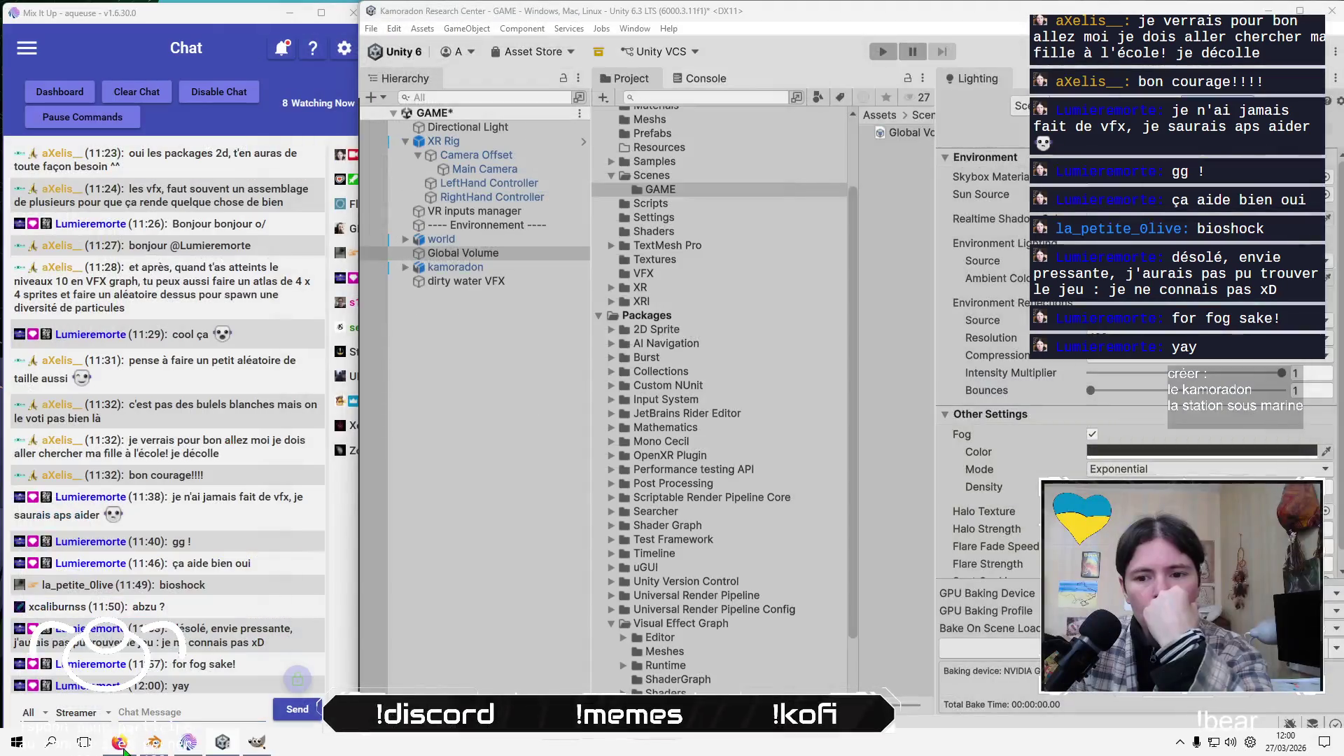
{"action": "left_click", "coordinate": [119, 742]}
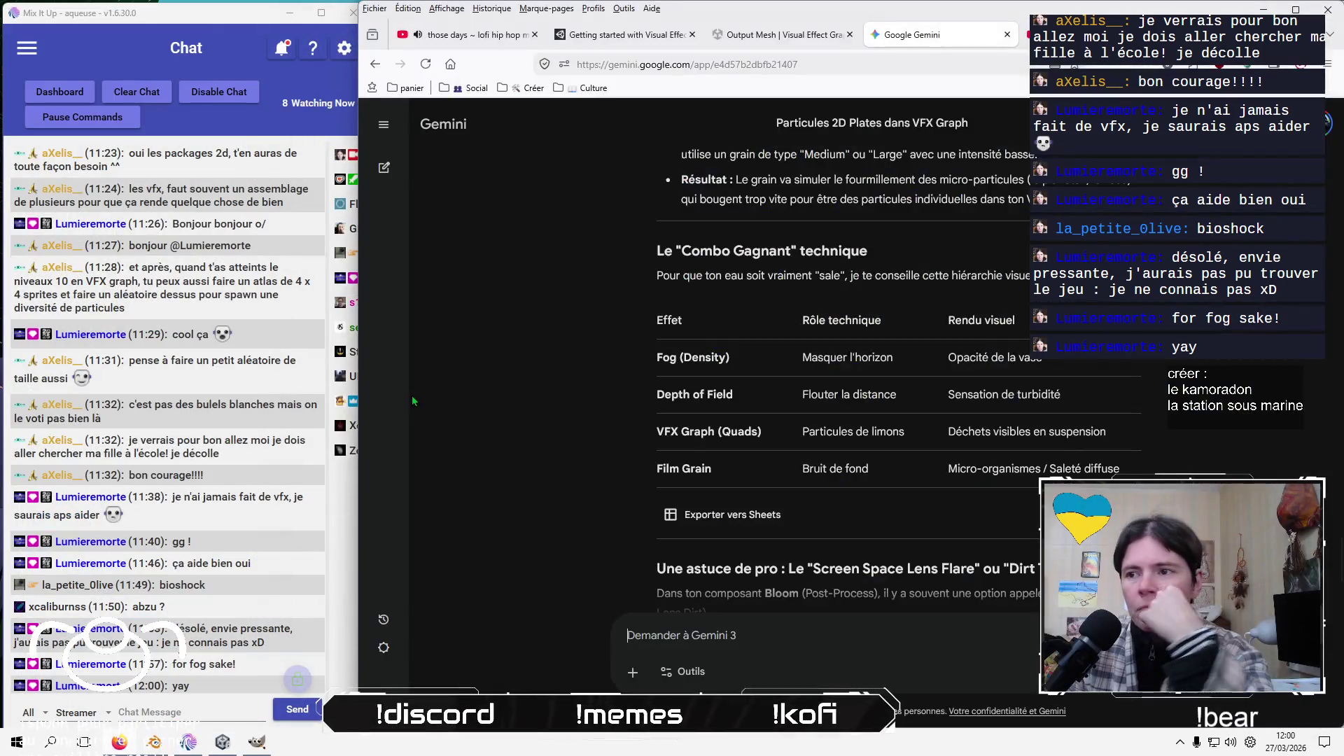
{"action": "left_click", "coordinate": [1036, 34]}
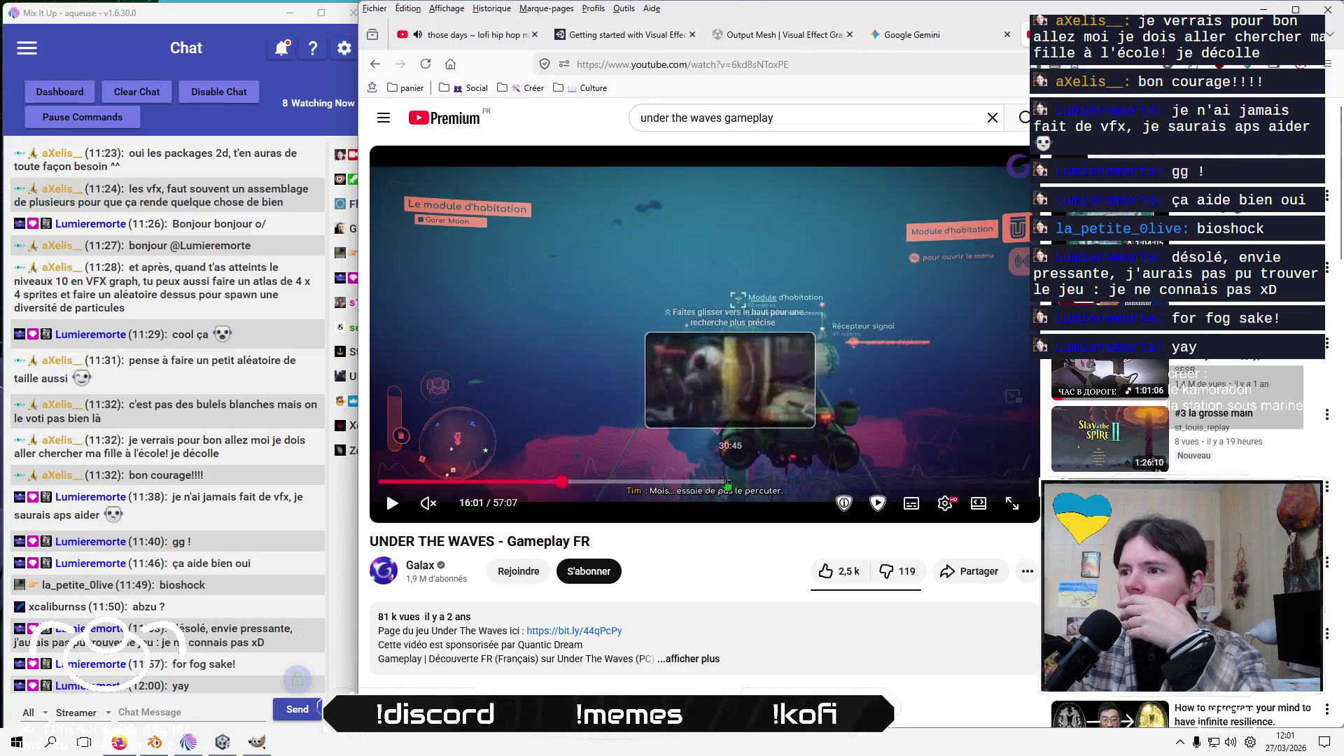
Play the Under The Waves gameplay video on YouTube, then pause it on an underwater shot
{"action": "left_click", "coordinate": [603, 324]}
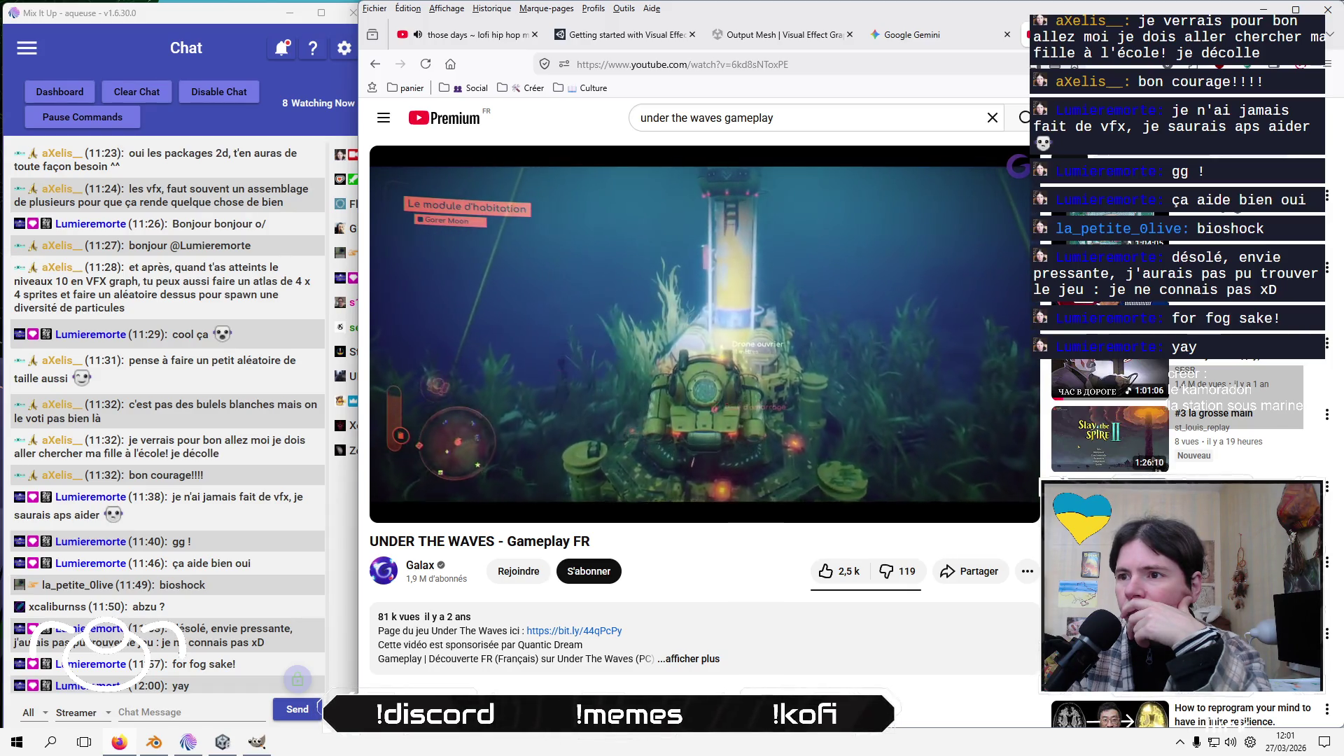
{"action": "left_click", "coordinate": [553, 338]}
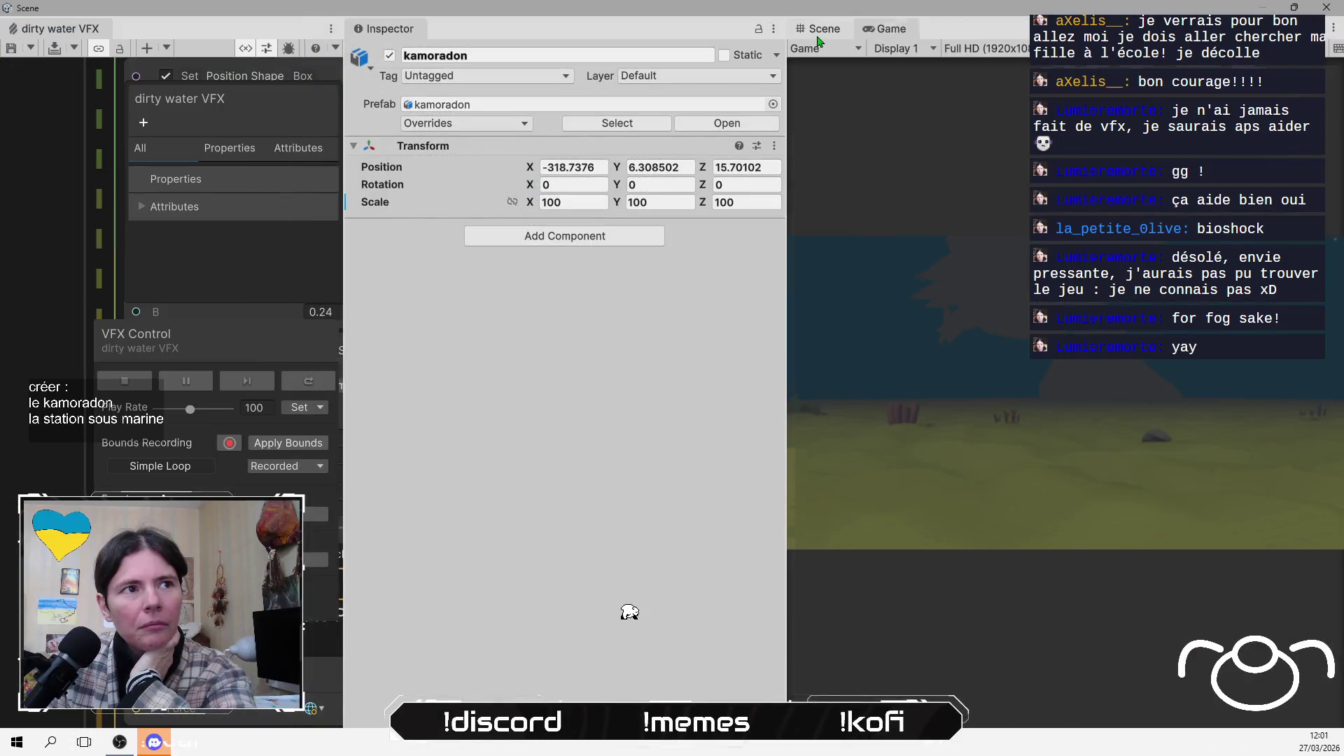
Return to the Scene view and enlarge it taller and wider
{"action": "left_click", "coordinate": [902, 33]}
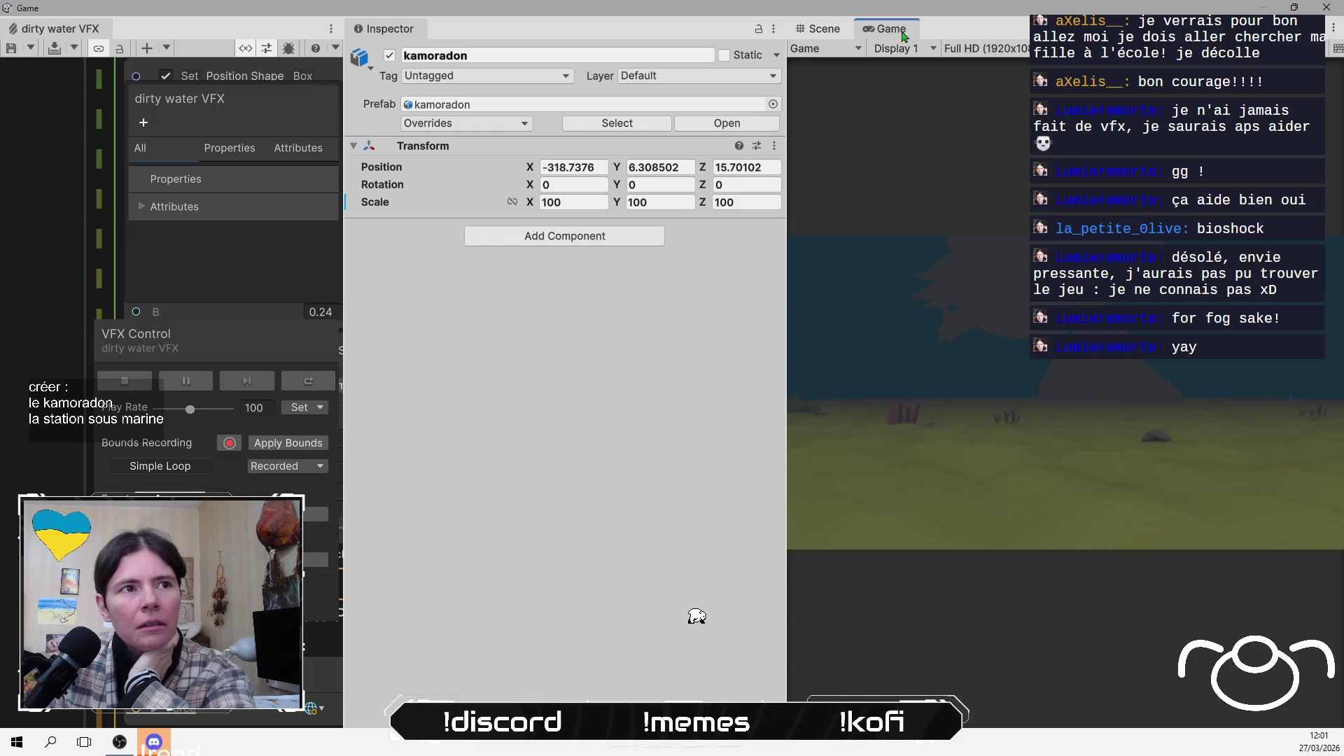
{"action": "left_click", "coordinate": [813, 31]}
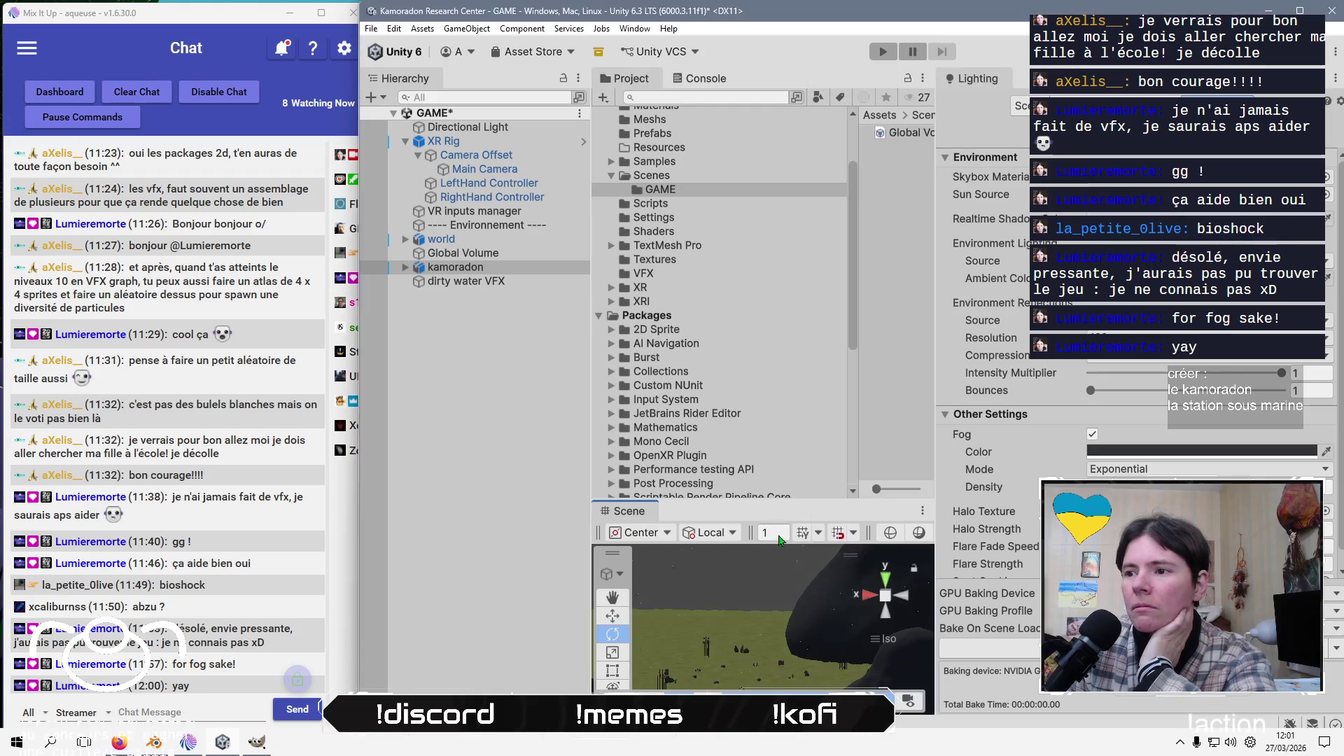
{"action": "left_click_drag", "start_coordinate": [761, 504], "coordinate": [761, 194]}
{"action": "left_click_drag", "start_coordinate": [592, 417], "coordinate": [449, 437]}
Frame the kamoradon creature, rotate it around its Y axis, then deselect it
{"action": "double_click", "coordinate": [433, 266]}
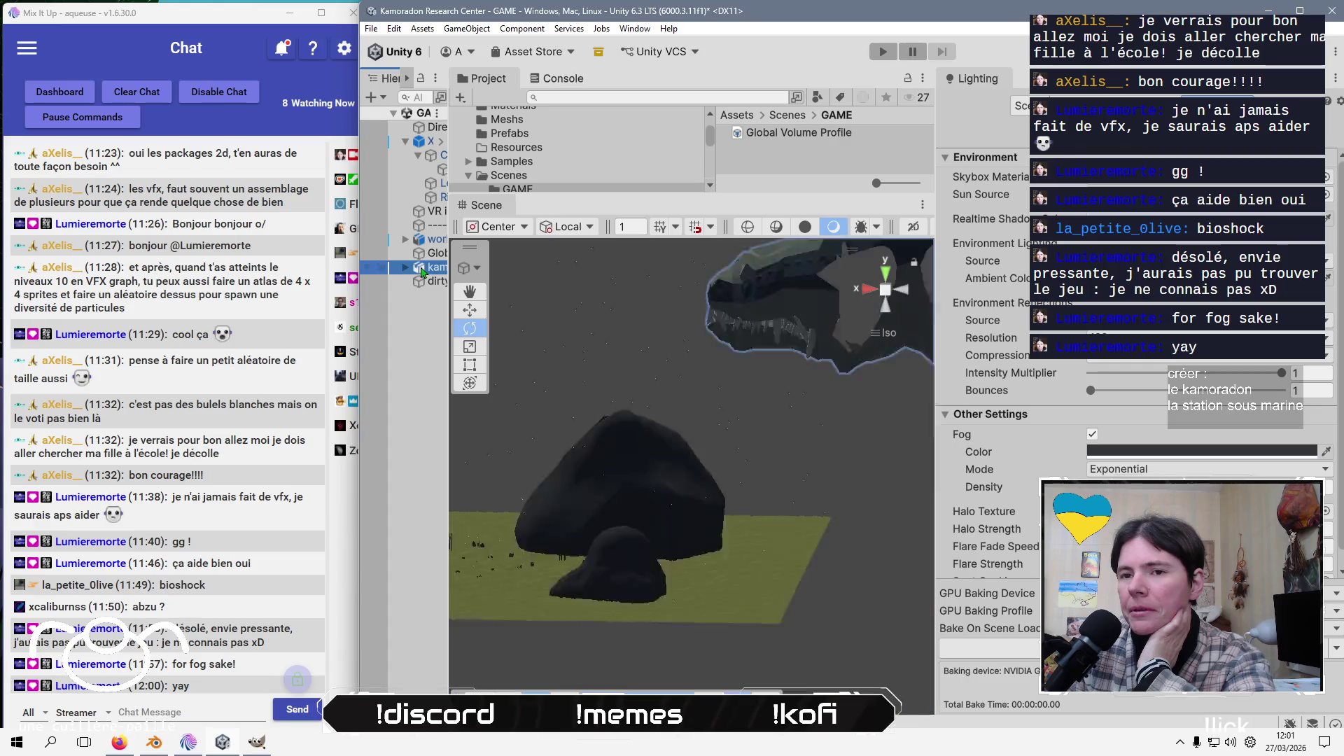
{"action": "mouse_move", "coordinate": [655, 483]}
{"action": "left_mouse_down"}
{"action": "mouse_move", "coordinate": [729, 483]}
{"action": "mouse_move", "coordinate": [645, 487]}
{"action": "mouse_move", "coordinate": [661, 485]}
{"action": "mouse_move", "coordinate": [645, 476]}
{"action": "left_mouse_up"}
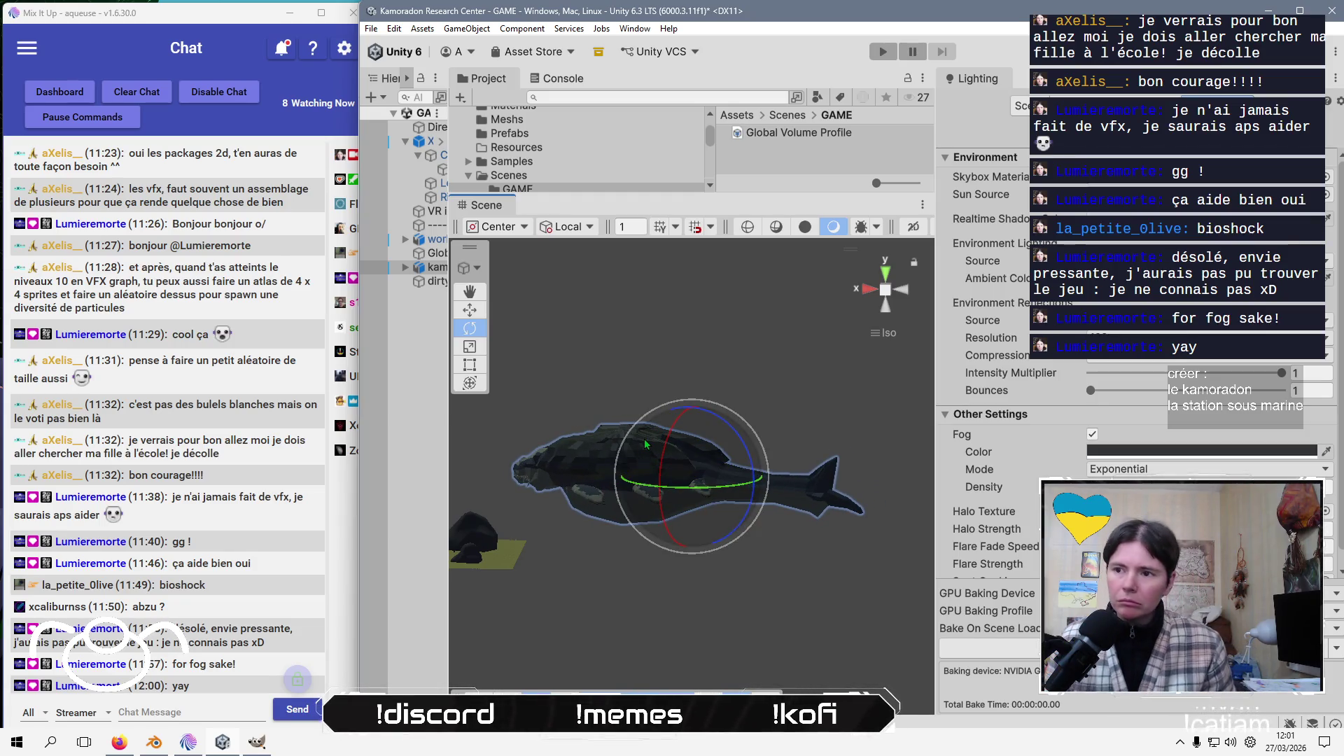
{"action": "left_click", "coordinate": [392, 465]}
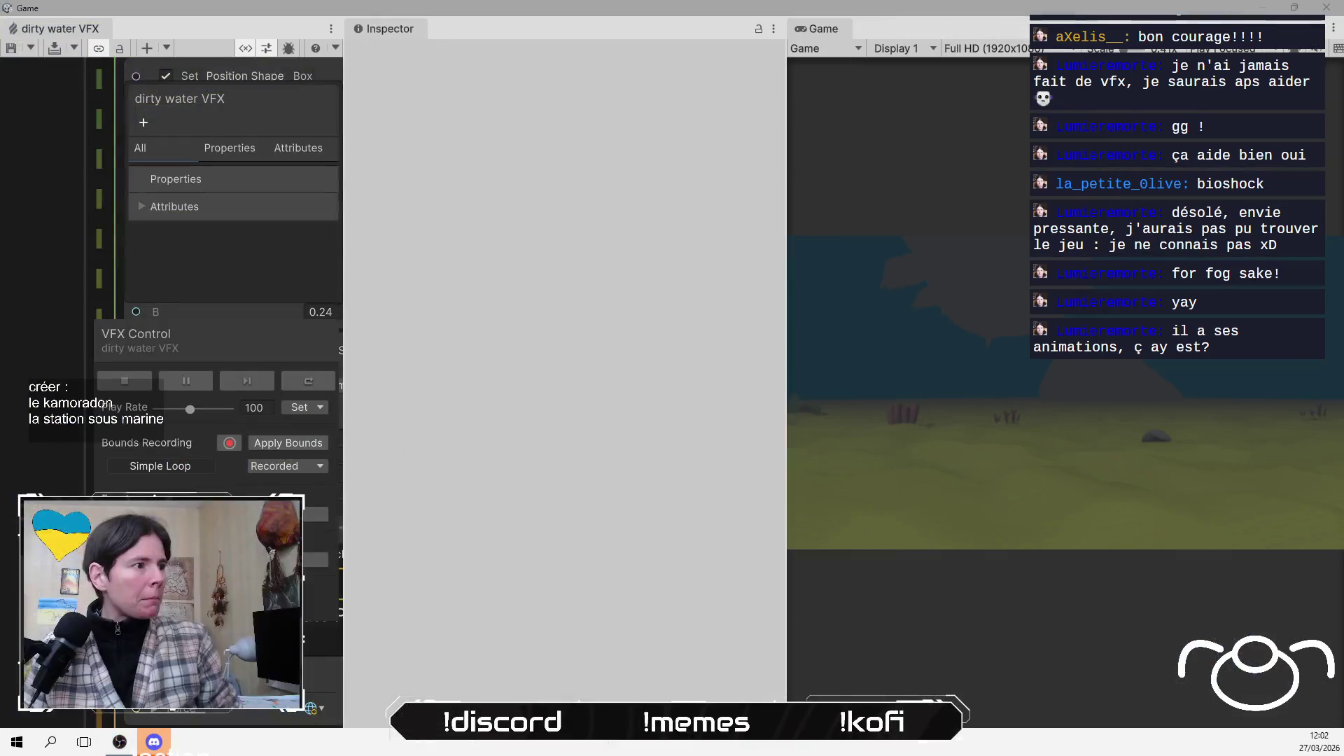
Close the dirty water VFX graph tab and the Lighting settings tab
{"action": "right_click", "coordinate": [59, 28]}
{"action": "mouse_move", "coordinate": [140, 73]}
{"action": "left_click", "coordinate": [156, 51]}
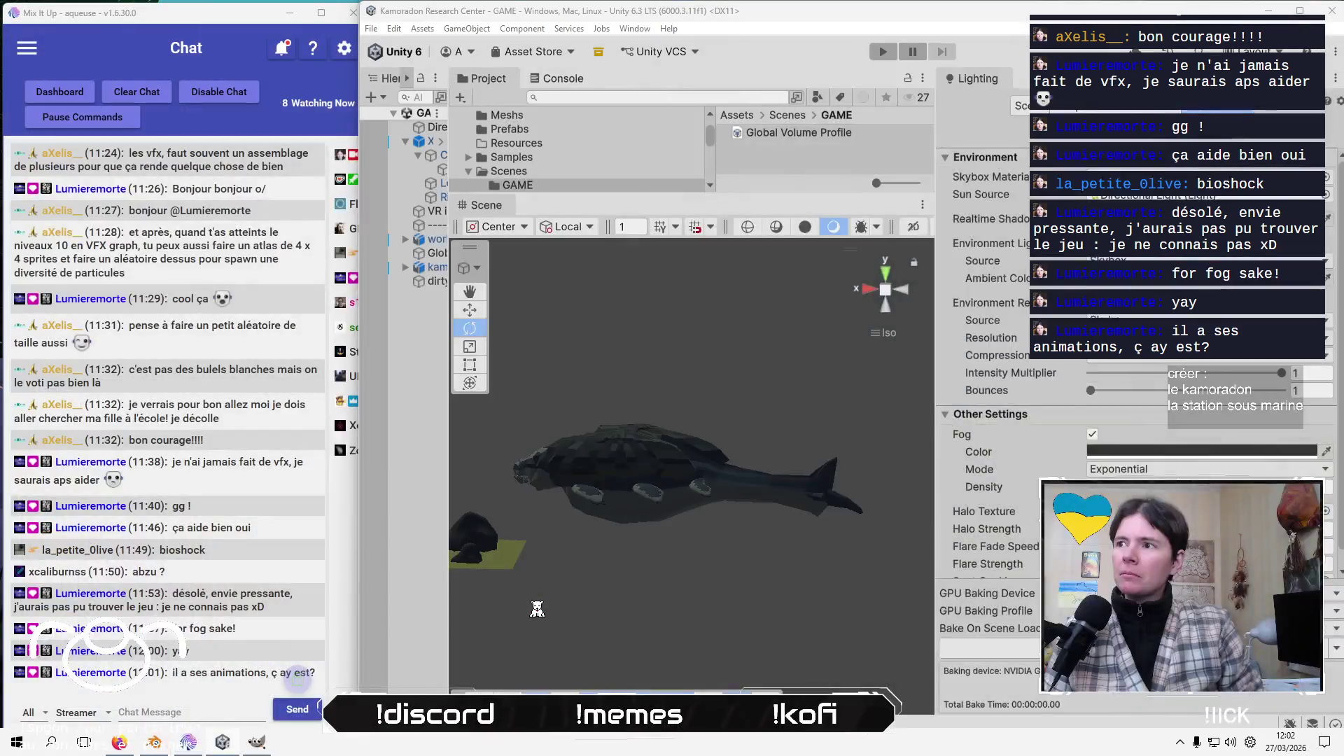
{"action": "right_click", "coordinate": [987, 79]}
{"action": "left_click", "coordinate": [1020, 98]}
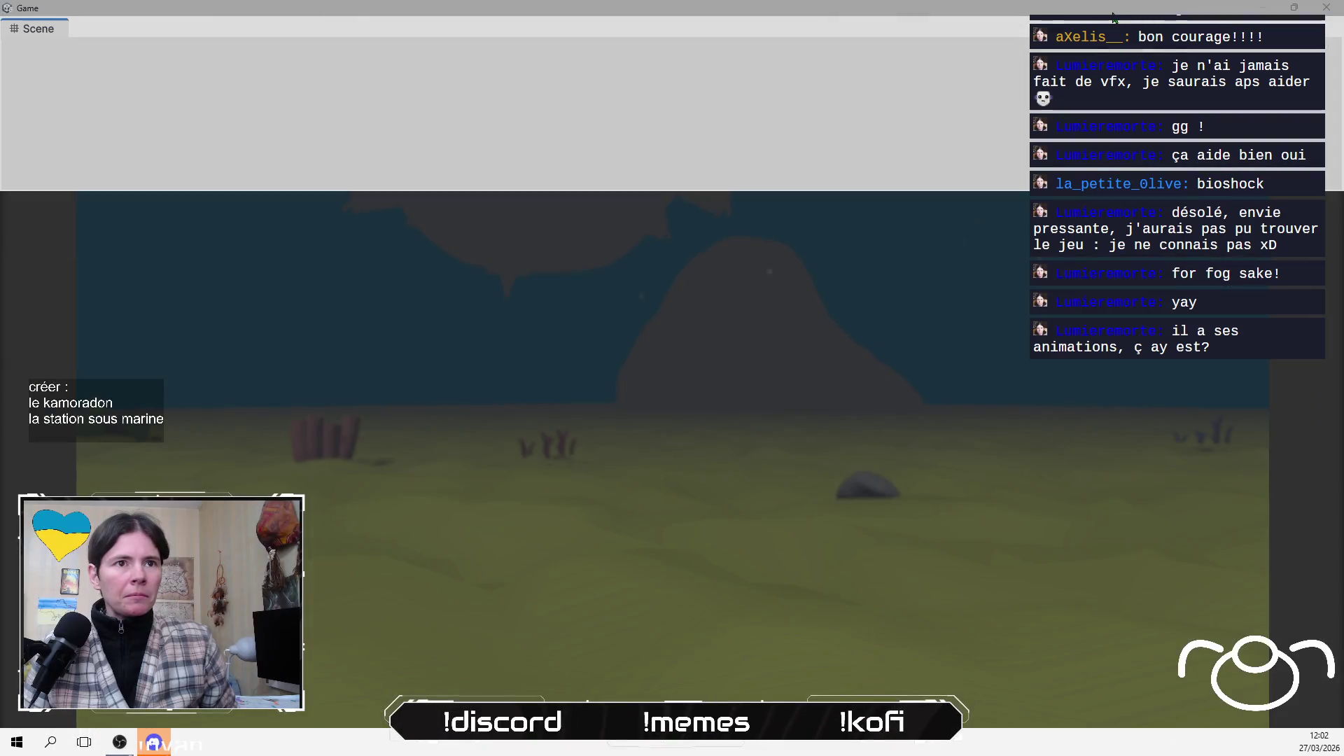
Redock the Scene view, enlarge it over the Project panel, and widen the Hierarchy
{"action": "double_click", "coordinate": [1113, 16]}
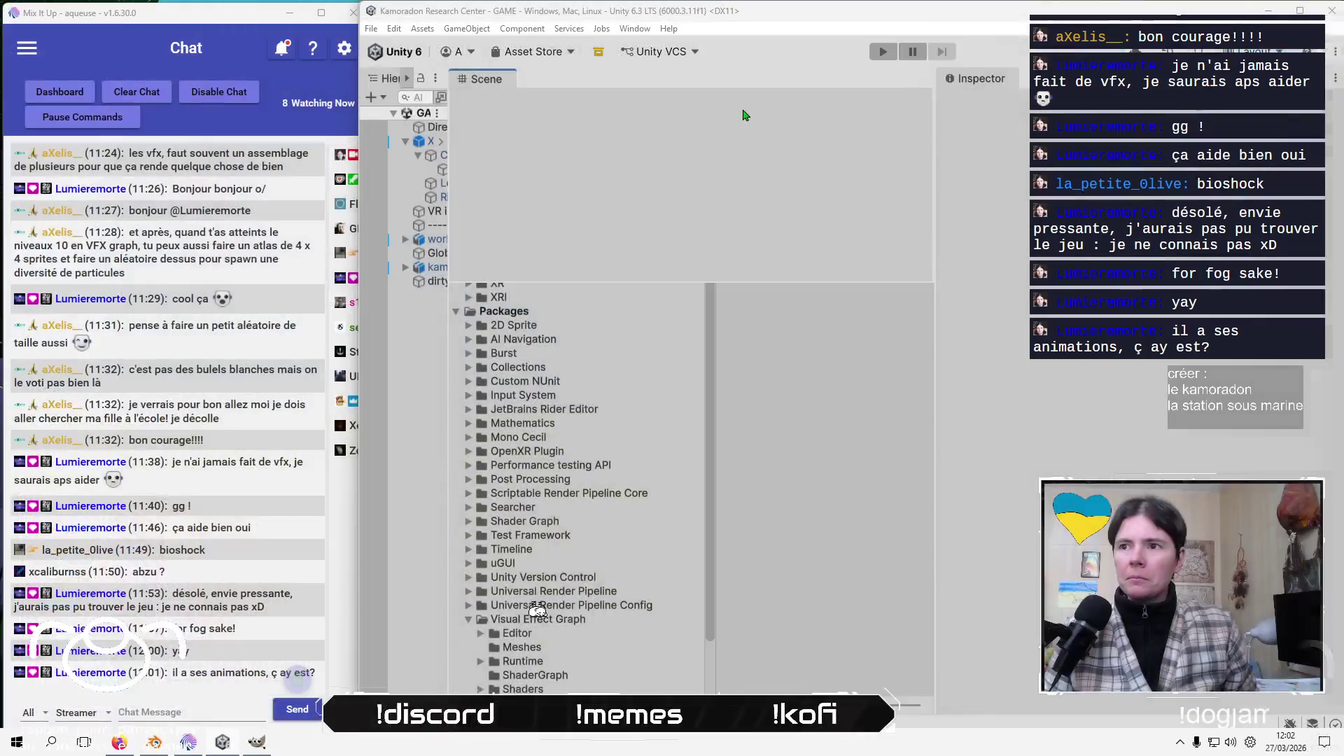
{"action": "left_click_drag", "start_coordinate": [823, 285], "coordinate": [823, 596]}
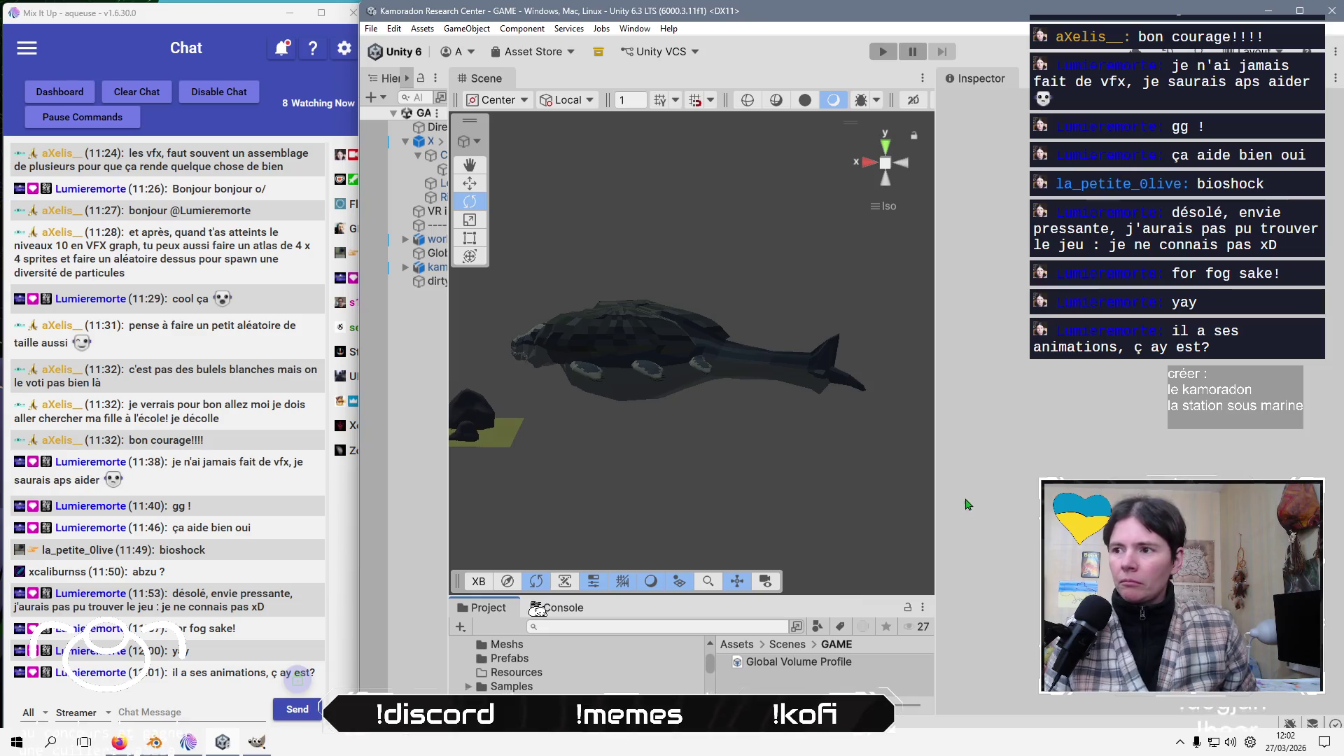
{"action": "left_click_drag", "start_coordinate": [938, 471], "coordinate": [1199, 470]}
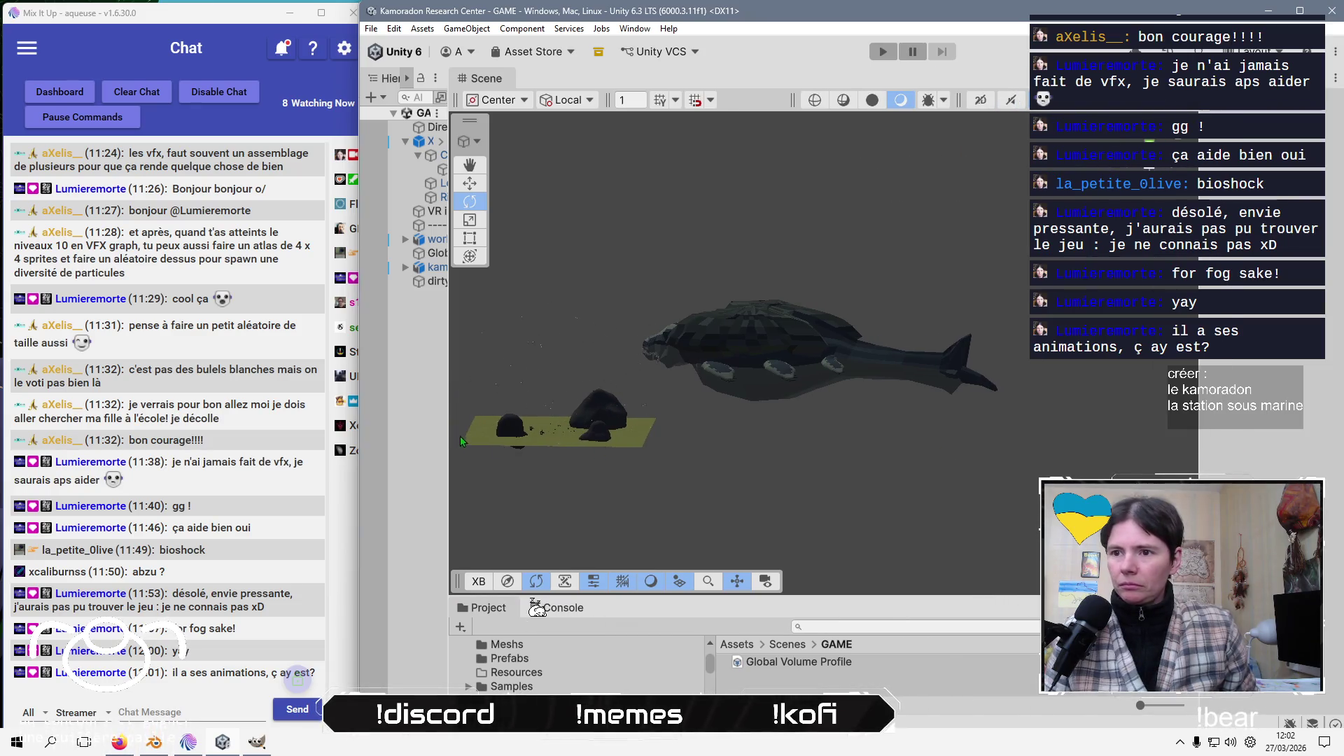
{"action": "left_click_drag", "start_coordinate": [446, 430], "coordinate": [511, 413]}
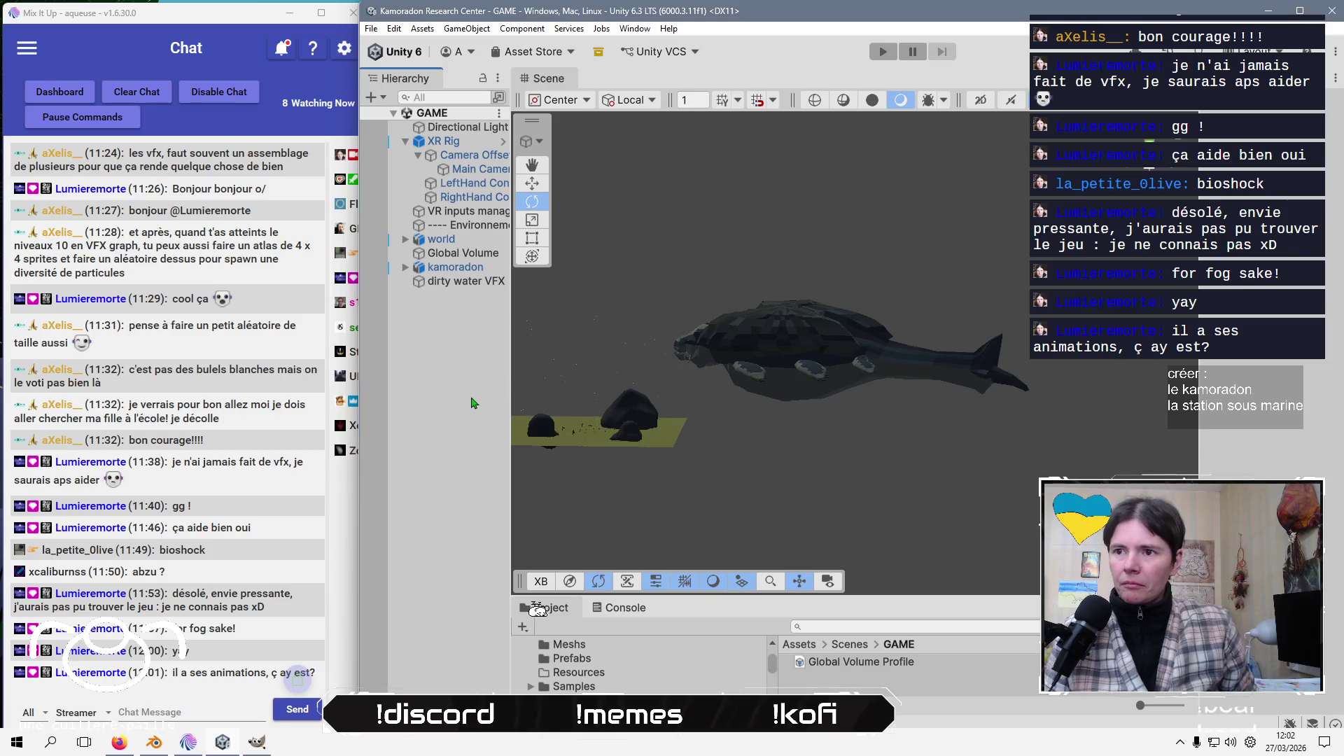
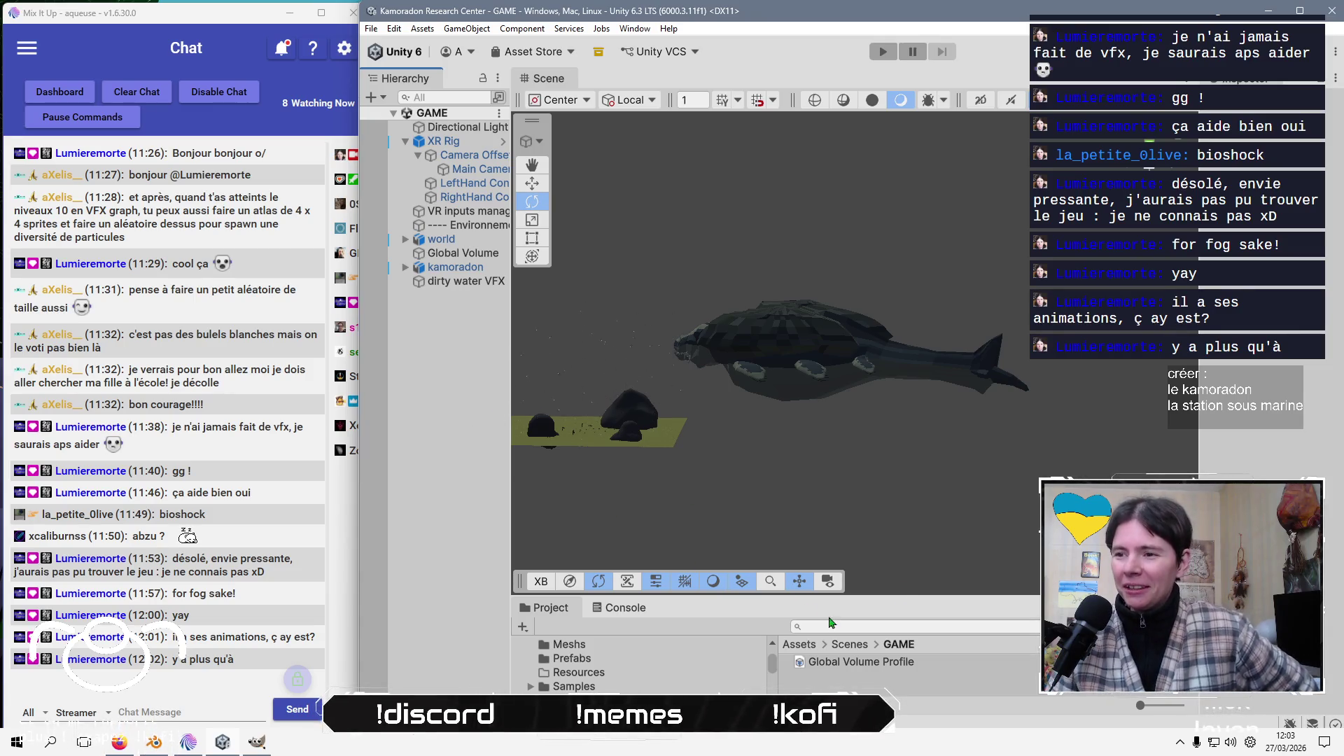
Create a new folder named Animations in the Assets root
{"action": "left_click_drag", "start_coordinate": [849, 597], "coordinate": [816, 446]}
{"action": "left_click", "coordinate": [803, 493]}
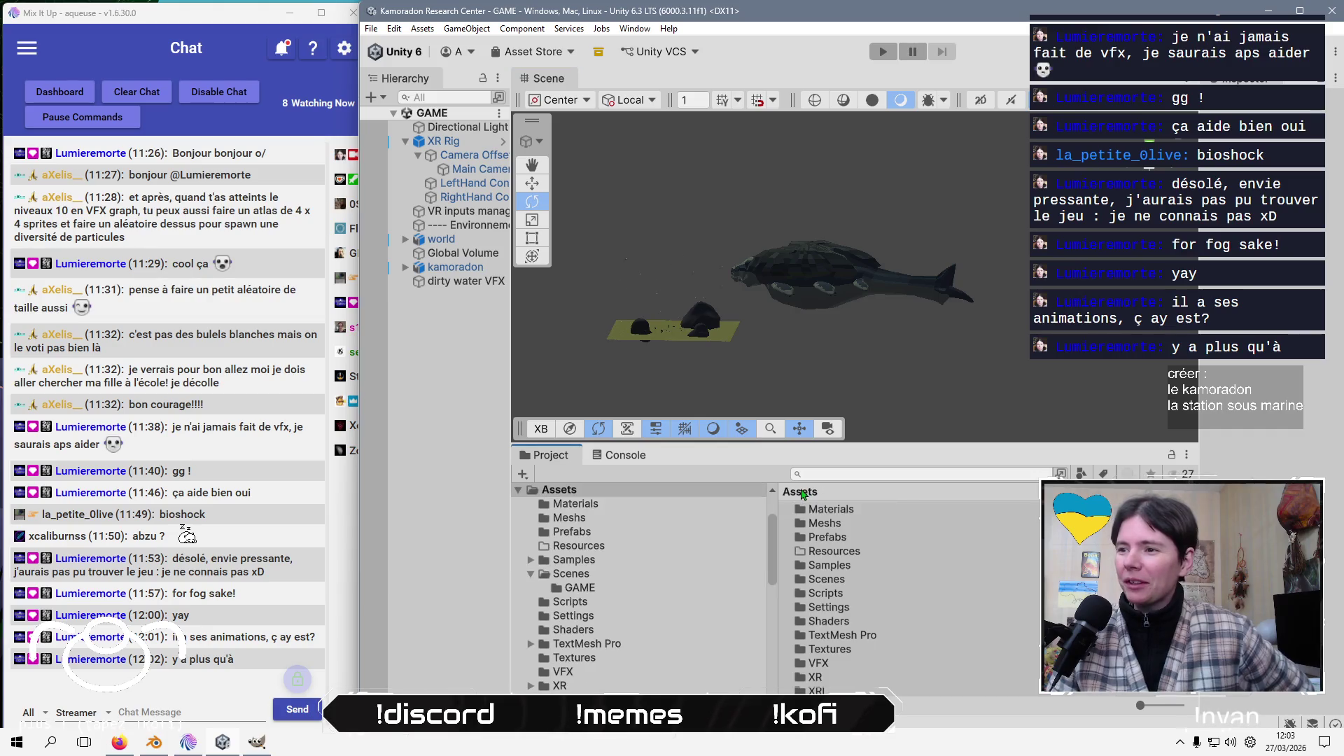
{"action": "scroll", "coordinate": [923, 603], "scroll_direction": "down", "scroll_amount": 1}
{"action": "left_click_drag", "start_coordinate": [1146, 704], "coordinate": [1153, 704]}
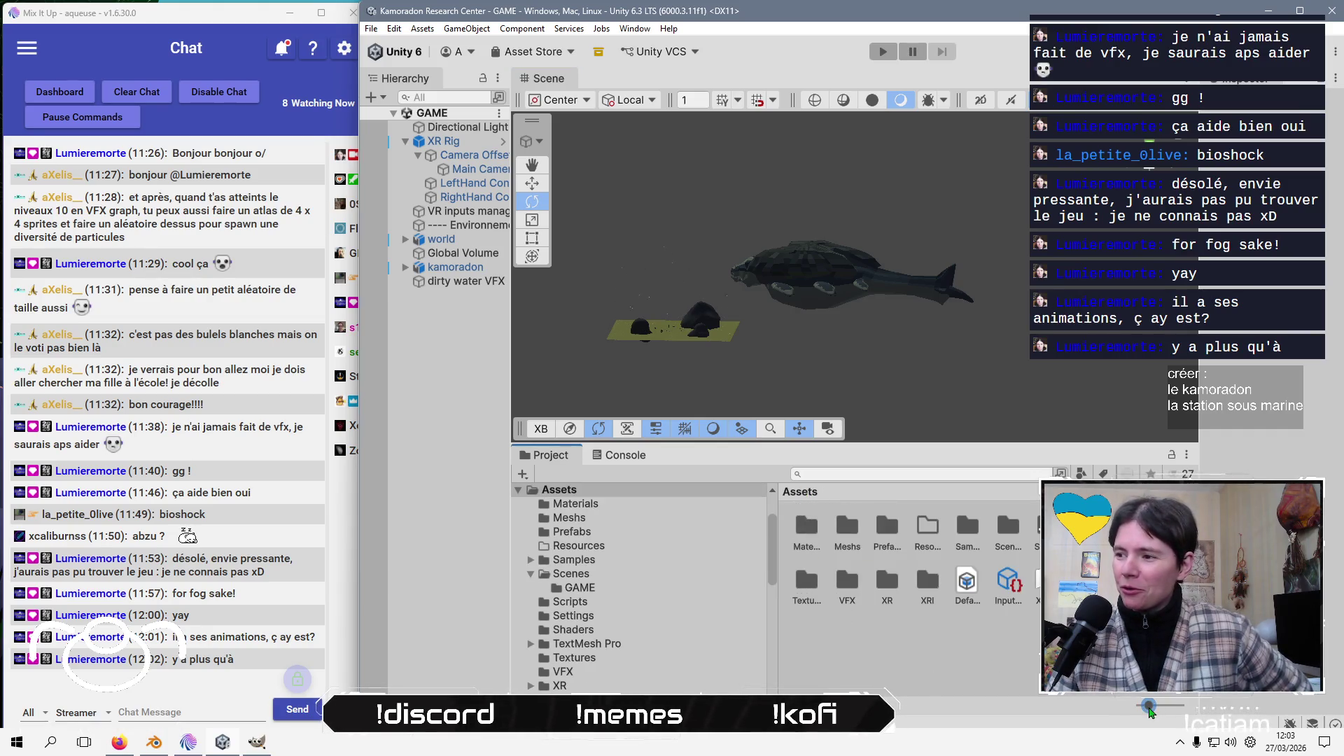
{"action": "right_click", "coordinate": [924, 656]}
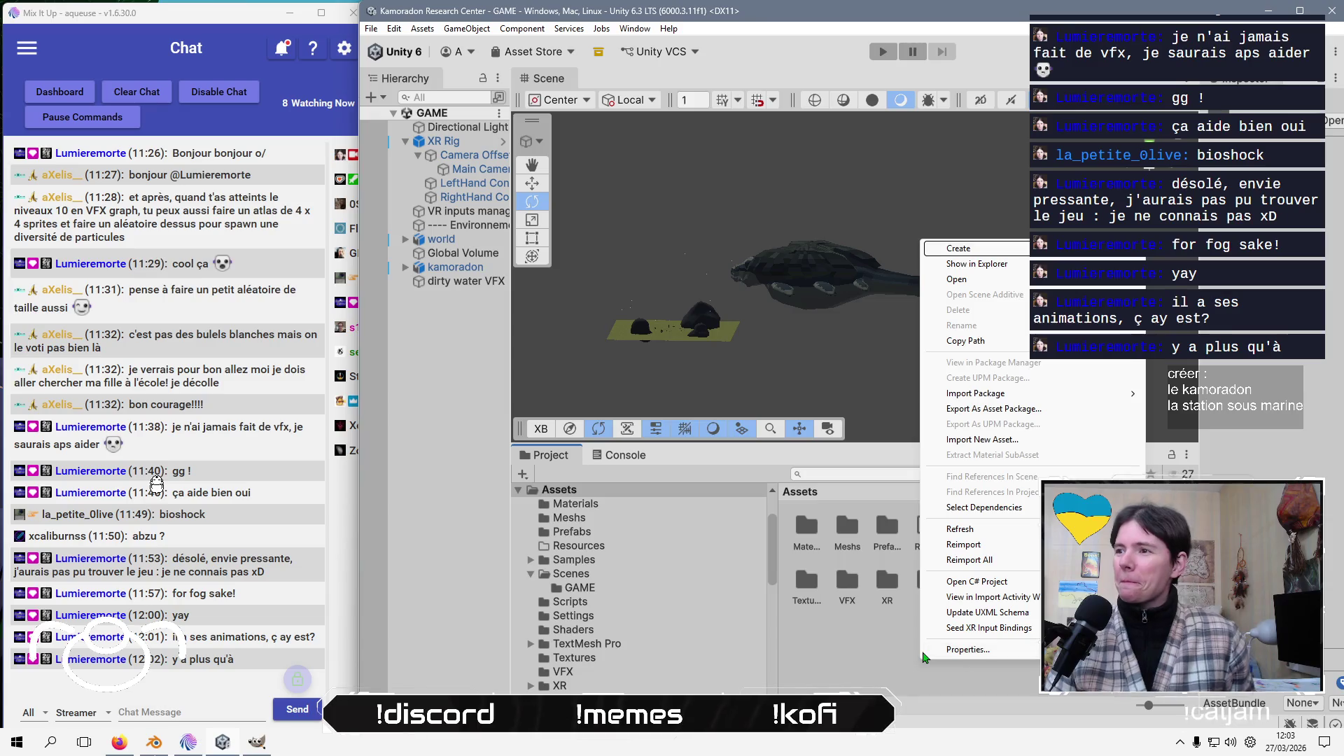
{"action": "key", "text": "c"}
{"action": "key", "text": "Right"}
{"action": "key", "text": "Return"}
{"action": "type", "text": "A"}
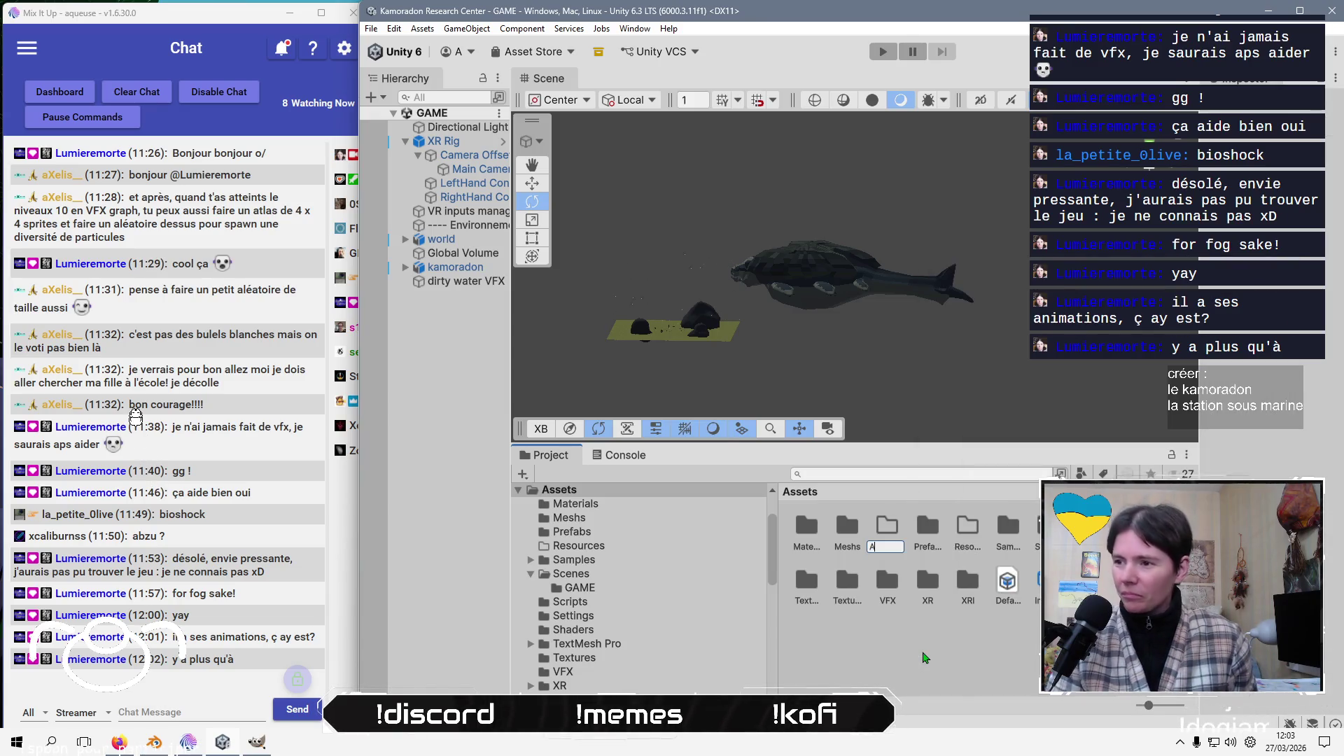
{"action": "type", "text": "nimations"}
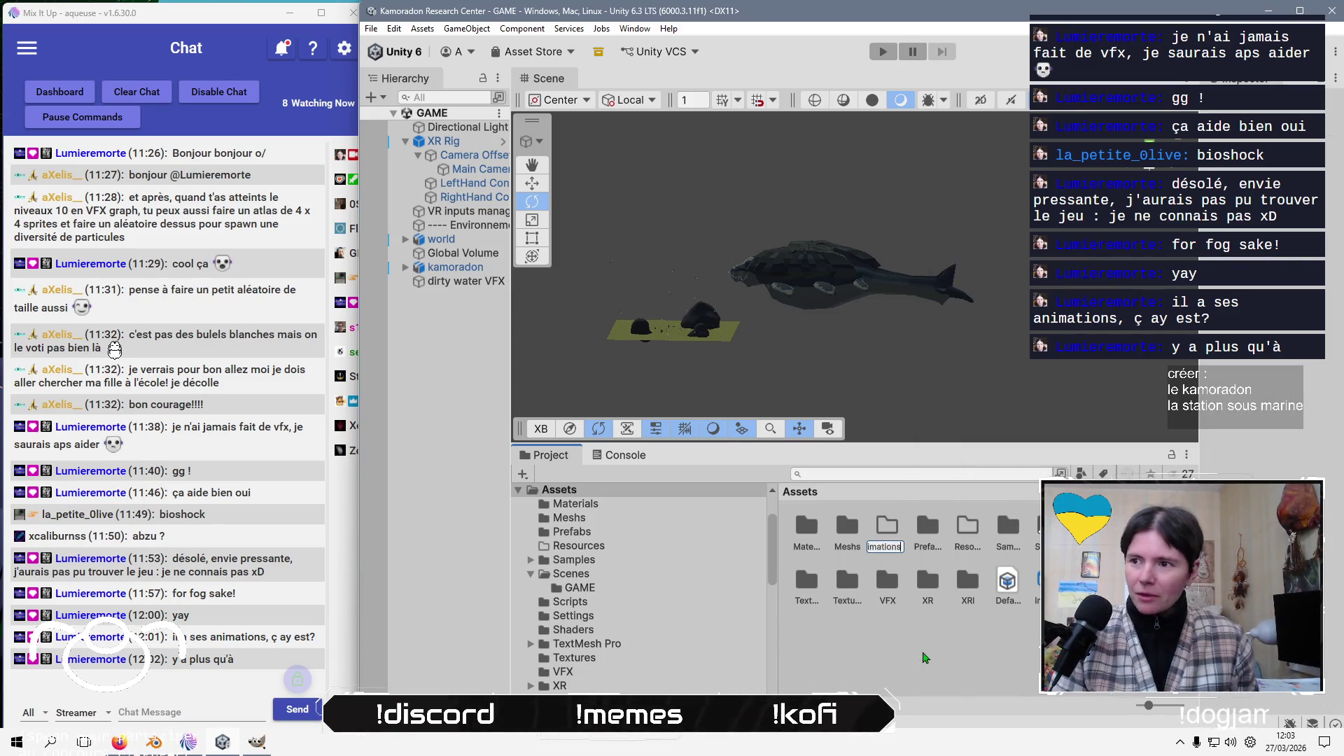
{"action": "key", "text": "Return"}
{"action": "key", "text": "Return"}
Inside Animations, create an Animator Controller named Kamoradon Animator Controller
{"action": "right_click", "coordinate": [923, 621]}
{"action": "key", "text": "c"}
{"action": "key", "text": "Right"}
{"action": "key", "text": "a"}
{"action": "key", "text": "Right"}
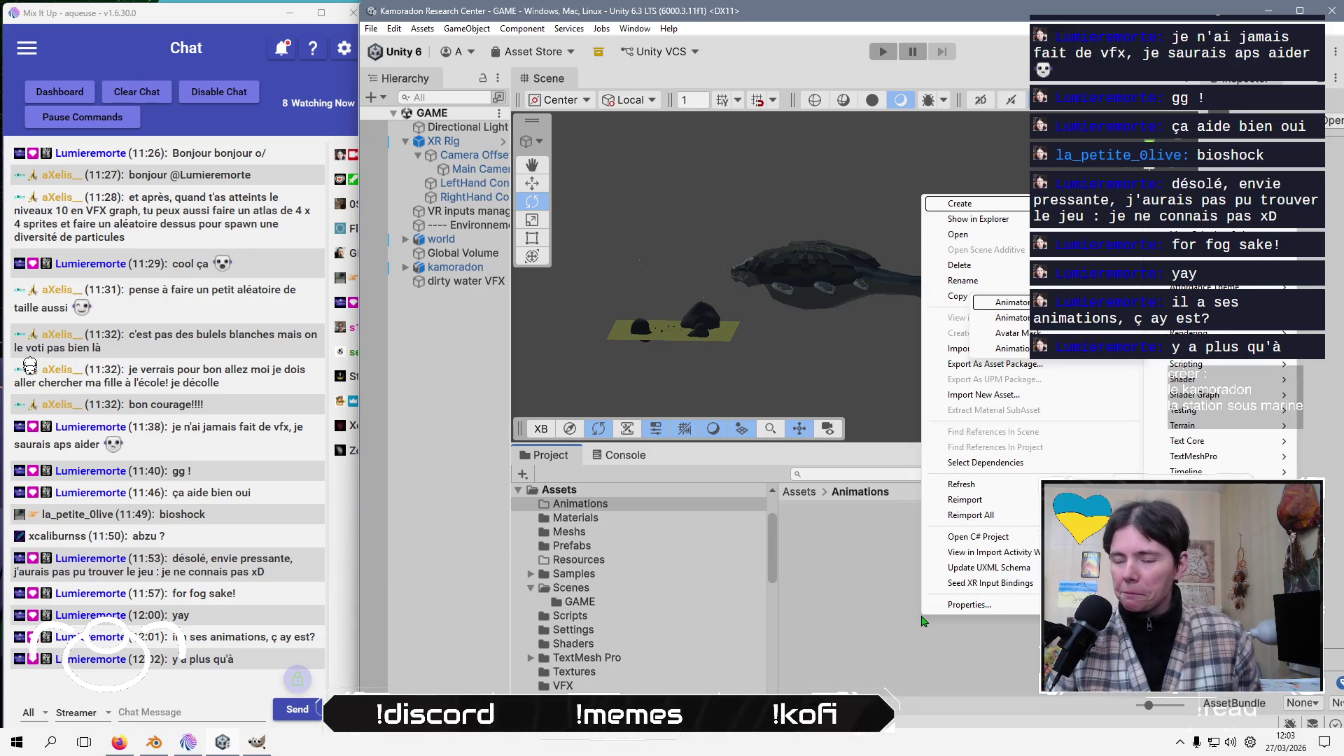
{"action": "key", "text": "Return"}
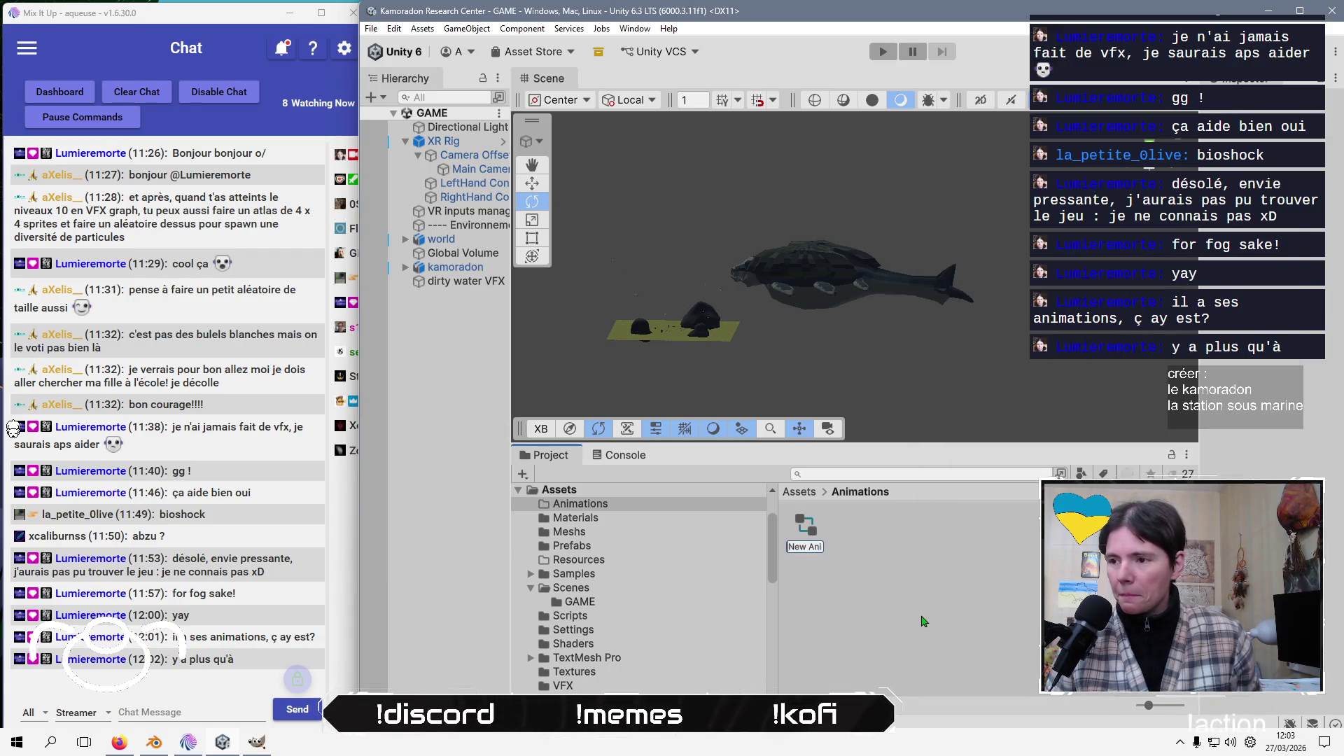
{"action": "type", "text": "Ka"}
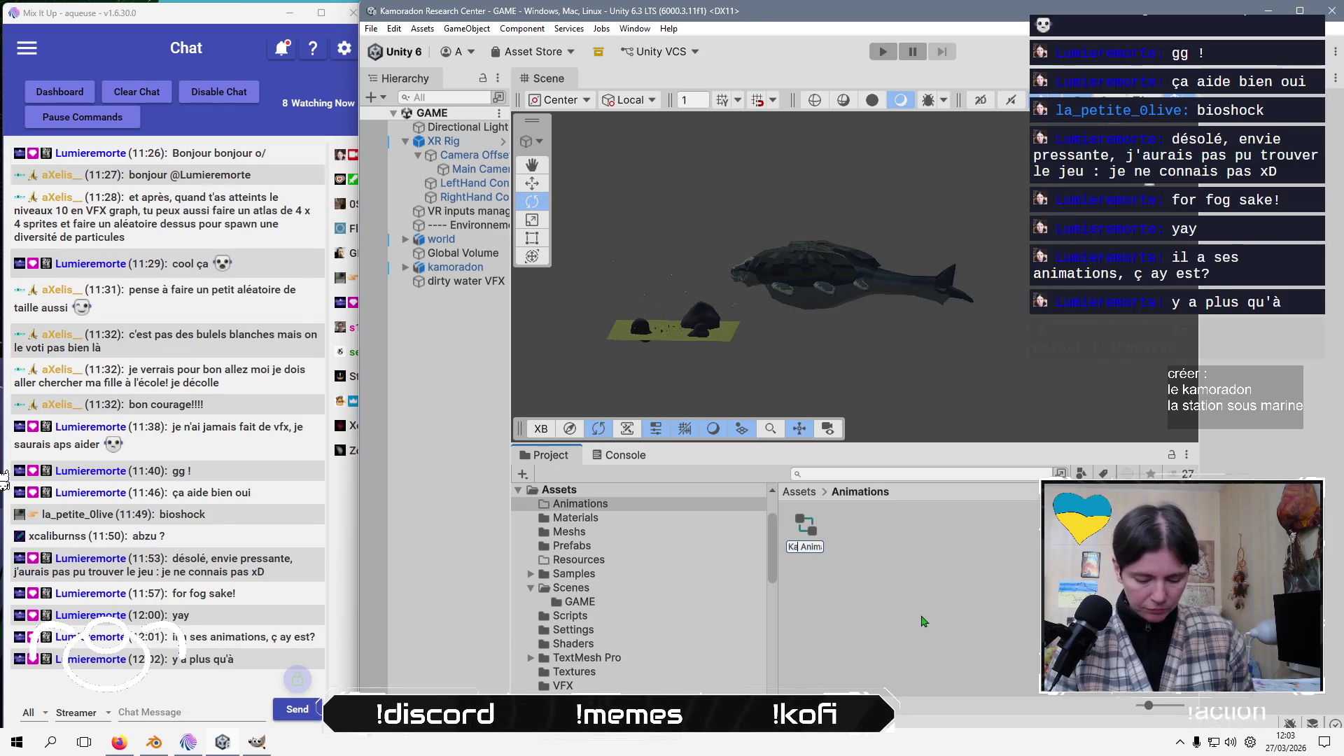
{"action": "type", "text": "moradon"}
{"action": "key", "text": "Return"}
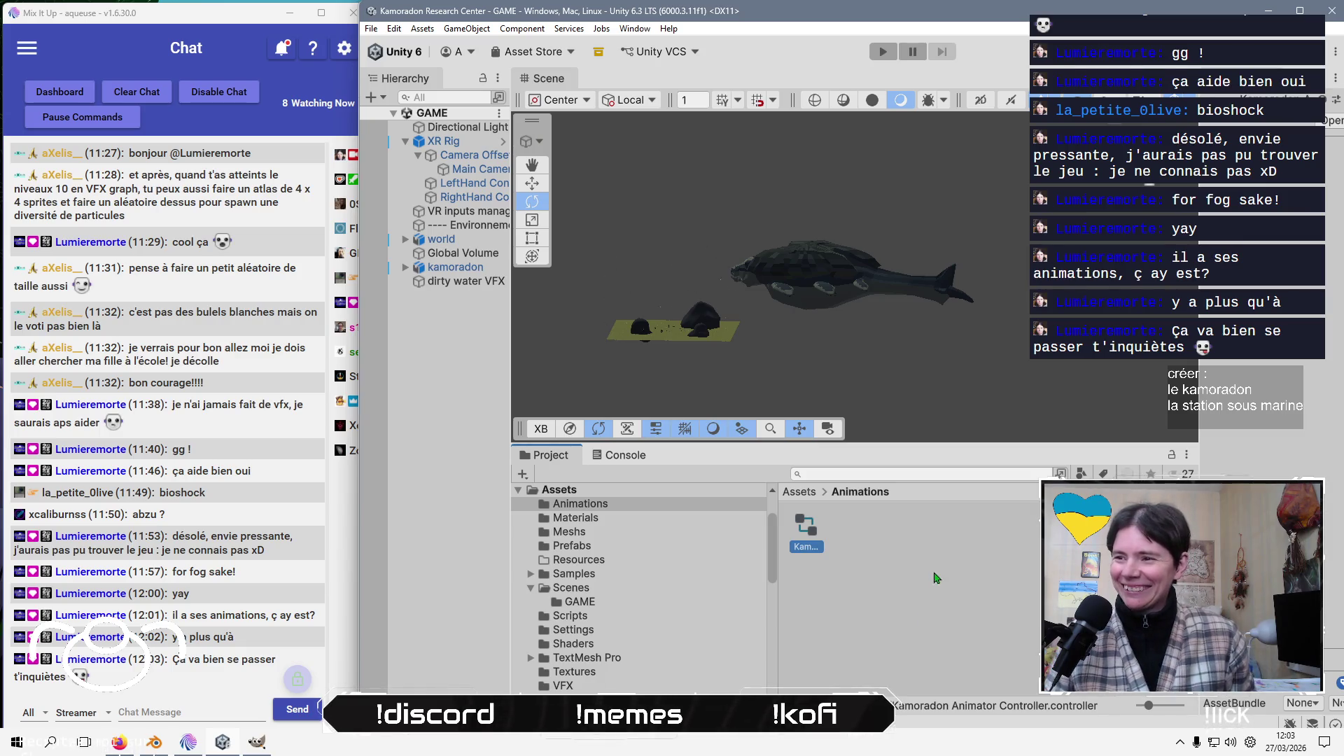
{"action": "left_click_drag", "start_coordinate": [1107, 712], "coordinate": [1104, 711]}
{"action": "left_click", "coordinate": [919, 642]}
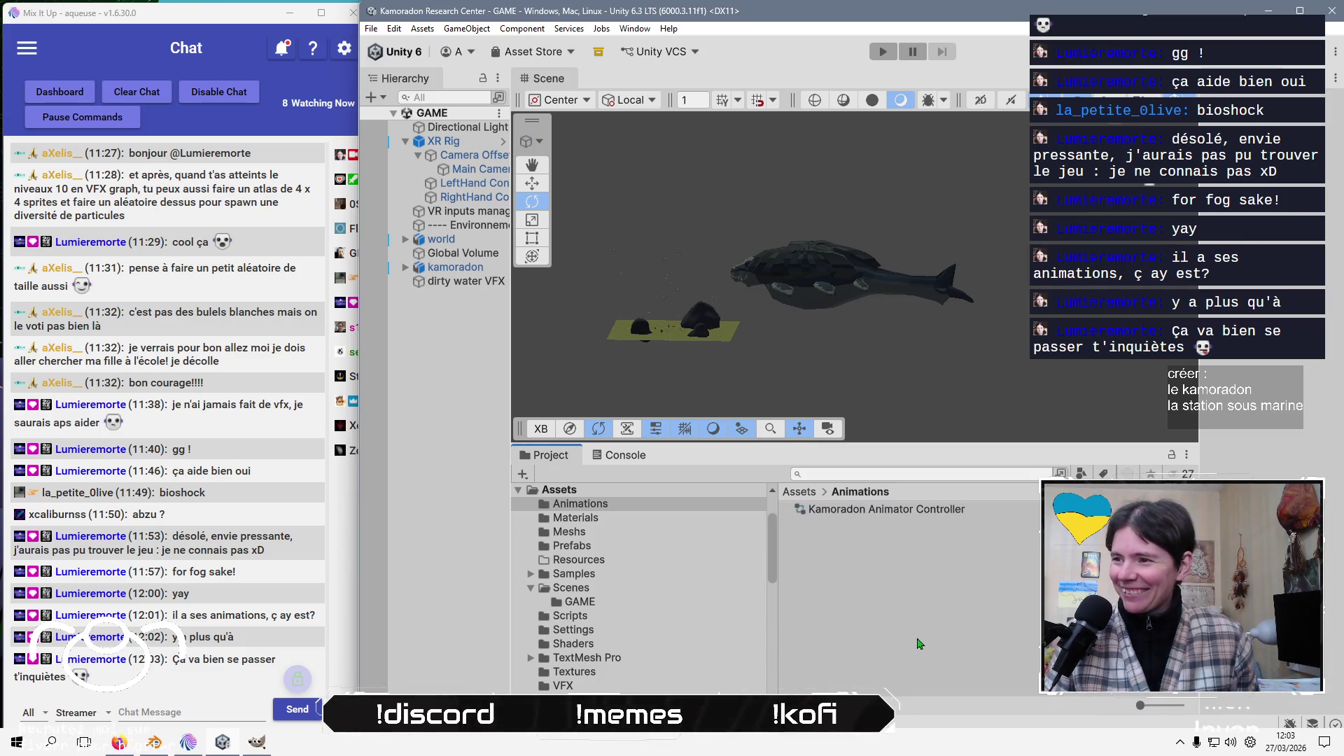
Drag the Kamoradon Animator Controller onto the kamoradon object to add an Animator component
{"action": "left_click", "coordinate": [454, 267]}
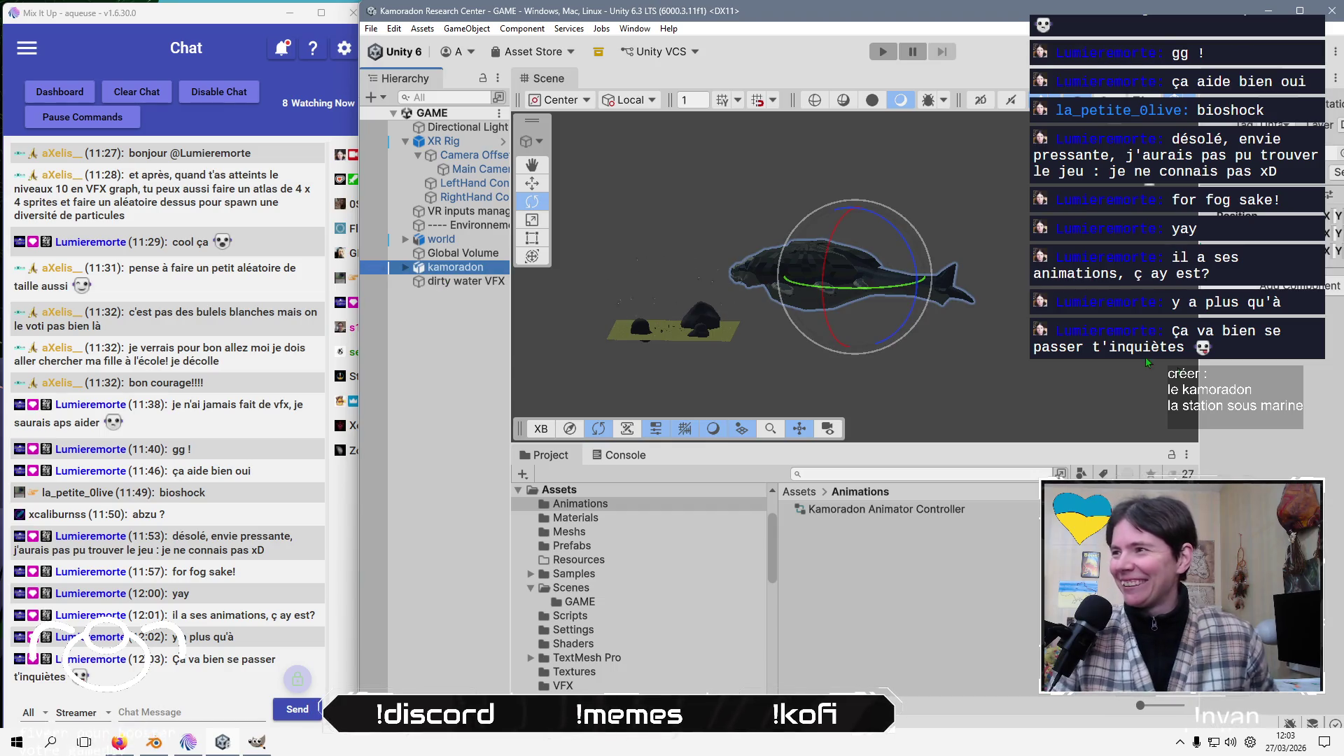
{"action": "left_click_drag", "start_coordinate": [1199, 340], "coordinate": [935, 341]}
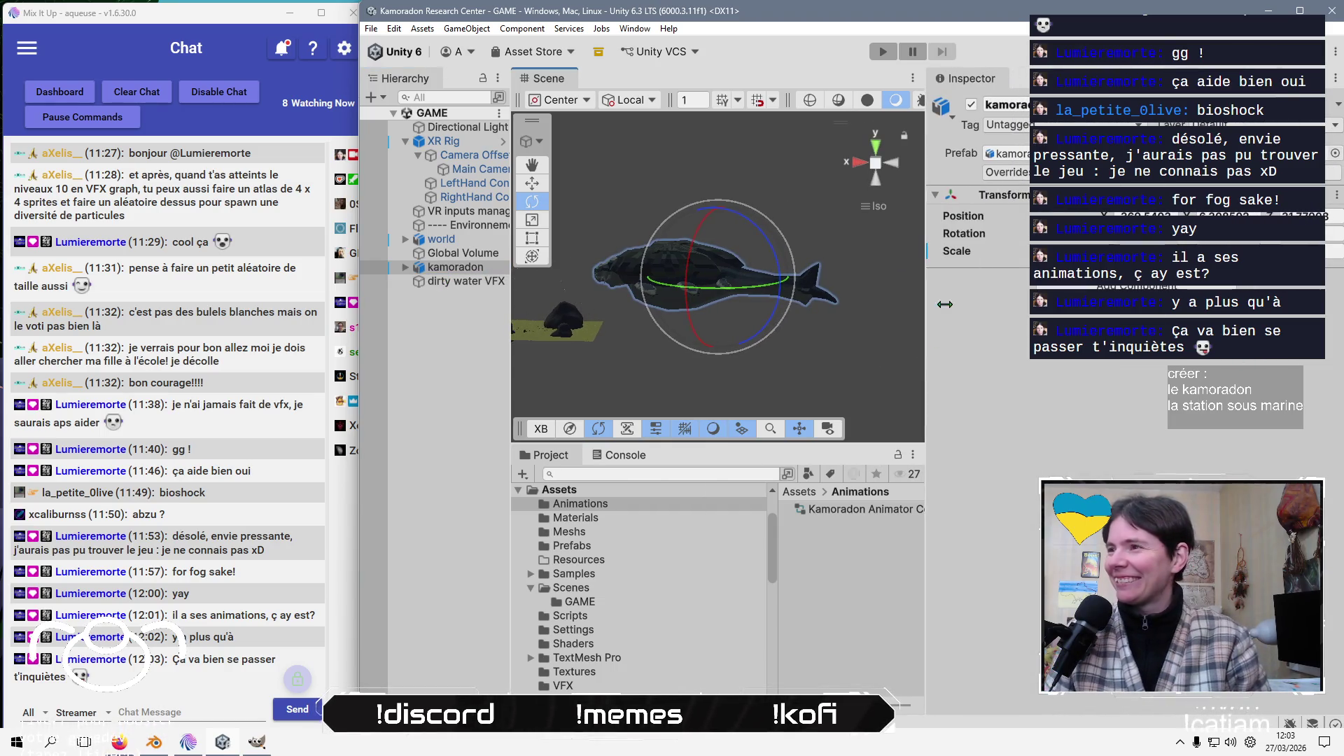
{"action": "left_click", "coordinate": [405, 267]}
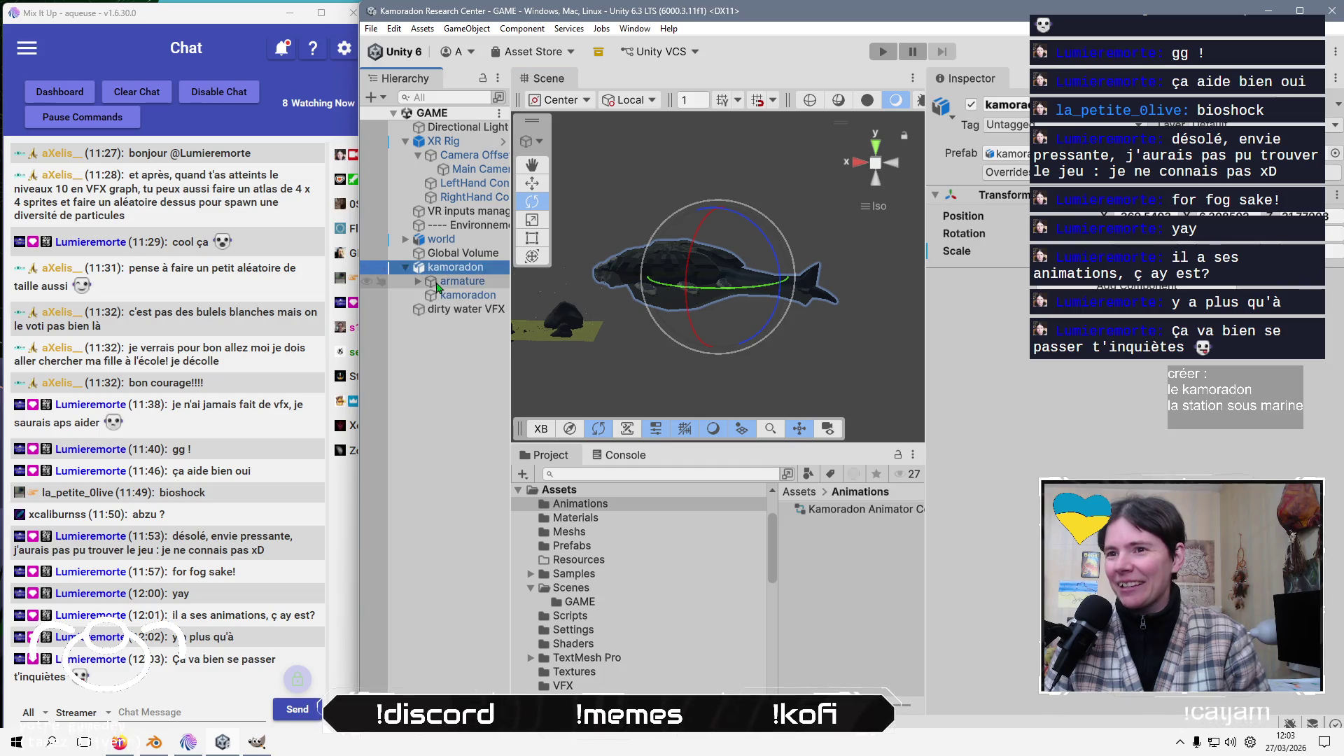
{"action": "left_click", "coordinate": [418, 281]}
{"action": "left_click", "coordinate": [418, 283]}
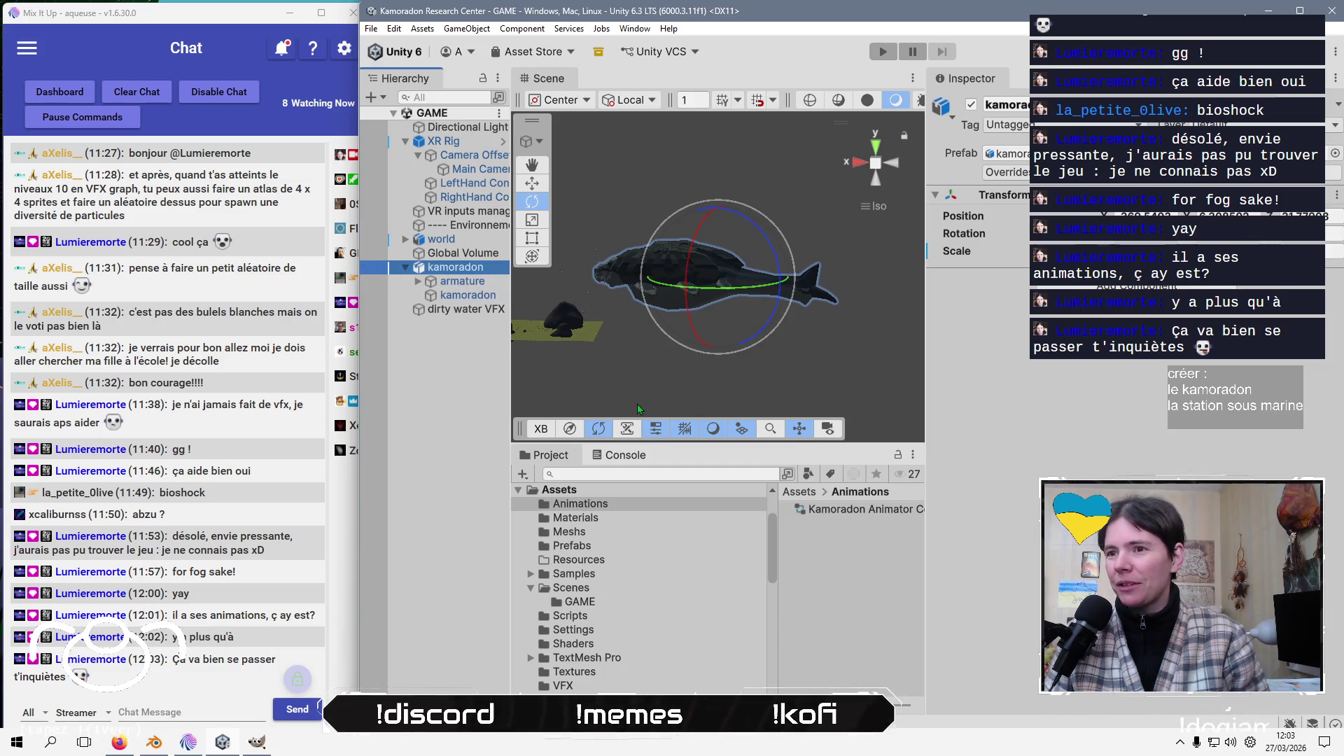
{"action": "left_click_drag", "start_coordinate": [875, 510], "coordinate": [1020, 401]}
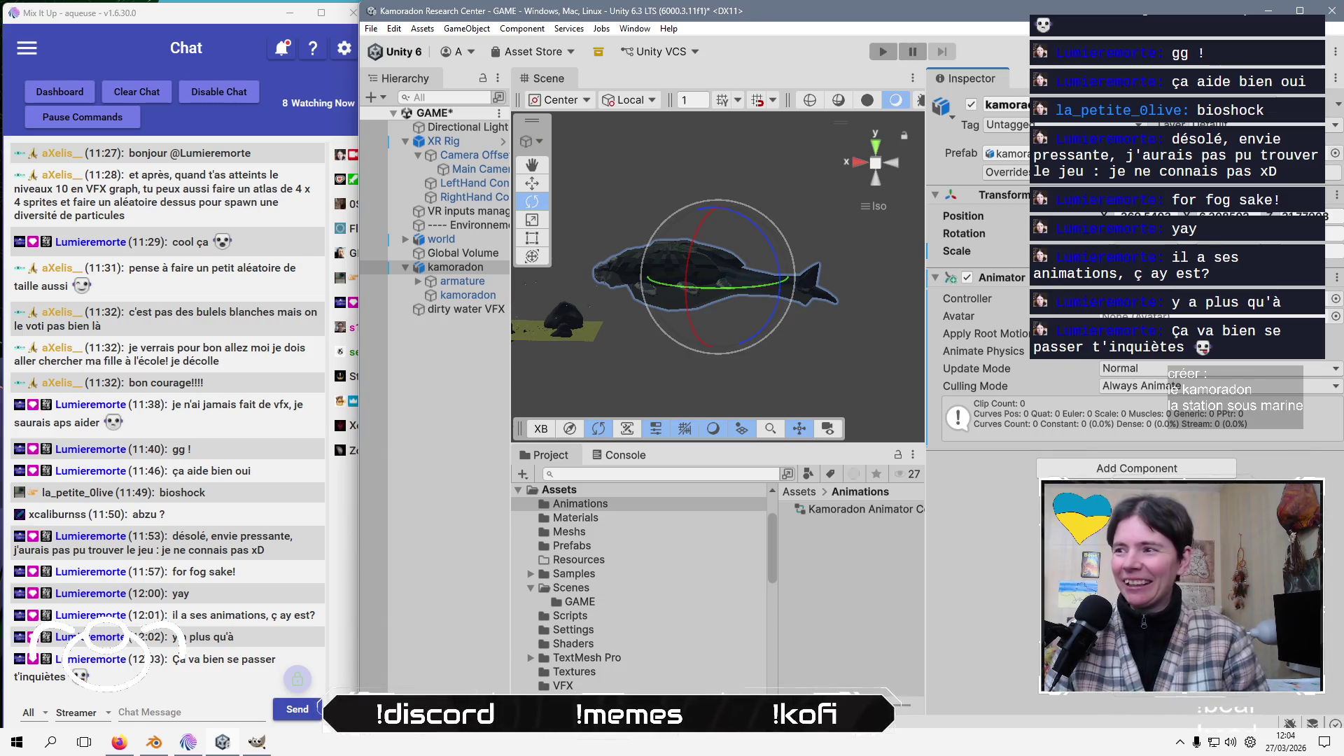
{"action": "right_click", "coordinate": [866, 590]}
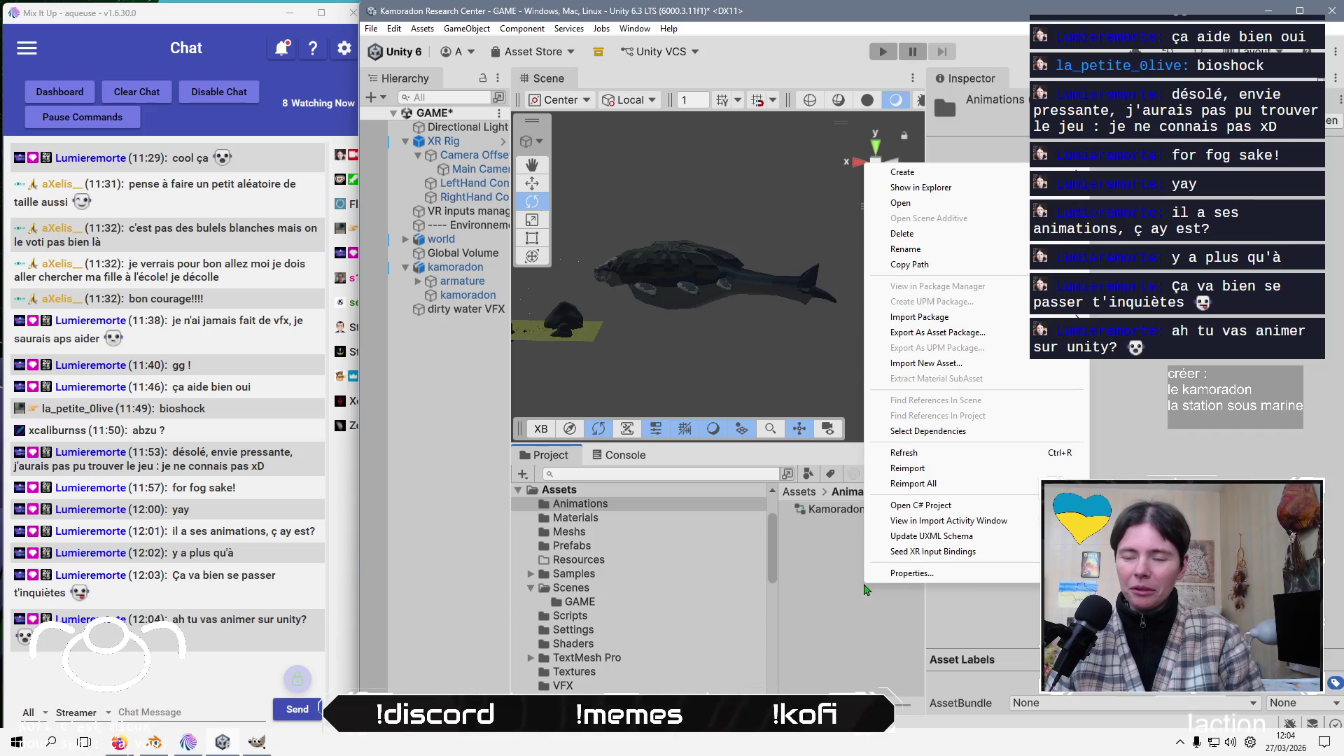
Browse the Create > Animation asset types, then dismiss the menu without creating anything
{"action": "key", "text": "Down"}
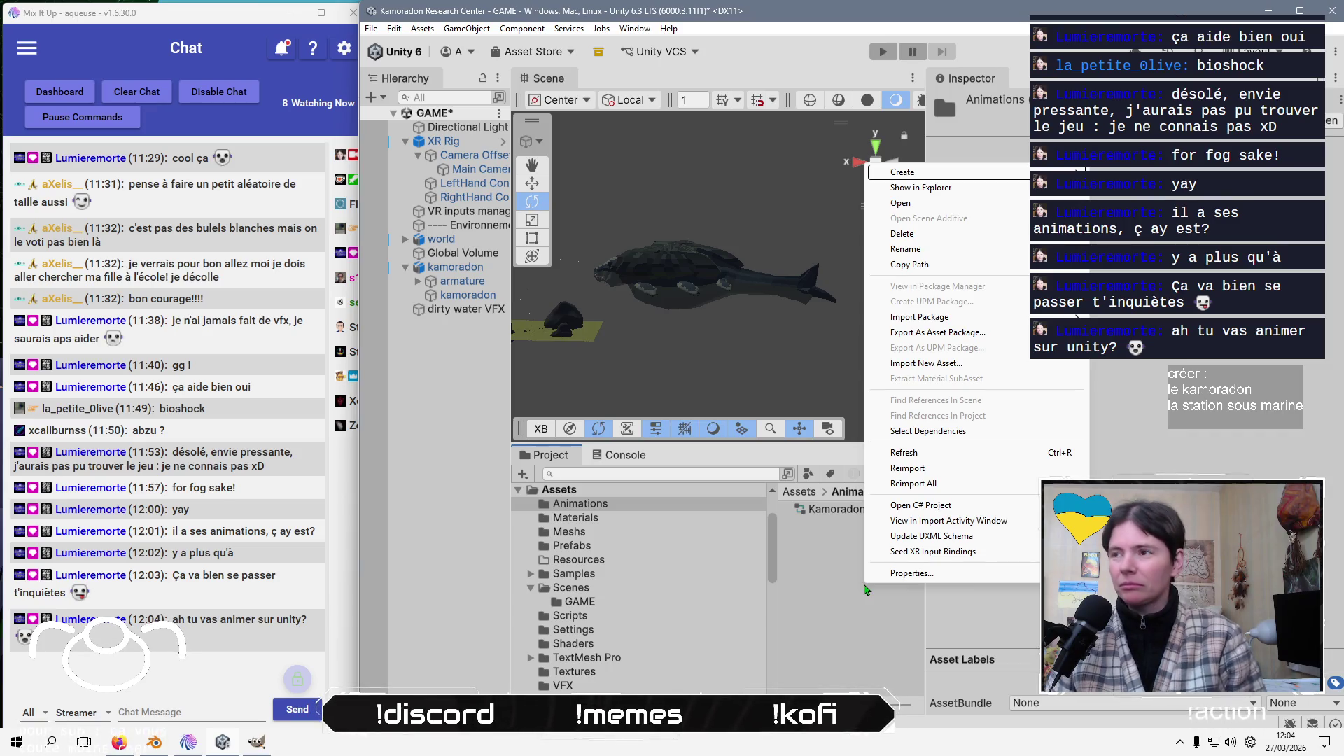
{"action": "key", "text": "Right"}
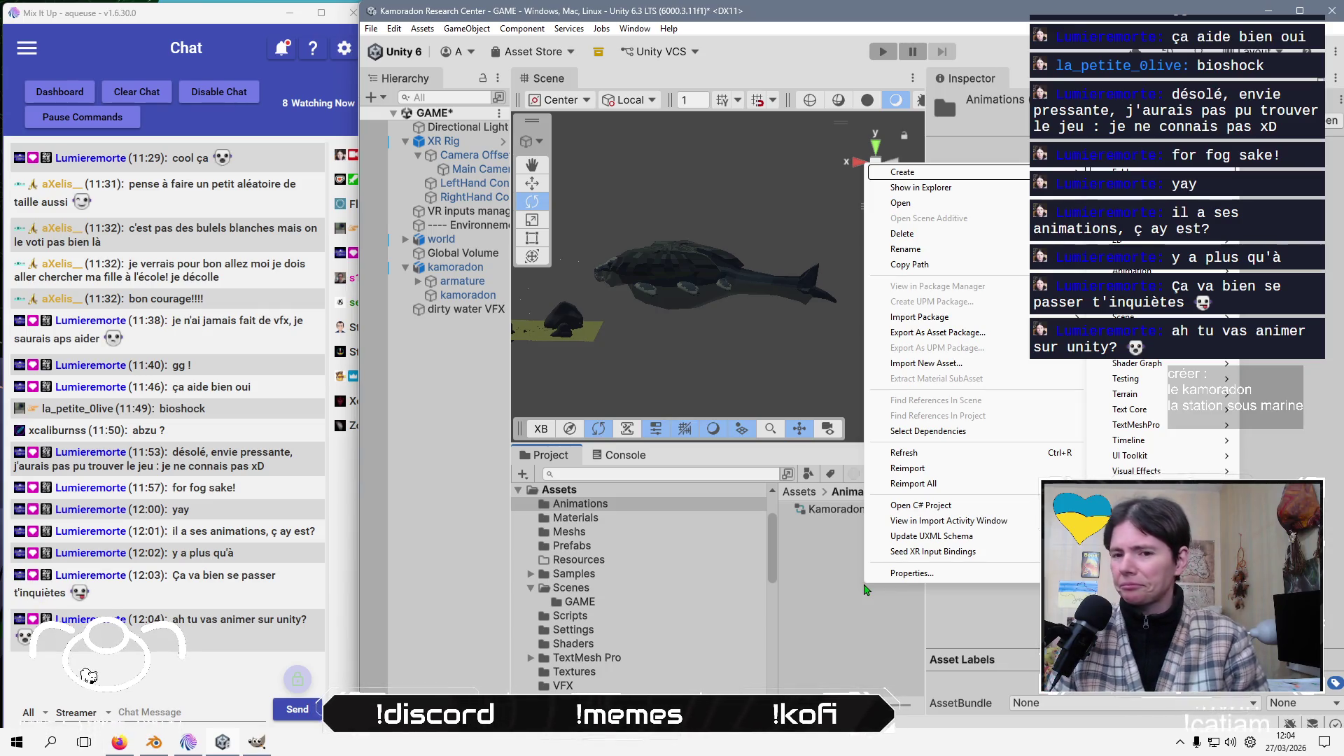
{"action": "key", "text": "Right"}
{"action": "key", "text": "Down"}
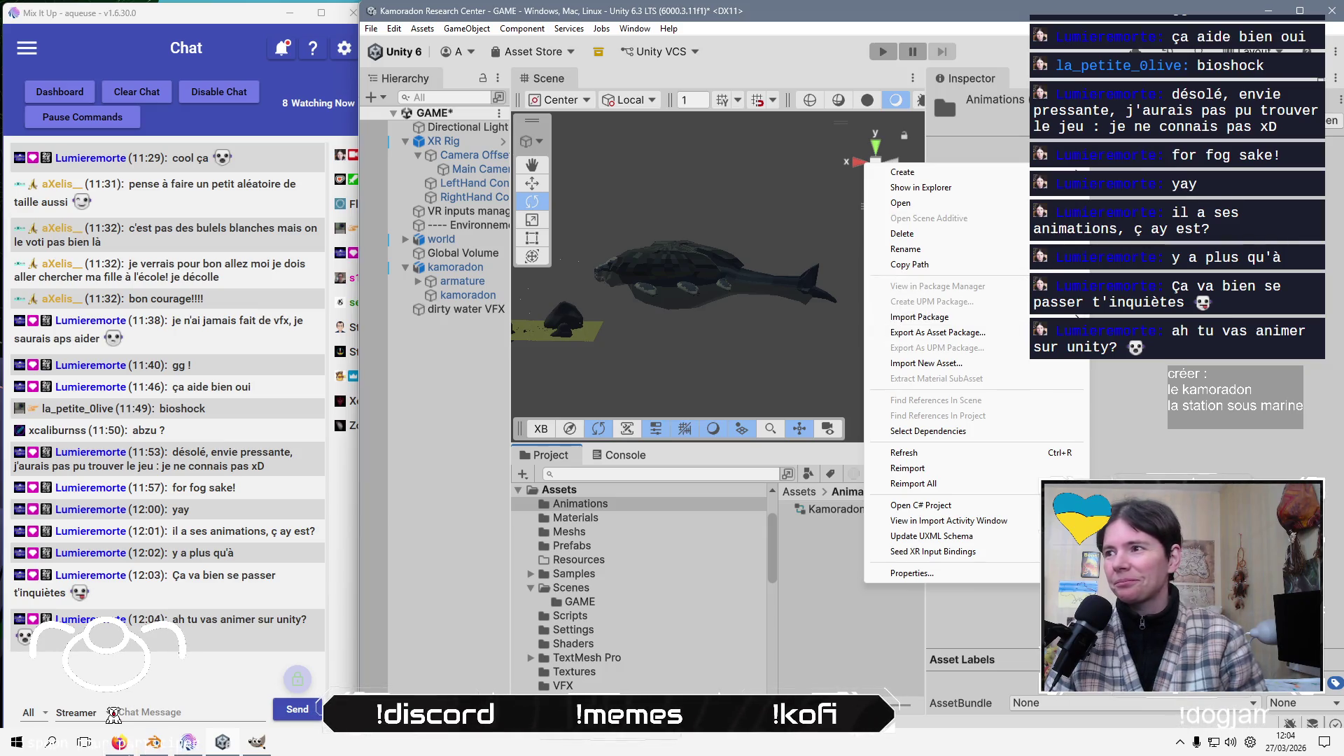
{"action": "mouse_move", "coordinate": [1050, 172]}
{"action": "mouse_move", "coordinate": [1134, 271]}
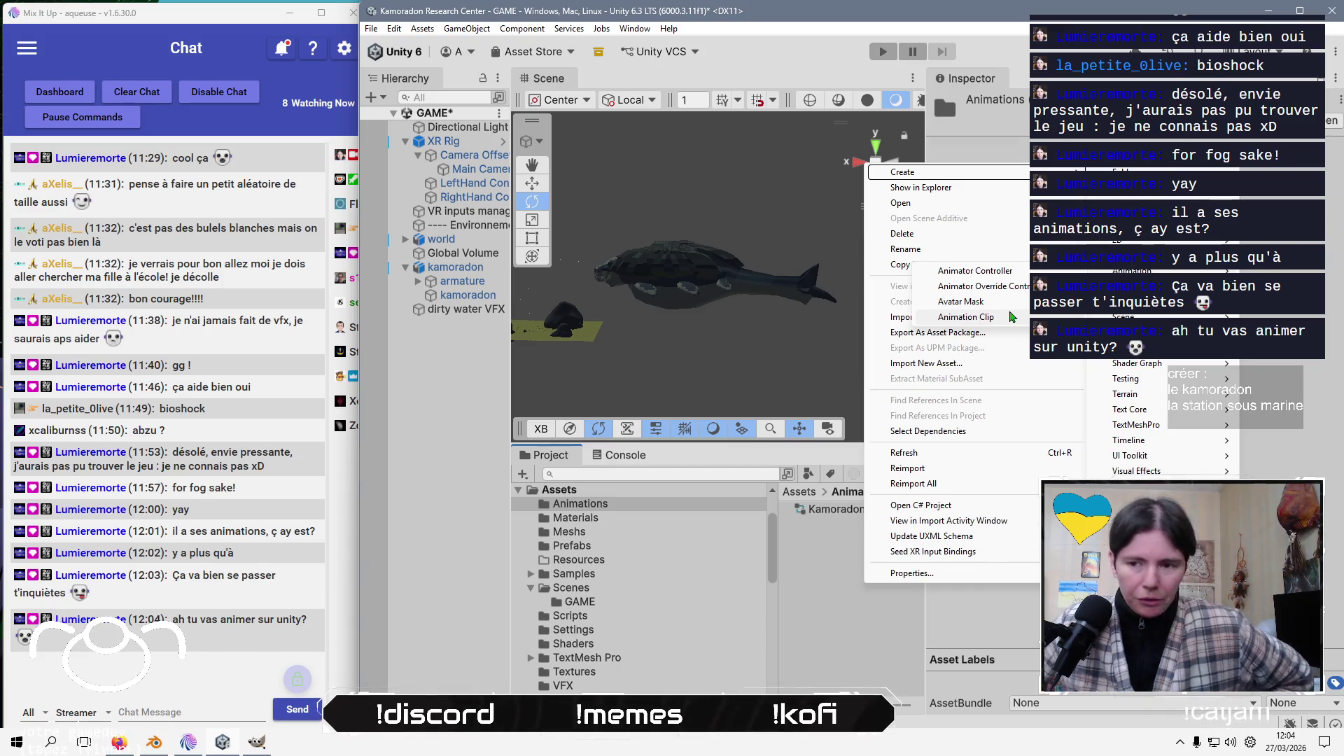
{"action": "left_click", "coordinate": [851, 511]}
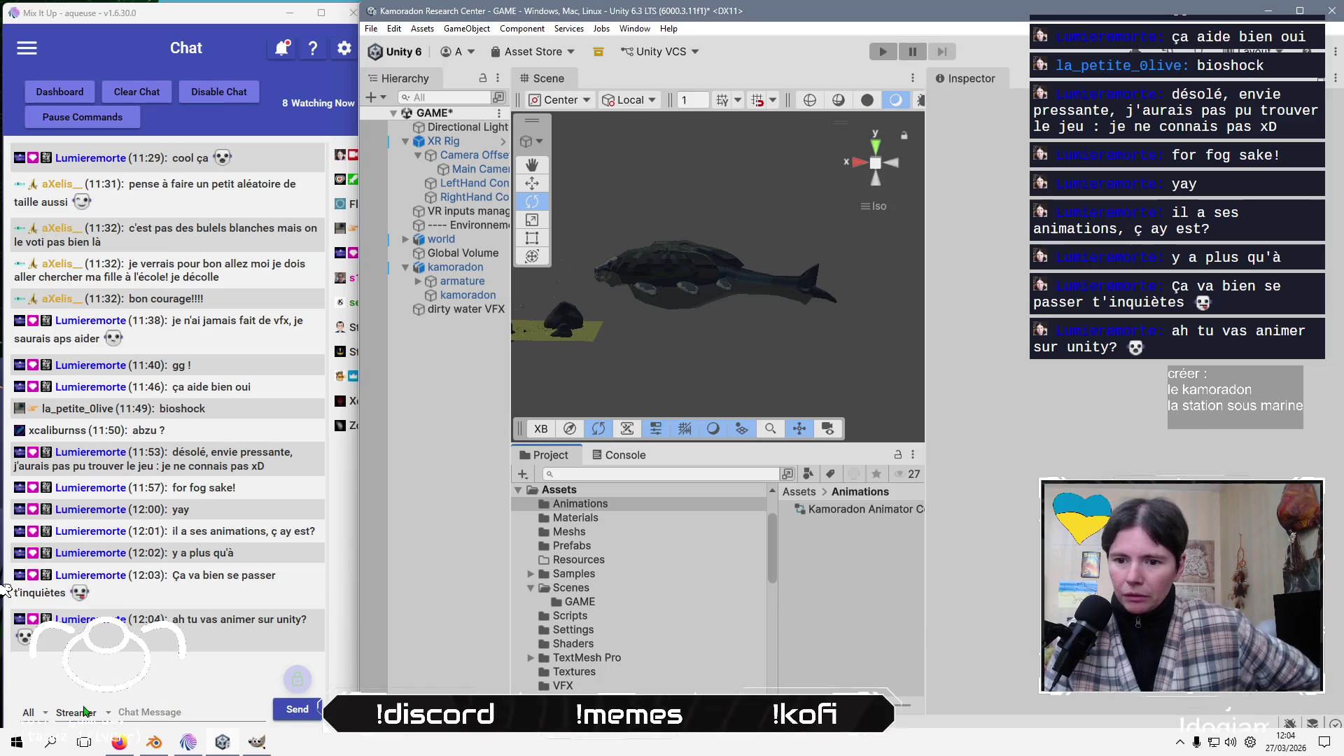
Launch Excalidraw from the Graphisme group, pan to the kit prefabs frames, and draw a grey circle
{"action": "key", "text": "super"}
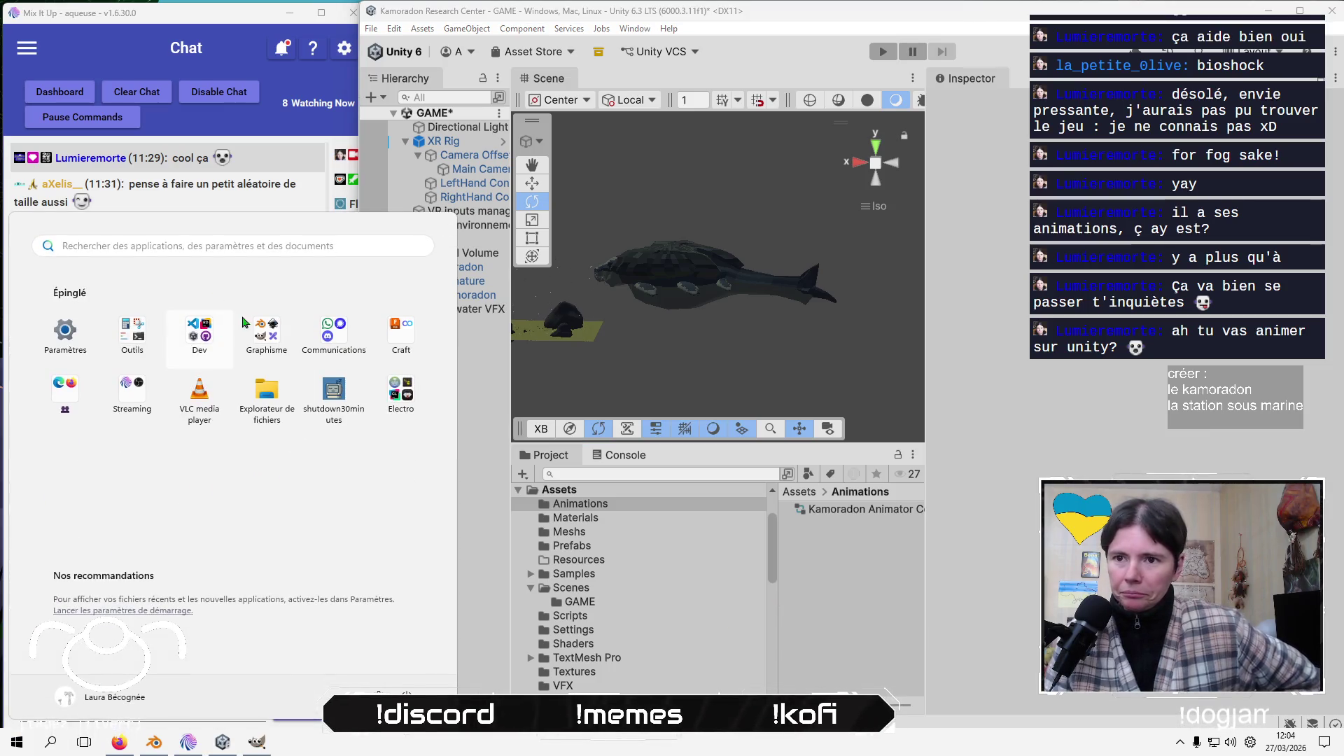
{"action": "left_click", "coordinate": [265, 333]}
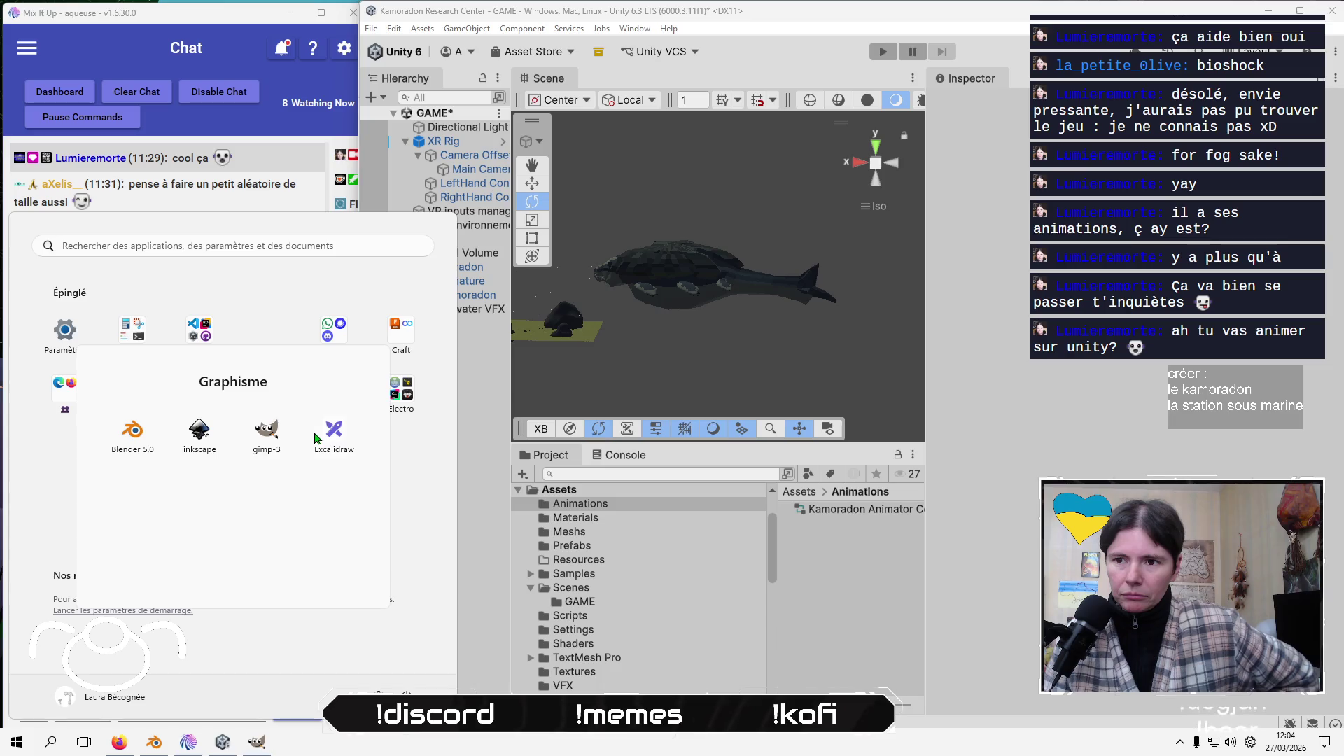
{"action": "left_click", "coordinate": [326, 438]}
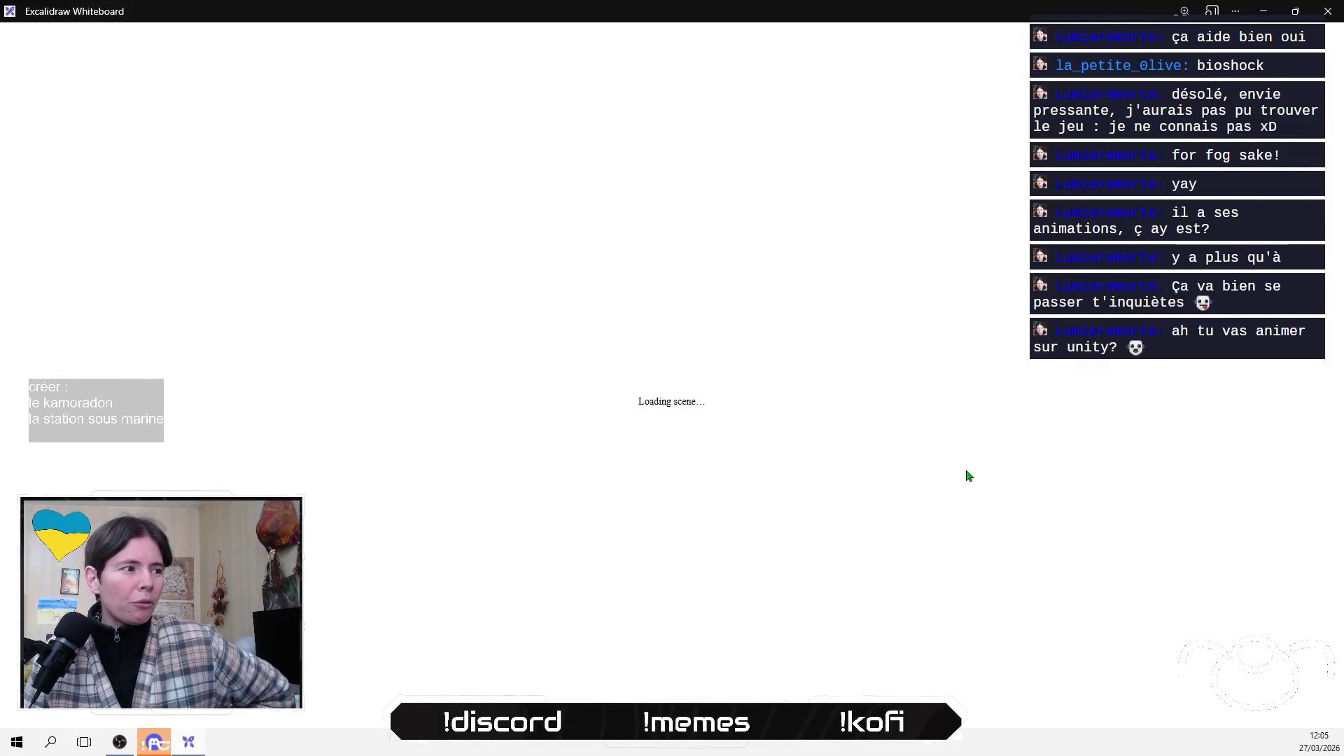
{"action": "left_click_drag", "start_coordinate": [849, 480], "coordinate": [724, 377]}
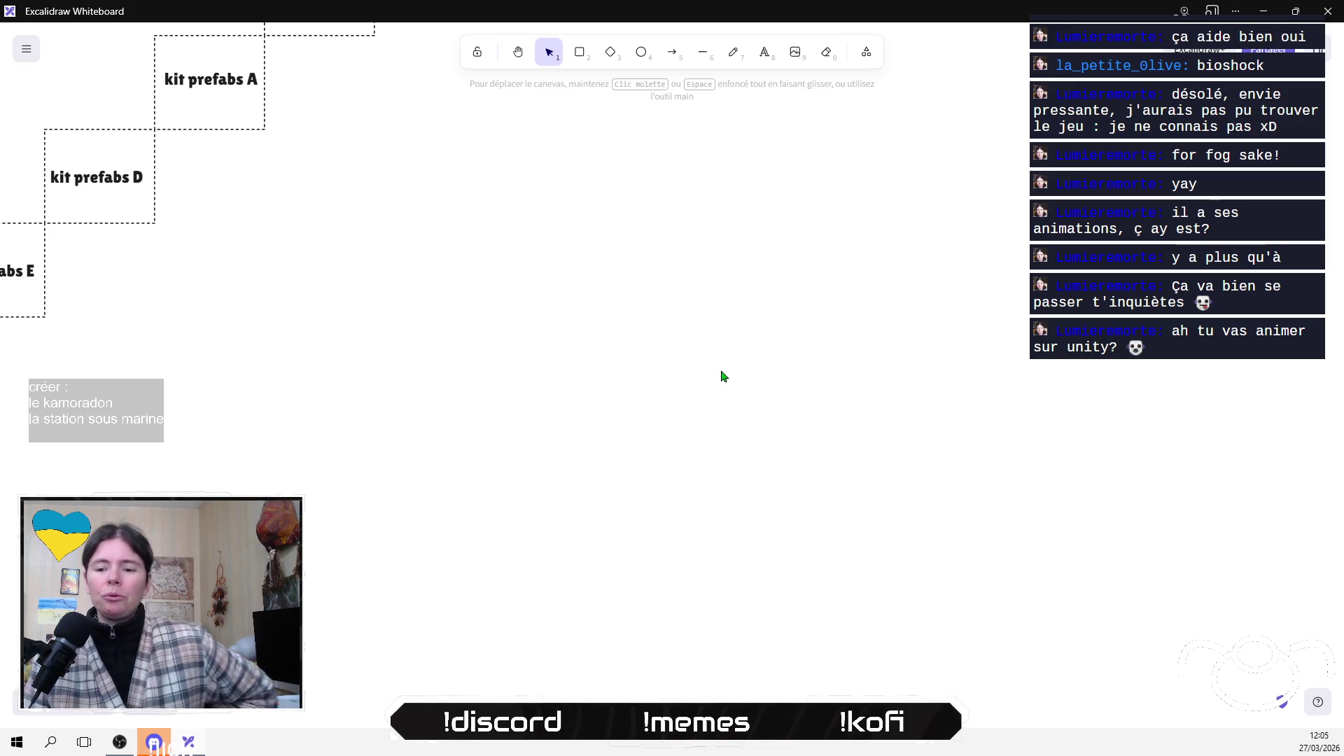
{"action": "left_click_drag", "start_coordinate": [713, 369], "coordinate": [696, 313]}
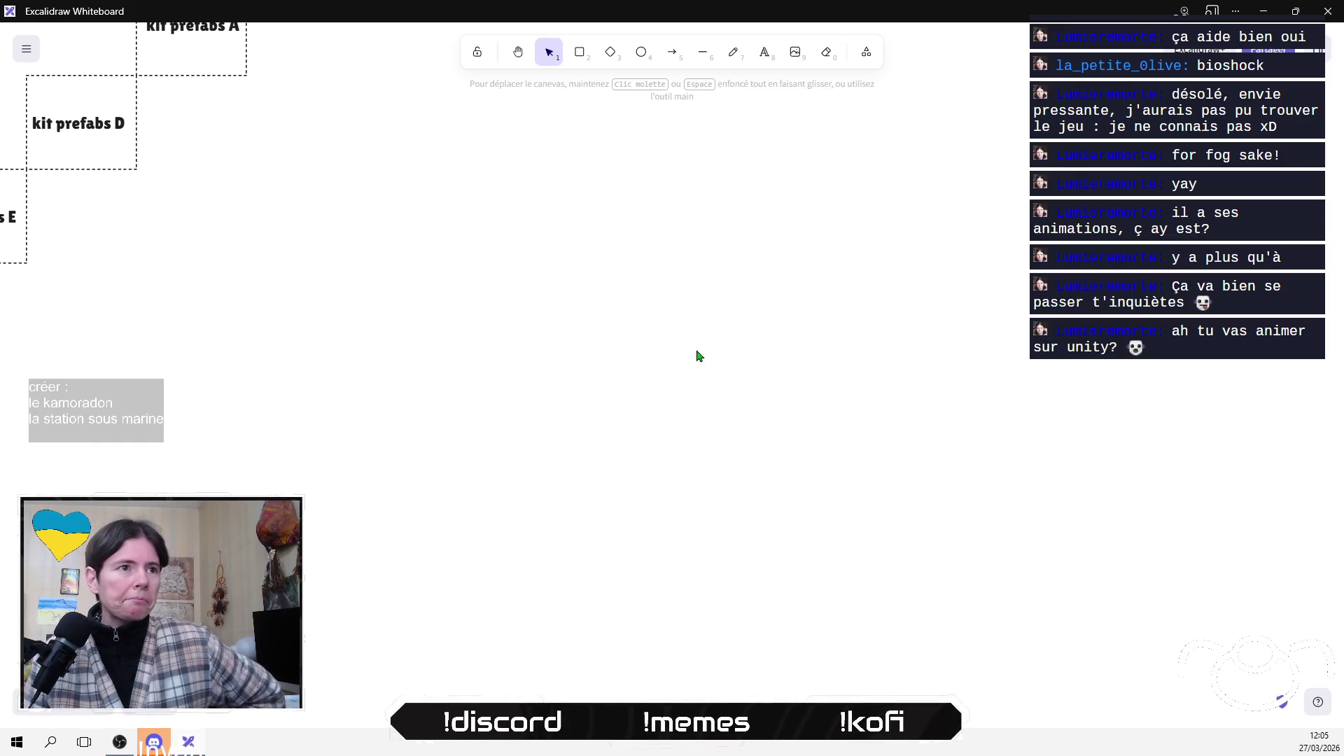
{"action": "left_click", "coordinate": [641, 51]}
{"action": "mouse_move", "coordinate": [652, 364]}
{"action": "left_mouse_down"}
{"action": "mouse_move", "coordinate": [835, 565]}
{"action": "mouse_move", "coordinate": [835, 519]}
{"action": "mouse_move", "coordinate": [751, 411]}
{"action": "left_mouse_up"}
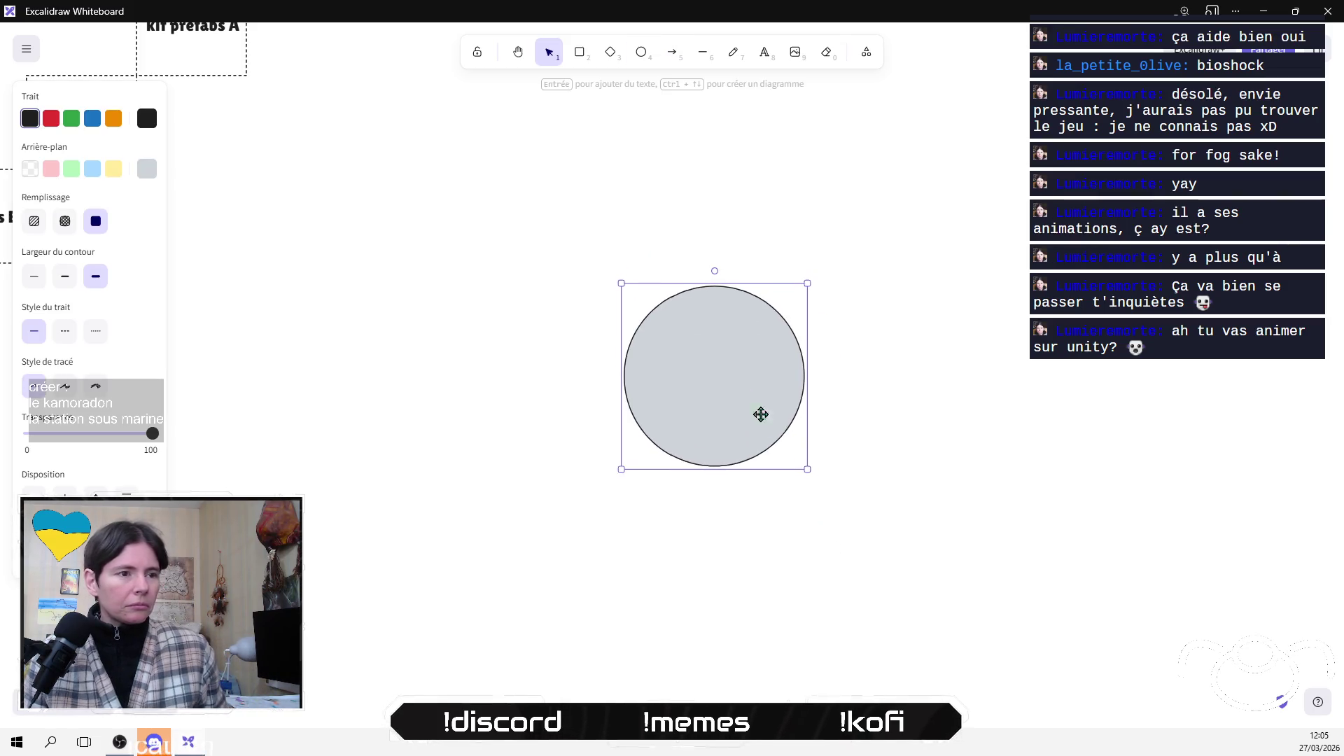
Sketch freehand curves around the grey circle, undoing one stroke and redrawing a winding path
{"action": "key", "text": "Escape"}
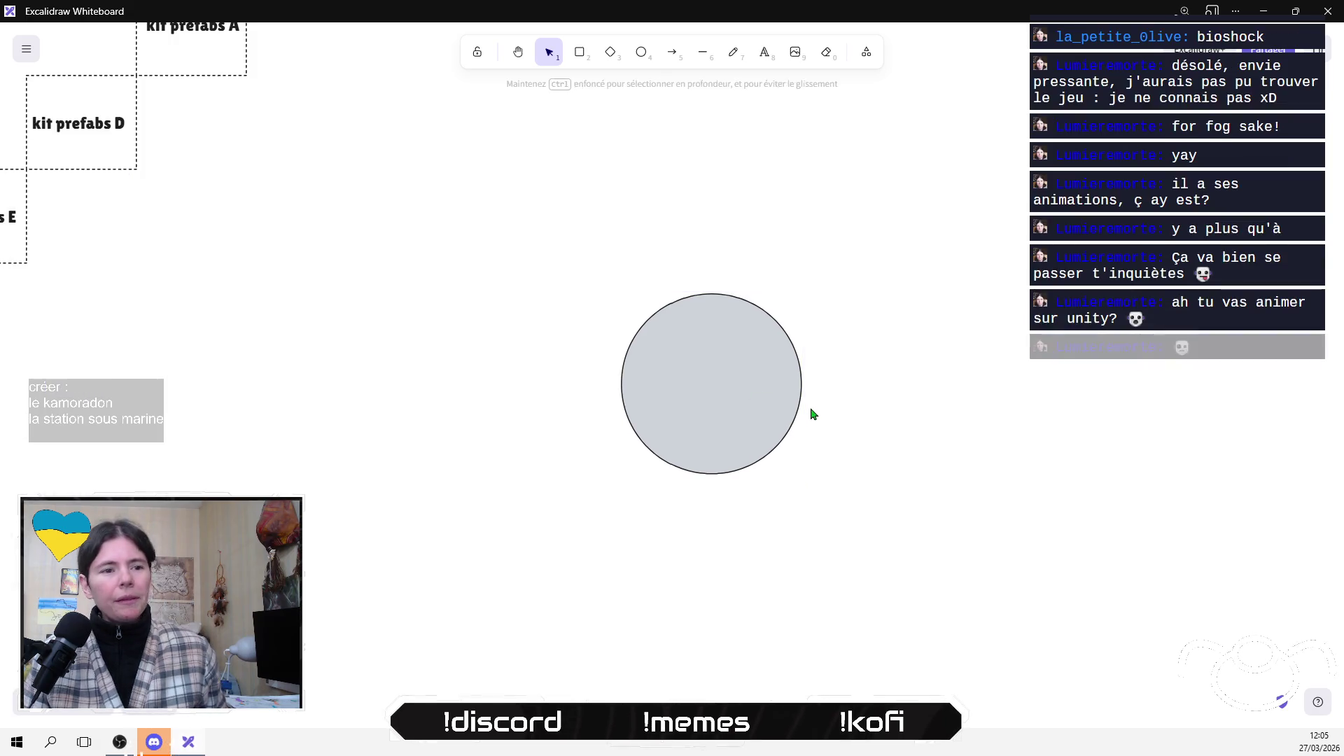
{"action": "left_click", "coordinate": [725, 67]}
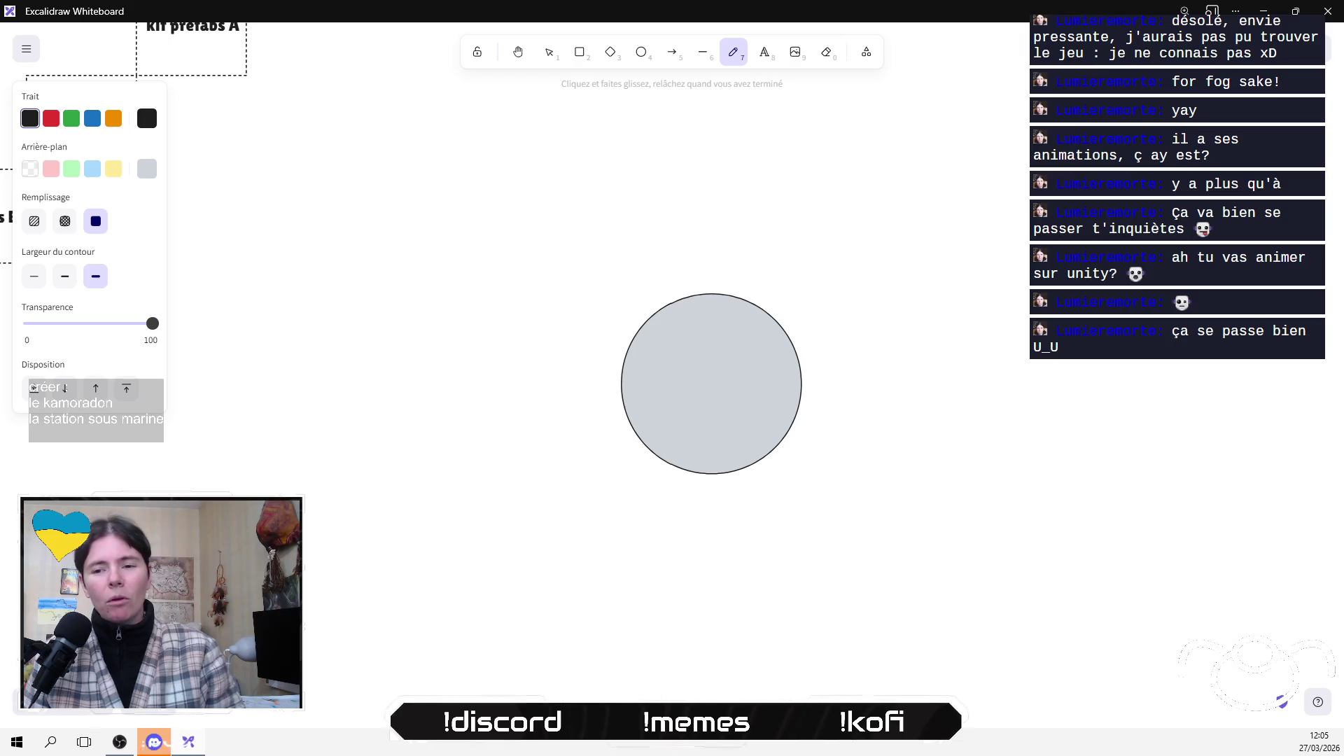
{"action": "scroll", "coordinate": [1051, 92], "scroll_direction": "up", "scroll_amount": 1}
{"action": "scroll", "coordinate": [1051, 93], "scroll_direction": "right", "scroll_amount": 1}
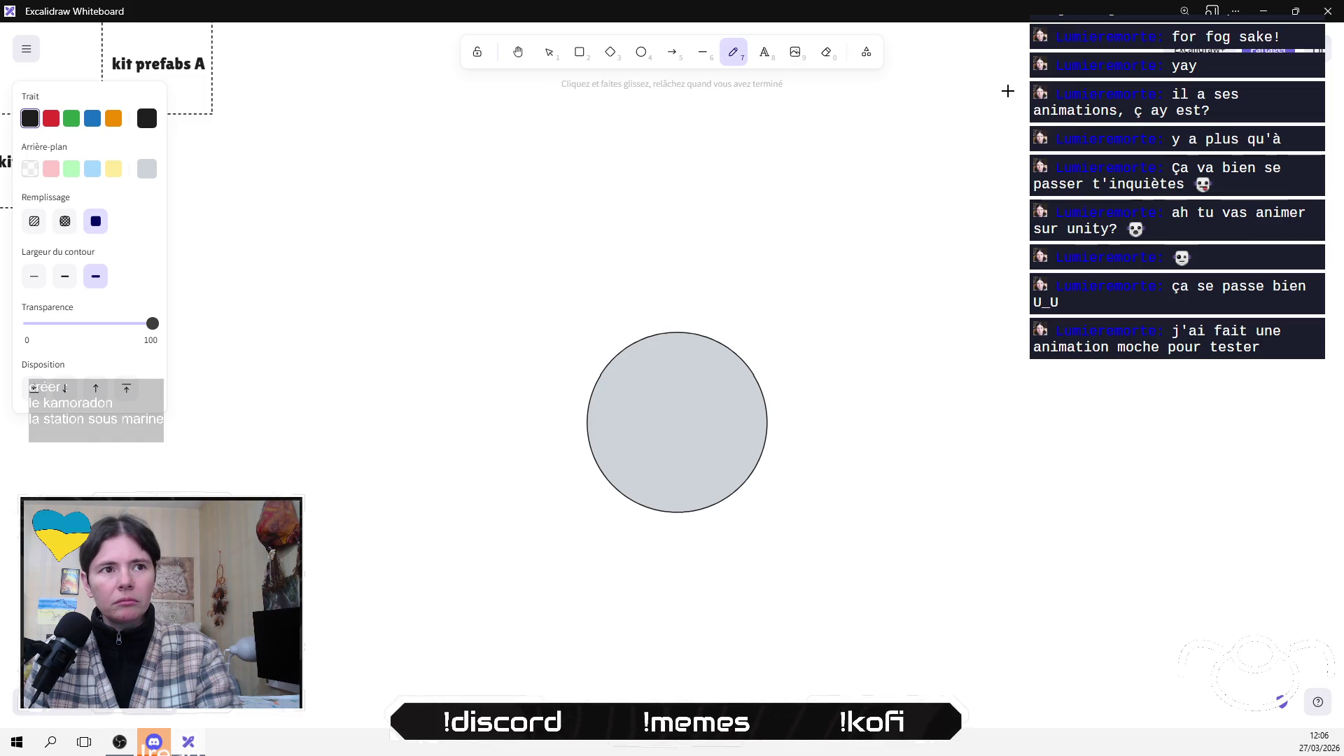
{"action": "mouse_move", "coordinate": [972, 87]}
{"action": "left_mouse_down"}
{"action": "mouse_move", "coordinate": [922, 154]}
{"action": "mouse_move", "coordinate": [946, 431]}
{"action": "mouse_move", "coordinate": [899, 545]}
{"action": "mouse_move", "coordinate": [838, 598]}
{"action": "mouse_move", "coordinate": [724, 627]}
{"action": "mouse_move", "coordinate": [608, 634]}
{"action": "mouse_move", "coordinate": [538, 620]}
{"action": "mouse_move", "coordinate": [524, 592]}
{"action": "left_mouse_up"}
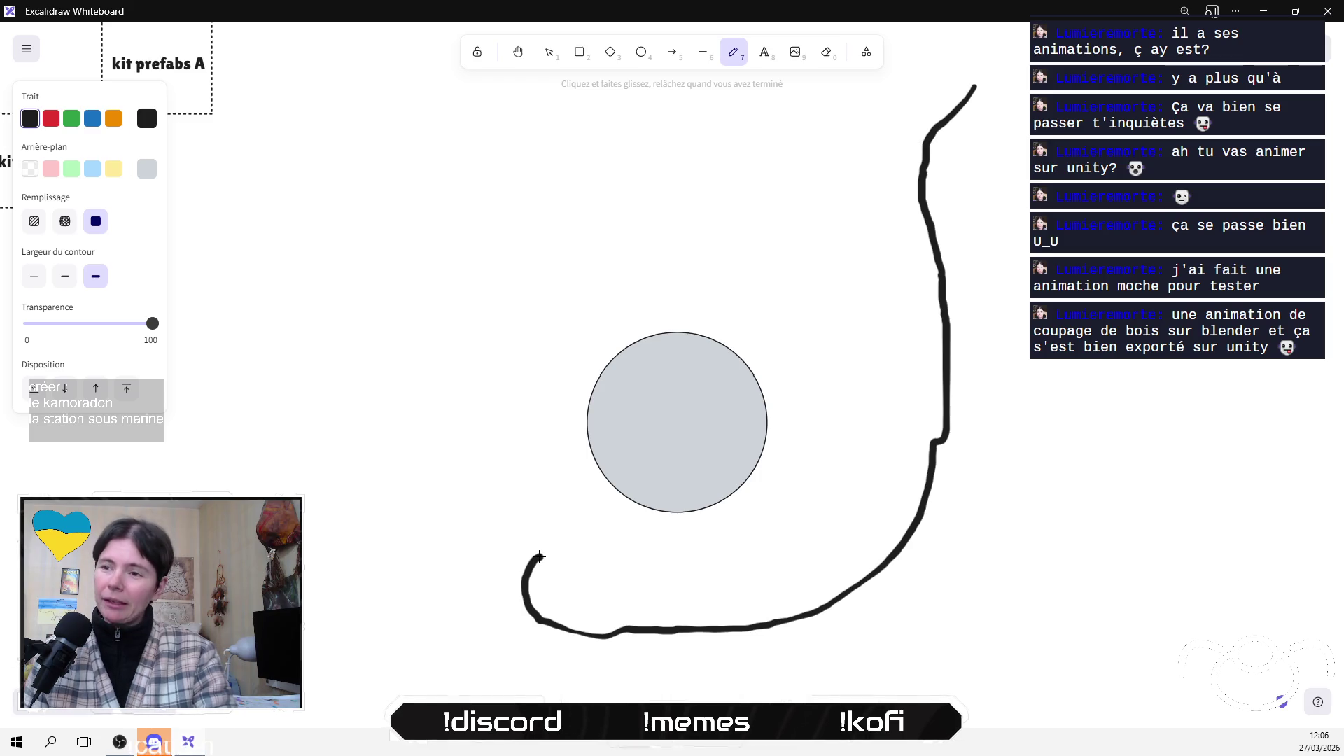
{"action": "left_click_drag", "start_coordinate": [550, 540], "coordinate": [591, 497]}
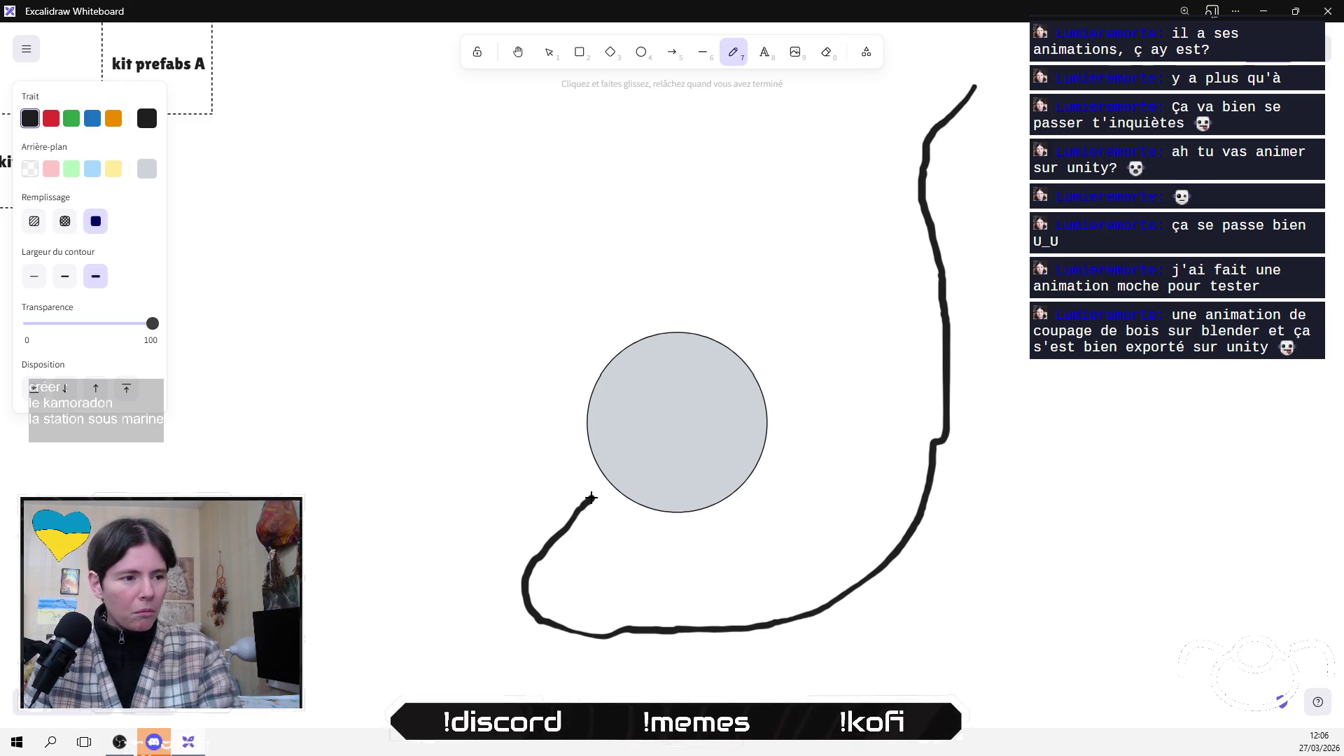
{"action": "key", "text": "ctrl+z"}
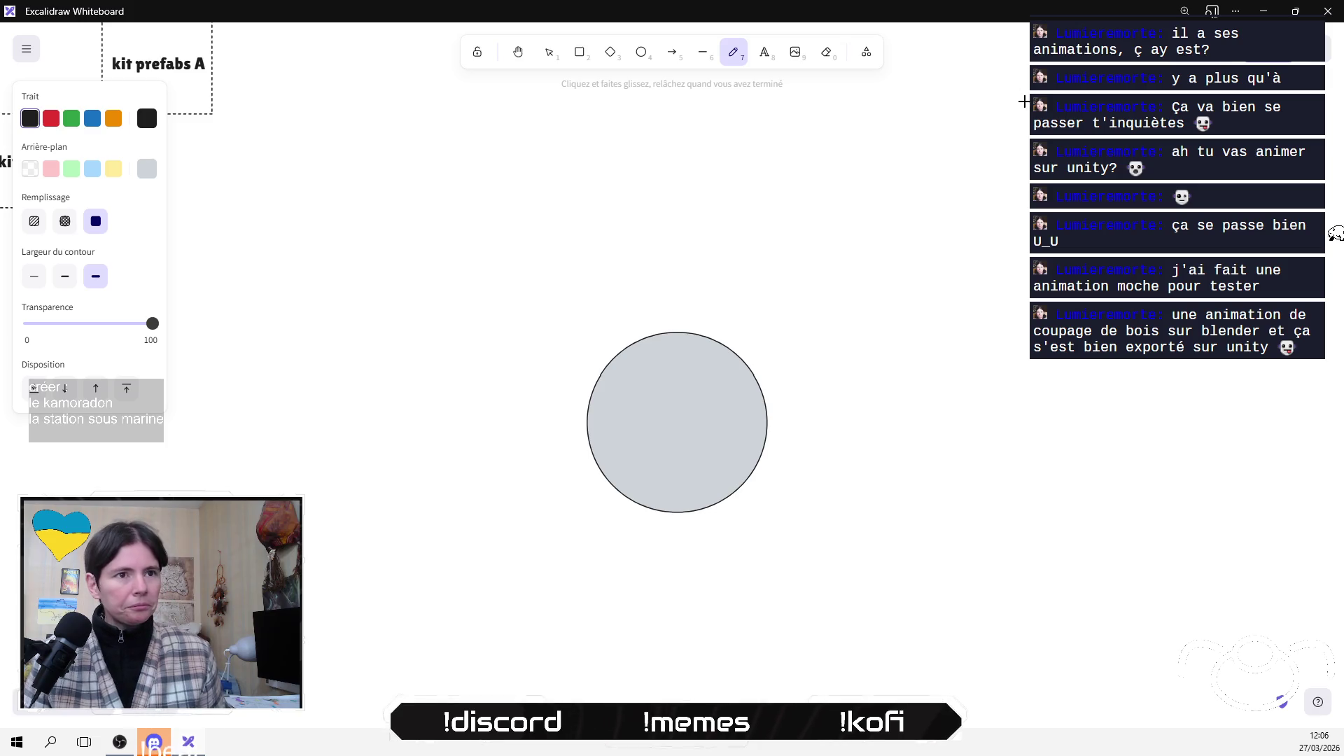
{"action": "mouse_move", "coordinate": [1101, 389]}
{"action": "left_mouse_down"}
{"action": "mouse_move", "coordinate": [1061, 632]}
{"action": "mouse_move", "coordinate": [1024, 670]}
{"action": "mouse_move", "coordinate": [953, 702]}
{"action": "mouse_move", "coordinate": [805, 714]}
{"action": "mouse_move", "coordinate": [431, 630]}
{"action": "mouse_move", "coordinate": [359, 566]}
{"action": "mouse_move", "coordinate": [343, 261]}
{"action": "mouse_move", "coordinate": [392, 174]}
{"action": "mouse_move", "coordinate": [571, 132]}
{"action": "mouse_move", "coordinate": [805, 121]}
{"action": "mouse_move", "coordinate": [986, 143]}
{"action": "mouse_move", "coordinate": [991, 109]}
{"action": "mouse_move", "coordinate": [973, 71]}
{"action": "mouse_move", "coordinate": [701, 63]}
{"action": "mouse_move", "coordinate": [455, 70]}
{"action": "mouse_move", "coordinate": [320, 102]}
{"action": "mouse_move", "coordinate": [269, 156]}
{"action": "mouse_move", "coordinate": [236, 273]}
{"action": "mouse_move", "coordinate": [219, 411]}
{"action": "mouse_move", "coordinate": [229, 497]}
{"action": "mouse_move", "coordinate": [635, 526]}
{"action": "mouse_move", "coordinate": [490, 546]}
{"action": "mouse_move", "coordinate": [329, 593]}
{"action": "mouse_move", "coordinate": [310, 637]}
{"action": "mouse_move", "coordinate": [369, 717]}
{"action": "left_mouse_up"}
Add two more freehand paths looping from the lower left and upper right around the circle
{"action": "scroll", "coordinate": [384, 637], "scroll_direction": "down", "scroll_amount": 3, "text": "ctrl"}
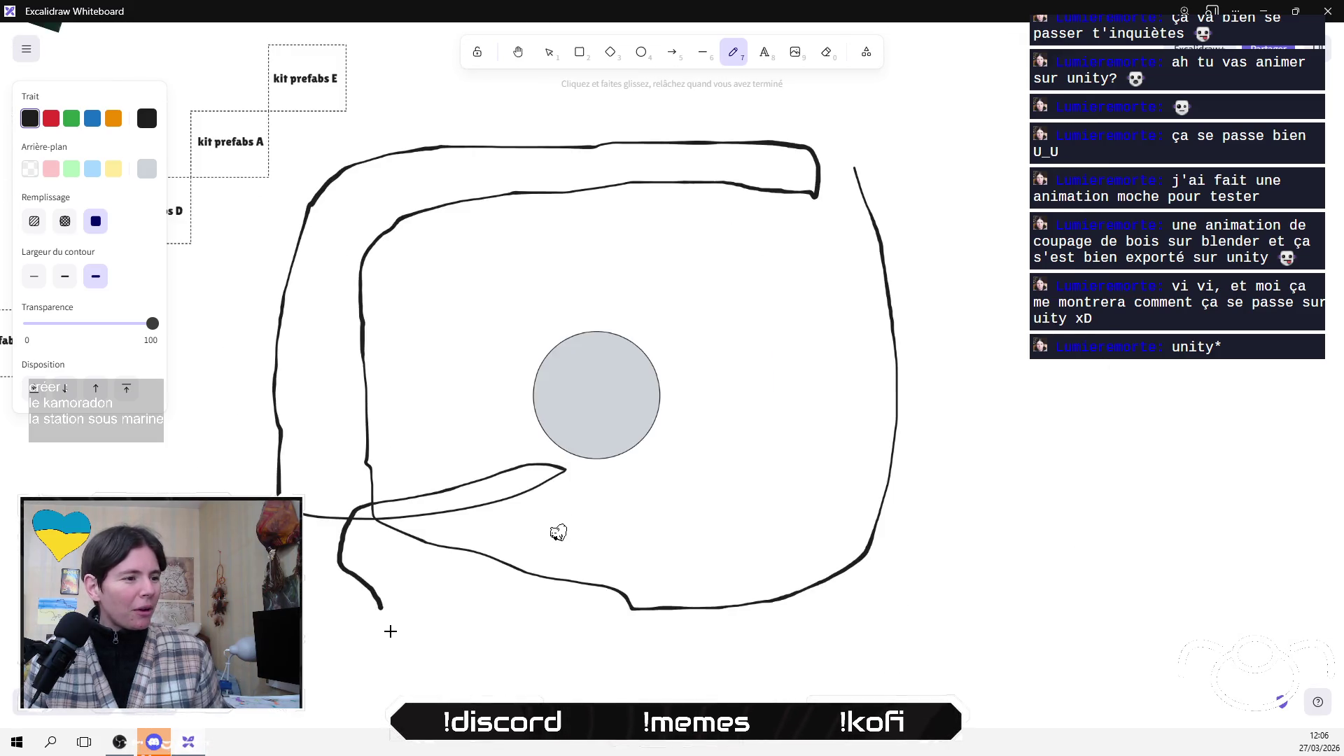
{"action": "mouse_move", "coordinate": [380, 606]}
{"action": "left_mouse_down"}
{"action": "mouse_move", "coordinate": [353, 668]}
{"action": "mouse_move", "coordinate": [257, 729]}
{"action": "mouse_move", "coordinate": [331, 723]}
{"action": "mouse_move", "coordinate": [447, 656]}
{"action": "mouse_move", "coordinate": [542, 627]}
{"action": "mouse_move", "coordinate": [837, 603]}
{"action": "mouse_move", "coordinate": [914, 480]}
{"action": "mouse_move", "coordinate": [624, 429]}
{"action": "mouse_move", "coordinate": [690, 398]}
{"action": "mouse_move", "coordinate": [955, 385]}
{"action": "mouse_move", "coordinate": [966, 184]}
{"action": "mouse_move", "coordinate": [985, 144]}
{"action": "left_mouse_up"}
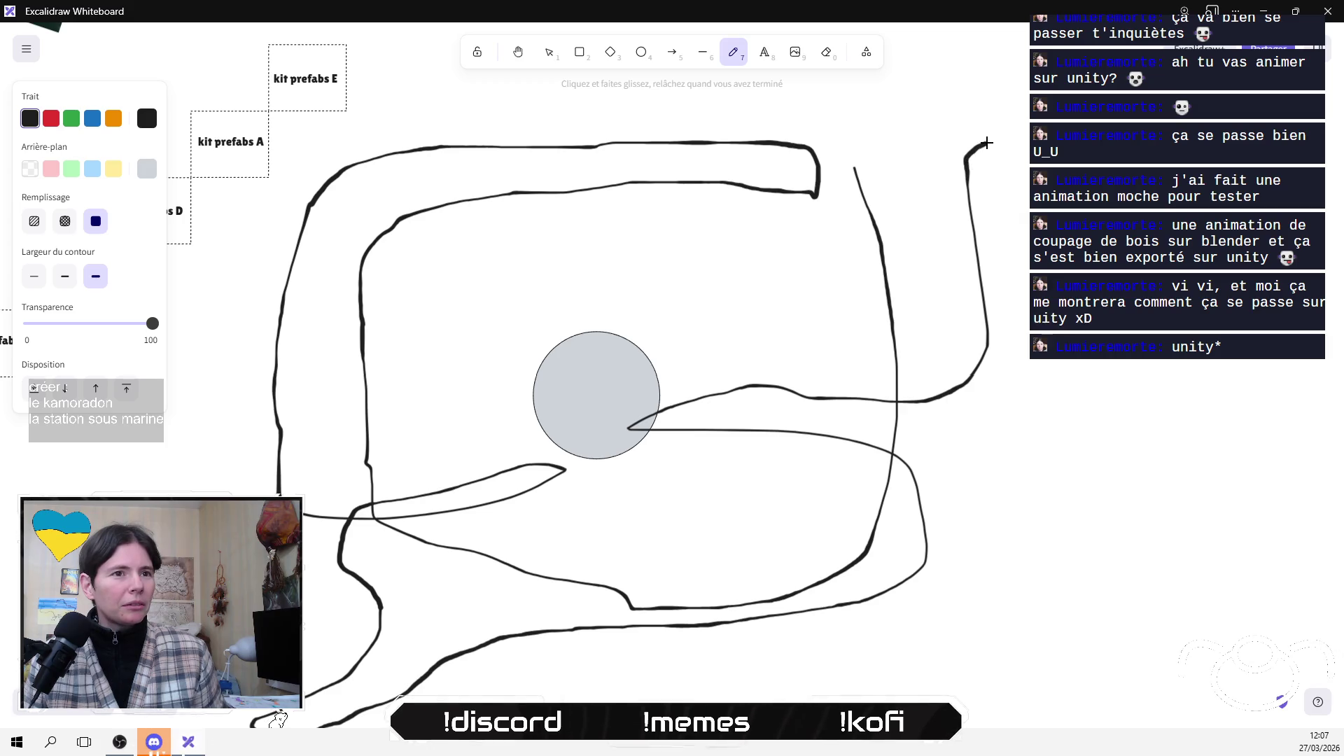
{"action": "mouse_move", "coordinate": [1132, 164]}
{"action": "left_mouse_down"}
{"action": "mouse_move", "coordinate": [1127, 336]}
{"action": "mouse_move", "coordinate": [1074, 630]}
{"action": "mouse_move", "coordinate": [1039, 682]}
{"action": "mouse_move", "coordinate": [969, 700]}
{"action": "mouse_move", "coordinate": [1050, 420]}
{"action": "mouse_move", "coordinate": [1016, 171]}
{"action": "mouse_move", "coordinate": [985, 114]}
{"action": "mouse_move", "coordinate": [855, 90]}
{"action": "mouse_move", "coordinate": [603, 335]}
{"action": "mouse_move", "coordinate": [750, 190]}
{"action": "mouse_move", "coordinate": [723, 72]}
{"action": "mouse_move", "coordinate": [638, 59]}
{"action": "left_mouse_up"}
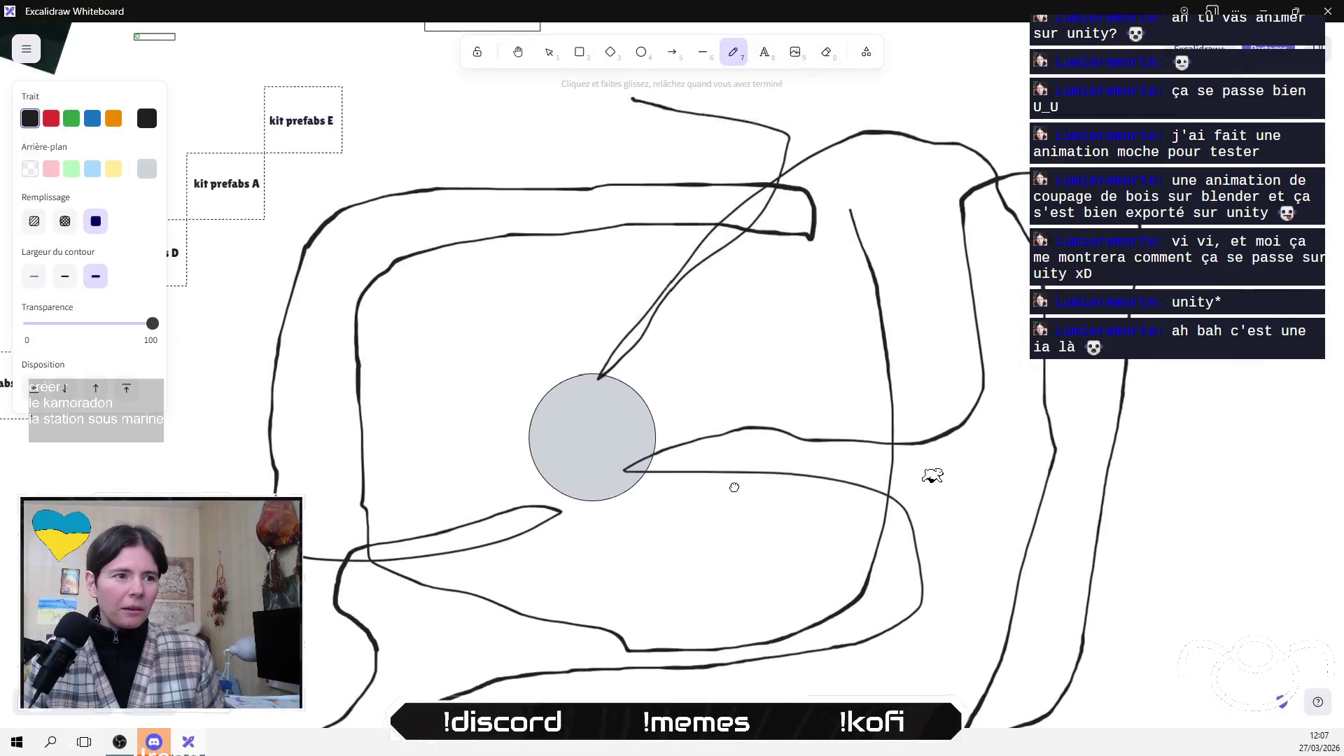
{"action": "scroll", "coordinate": [735, 471], "scroll_direction": "down", "scroll_amount": 5}
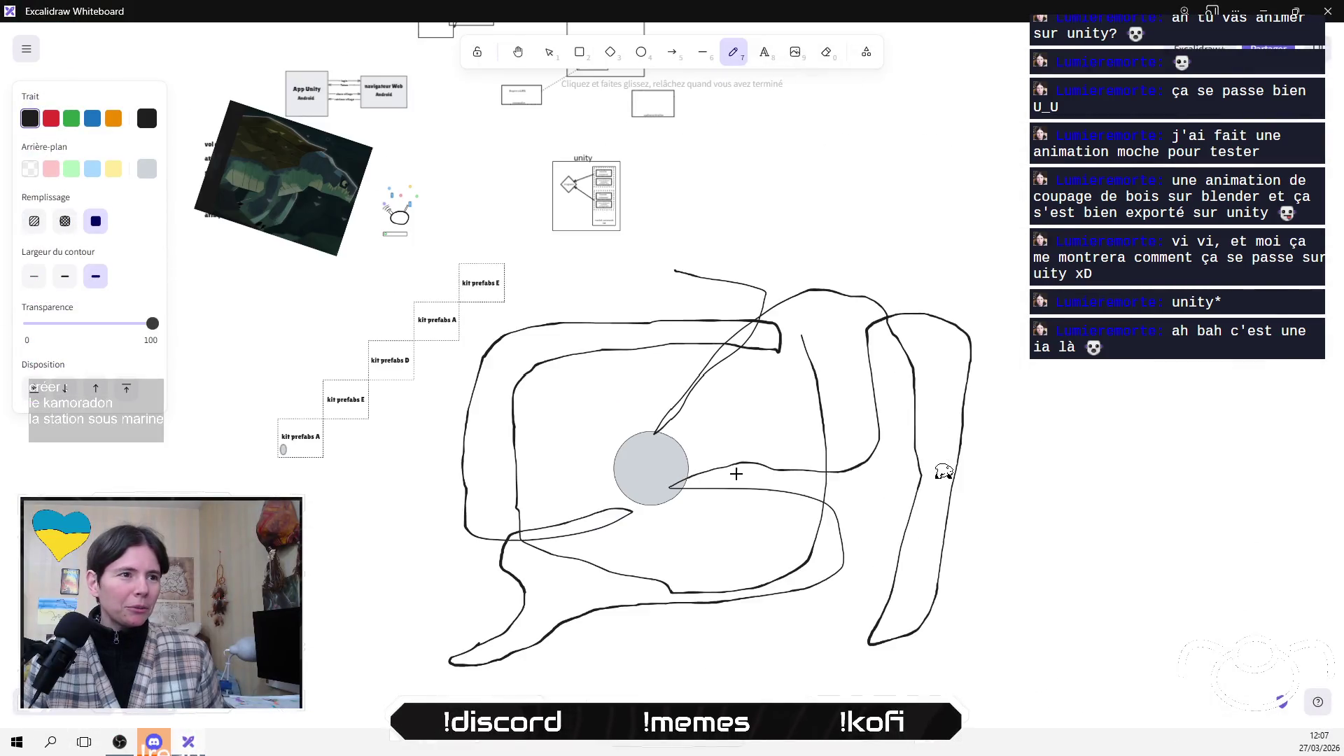
{"action": "scroll", "coordinate": [753, 417], "scroll_direction": "up", "scroll_amount": 3}
{"action": "scroll", "coordinate": [753, 420], "scroll_direction": "down", "scroll_amount": 3}
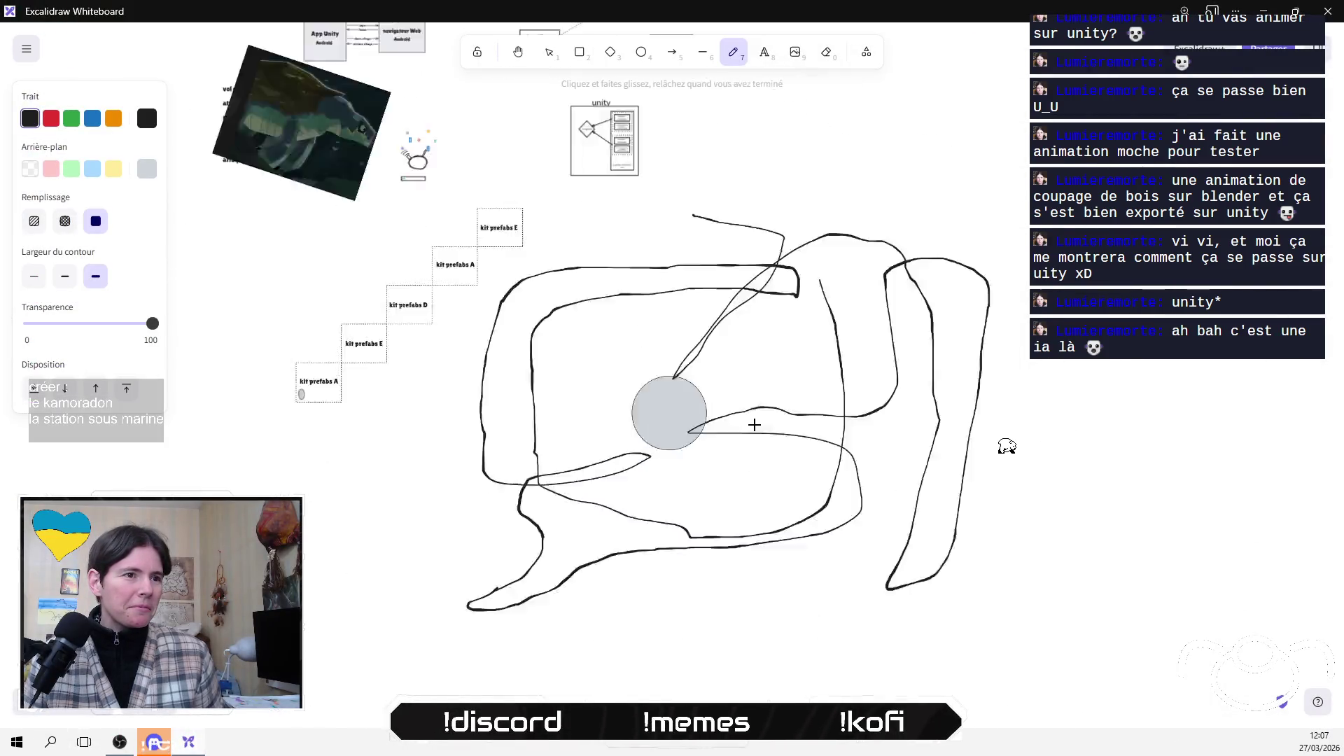
{"action": "scroll", "coordinate": [753, 423], "scroll_direction": "down", "scroll_amount": 2}
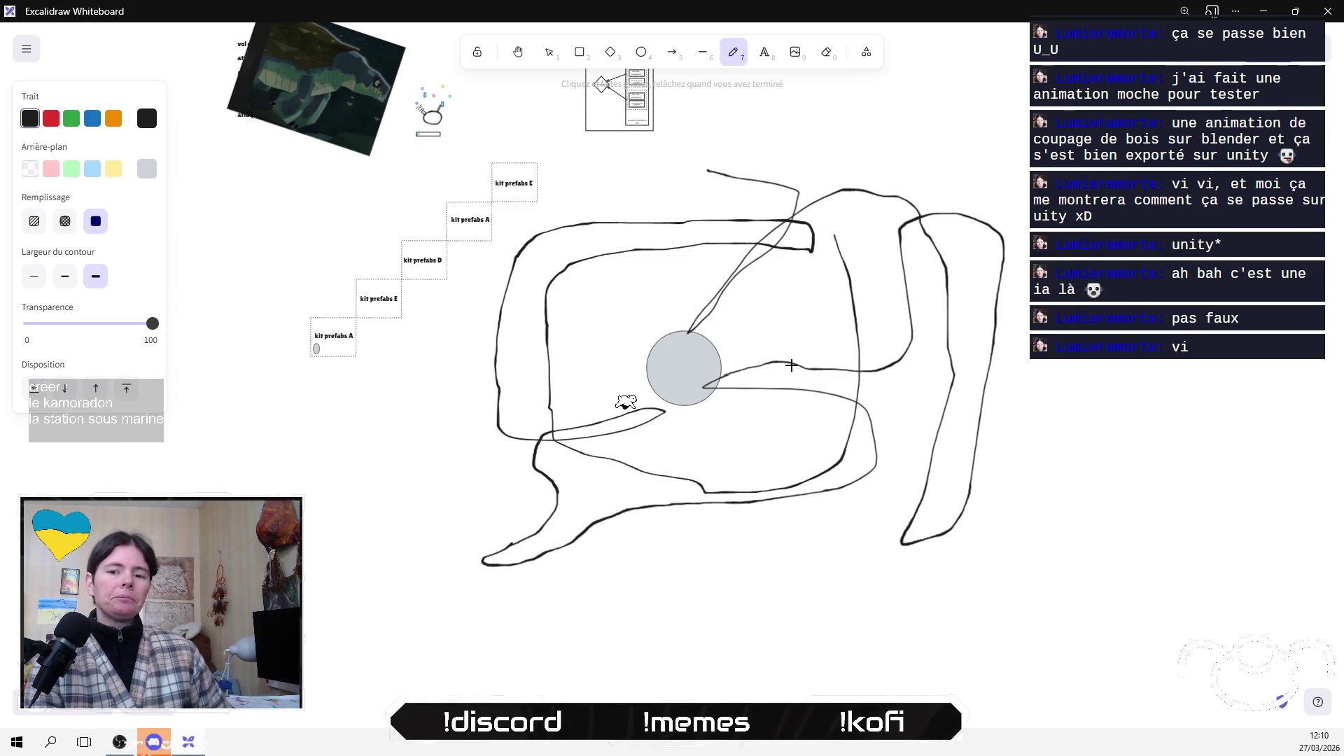
{"action": "scroll", "coordinate": [784, 427], "scroll_direction": "up", "scroll_amount": 2}
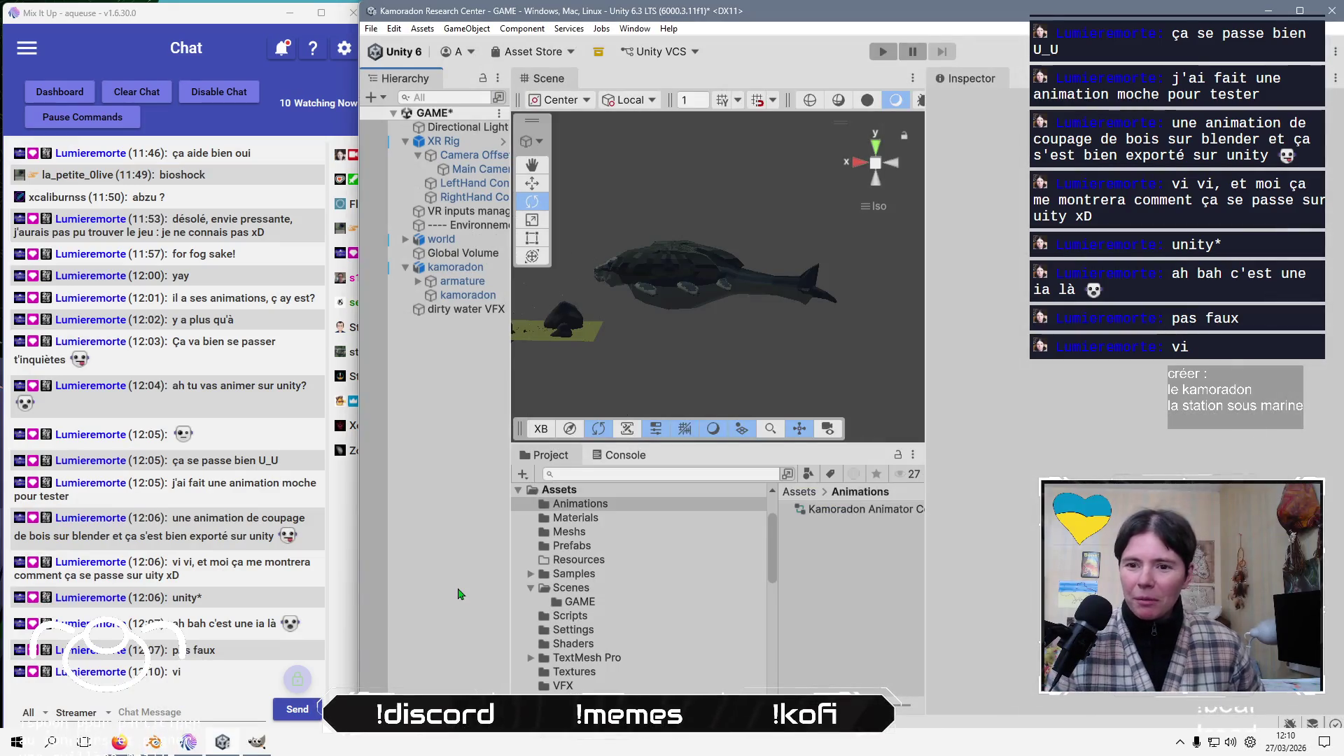
Save the GAME scene and switch to the Firefox window
{"action": "key", "text": "ctrl+s"}
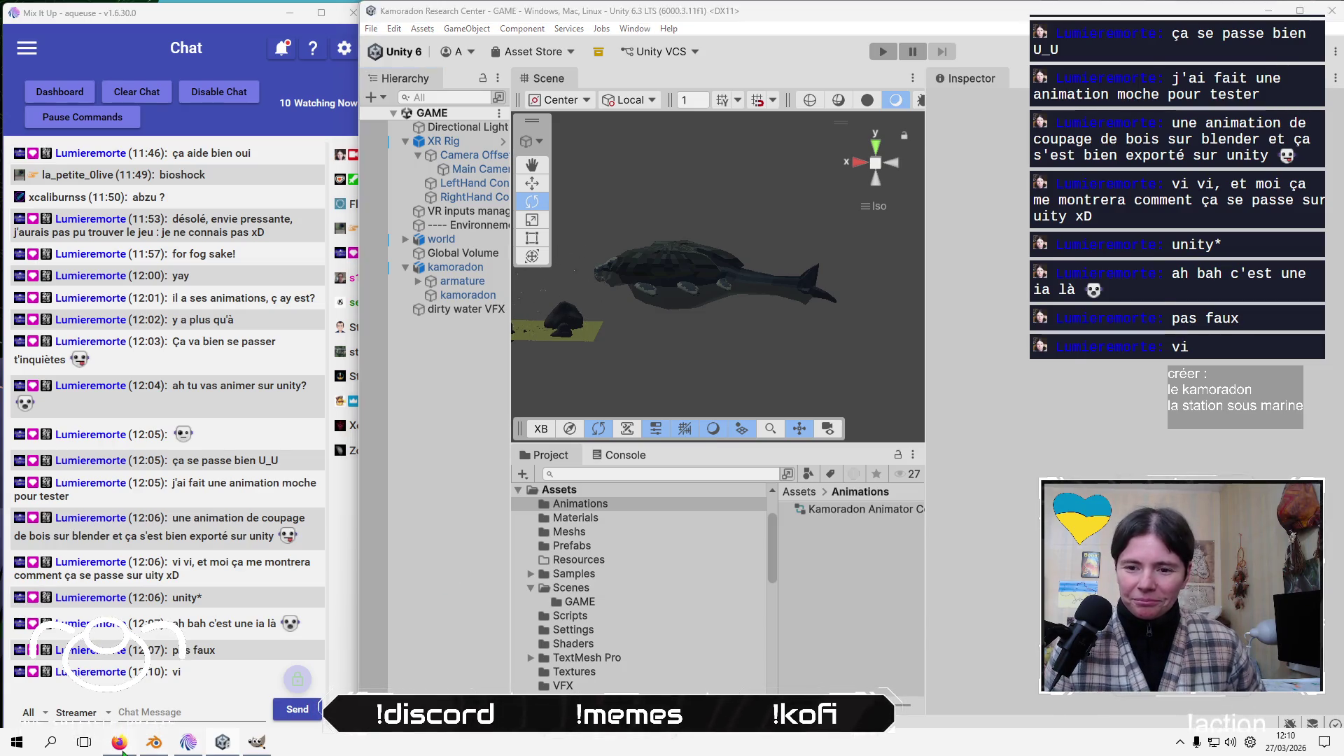
{"action": "key", "text": "alt+Tab"}
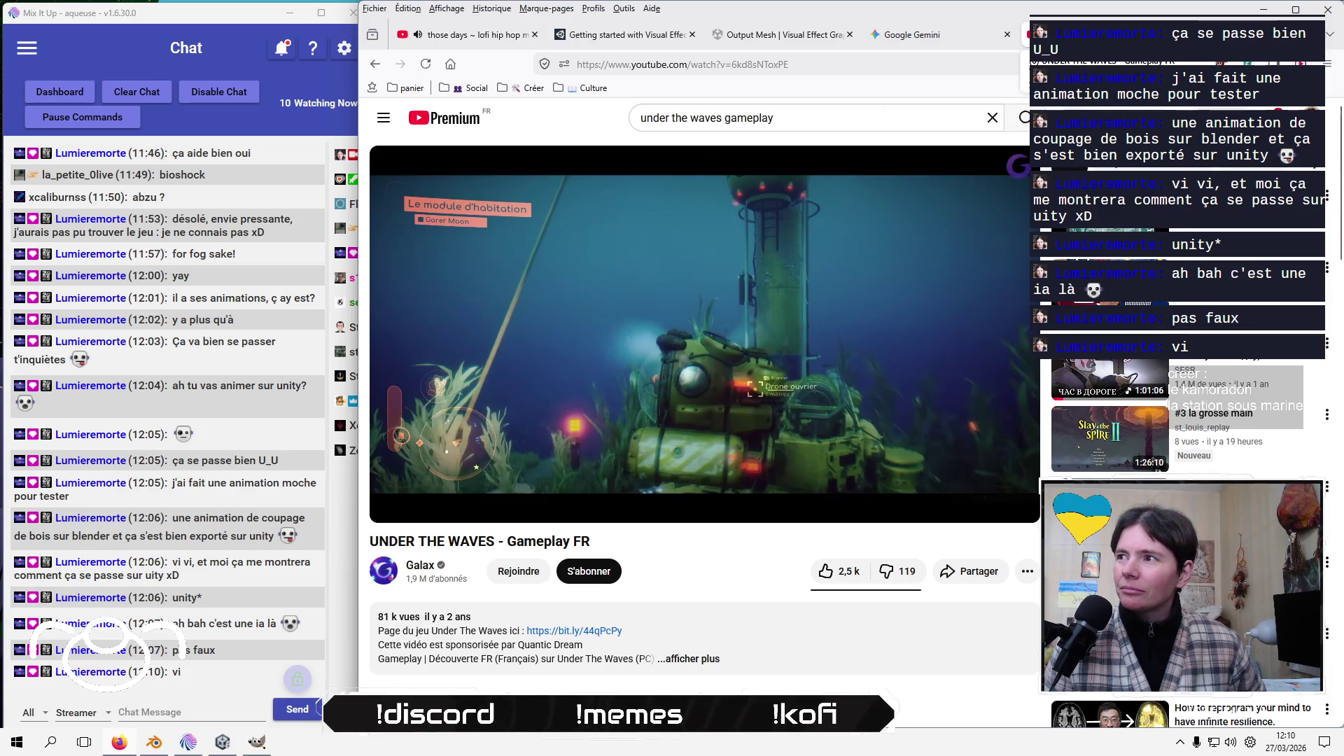
Glance at the YouTube notifications, then switch to the Gemini tab and open a new tab
{"action": "left_click", "coordinate": [1259, 117]}
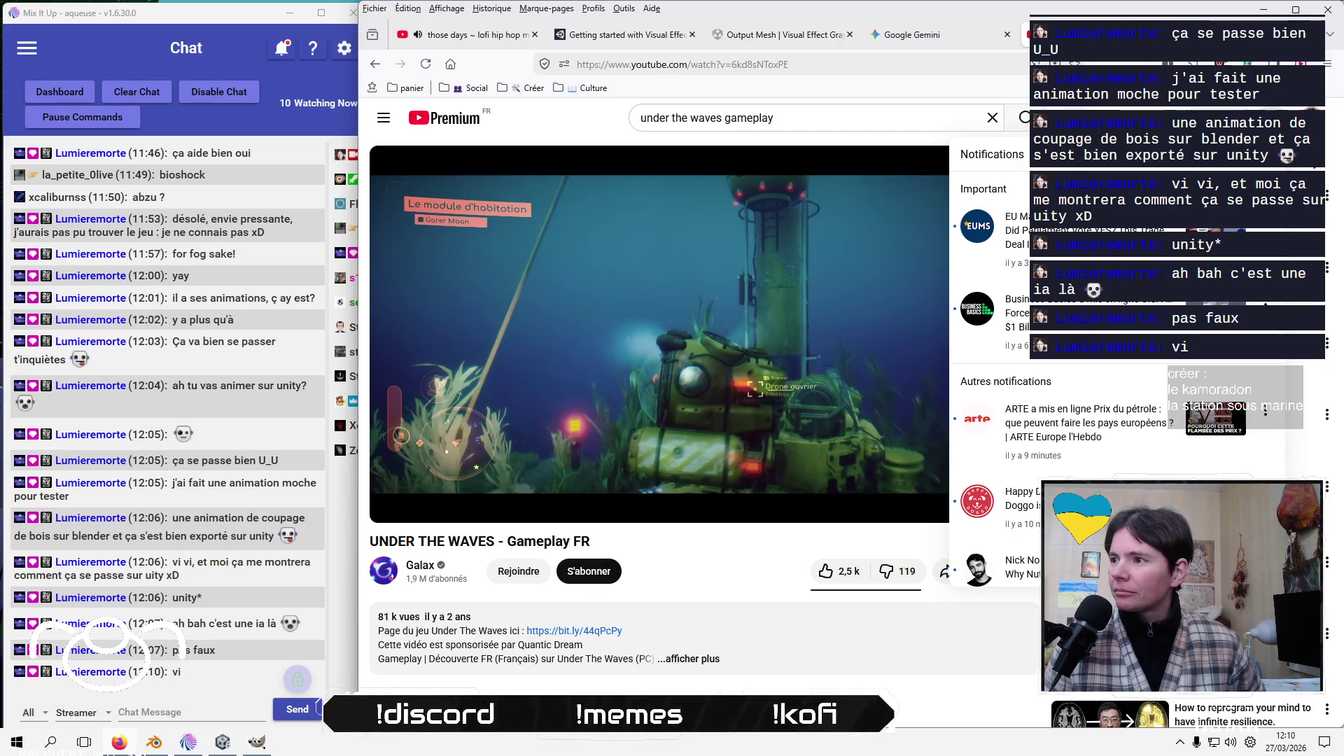
{"action": "key", "text": "Escape"}
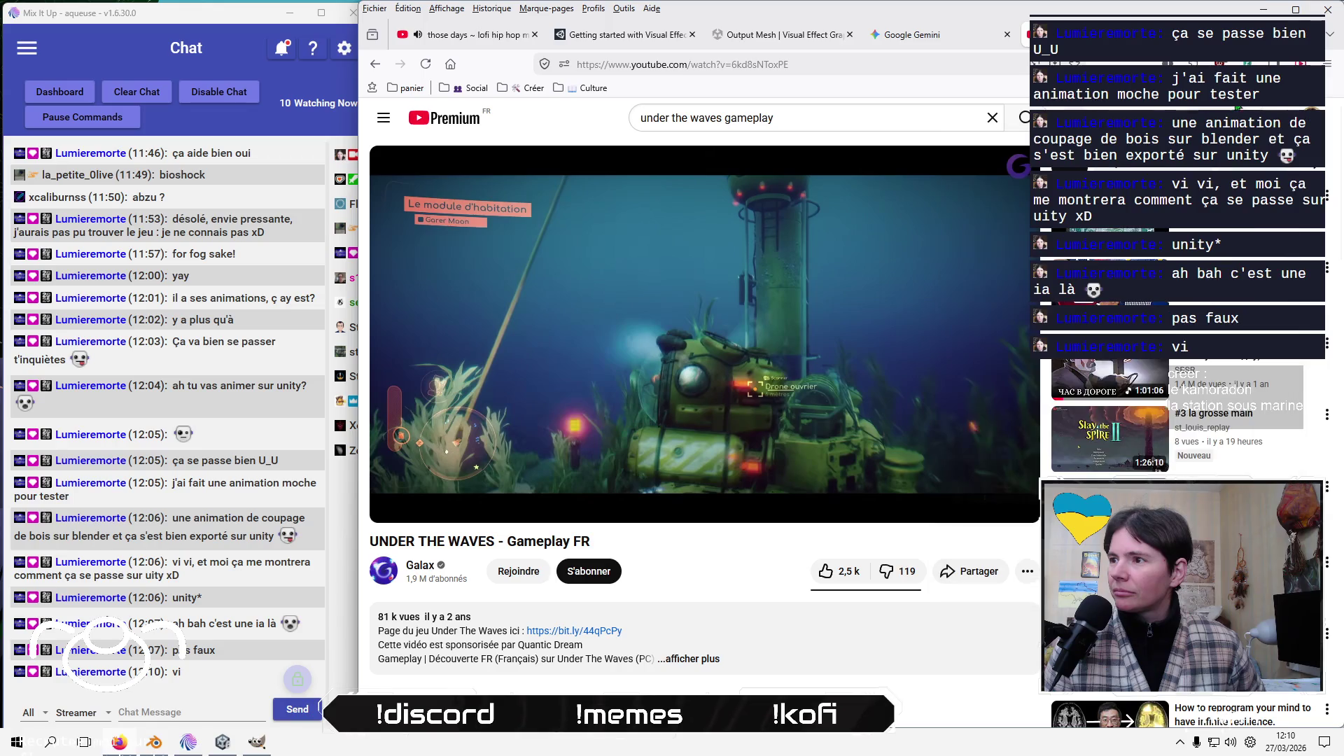
{"action": "key", "text": "ctrl+shift+Tab"}
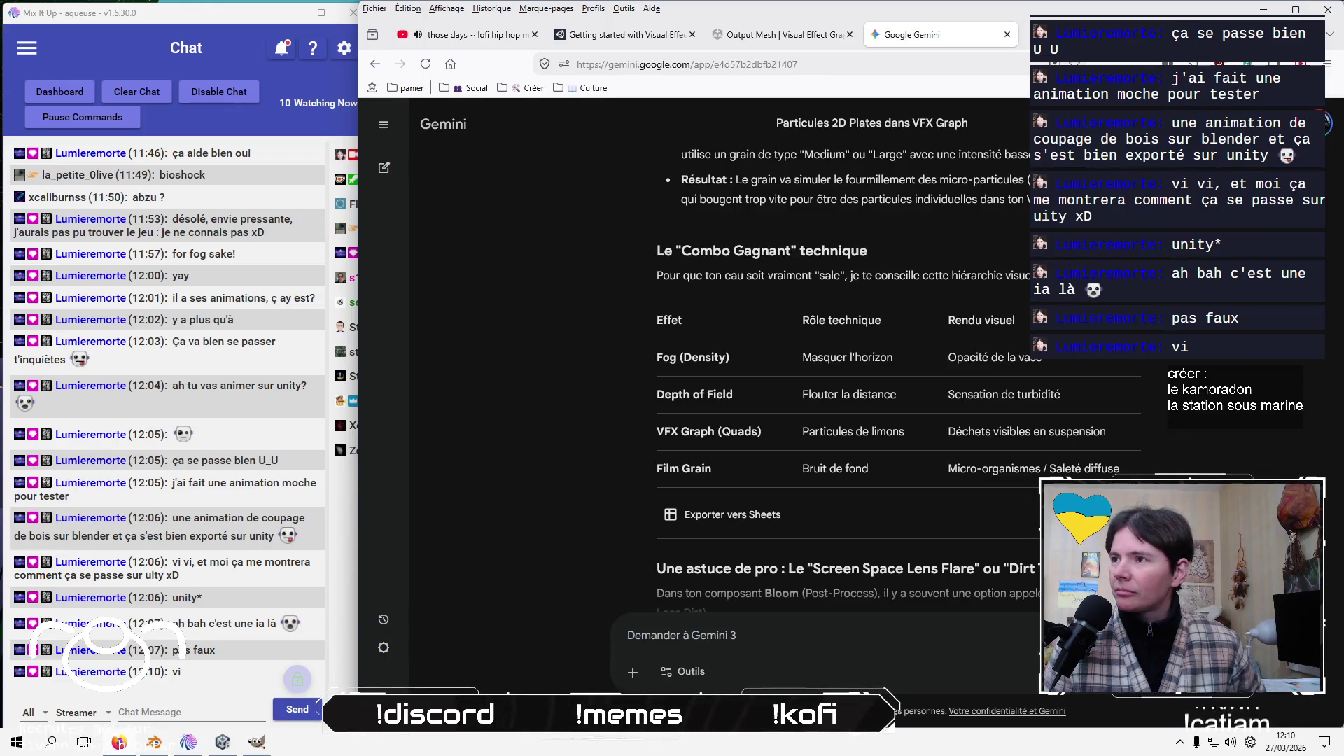
{"action": "key", "text": "ctrl+t"}
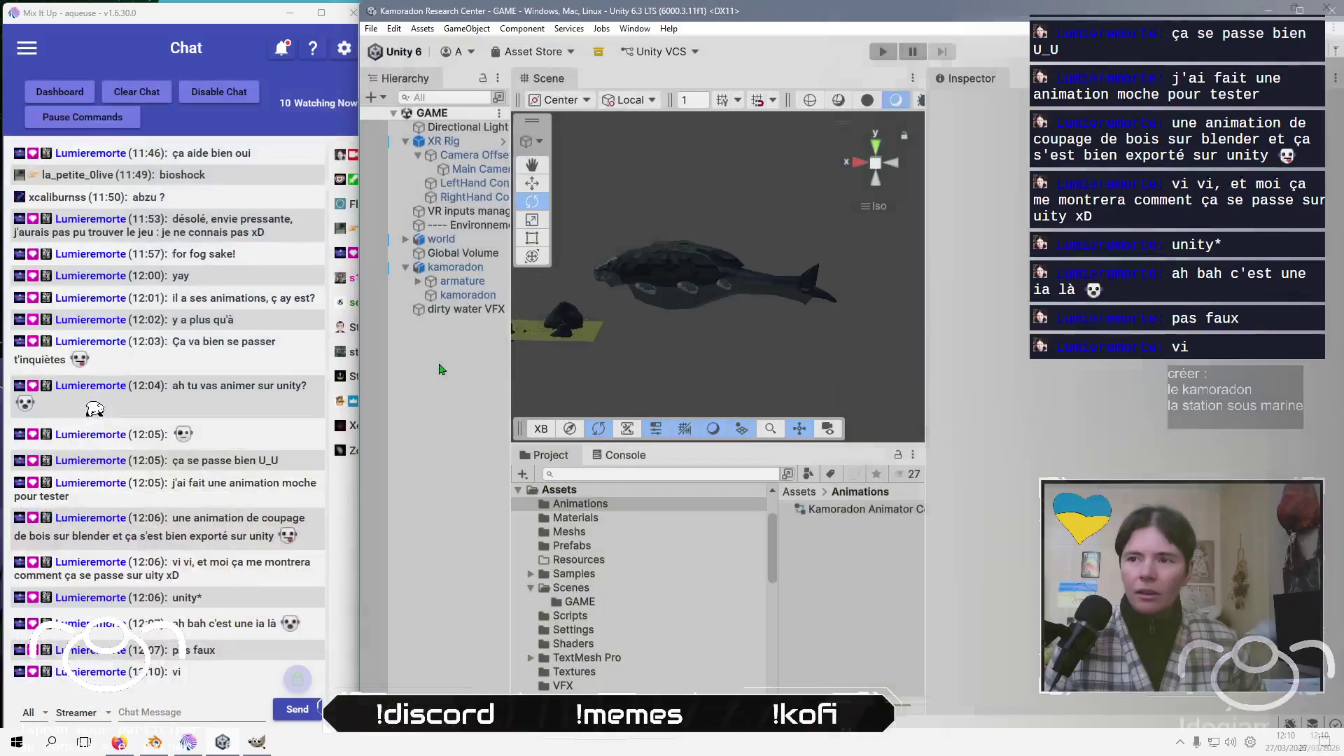
Open the Package Manager maximized, search the Unity Registry for 'trail', then clear the search
{"action": "left_click", "coordinate": [634, 28]}
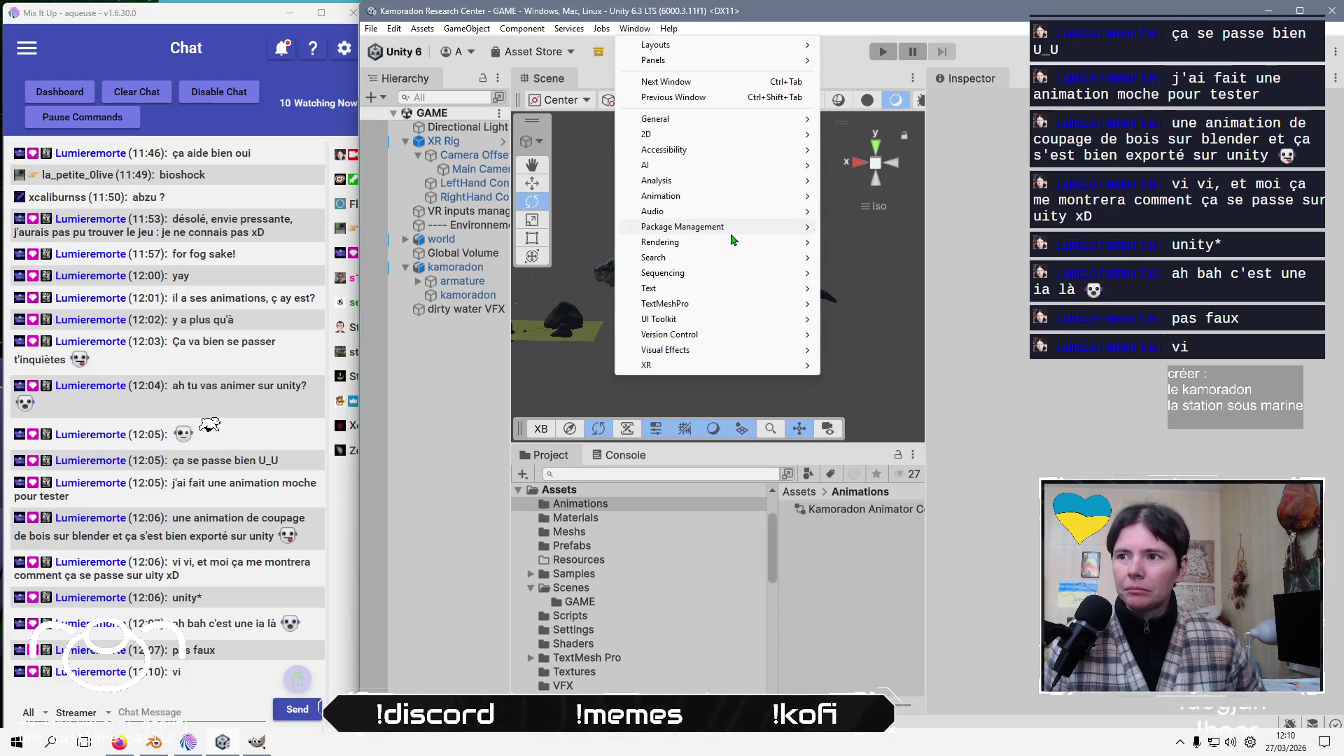
{"action": "mouse_move", "coordinate": [798, 227]}
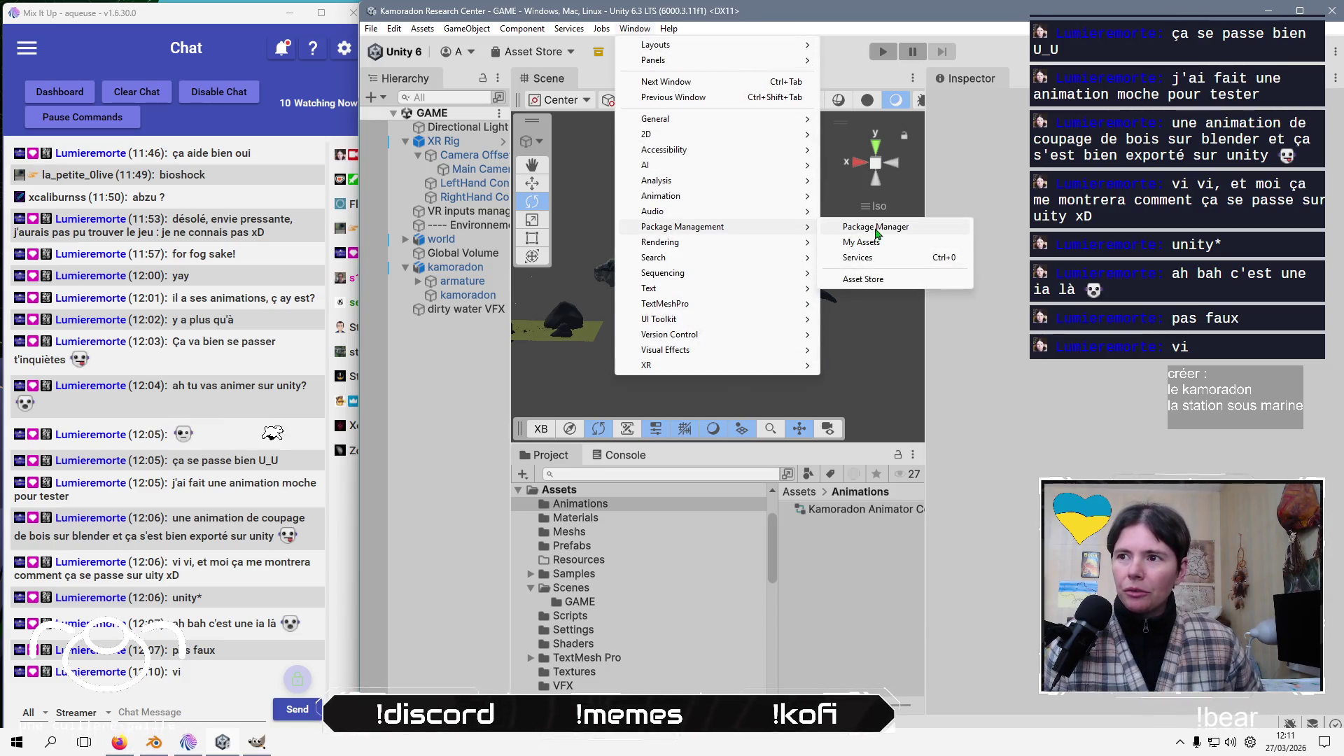
{"action": "left_click", "coordinate": [875, 231]}
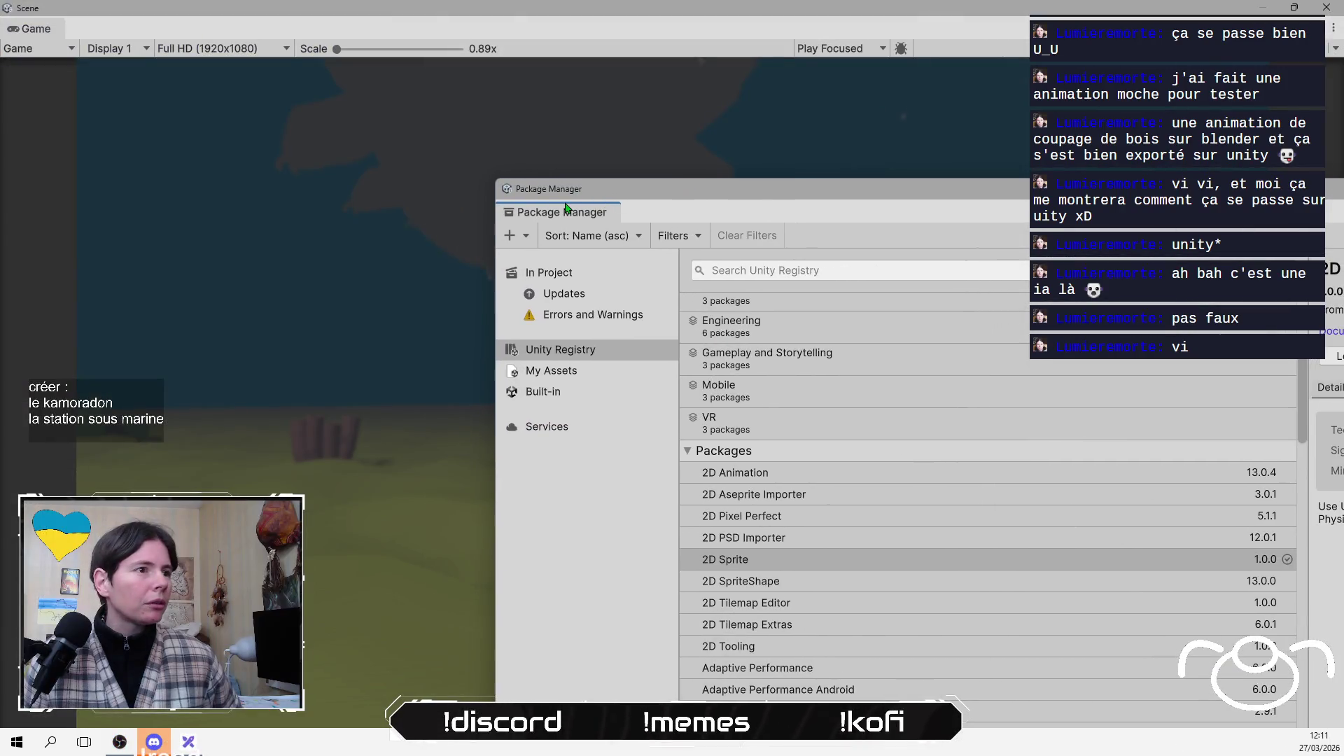
{"action": "left_click_drag", "start_coordinate": [569, 208], "coordinate": [588, 30]}
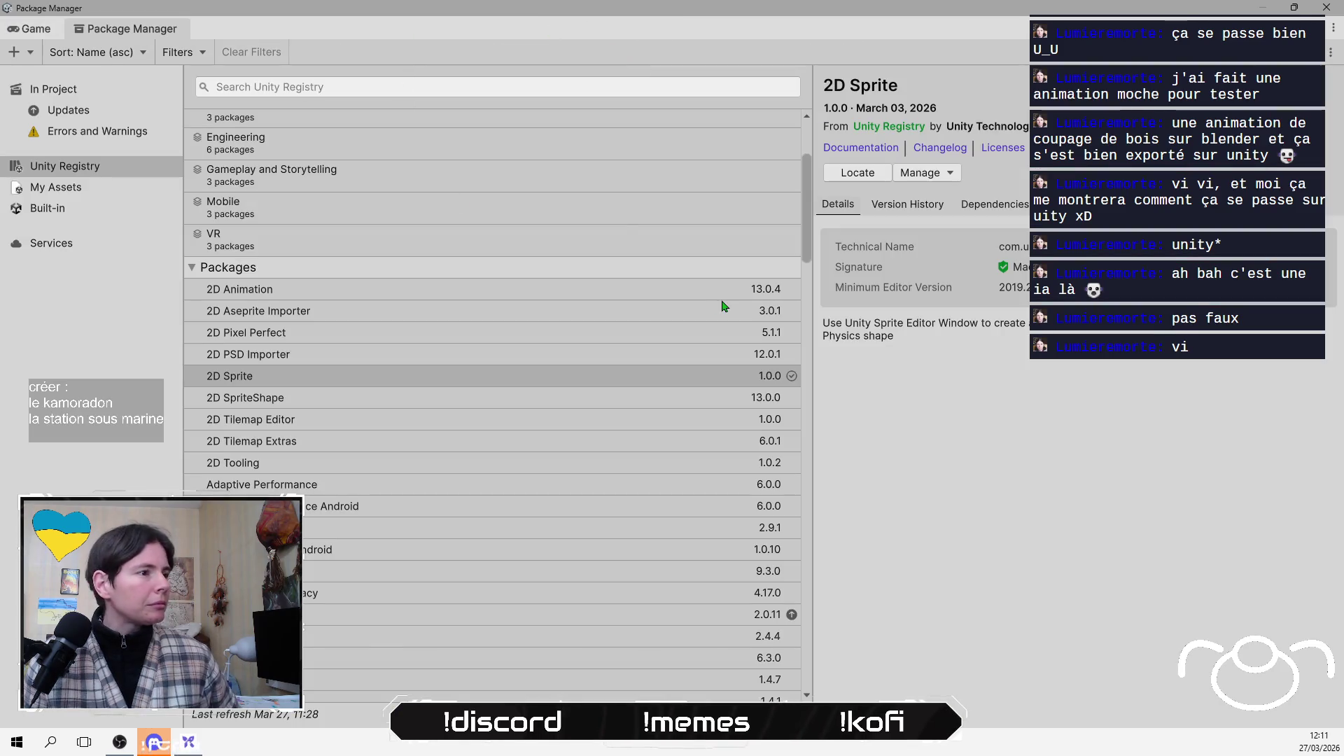
{"action": "left_click", "coordinate": [572, 85]}
{"action": "type", "text": "trail"}
{"action": "key", "text": "BackSpace"}
{"action": "key", "text": "BackSpace"}
{"action": "key", "text": "BackSpace"}
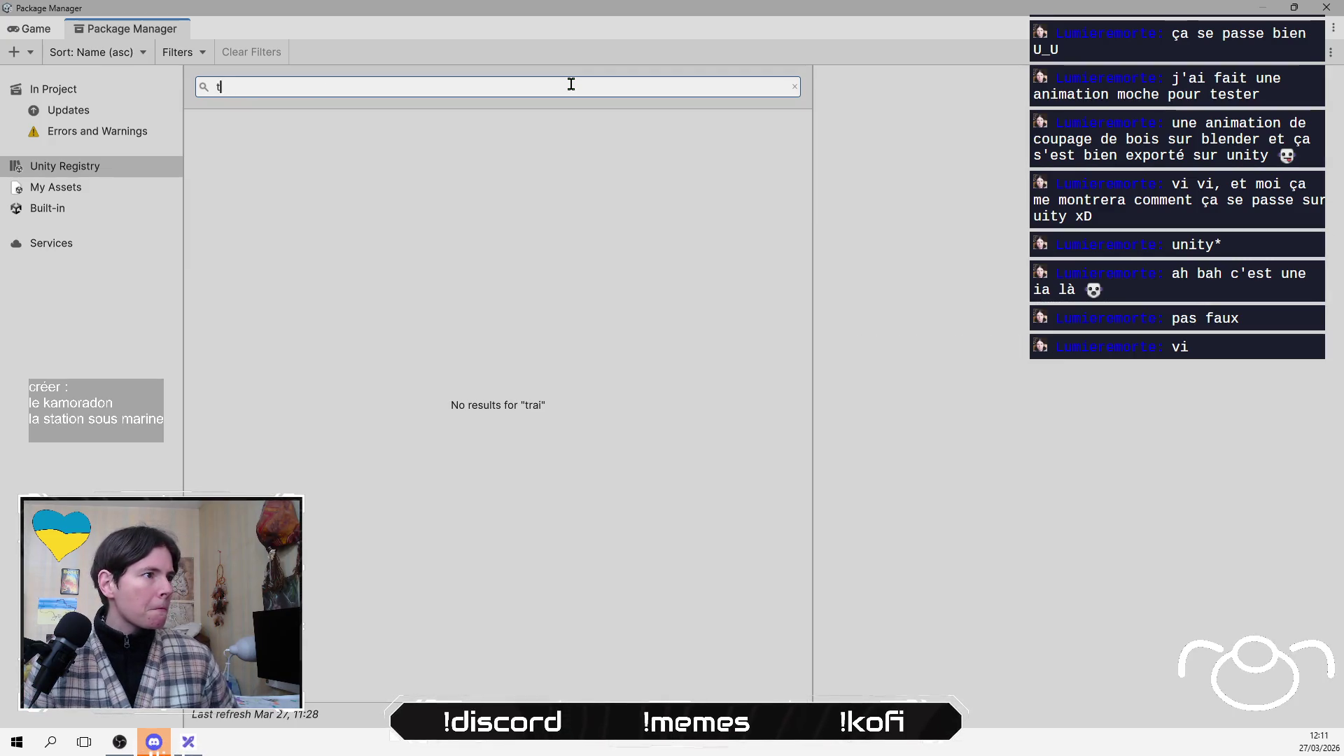
{"action": "key", "text": "BackSpace"}
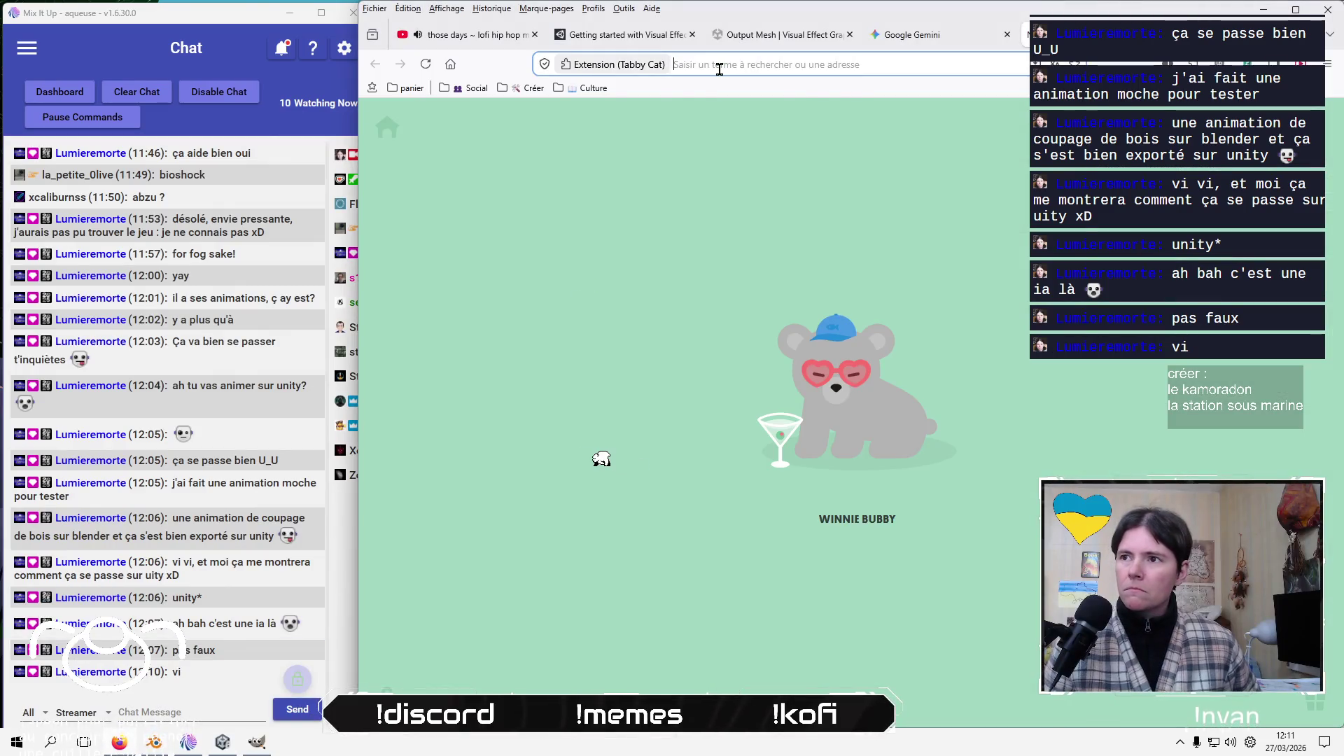
Search the web for 'unity trail' and read the Trail Renderer component reference page
{"action": "left_click", "coordinate": [719, 69]}
{"action": "type", "text": "uni"}
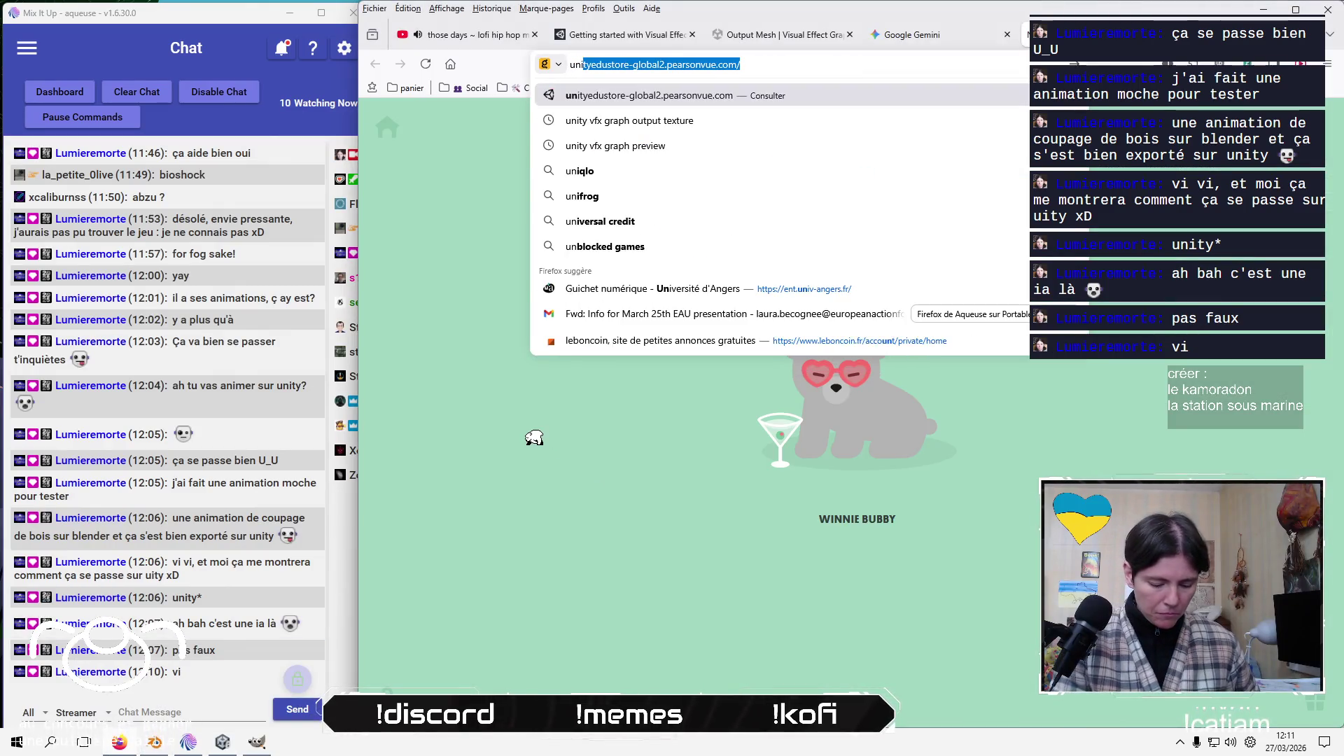
{"action": "type", "text": "ty trail"}
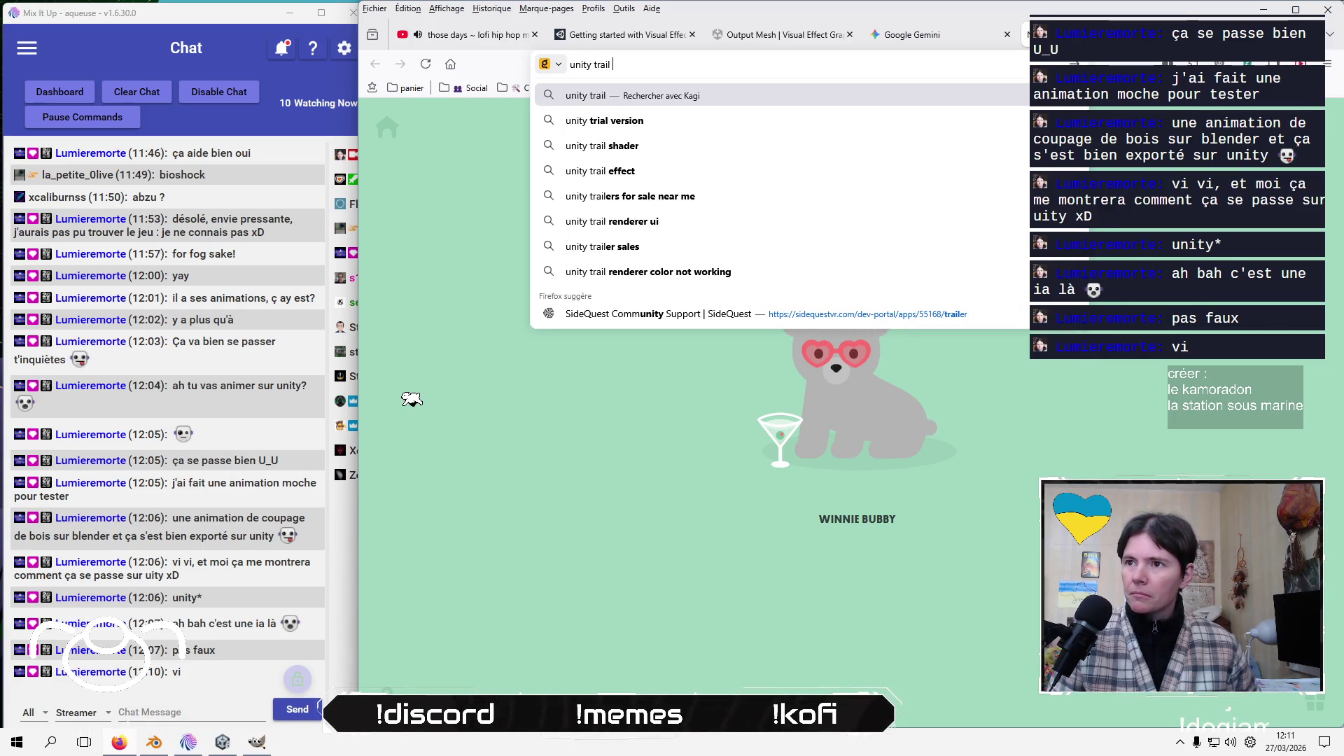
{"action": "key", "text": "Return"}
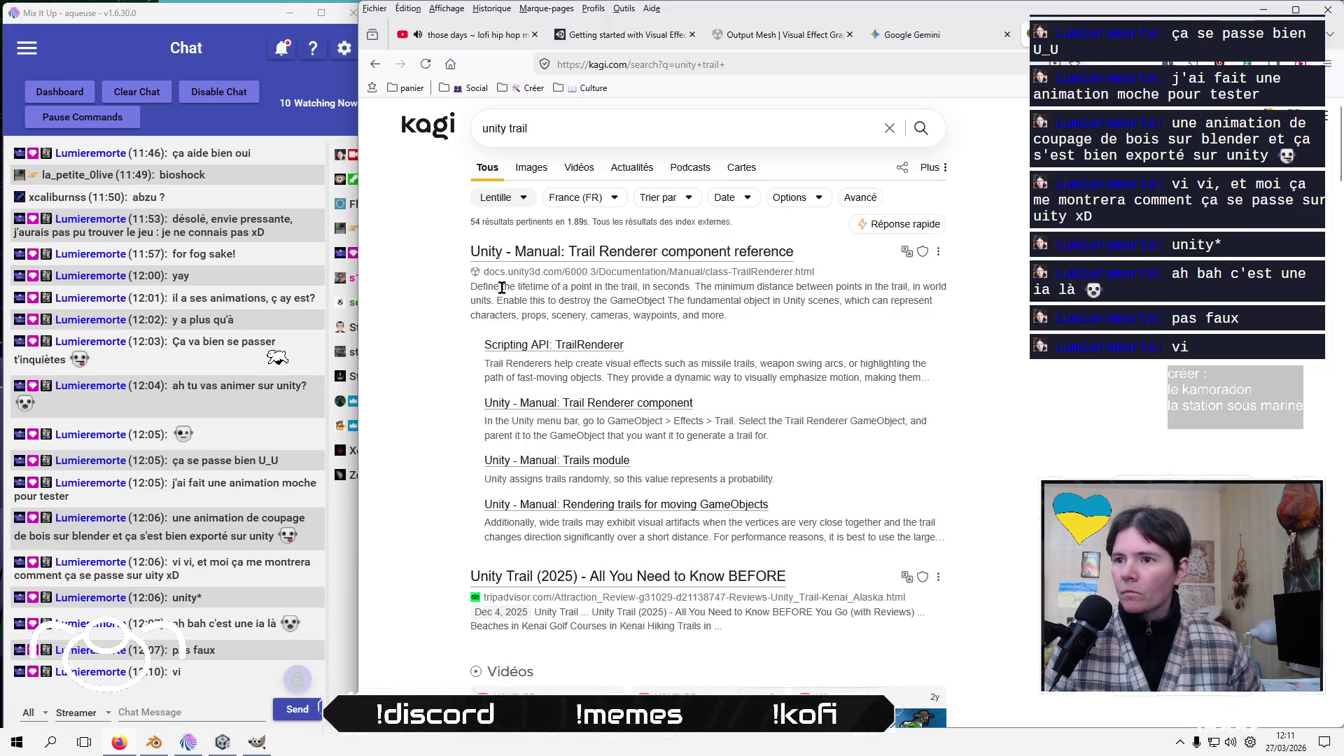
{"action": "left_click", "coordinate": [615, 253]}
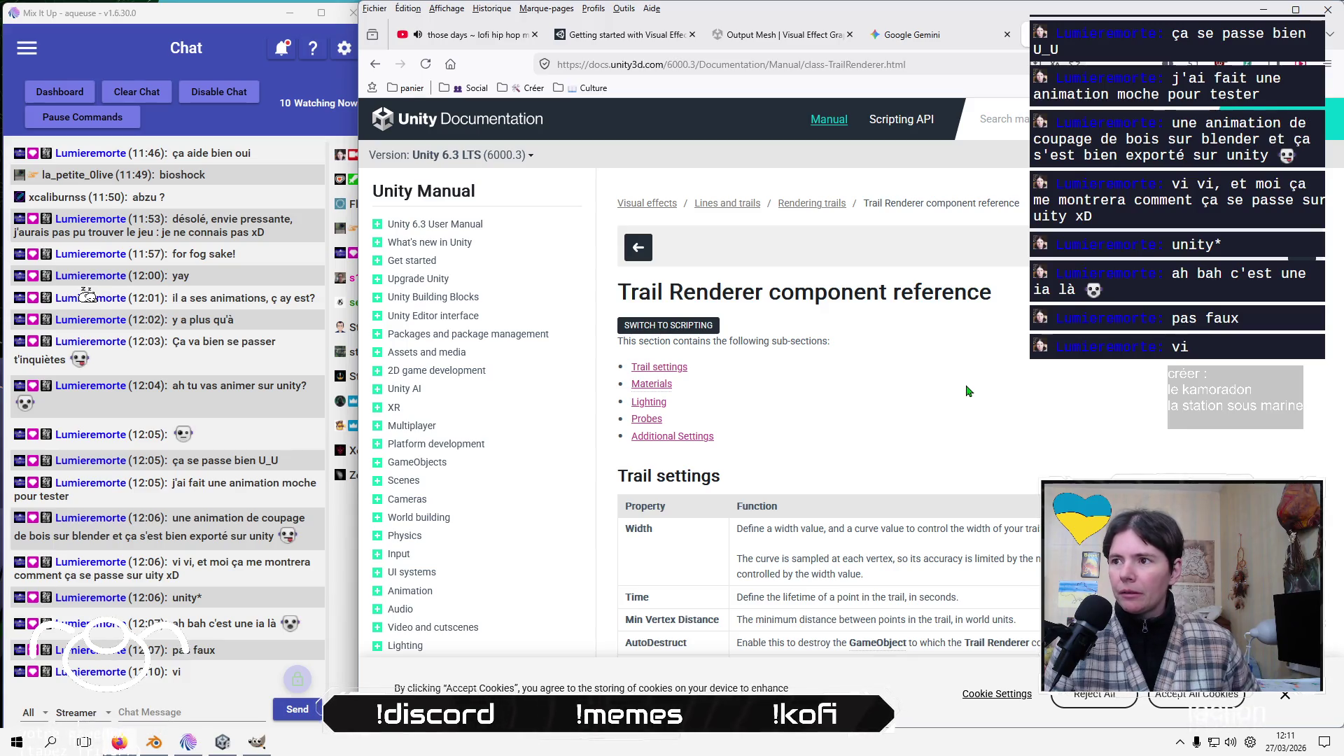
{"action": "scroll", "coordinate": [967, 390], "scroll_direction": "down", "scroll_amount": 5}
{"action": "scroll", "coordinate": [965, 384], "scroll_direction": "up", "scroll_amount": 5}
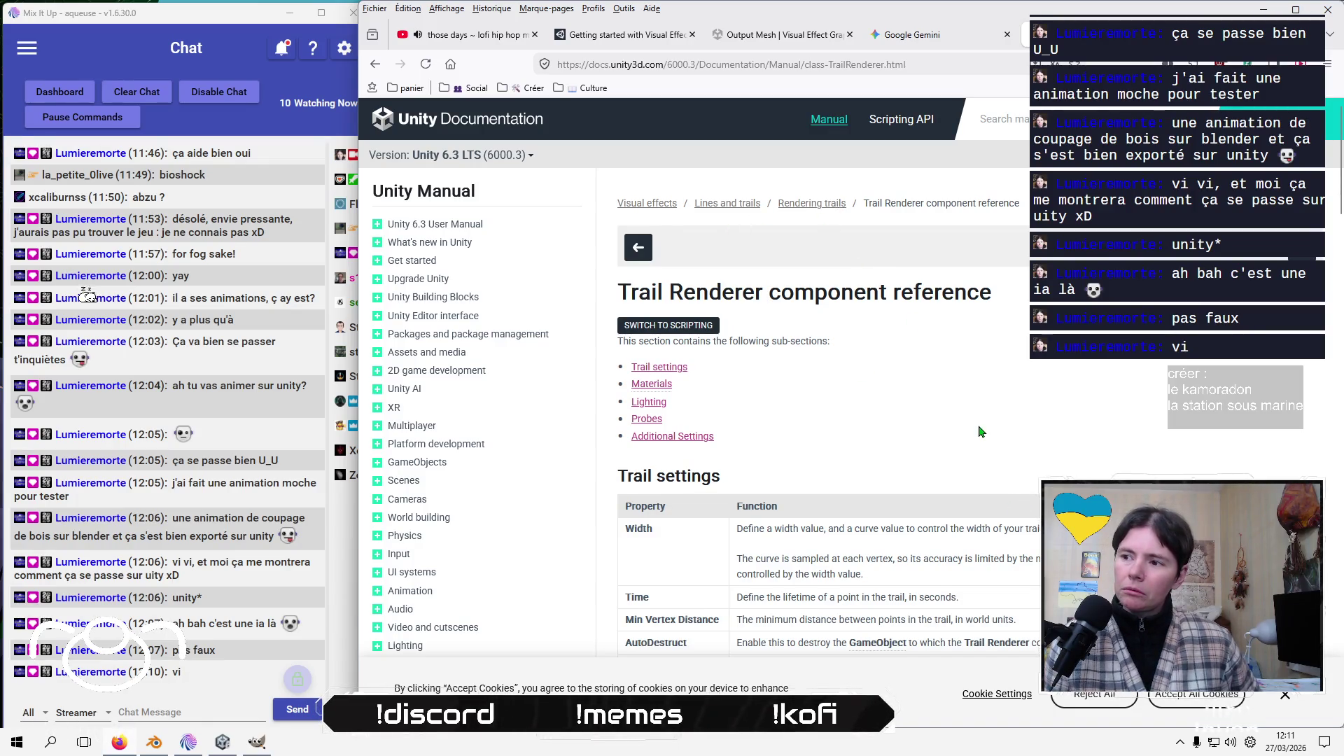
{"action": "scroll", "coordinate": [980, 432], "scroll_direction": "down", "scroll_amount": 10}
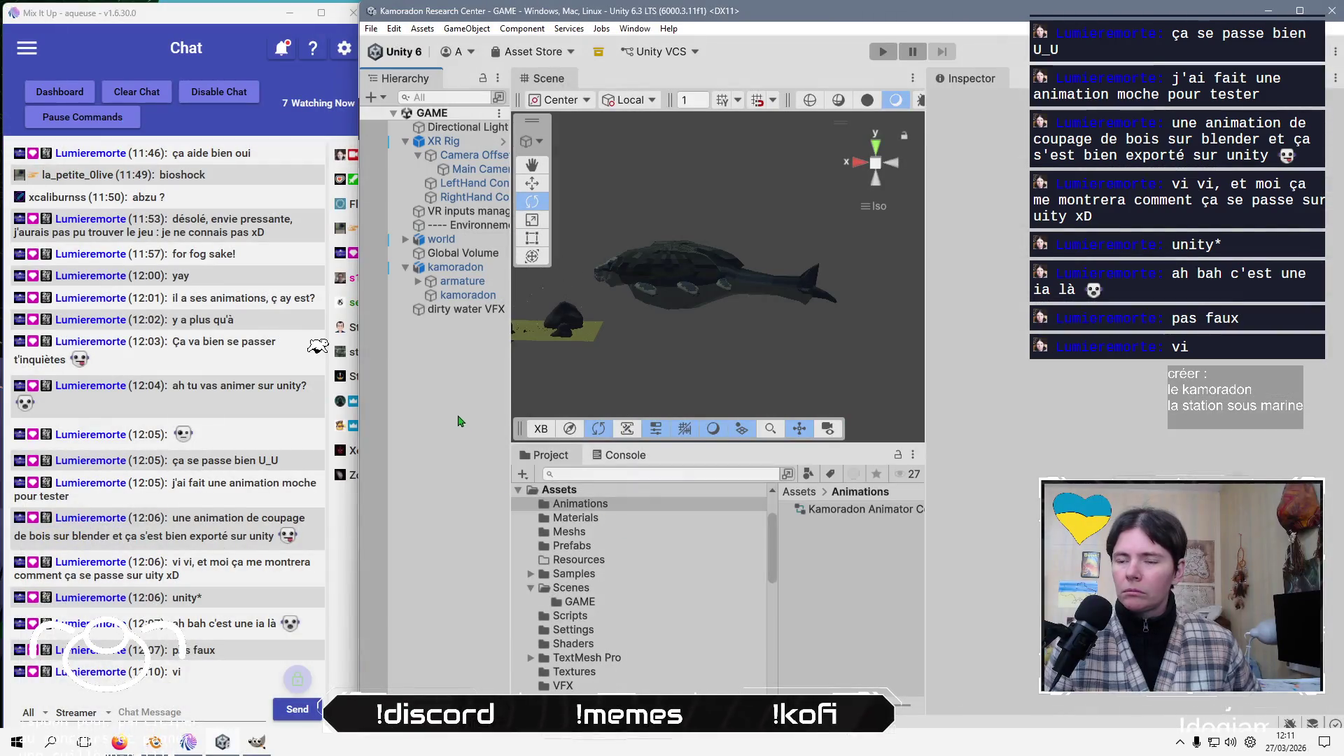
Create a Trail object with a Trail Renderer from the Hierarchy's Effects menu
{"action": "right_click", "coordinate": [447, 413]}
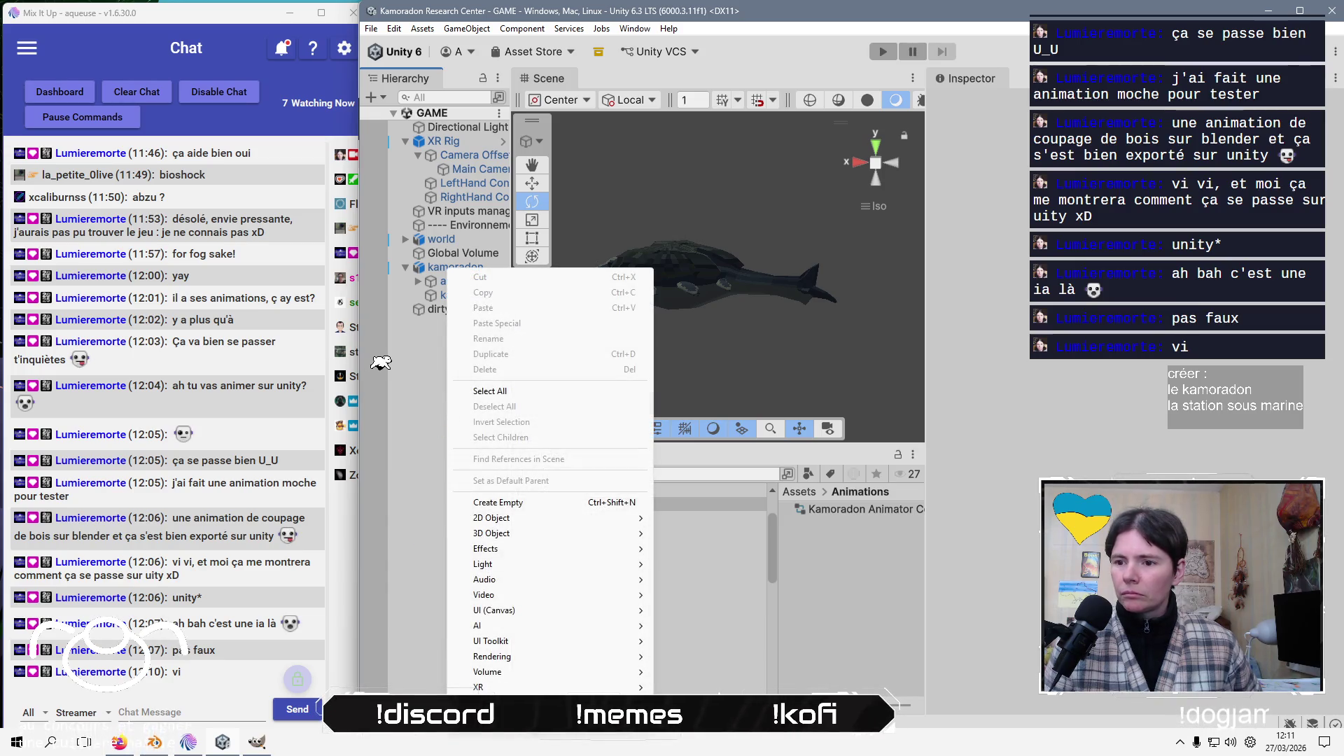
{"action": "mouse_move", "coordinate": [483, 662]}
{"action": "mouse_move", "coordinate": [544, 674]}
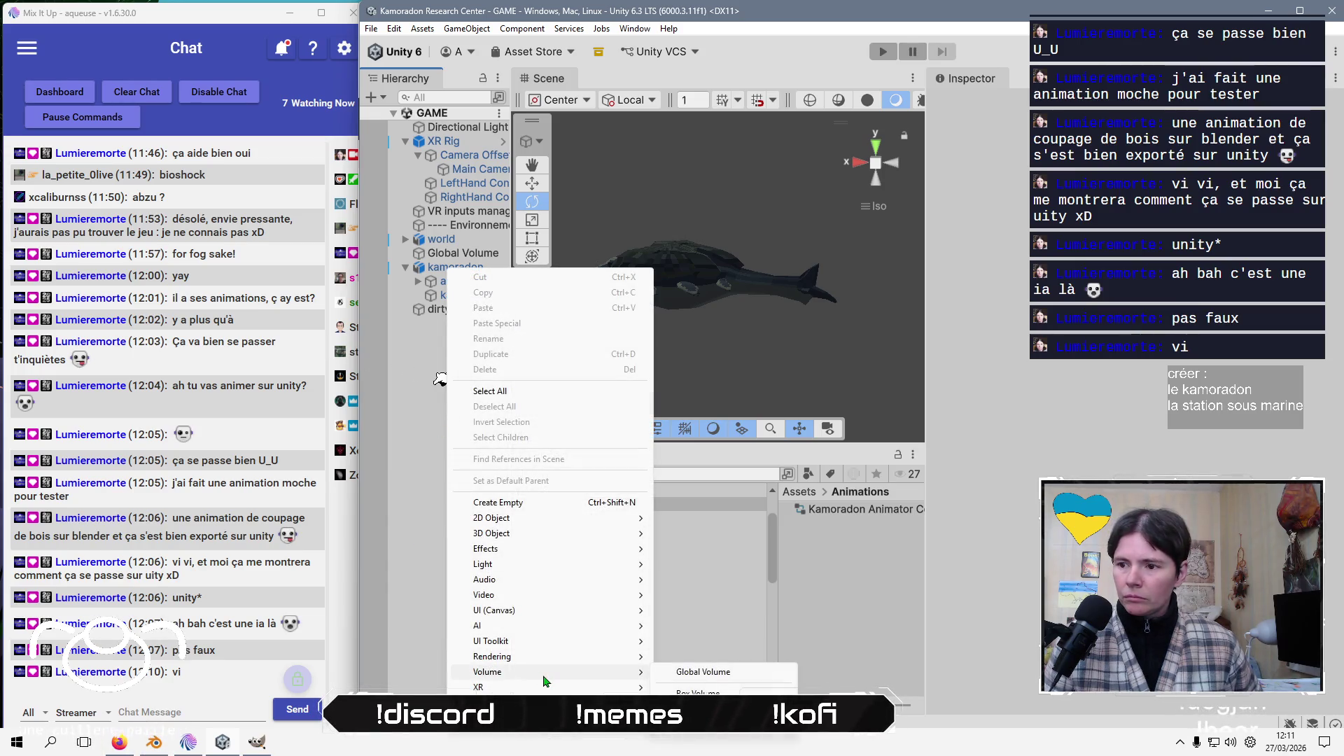
{"action": "mouse_move", "coordinate": [564, 645]}
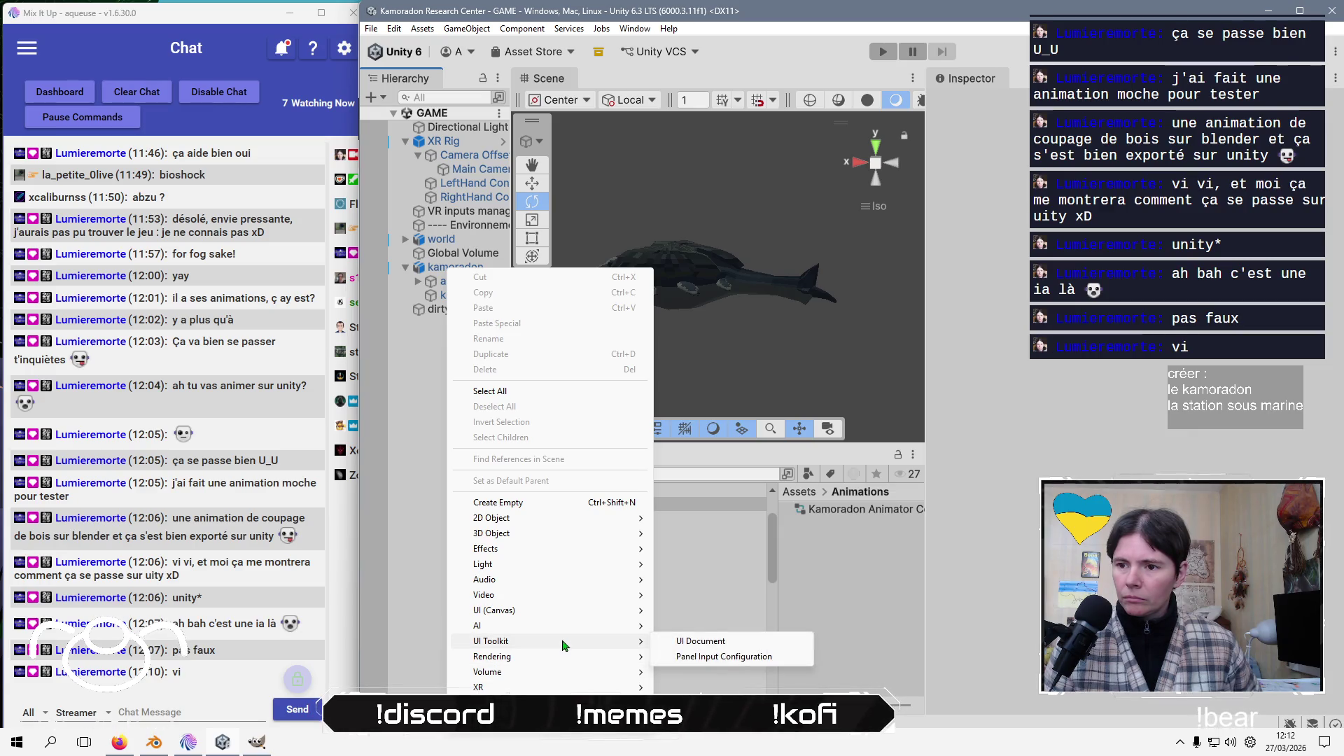
{"action": "mouse_move", "coordinate": [549, 550]}
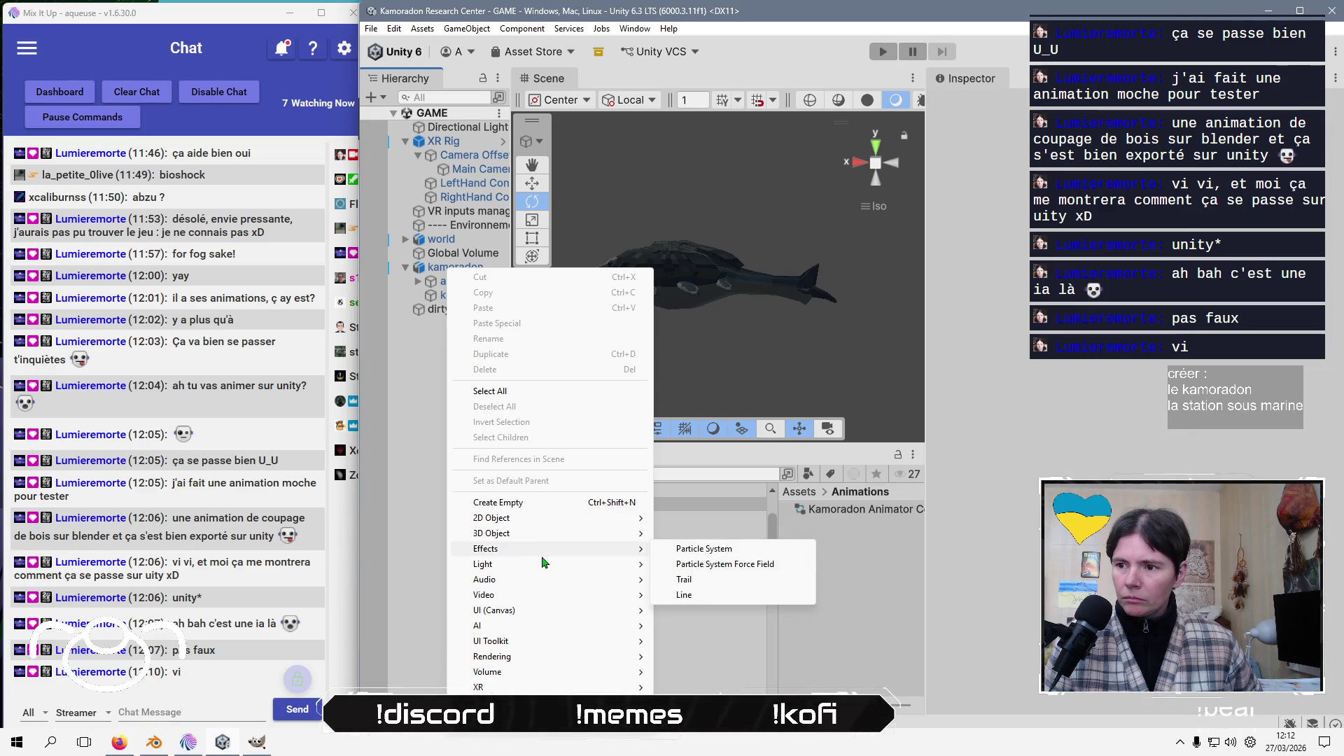
{"action": "left_click", "coordinate": [760, 580]}
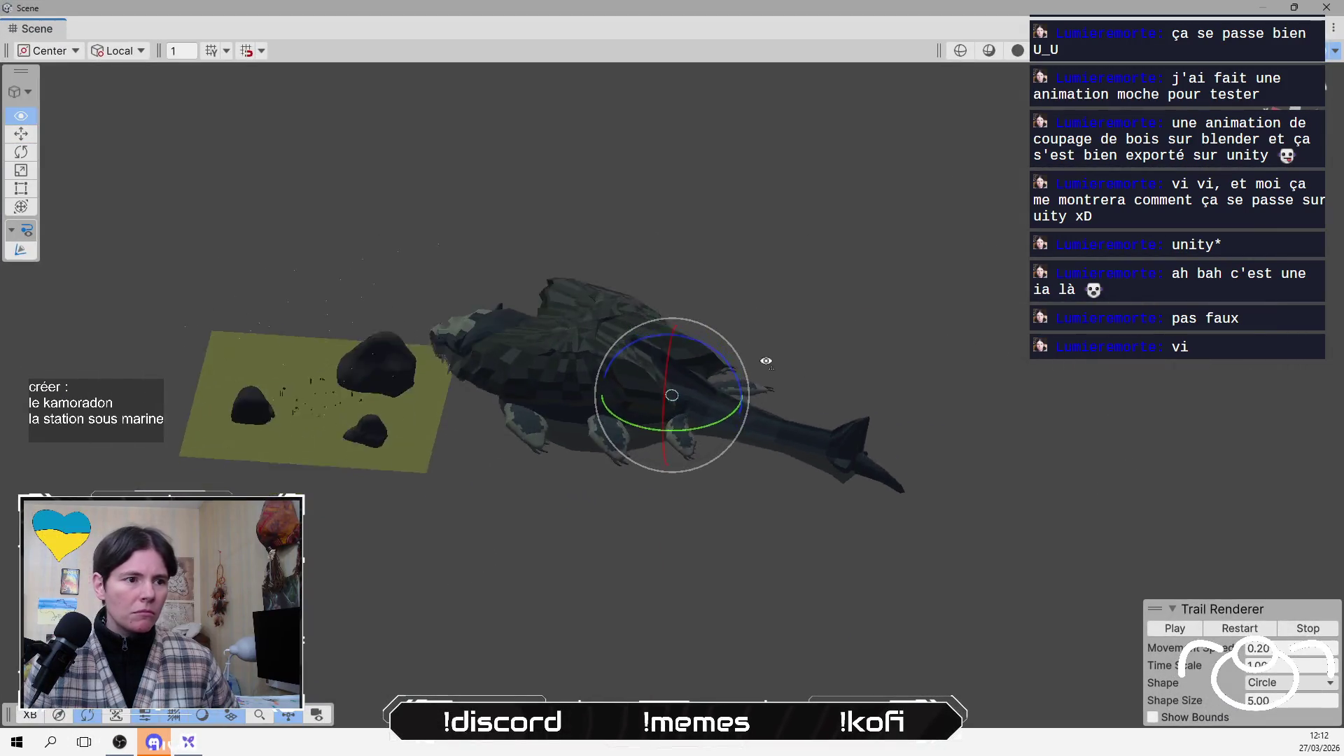
Move the Trail object down-left below the creature's feet, then adjust it along the blue axis
{"action": "mouse_move", "coordinate": [765, 361]}
{"action": "left_mouse_down"}
{"action": "mouse_move", "coordinate": [789, 393]}
{"action": "mouse_move", "coordinate": [788, 240]}
{"action": "mouse_move", "coordinate": [807, 147]}
{"action": "mouse_move", "coordinate": [744, 392]}
{"action": "left_mouse_up"}
{"action": "scroll", "coordinate": [744, 393], "scroll_direction": "up", "scroll_amount": 5}
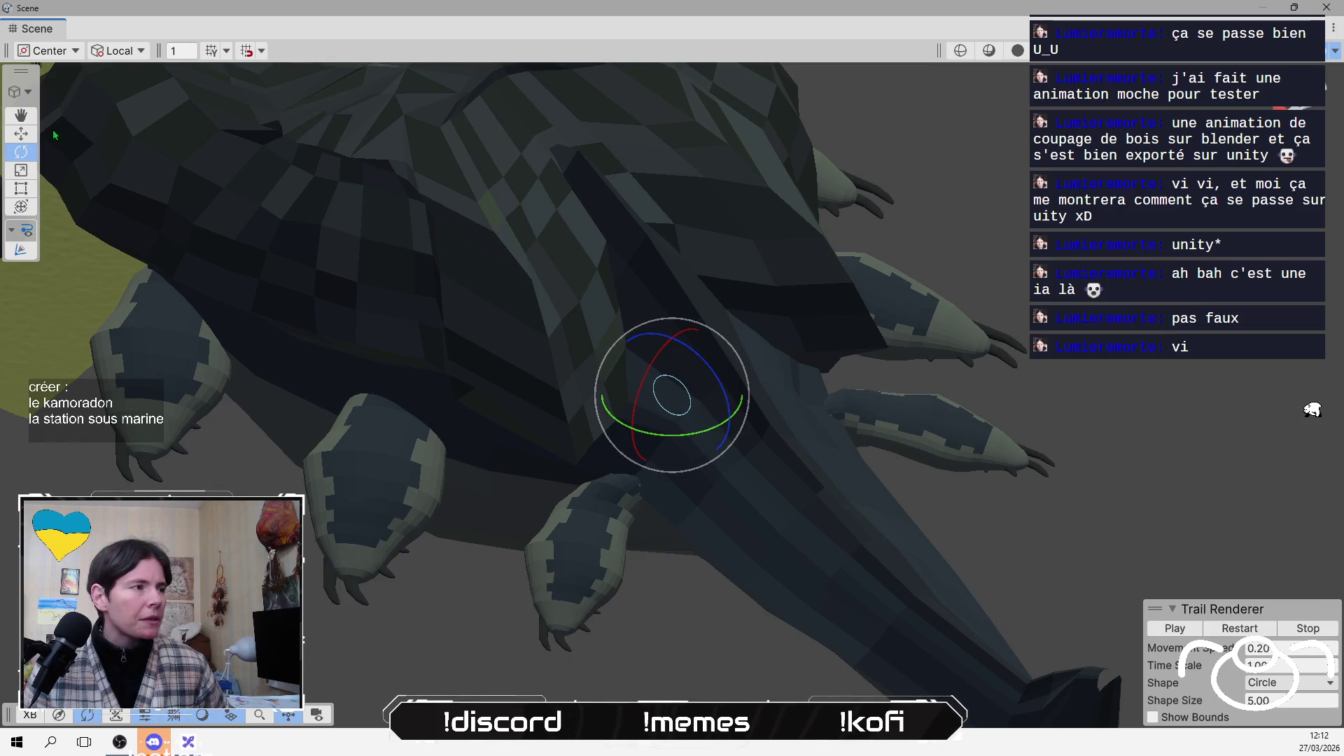
{"action": "left_click", "coordinate": [20, 134]}
{"action": "mouse_move", "coordinate": [633, 425]}
{"action": "left_mouse_down"}
{"action": "mouse_move", "coordinate": [369, 617]}
{"action": "mouse_move", "coordinate": [609, 636]}
{"action": "mouse_move", "coordinate": [864, 384]}
{"action": "mouse_move", "coordinate": [836, 86]}
{"action": "mouse_move", "coordinate": [803, 501]}
{"action": "mouse_move", "coordinate": [735, 297]}
{"action": "left_mouse_up"}
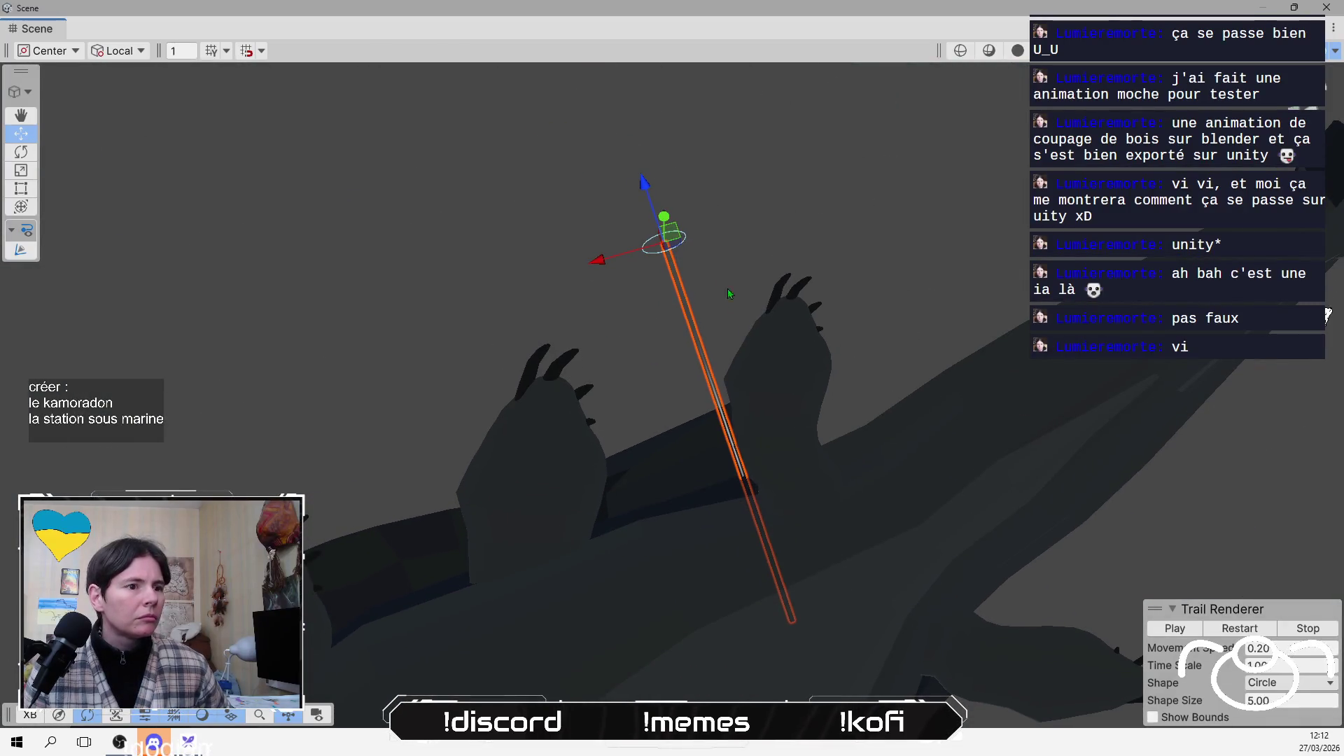
{"action": "mouse_move", "coordinate": [653, 194]}
{"action": "left_mouse_down"}
{"action": "mouse_move", "coordinate": [600, 105]}
{"action": "mouse_move", "coordinate": [410, 494]}
{"action": "mouse_move", "coordinate": [489, 579]}
{"action": "mouse_move", "coordinate": [645, 201]}
{"action": "mouse_move", "coordinate": [657, 443]}
{"action": "left_mouse_up"}
{"action": "scroll", "coordinate": [657, 465], "scroll_direction": "up", "scroll_amount": 5}
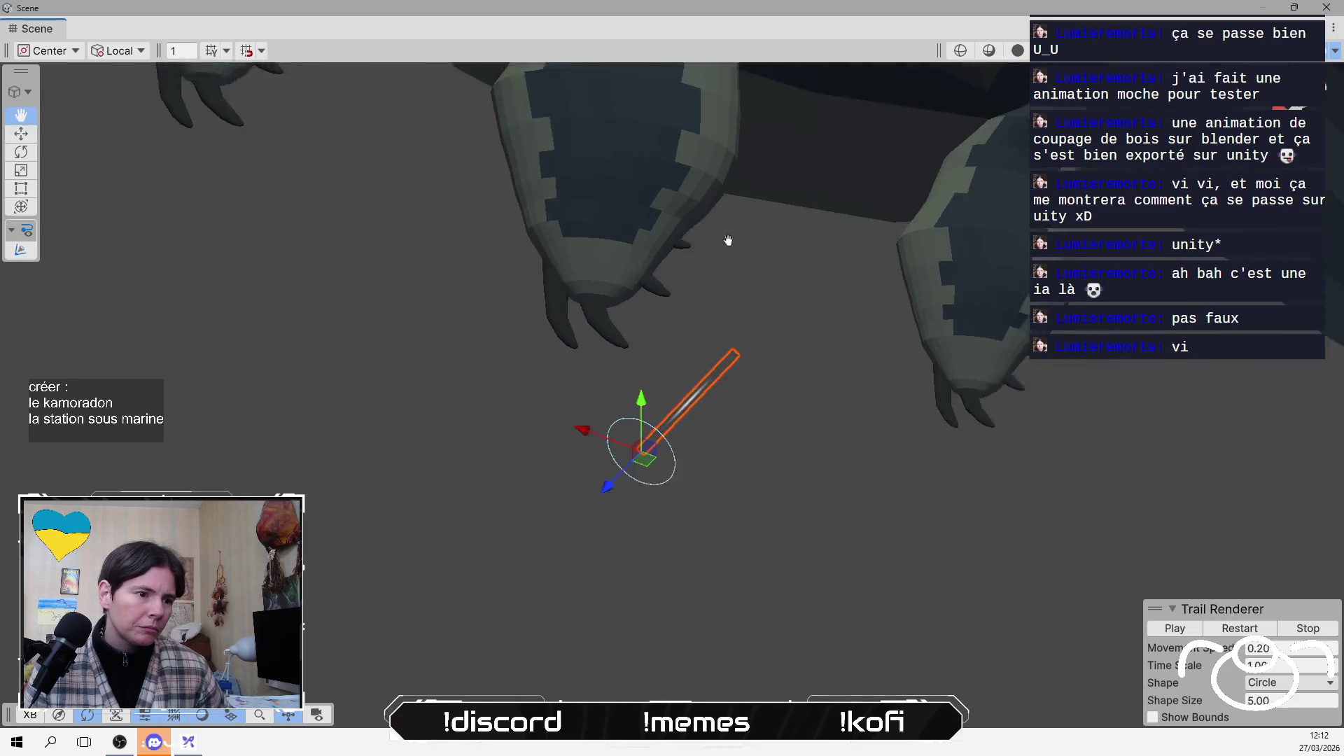
{"action": "scroll", "coordinate": [715, 388], "scroll_direction": "down", "scroll_amount": 5}
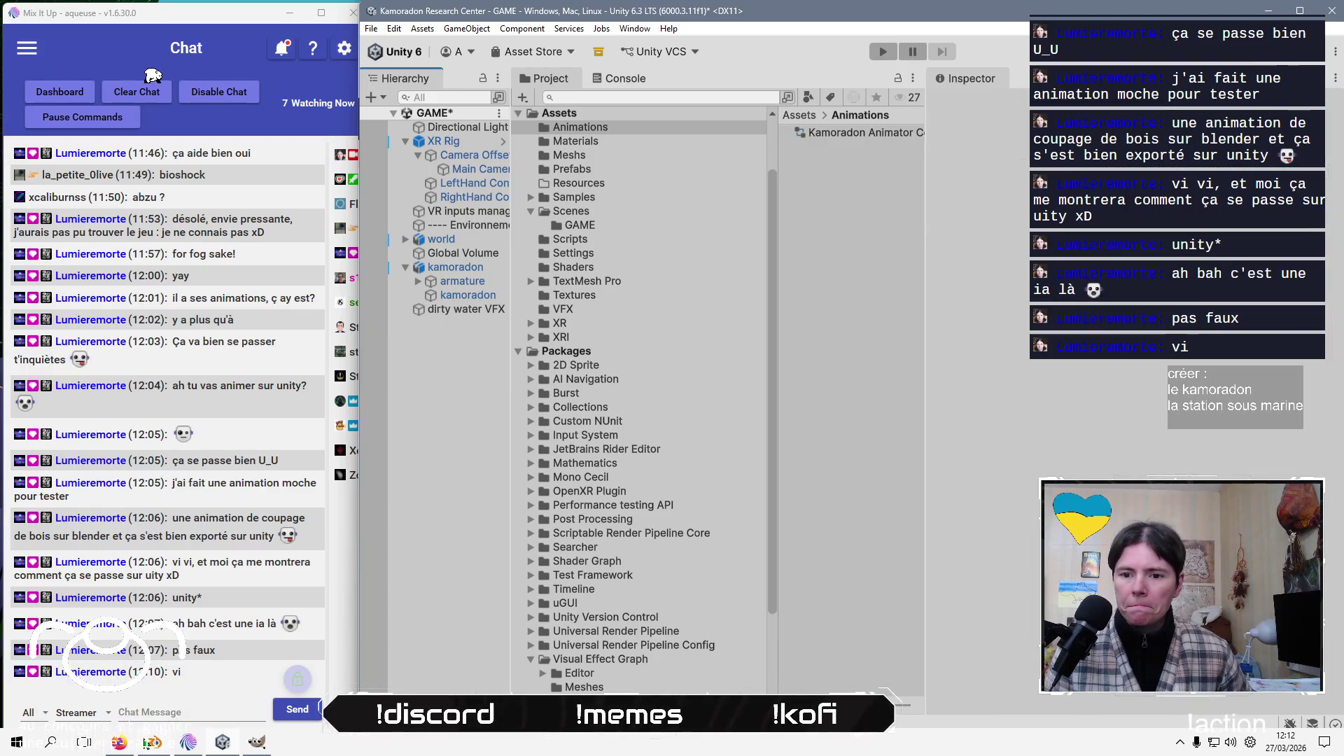
{"action": "right_click", "coordinate": [437, 364]}
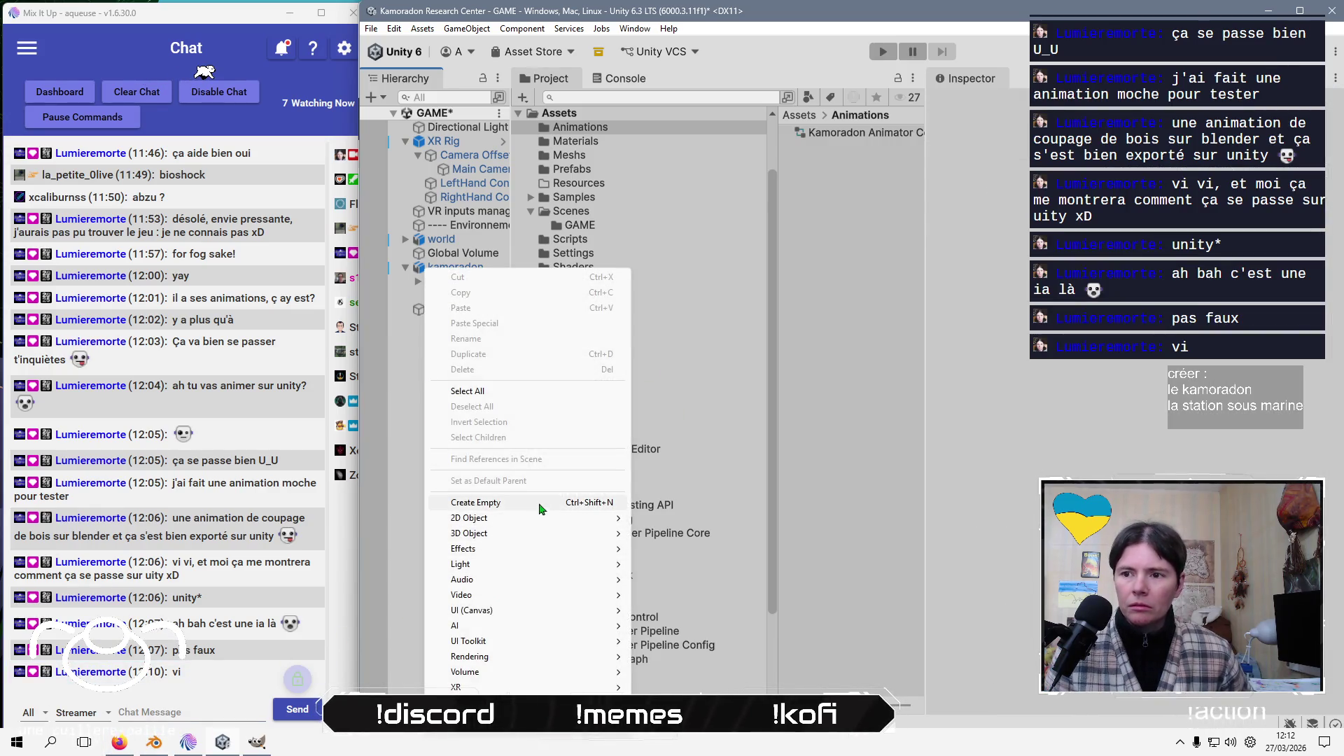
{"action": "mouse_move", "coordinate": [522, 533]}
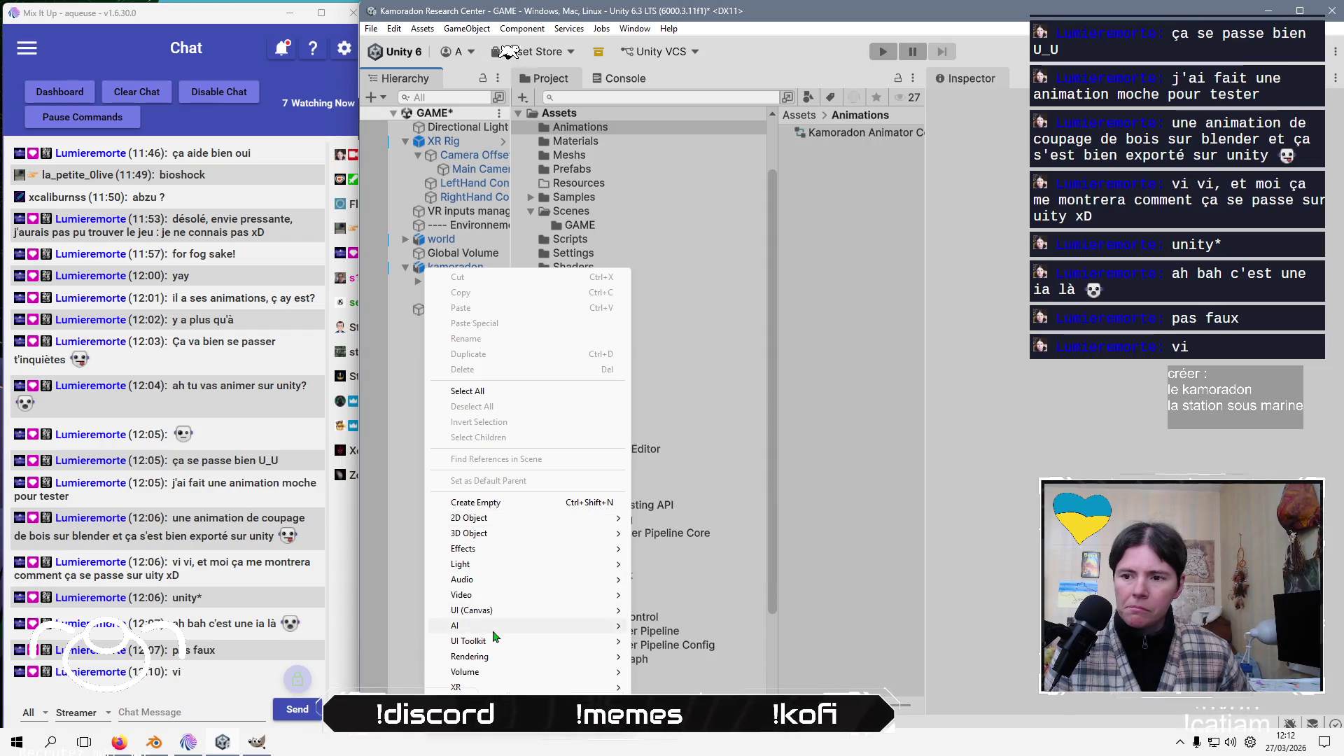
{"action": "mouse_move", "coordinate": [493, 630]}
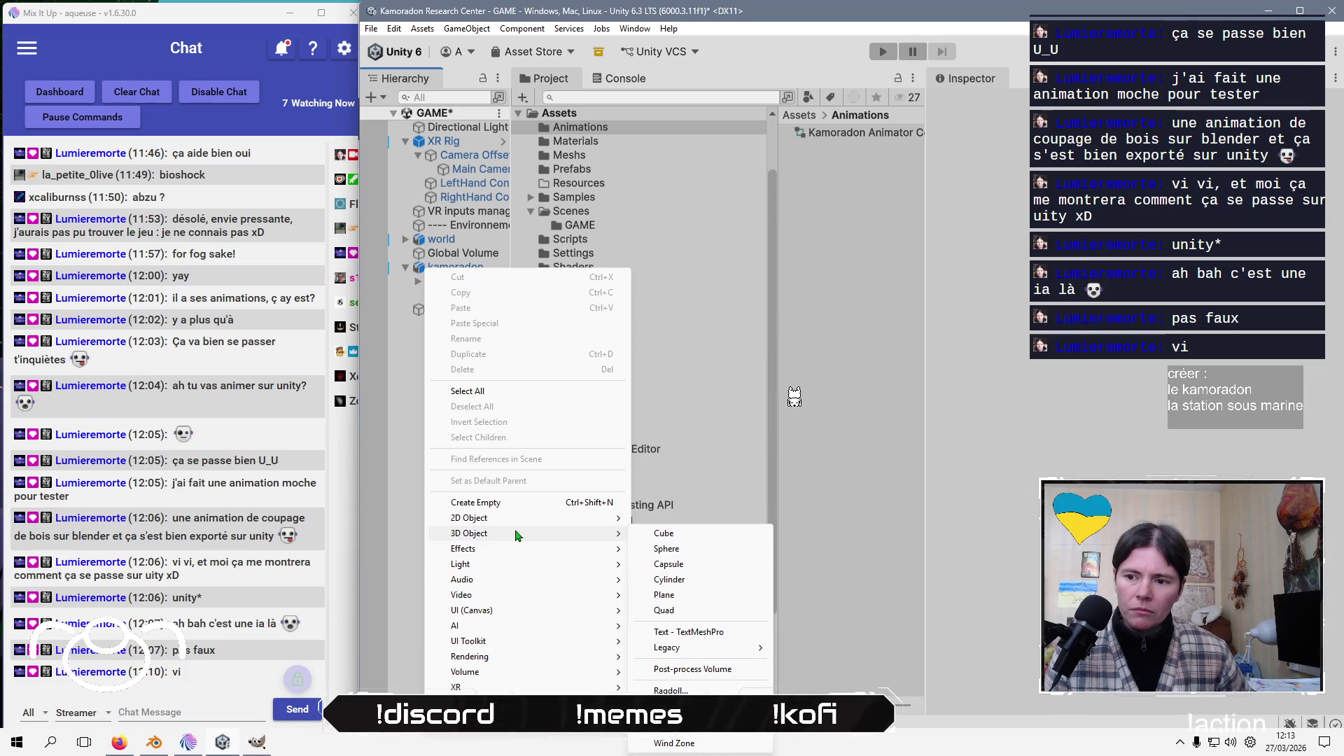
{"action": "mouse_move", "coordinate": [466, 688]}
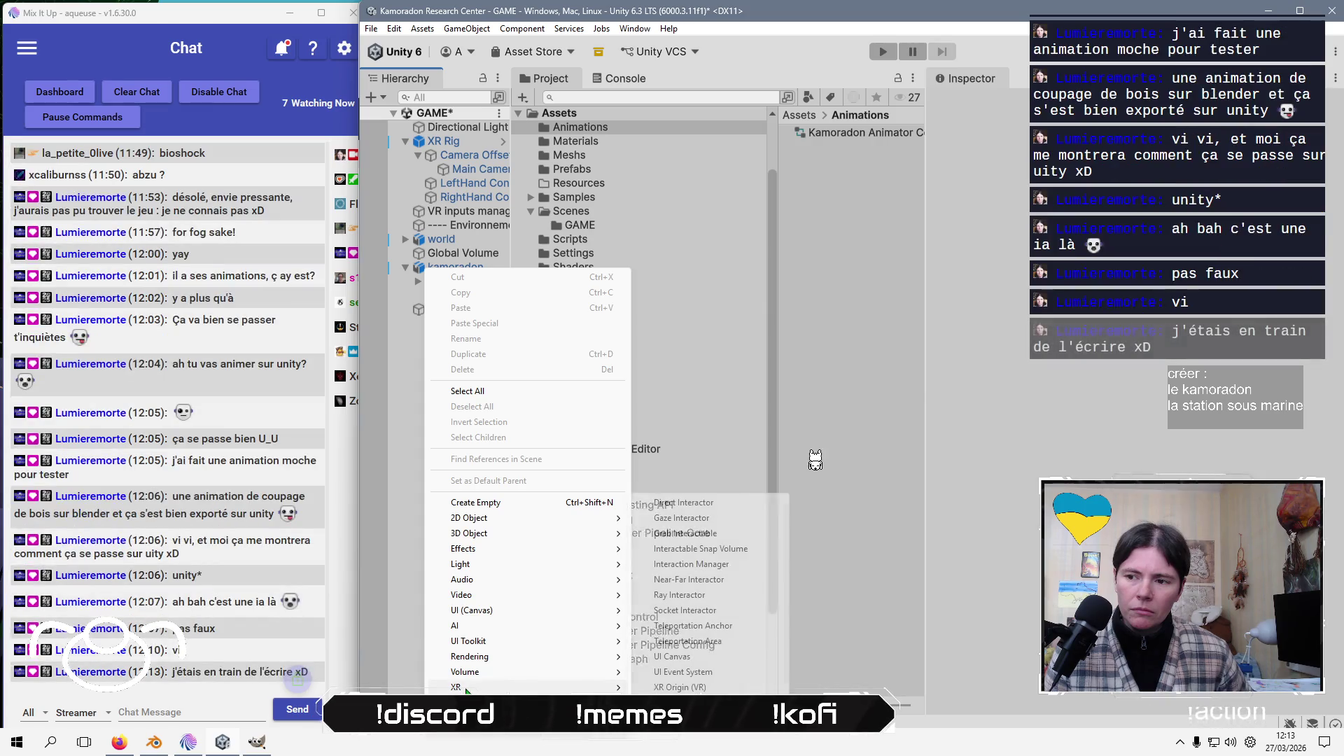
{"action": "left_click", "coordinate": [383, 591]}
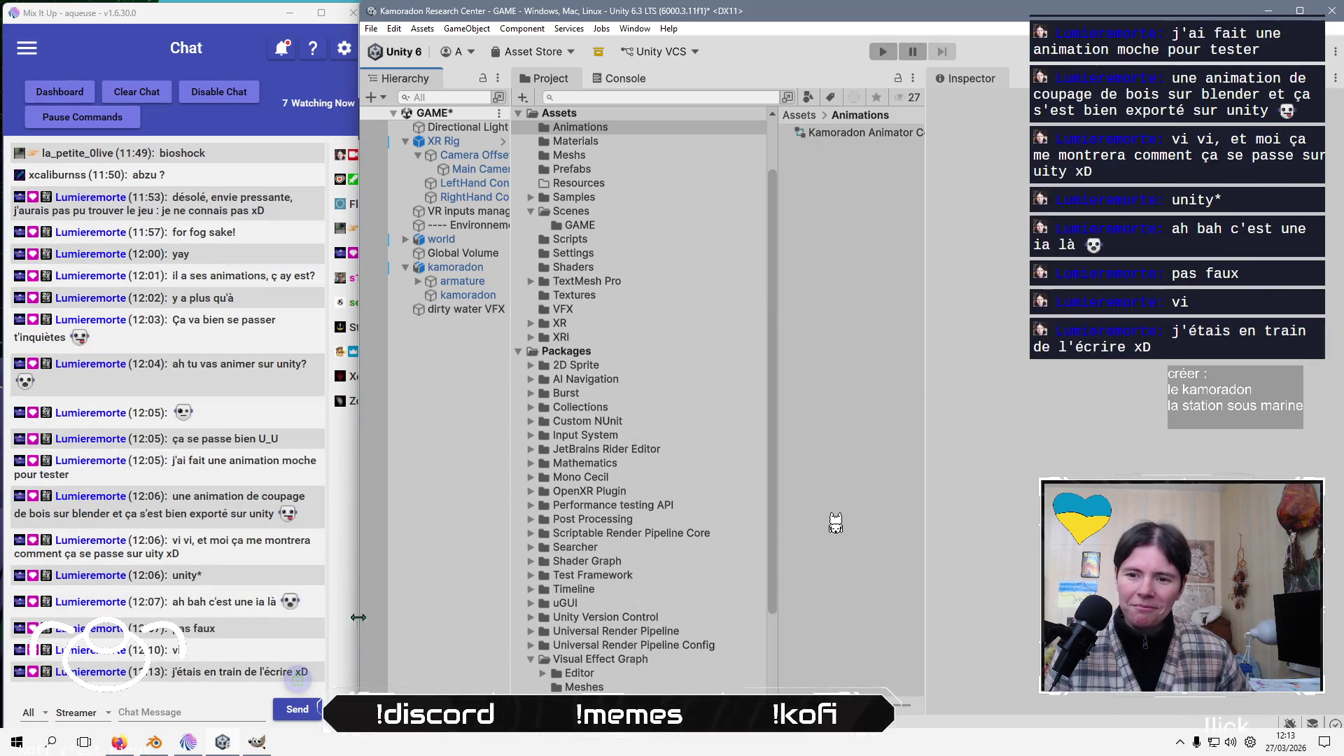
{"action": "left_click", "coordinate": [125, 738]}
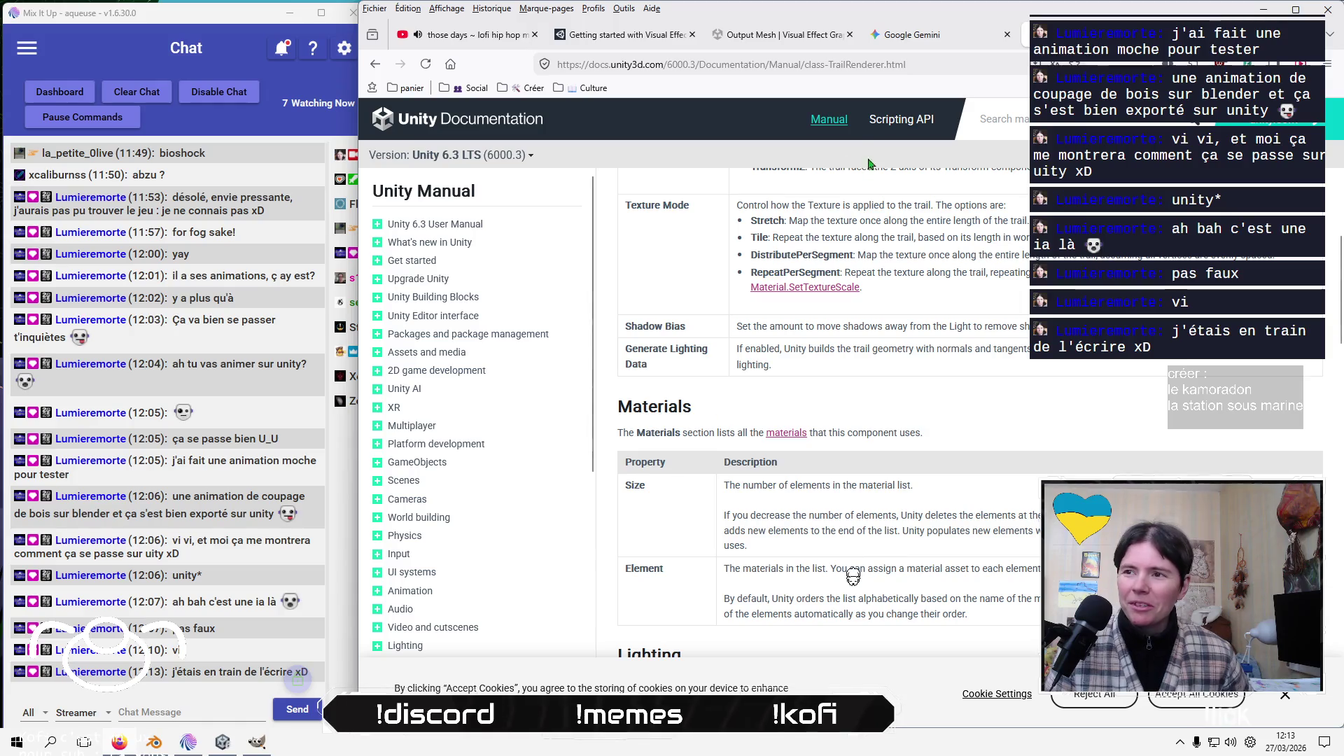
Search 'unity bezier curve', open the Splines BezierCurve struct reference, then return to Unity
{"action": "left_click", "coordinate": [813, 62]}
{"action": "type", "text": "unity"}
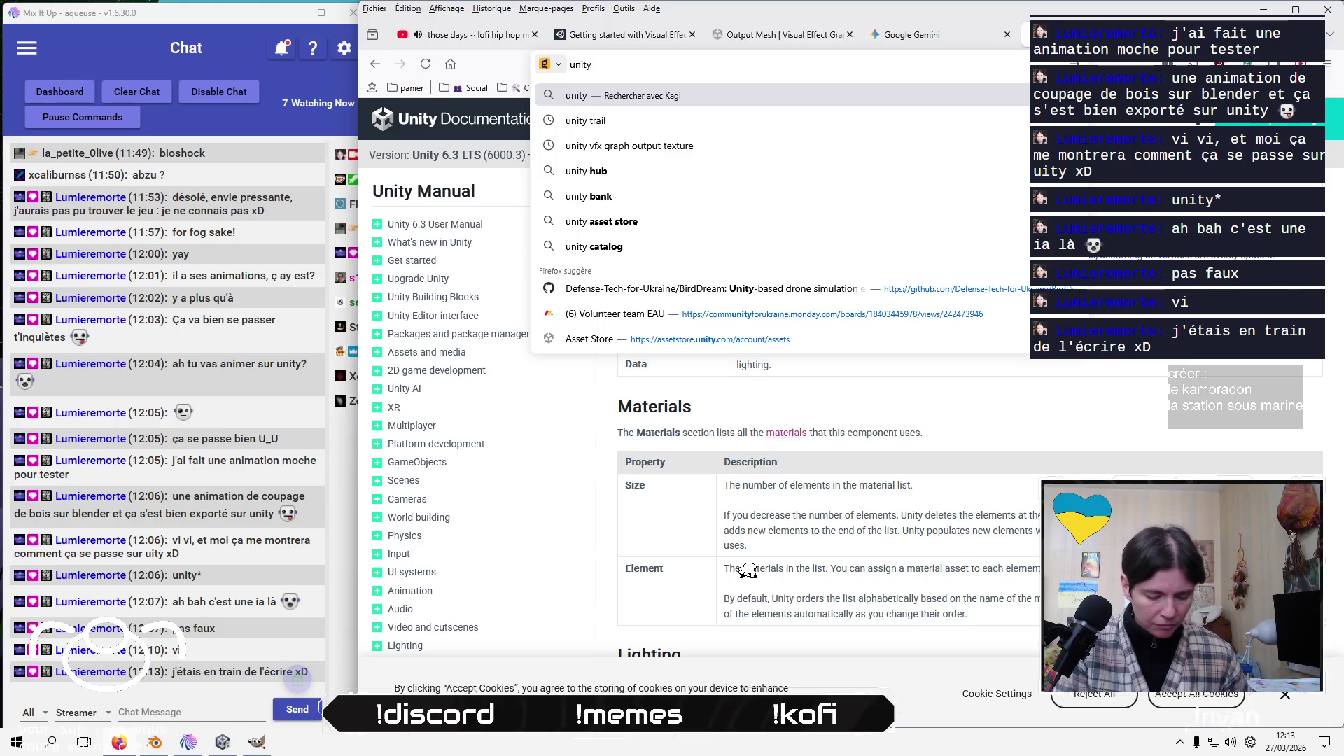
{"action": "type", "text": " bez"}
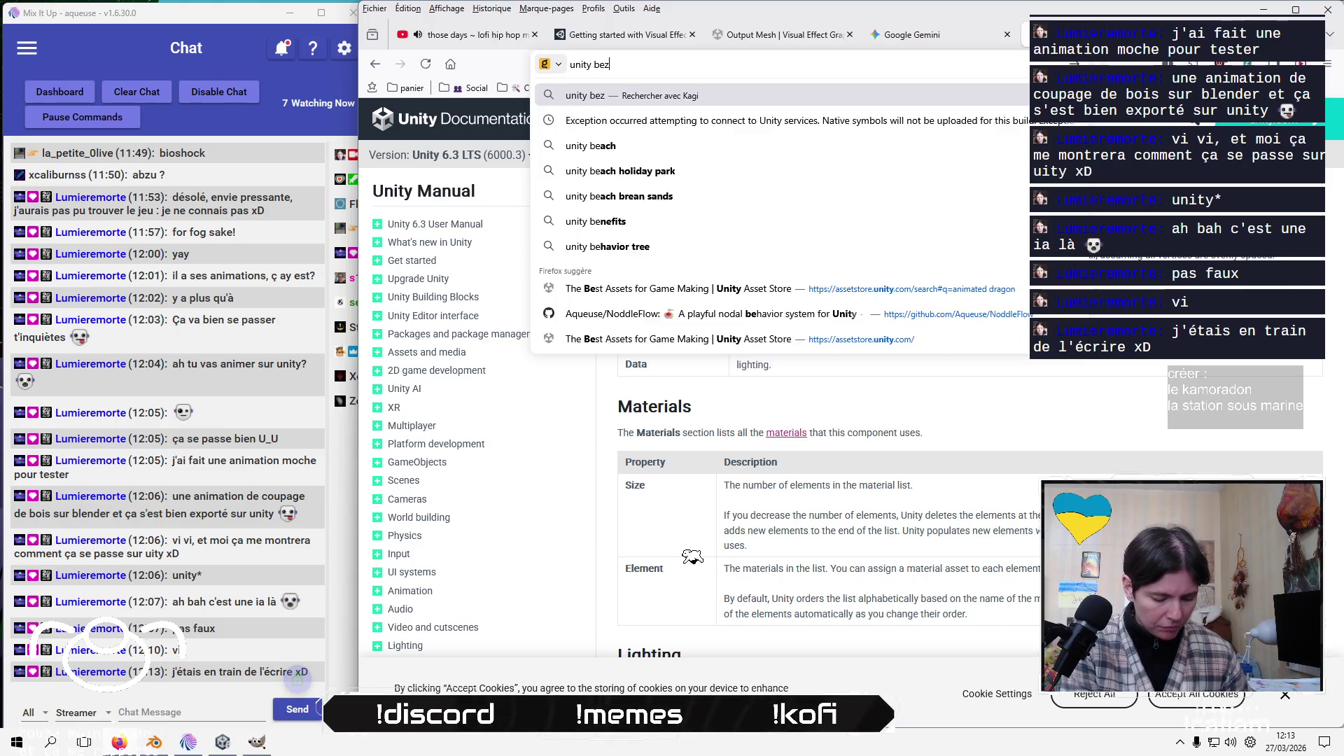
{"action": "type", "text": "ier cu"}
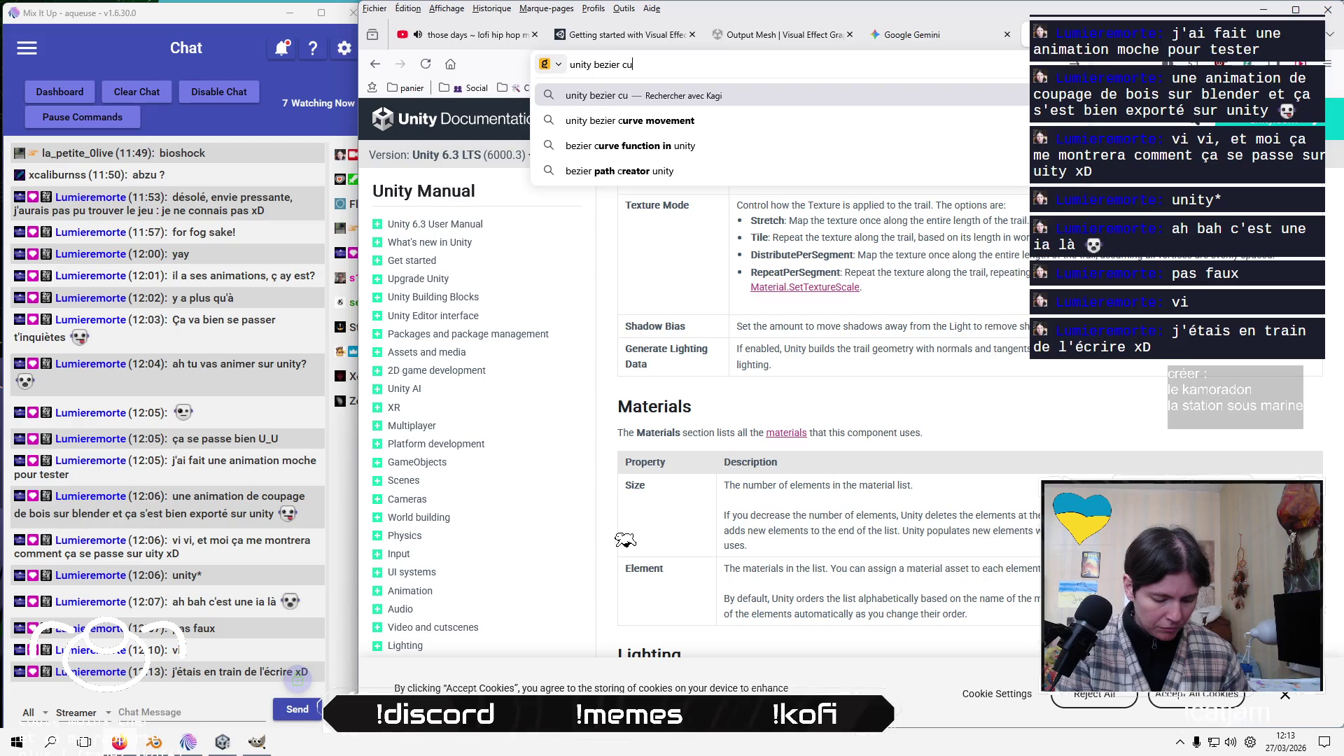
{"action": "type", "text": "rve"}
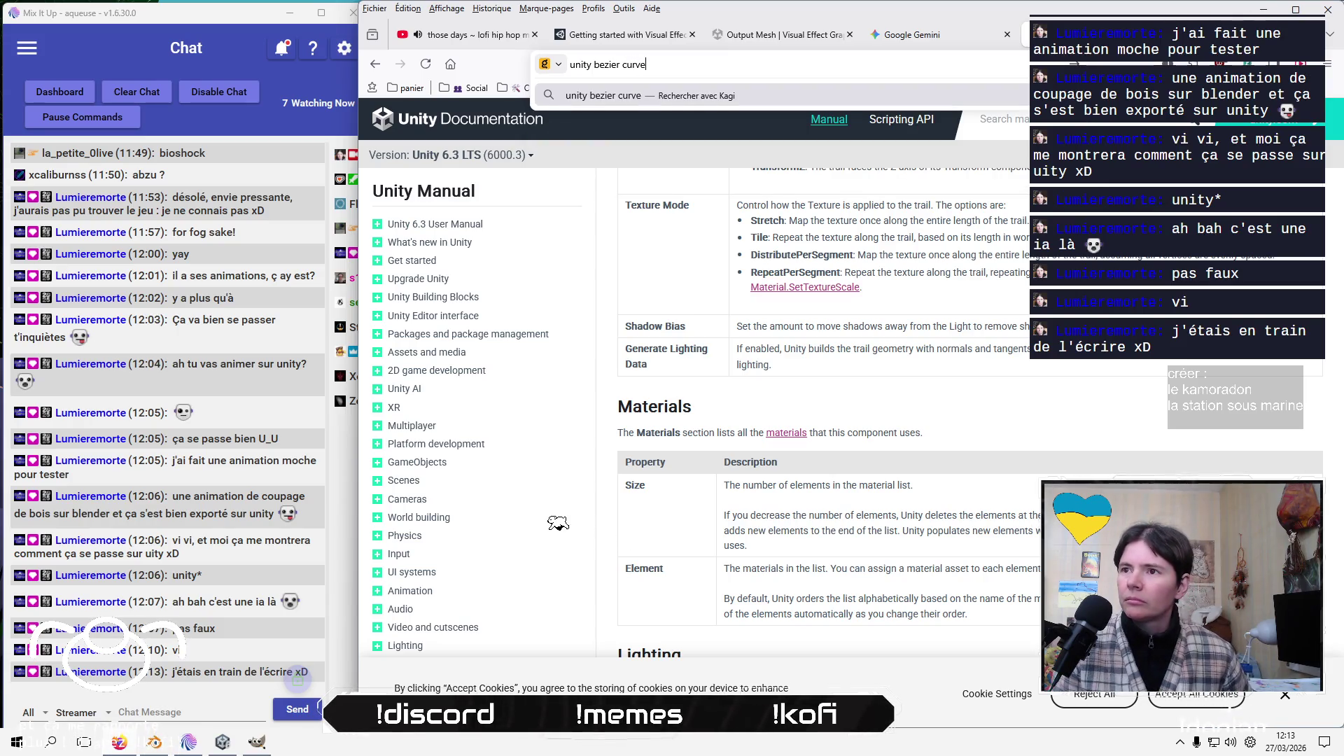
{"action": "key", "text": "Return"}
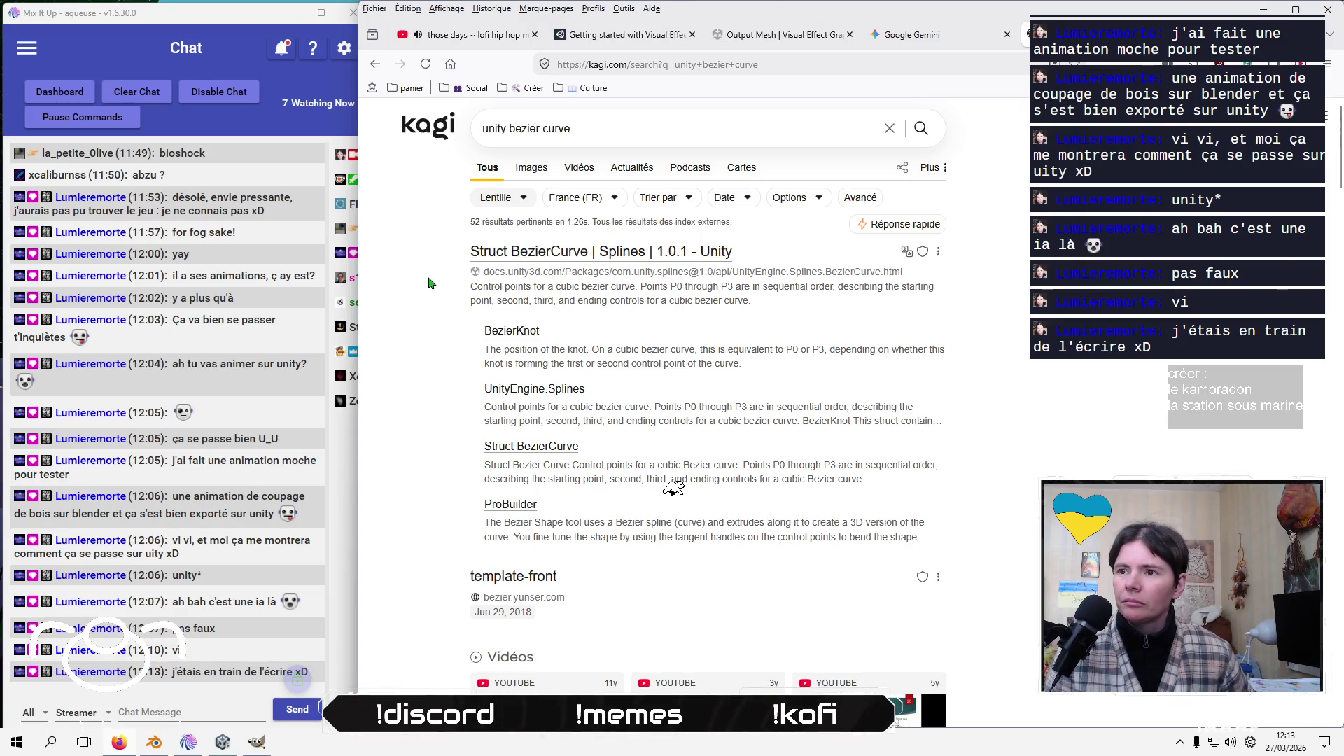
{"action": "left_click", "coordinate": [634, 263]}
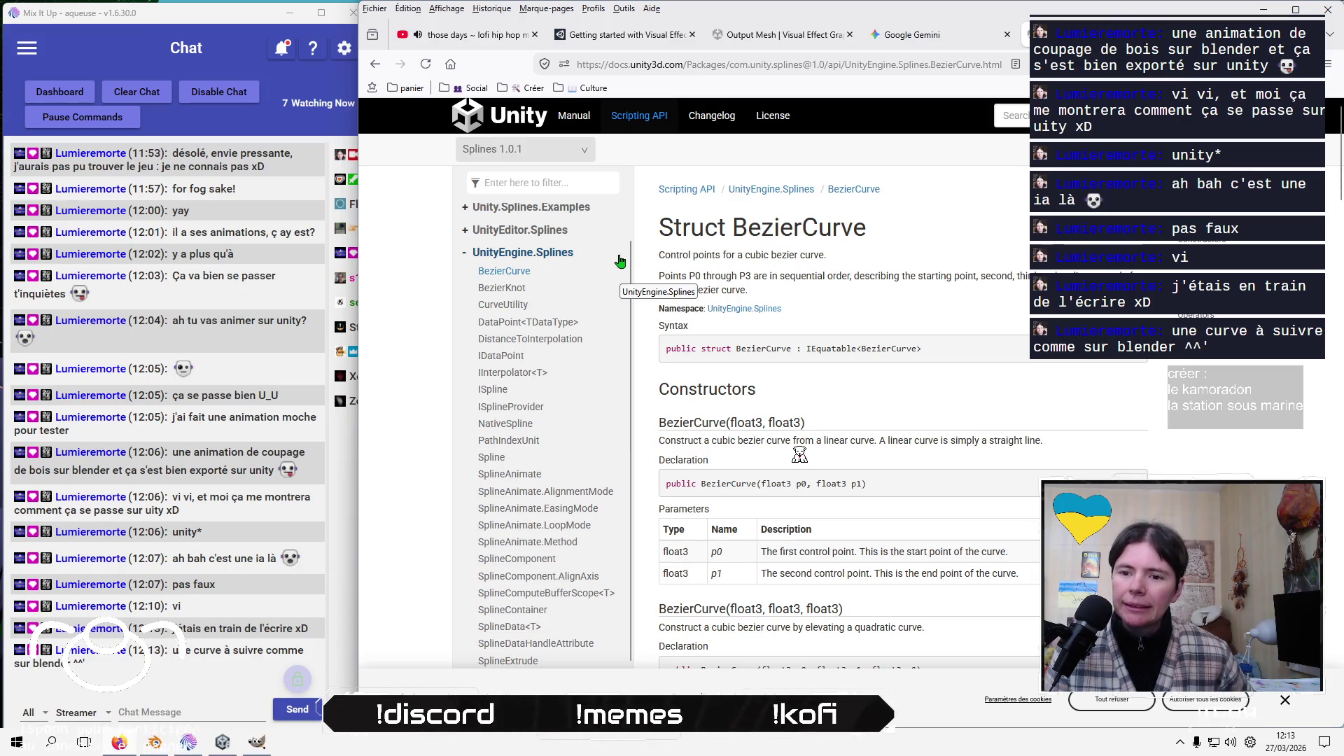
{"action": "left_click", "coordinate": [219, 747]}
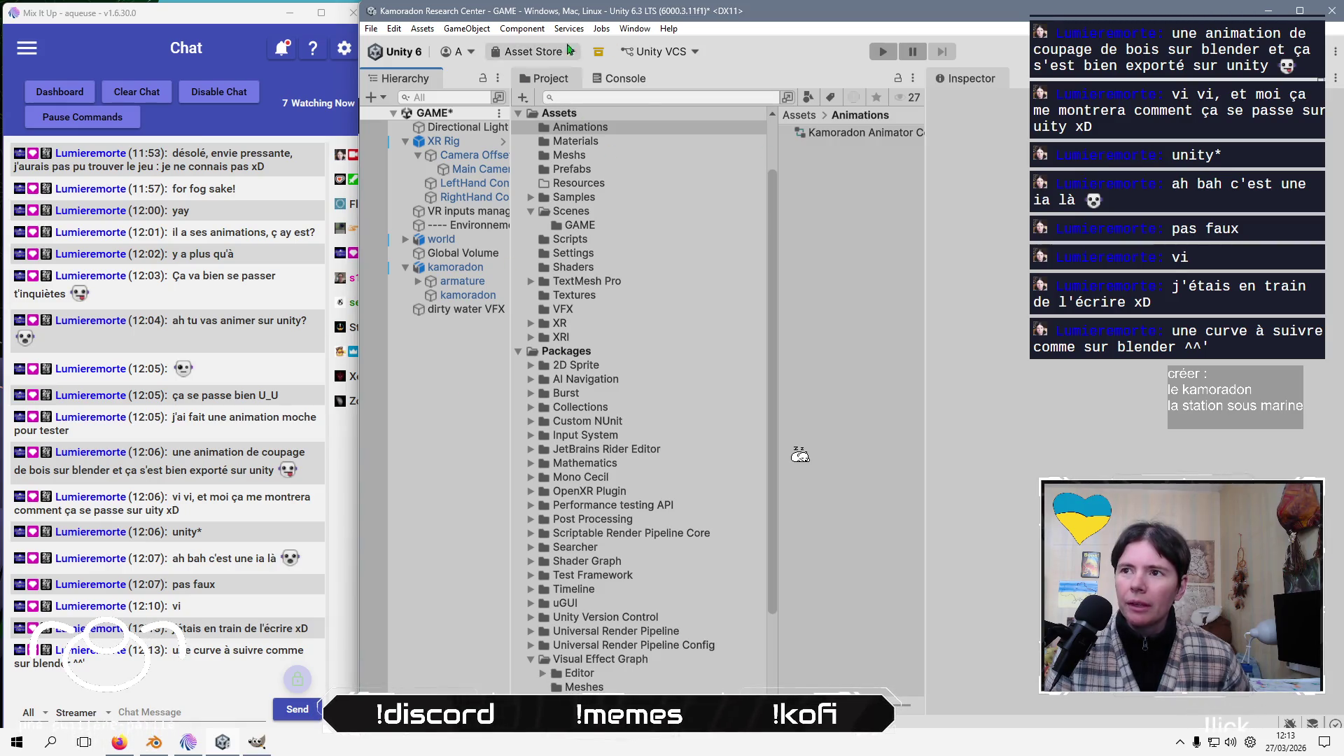
In the Package Manager, search for Splines and install it from the Unity Registry
{"action": "left_click", "coordinate": [634, 28]}
{"action": "mouse_move", "coordinate": [682, 227]}
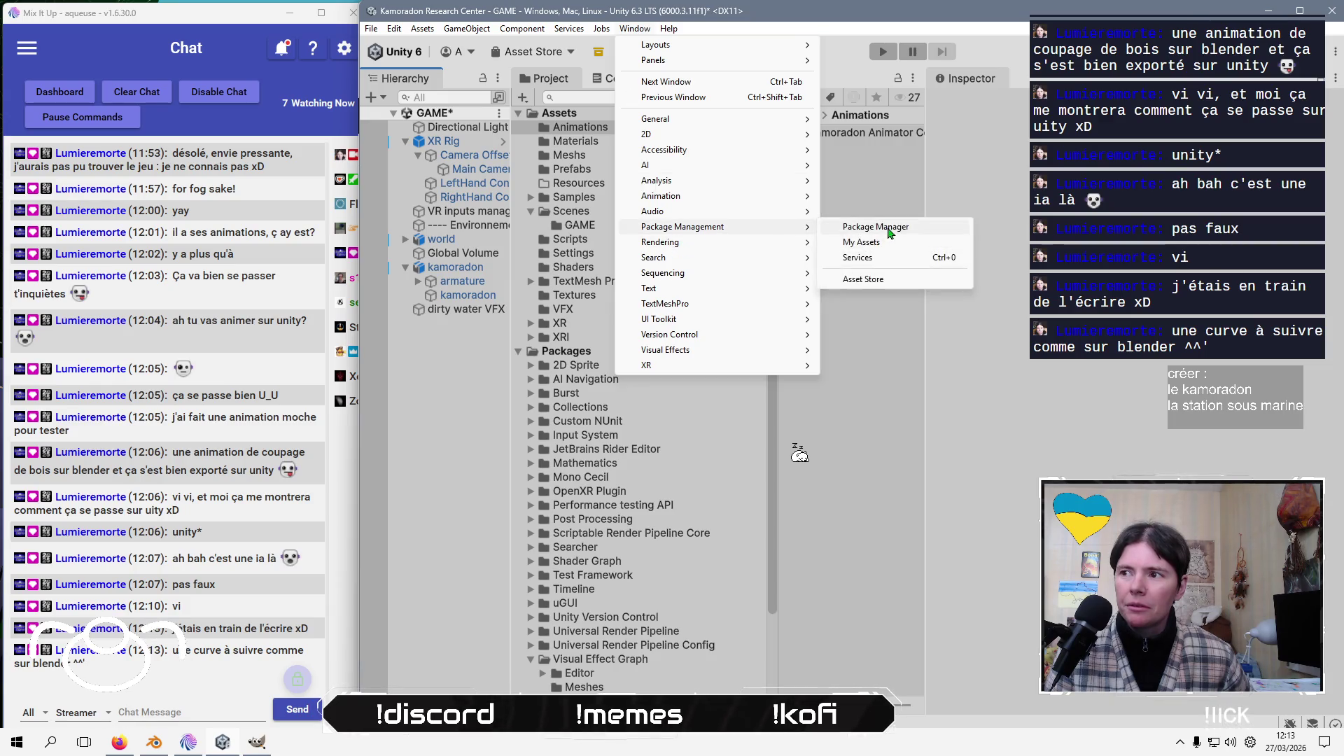
{"action": "left_click", "coordinate": [850, 227]}
{"action": "left_click", "coordinate": [430, 98]}
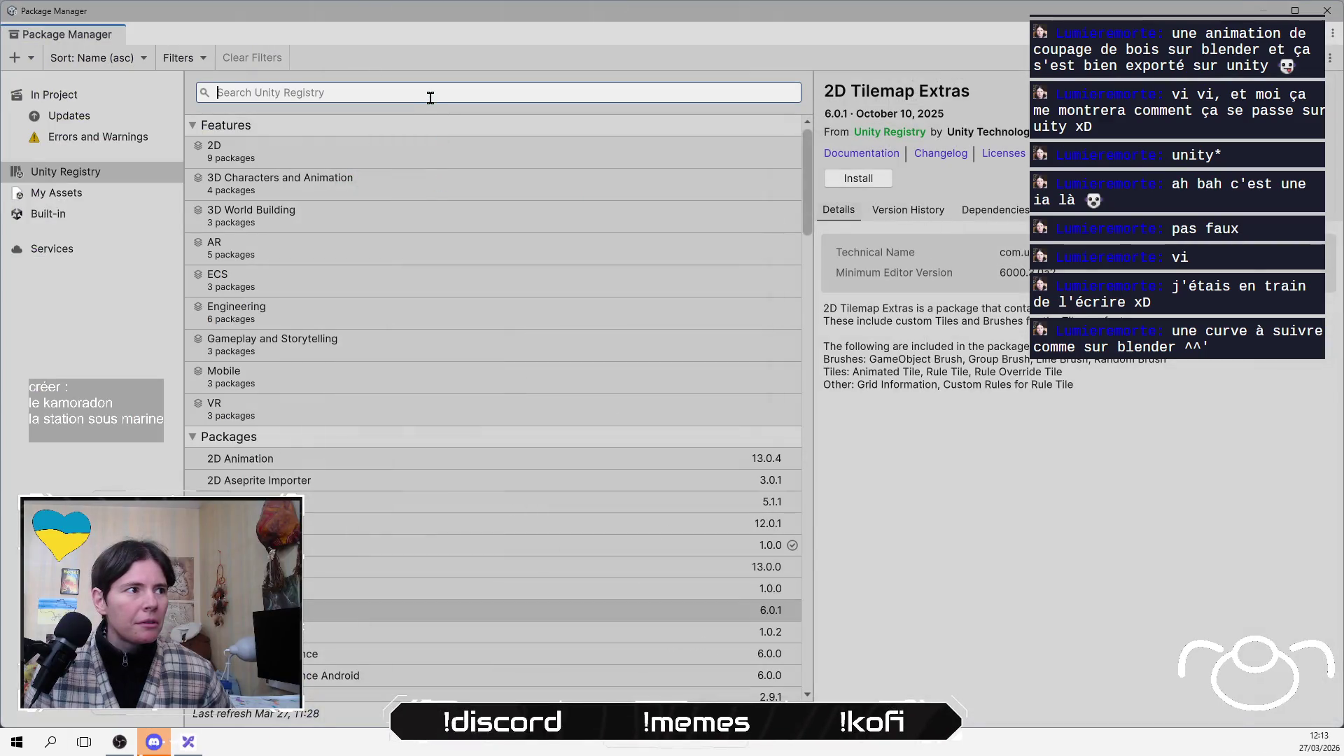
{"action": "type", "text": "spline"}
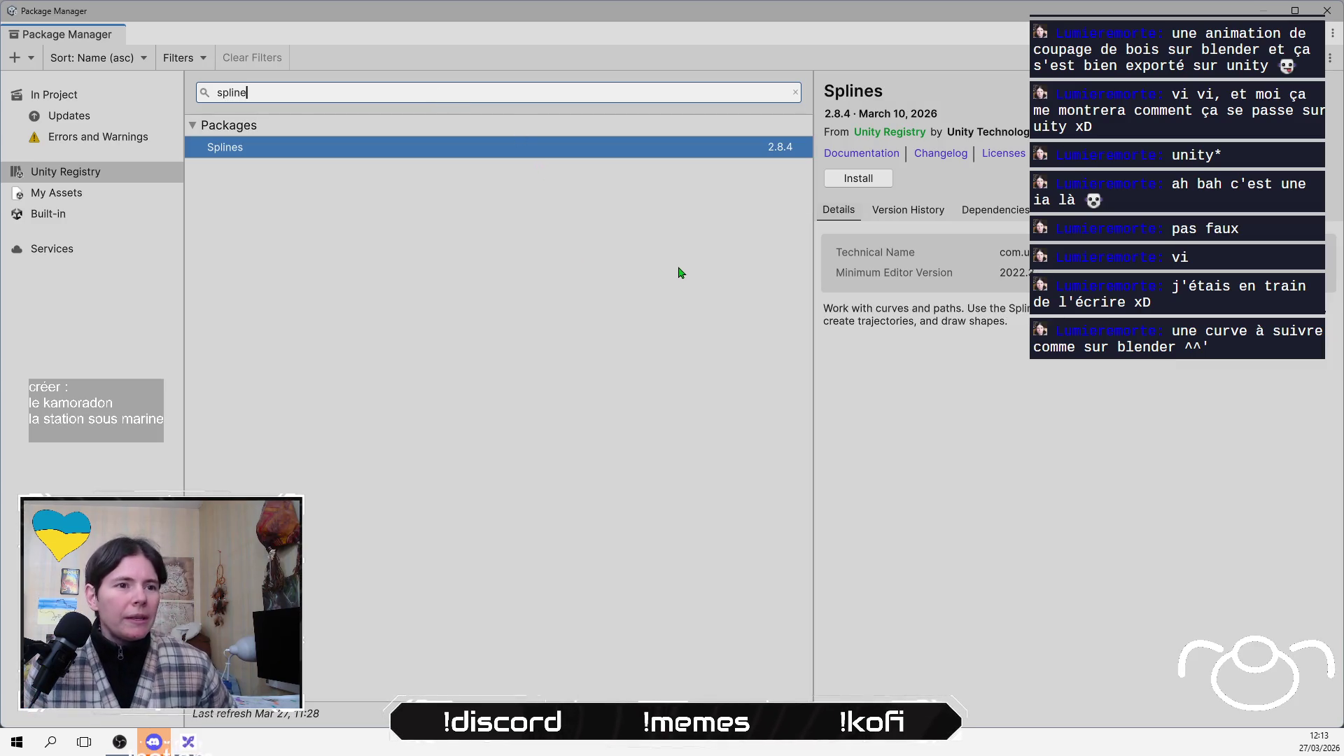
{"action": "left_click", "coordinate": [679, 272]}
{"action": "left_click", "coordinate": [876, 180]}
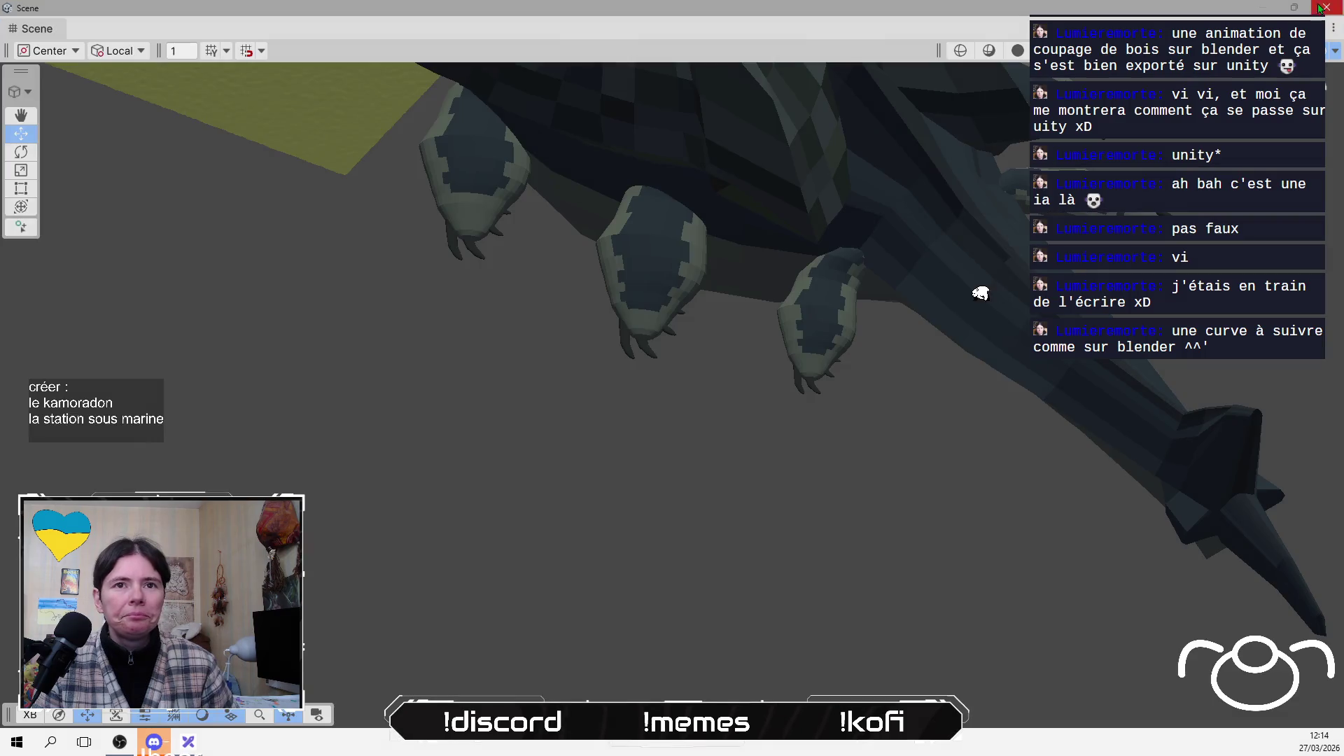
Close the Package Manager and bring up the Hierarchy's create menu
{"action": "left_click", "coordinate": [1326, 10]}
{"action": "left_click", "coordinate": [188, 741]}
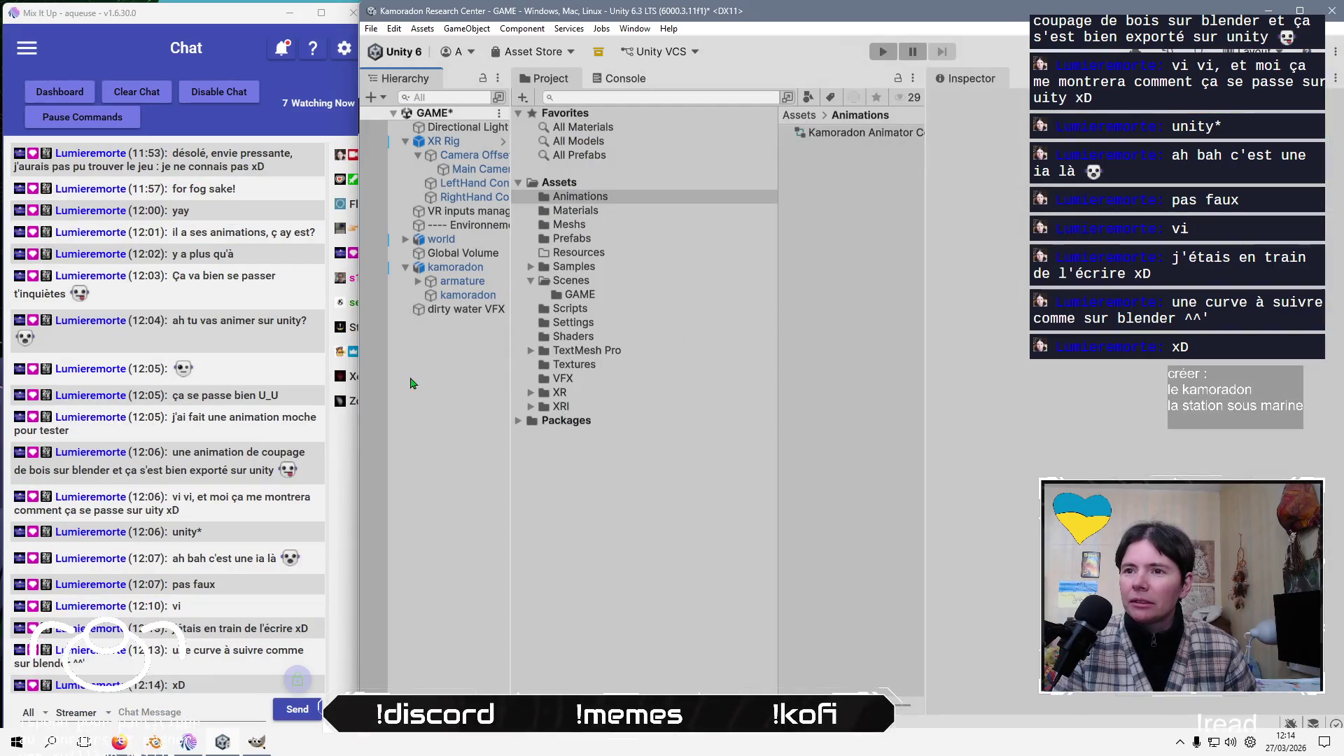
{"action": "right_click", "coordinate": [418, 379]}
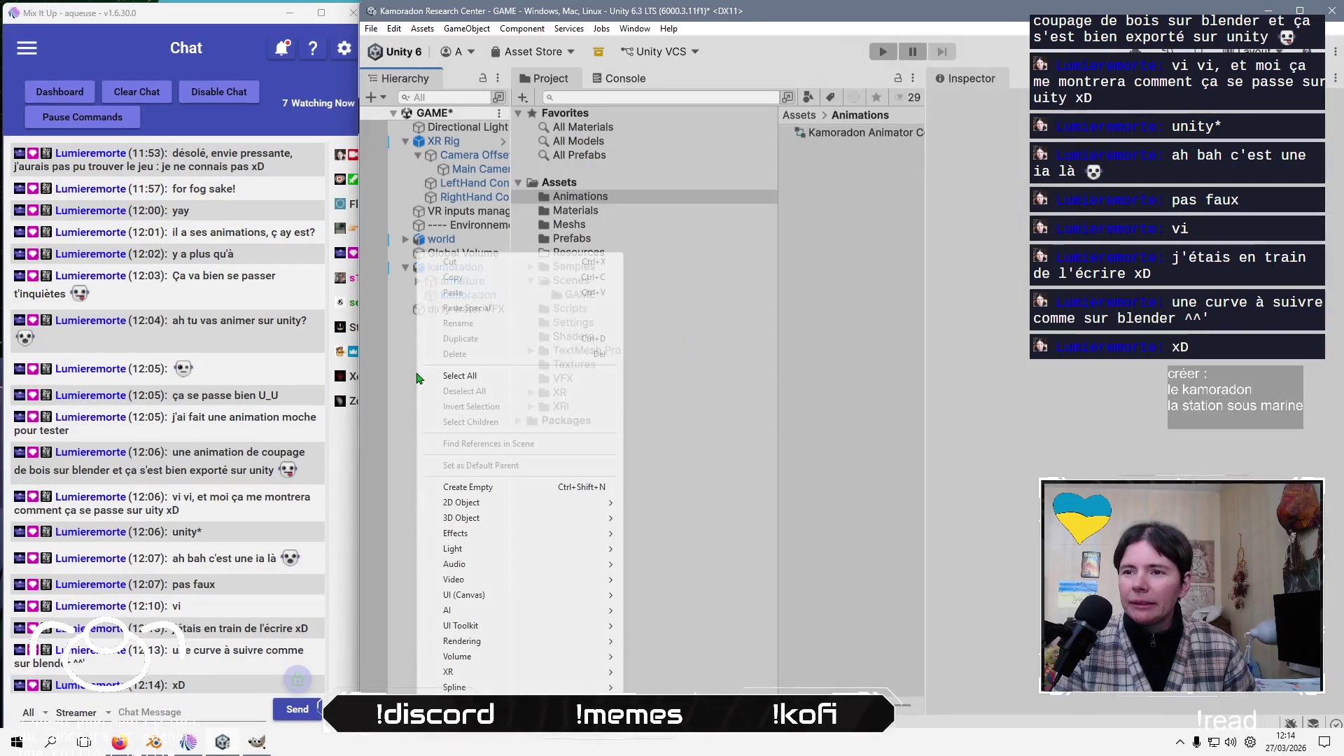
Add a Square spline with four knots and zoom the Scene view in on it
{"action": "mouse_move", "coordinate": [539, 503]}
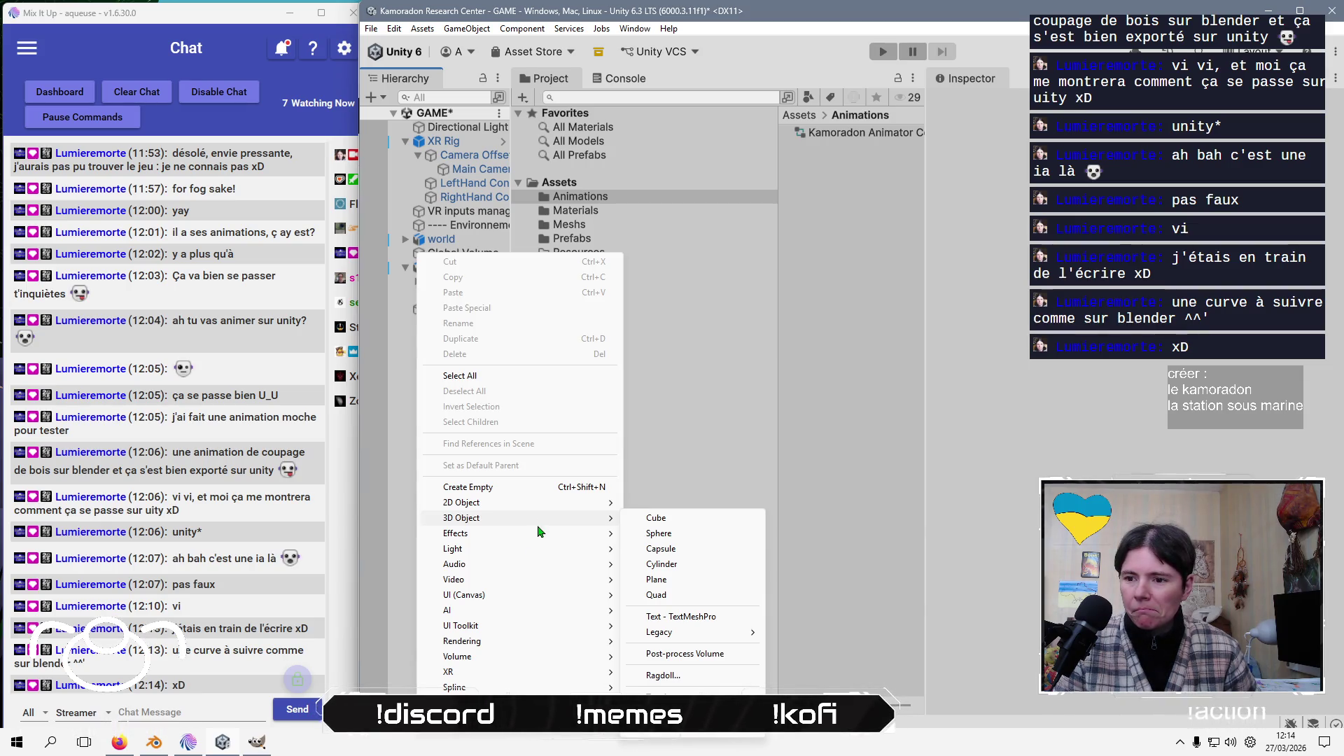
{"action": "mouse_move", "coordinate": [546, 687]}
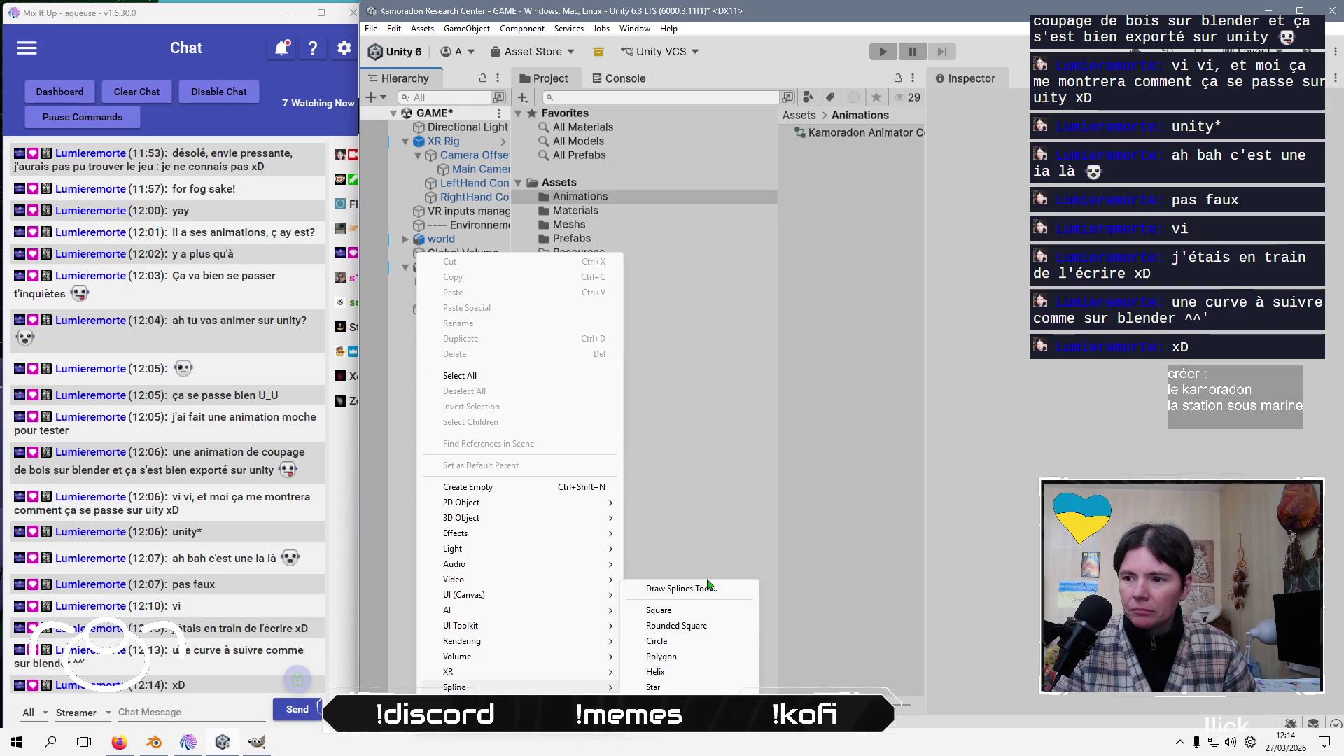
{"action": "left_click", "coordinate": [669, 615]}
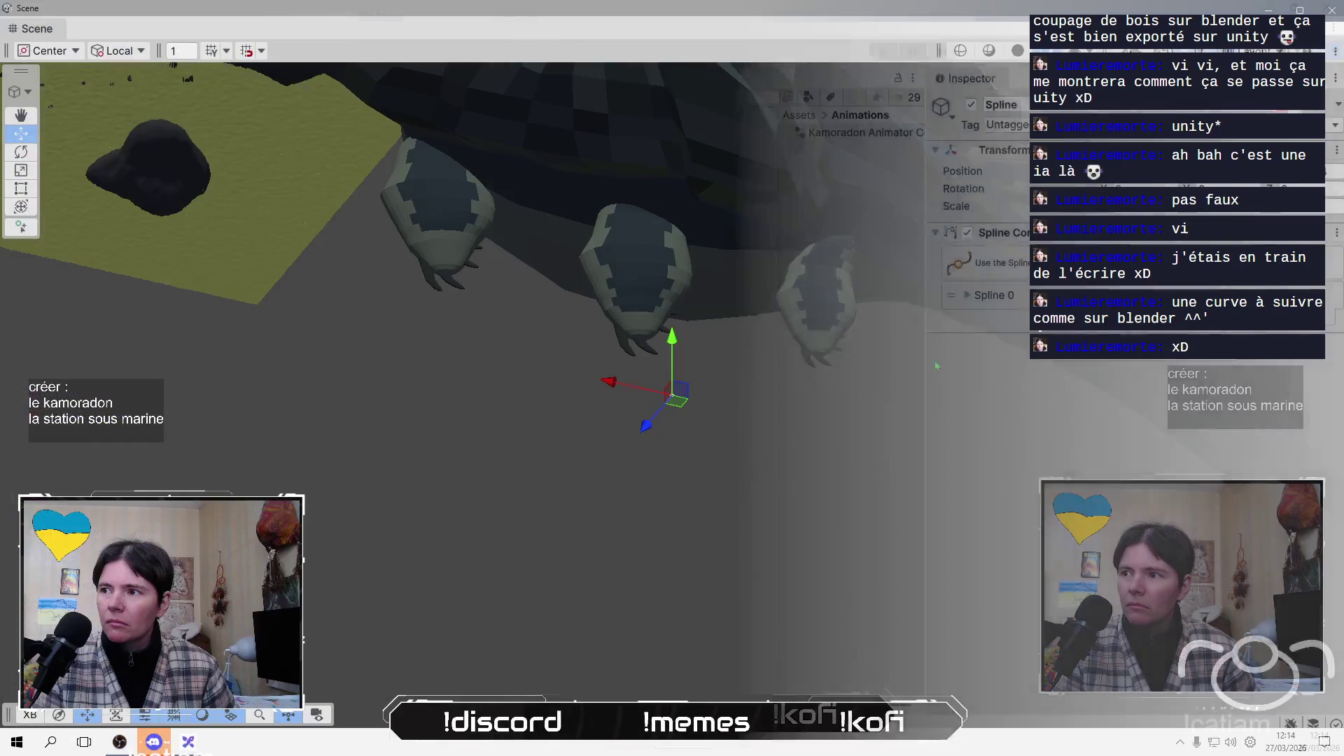
{"action": "scroll", "coordinate": [532, 391], "scroll_direction": "up", "scroll_amount": 5}
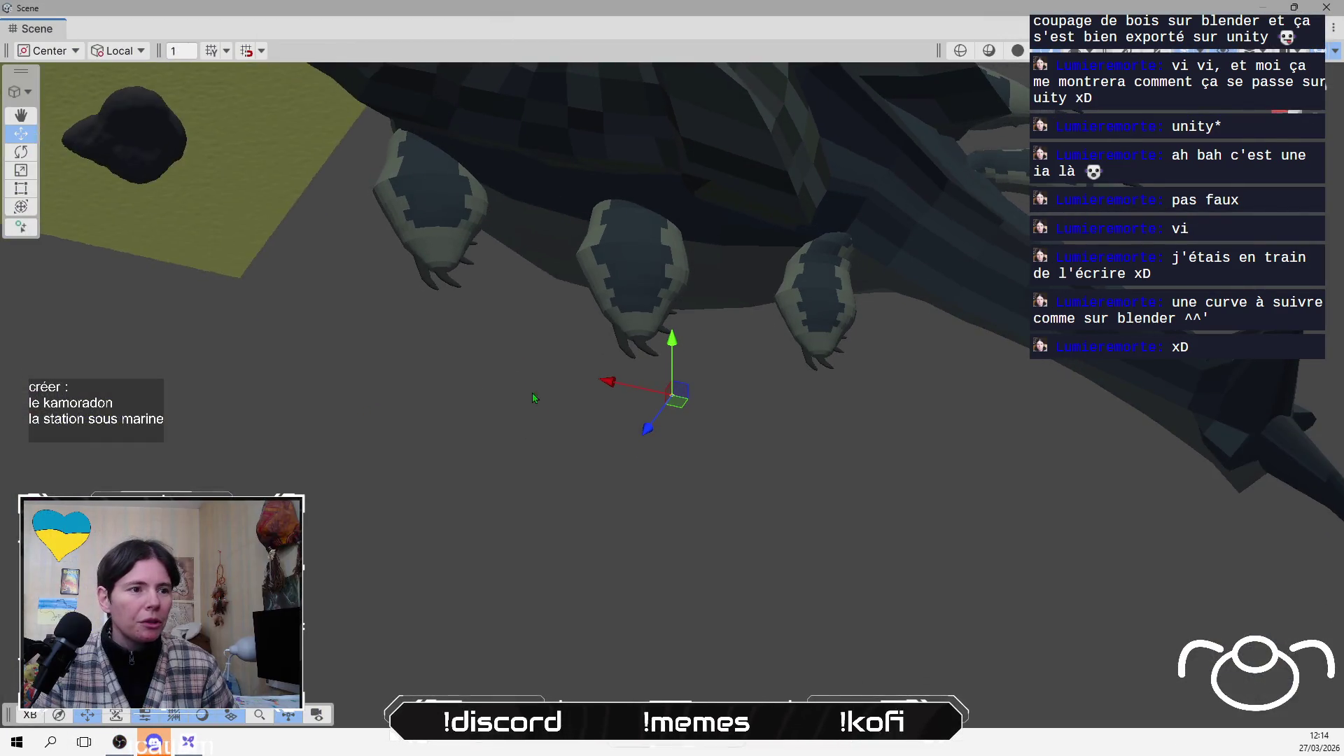
{"action": "scroll", "coordinate": [644, 434], "scroll_direction": "up", "scroll_amount": 5}
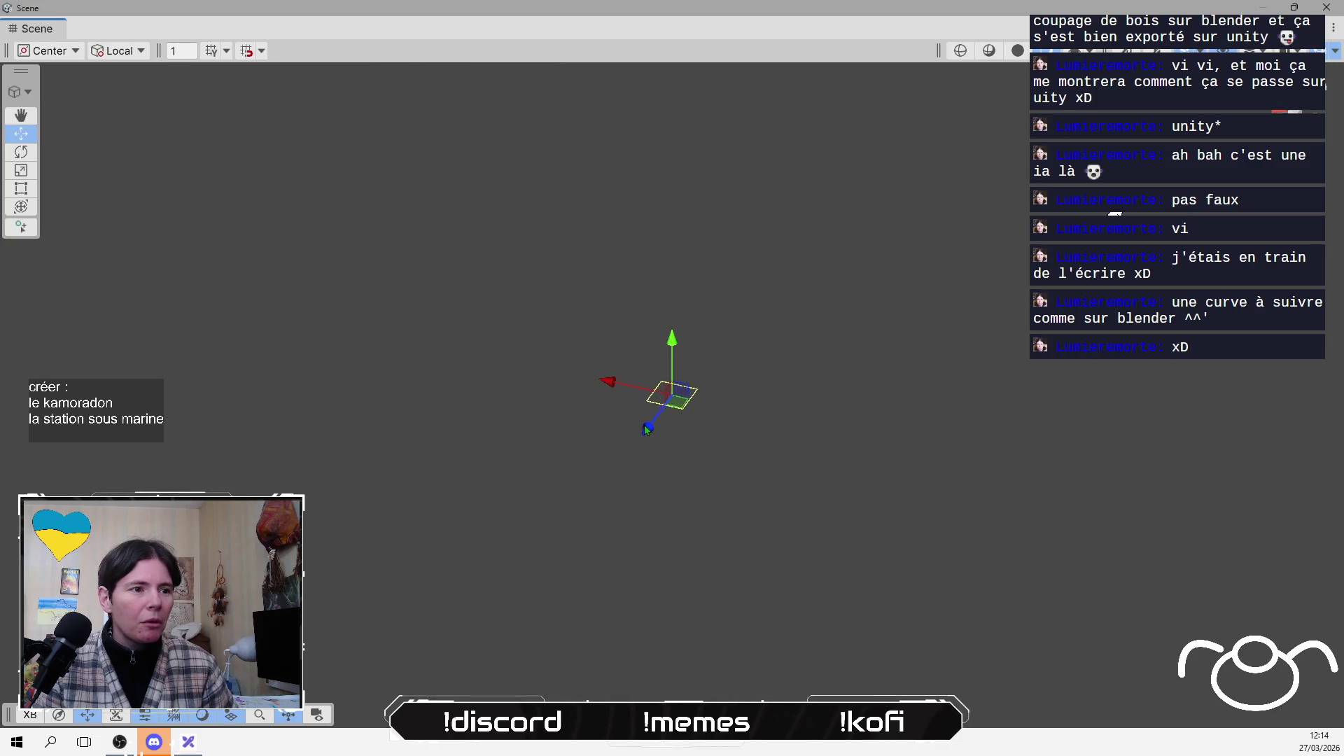
{"action": "scroll", "coordinate": [644, 424], "scroll_direction": "up", "scroll_amount": 3}
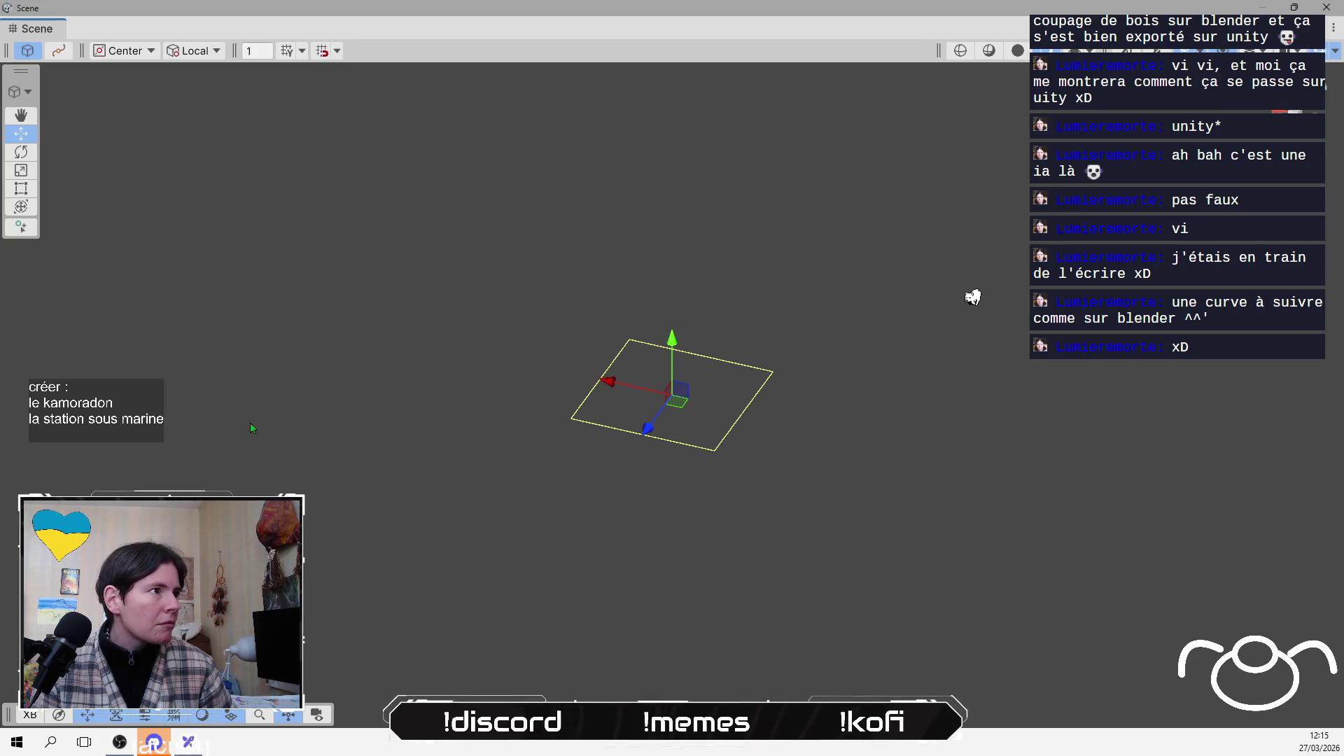
{"action": "left_click", "coordinate": [59, 51]}
Inspect the square's knots and switch the spline handle orientation to Global, then back to Local
{"action": "mouse_move", "coordinate": [549, 361]}
{"action": "left_mouse_down"}
{"action": "mouse_move", "coordinate": [539, 537]}
{"action": "mouse_move", "coordinate": [606, 481]}
{"action": "mouse_move", "coordinate": [592, 445]}
{"action": "left_mouse_up"}
{"action": "left_click", "coordinate": [584, 444]}
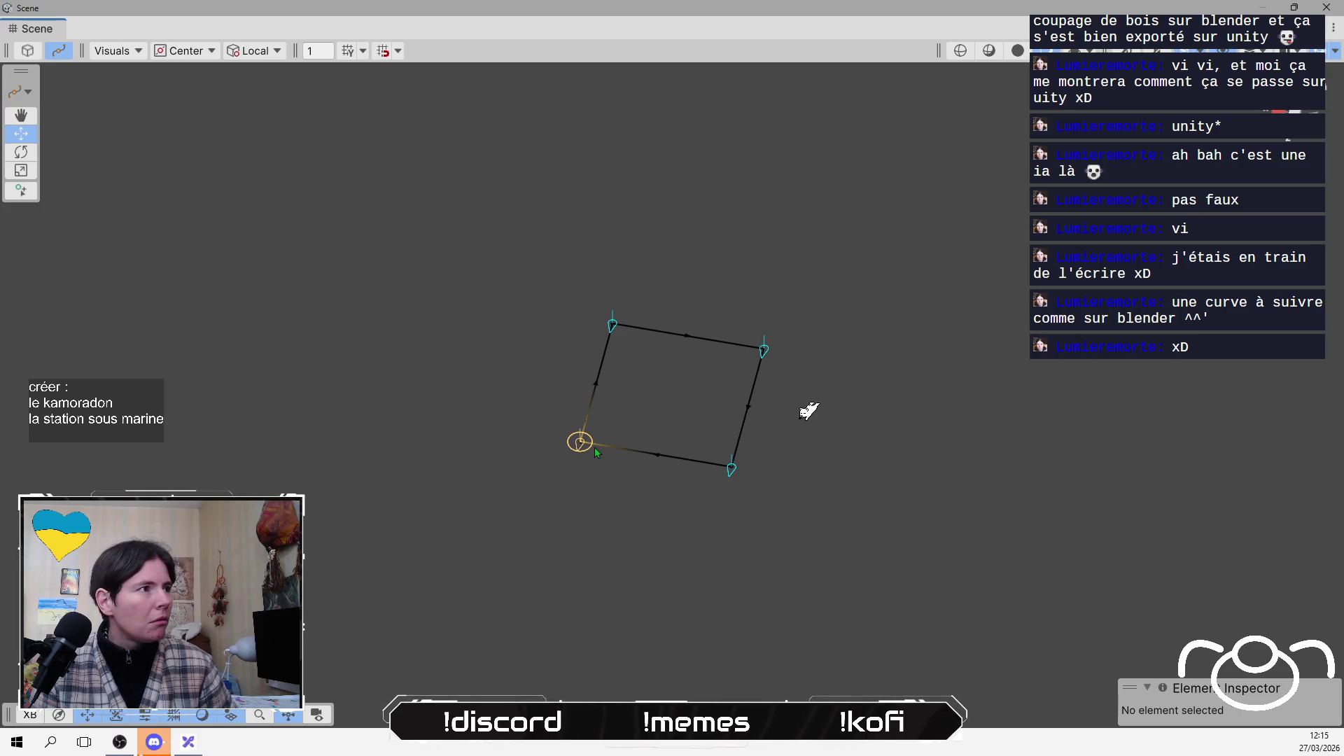
{"action": "left_click", "coordinate": [575, 452]}
{"action": "left_click", "coordinate": [115, 50]}
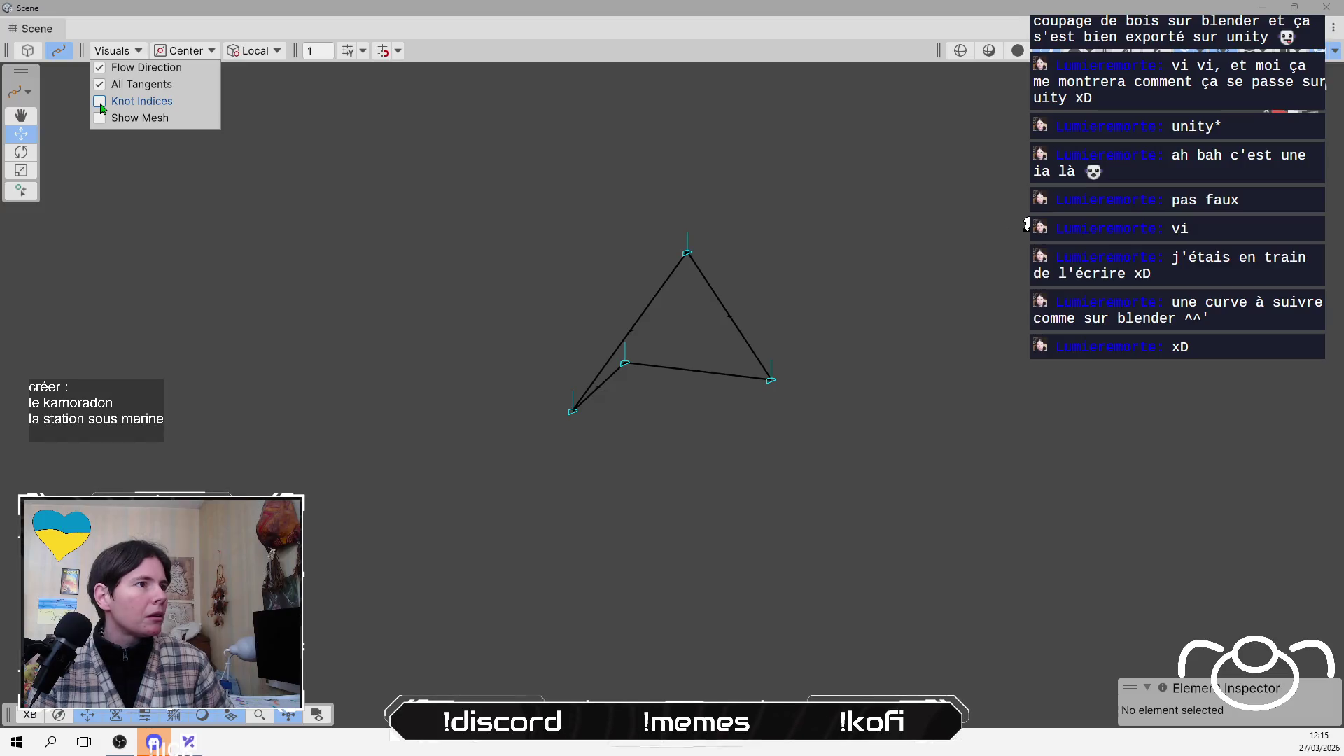
{"action": "left_click", "coordinate": [254, 50]}
{"action": "left_click", "coordinate": [264, 78]}
{"action": "left_click", "coordinate": [256, 50]}
{"action": "left_click", "coordinate": [260, 69]}
{"action": "left_click", "coordinate": [256, 51]}
{"action": "left_click", "coordinate": [259, 85]}
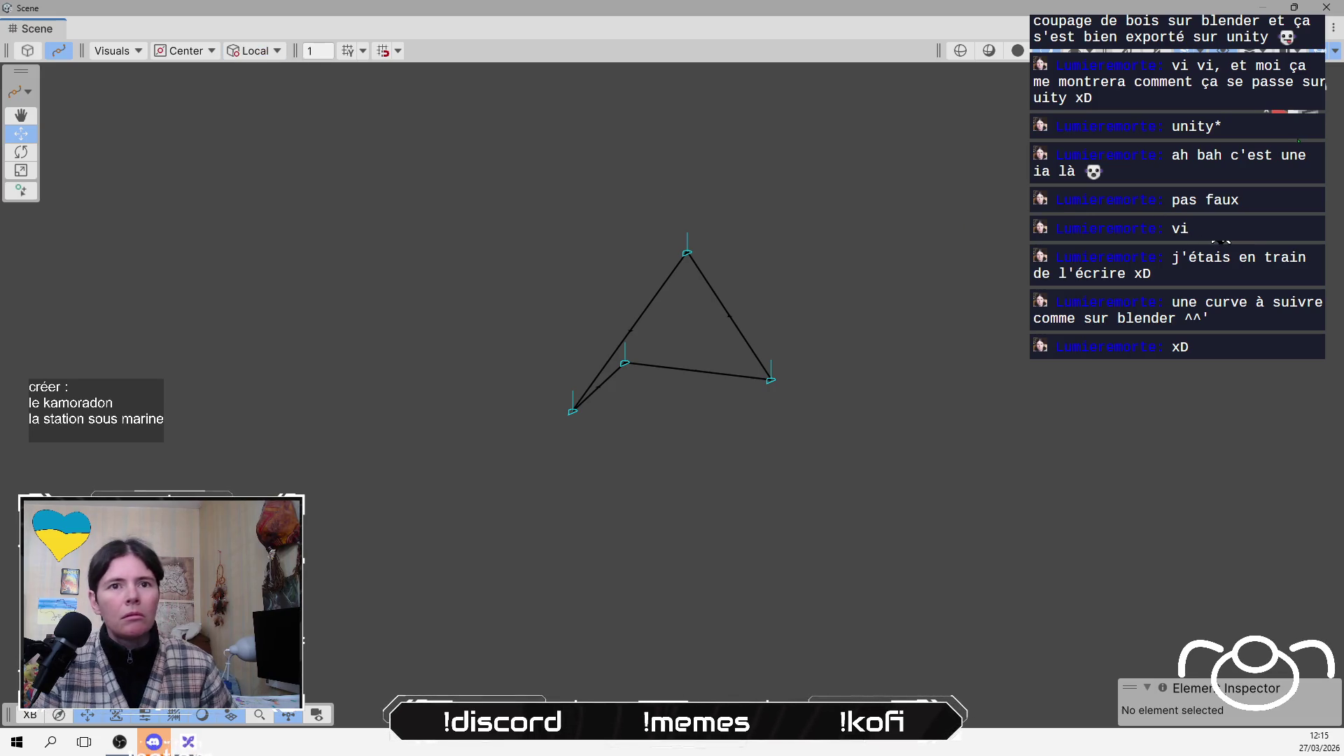
In a flat view, raise Knot 3 to about Y 1.1, then orbit to check it
{"action": "key", "text": "2"}
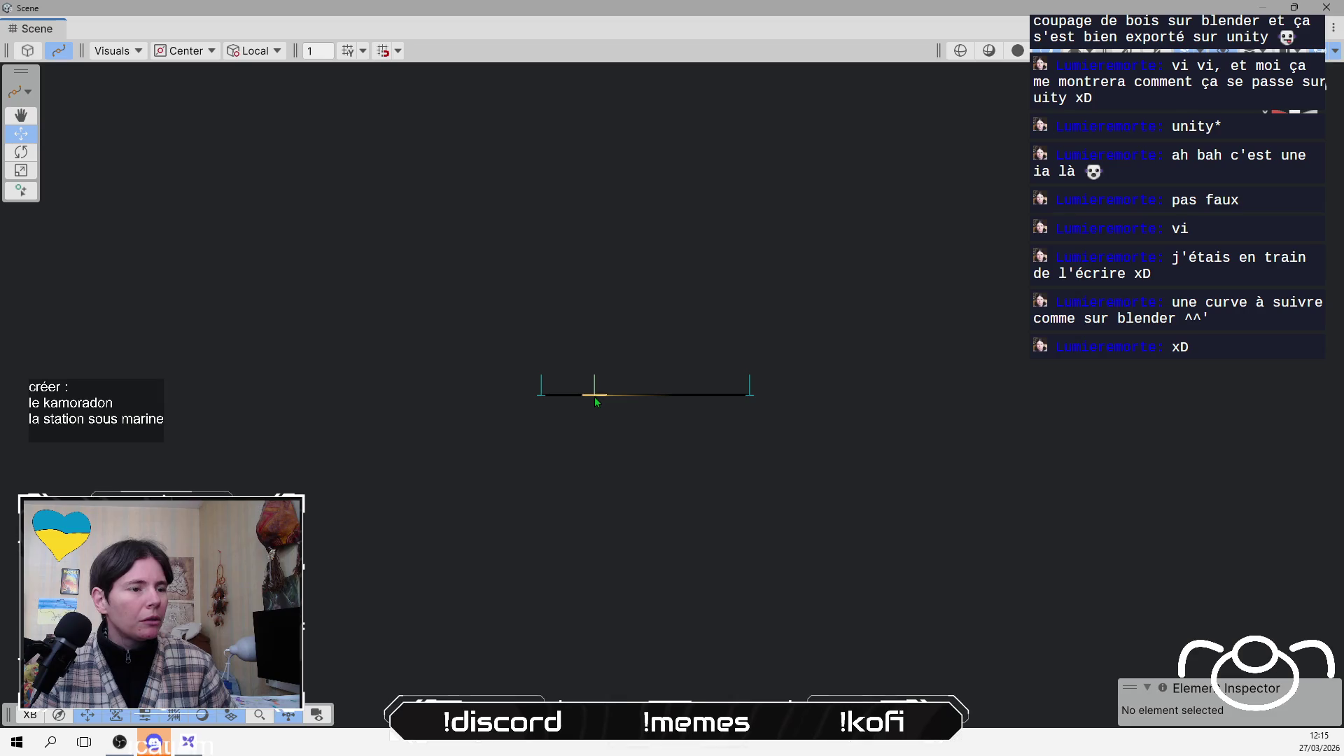
{"action": "left_click", "coordinate": [594, 396]}
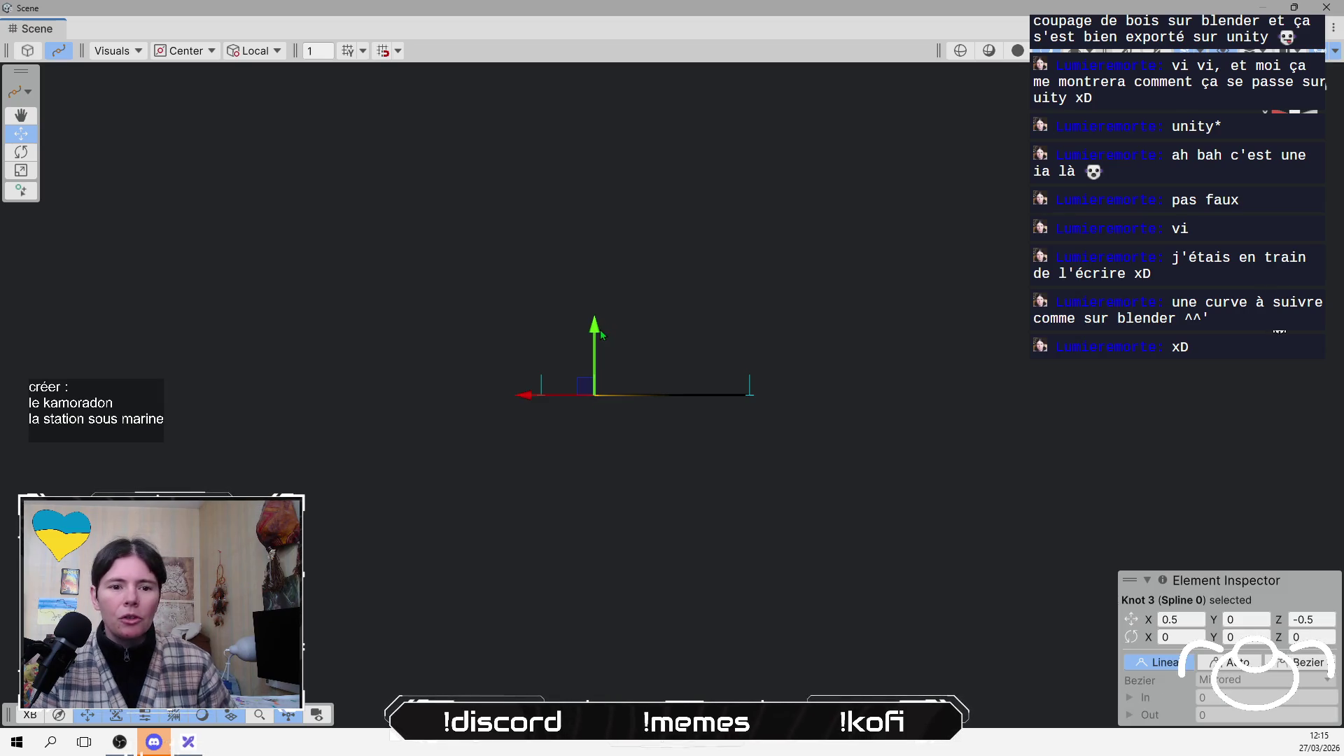
{"action": "mouse_move", "coordinate": [606, 333]}
{"action": "left_mouse_down"}
{"action": "mouse_move", "coordinate": [617, 170]}
{"action": "mouse_move", "coordinate": [632, 150]}
{"action": "left_mouse_up"}
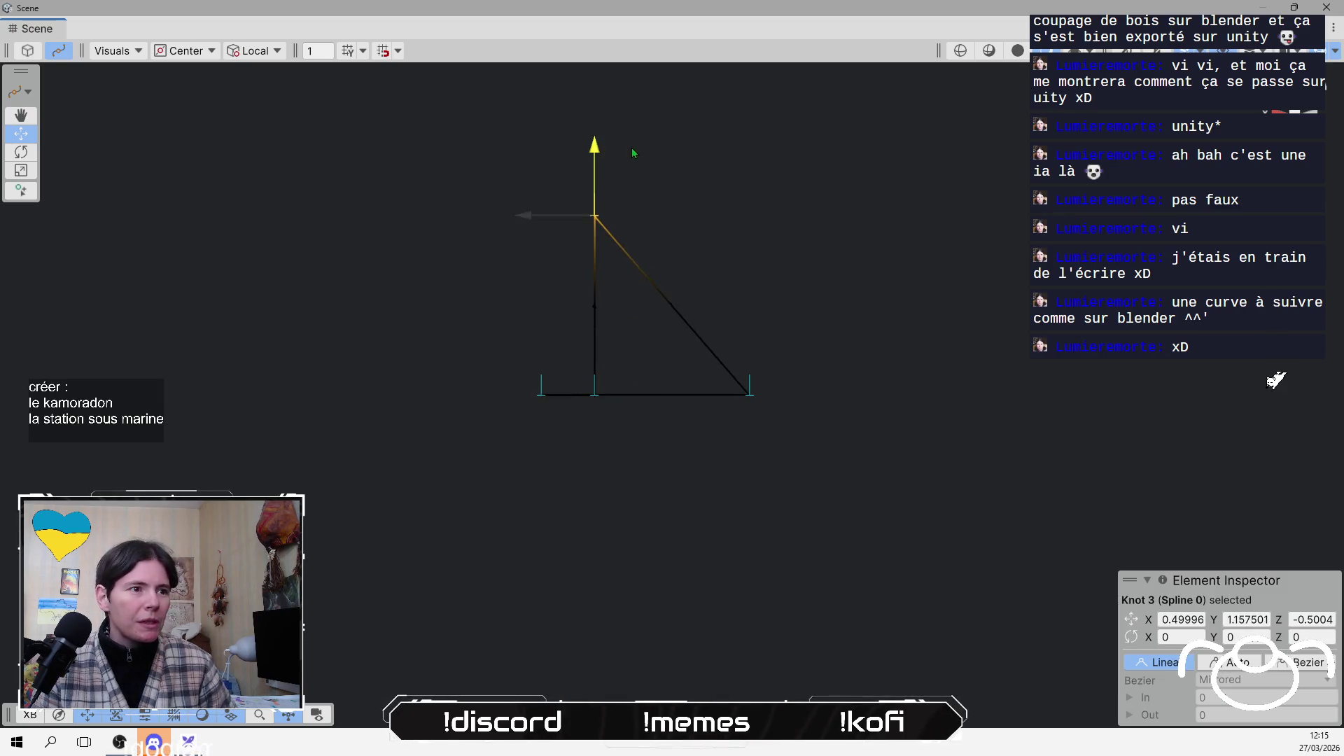
{"action": "key", "text": "2"}
{"action": "mouse_move", "coordinate": [723, 279]}
{"action": "left_mouse_down"}
{"action": "mouse_move", "coordinate": [636, 531]}
{"action": "mouse_move", "coordinate": [909, 456]}
{"action": "mouse_move", "coordinate": [996, 347]}
{"action": "left_mouse_up"}
{"action": "left_click_drag", "start_coordinate": [535, 386], "coordinate": [609, 462]}
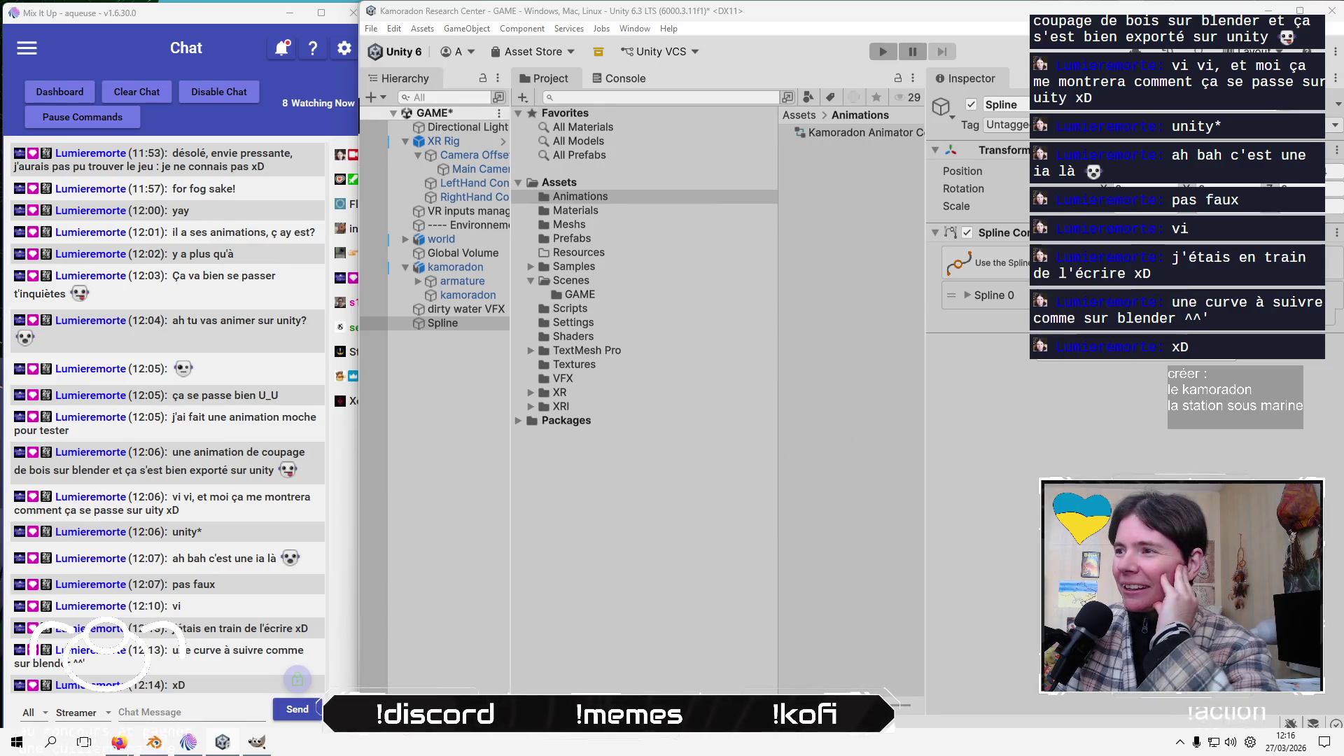
{"action": "left_click", "coordinate": [1131, 294]}
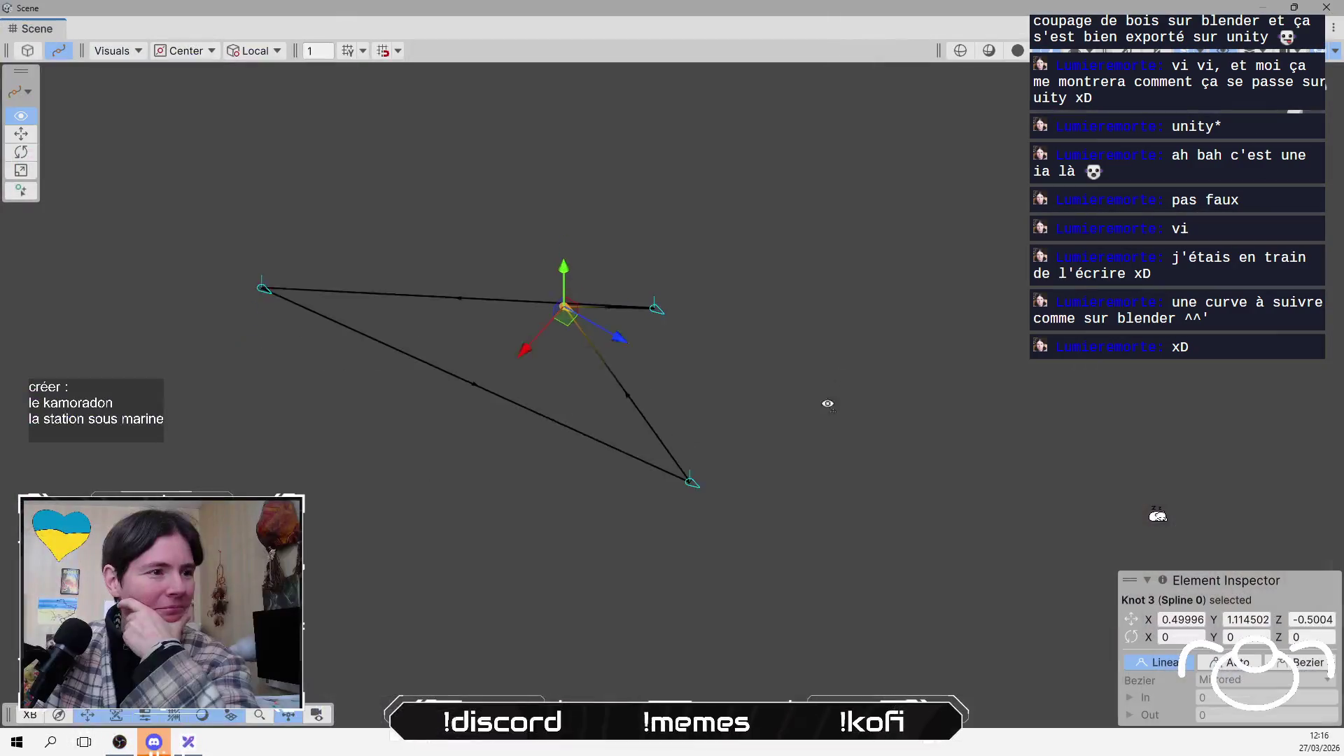
{"action": "mouse_move", "coordinate": [826, 399]}
{"action": "left_mouse_down"}
{"action": "mouse_move", "coordinate": [826, 484]}
{"action": "mouse_move", "coordinate": [846, 430]}
{"action": "left_mouse_up"}
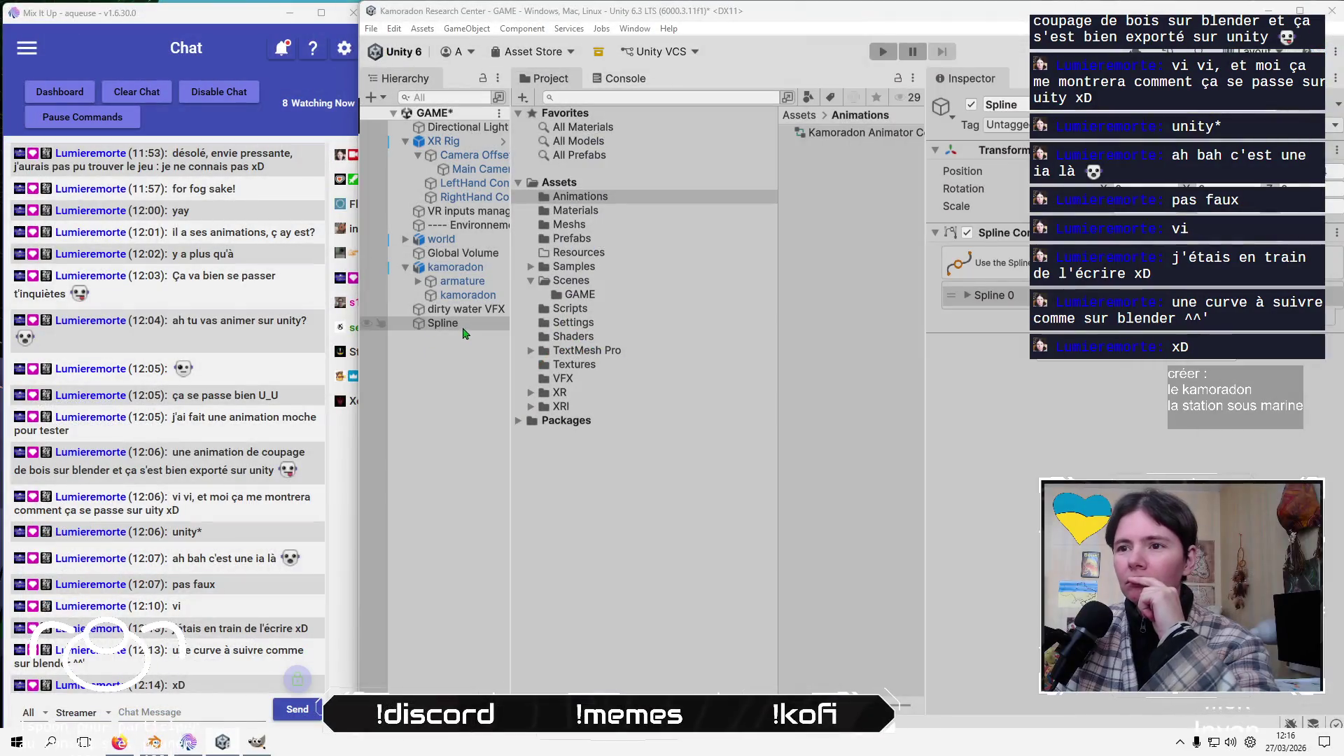
{"action": "scroll", "coordinate": [857, 287], "scroll_direction": "down", "scroll_amount": 5}
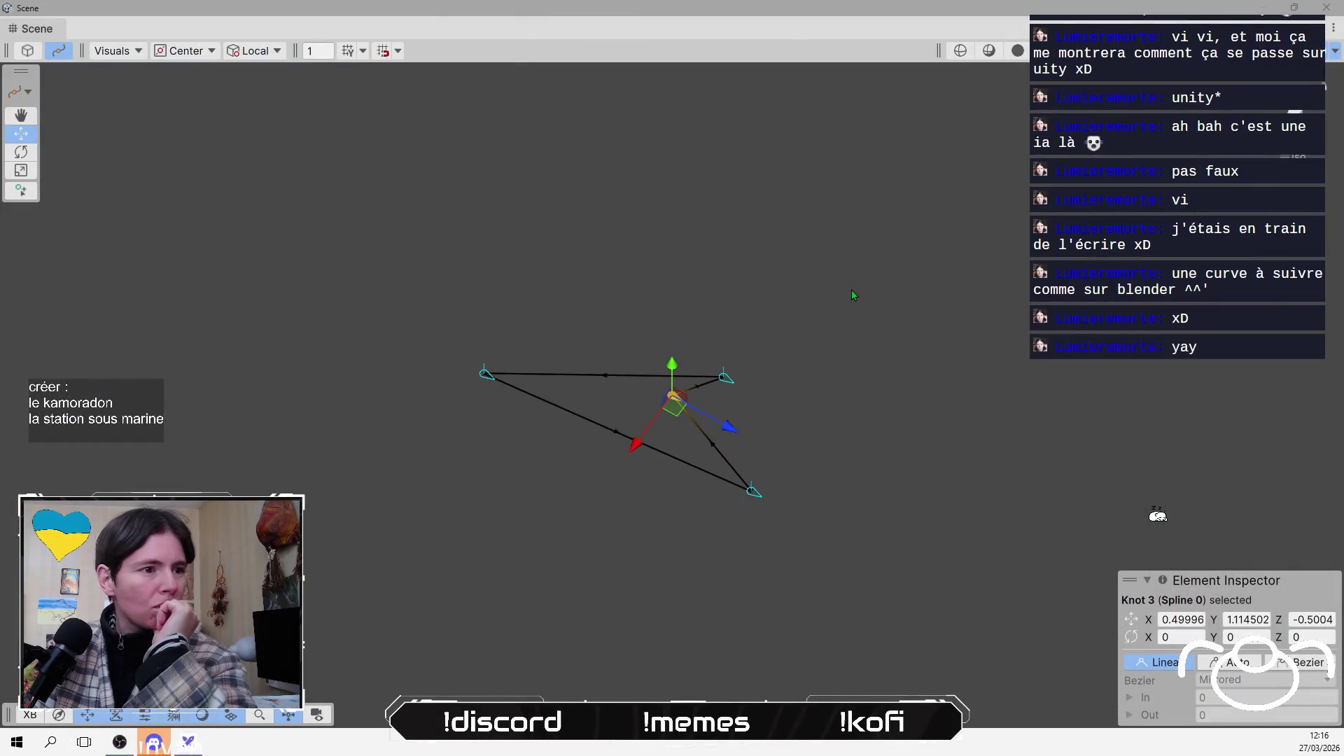
{"action": "left_click", "coordinate": [22, 56]}
{"action": "mouse_move", "coordinate": [552, 180]}
{"action": "left_mouse_down"}
{"action": "mouse_move", "coordinate": [591, 425]}
{"action": "mouse_move", "coordinate": [930, 188]}
{"action": "mouse_move", "coordinate": [952, 231]}
{"action": "left_mouse_up"}
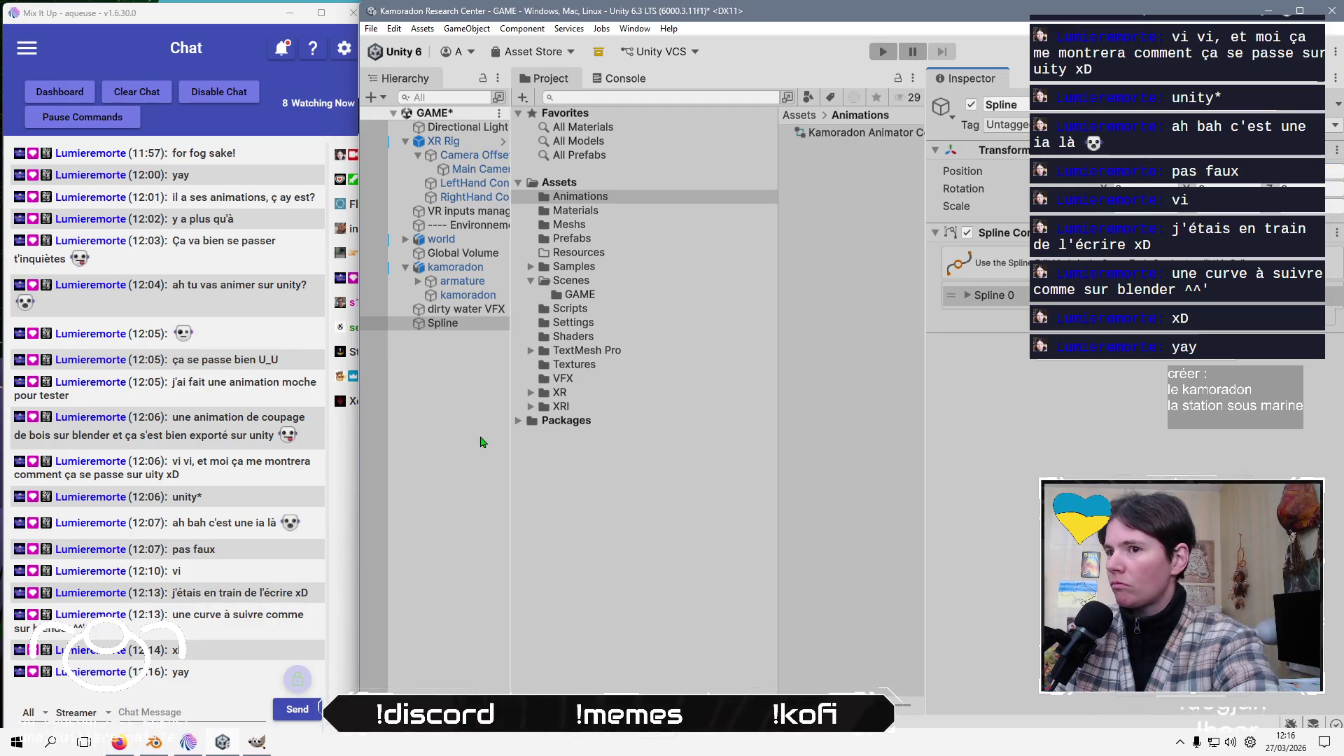
{"action": "left_click", "coordinate": [442, 322]}
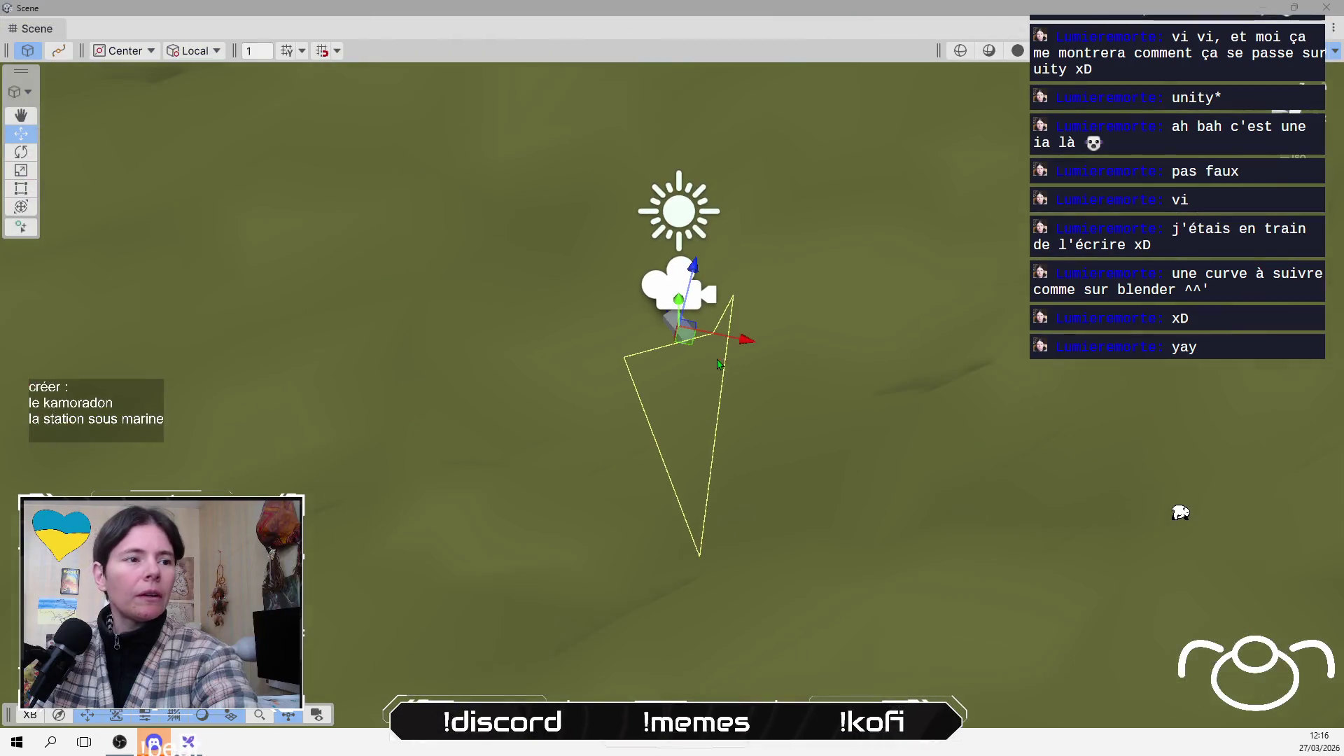
{"action": "scroll", "coordinate": [702, 390], "scroll_direction": "down", "scroll_amount": 5}
{"action": "left_click_drag", "start_coordinate": [702, 391], "coordinate": [767, 224]}
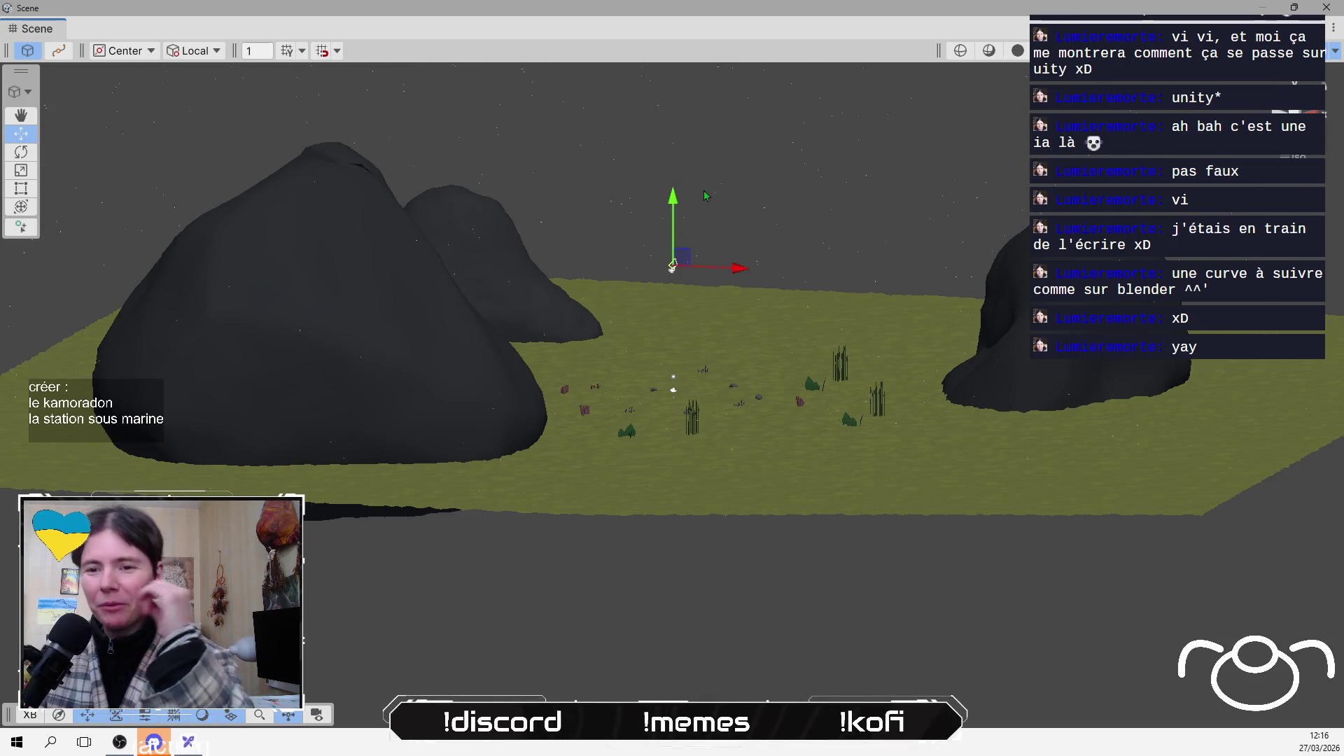
{"action": "mouse_move", "coordinate": [704, 190]}
{"action": "left_mouse_down"}
{"action": "mouse_move", "coordinate": [662, 363]}
{"action": "mouse_move", "coordinate": [698, 316]}
{"action": "left_mouse_up"}
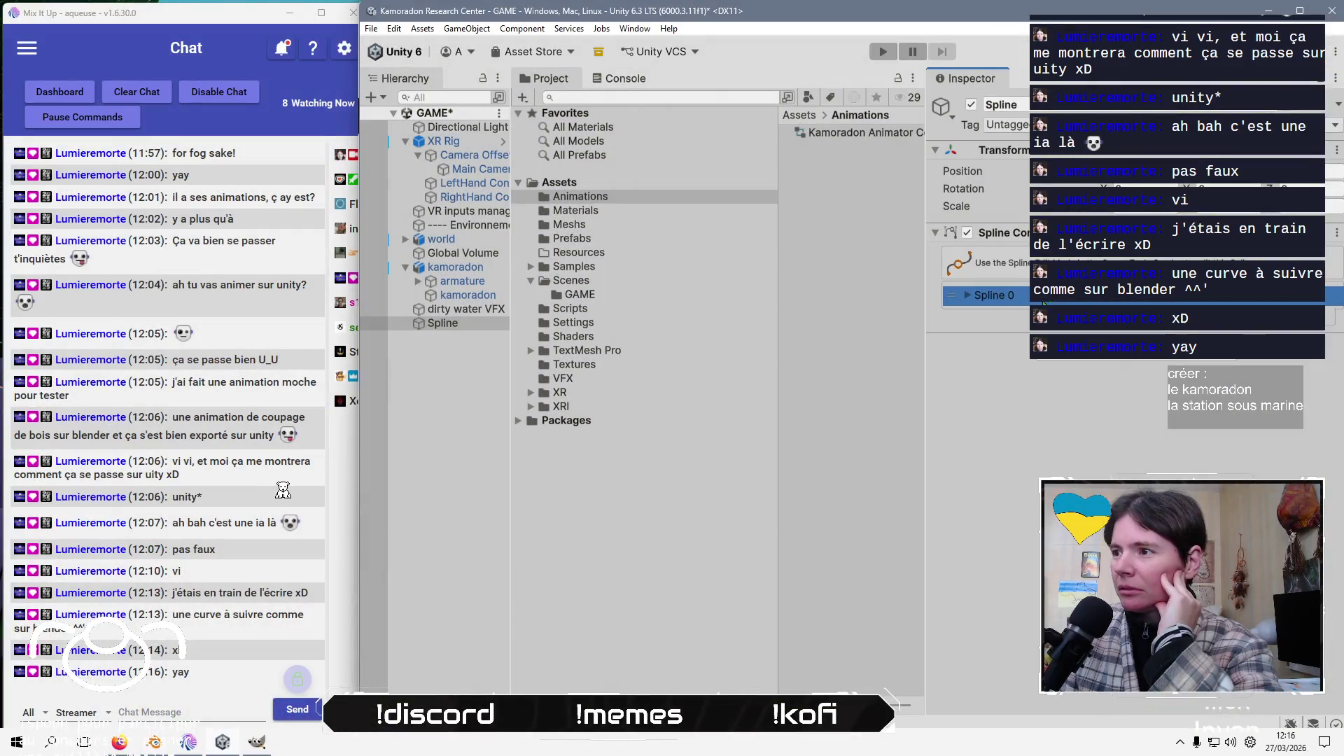
{"action": "left_click", "coordinate": [969, 296]}
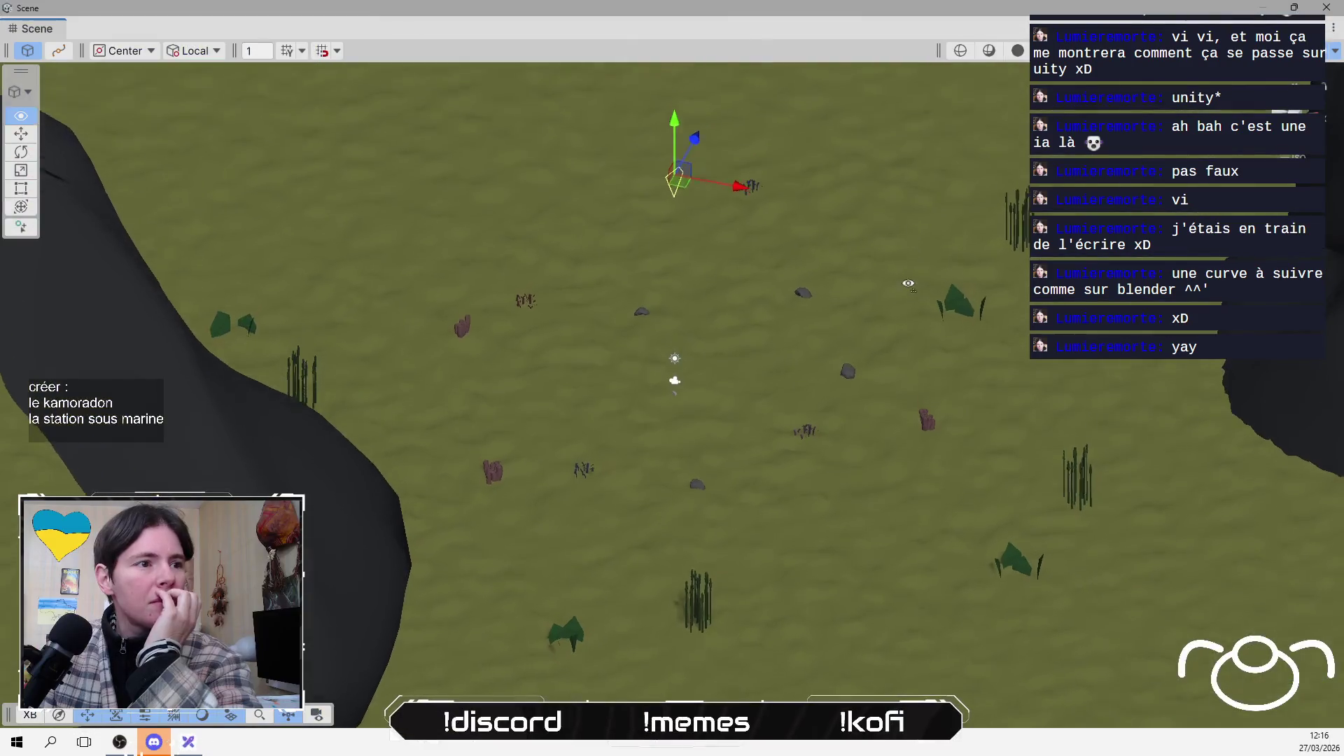
{"action": "left_click_drag", "start_coordinate": [907, 283], "coordinate": [772, 204]}
{"action": "mouse_move", "coordinate": [670, 172]}
{"action": "left_mouse_down"}
{"action": "mouse_move", "coordinate": [829, 222]}
{"action": "mouse_move", "coordinate": [682, 193]}
{"action": "left_mouse_up"}
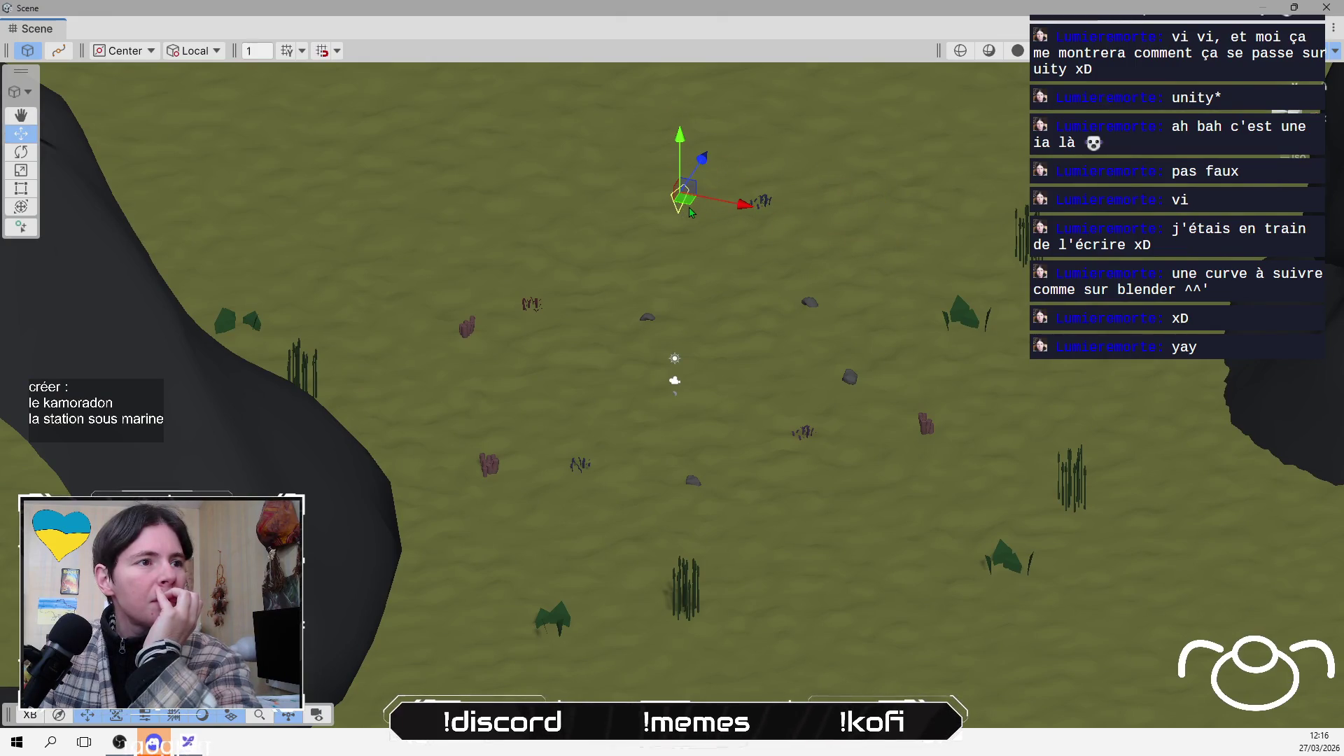
Create a new Sphere from the Hierarchy's 3D Object menu
{"action": "left_click", "coordinate": [59, 51]}
{"action": "scroll", "coordinate": [633, 291], "scroll_direction": "down", "scroll_amount": 5}
{"action": "scroll", "coordinate": [670, 313], "scroll_direction": "up", "scroll_amount": 6}
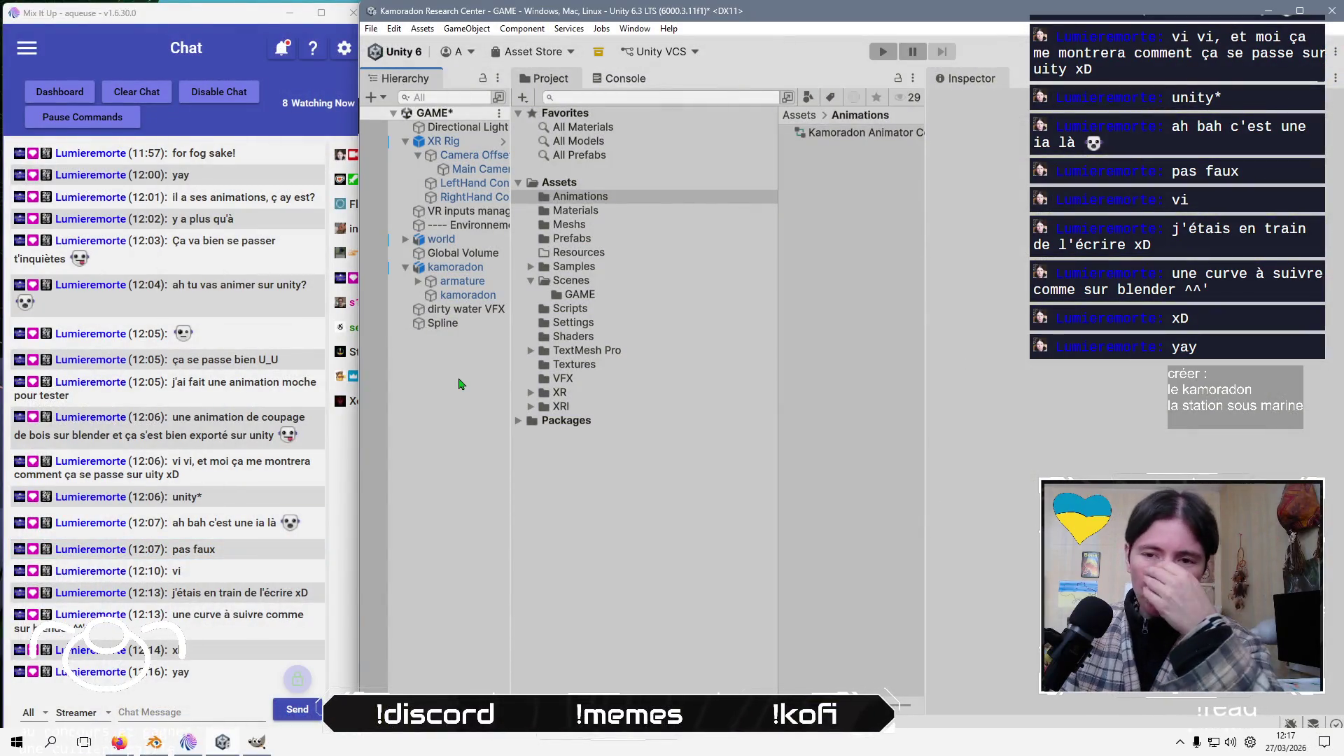
{"action": "left_click", "coordinate": [371, 98]}
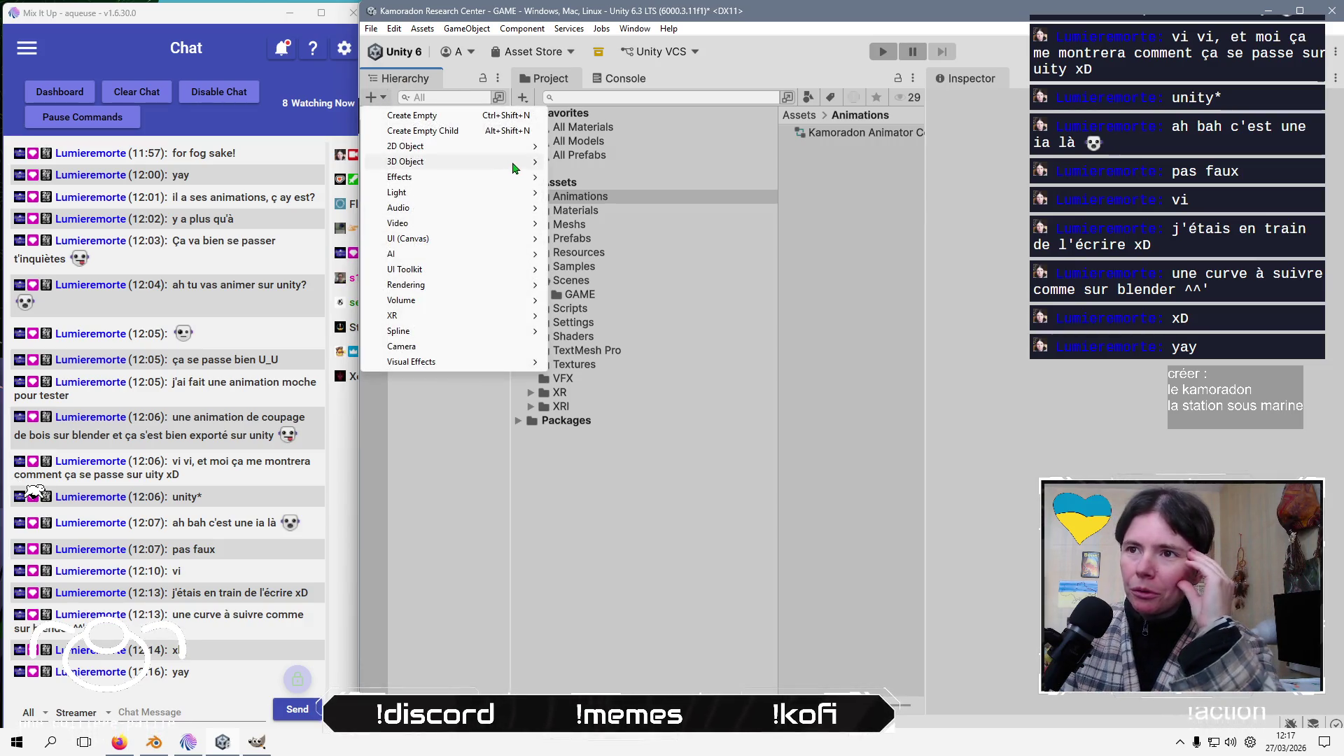
{"action": "mouse_move", "coordinate": [476, 161]}
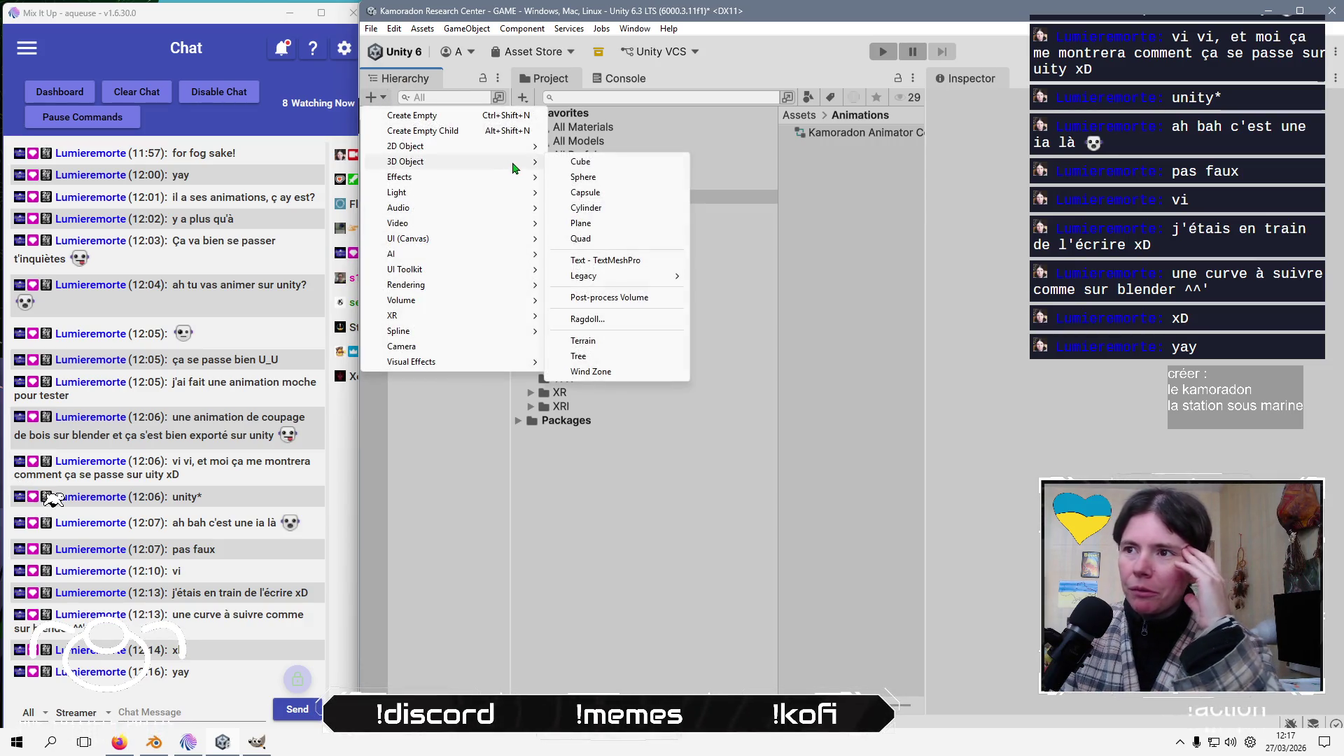
{"action": "left_click", "coordinate": [669, 184]}
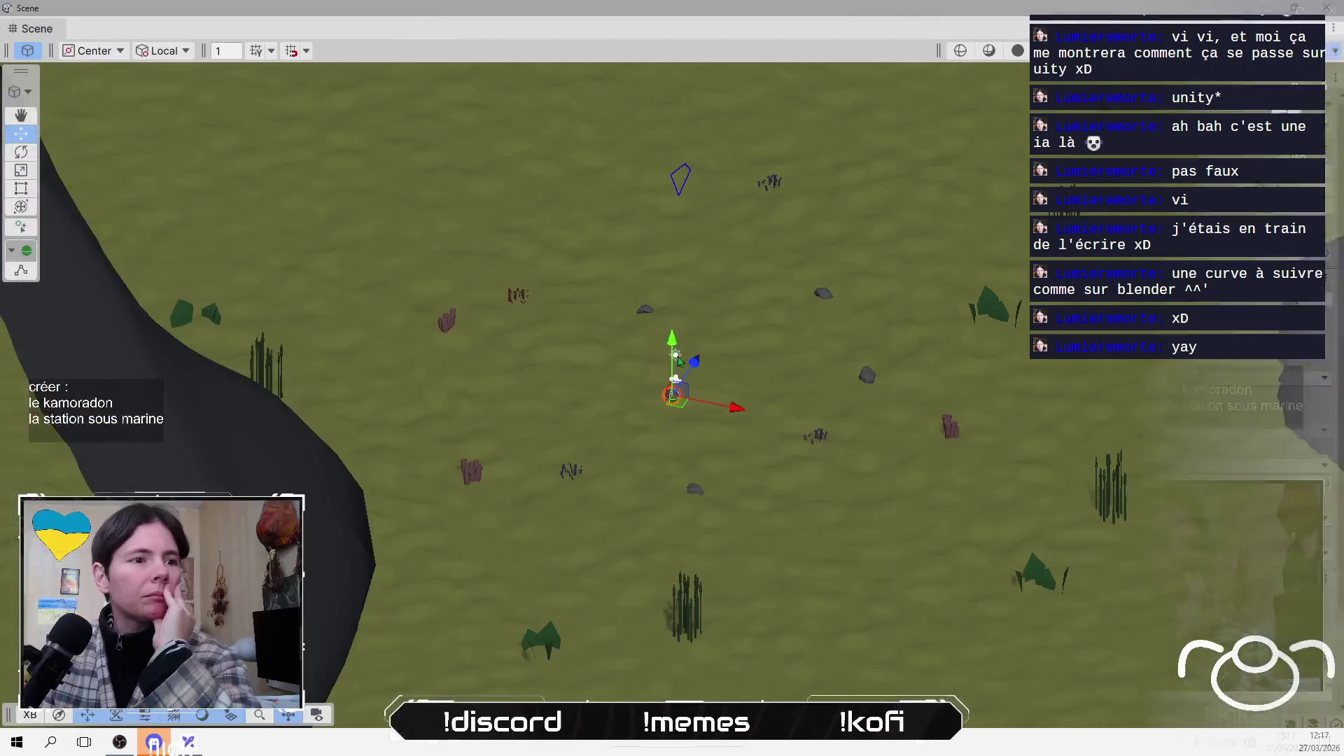
Enlarge the sphere with the Scale tool and move it onto the seabed beside the spline
{"action": "left_click", "coordinate": [19, 175]}
{"action": "mouse_move", "coordinate": [678, 404]}
{"action": "left_mouse_down"}
{"action": "mouse_move", "coordinate": [645, 415]}
{"action": "mouse_move", "coordinate": [670, 384]}
{"action": "mouse_move", "coordinate": [672, 400]}
{"action": "mouse_move", "coordinate": [497, 409]}
{"action": "mouse_move", "coordinate": [770, 233]}
{"action": "mouse_move", "coordinate": [525, 186]}
{"action": "mouse_move", "coordinate": [484, 310]}
{"action": "left_mouse_up"}
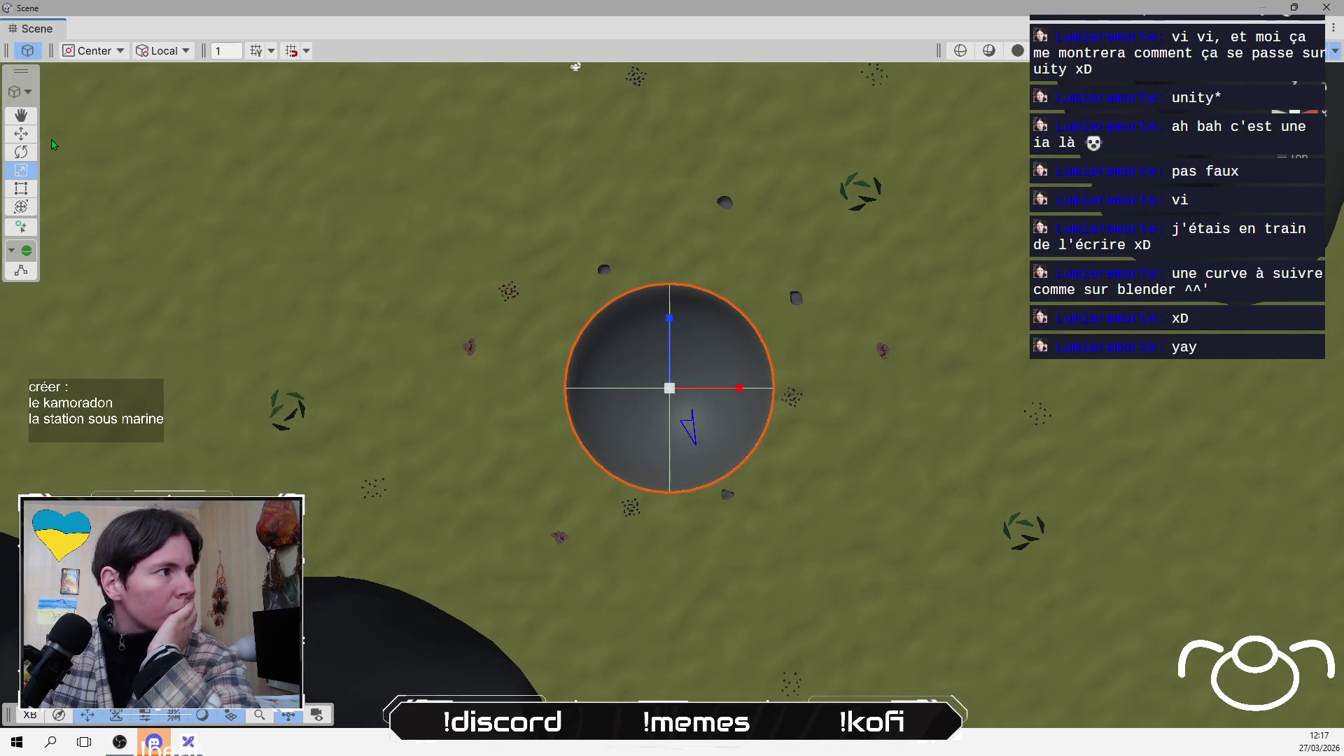
{"action": "mouse_move", "coordinate": [684, 386]}
{"action": "left_mouse_down"}
{"action": "mouse_move", "coordinate": [680, 370]}
{"action": "mouse_move", "coordinate": [703, 364]}
{"action": "mouse_move", "coordinate": [689, 280]}
{"action": "mouse_move", "coordinate": [669, 608]}
{"action": "mouse_move", "coordinate": [660, 369]}
{"action": "left_mouse_up"}
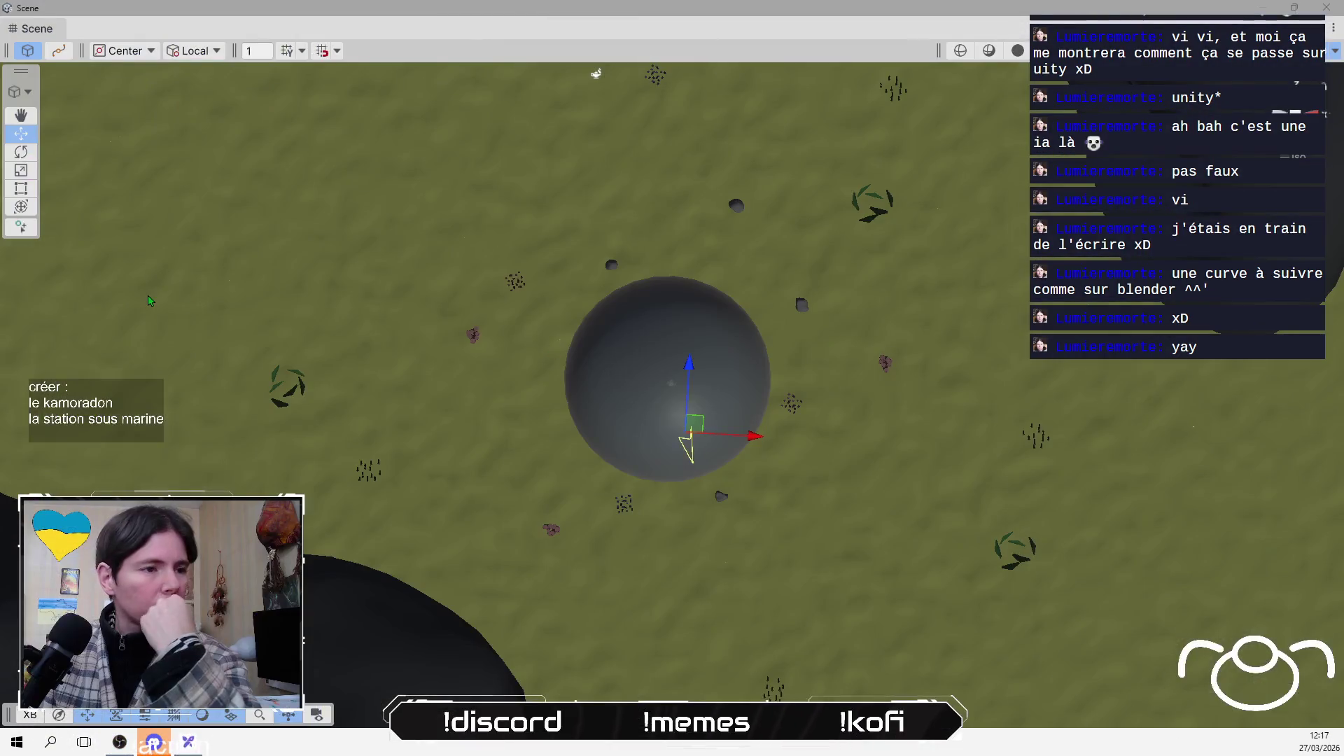
{"action": "left_click", "coordinate": [58, 50]}
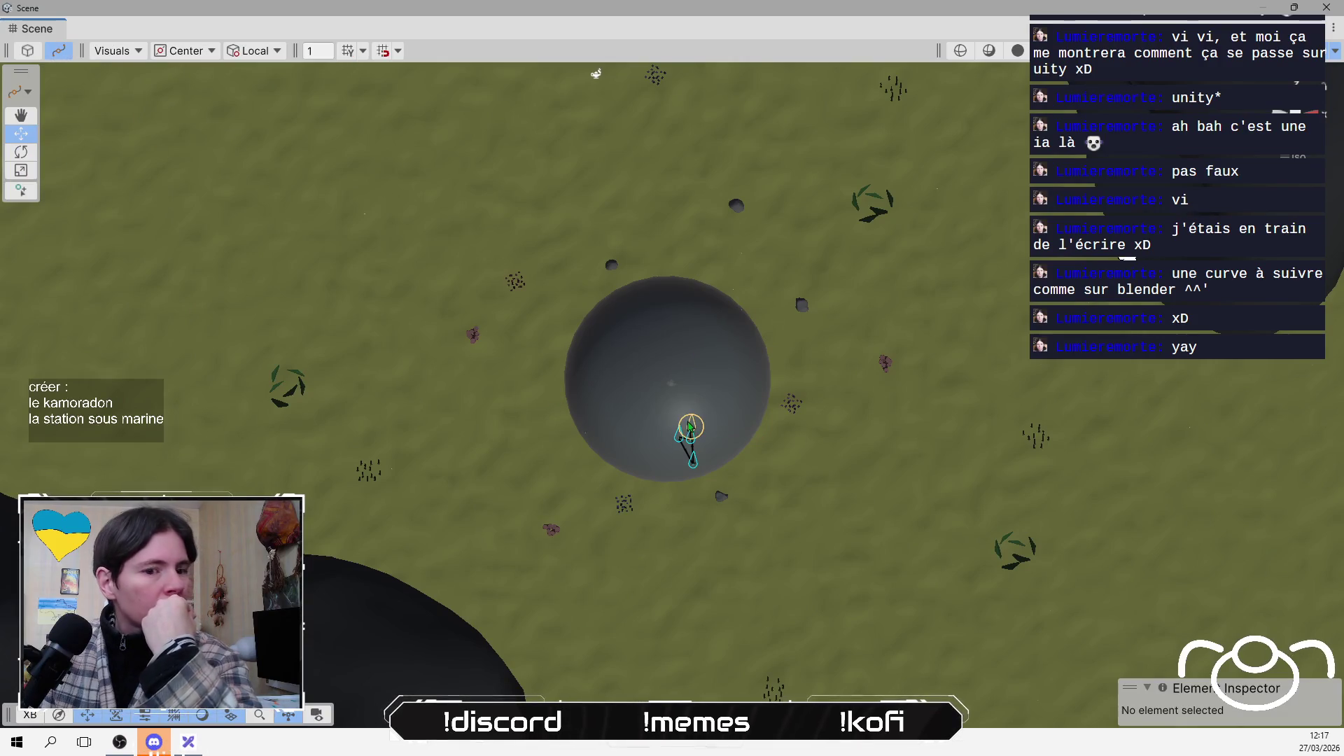
Pull two knots outward into a triangle and give Knot 2 Bezier tangents, moving it higher
{"action": "left_click_drag", "start_coordinate": [743, 392], "coordinate": [935, 238]}
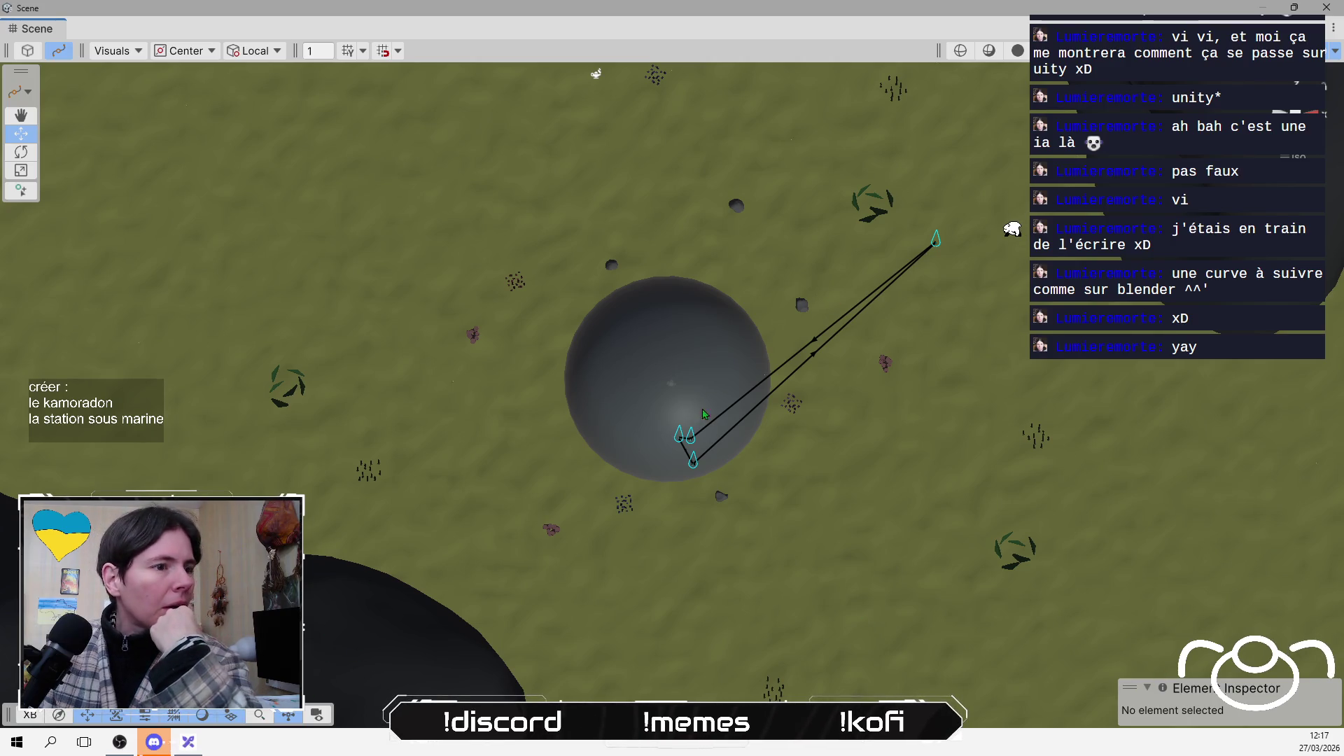
{"action": "left_click_drag", "start_coordinate": [690, 443], "coordinate": [662, 135]}
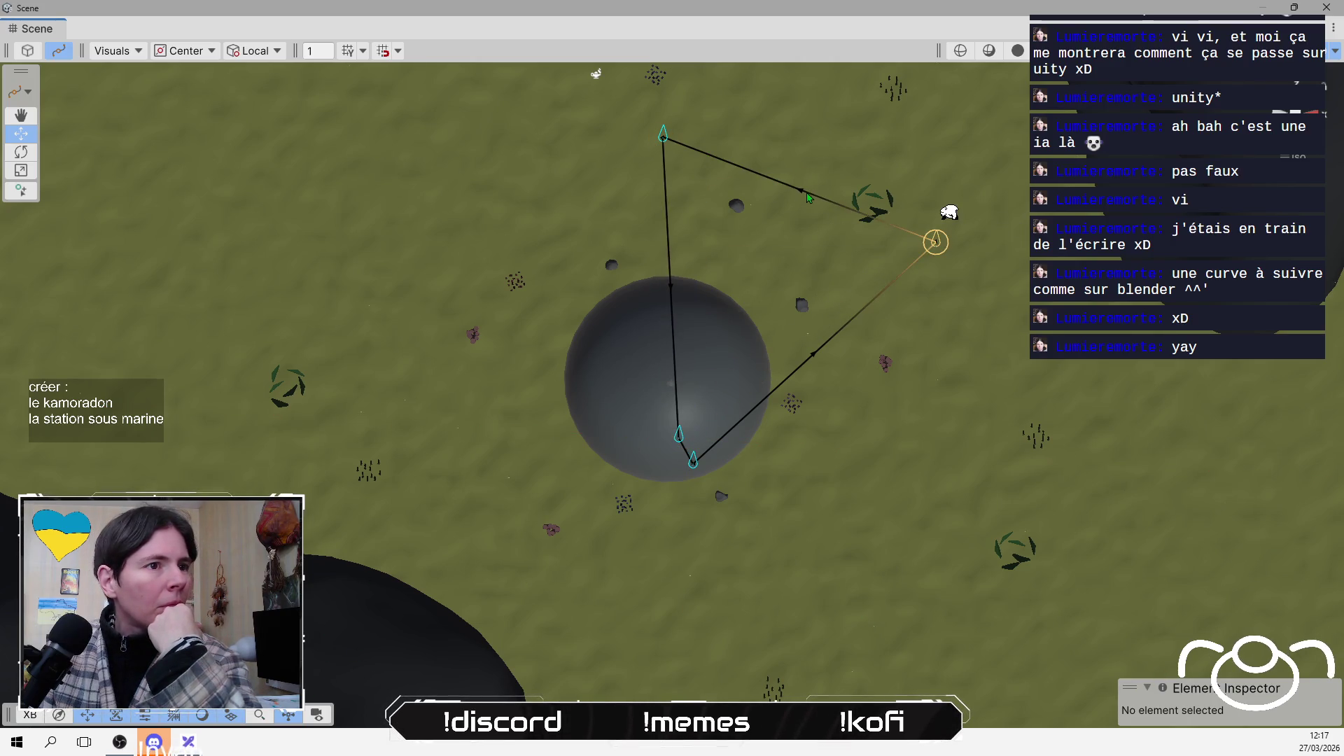
{"action": "left_click", "coordinate": [936, 240]}
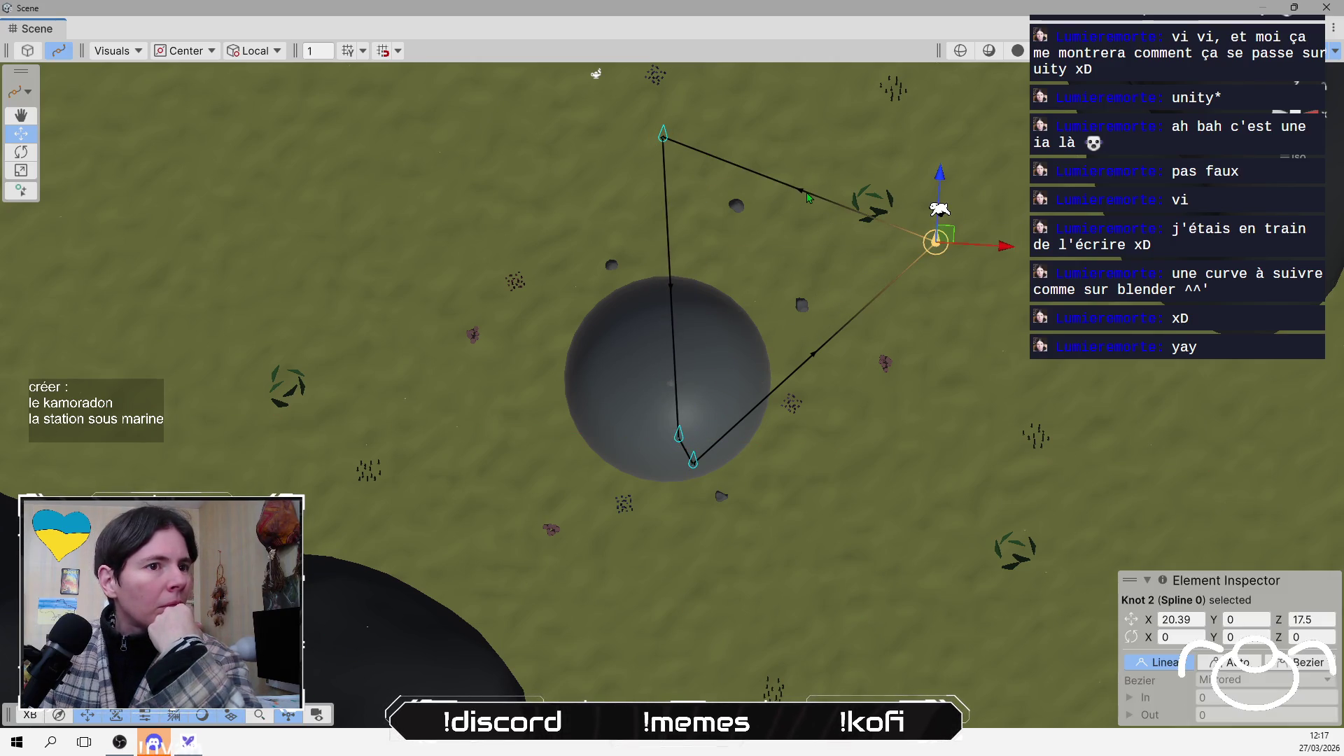
{"action": "left_click", "coordinate": [1277, 663]}
{"action": "left_click_drag", "start_coordinate": [965, 242], "coordinate": [966, 156]}
{"action": "scroll", "coordinate": [809, 377], "scroll_direction": "down", "scroll_amount": 3}
{"action": "mouse_move", "coordinate": [810, 377]}
{"action": "left_mouse_down"}
{"action": "mouse_move", "coordinate": [681, 419]}
{"action": "mouse_move", "coordinate": [693, 402]}
{"action": "mouse_move", "coordinate": [706, 413]}
{"action": "mouse_move", "coordinate": [727, 271]}
{"action": "left_mouse_up"}
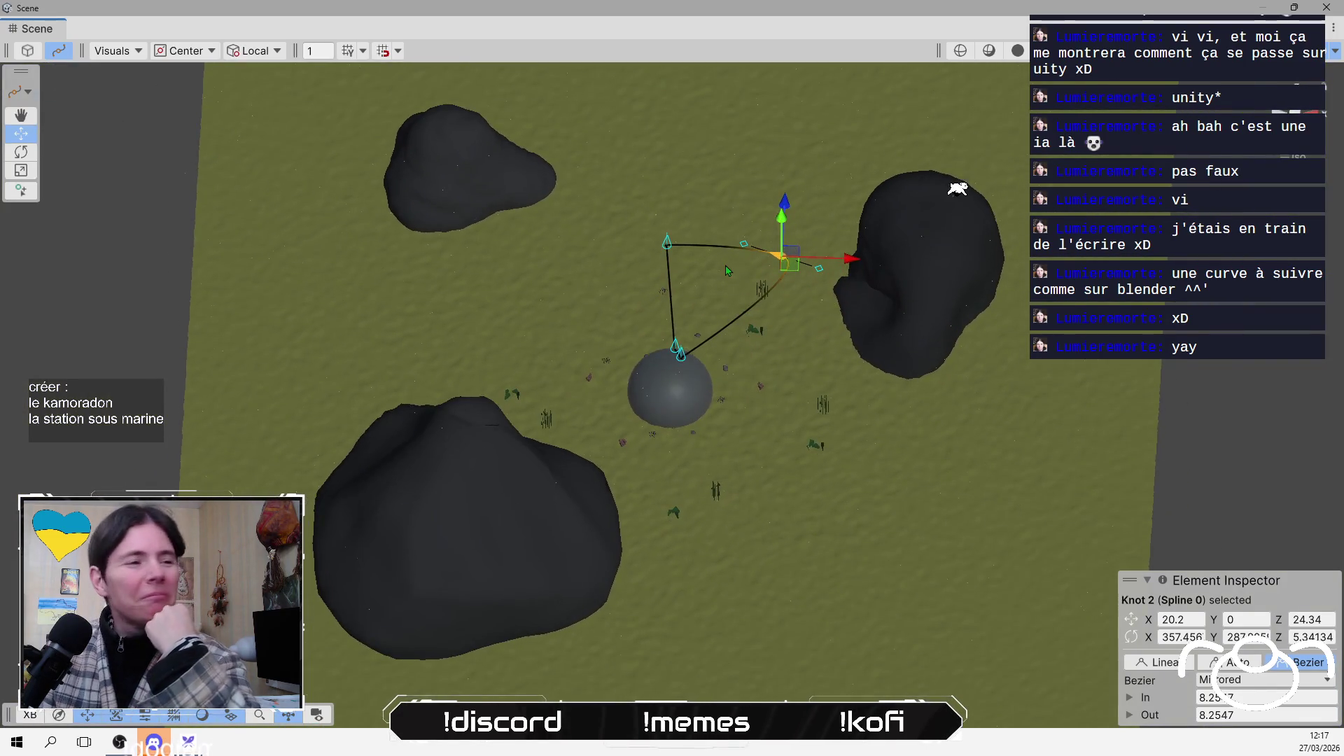
{"action": "left_click_drag", "start_coordinate": [980, 189], "coordinate": [1029, 196]}
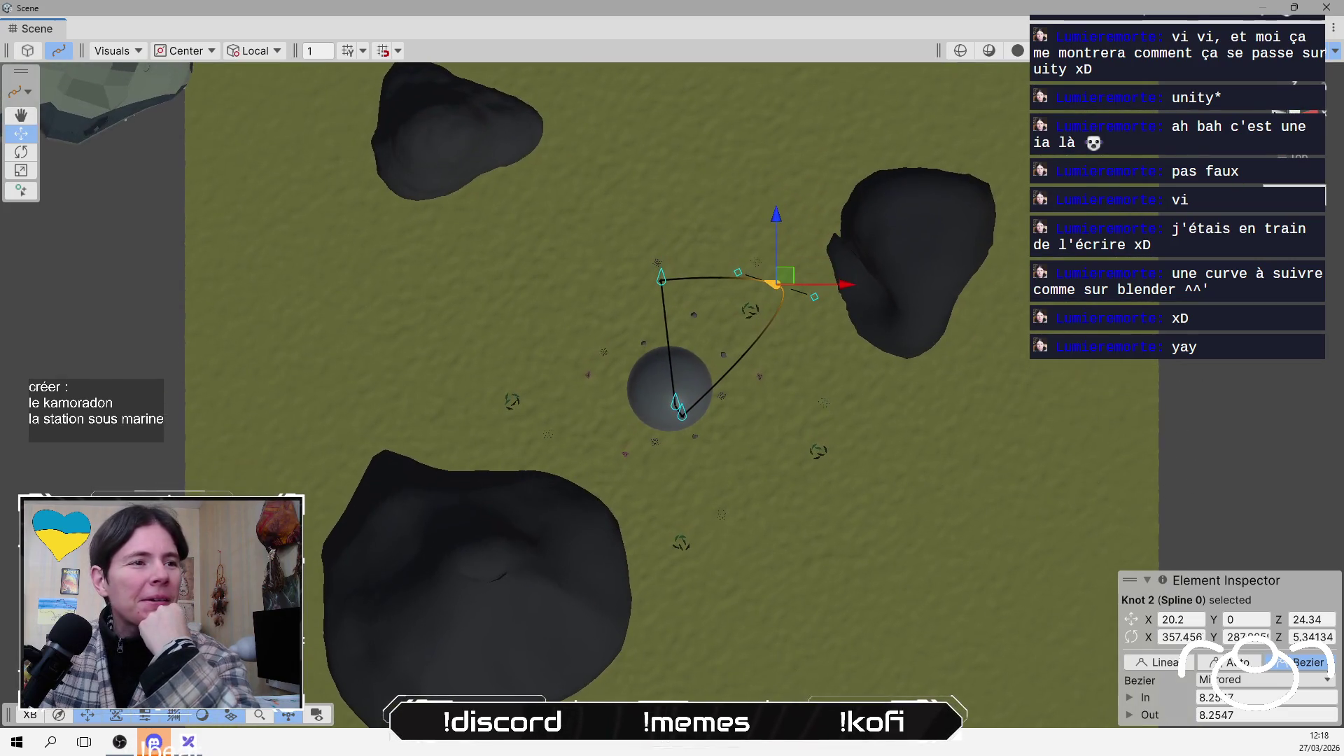
{"action": "scroll", "coordinate": [767, 406], "scroll_direction": "down", "scroll_amount": 3}
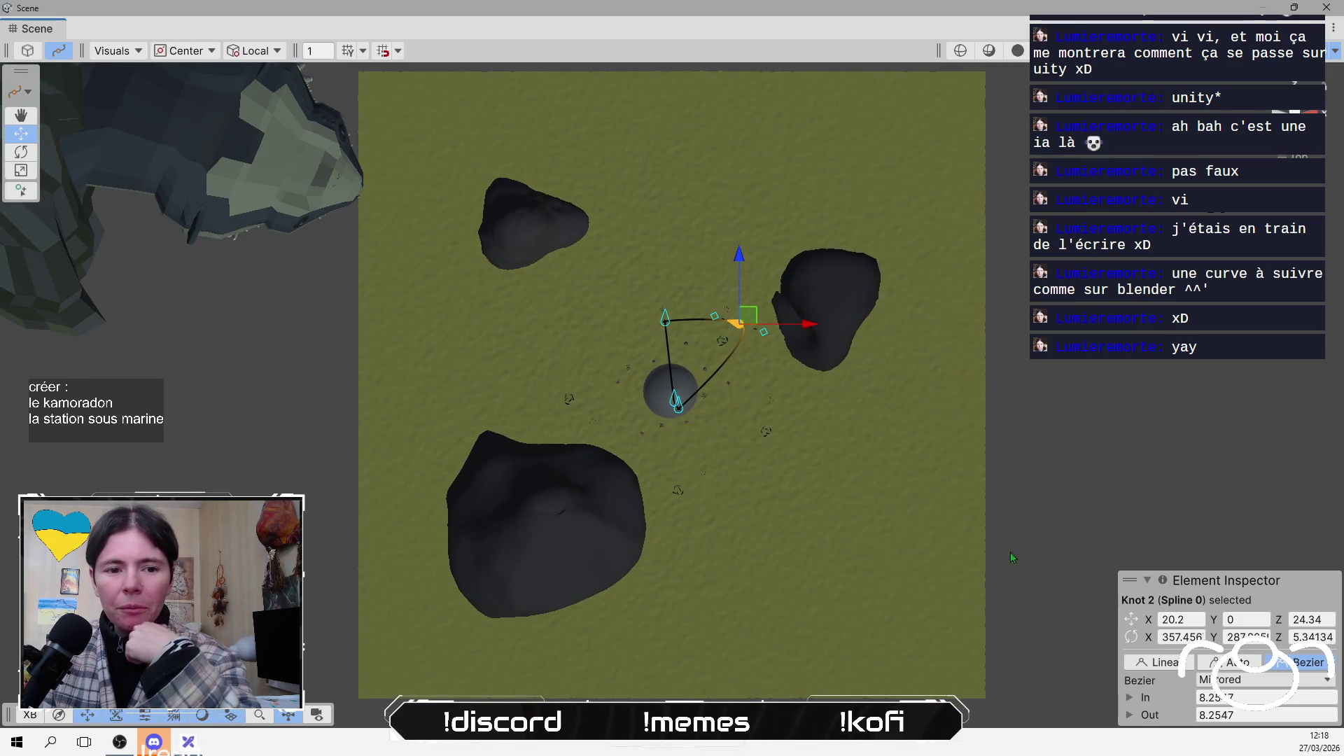
Spread the knots apart: Knot 1 right, Knot 0 left, Knot 3 upward
{"action": "left_click", "coordinate": [686, 409]}
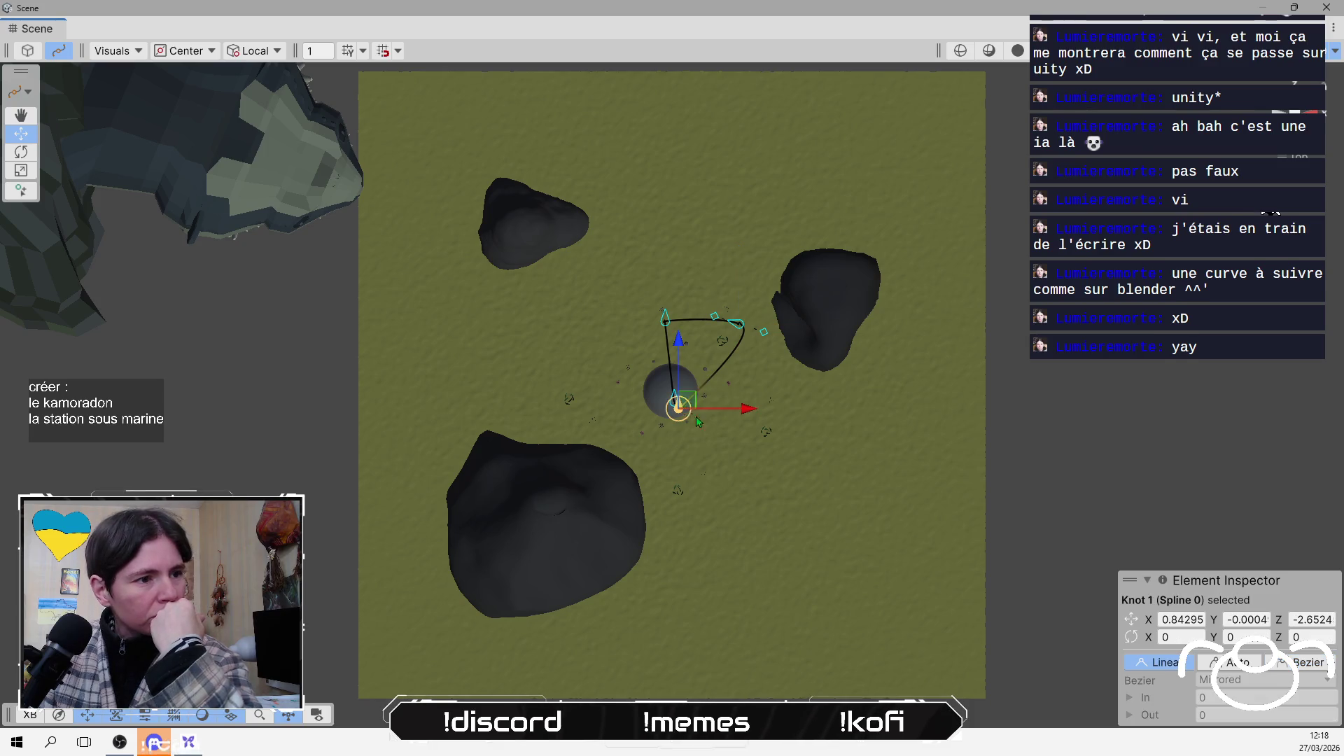
{"action": "mouse_move", "coordinate": [712, 409]}
{"action": "left_mouse_down"}
{"action": "mouse_move", "coordinate": [788, 408]}
{"action": "mouse_move", "coordinate": [814, 441]}
{"action": "left_mouse_up"}
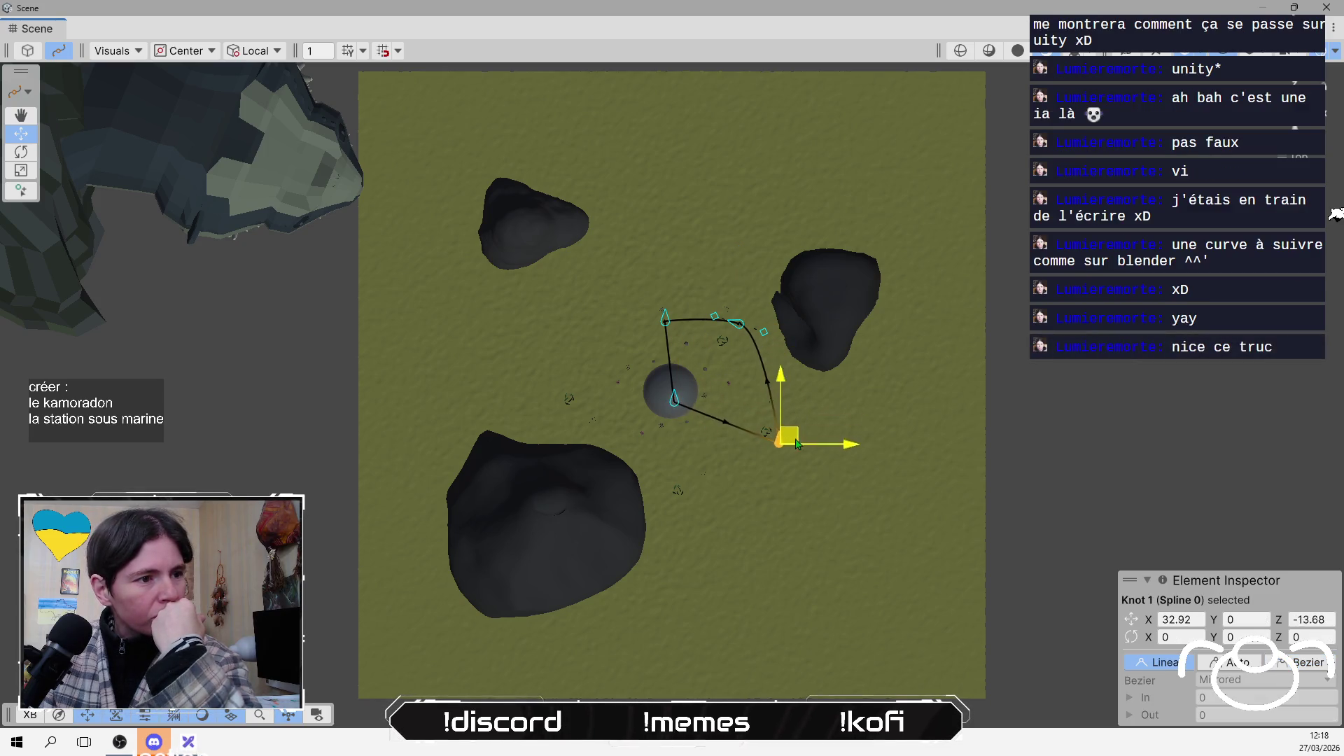
{"action": "left_click", "coordinate": [674, 410]}
{"action": "left_click_drag", "start_coordinate": [675, 410], "coordinate": [549, 413]}
{"action": "left_click", "coordinate": [665, 319]}
{"action": "left_click_drag", "start_coordinate": [665, 320], "coordinate": [656, 246]}
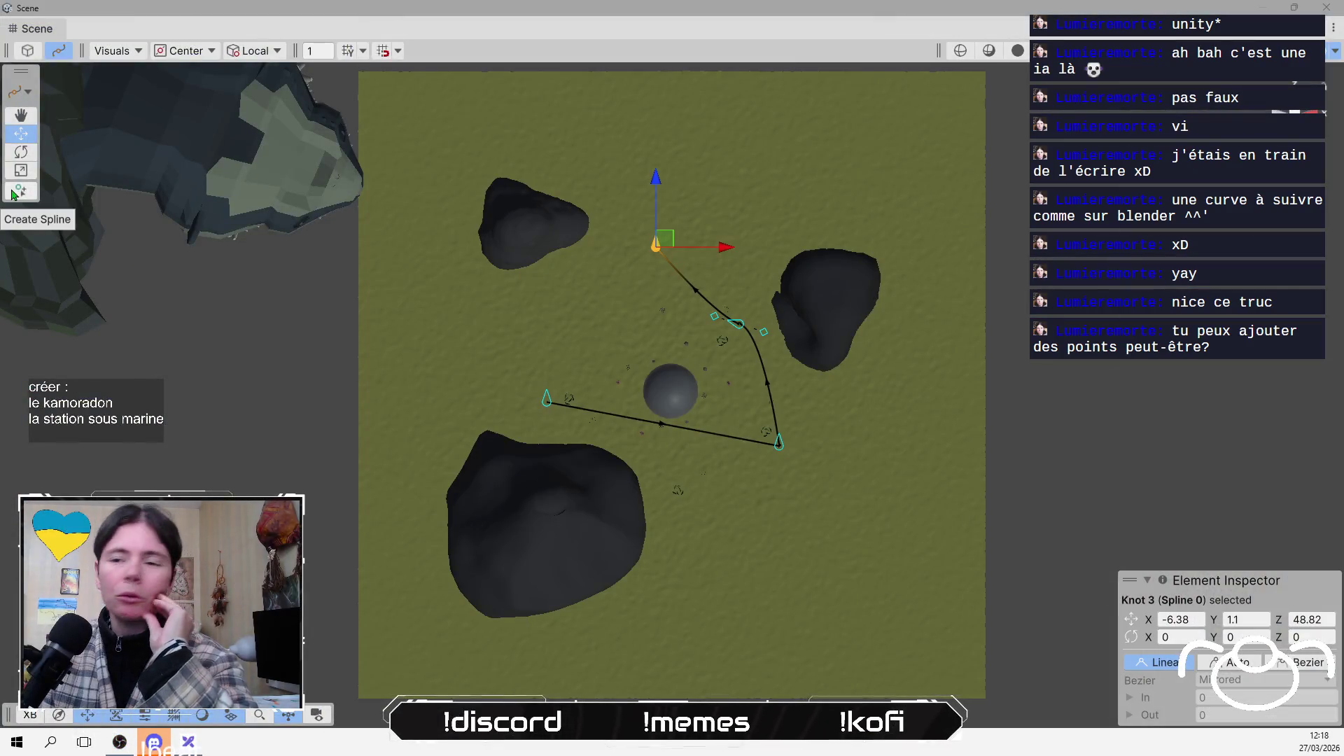
{"action": "scroll", "coordinate": [490, 315], "scroll_direction": "down", "scroll_amount": 3}
{"action": "scroll", "coordinate": [774, 414], "scroll_direction": "up", "scroll_amount": 3}
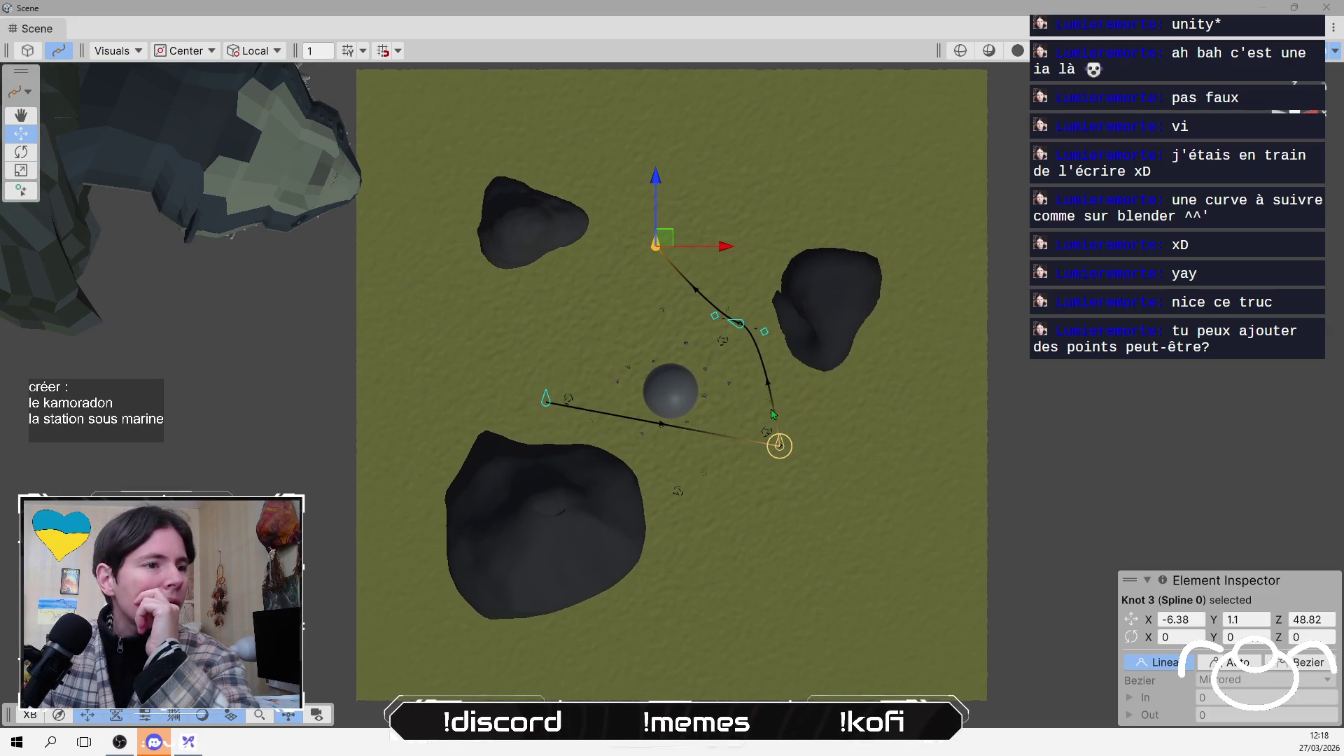
Drag the end knot toward the terrain's bottom edge and give Knots 3, 1 and 0 Bezier tangents
{"action": "mouse_move", "coordinate": [548, 405]}
{"action": "left_mouse_down"}
{"action": "mouse_move", "coordinate": [597, 624]}
{"action": "mouse_move", "coordinate": [638, 618]}
{"action": "left_mouse_up"}
{"action": "left_click", "coordinate": [1311, 665]}
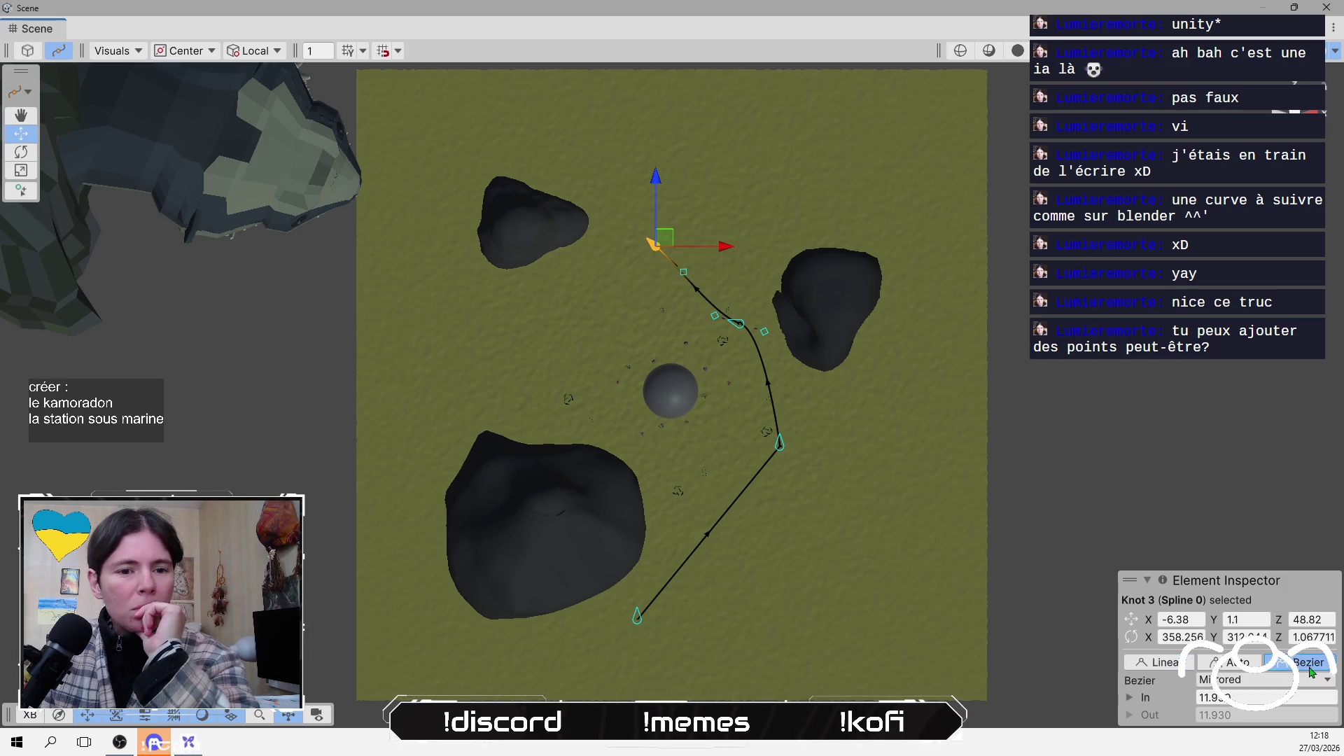
{"action": "left_click", "coordinate": [781, 446]}
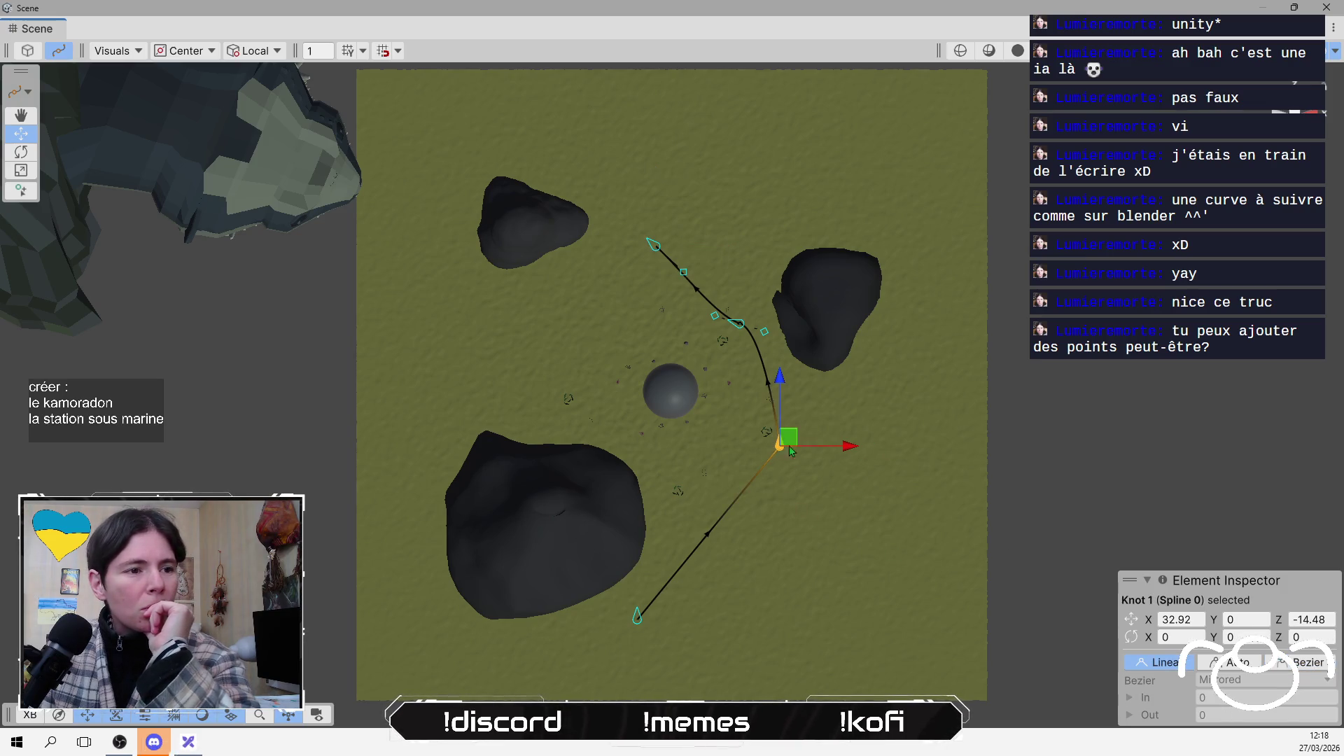
{"action": "left_click", "coordinate": [1313, 665]}
{"action": "left_click", "coordinate": [637, 616]}
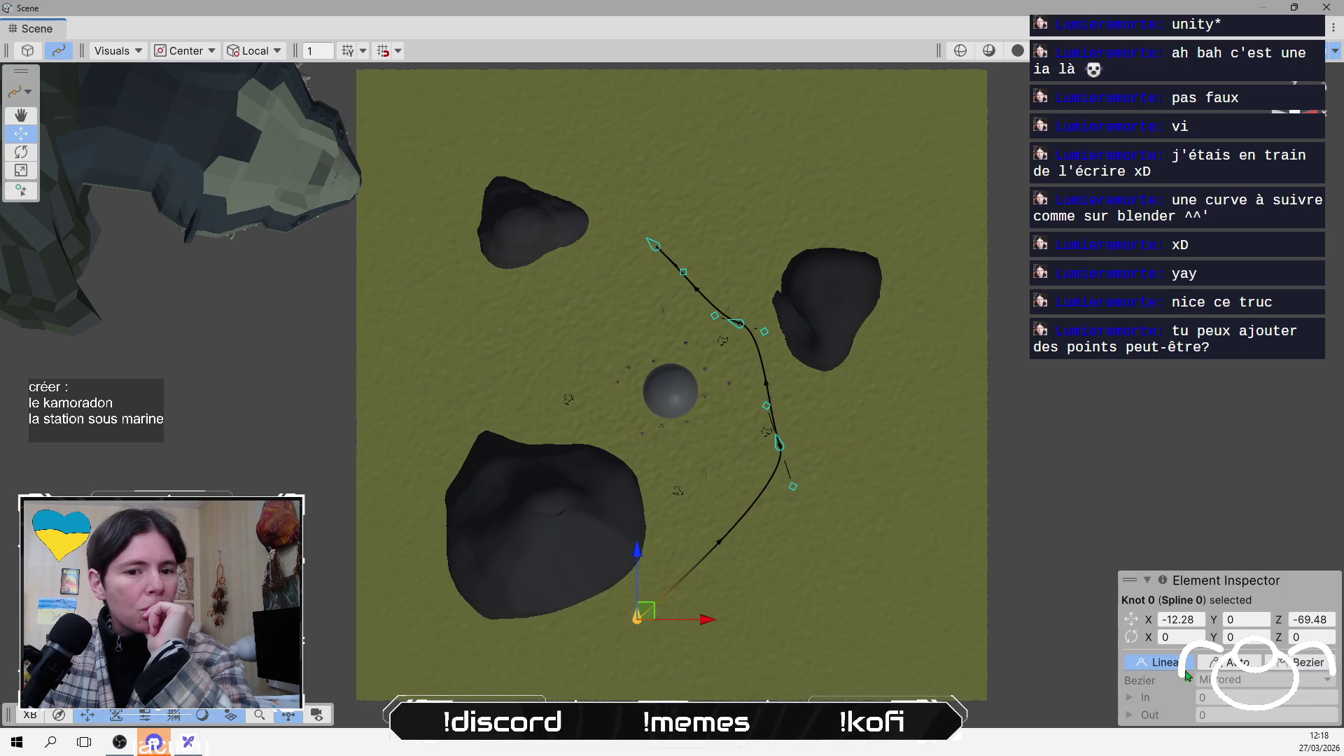
{"action": "left_click", "coordinate": [1287, 664]}
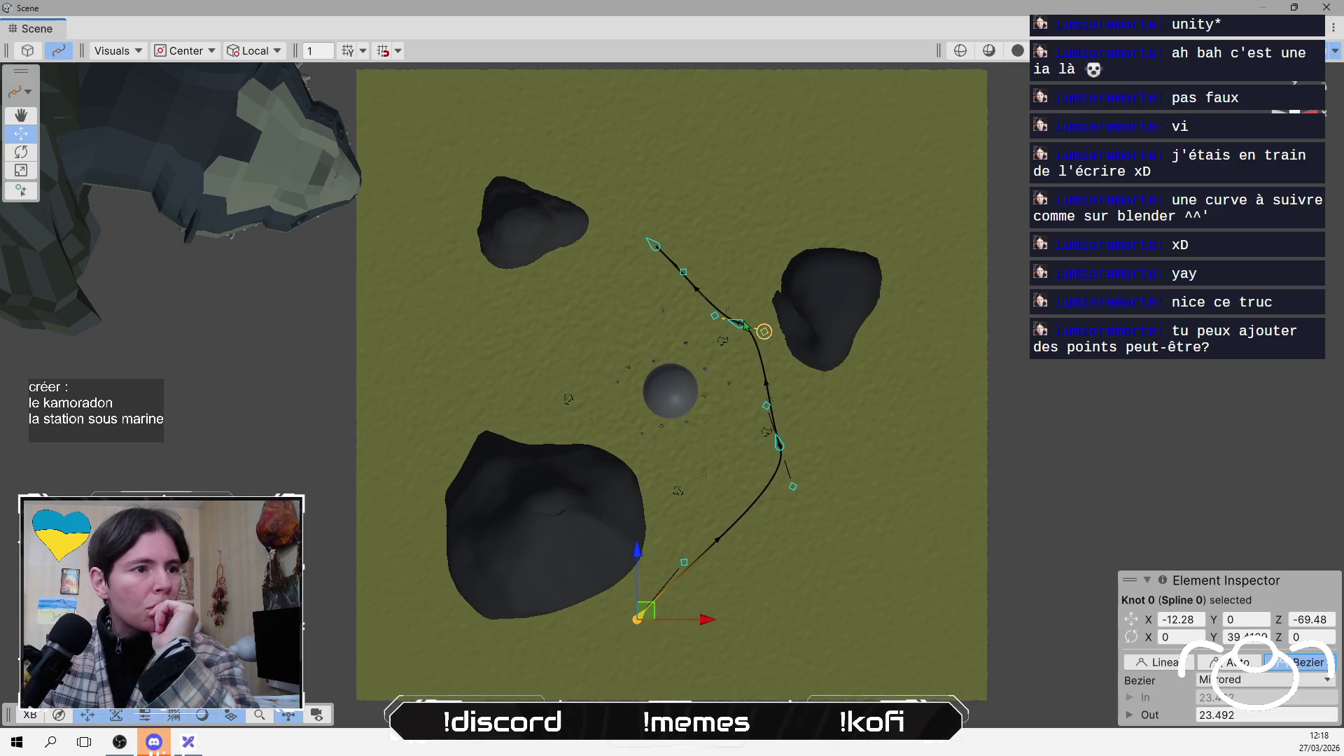
{"action": "left_click", "coordinate": [656, 246]}
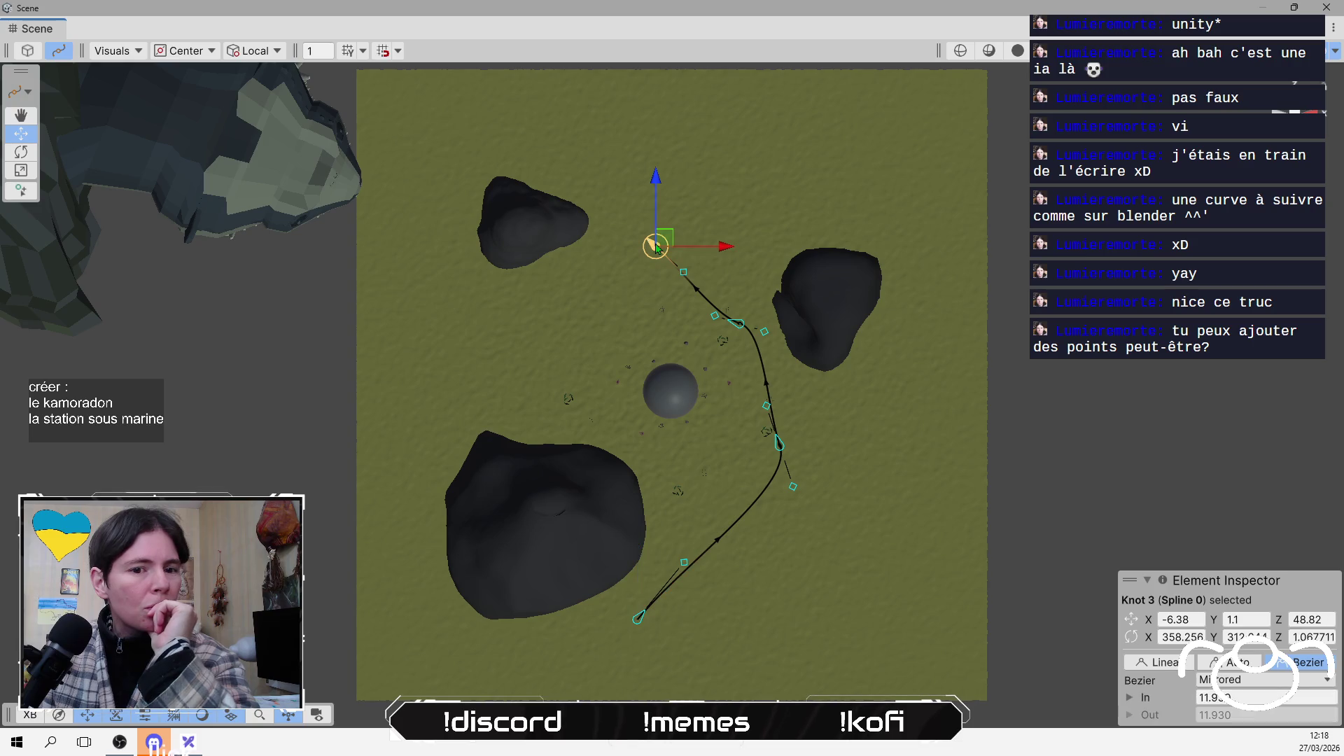
{"action": "left_click", "coordinate": [737, 322]}
{"action": "left_click", "coordinate": [781, 447]}
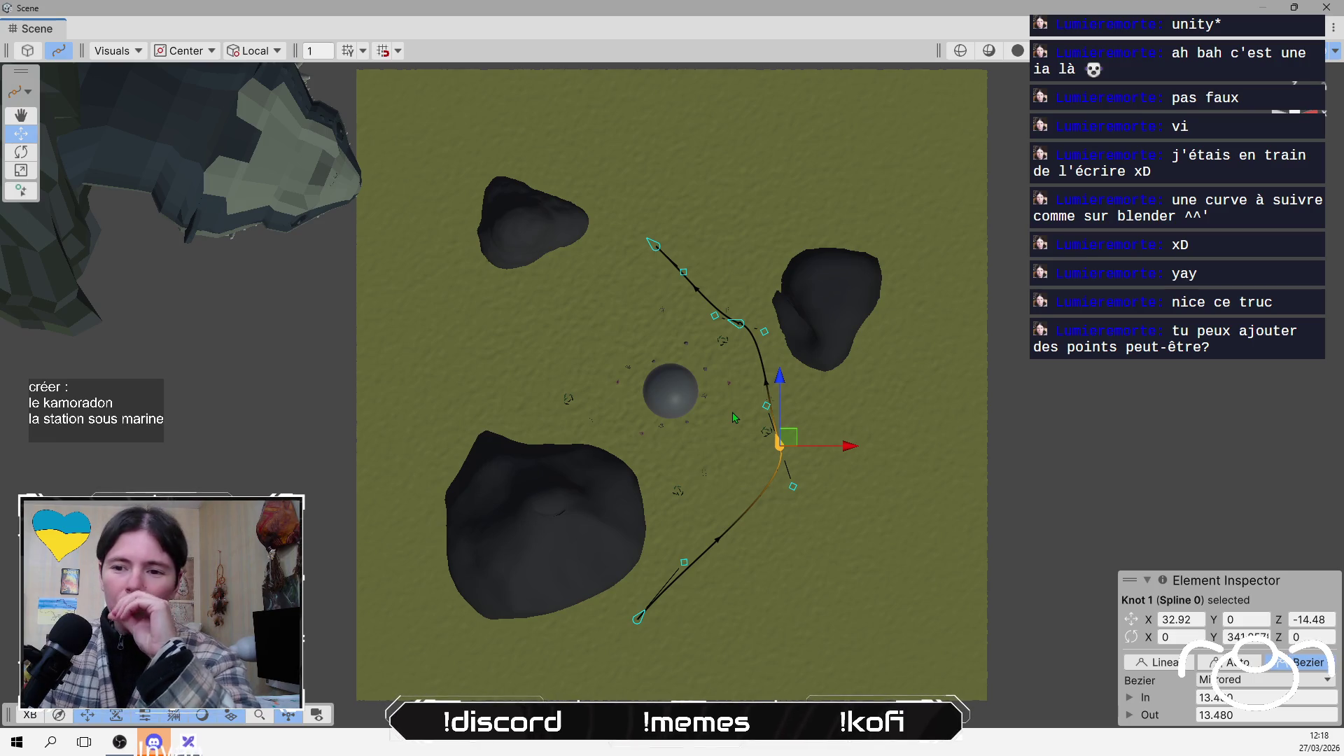
Push the bottom, lower-right, upper-middle and lower-left knots further outward around the rocks
{"action": "mouse_move", "coordinate": [638, 618]}
{"action": "left_mouse_down"}
{"action": "mouse_move", "coordinate": [556, 423]}
{"action": "mouse_move", "coordinate": [610, 449]}
{"action": "mouse_move", "coordinate": [690, 534]}
{"action": "mouse_move", "coordinate": [645, 571]}
{"action": "left_mouse_up"}
{"action": "left_click_drag", "start_coordinate": [775, 441], "coordinate": [818, 459]}
{"action": "left_click_drag", "start_coordinate": [738, 323], "coordinate": [752, 293]}
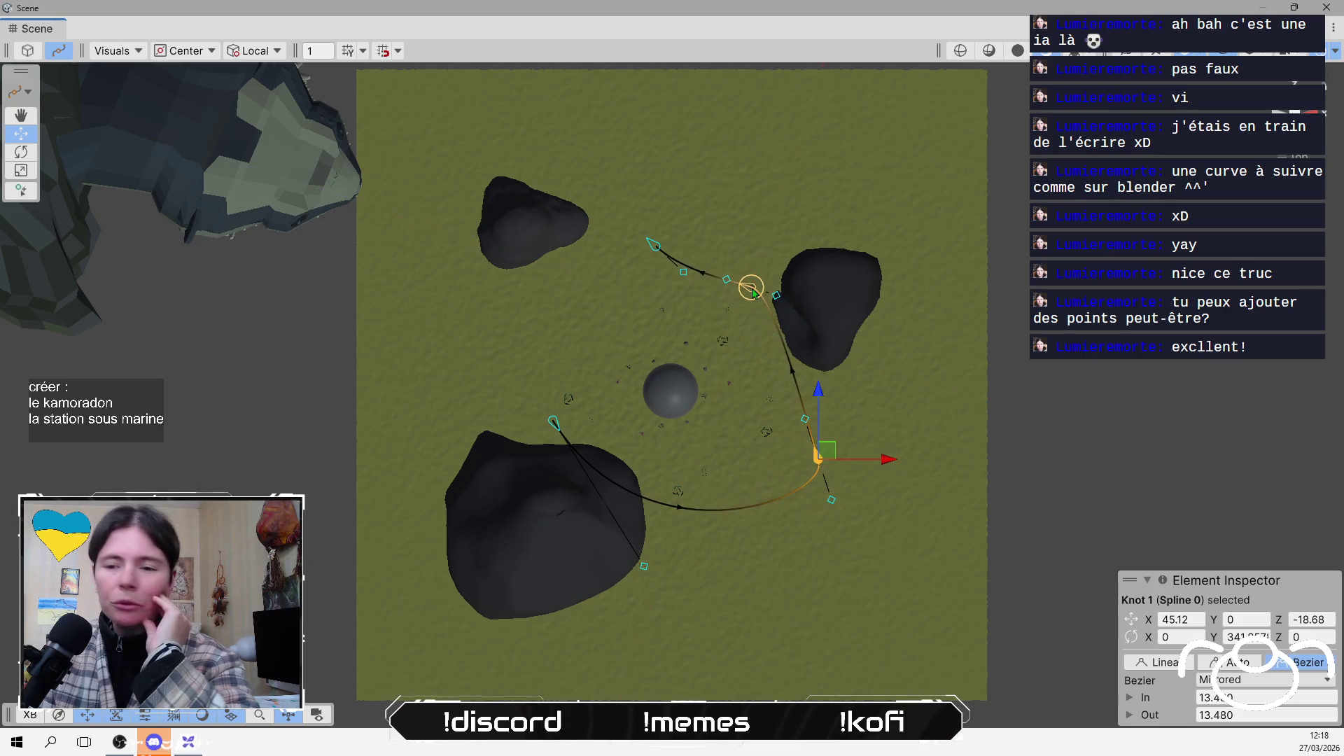
{"action": "left_click", "coordinate": [751, 288]}
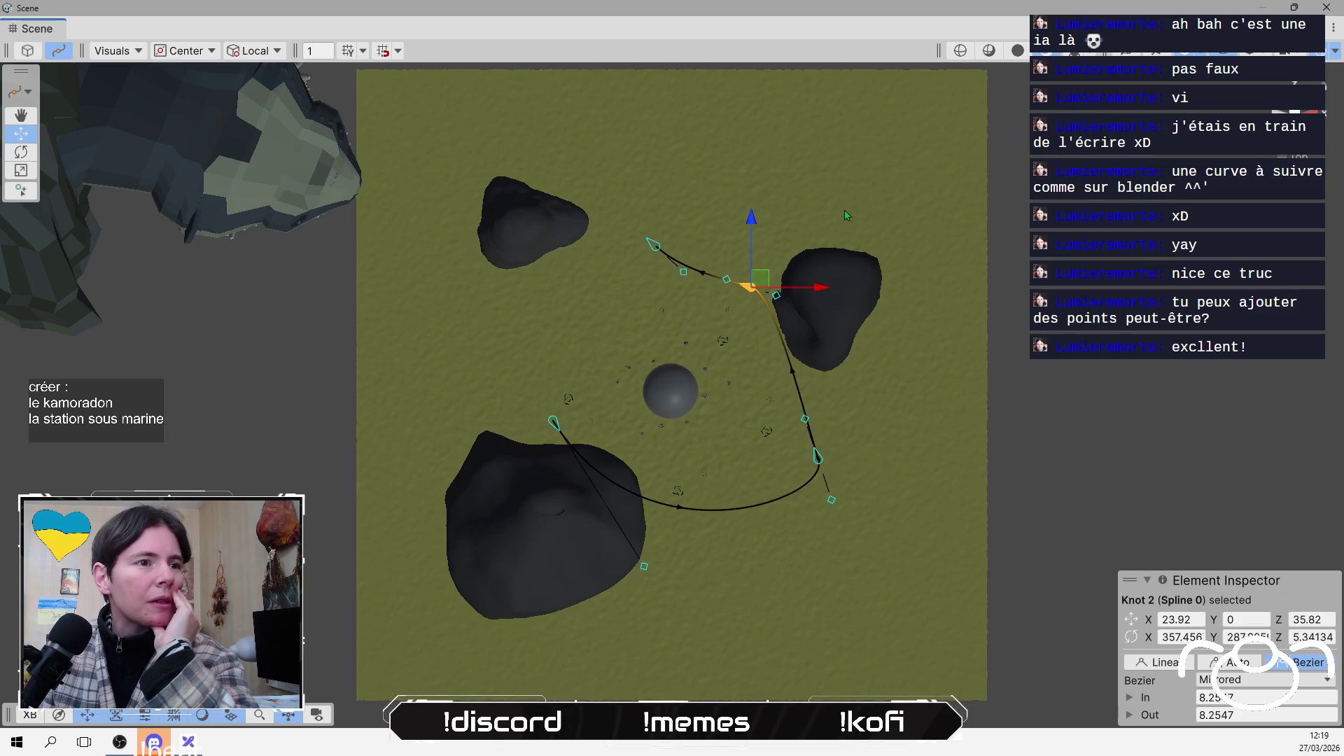
{"action": "mouse_move", "coordinate": [756, 283]}
{"action": "left_mouse_down"}
{"action": "mouse_move", "coordinate": [868, 134]}
{"action": "mouse_move", "coordinate": [829, 201]}
{"action": "left_mouse_up"}
{"action": "left_click_drag", "start_coordinate": [813, 456], "coordinate": [877, 525]}
{"action": "mouse_move", "coordinate": [553, 422]}
{"action": "left_mouse_down"}
{"action": "mouse_move", "coordinate": [434, 477]}
{"action": "mouse_move", "coordinate": [426, 460]}
{"action": "left_mouse_up"}
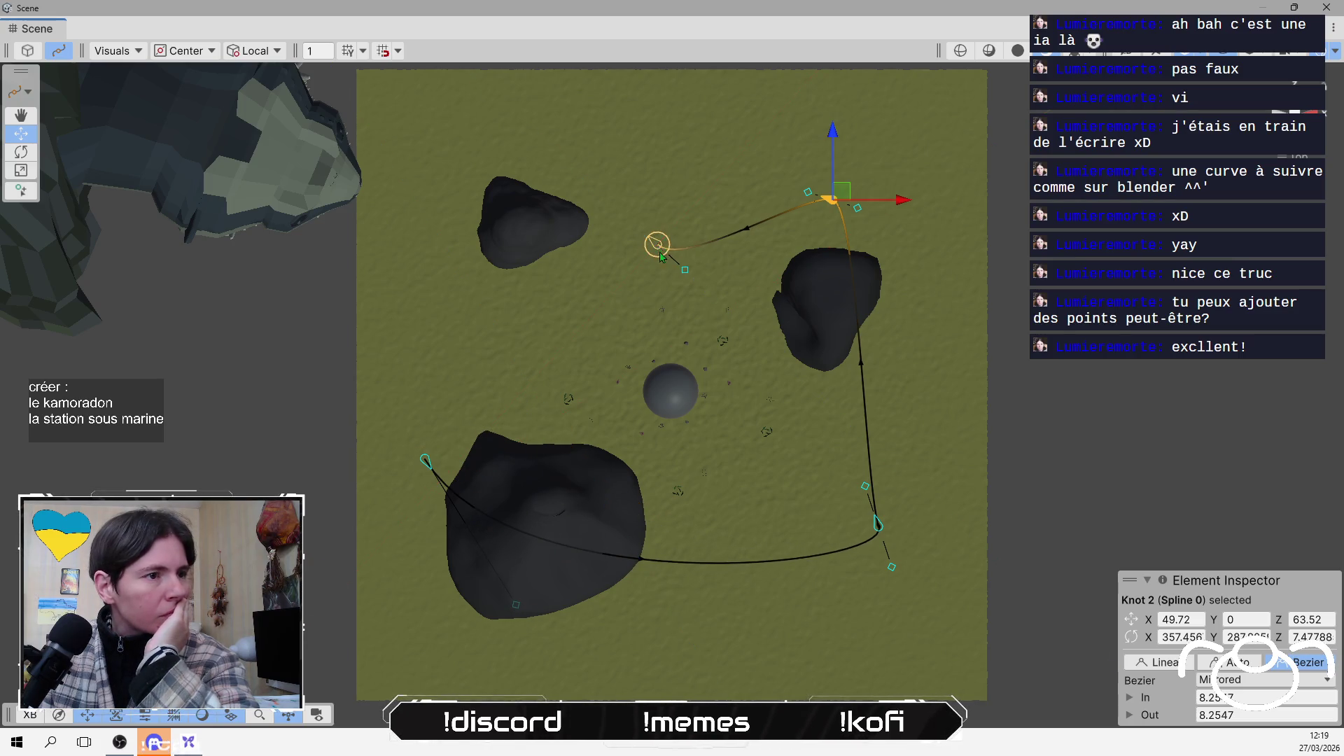
Lengthen tangents and shift the upper knots to smooth the loop, with Knot 2 tangents at 28.043
{"action": "left_click_drag", "start_coordinate": [683, 271], "coordinate": [703, 197]}
{"action": "mouse_move", "coordinate": [655, 246]}
{"action": "left_mouse_down"}
{"action": "mouse_move", "coordinate": [570, 150]}
{"action": "mouse_move", "coordinate": [502, 148]}
{"action": "left_mouse_up"}
{"action": "mouse_move", "coordinate": [815, 198]}
{"action": "left_mouse_down"}
{"action": "mouse_move", "coordinate": [869, 139]}
{"action": "mouse_move", "coordinate": [865, 154]}
{"action": "left_mouse_up"}
{"action": "scroll", "coordinate": [852, 233], "scroll_direction": "down", "scroll_amount": 3}
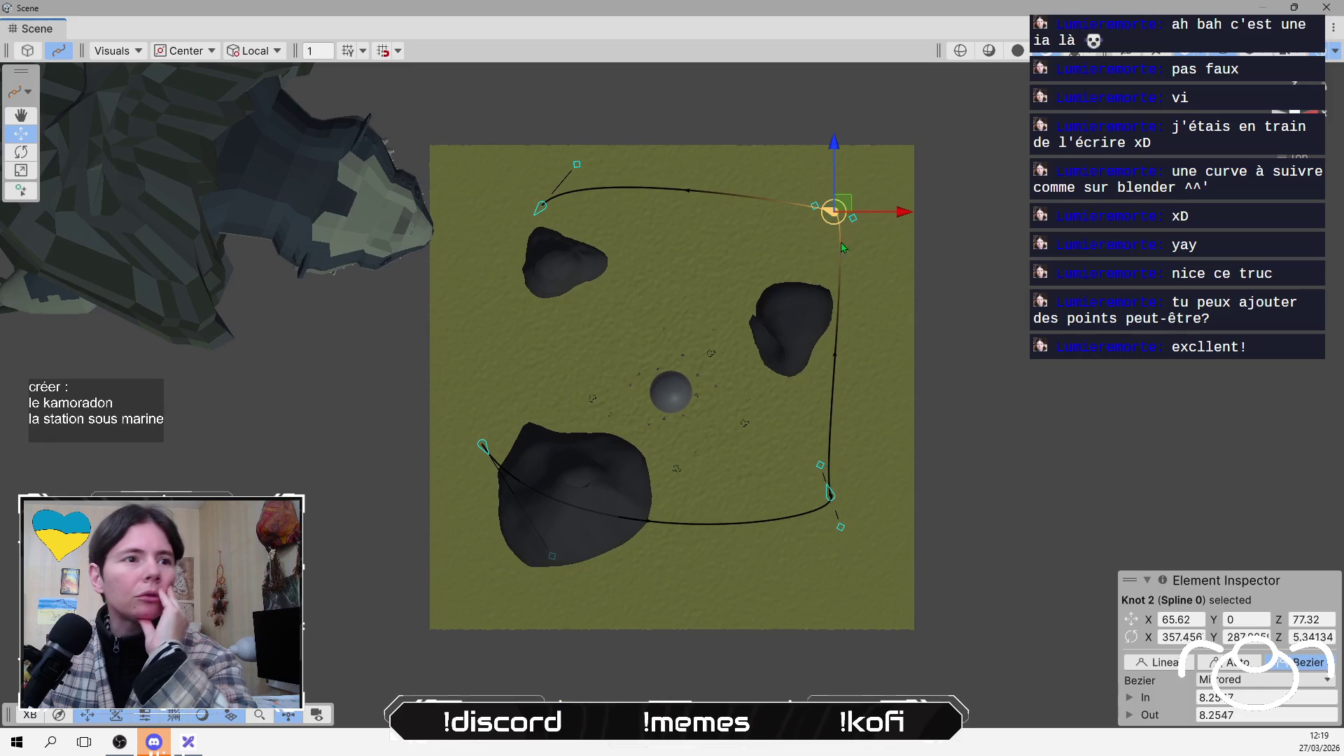
{"action": "left_click_drag", "start_coordinate": [849, 217], "coordinate": [892, 252]}
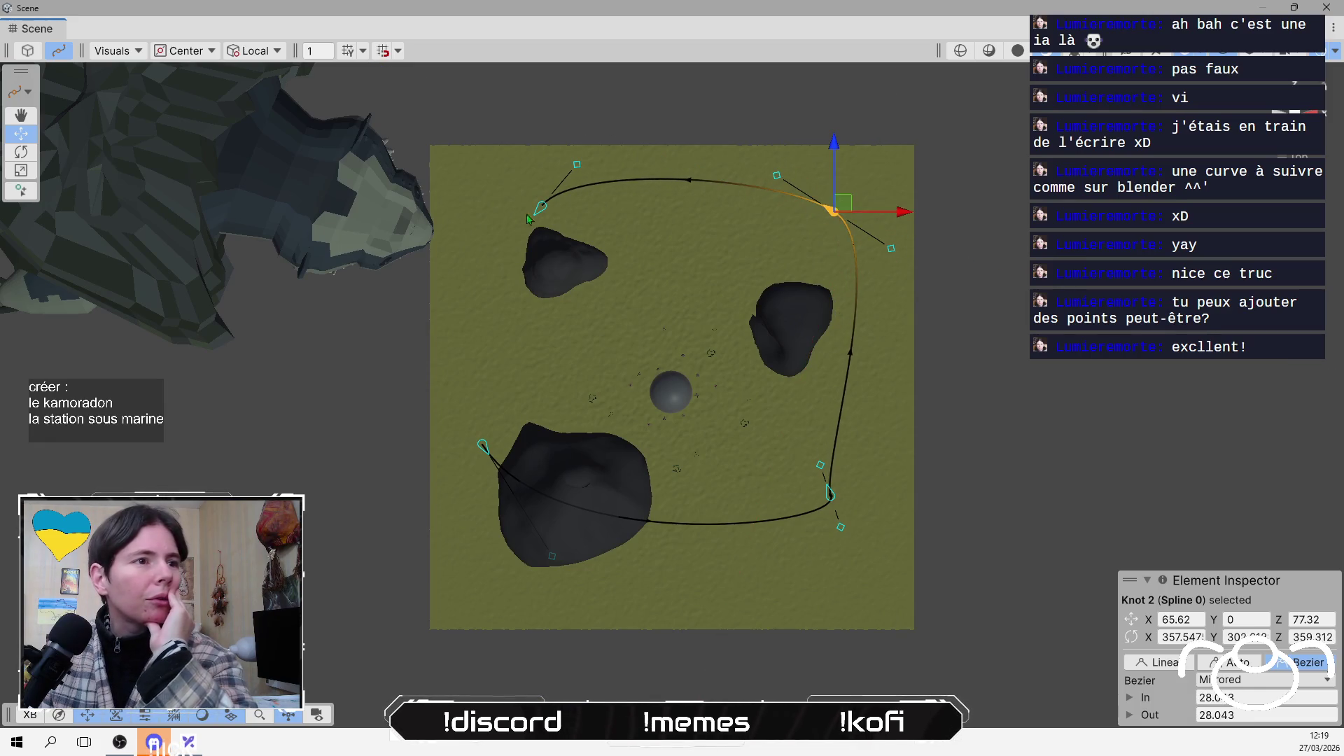
{"action": "mouse_move", "coordinate": [543, 204]}
{"action": "left_mouse_down"}
{"action": "mouse_move", "coordinate": [499, 243]}
{"action": "mouse_move", "coordinate": [534, 186]}
{"action": "mouse_move", "coordinate": [540, 138]}
{"action": "left_mouse_up"}
{"action": "scroll", "coordinate": [587, 408], "scroll_direction": "down", "scroll_amount": 3}
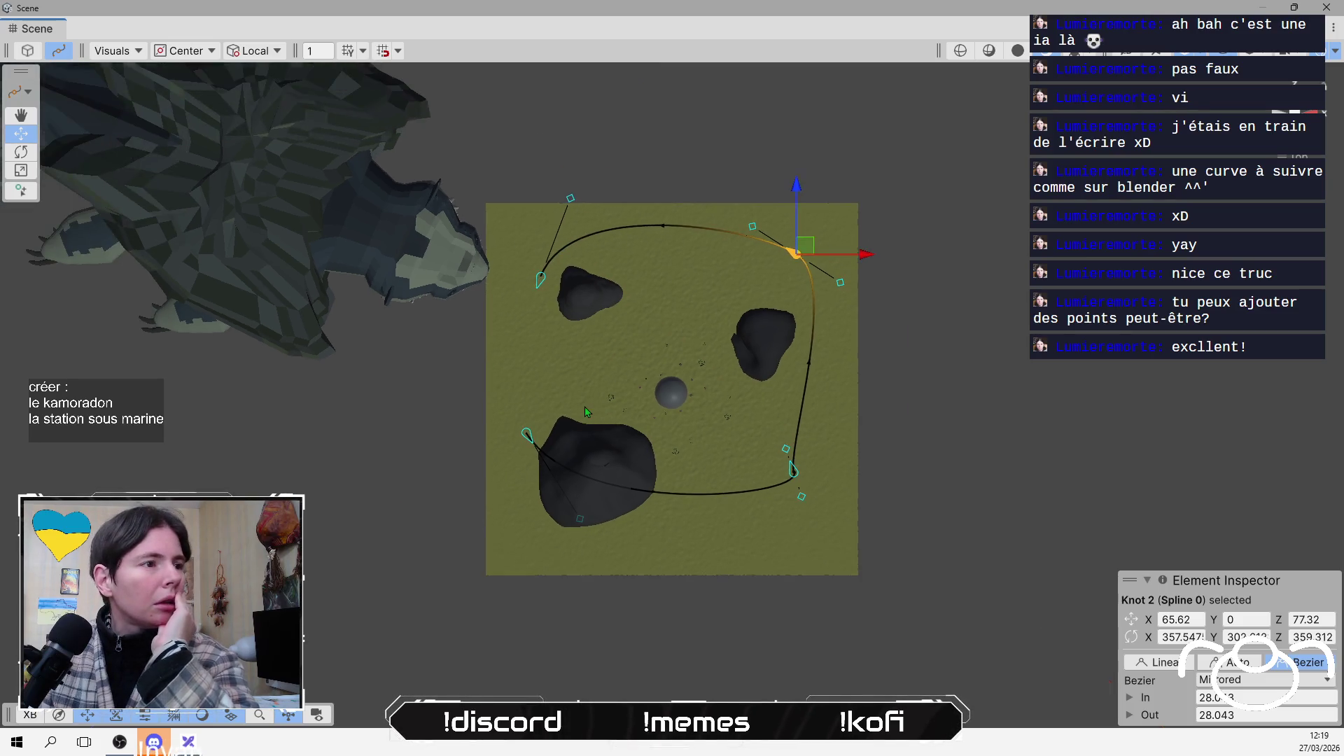
Stretch Knot 1's tangent and move the knot outward to X 411.62, Z -214.28
{"action": "left_click", "coordinate": [763, 440]}
{"action": "left_click_drag", "start_coordinate": [763, 438], "coordinate": [789, 419]}
{"action": "left_click_drag", "start_coordinate": [558, 560], "coordinate": [684, 287], "text": "alt"}
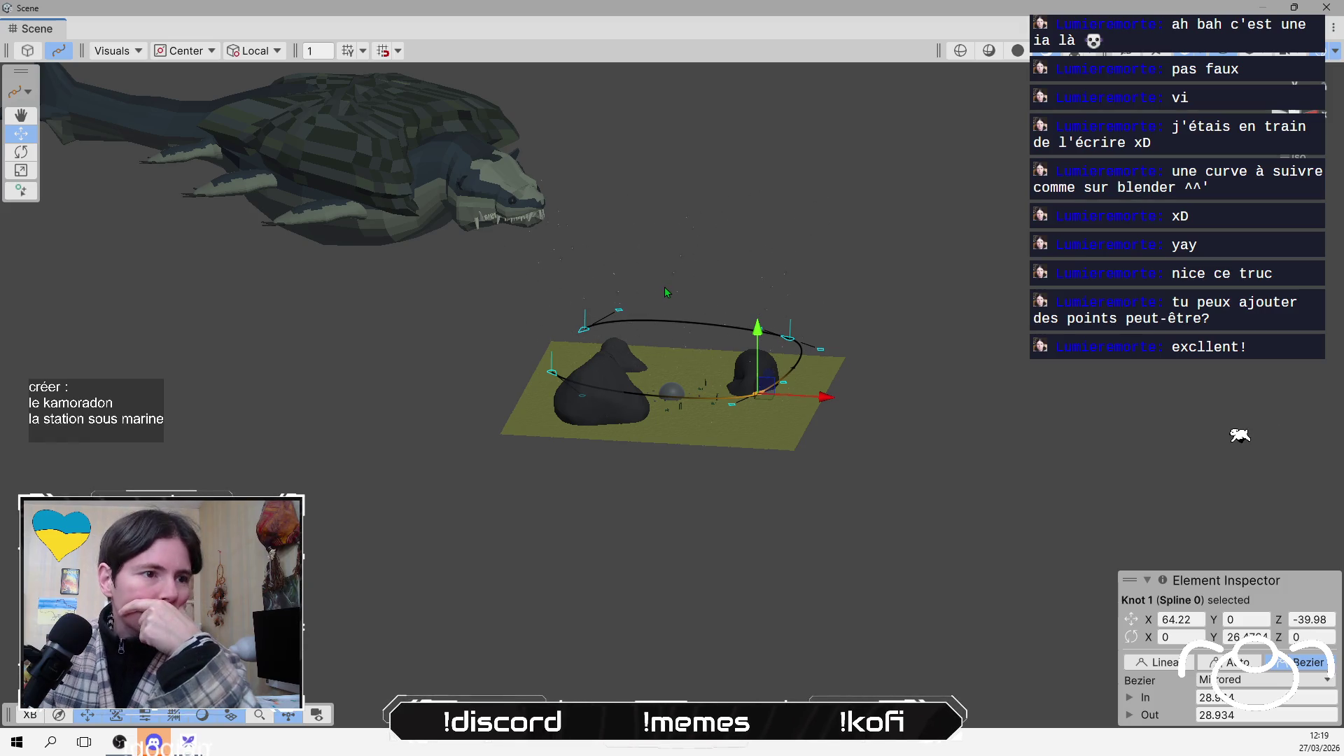
{"action": "left_click_drag", "start_coordinate": [667, 291], "coordinate": [723, 460], "text": "alt"}
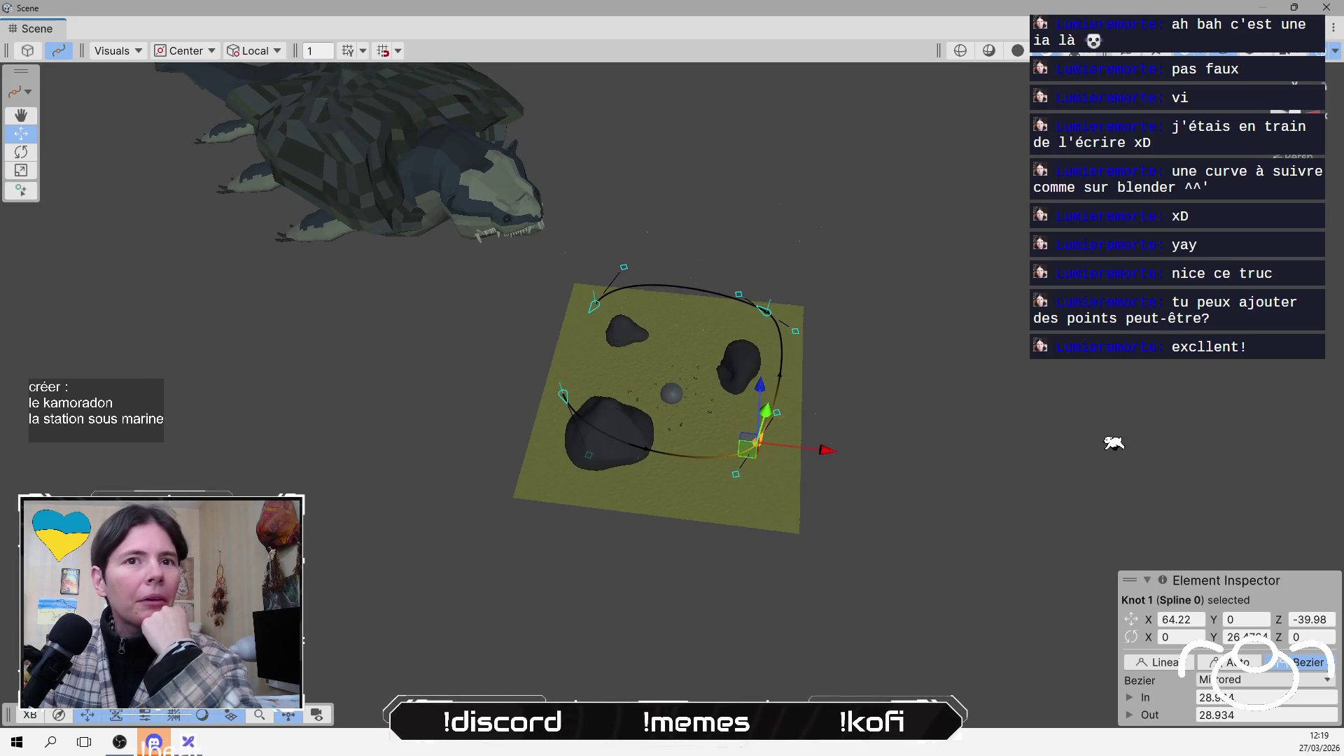
{"action": "scroll", "coordinate": [764, 488], "scroll_direction": "down", "scroll_amount": 3}
{"action": "scroll", "coordinate": [708, 485], "scroll_direction": "down", "scroll_amount": 3}
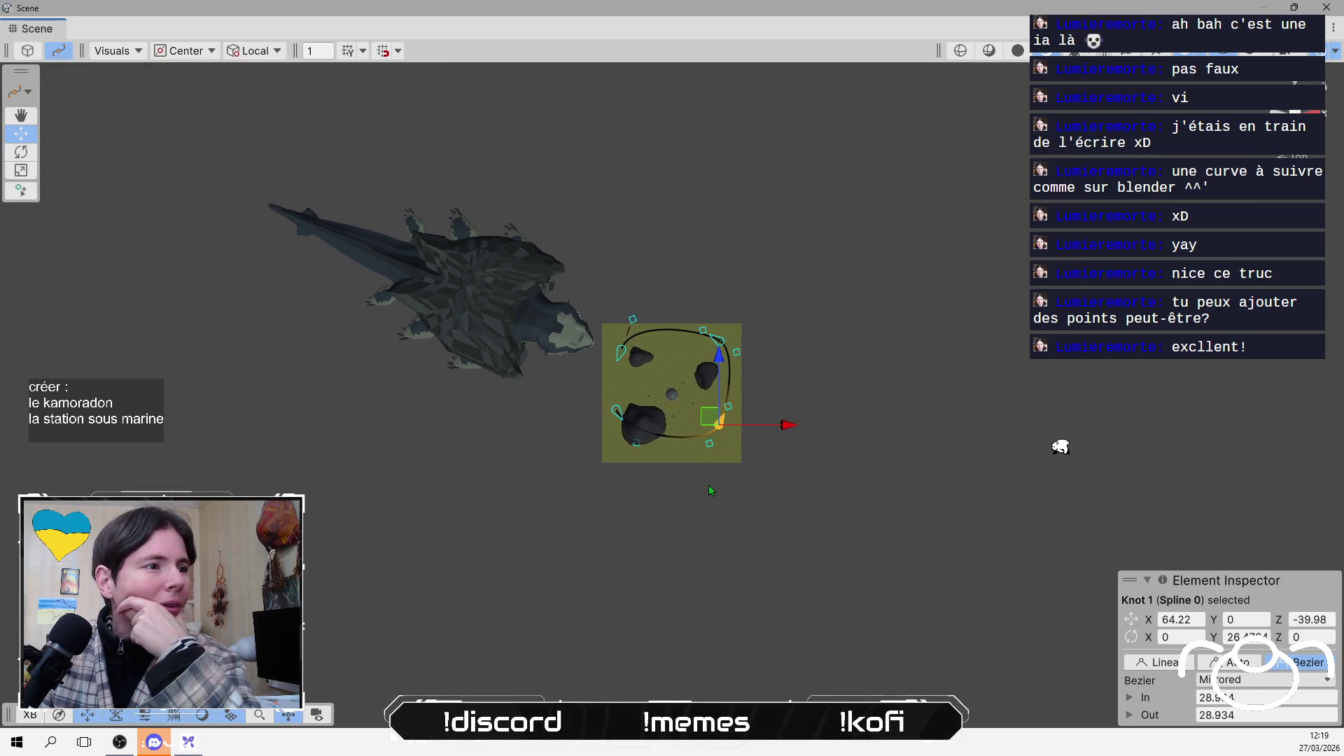
{"action": "scroll", "coordinate": [700, 486], "scroll_direction": "up", "scroll_amount": 2}
{"action": "scroll", "coordinate": [690, 486], "scroll_direction": "down", "scroll_amount": 1}
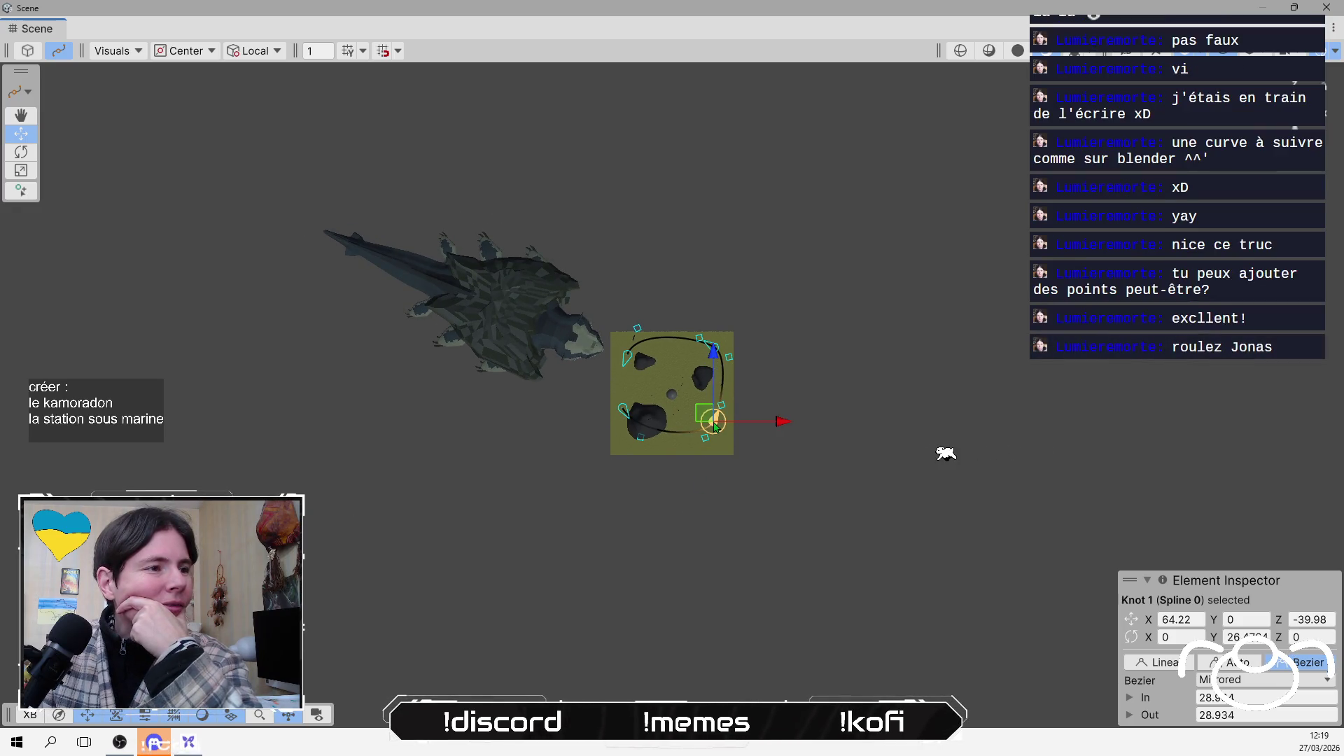
{"action": "scroll", "coordinate": [713, 426], "scroll_direction": "down", "scroll_amount": 2}
{"action": "left_click_drag", "start_coordinate": [714, 425], "coordinate": [871, 495]}
{"action": "scroll", "coordinate": [713, 430], "scroll_direction": "up", "scroll_amount": 1}
Drag every knot far outward around the plane and creature, with Knot 1 at Z -403.28
{"action": "left_click_drag", "start_coordinate": [740, 302], "coordinate": [858, 224]}
{"action": "left_click_drag", "start_coordinate": [632, 414], "coordinate": [484, 642]}
{"action": "mouse_move", "coordinate": [639, 358]}
{"action": "left_mouse_down"}
{"action": "mouse_move", "coordinate": [592, 232]}
{"action": "mouse_move", "coordinate": [520, 176]}
{"action": "left_mouse_up"}
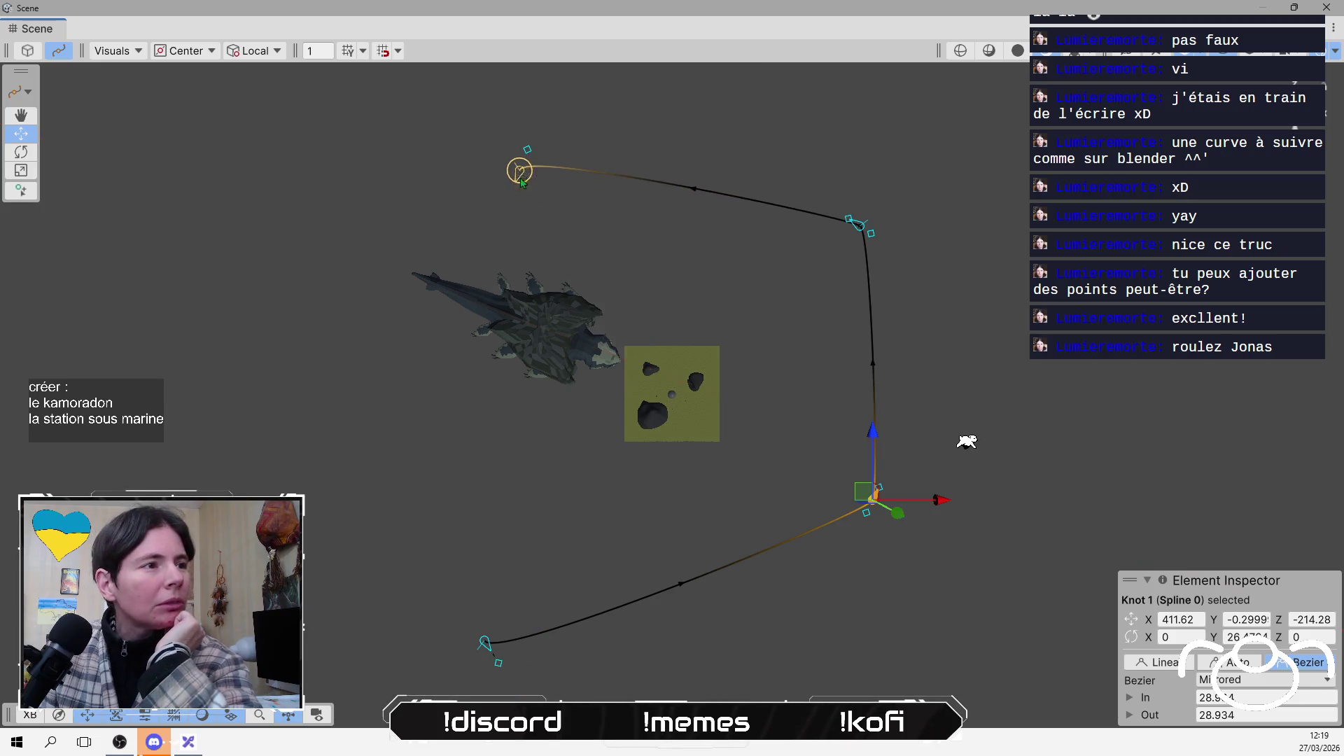
{"action": "mouse_move", "coordinate": [858, 225]}
{"action": "left_mouse_down"}
{"action": "mouse_move", "coordinate": [879, 201]}
{"action": "mouse_move", "coordinate": [780, 180]}
{"action": "mouse_move", "coordinate": [778, 137]}
{"action": "left_mouse_up"}
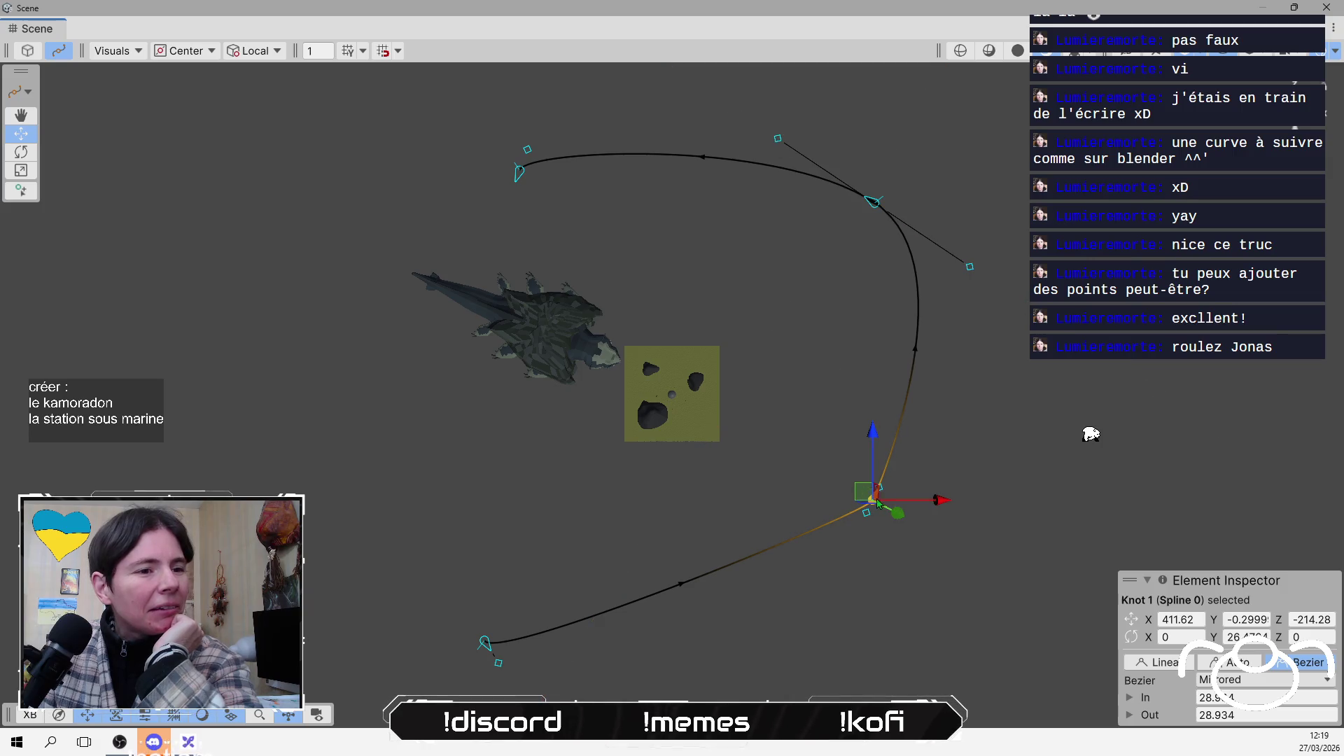
{"action": "mouse_move", "coordinate": [877, 502]}
{"action": "left_mouse_down"}
{"action": "mouse_move", "coordinate": [874, 601]}
{"action": "mouse_move", "coordinate": [800, 648]}
{"action": "left_mouse_up"}
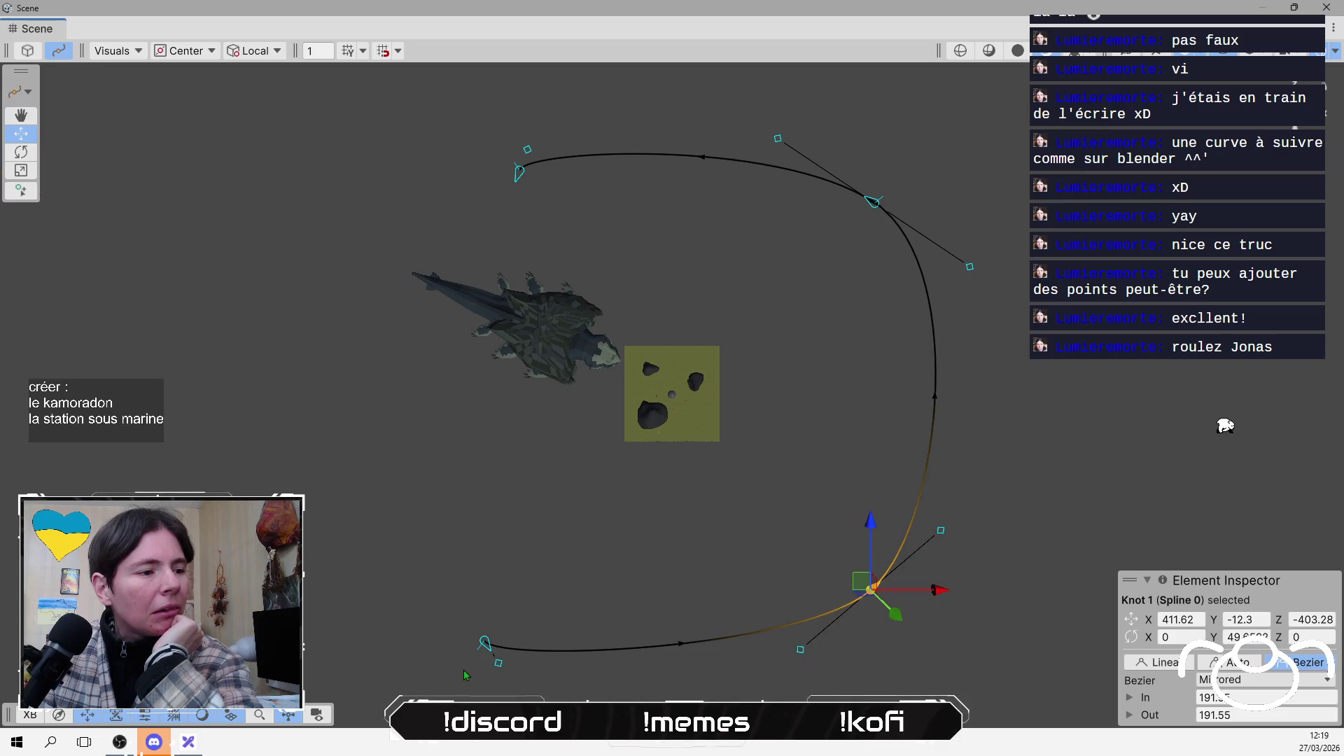
{"action": "mouse_move", "coordinate": [494, 644]}
{"action": "left_mouse_down"}
{"action": "mouse_move", "coordinate": [381, 633]}
{"action": "mouse_move", "coordinate": [323, 568]}
{"action": "mouse_move", "coordinate": [330, 487]}
{"action": "mouse_move", "coordinate": [324, 555]}
{"action": "mouse_move", "coordinate": [375, 615]}
{"action": "mouse_move", "coordinate": [430, 622]}
{"action": "left_mouse_up"}
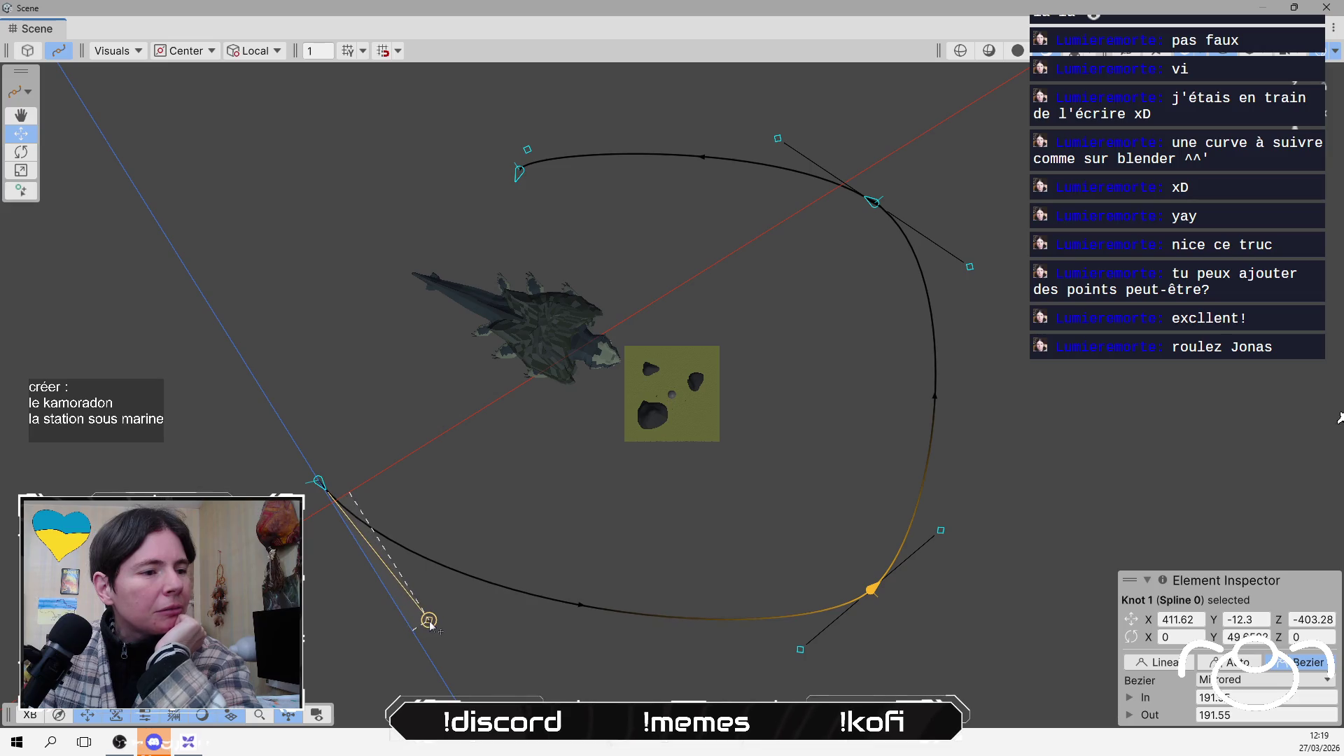
Stretch Knot 3's tangents to 127.47 and shift it to X -447.38, Z 478.72
{"action": "left_click", "coordinate": [518, 173]}
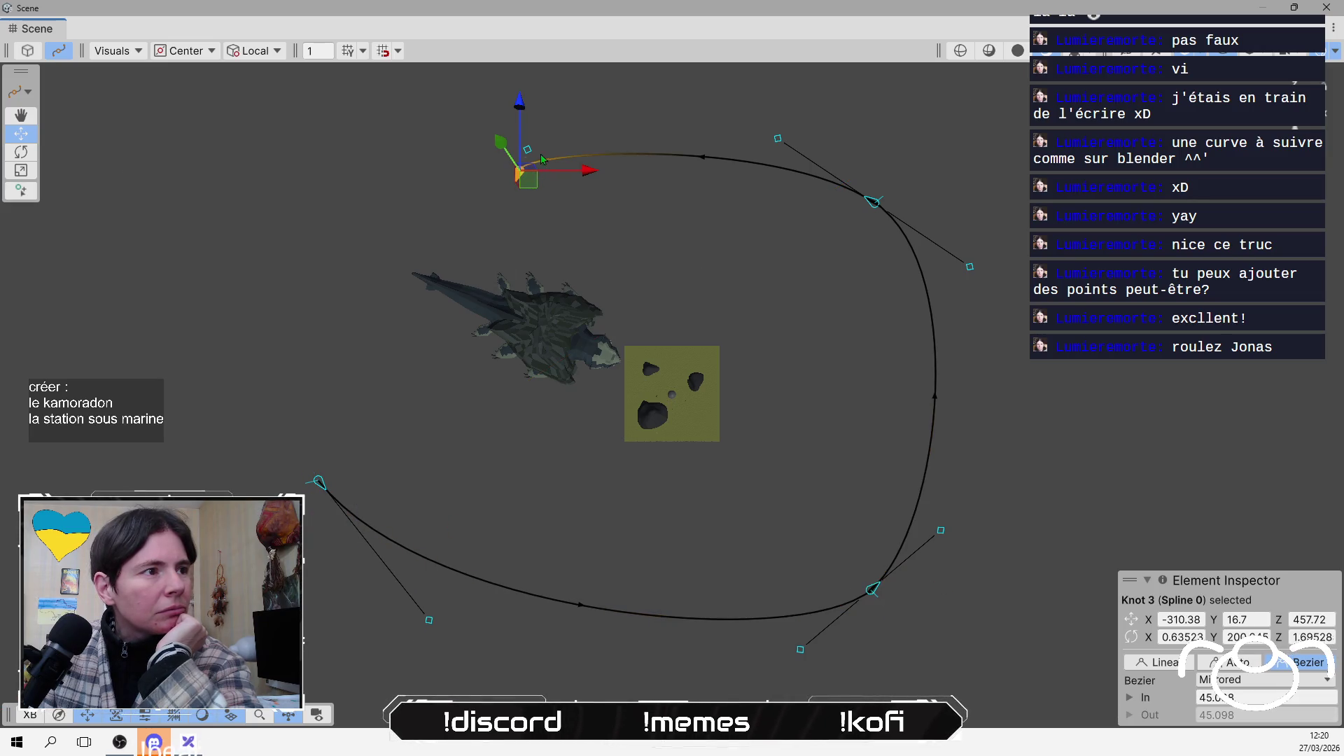
{"action": "left_click_drag", "start_coordinate": [528, 149], "coordinate": [547, 127]}
{"action": "mouse_move", "coordinate": [526, 179]}
{"action": "left_mouse_down"}
{"action": "mouse_move", "coordinate": [478, 159]}
{"action": "mouse_move", "coordinate": [457, 170]}
{"action": "left_mouse_up"}
{"action": "left_click_drag", "start_coordinate": [483, 119], "coordinate": [501, 124]}
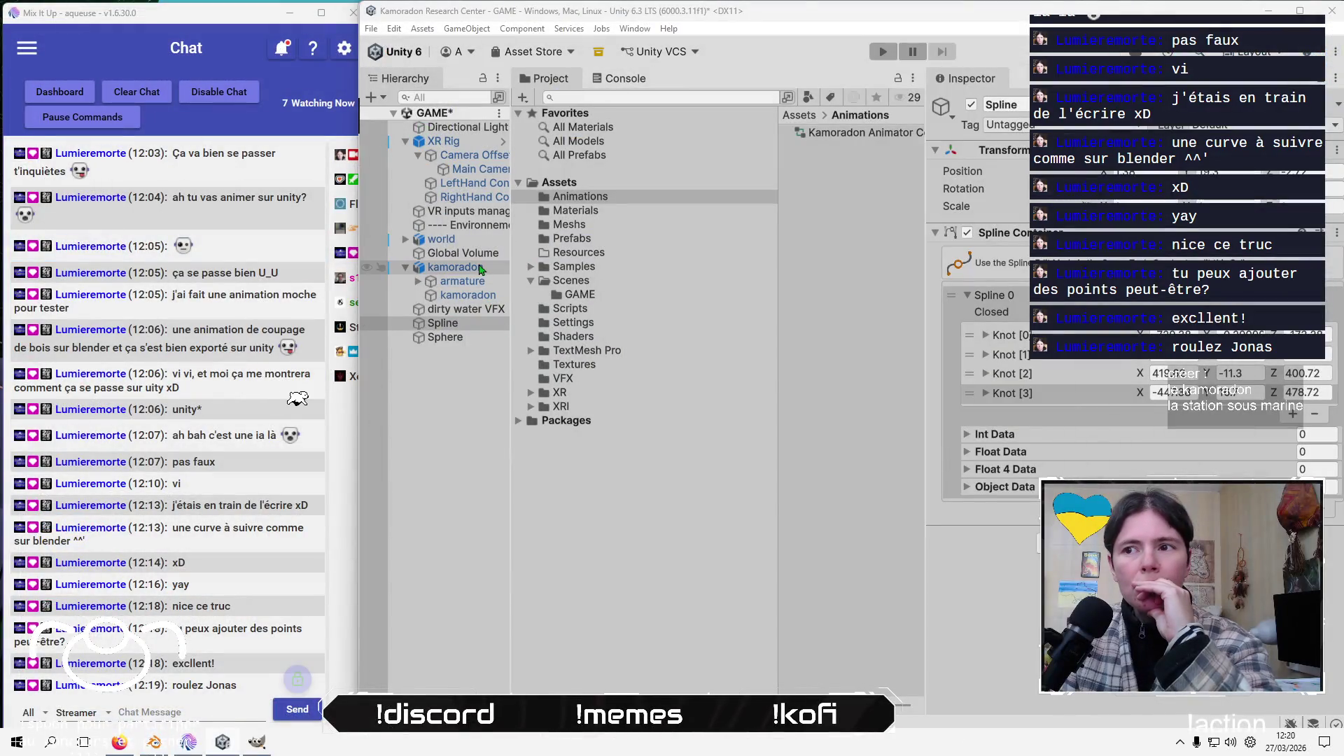
With the Move tool, drag kamoradon down-left, lower it to spline height, and nudge it right
{"action": "left_click", "coordinate": [469, 268]}
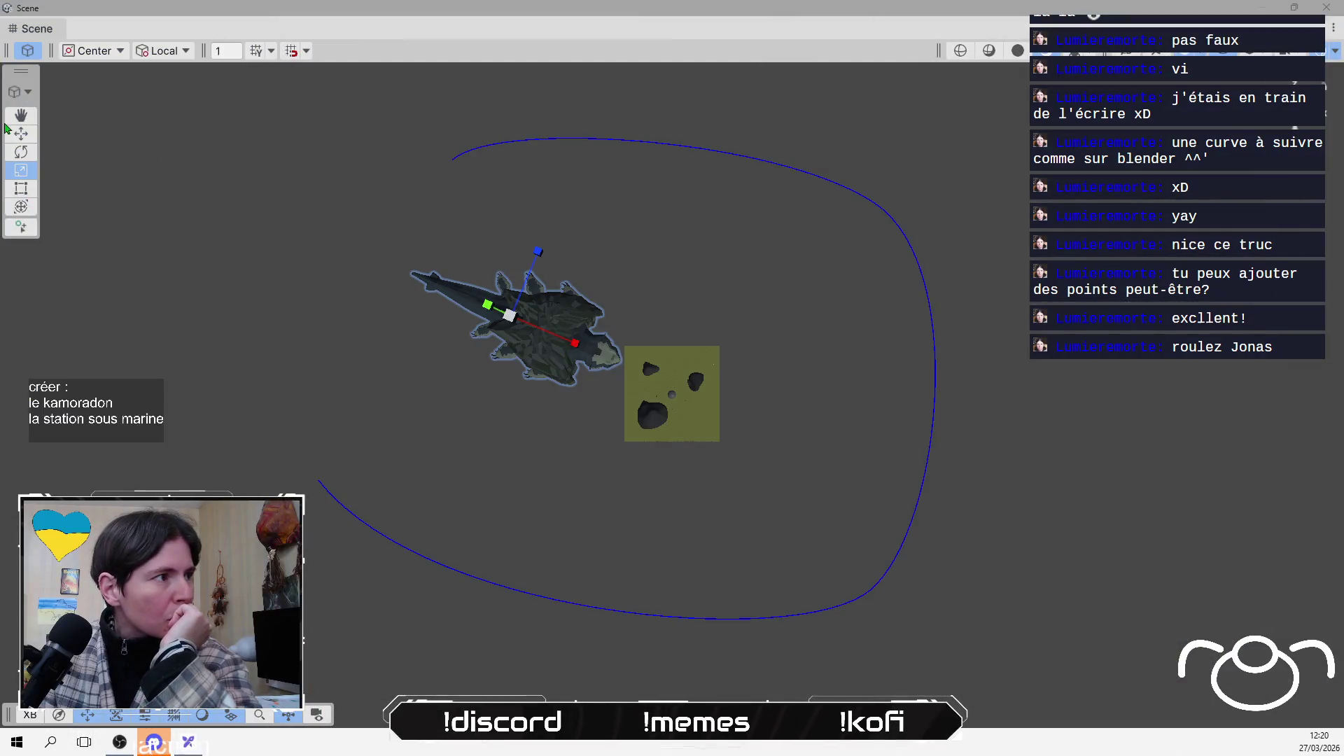
{"action": "left_click", "coordinate": [19, 135]}
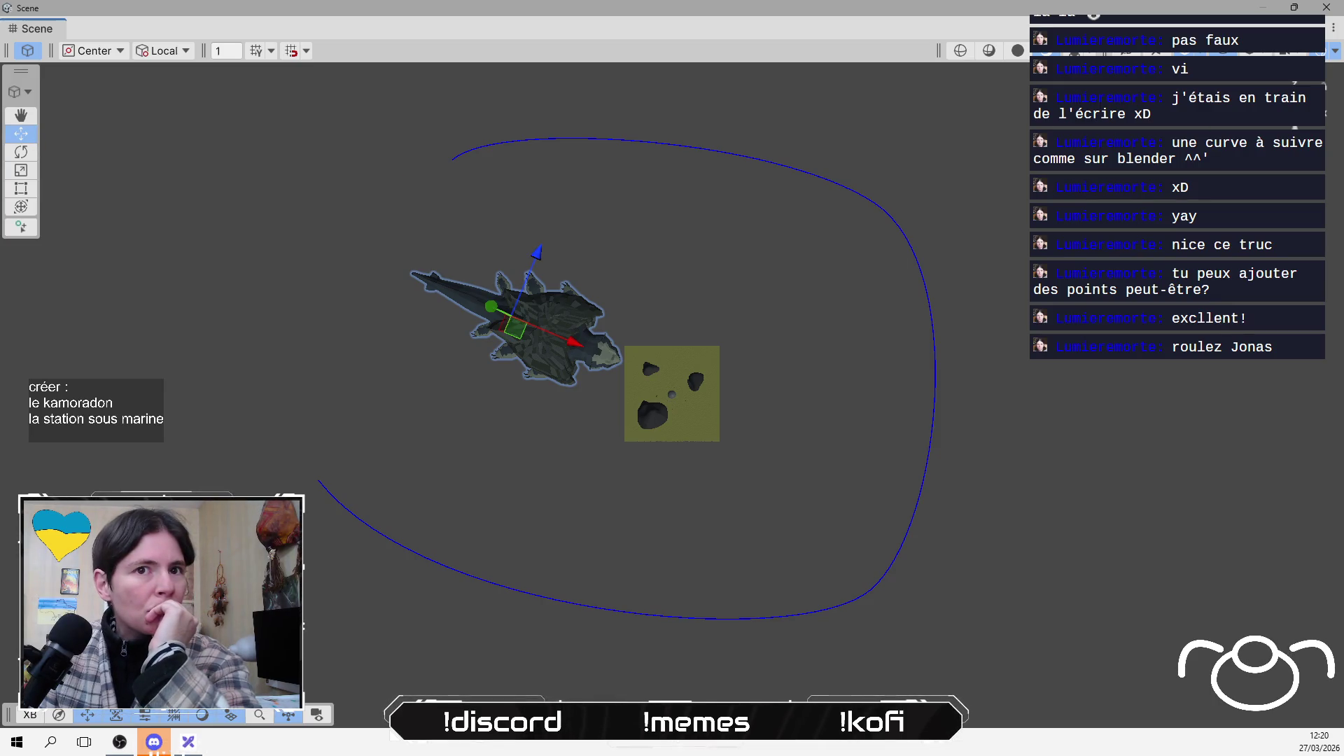
{"action": "scroll", "coordinate": [648, 384], "scroll_direction": "up", "scroll_amount": 1}
{"action": "mouse_move", "coordinate": [522, 314]}
{"action": "left_mouse_down"}
{"action": "mouse_move", "coordinate": [313, 485]}
{"action": "mouse_move", "coordinate": [270, 480]}
{"action": "mouse_move", "coordinate": [260, 434]}
{"action": "mouse_move", "coordinate": [184, 364]}
{"action": "mouse_move", "coordinate": [210, 385]}
{"action": "mouse_move", "coordinate": [189, 400]}
{"action": "mouse_move", "coordinate": [200, 425]}
{"action": "mouse_move", "coordinate": [266, 485]}
{"action": "left_mouse_up"}
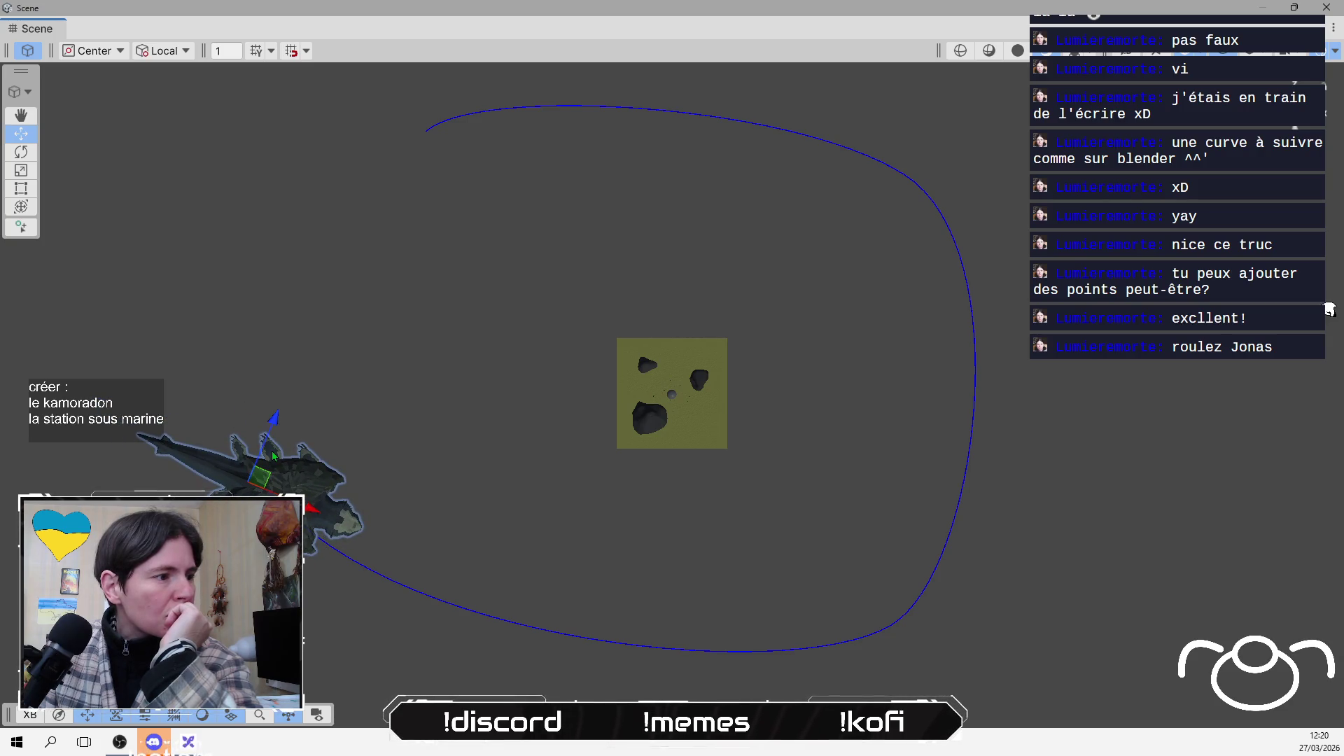
{"action": "mouse_move", "coordinate": [578, 495]}
{"action": "left_mouse_down"}
{"action": "mouse_move", "coordinate": [630, 129]}
{"action": "mouse_move", "coordinate": [374, 247]}
{"action": "left_mouse_up"}
{"action": "left_click_drag", "start_coordinate": [283, 294], "coordinate": [284, 346]}
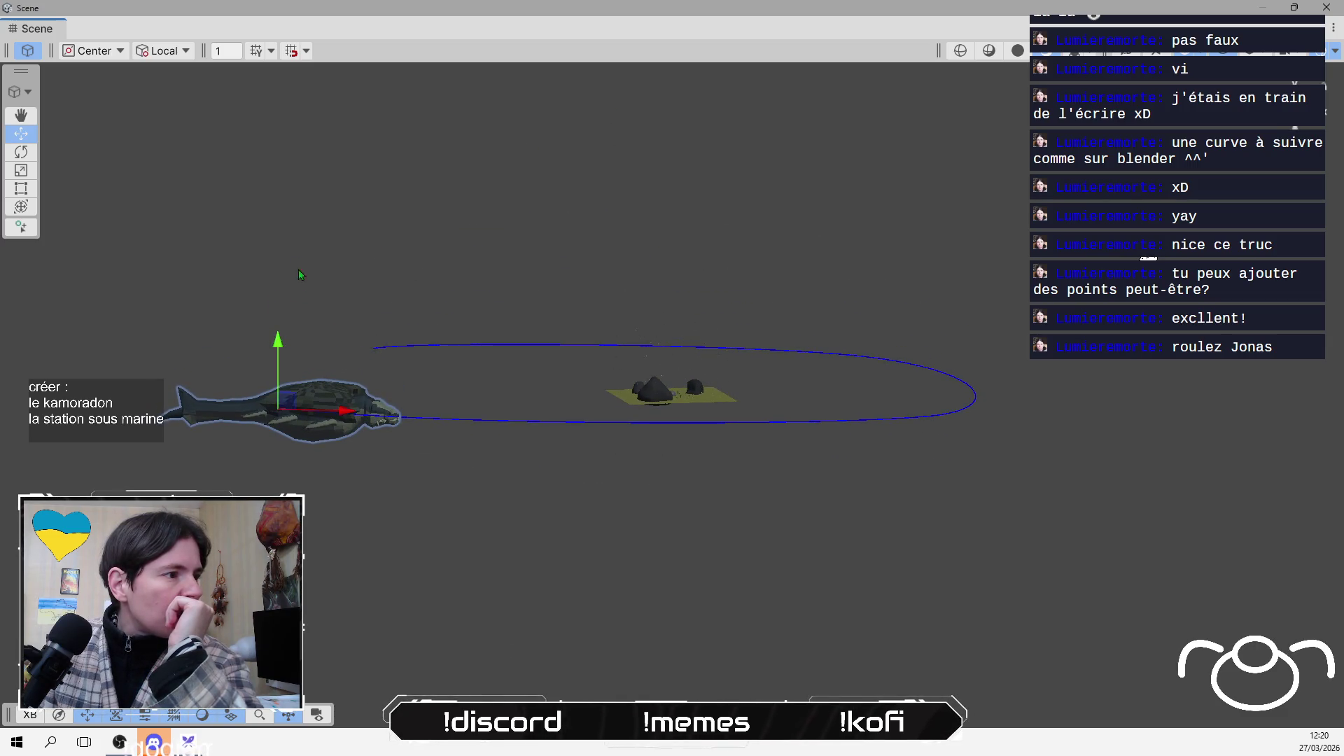
{"action": "left_click_drag", "start_coordinate": [299, 275], "coordinate": [450, 324]}
{"action": "scroll", "coordinate": [421, 520], "scroll_direction": "up", "scroll_amount": 3}
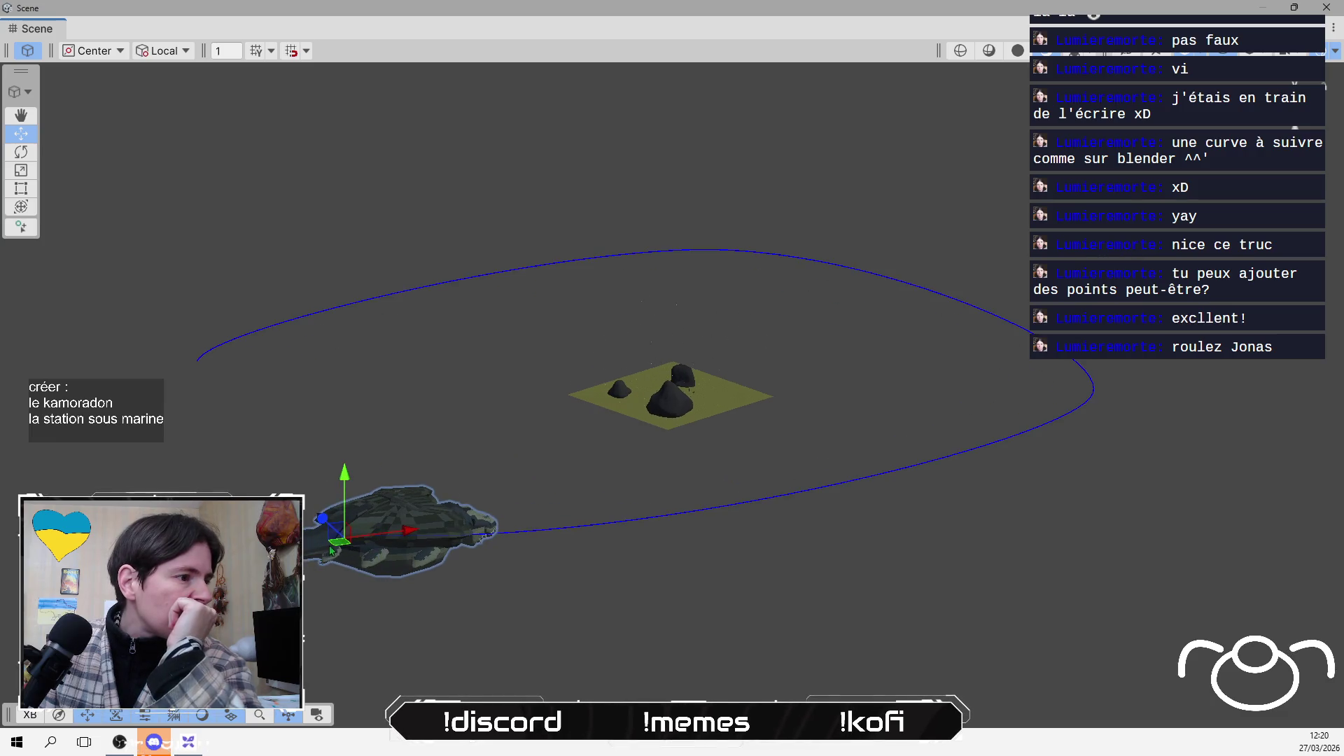
{"action": "mouse_move", "coordinate": [338, 545]}
{"action": "left_mouse_down"}
{"action": "mouse_move", "coordinate": [359, 541]}
{"action": "mouse_move", "coordinate": [429, 411]}
{"action": "mouse_move", "coordinate": [510, 360]}
{"action": "left_mouse_up"}
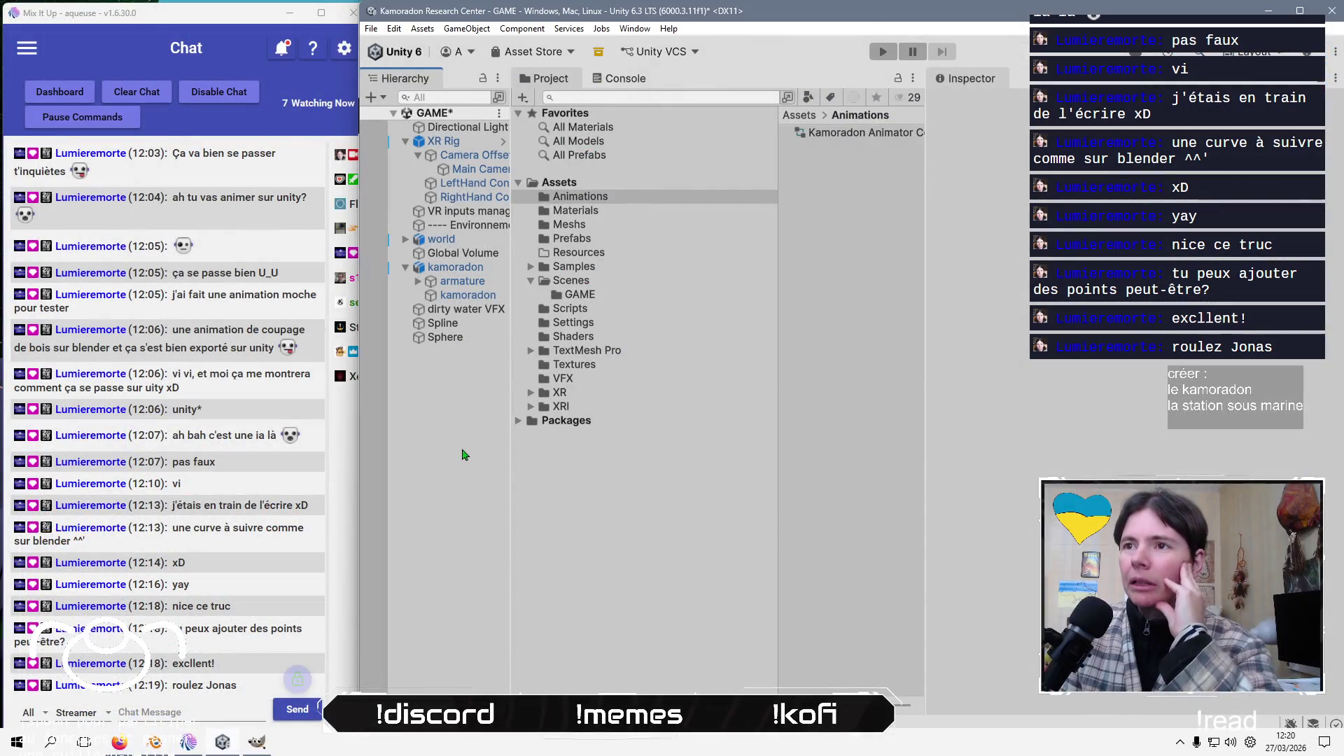
Save the GAME scene and open the Assets > Scripts folder
{"action": "key", "text": "ctrl+s"}
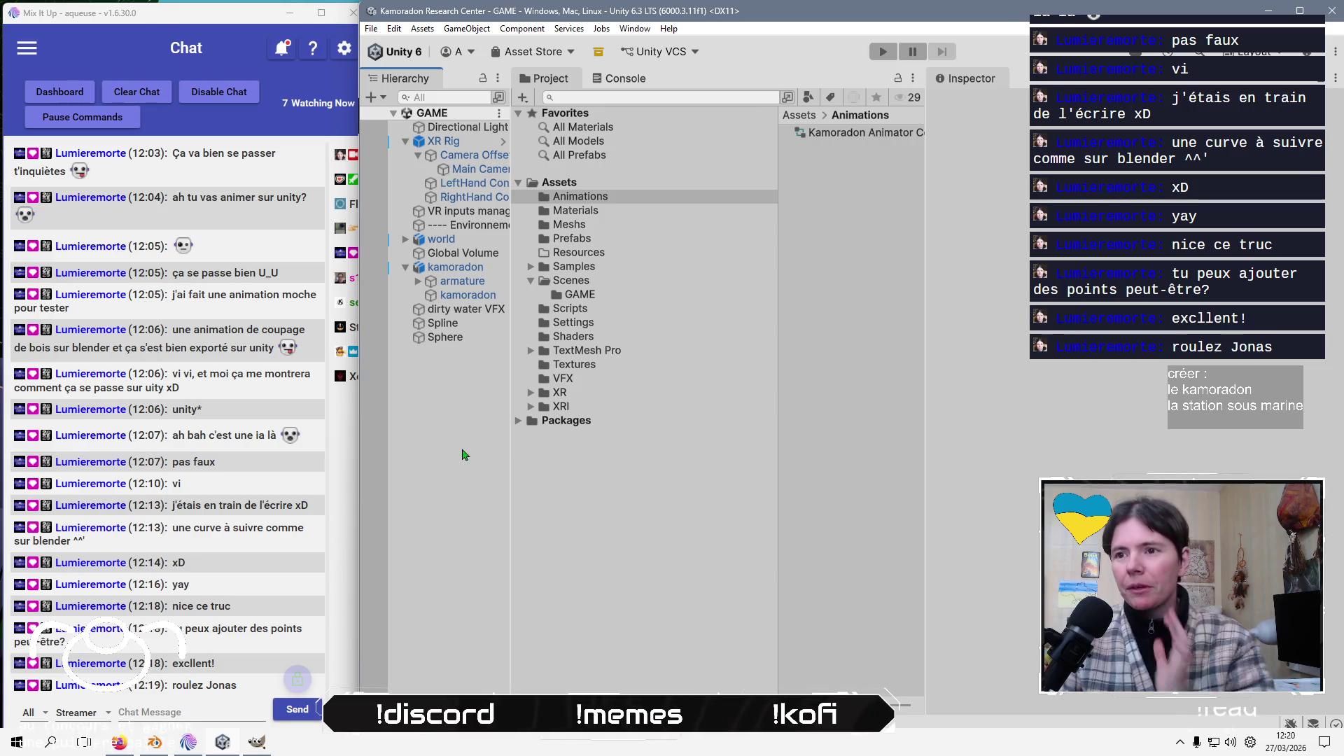
{"action": "left_click", "coordinate": [813, 118]}
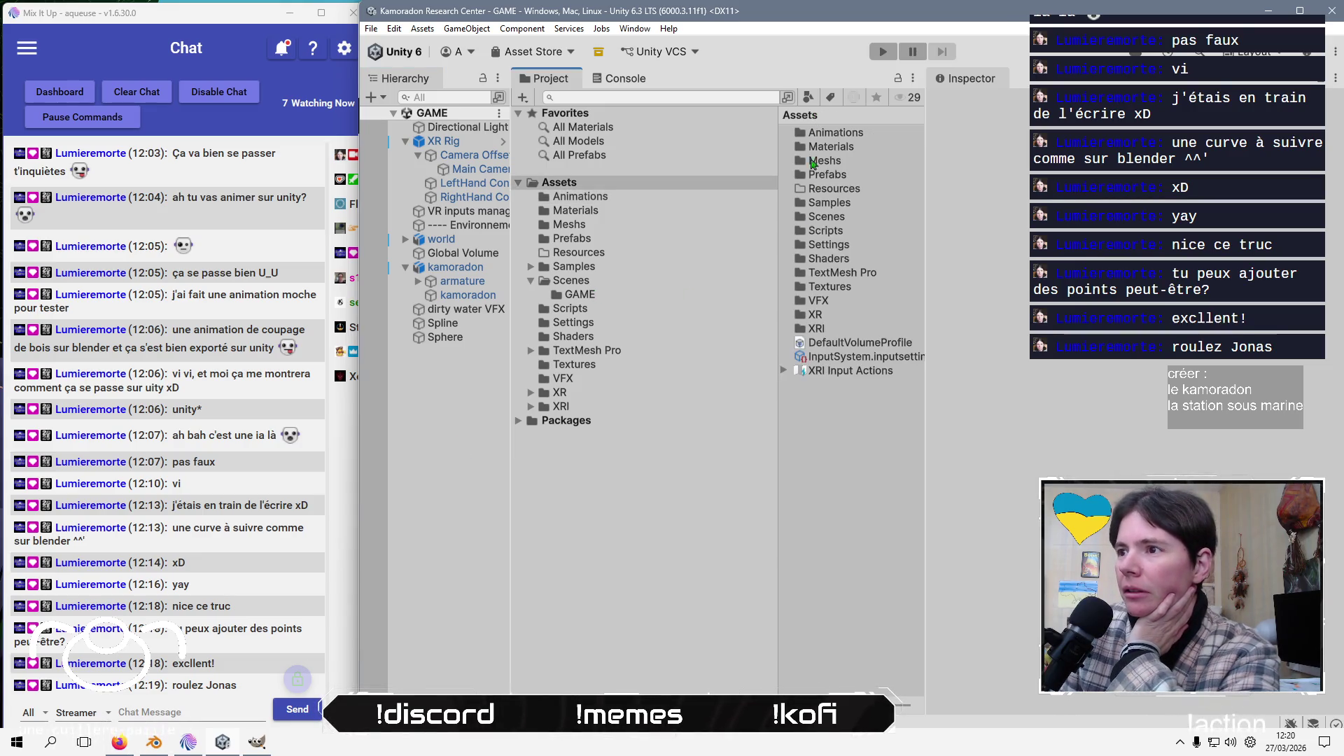
{"action": "left_click", "coordinate": [815, 232]}
{"action": "double_click", "coordinate": [816, 232]}
Create a new MonoBehaviour script named Kamoradon in Scripts
{"action": "right_click", "coordinate": [815, 235]}
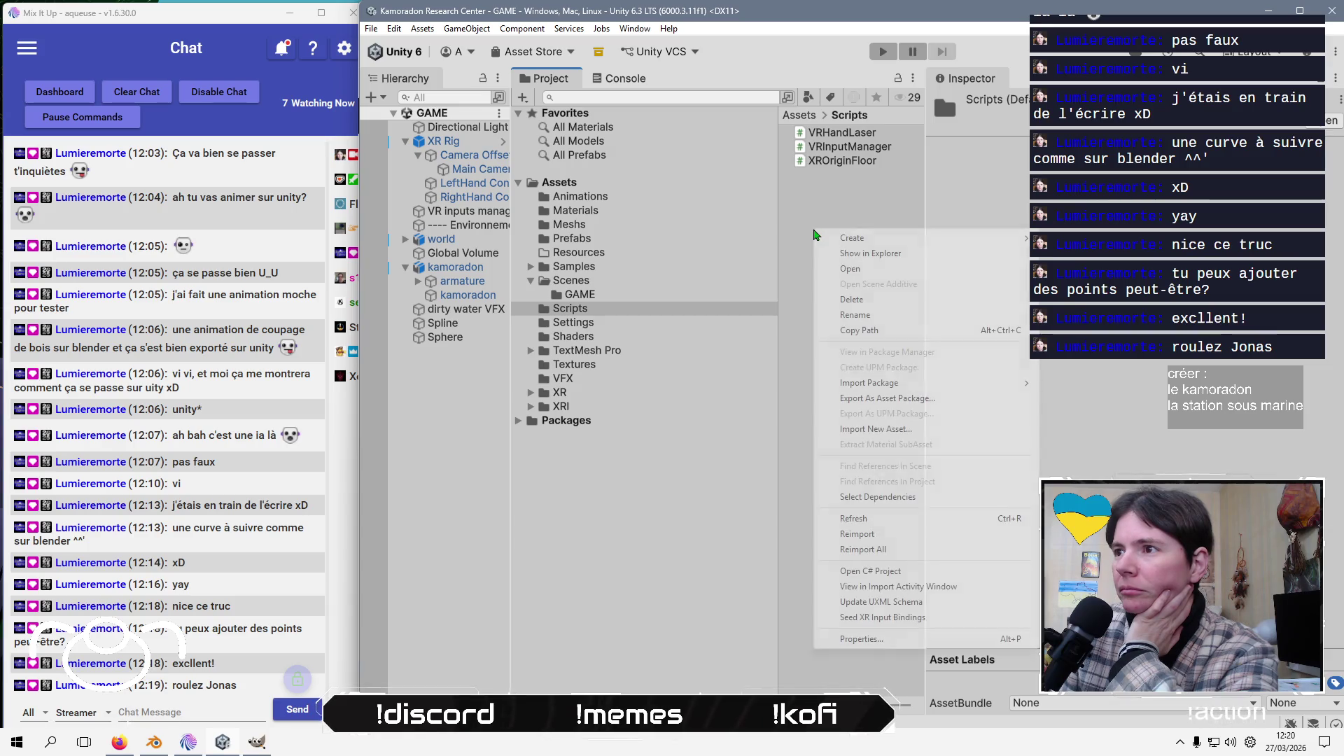
{"action": "mouse_move", "coordinate": [815, 238]}
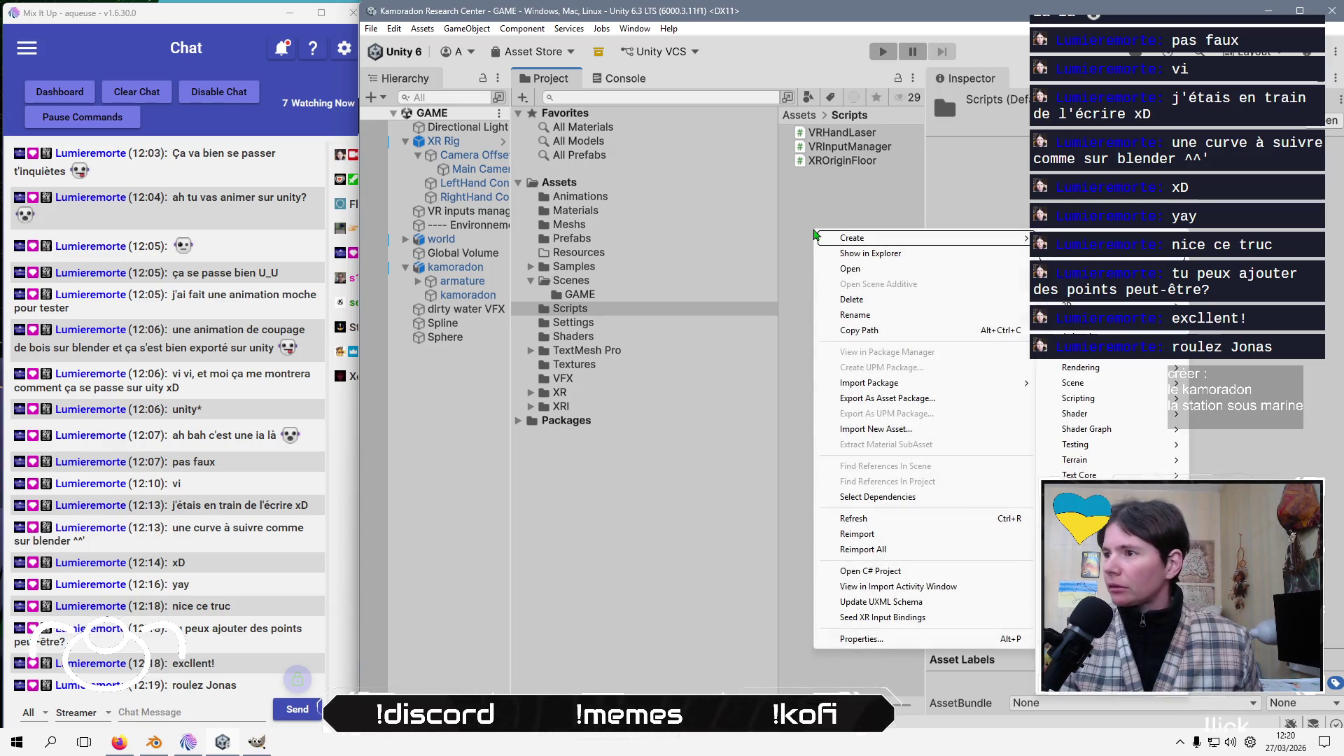
{"action": "key", "text": "Return"}
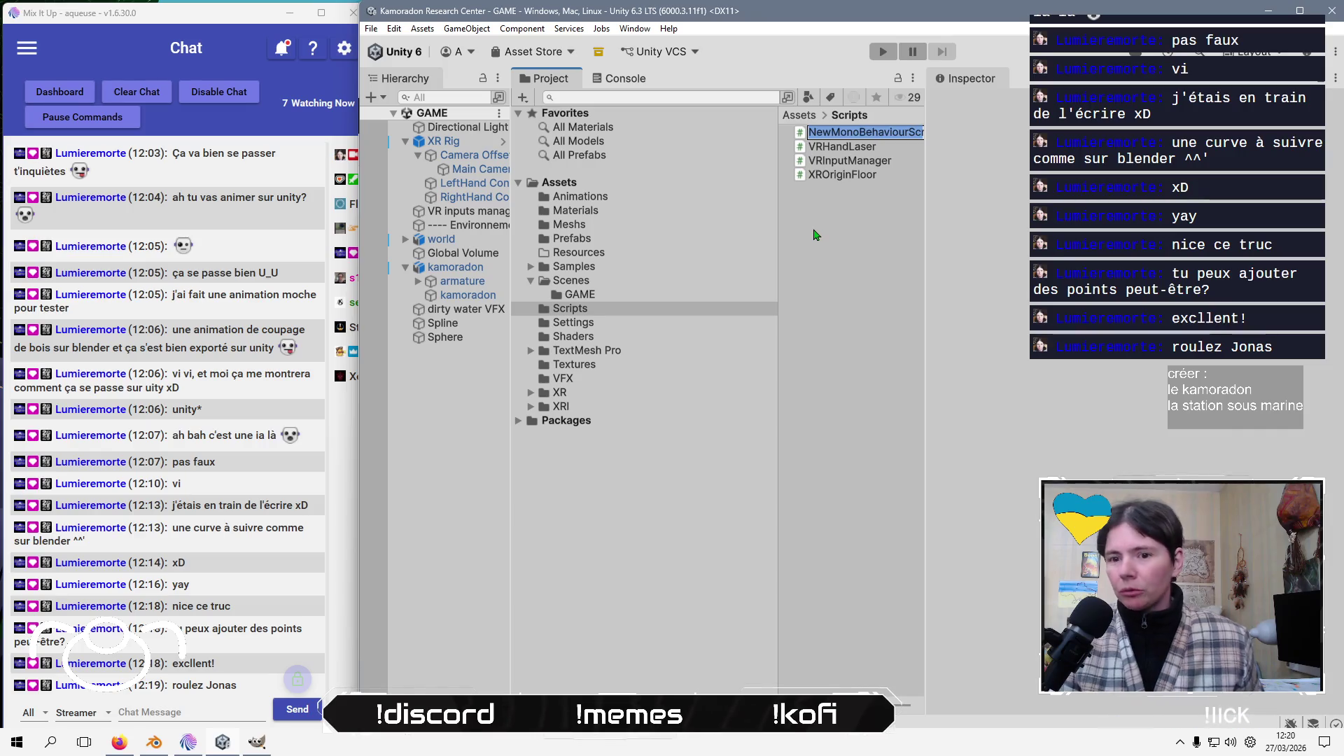
{"action": "type", "text": "Kamo"}
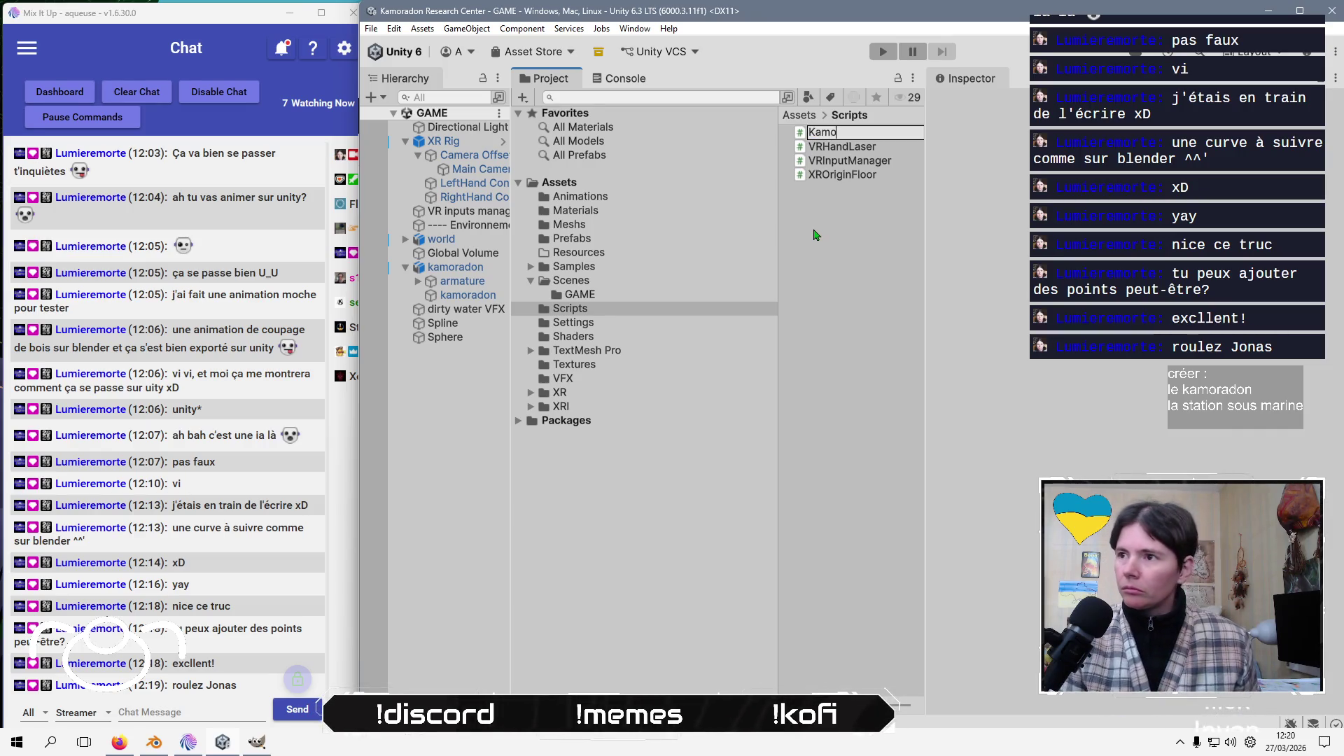
{"action": "type", "text": "radon"}
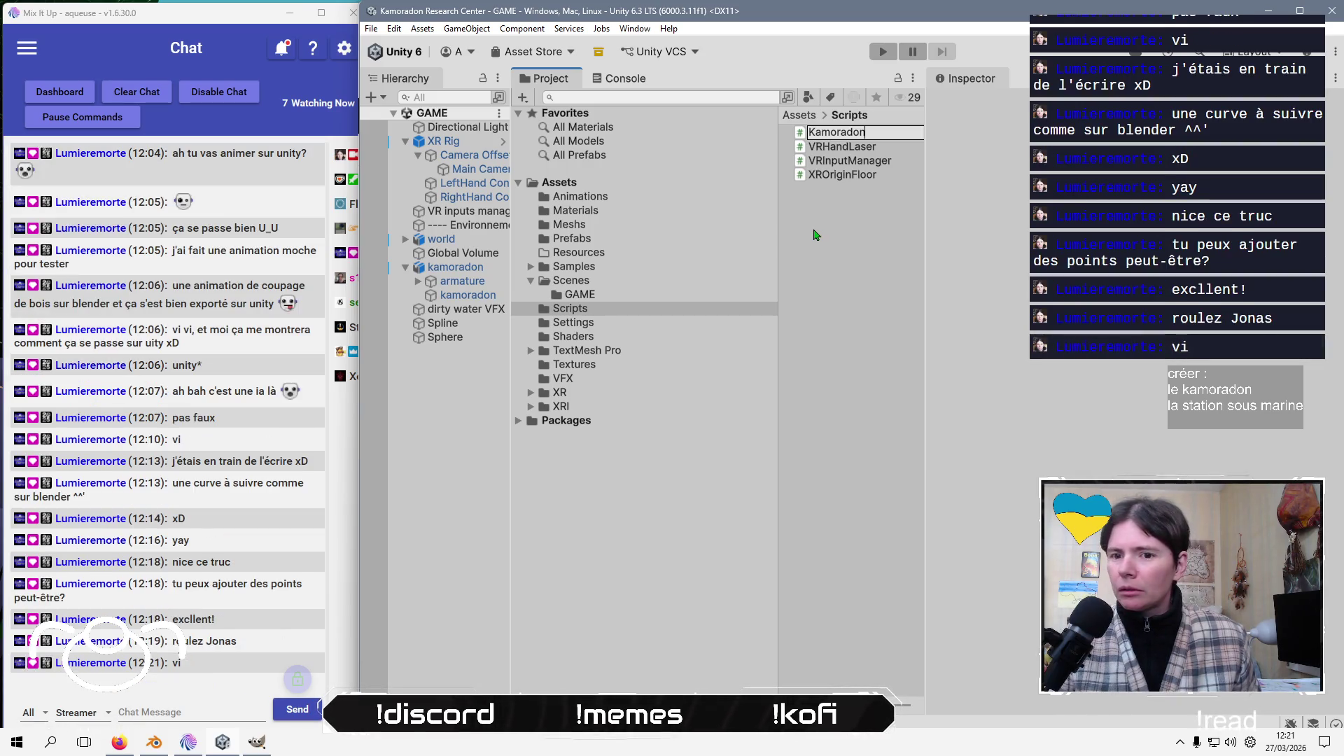
{"action": "key", "text": "Return"}
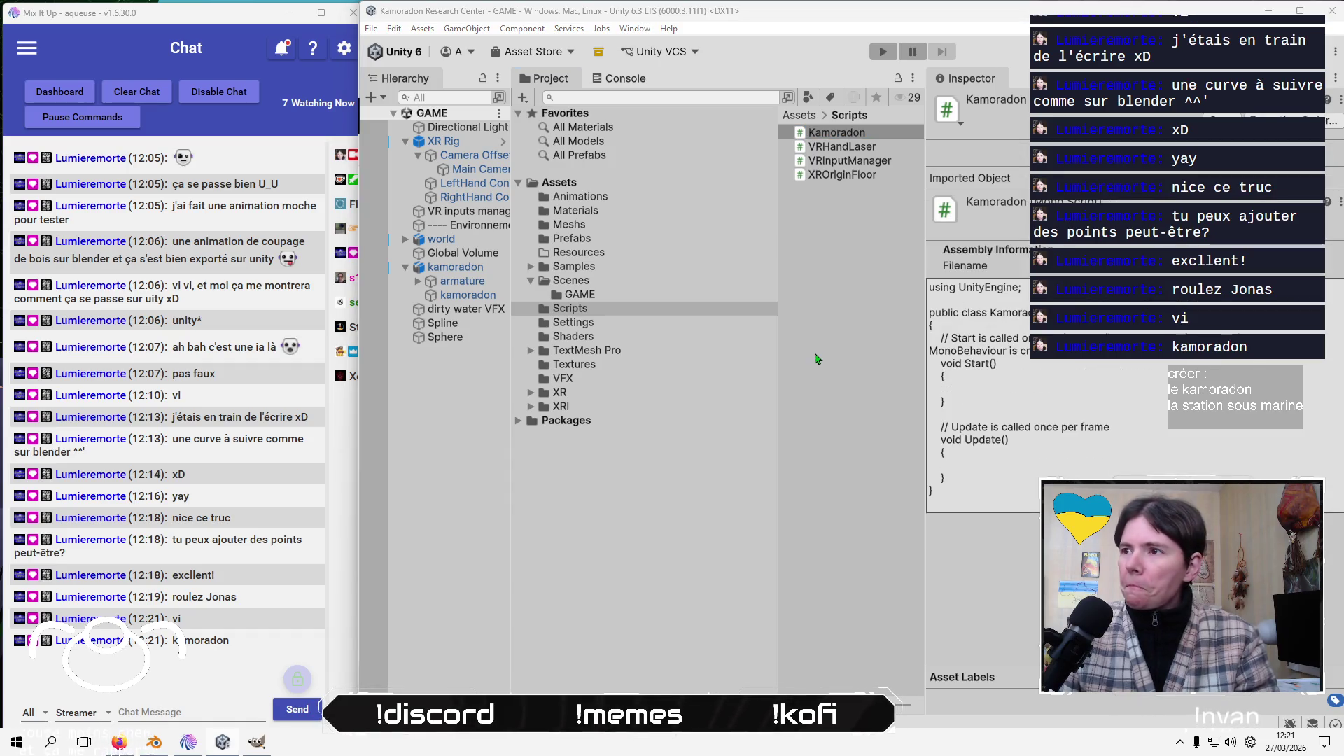
Open the Kamoradon script in the external editor, trusting the solution
{"action": "left_click", "coordinate": [846, 131]}
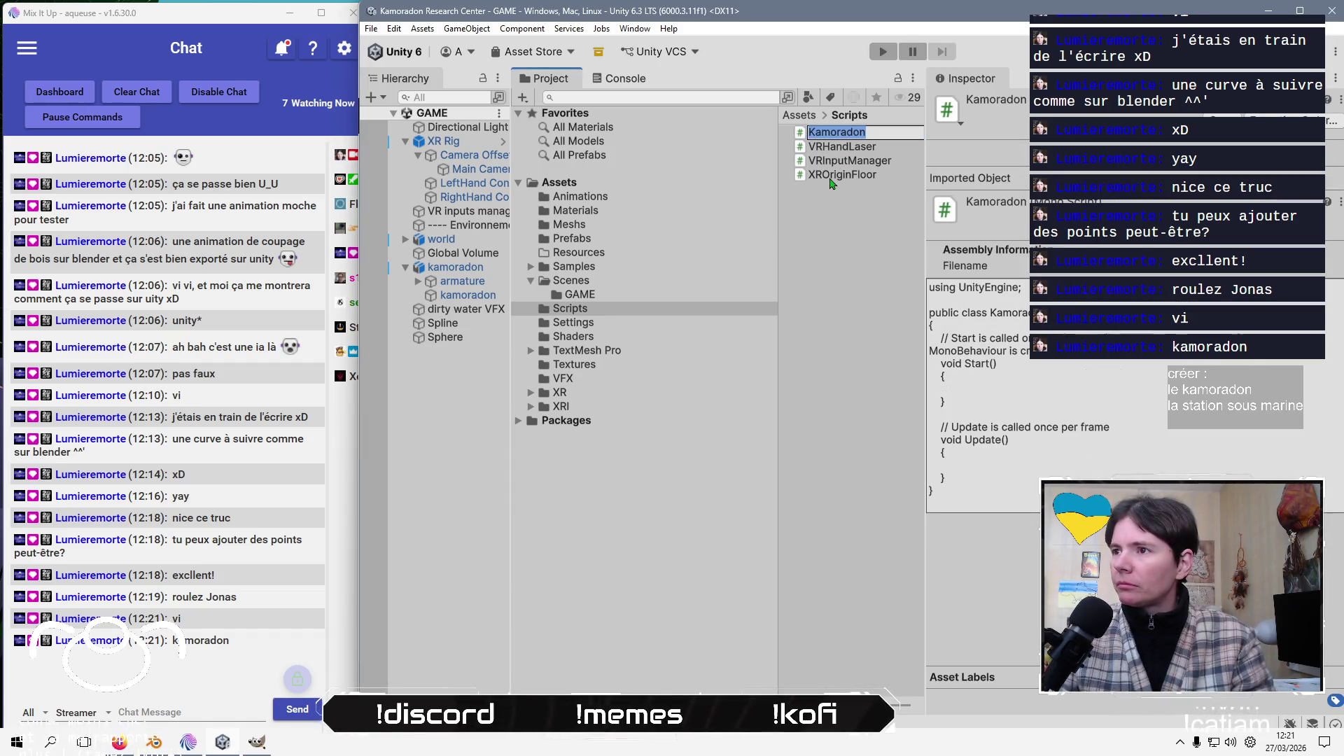
{"action": "left_click", "coordinate": [837, 136]}
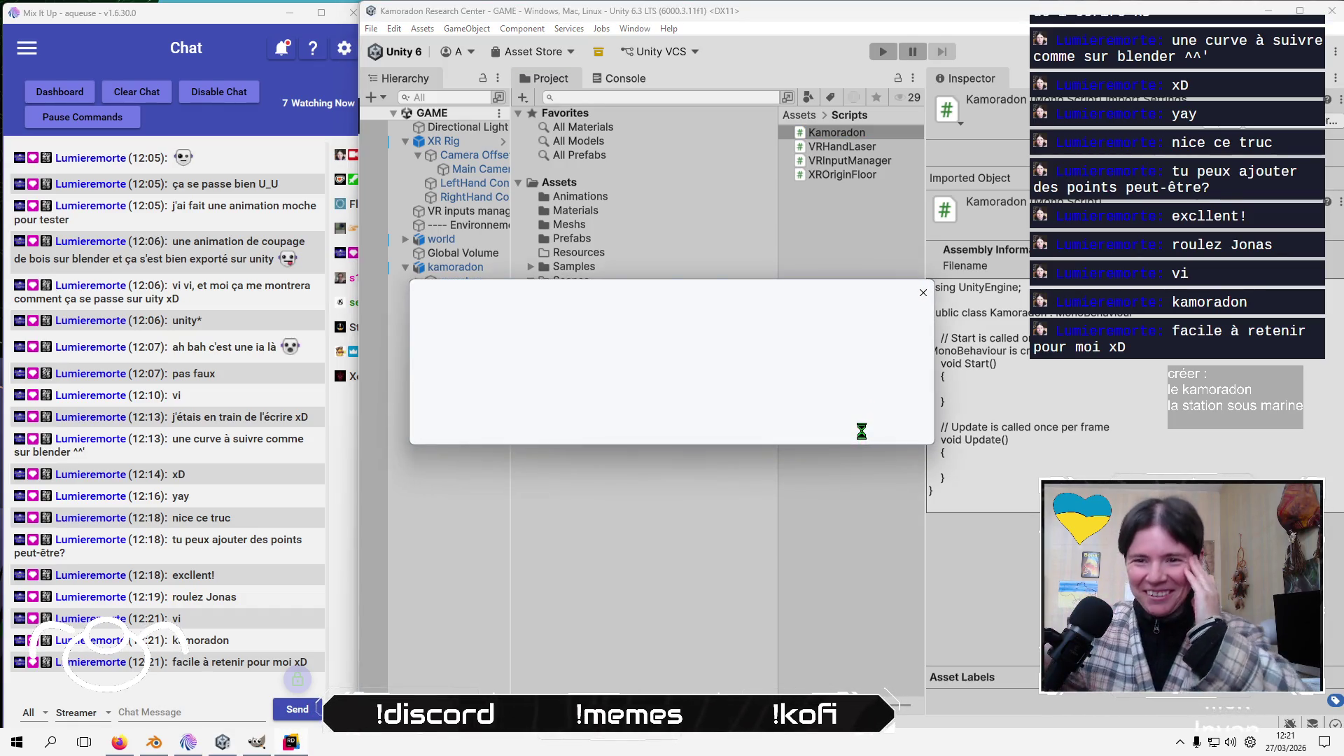
{"action": "left_click", "coordinate": [807, 425]}
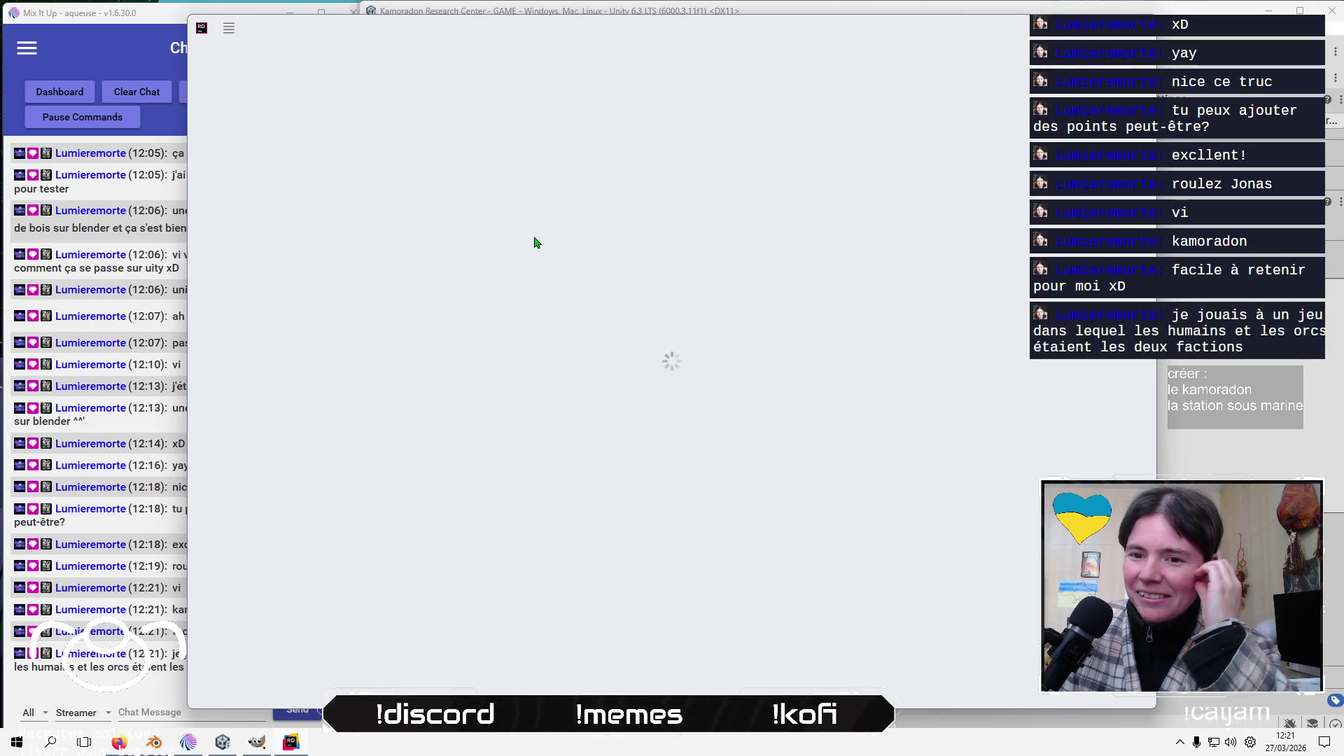
Reposition the loading Rider window and maximize it to full screen
{"action": "mouse_move", "coordinate": [529, 40]}
{"action": "left_mouse_down"}
{"action": "mouse_move", "coordinate": [609, 75]}
{"action": "mouse_move", "coordinate": [804, 114]}
{"action": "mouse_move", "coordinate": [679, 128]}
{"action": "left_mouse_up"}
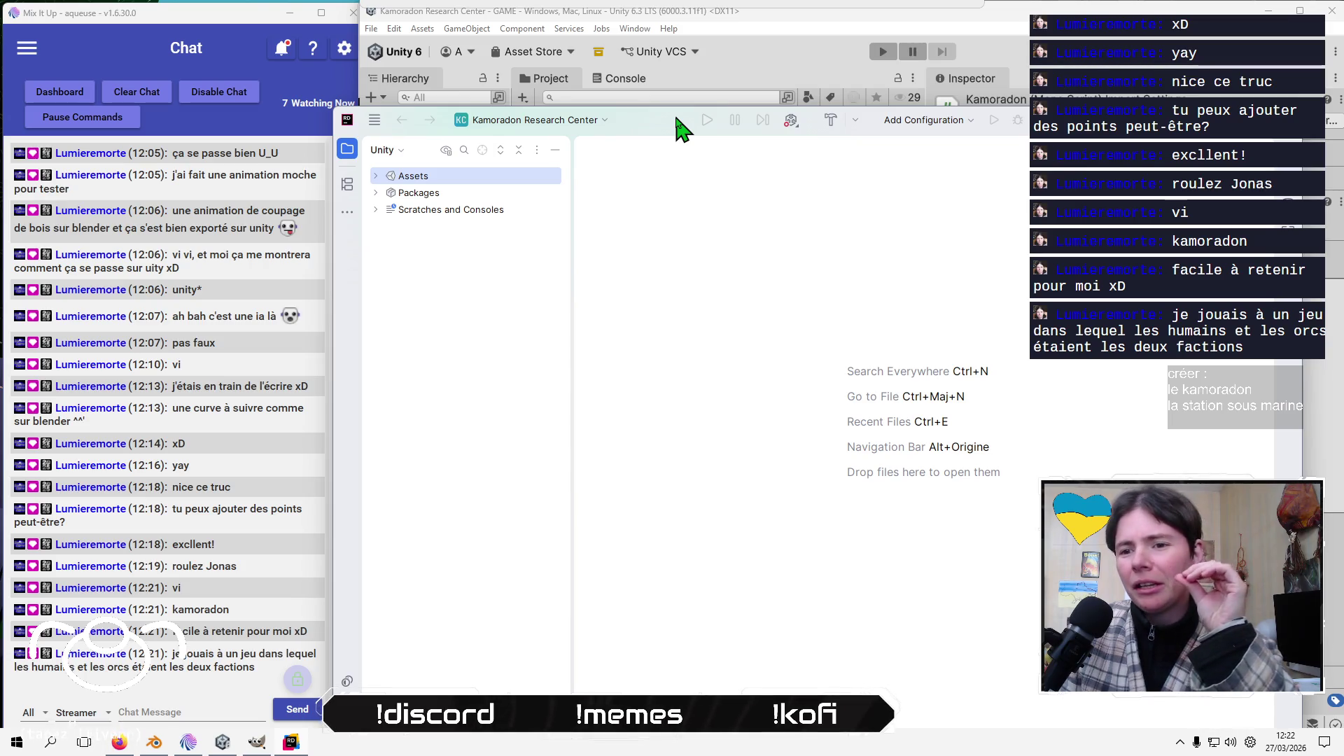
{"action": "left_click_drag", "start_coordinate": [676, 119], "coordinate": [636, 68]}
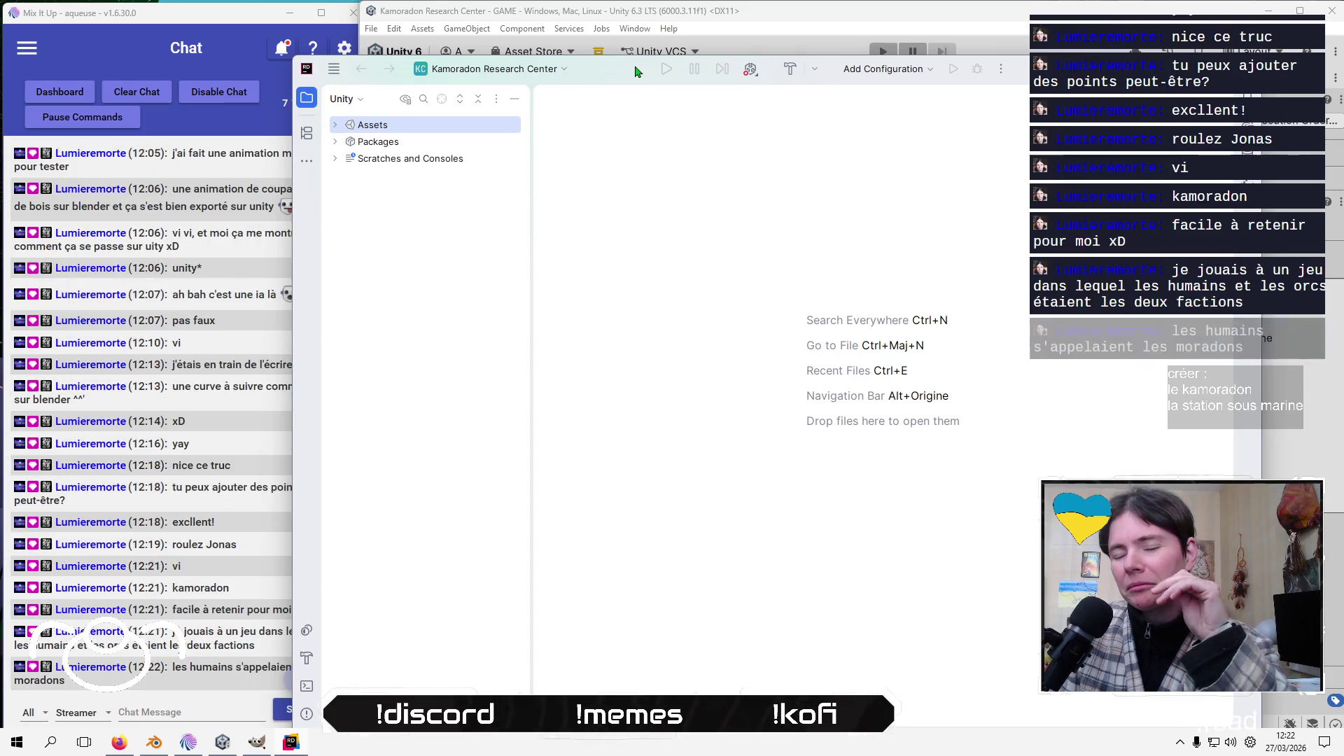
{"action": "mouse_move", "coordinate": [635, 70]}
{"action": "left_mouse_down"}
{"action": "mouse_move", "coordinate": [791, 235]}
{"action": "mouse_move", "coordinate": [699, 135]}
{"action": "left_mouse_up"}
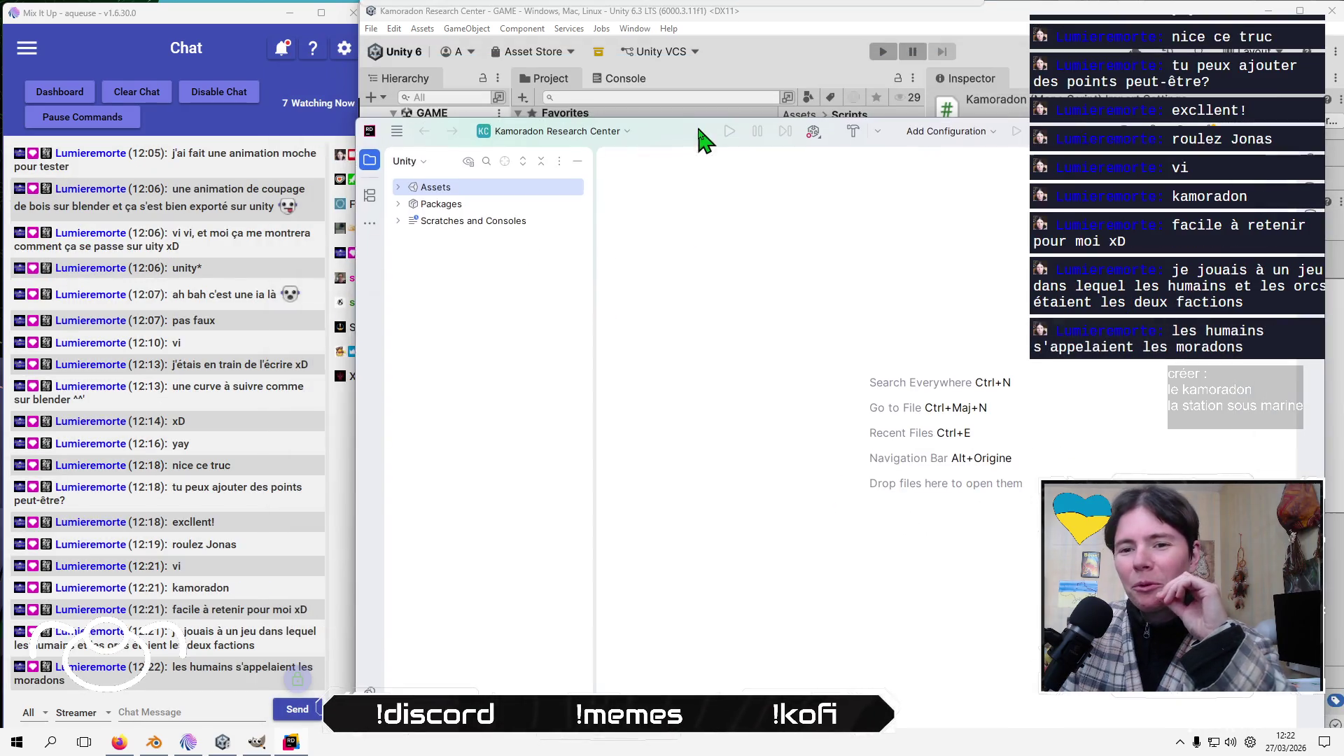
{"action": "double_click", "coordinate": [700, 135]}
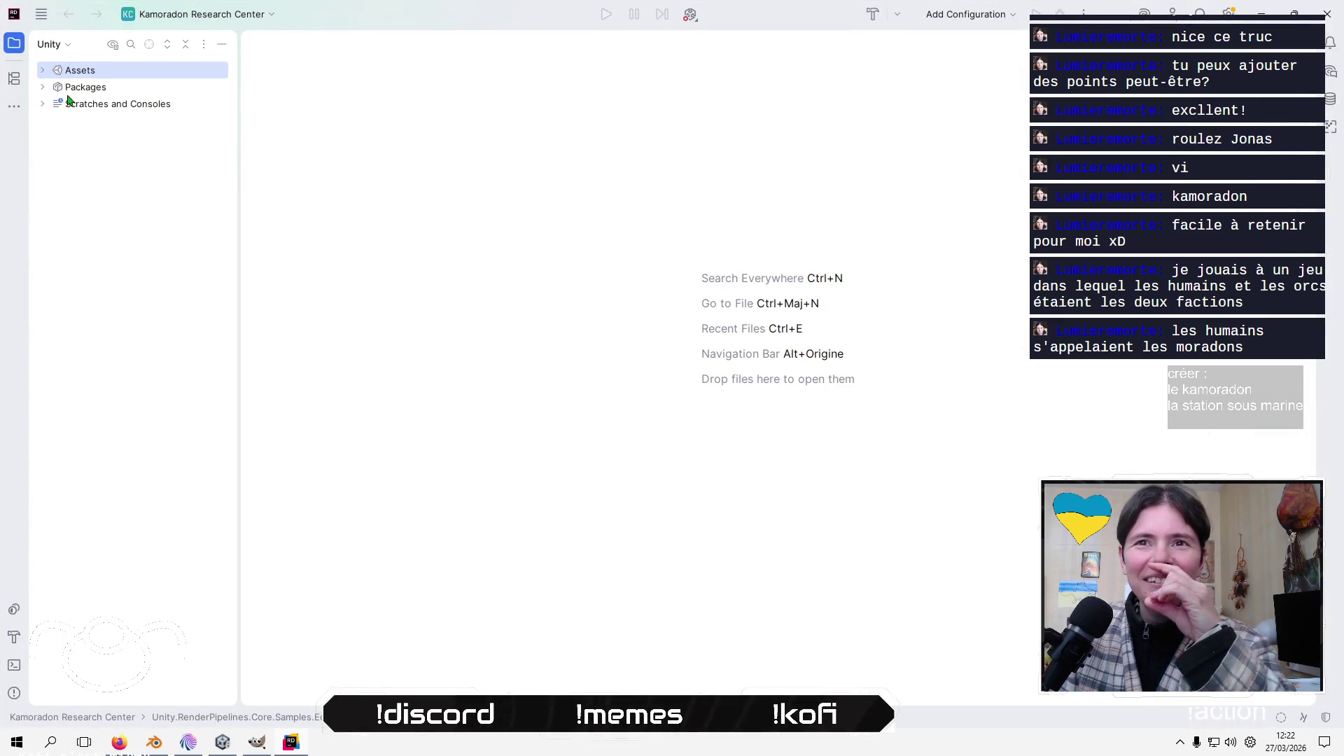
Open Kamoradon.cs from Assets > Scripts and place the caret inside Update()
{"action": "left_click", "coordinate": [43, 71]}
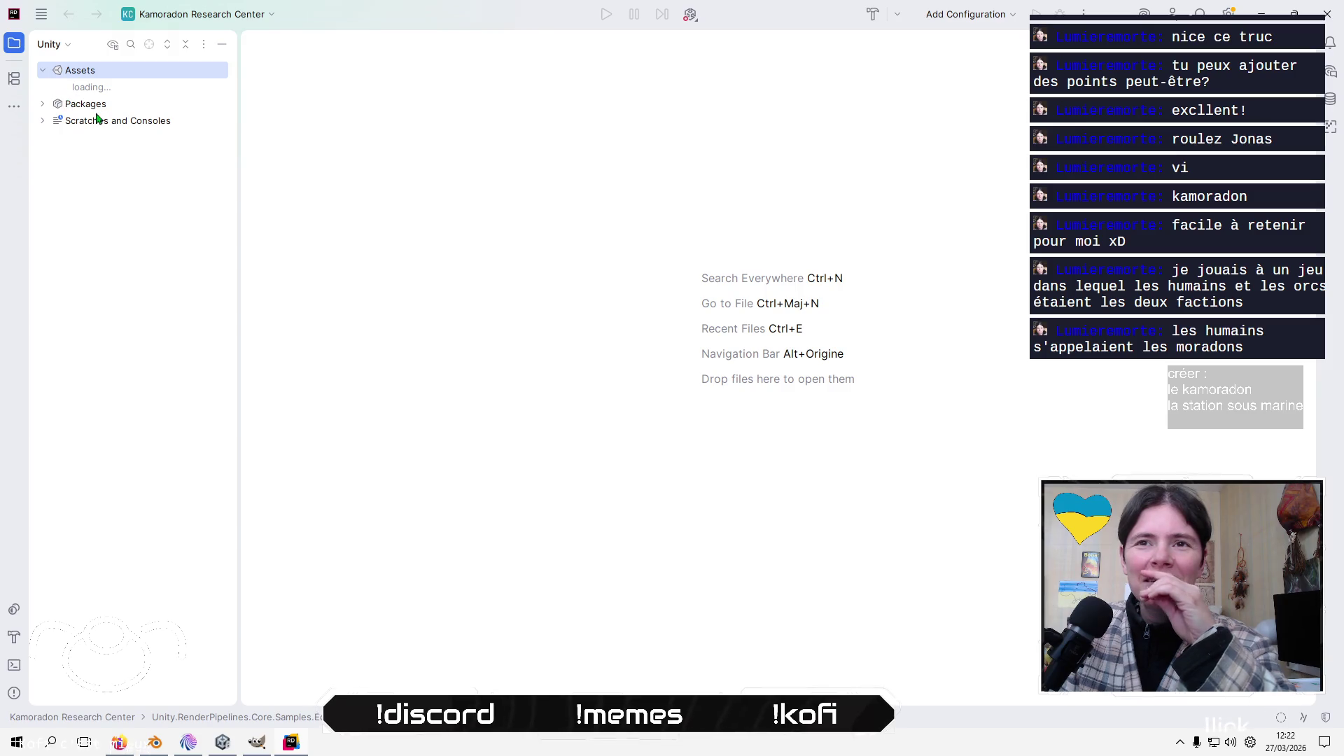
{"action": "left_click", "coordinate": [55, 204]}
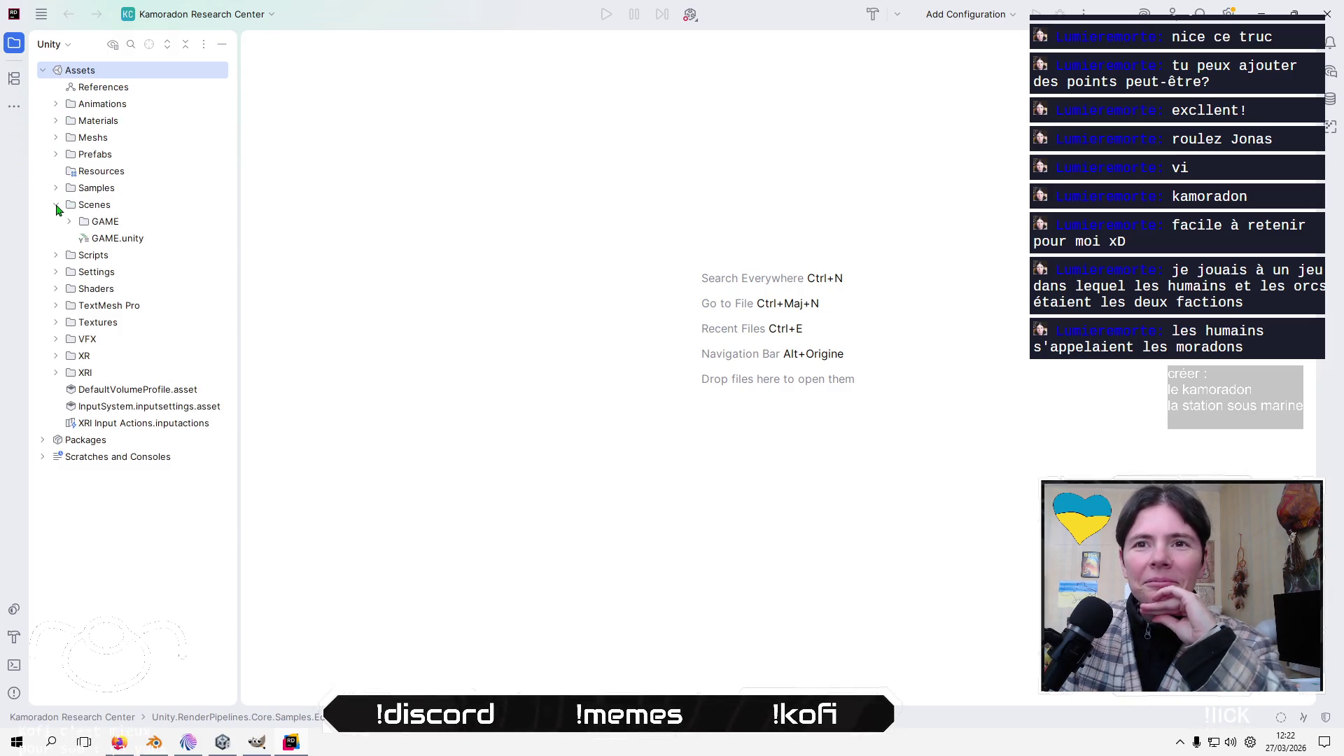
{"action": "left_click", "coordinate": [56, 205]}
{"action": "left_click", "coordinate": [56, 221]}
{"action": "left_click", "coordinate": [108, 241]}
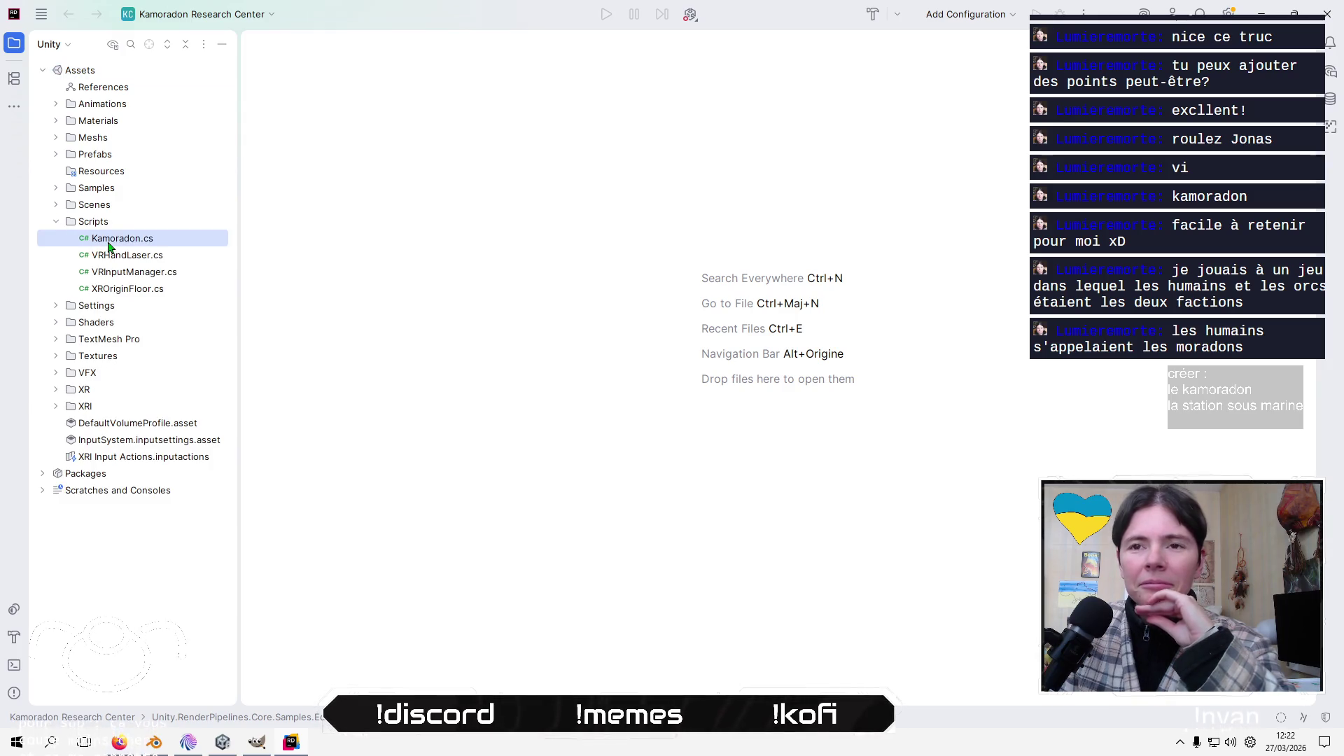
{"action": "double_click", "coordinate": [108, 241]}
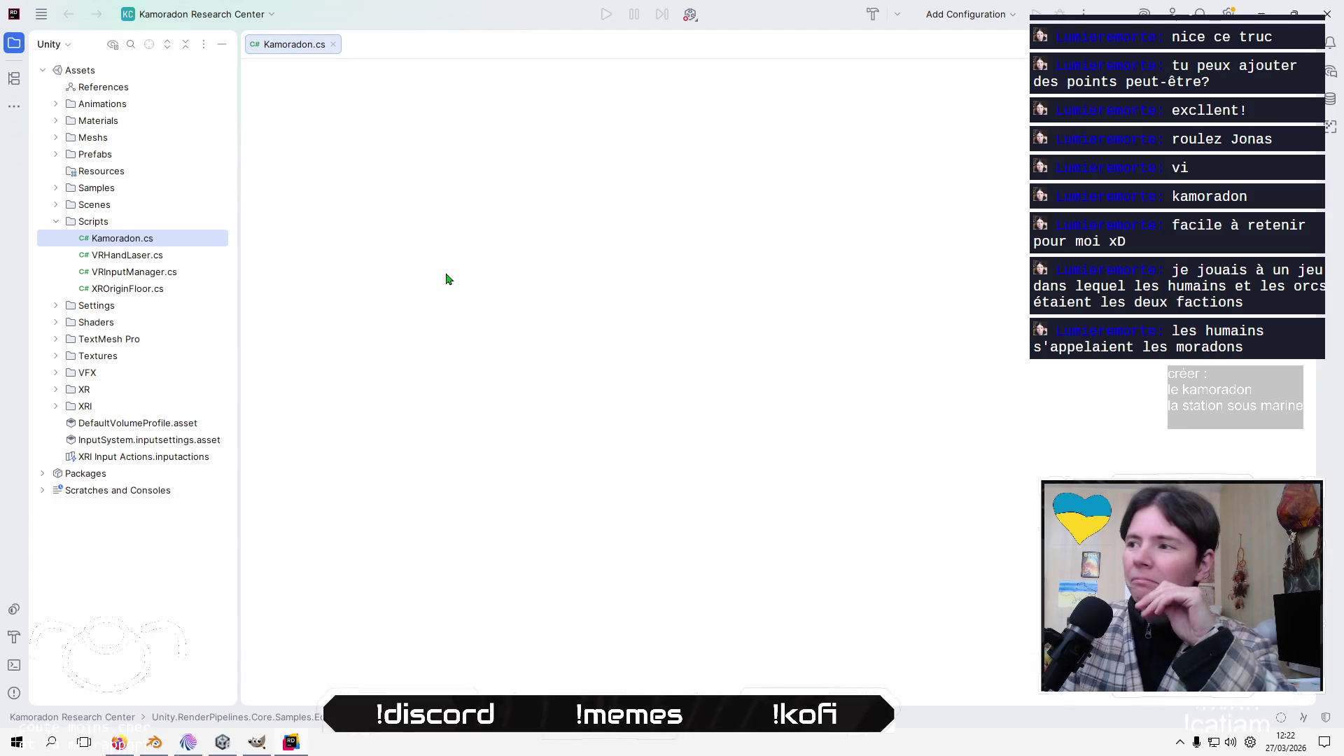
{"action": "left_click", "coordinate": [435, 284]}
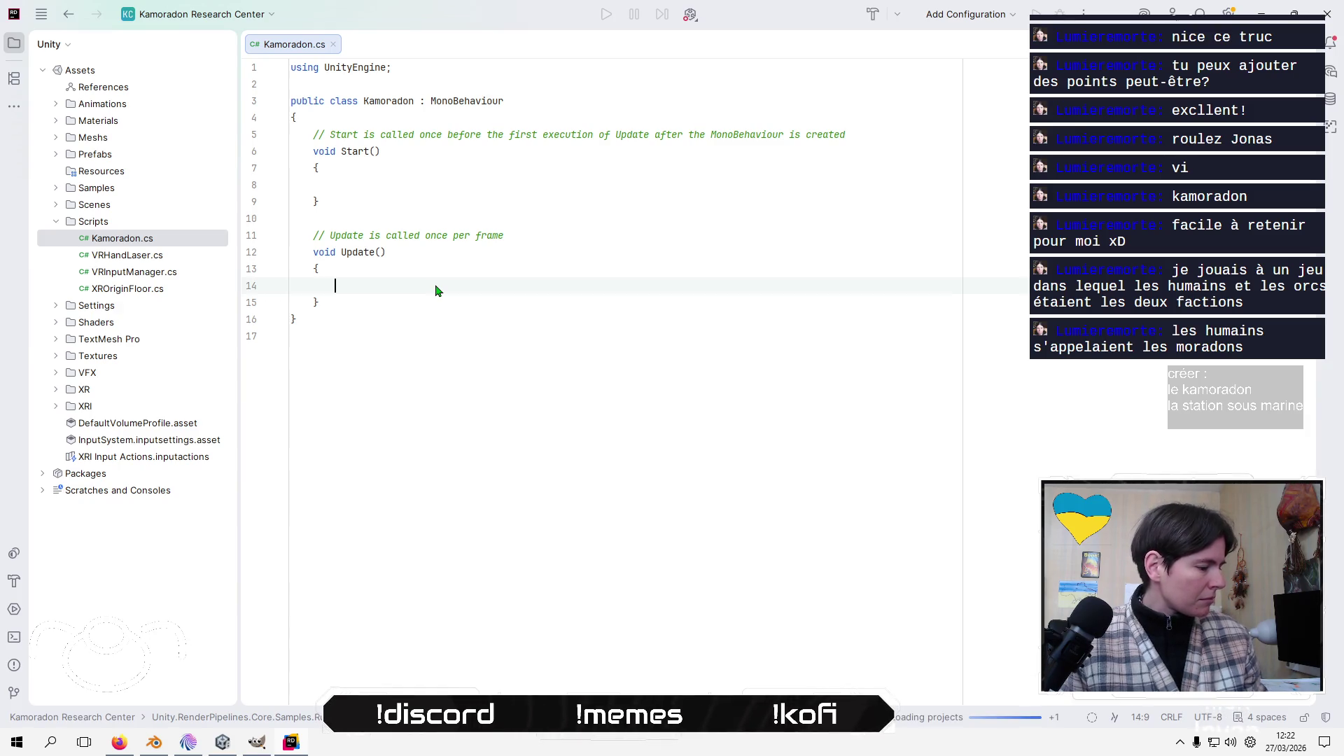
{"action": "key", "text": "alt+Tab"}
{"action": "key", "text": "alt+Tab"}
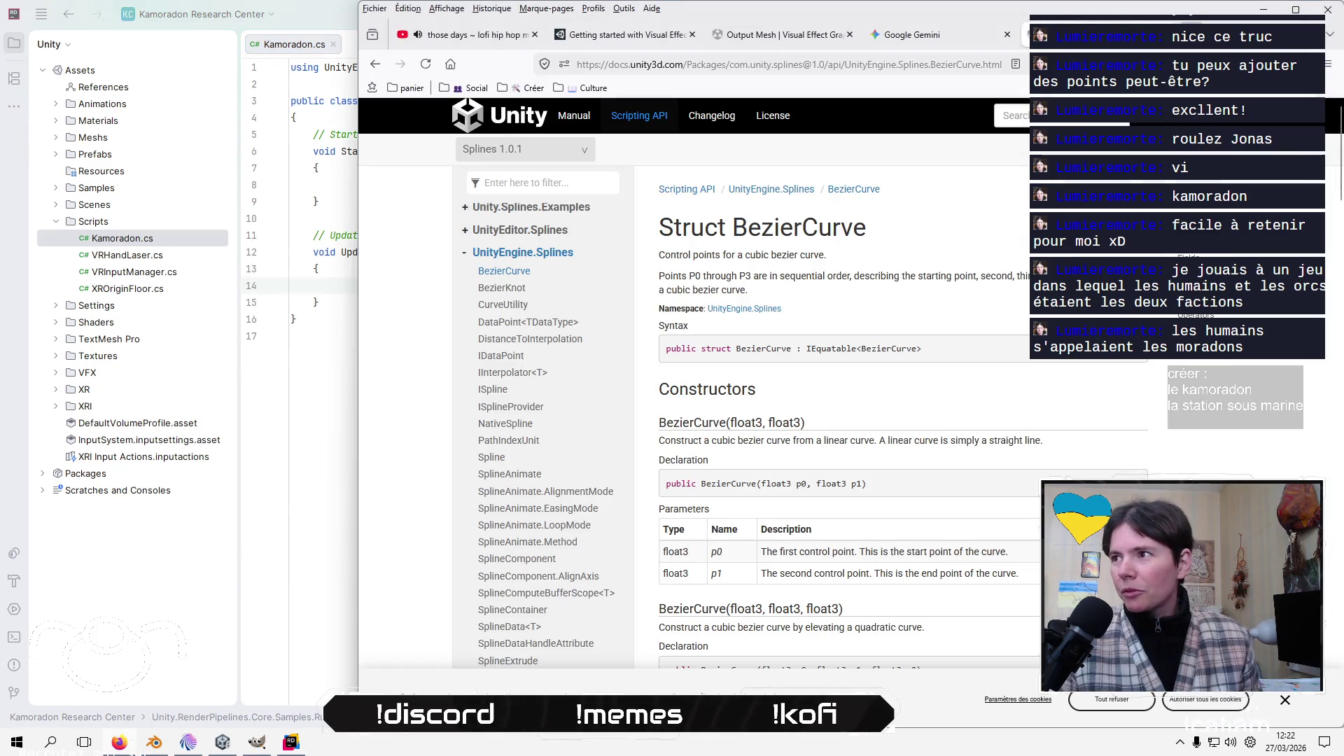
Browse the amazon.fr order history in a new tab, then return to Rider at line 17
{"action": "key", "text": "ctrl+t"}
{"action": "type", "text": "amazon"}
{"action": "key", "text": "Return"}
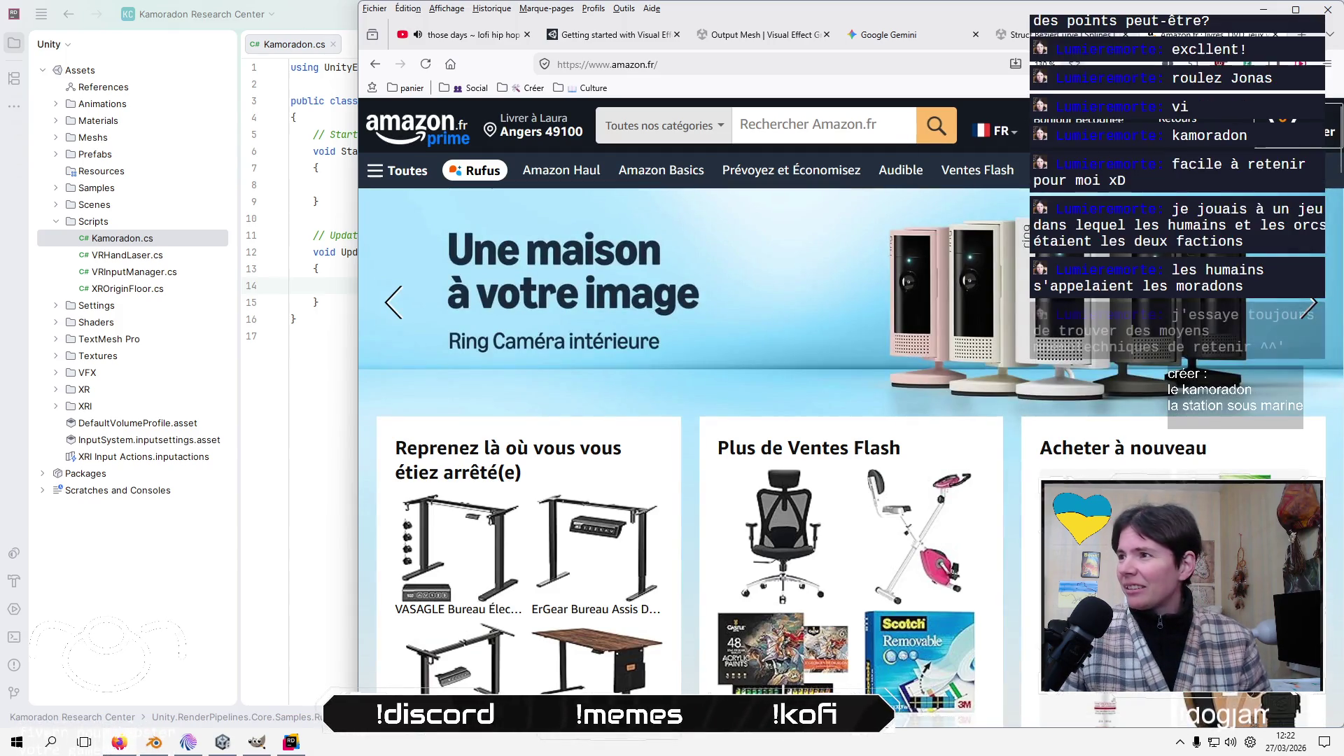
{"action": "left_click", "coordinate": [1183, 130]}
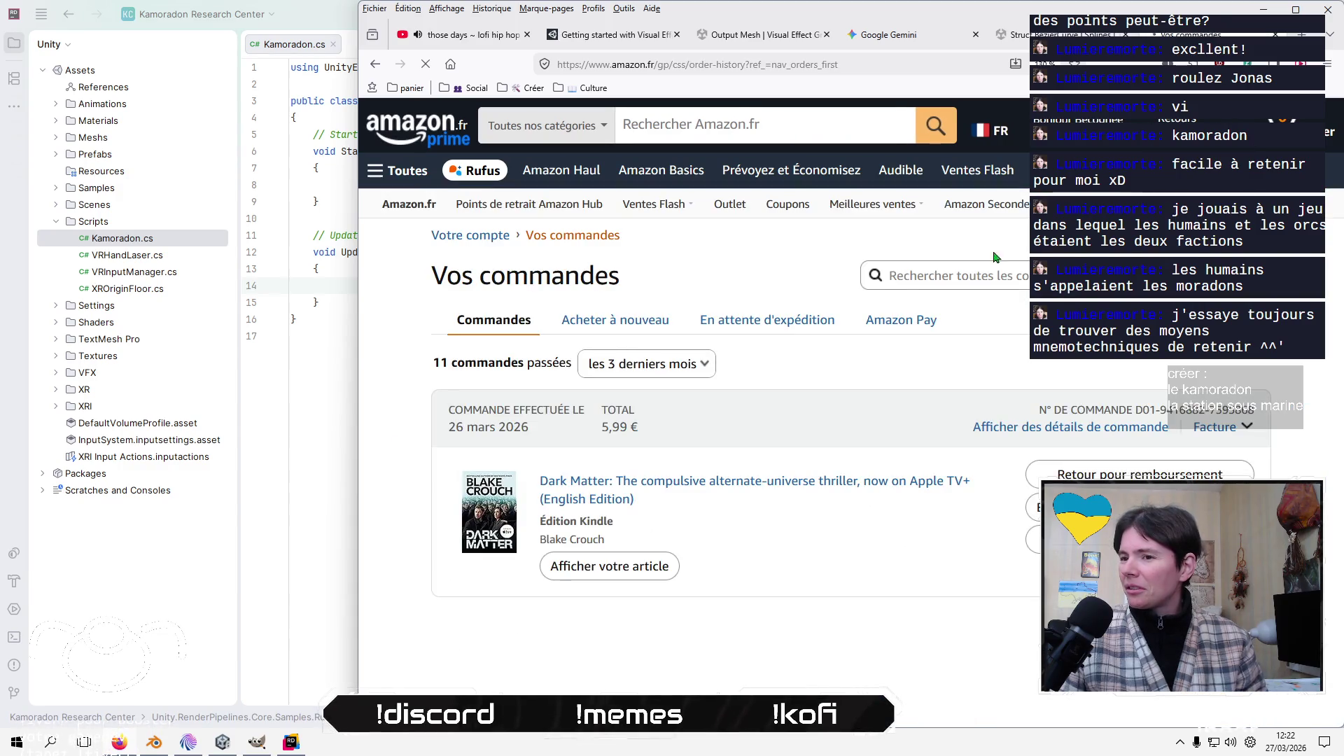
{"action": "scroll", "coordinate": [774, 435], "scroll_direction": "down", "scroll_amount": 4}
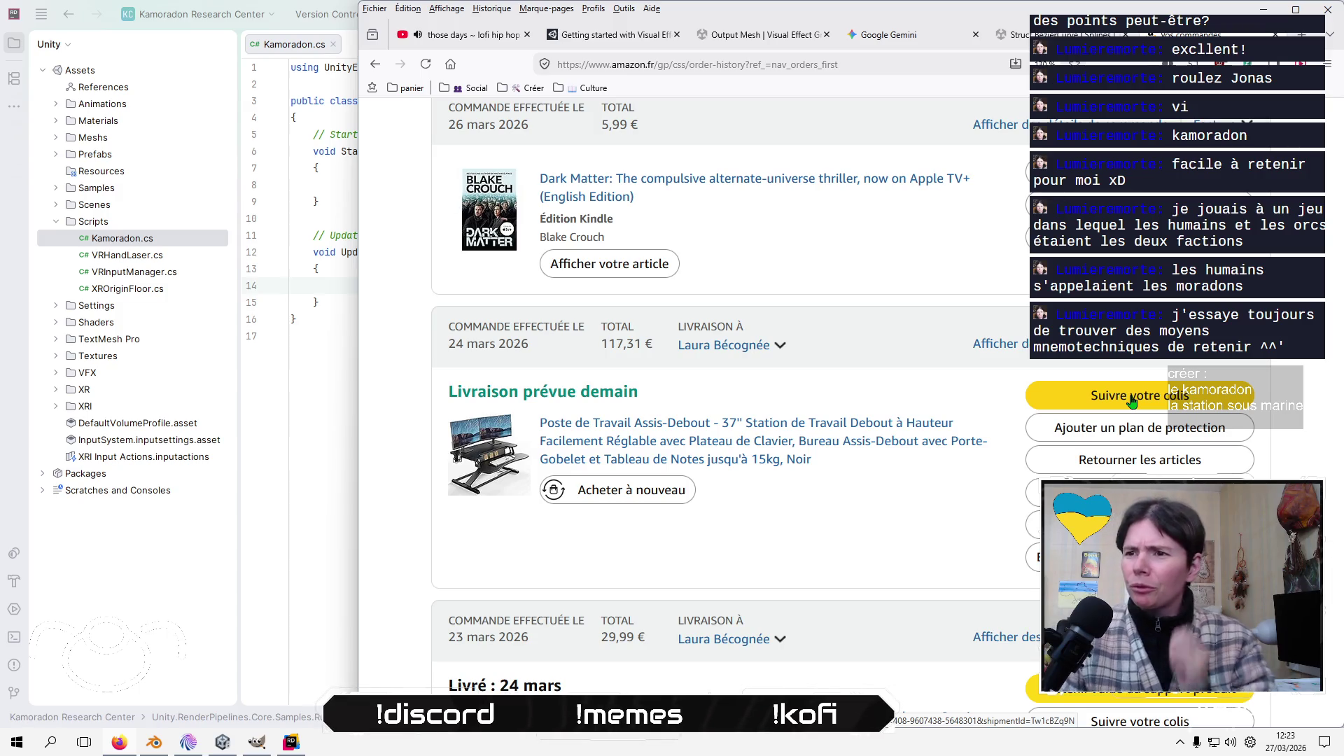
{"action": "scroll", "coordinate": [408, 581], "scroll_direction": "down", "scroll_amount": 5}
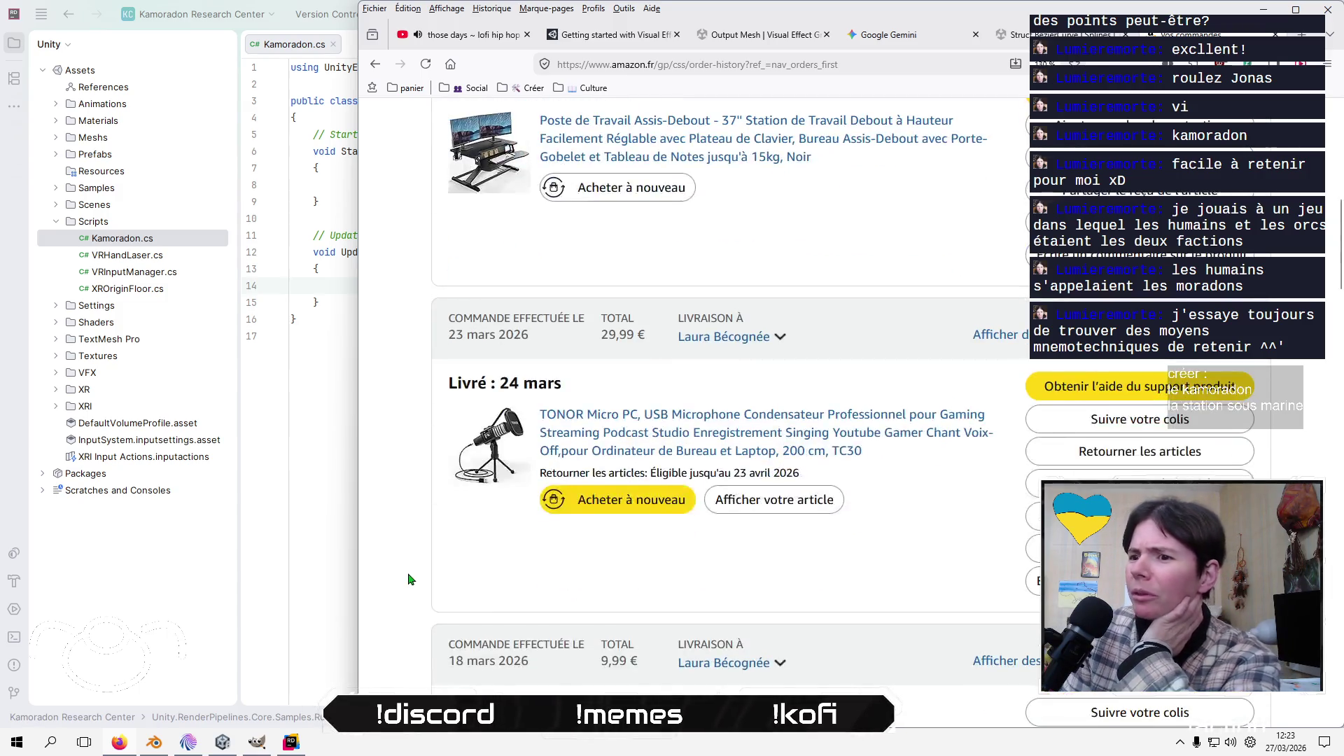
{"action": "scroll", "coordinate": [409, 578], "scroll_direction": "down", "scroll_amount": 5}
{"action": "scroll", "coordinate": [410, 579], "scroll_direction": "up", "scroll_amount": 10}
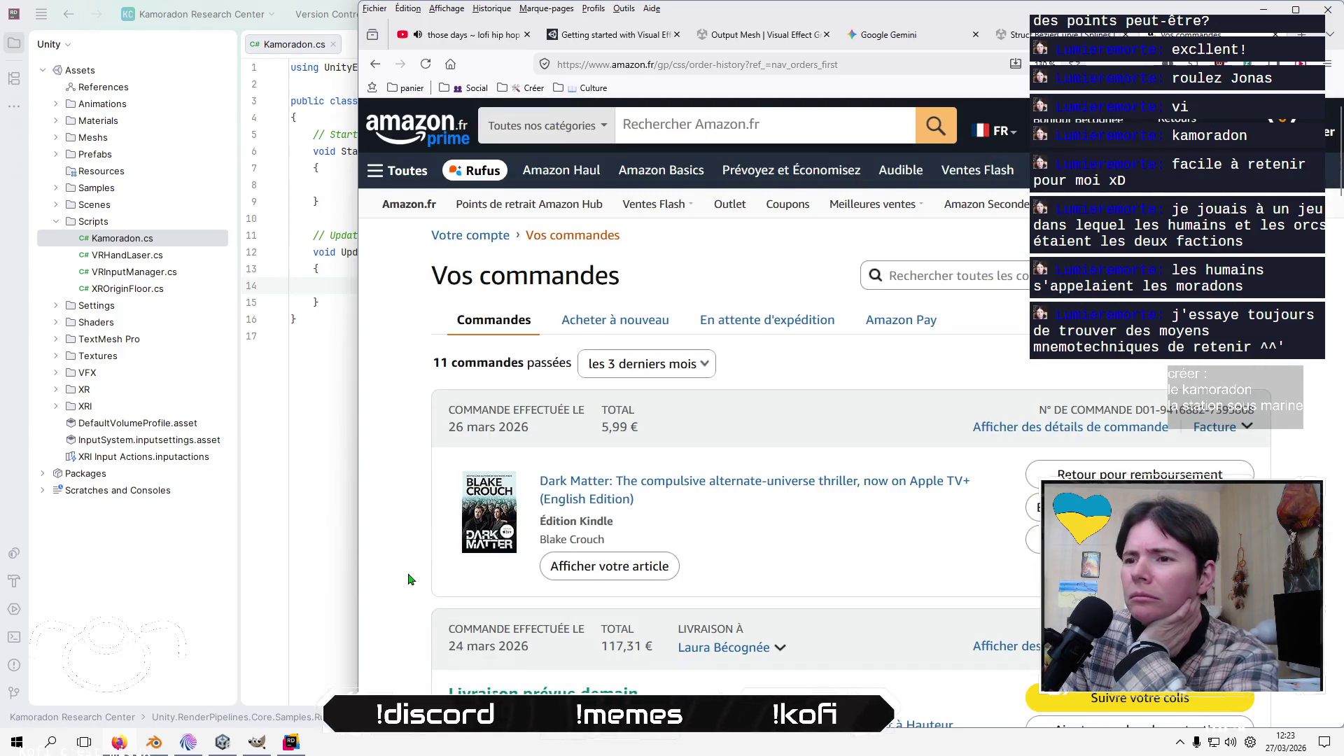
{"action": "left_click", "coordinate": [191, 600]}
{"action": "left_click", "coordinate": [603, 342]}
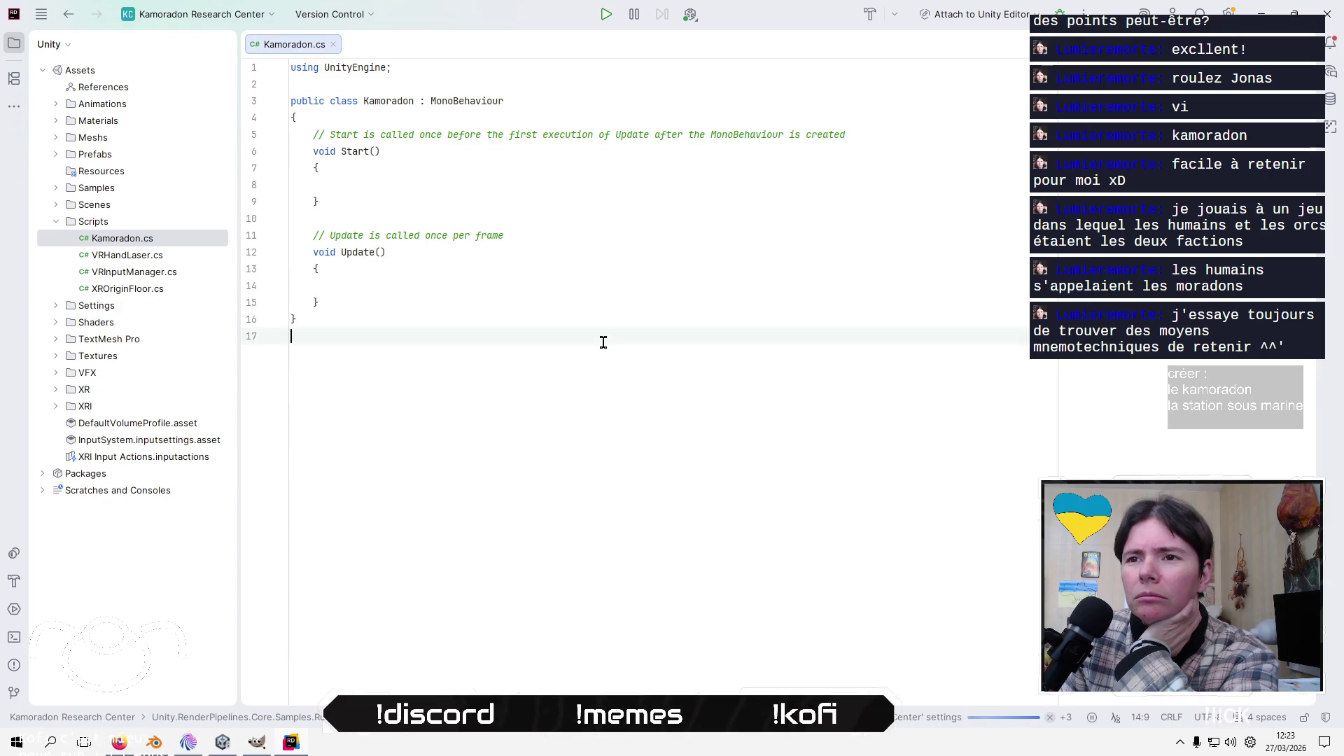
Close the Amazon orders tab and minimize Firefox to uncover the code editor
{"action": "key", "text": "alt+Tab"}
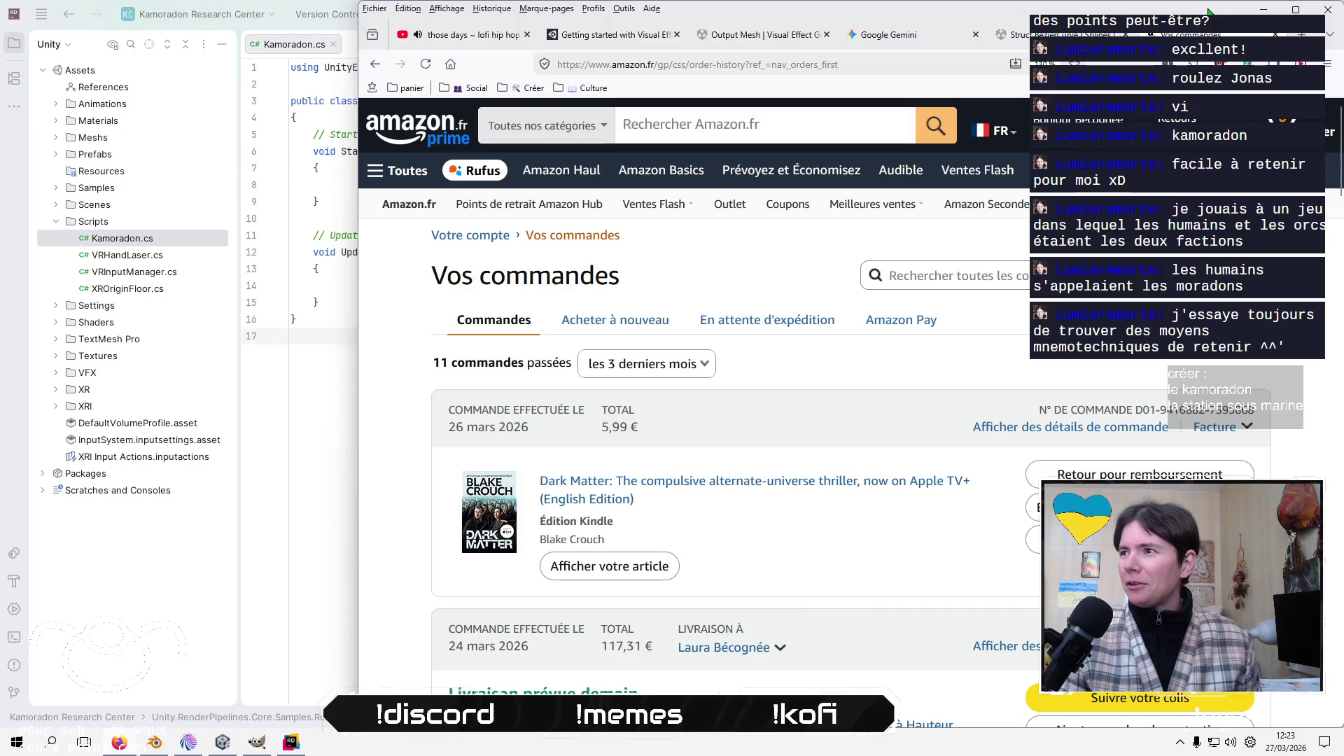
{"action": "left_click", "coordinate": [1275, 34]}
{"action": "left_click", "coordinate": [1295, 10]}
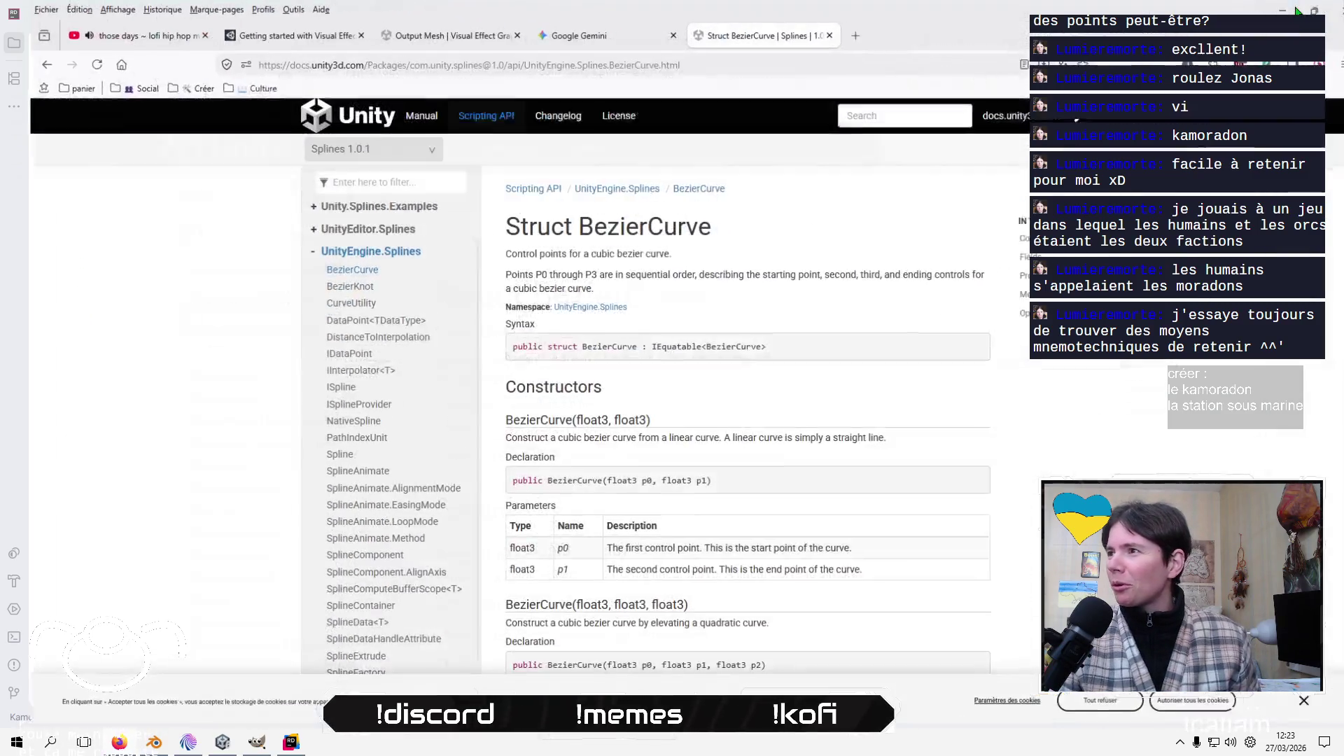
{"action": "left_click", "coordinate": [1263, 8]}
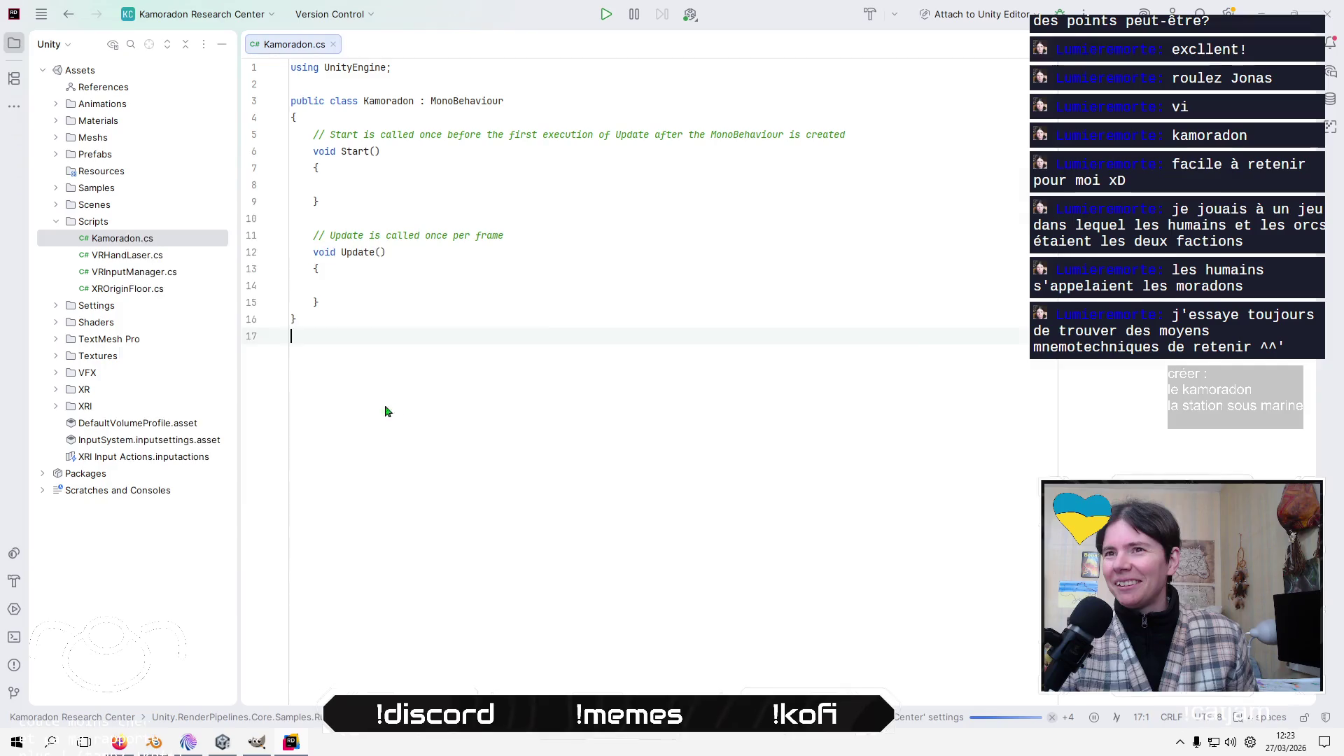
{"action": "key", "text": "alt+Tab"}
{"action": "key", "text": "Tab"}
{"action": "key", "text": "Tab"}
{"action": "key", "text": "Tab"}
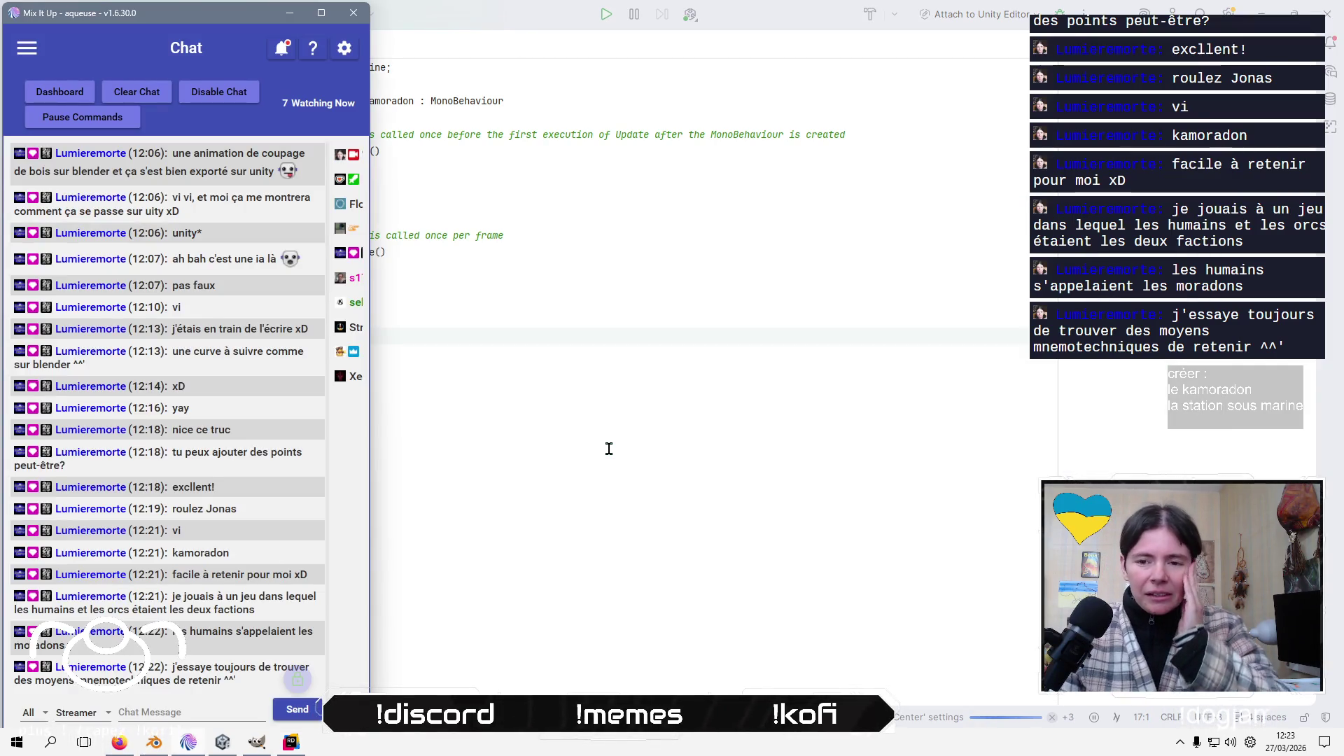
{"action": "left_click", "coordinate": [596, 356]}
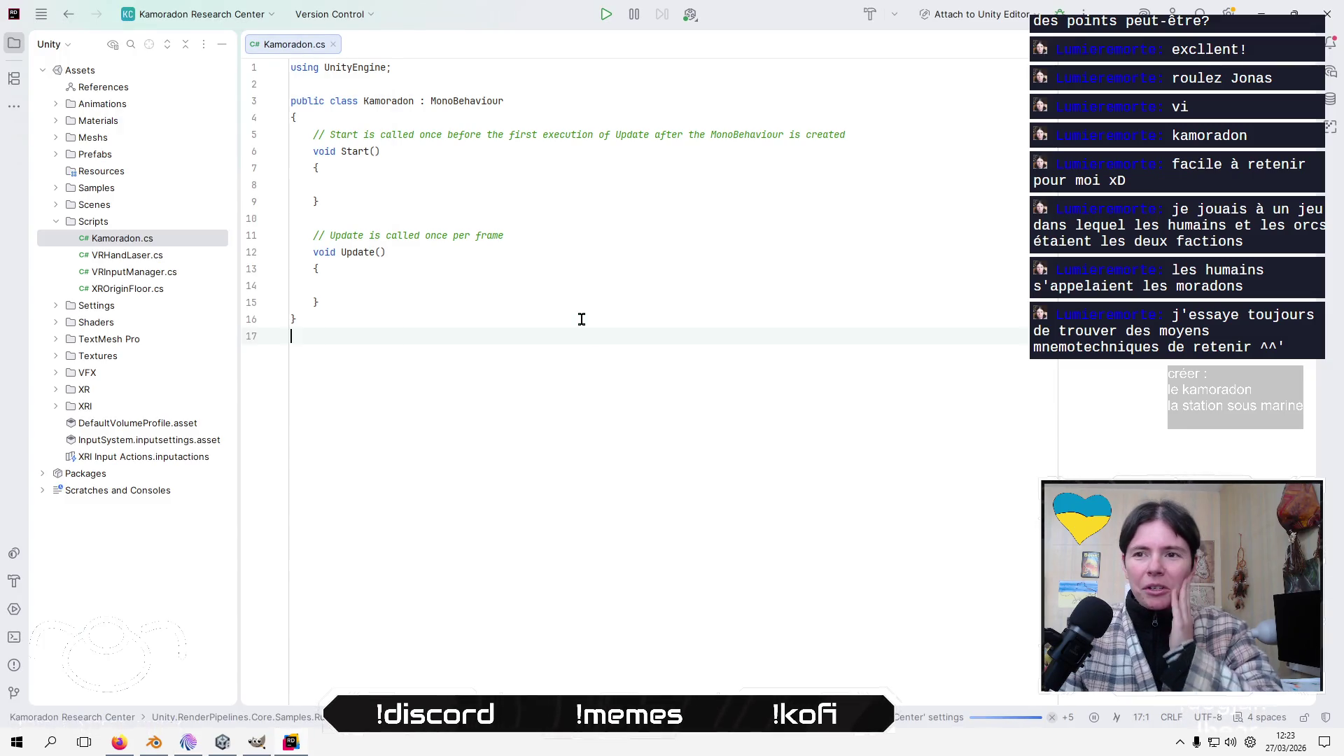
Quit GIMP, discarding the unsaved image
{"action": "key", "text": "alt+Tab"}
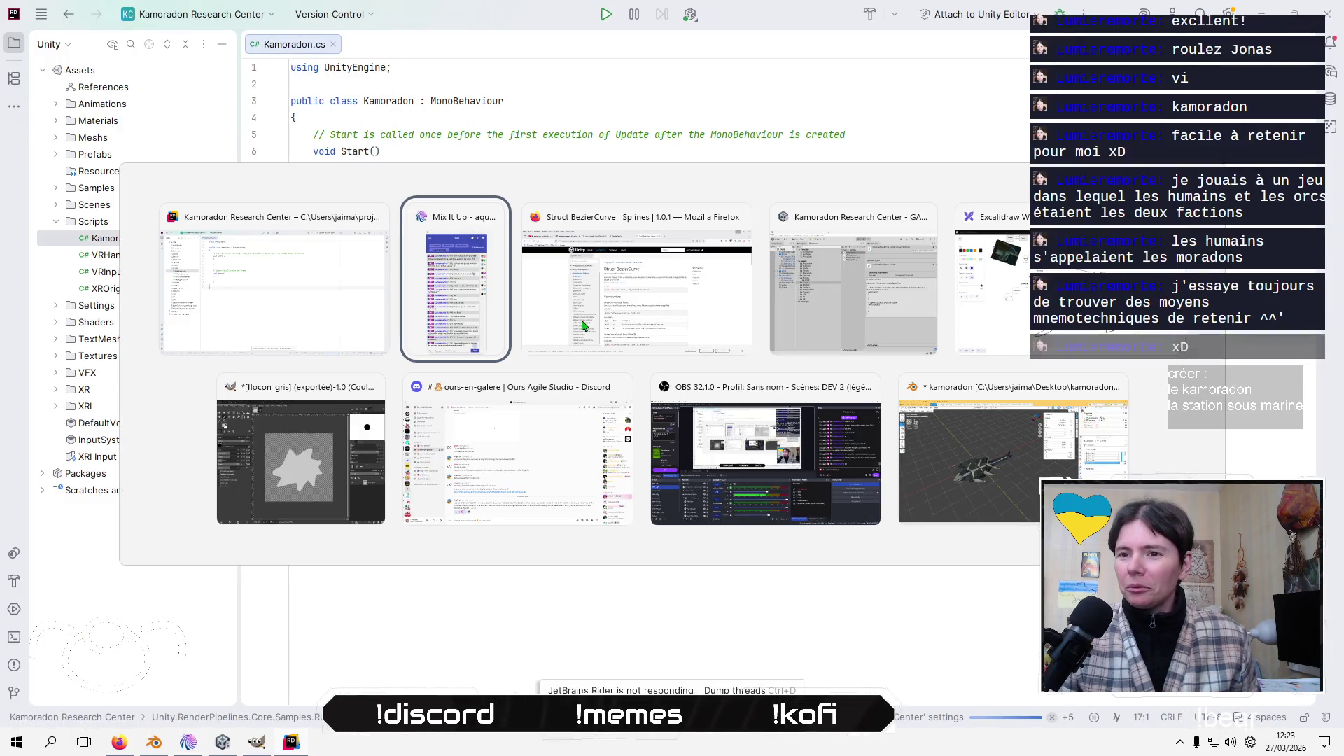
{"action": "left_click", "coordinate": [318, 464]}
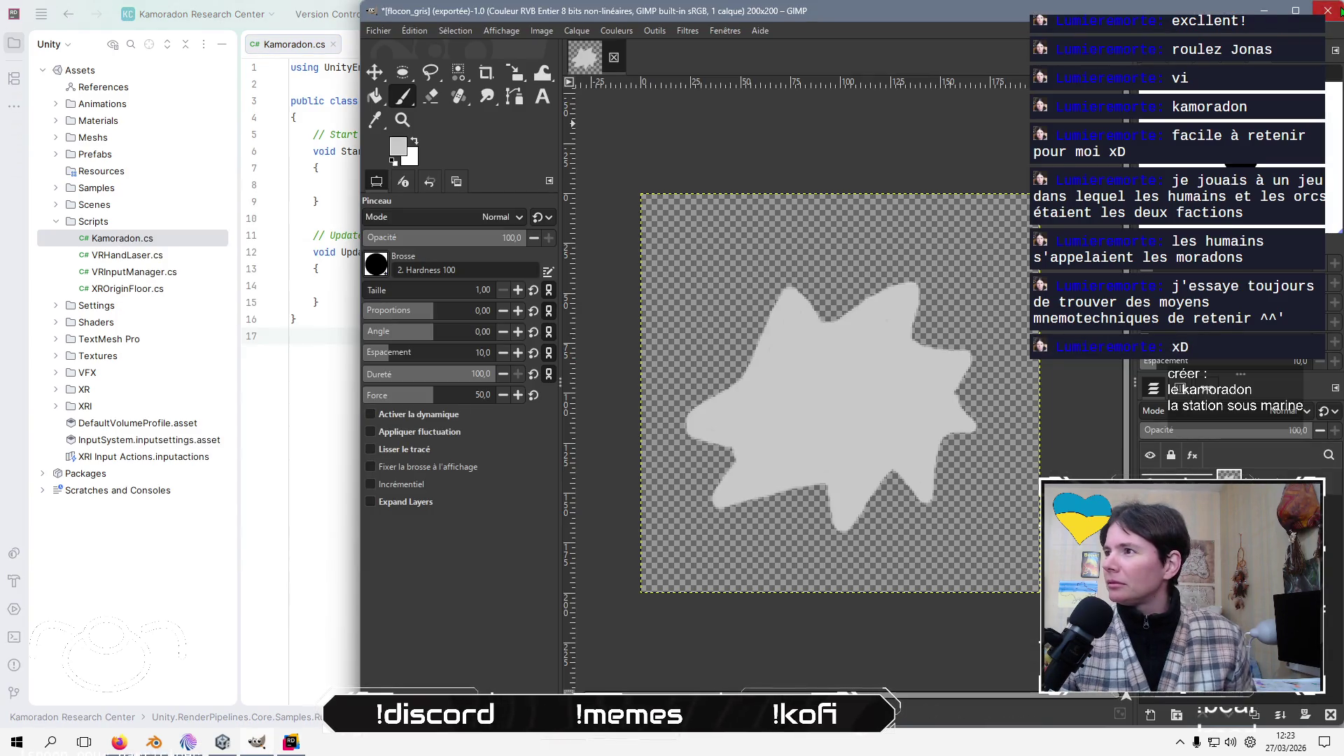
{"action": "key", "text": "ctrl+q"}
{"action": "left_click", "coordinate": [903, 469]}
Return to Kamoradon.cs with the caret at the start of line 4
{"action": "left_click", "coordinate": [387, 313]}
{"action": "key", "text": "alt+Tab"}
{"action": "key", "text": "alt+shift+Tab"}
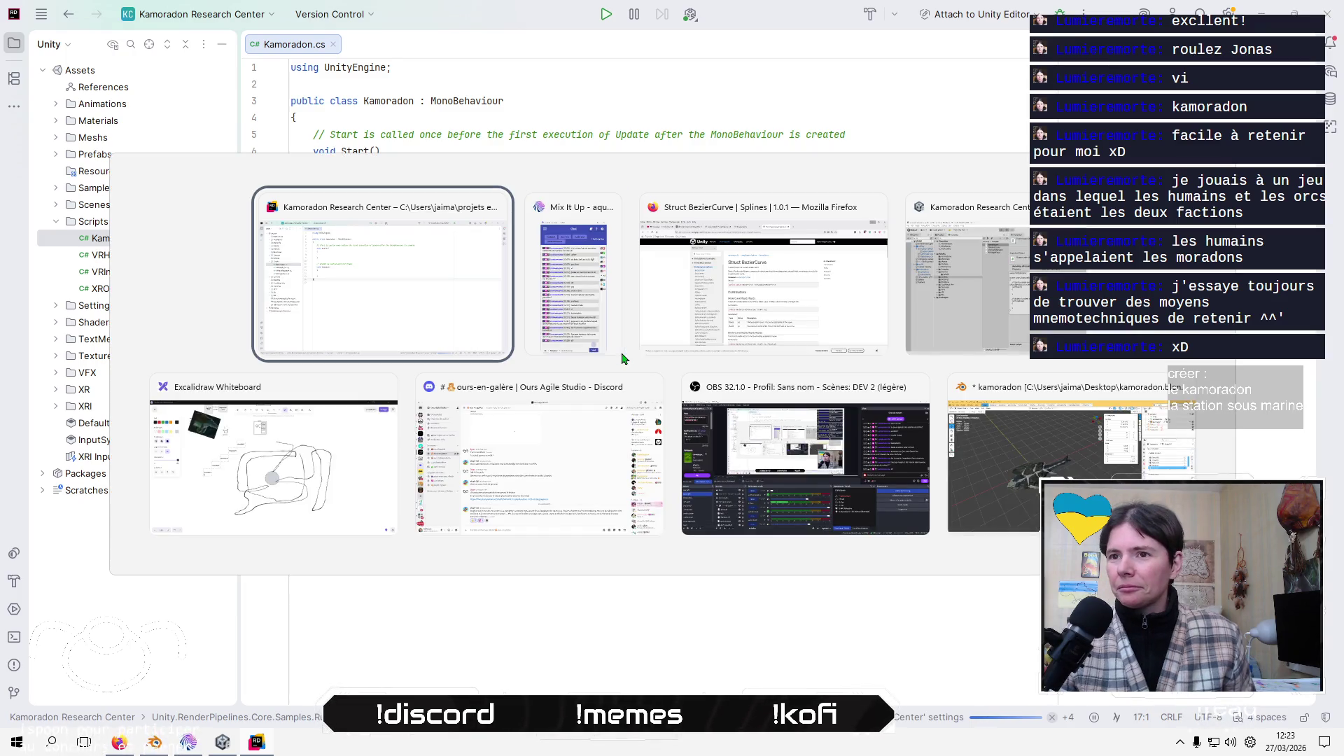
{"action": "key", "text": "Up"}
{"action": "key", "text": "Up"}
{"action": "key", "text": "Up"}
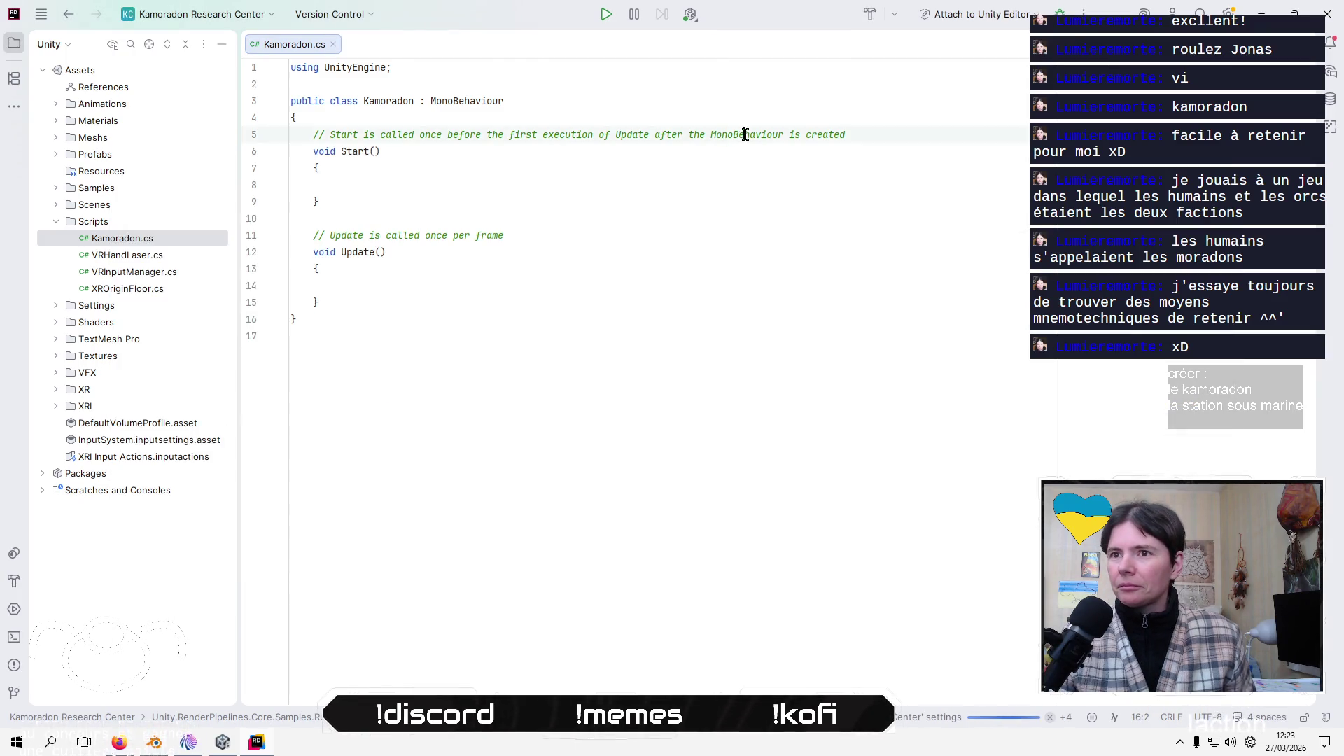
{"action": "key", "text": "Left"}
{"action": "key", "text": "Left"}
Join the class's opening brace onto the class line and add a blank line below it
{"action": "key", "text": "Right"}
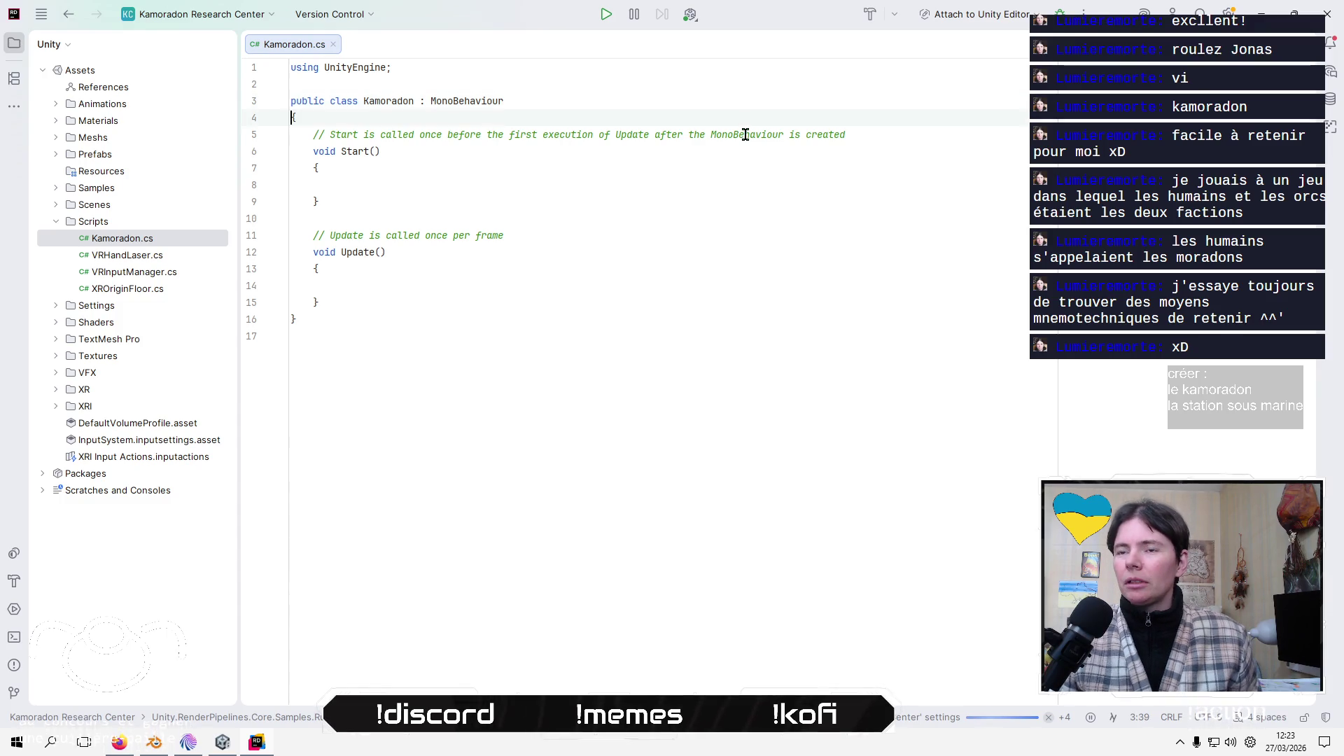
{"action": "key", "text": "BackSpace"}
{"action": "key", "text": "Right"}
{"action": "key", "text": "Return"}
{"action": "key", "text": "Return"}
{"action": "key", "text": "Up"}
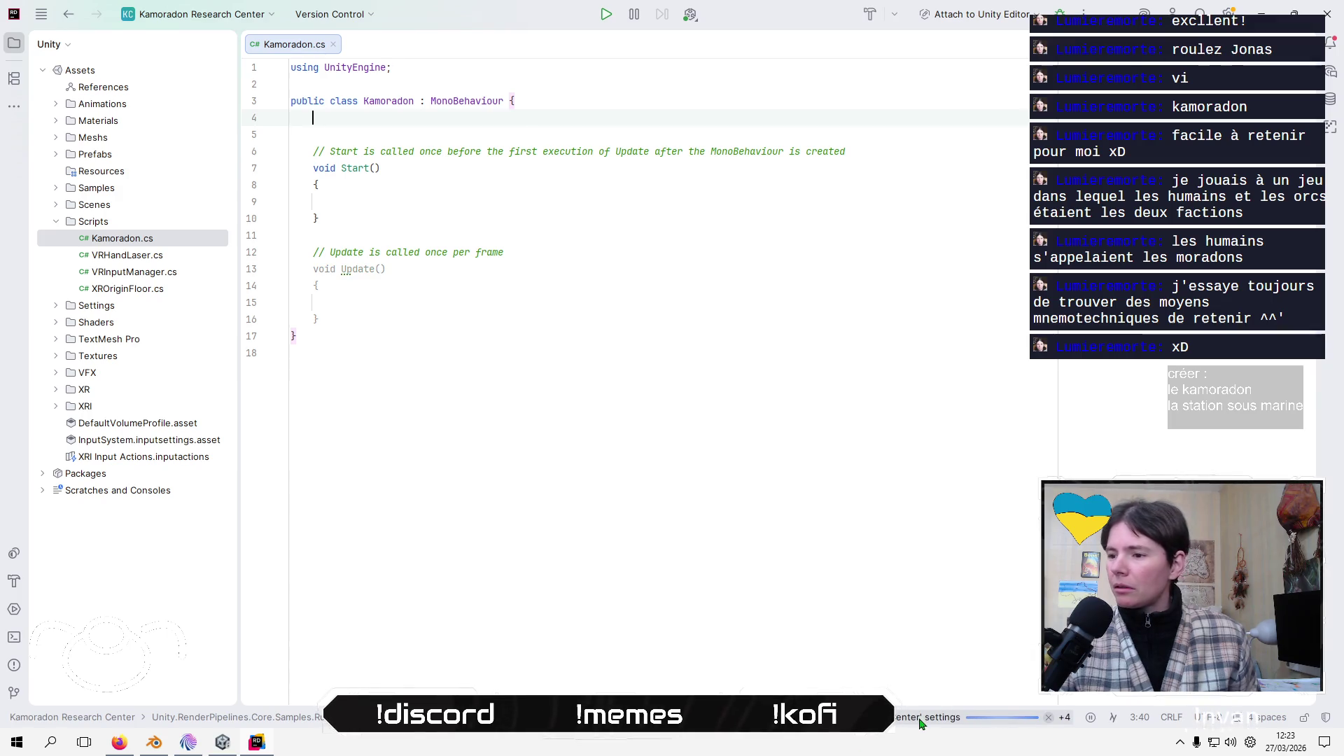
Type [Ser on the empty line inside the class to begin a SerializeField attribute
{"action": "left_click", "coordinate": [921, 723]}
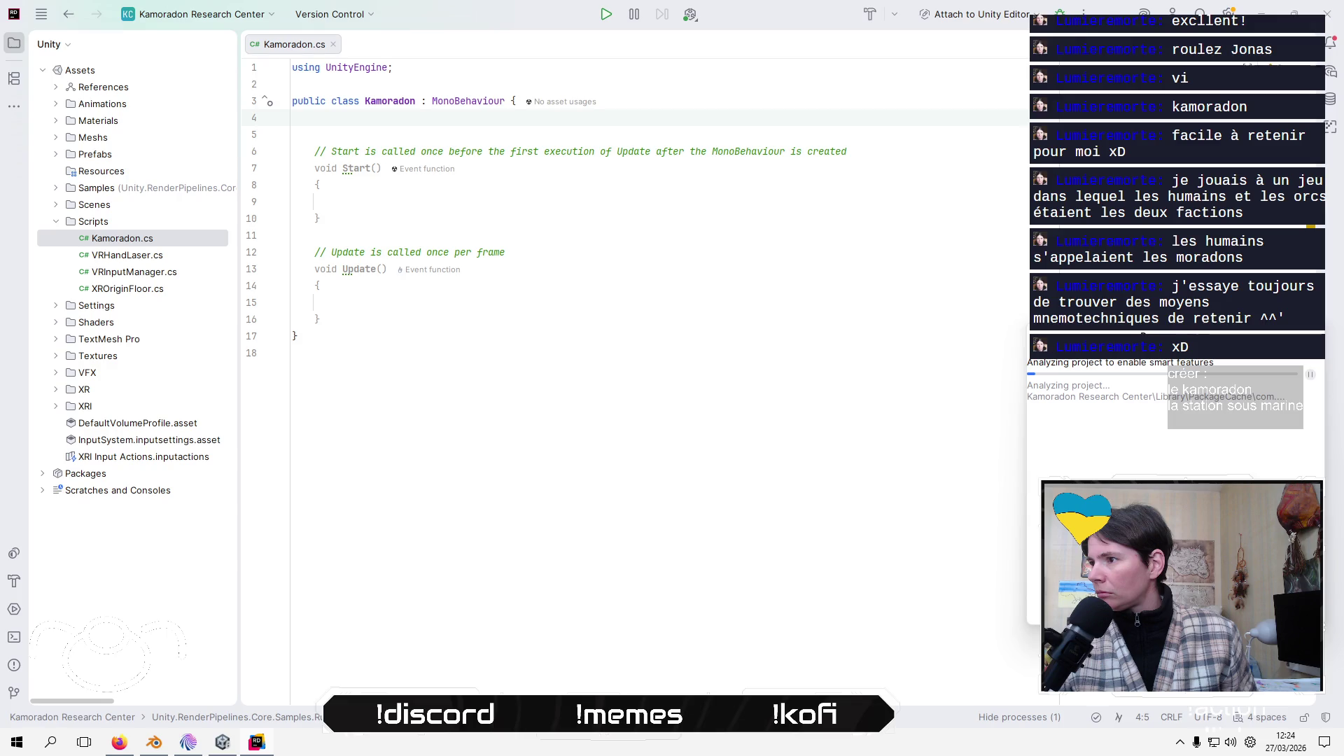
{"action": "left_click", "coordinate": [629, 335]}
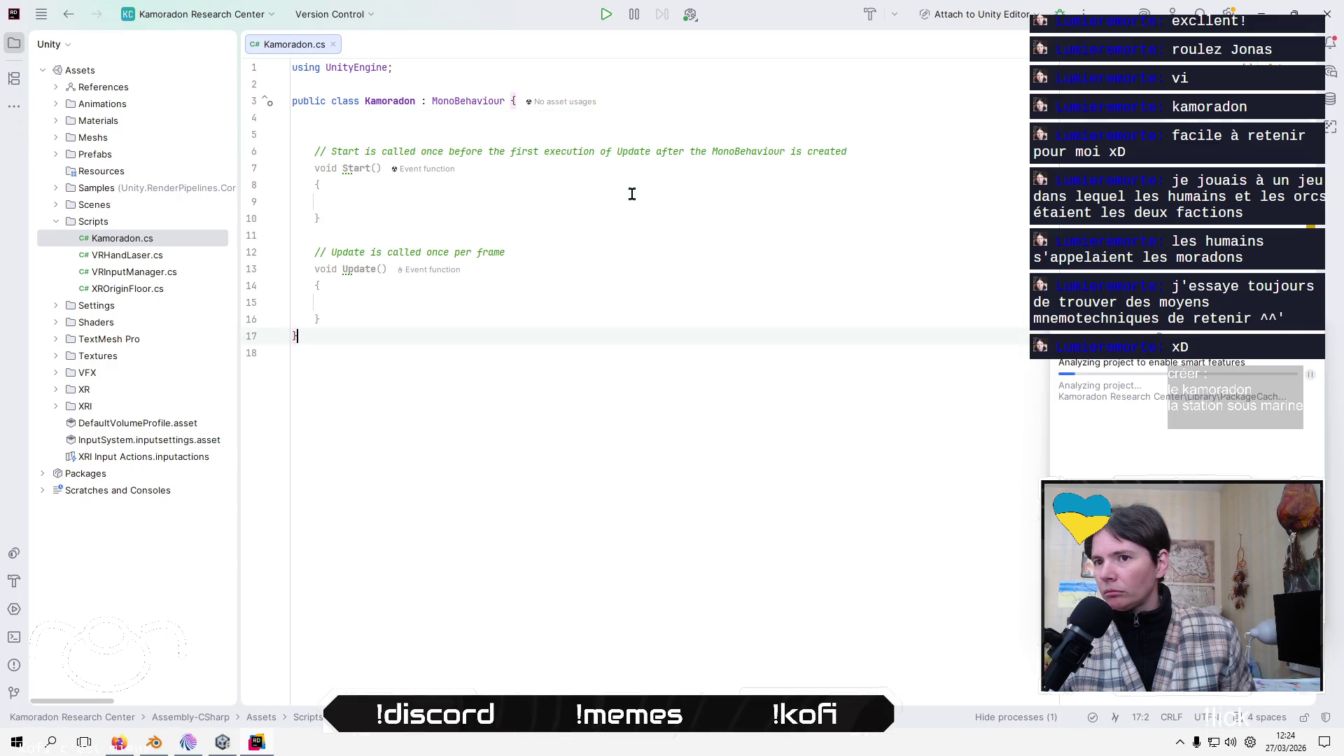
{"action": "left_click", "coordinate": [632, 118]}
{"action": "type", "text": "["}
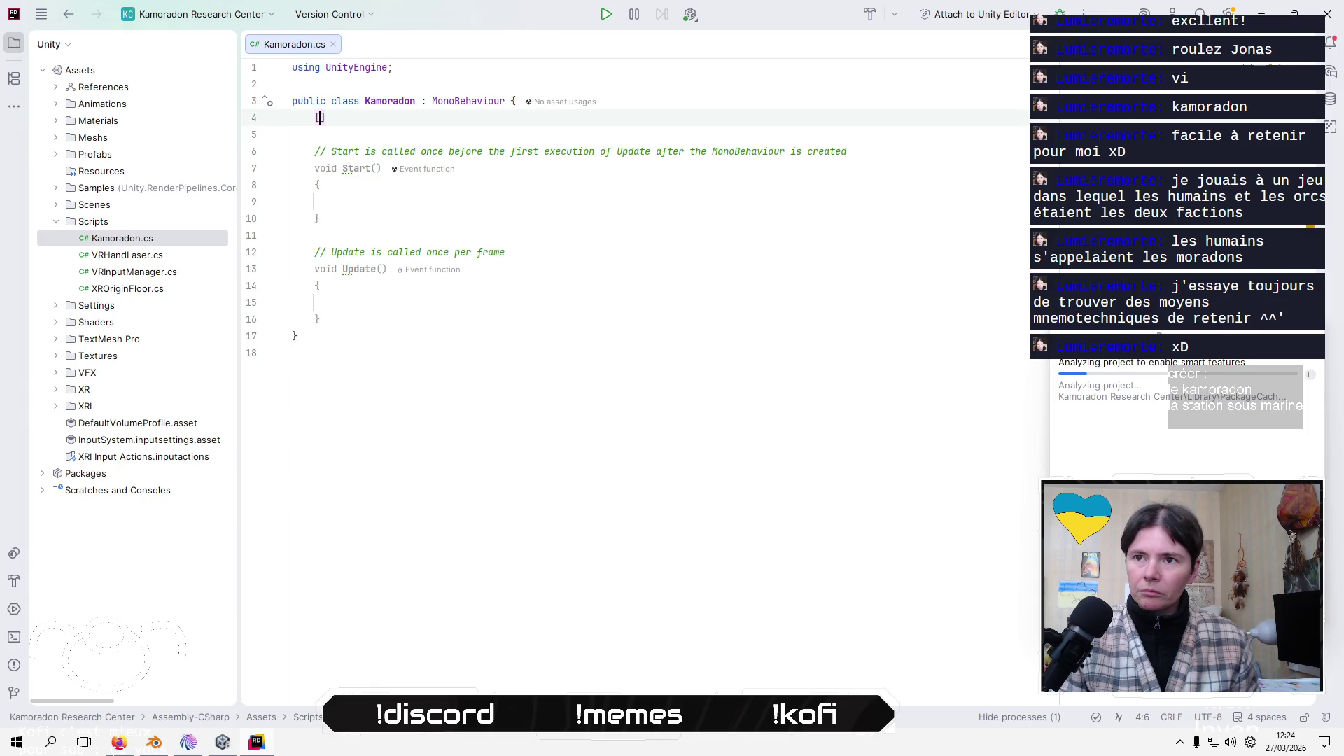
{"action": "type", "text": "Ser"}
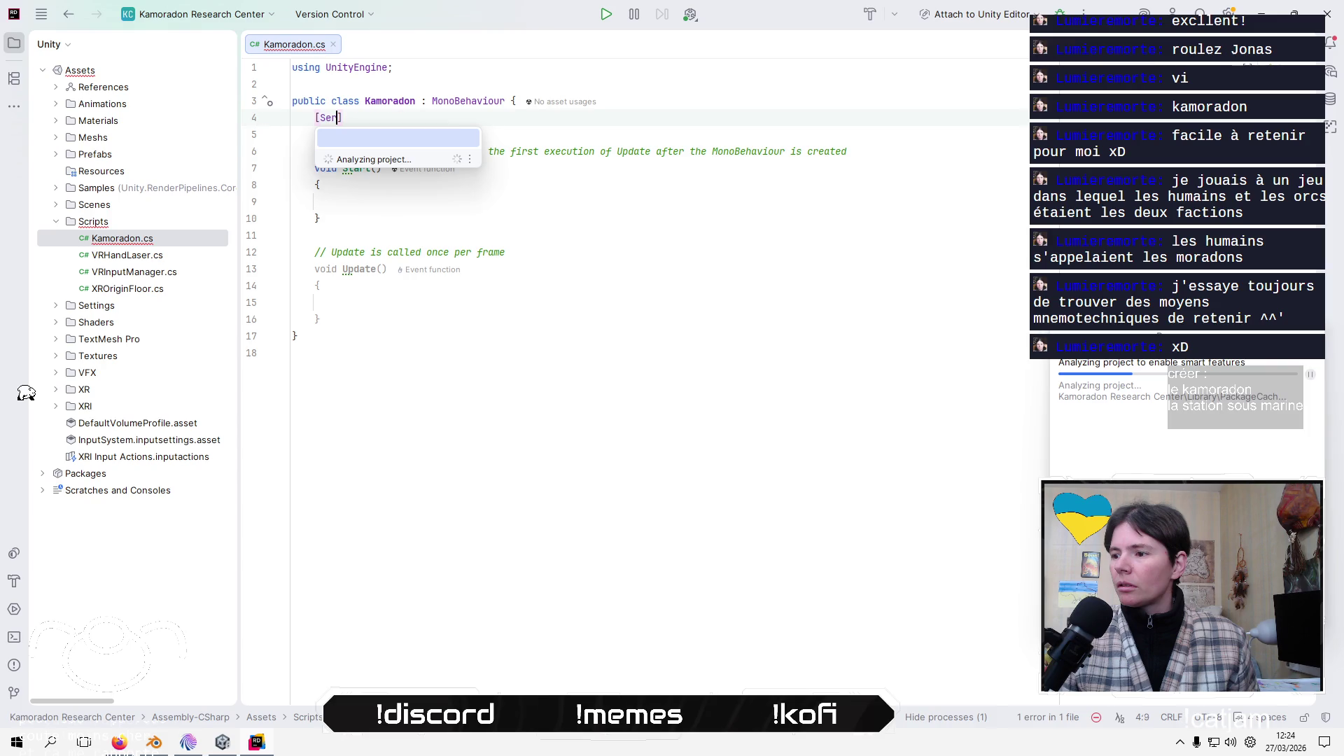
Declare [SerializeField] private Spline _spline; and import UnityEngine.Splines via Alt+Enter
{"action": "key", "text": "Return"}
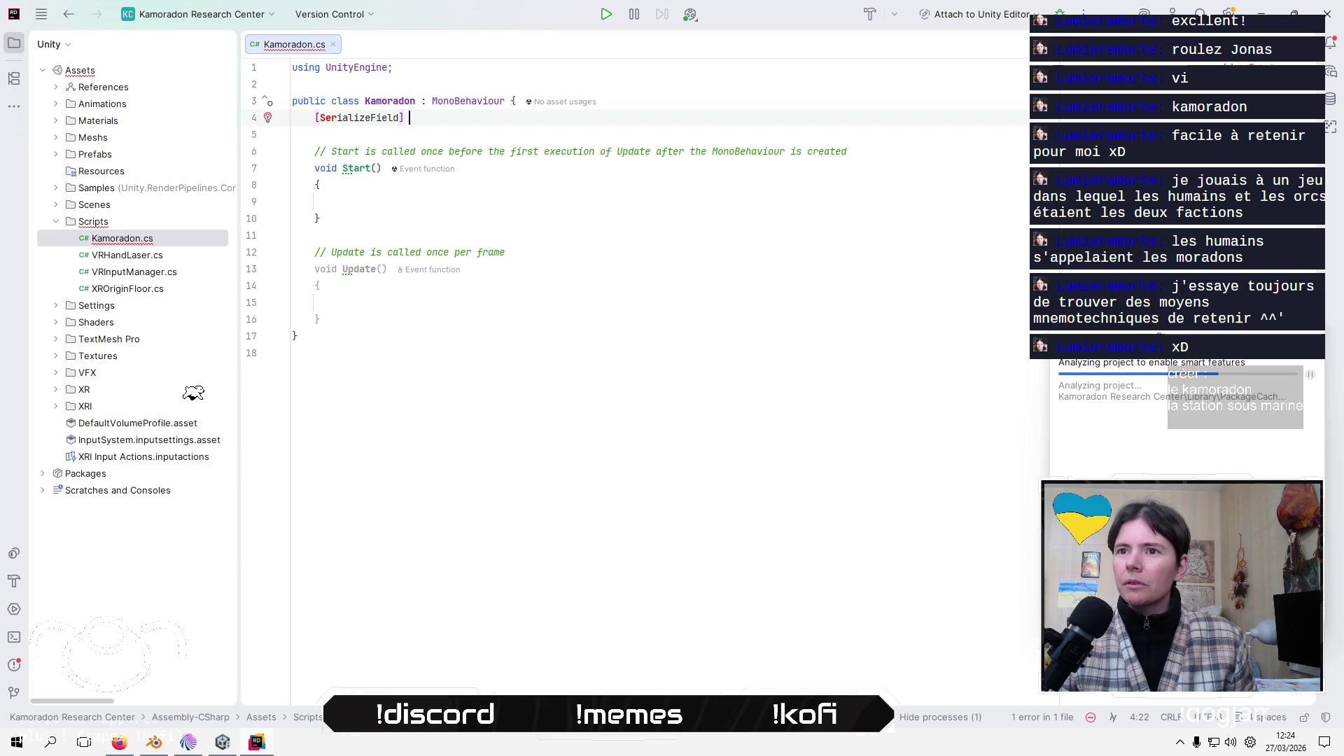
{"action": "type", "text": "private"}
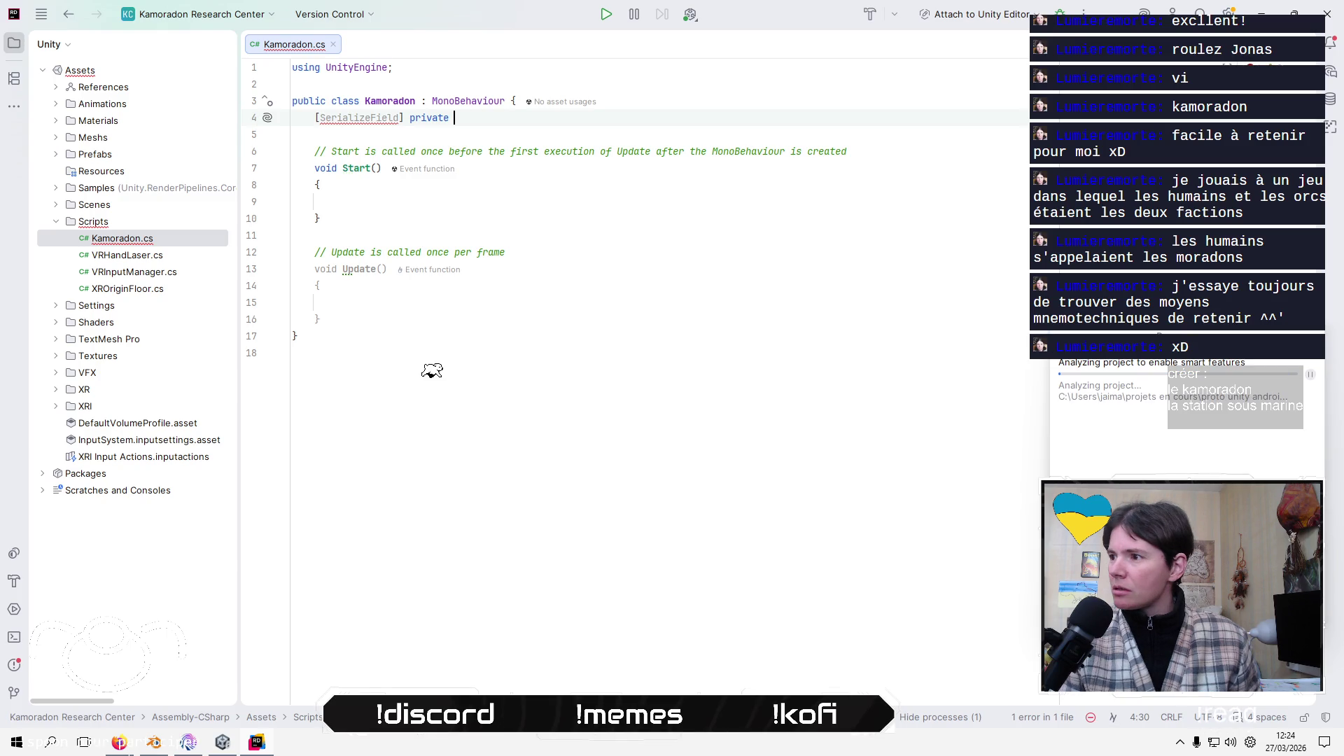
{"action": "type", "text": "Spline"}
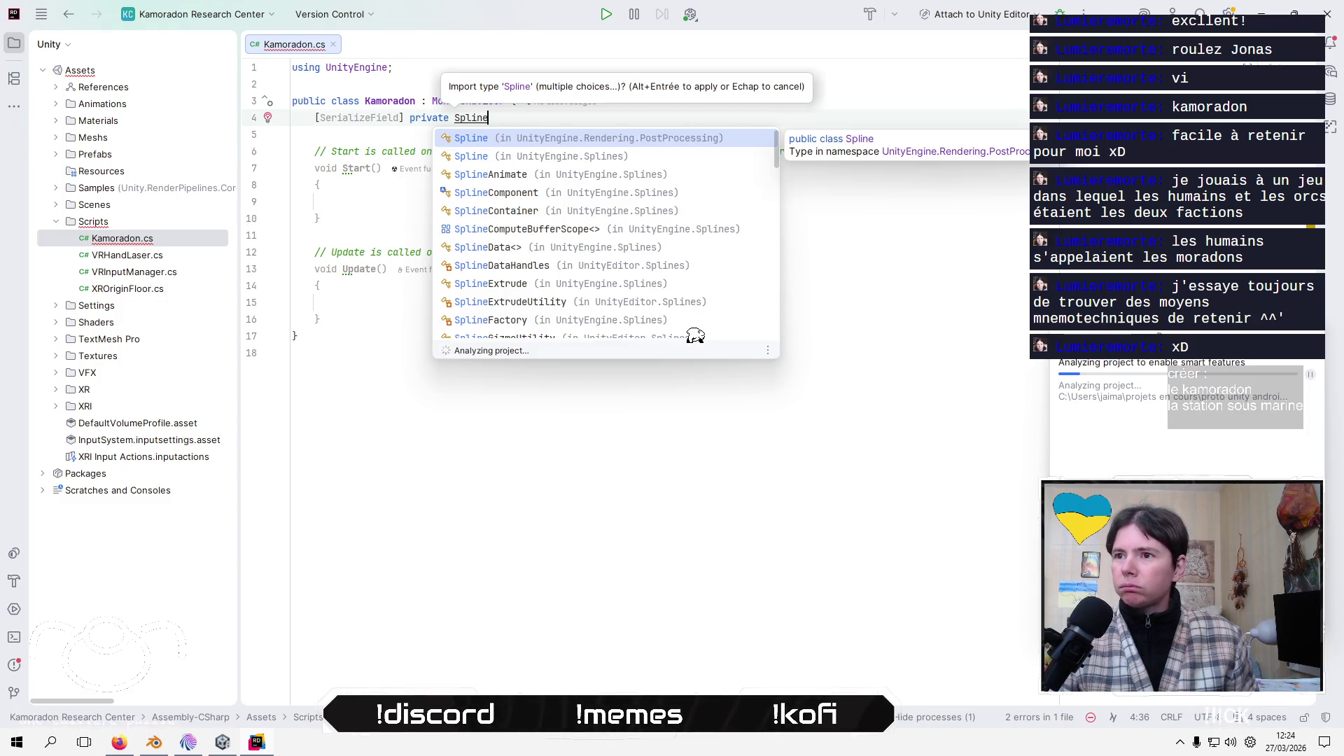
{"action": "key", "text": "Escape"}
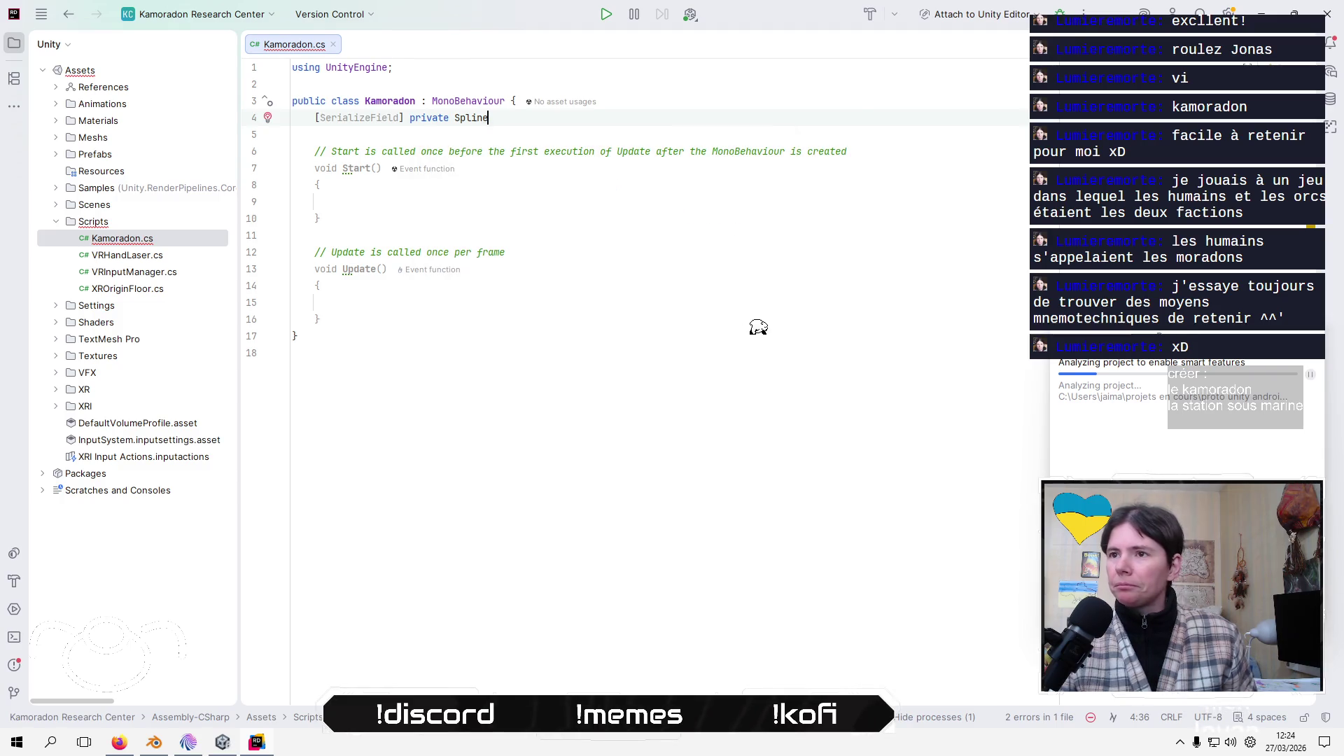
{"action": "key", "text": "alt+Return"}
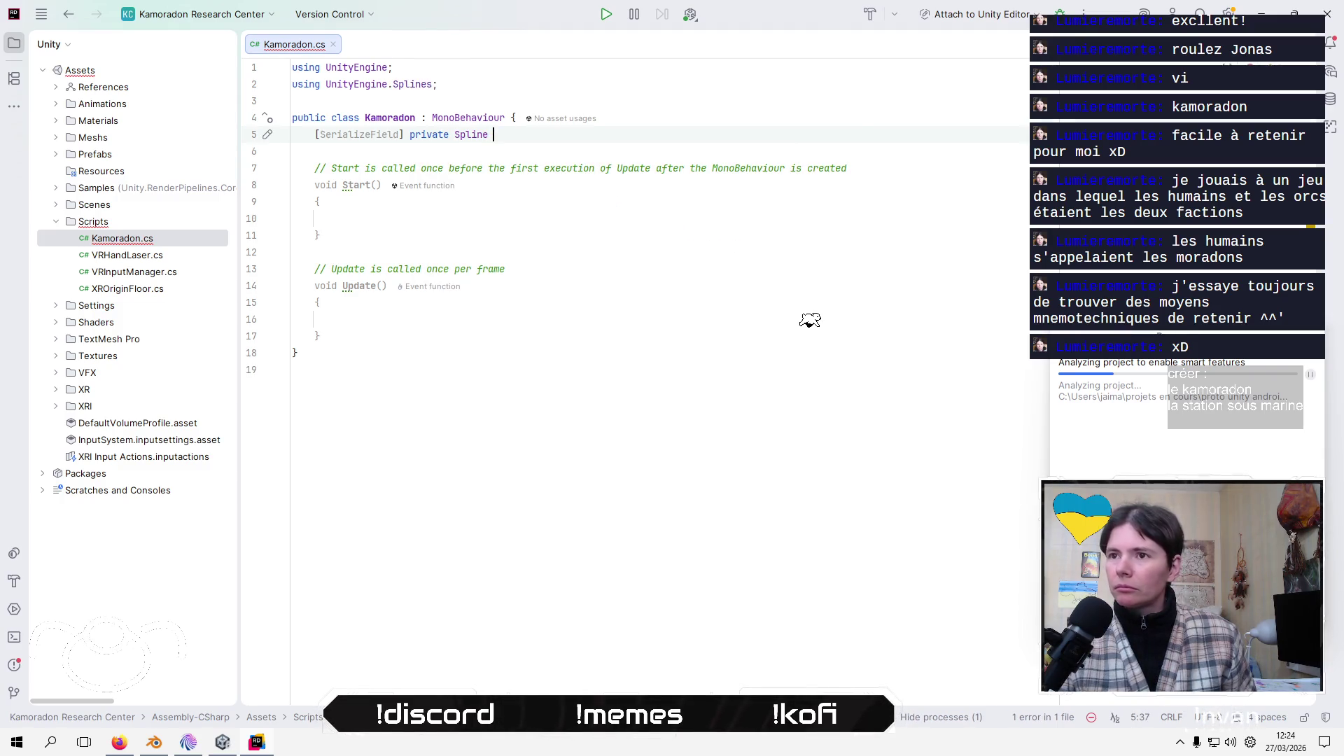
{"action": "type", "text": "splin"}
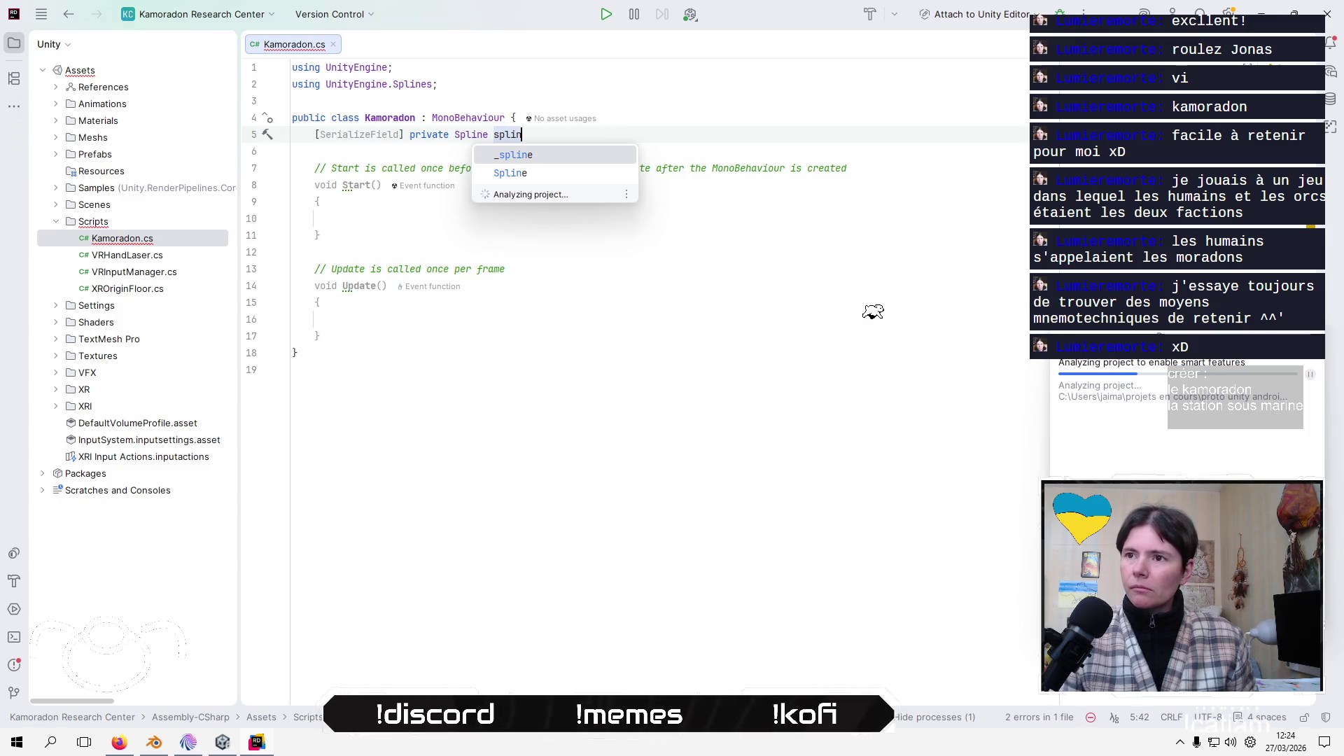
{"action": "key", "text": "Return"}
{"action": "type", "text": ";"}
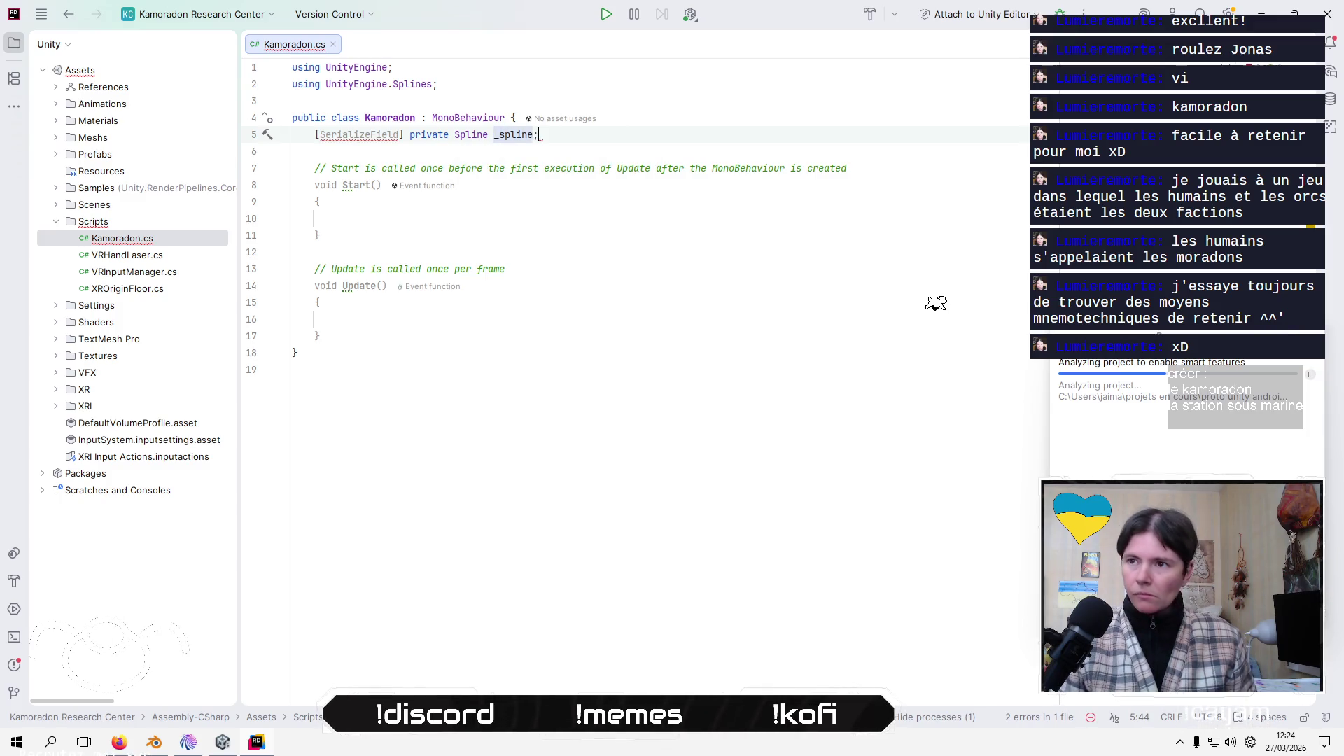
{"action": "key", "text": "Down"}
{"action": "key", "text": "Down"}
{"action": "key", "text": "Down"}
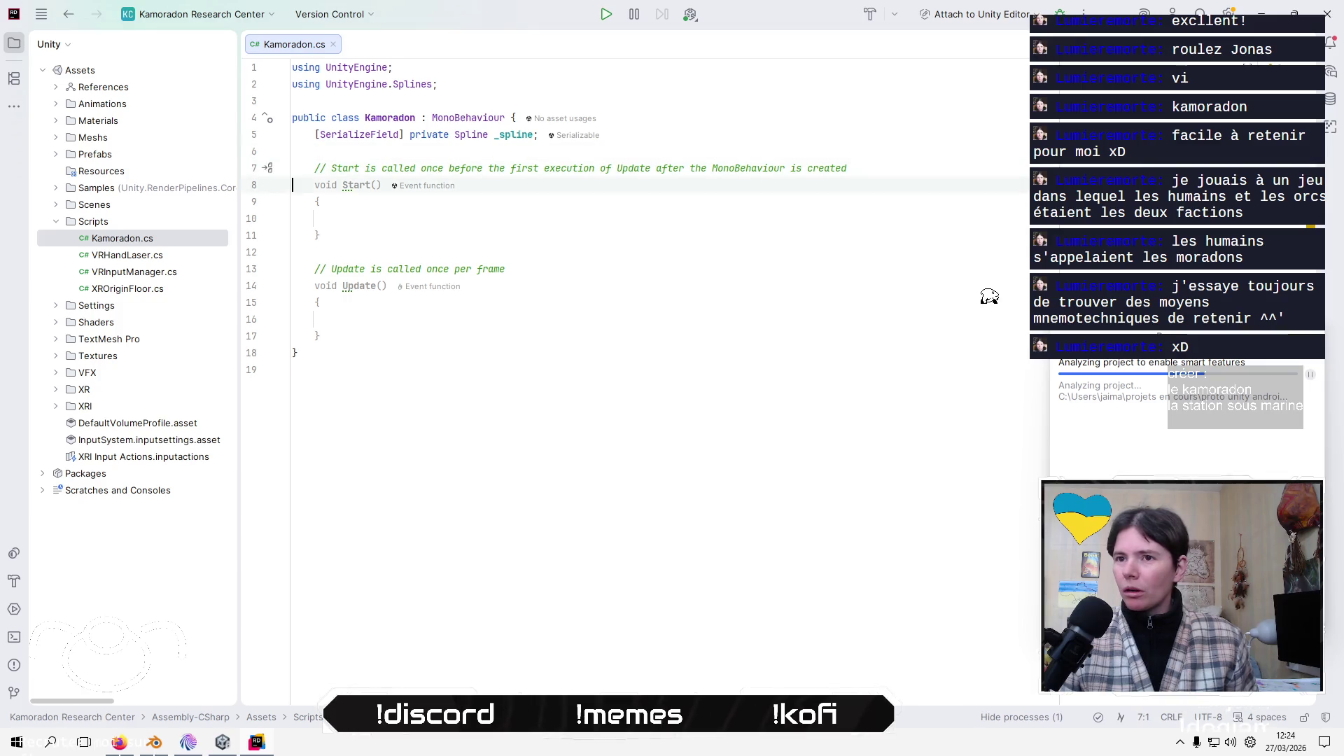
Join Start's brace onto its declaration and type transform.position = _spline. in its body
{"action": "key", "text": "BackSpace"}
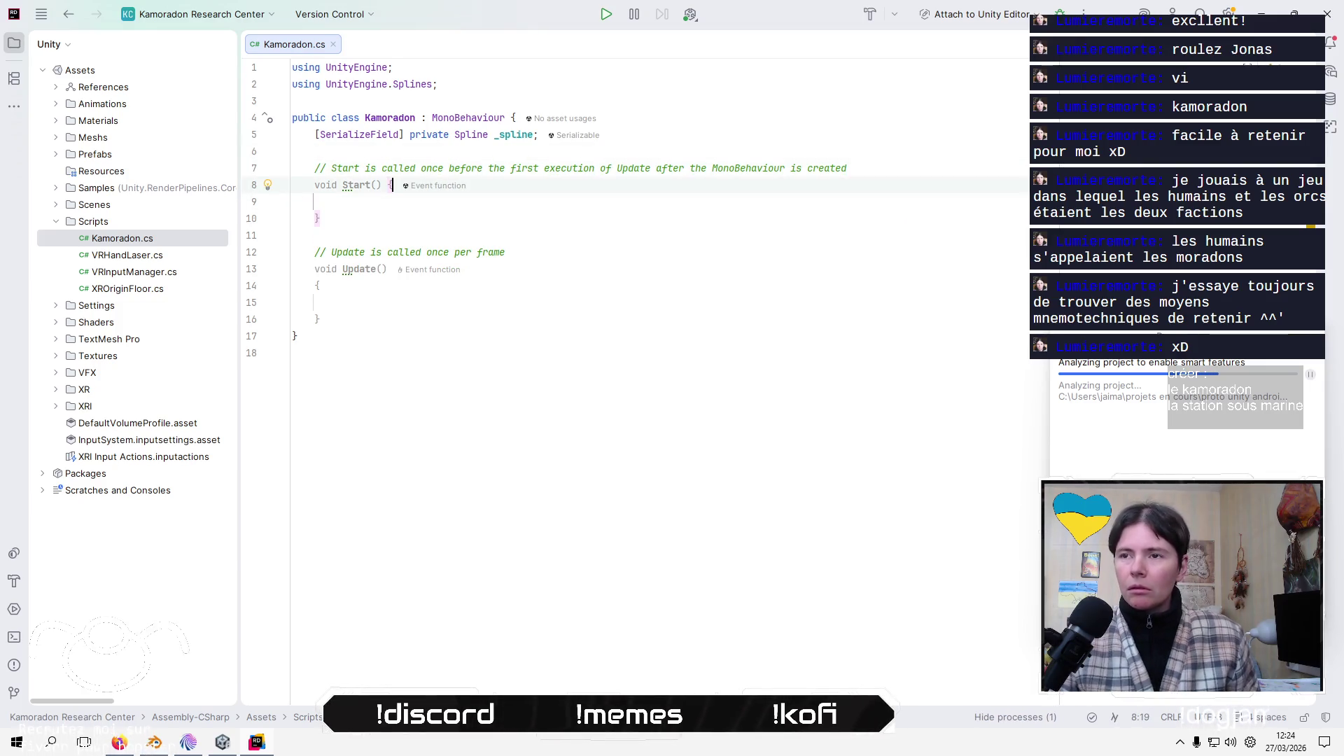
{"action": "key", "text": "Down"}
{"action": "type", "text": "tr"}
{"action": "key", "text": "Return"}
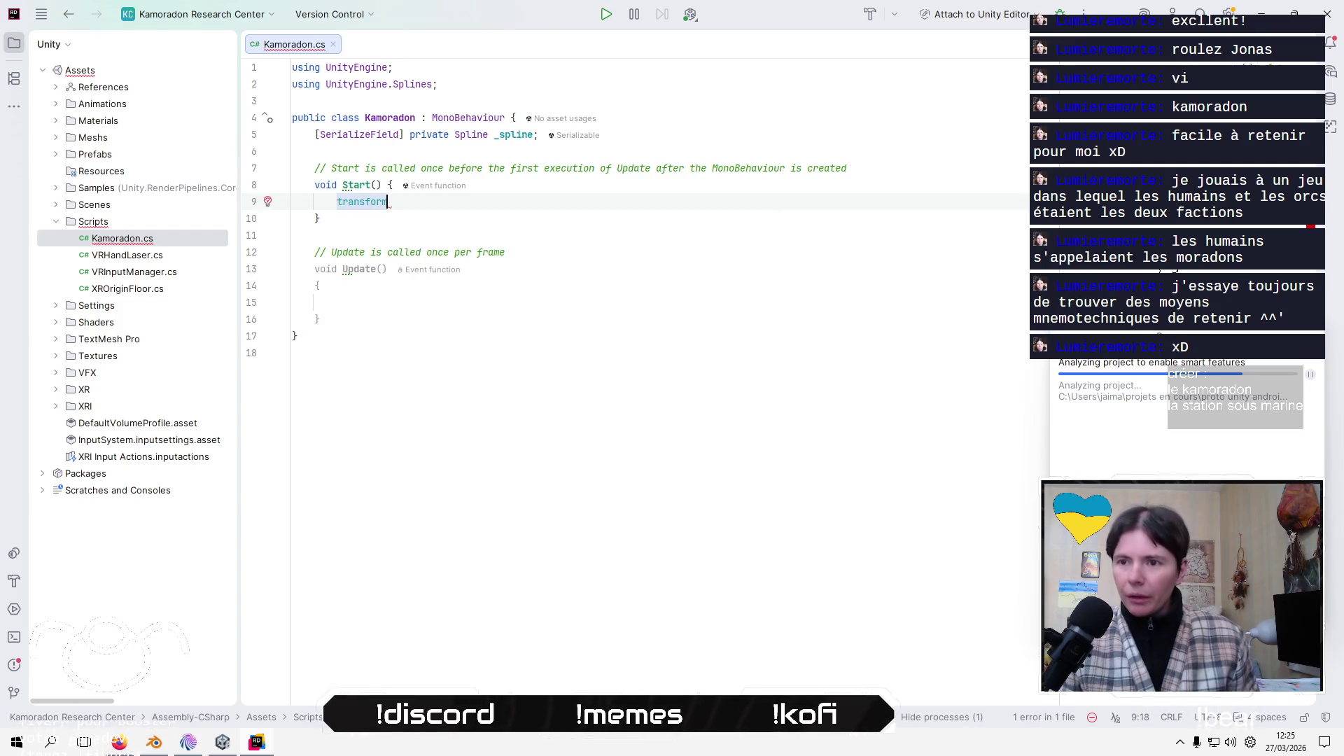
{"action": "type", "text": ".pos"}
{"action": "key", "text": "Return"}
{"action": "type", "text": "= "}
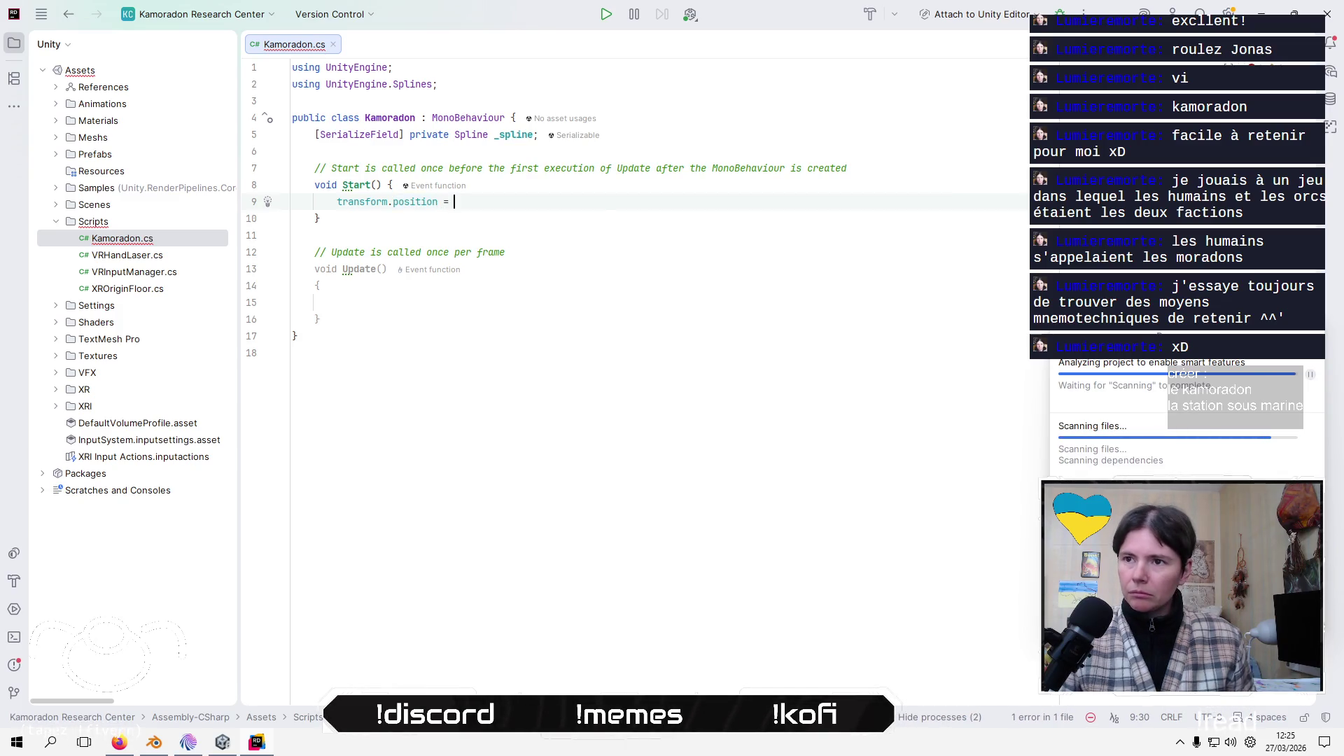
{"action": "type", "text": "_"}
{"action": "key", "text": "Return"}
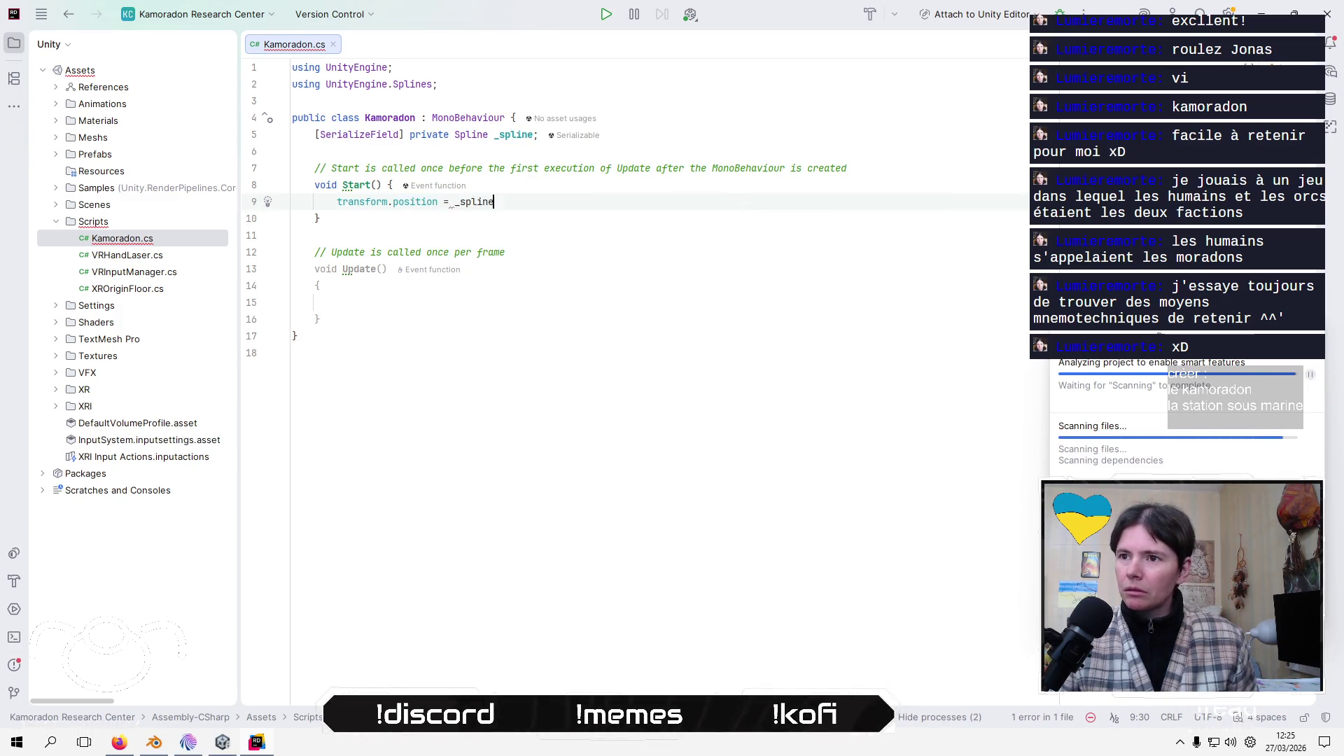
{"action": "type", "text": "."}
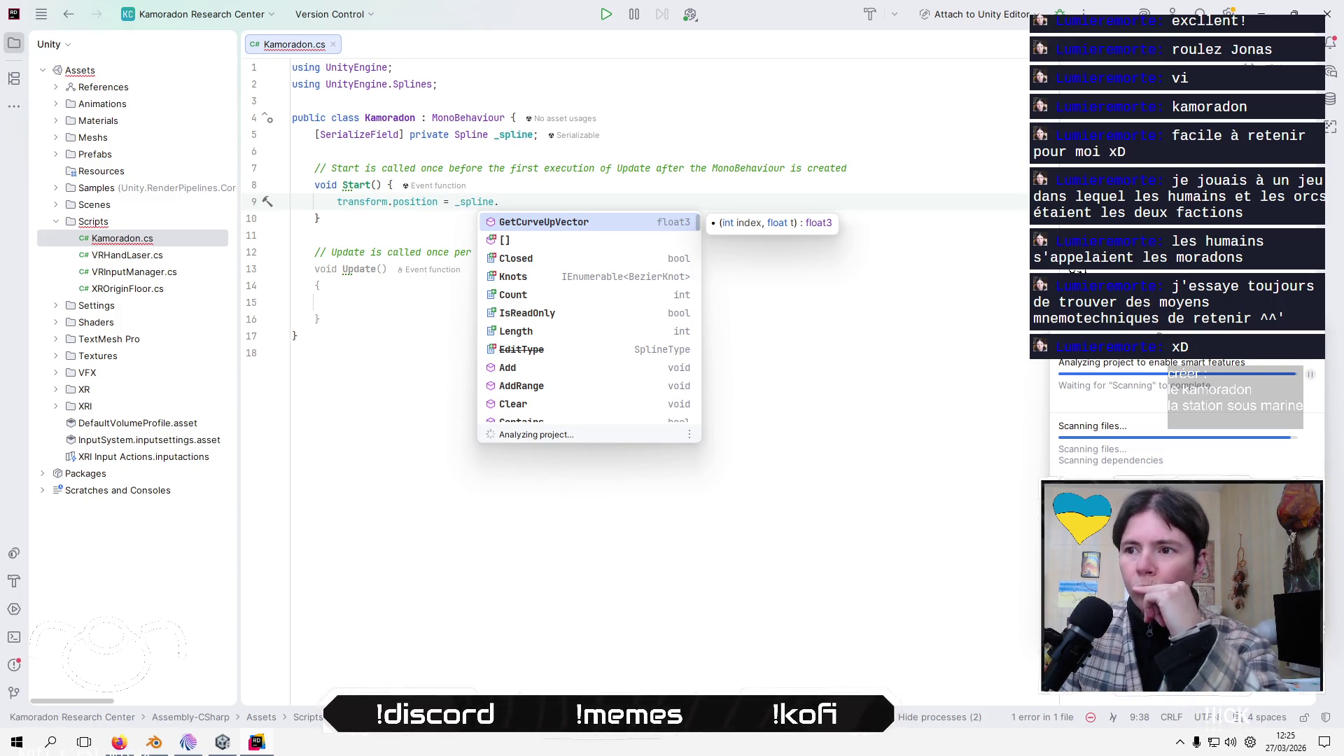
Browse _spline's member suggestions and insert the GetCurve call
{"action": "type", "text": "get"}
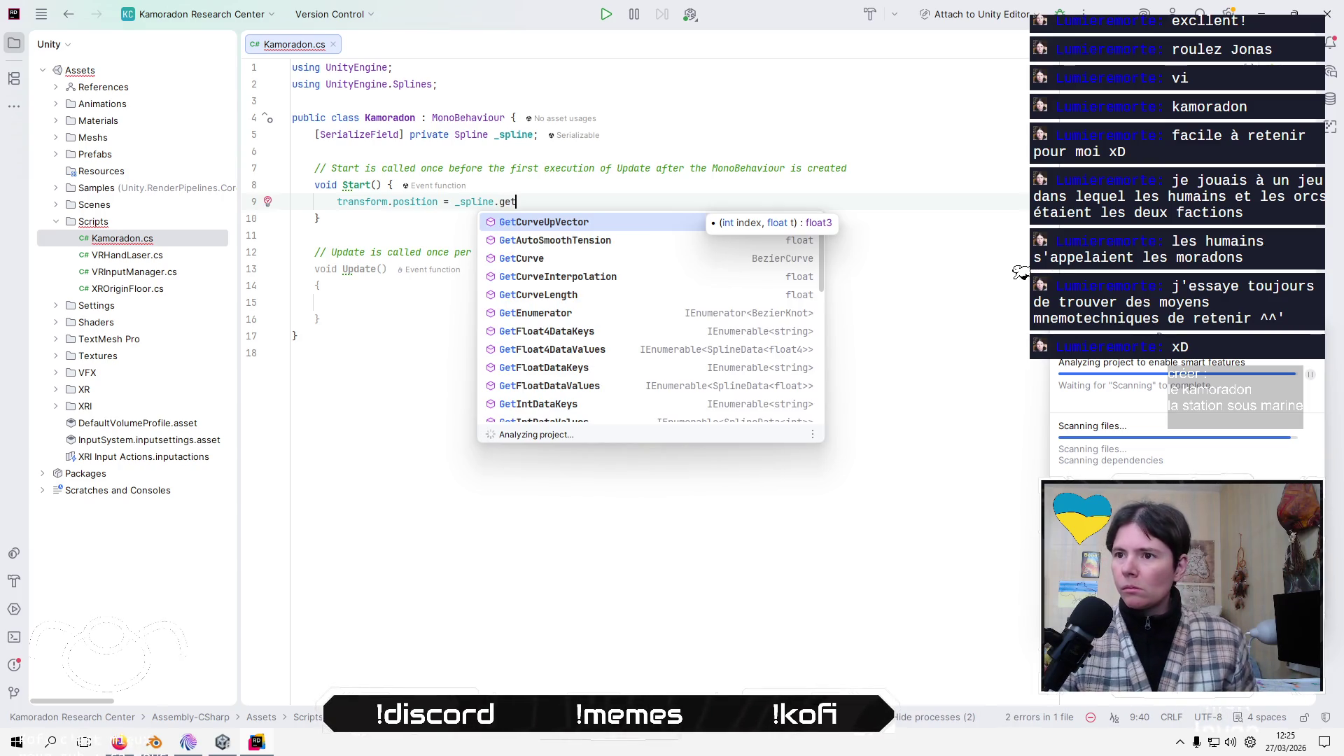
{"action": "type", "text": "F"}
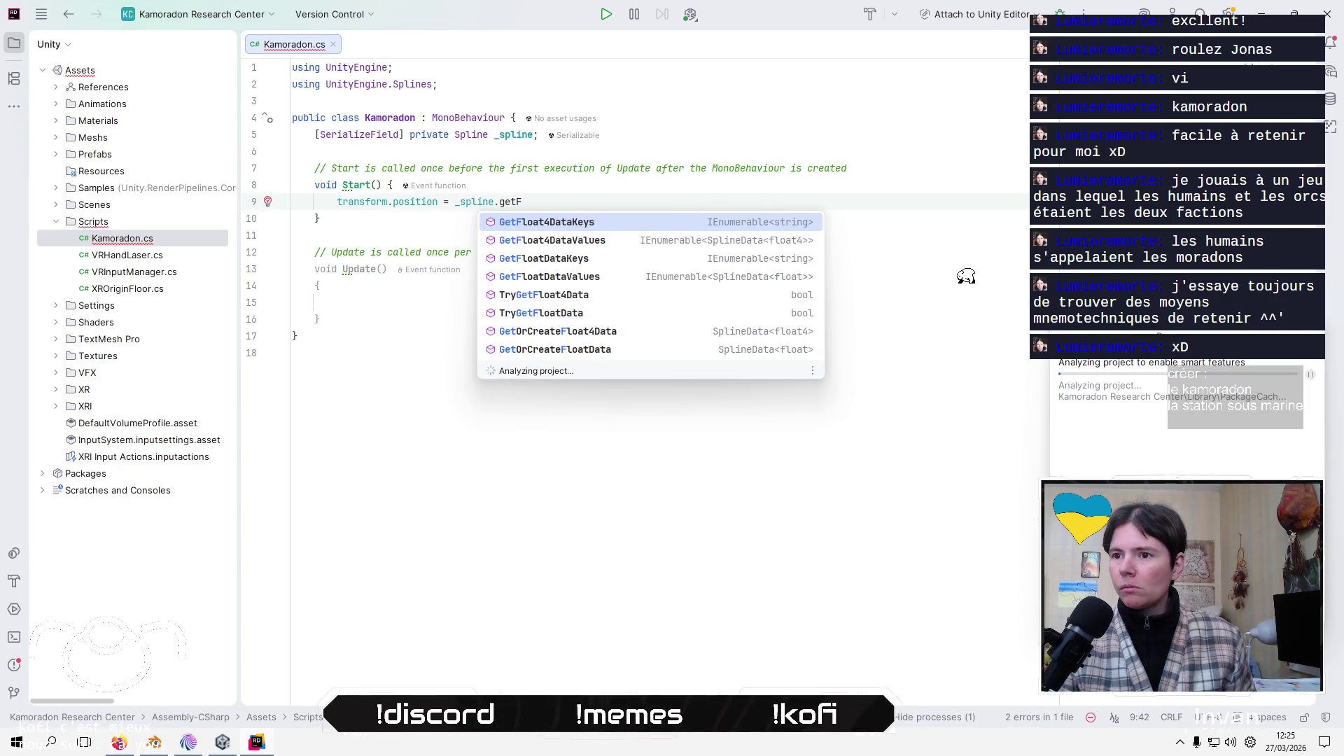
{"action": "key", "text": "BackSpace"}
{"action": "key", "text": "BackSpace"}
{"action": "key", "text": "BackSpace"}
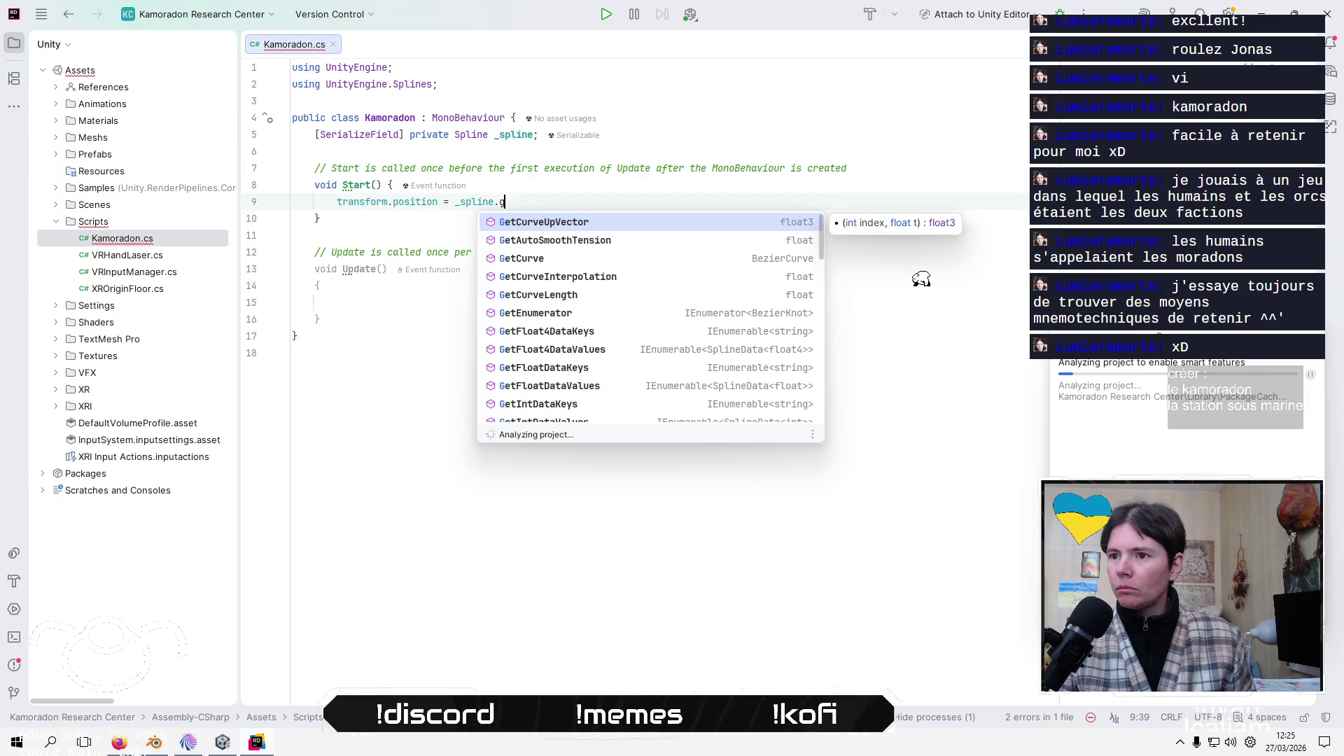
{"action": "key", "text": "BackSpace"}
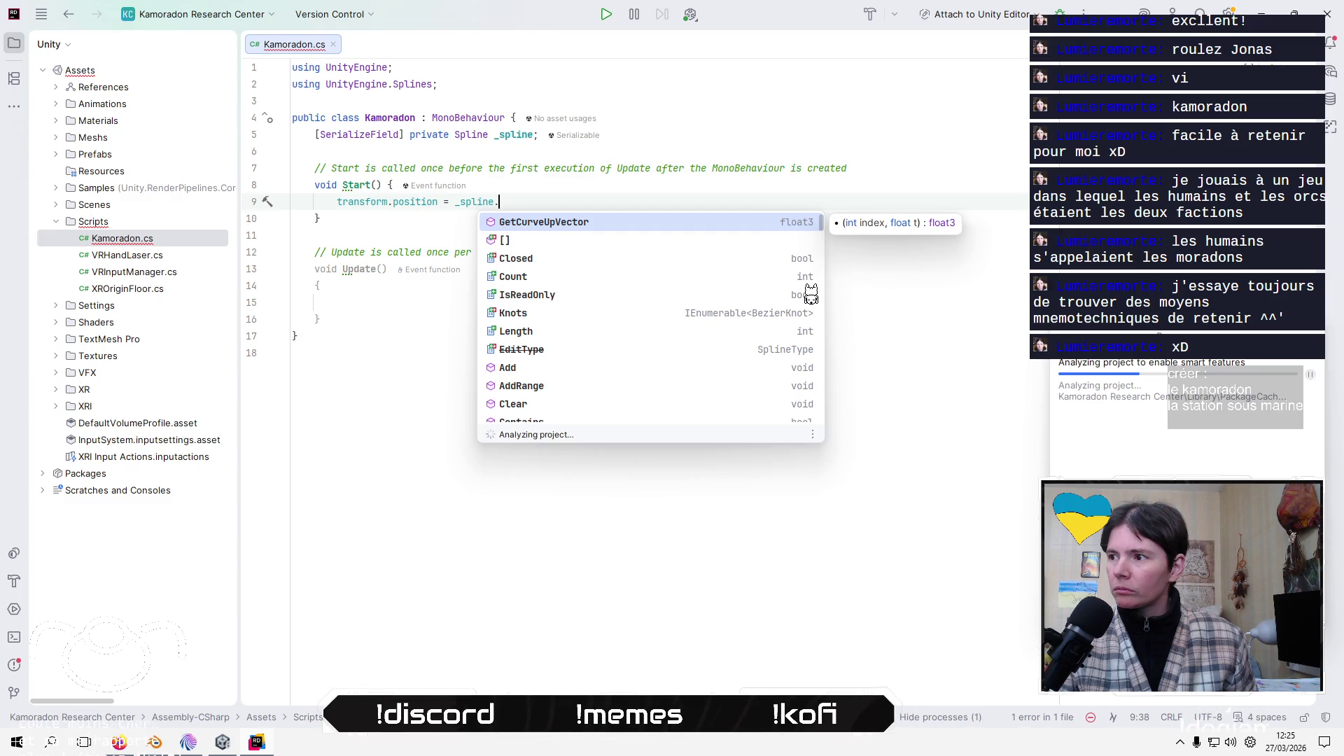
{"action": "key", "text": "Down"}
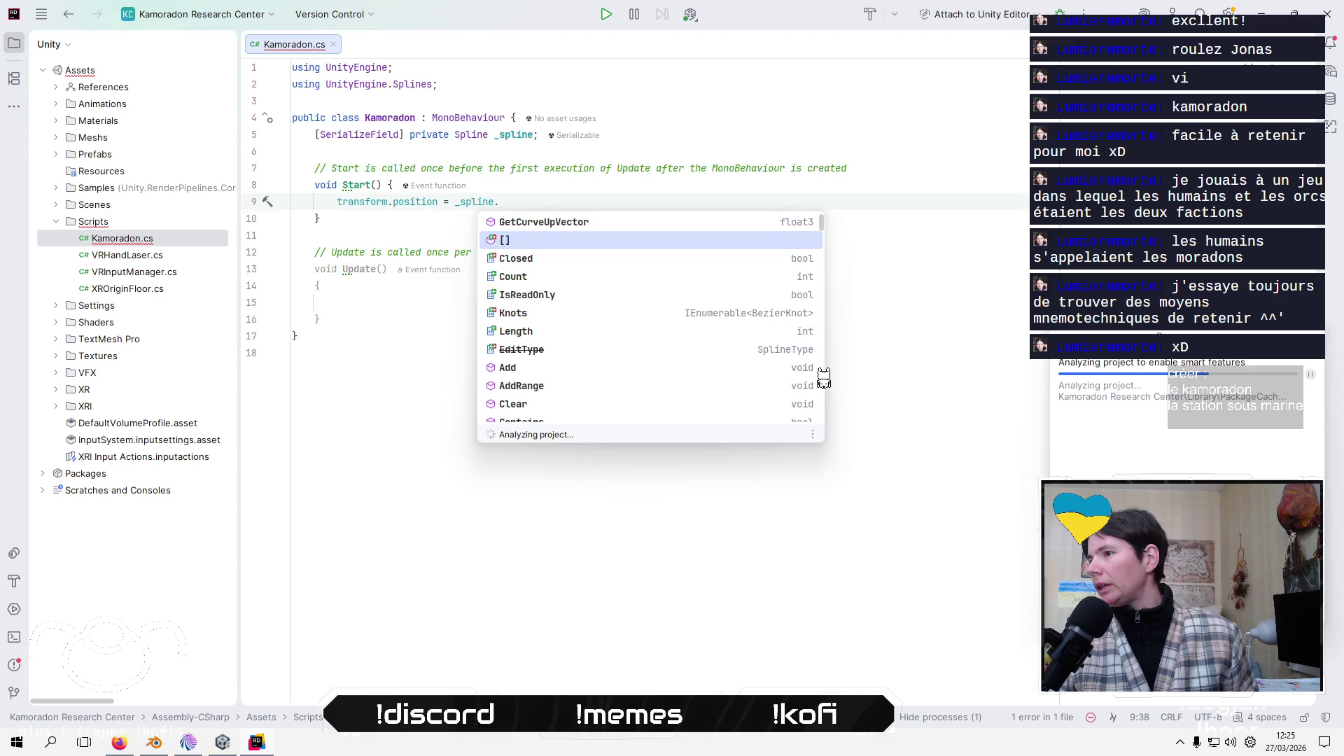
{"action": "key", "text": "Down"}
{"action": "key", "text": "Down"}
{"action": "key", "text": "Down"}
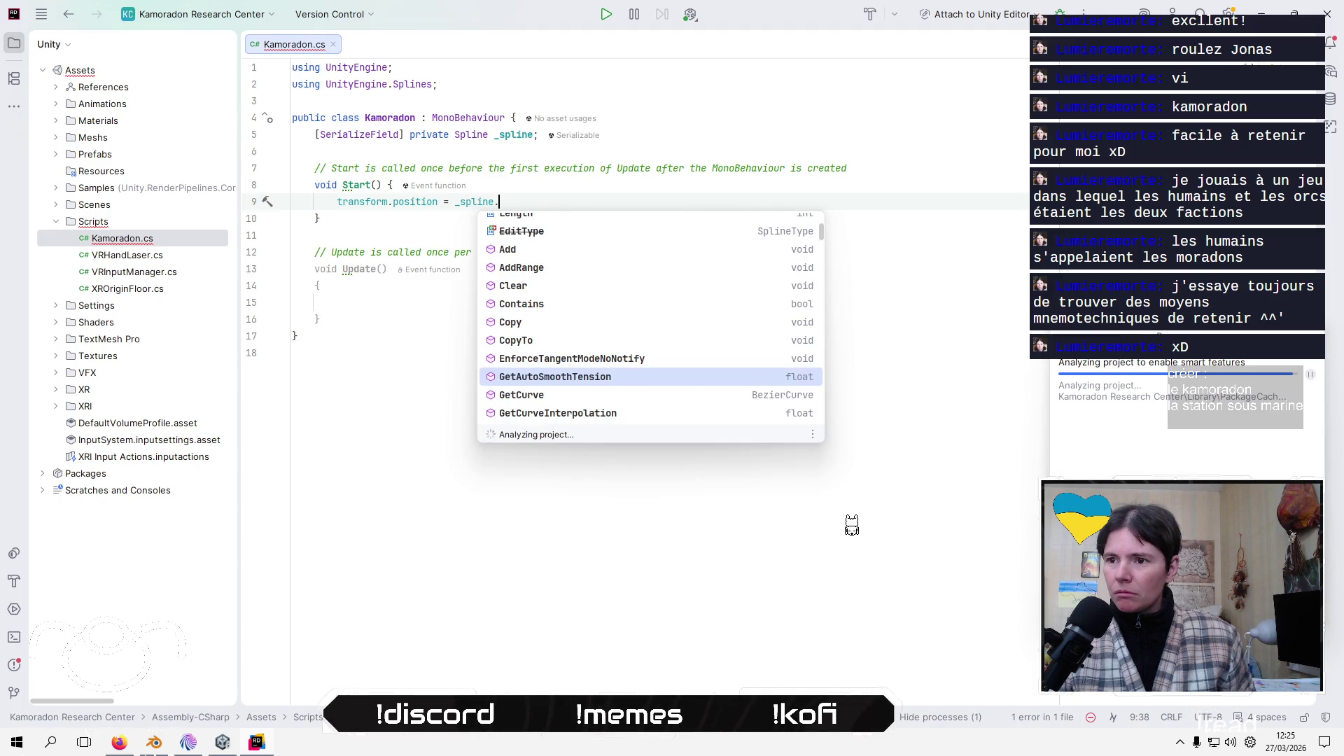
{"action": "key", "text": "Down"}
{"action": "key", "text": "Escape"}
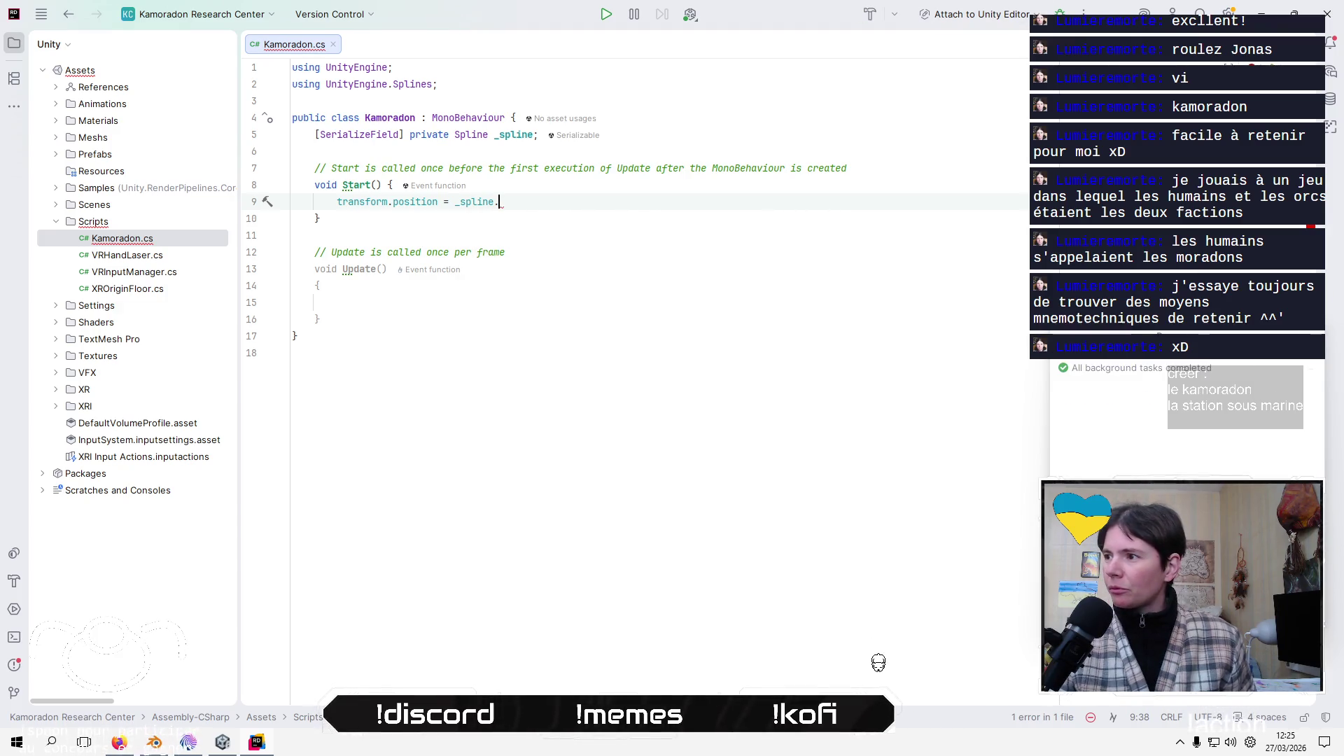
{"action": "type", "text": "get"}
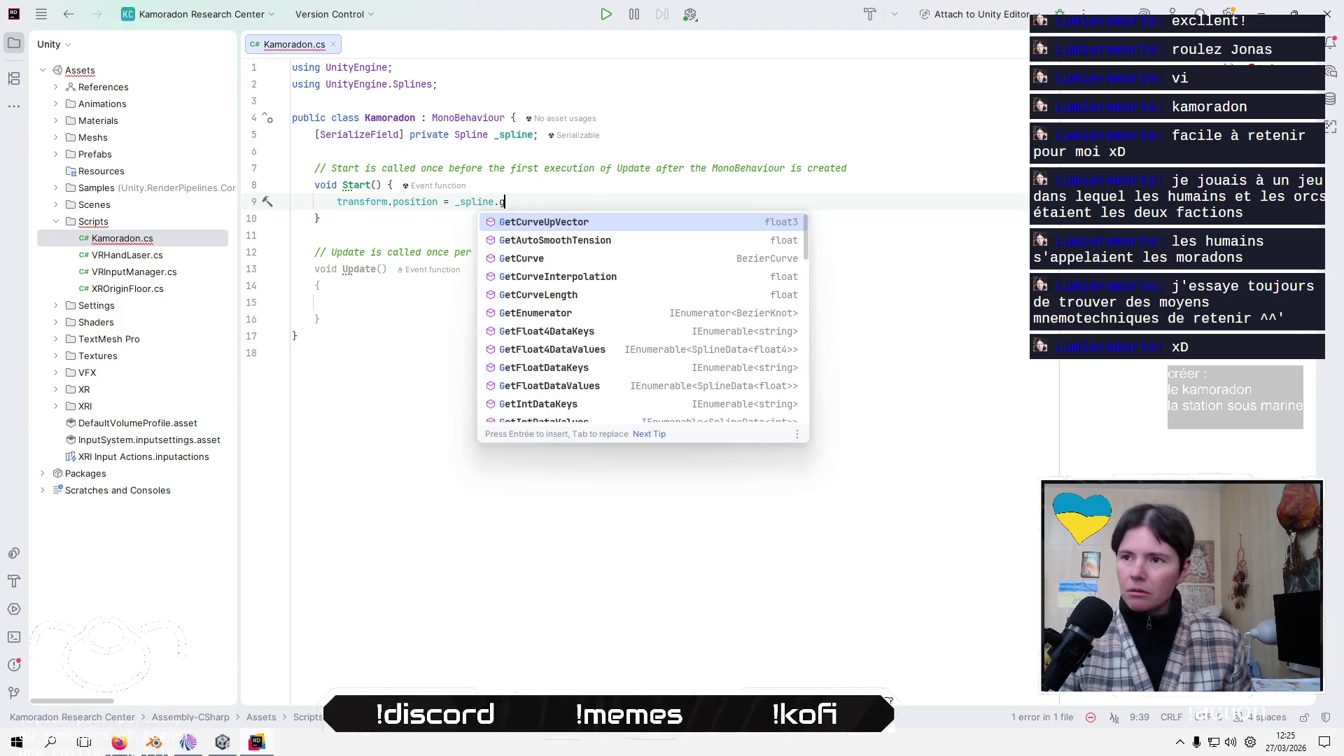
{"action": "key", "text": "Down"}
{"action": "key", "text": "Down"}
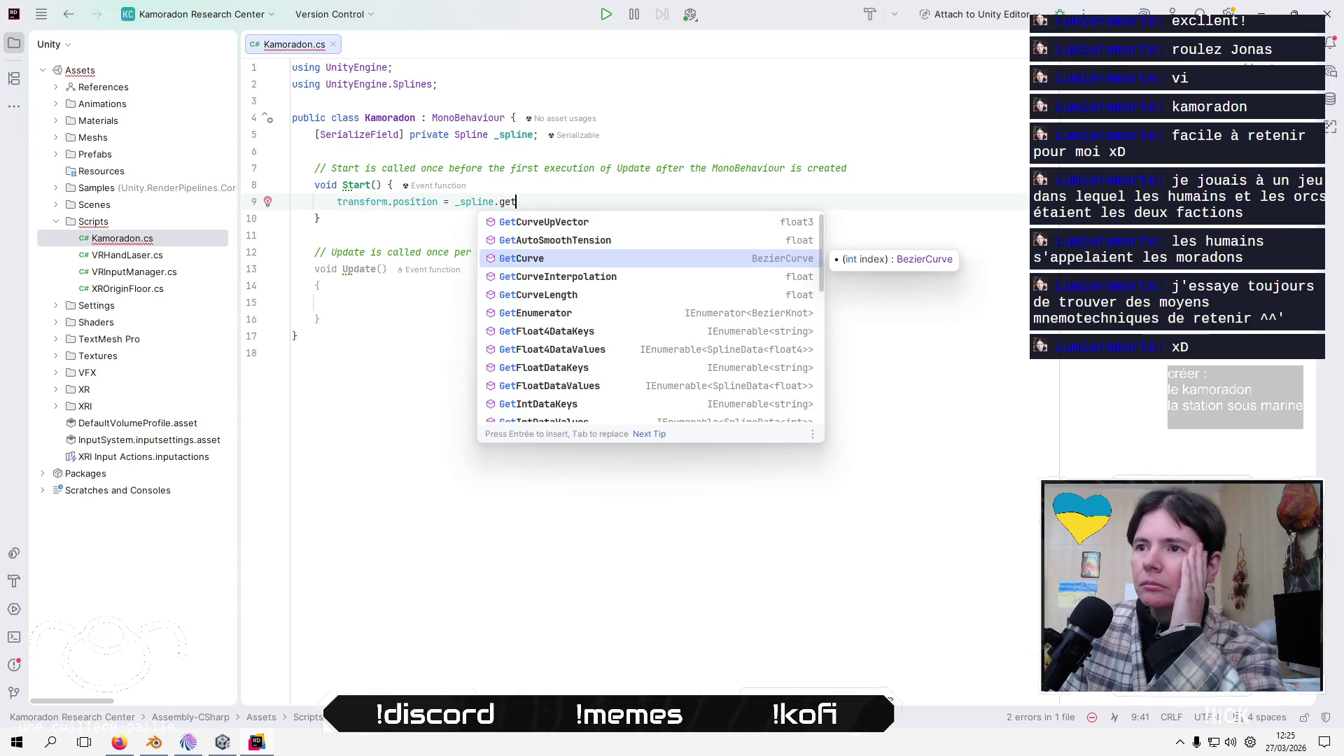
{"action": "key", "text": "Down"}
{"action": "key", "text": "Down"}
{"action": "key", "text": "Down"}
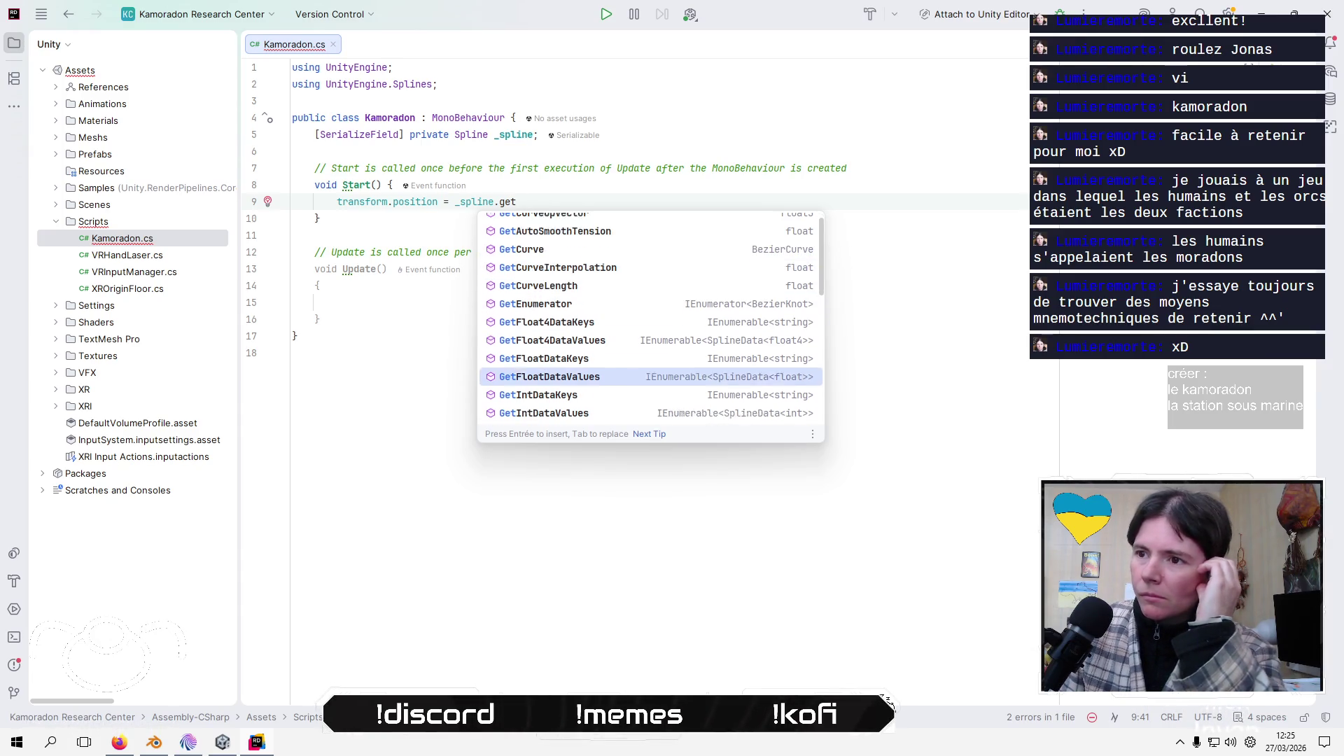
{"action": "key", "text": "Down"}
{"action": "key", "text": "Down"}
{"action": "key", "text": "Down"}
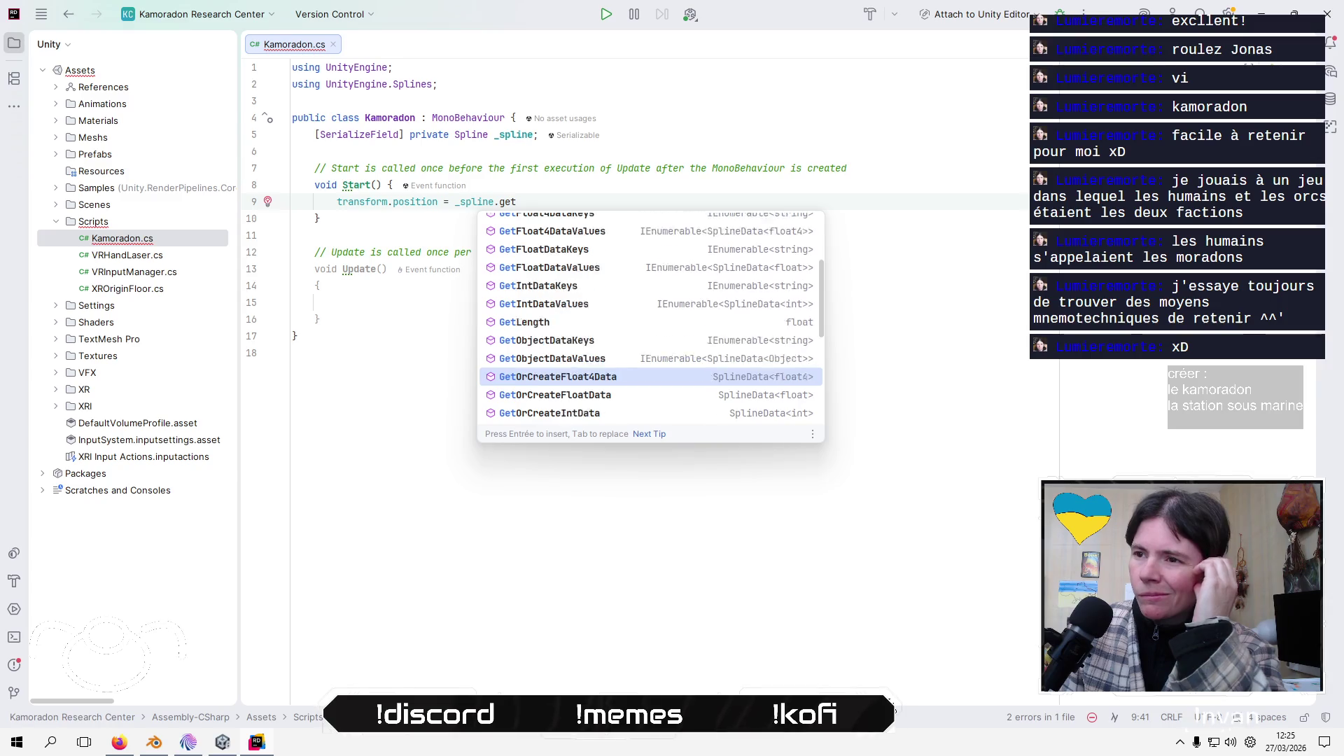
{"action": "key", "text": "Up"}
{"action": "key", "text": "Up"}
{"action": "key", "text": "Up"}
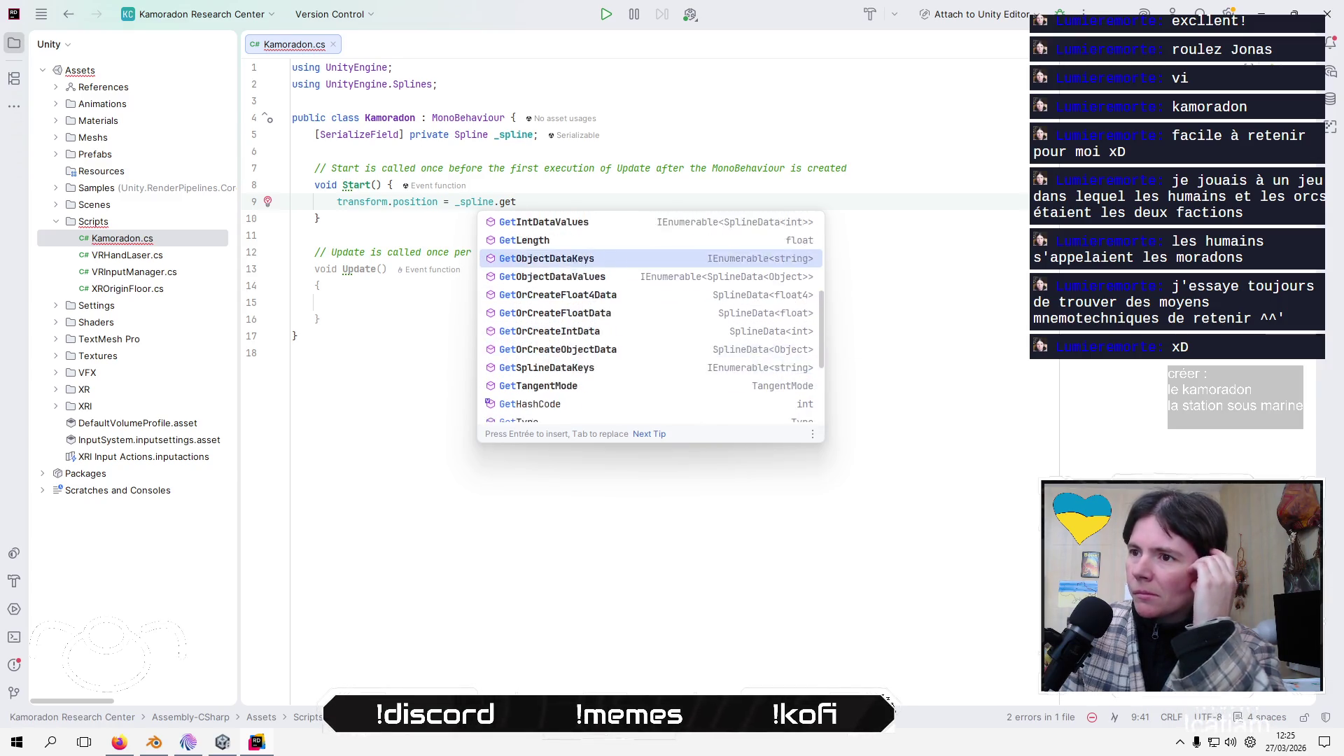
{"action": "key", "text": "Up"}
{"action": "key", "text": "Up"}
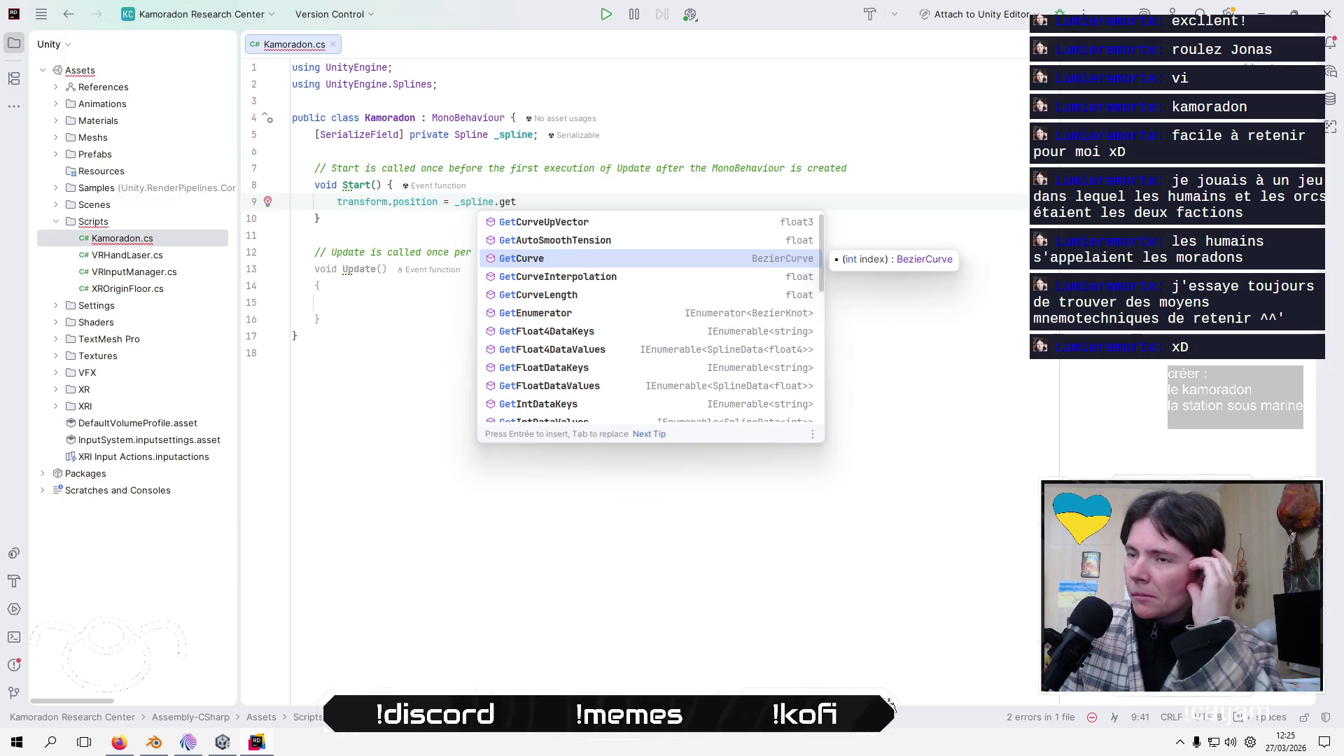
{"action": "key", "text": "Return"}
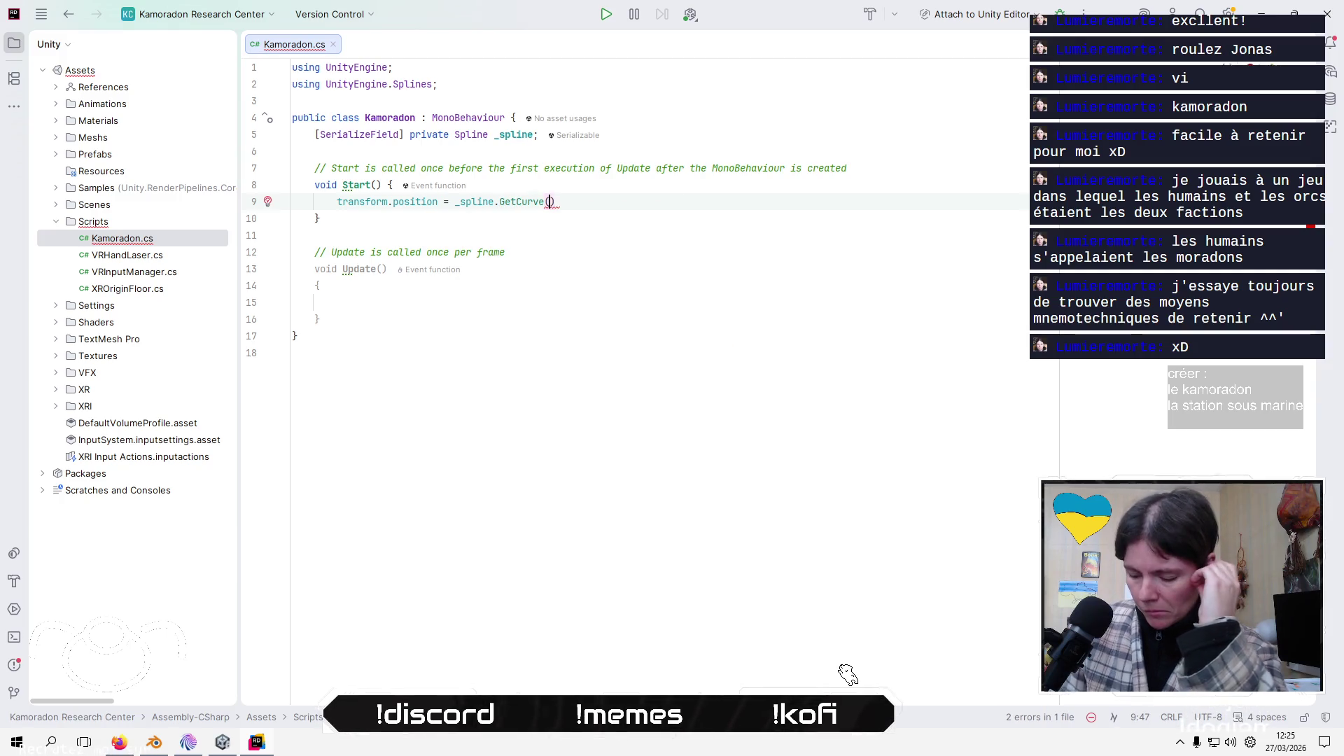
{"action": "type", "text": "0)"}
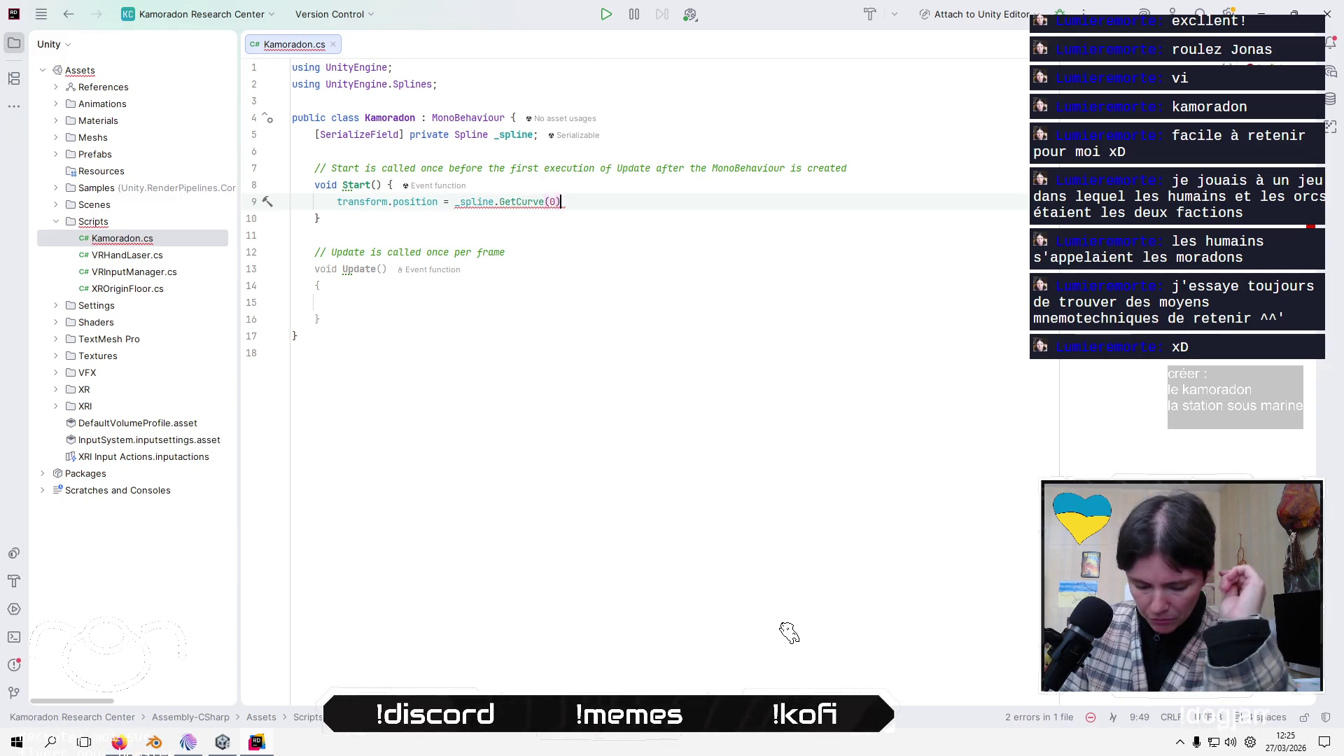
{"action": "type", "text": "."}
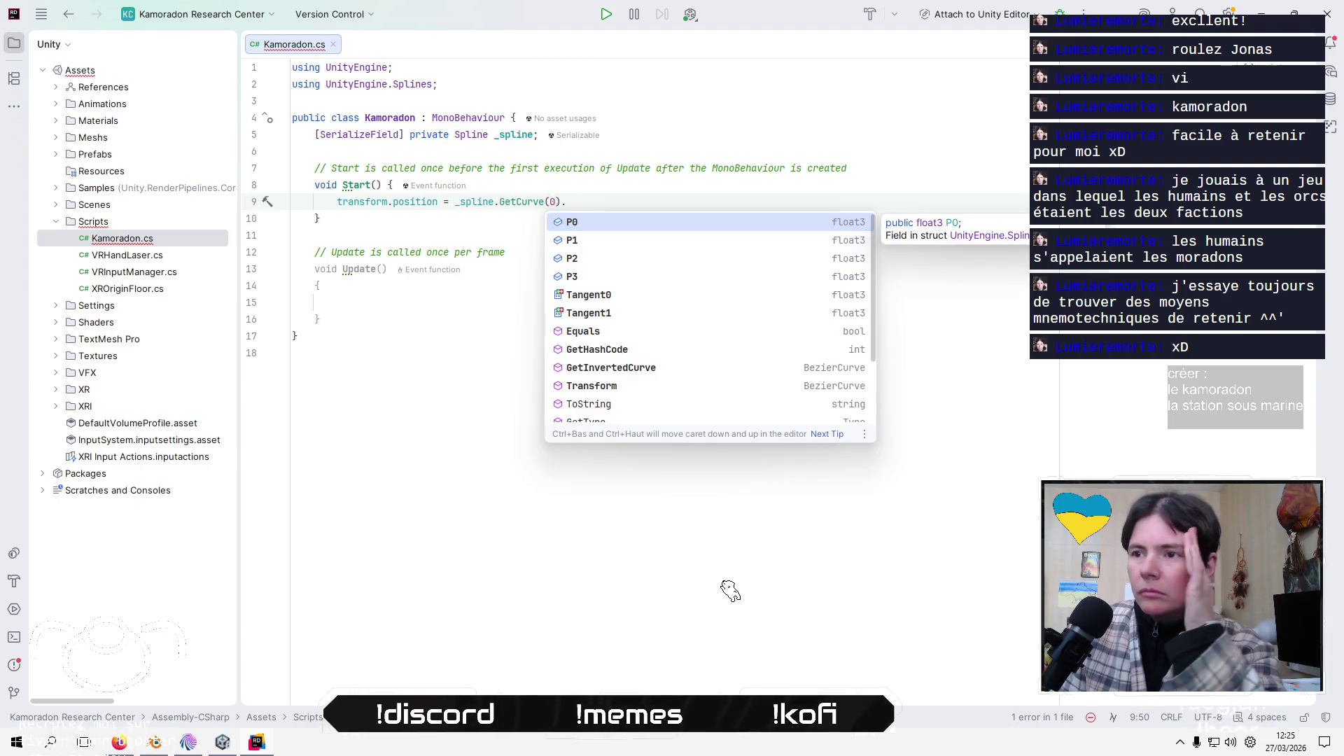
{"action": "key", "text": "Down"}
{"action": "key", "text": "Down"}
{"action": "key", "text": "Down"}
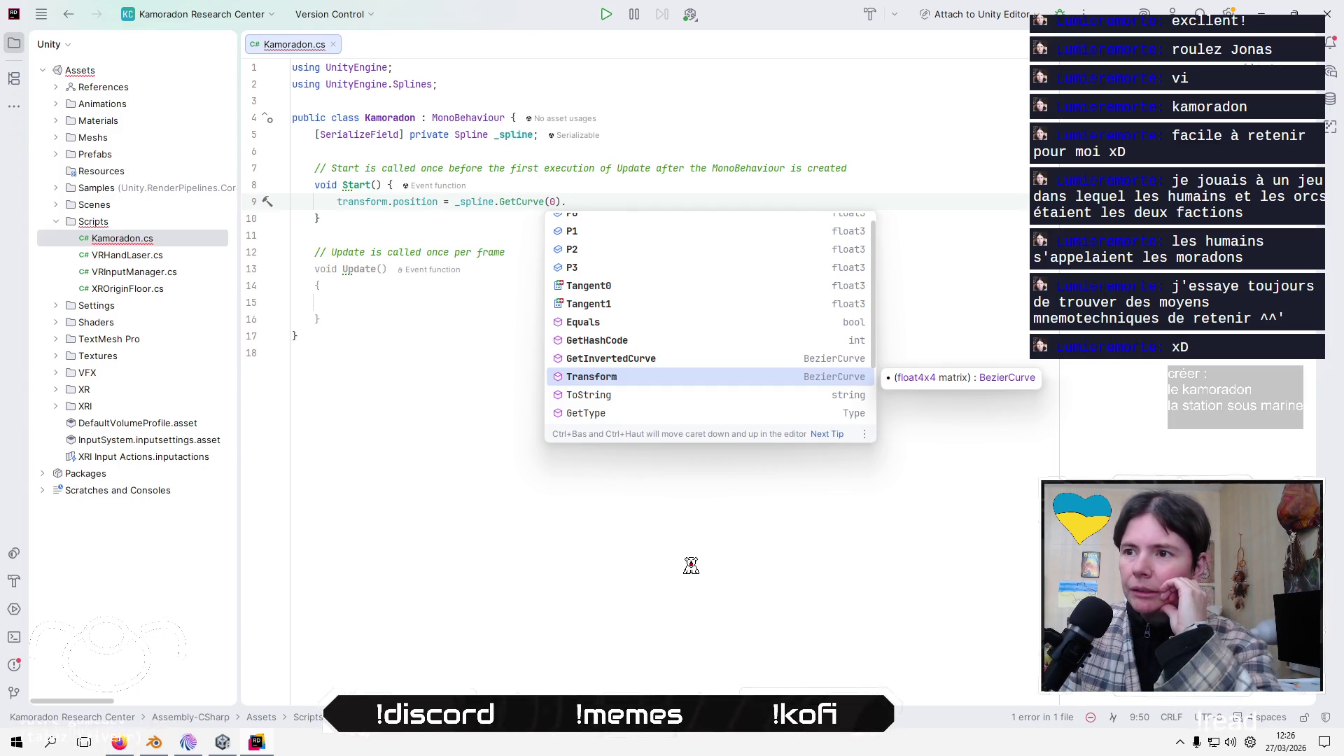
{"action": "key", "text": "Up"}
{"action": "key", "text": "Up"}
{"action": "key", "text": "Up"}
{"action": "key", "text": "Down"}
{"action": "key", "text": "Down"}
{"action": "key", "text": "Down"}
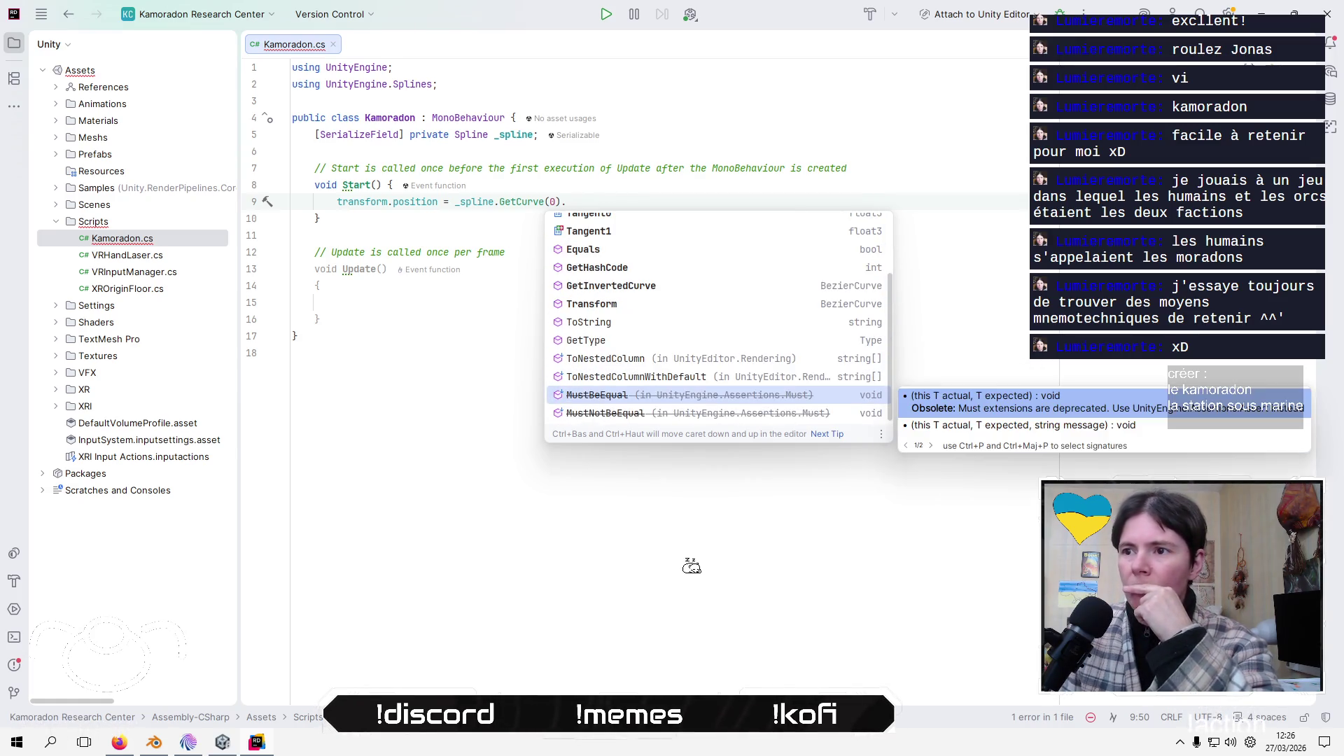
{"action": "key", "text": "Escape"}
{"action": "left_click", "coordinate": [369, 516]}
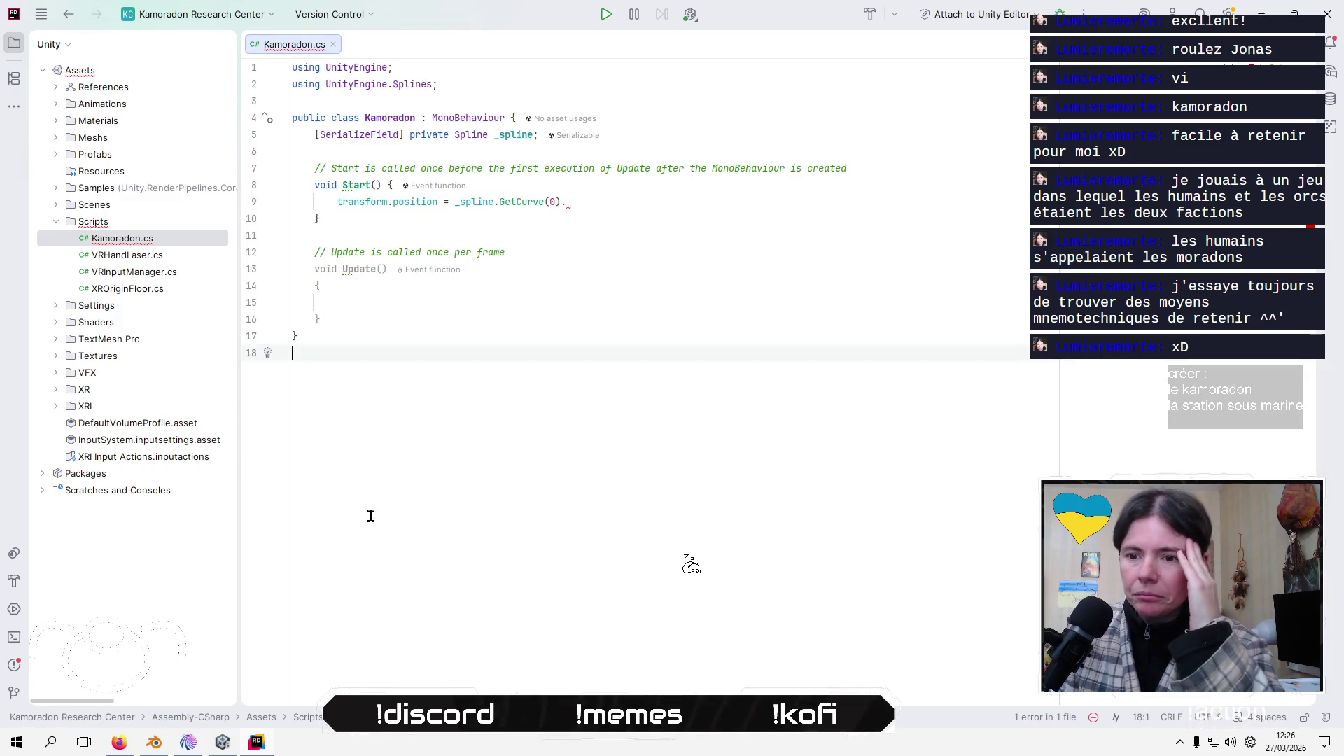
{"action": "left_click", "coordinate": [119, 742]}
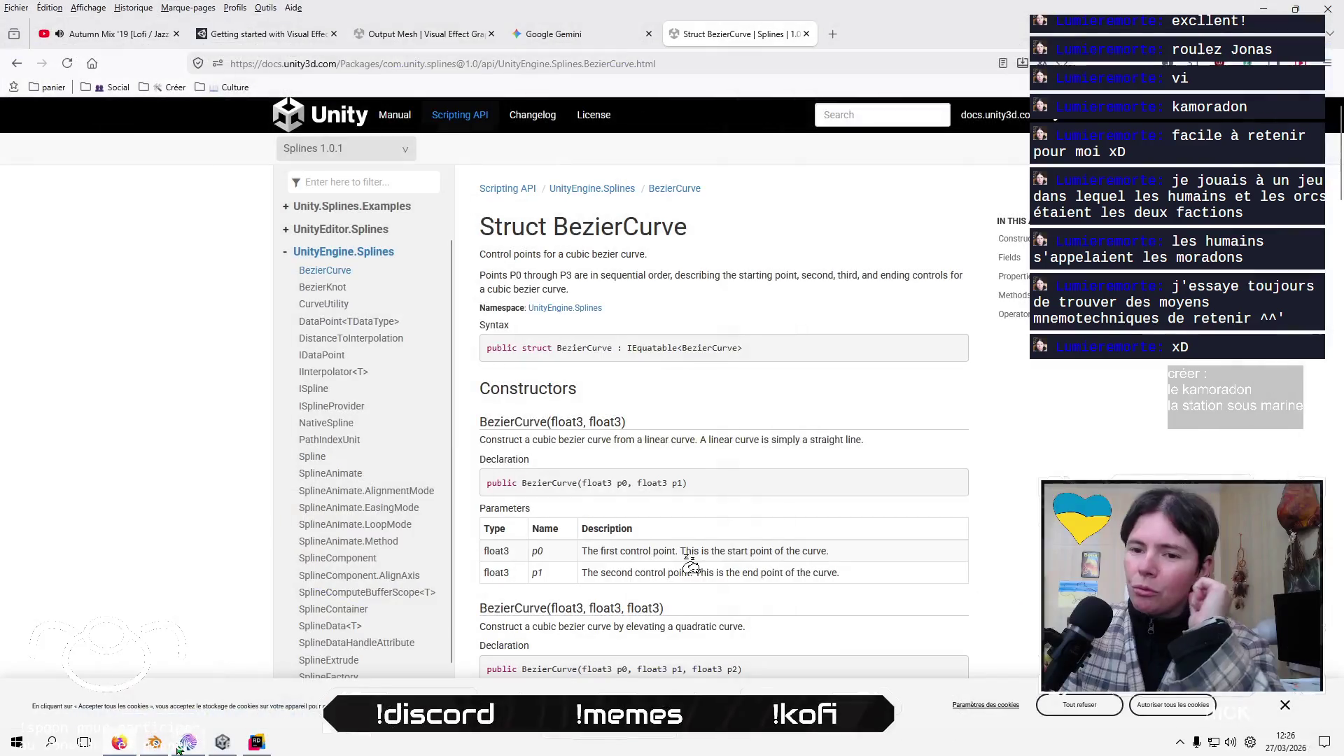
Bring the BezierCurve Scripting API page forward and scroll to its Constructors section
{"action": "left_click", "coordinate": [182, 745]}
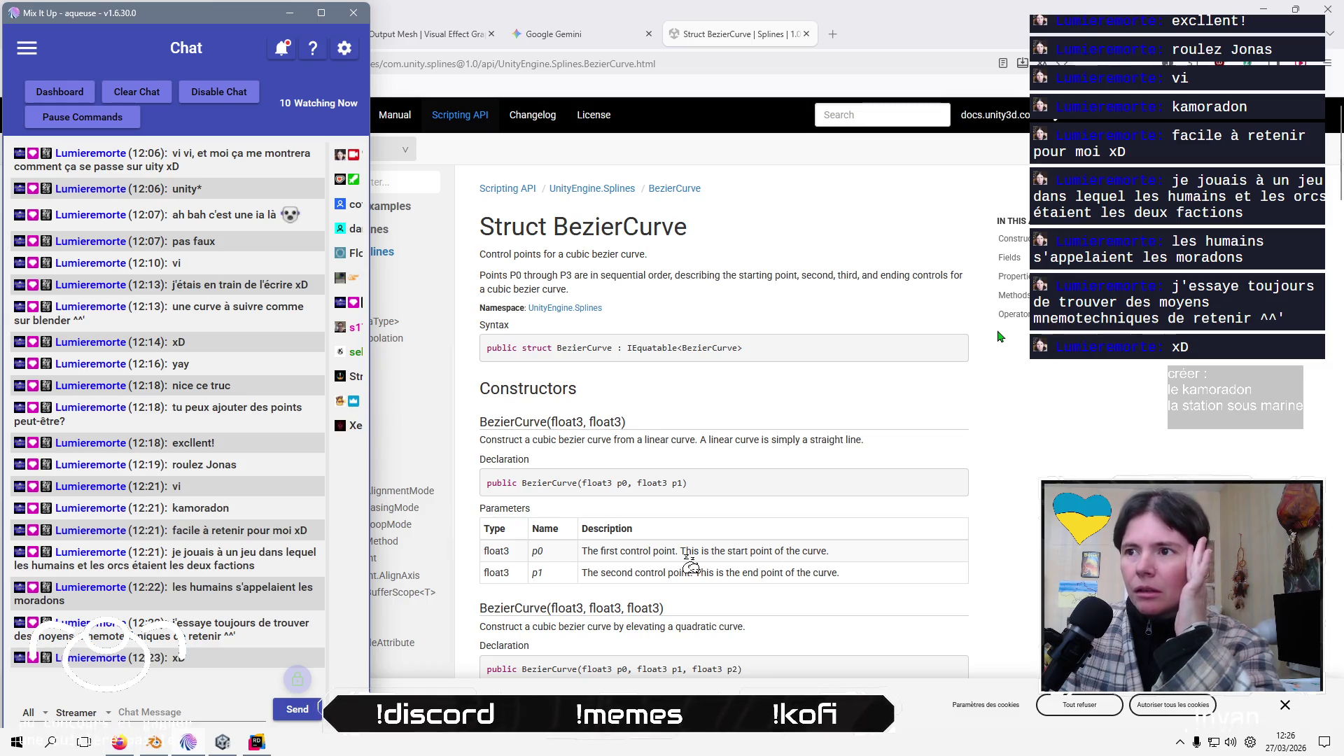
{"action": "mouse_move", "coordinate": [862, 21]}
{"action": "left_mouse_down"}
{"action": "mouse_move", "coordinate": [881, 81]}
{"action": "mouse_move", "coordinate": [866, 35]}
{"action": "left_mouse_up"}
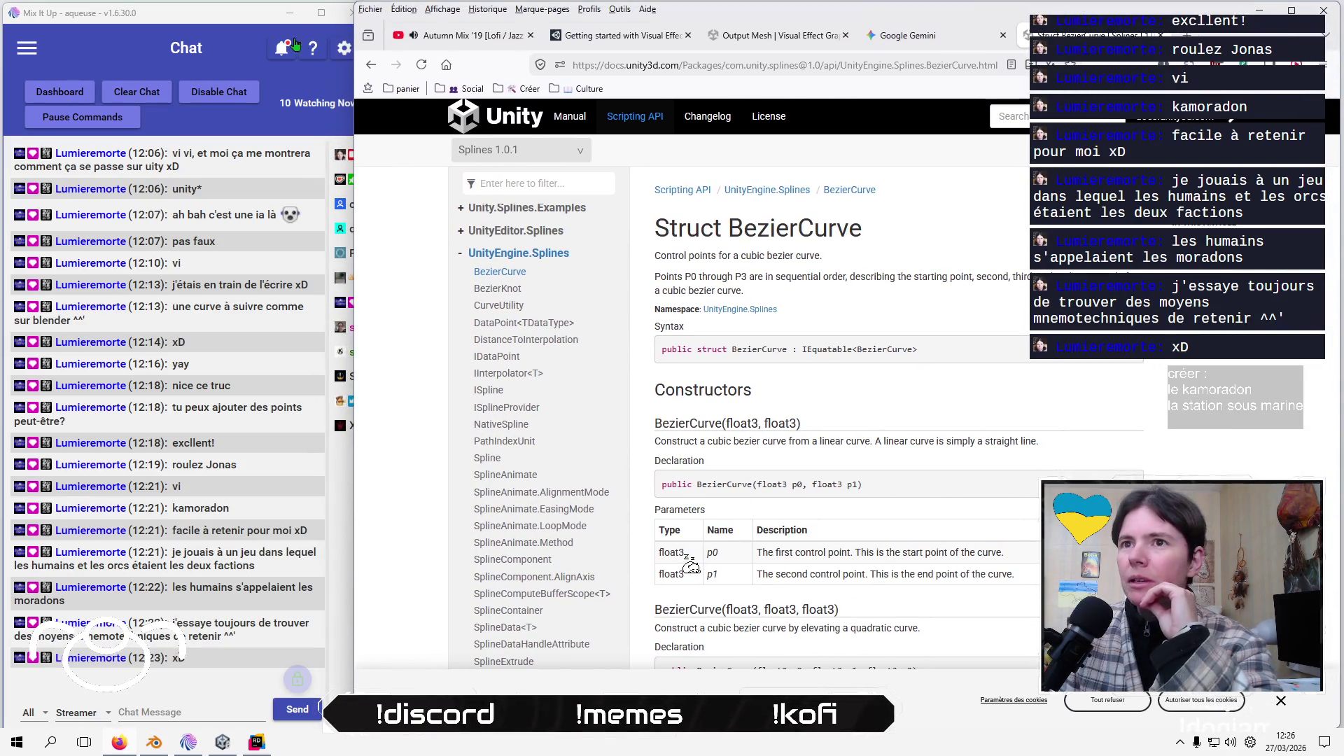
{"action": "left_click", "coordinate": [296, 44]}
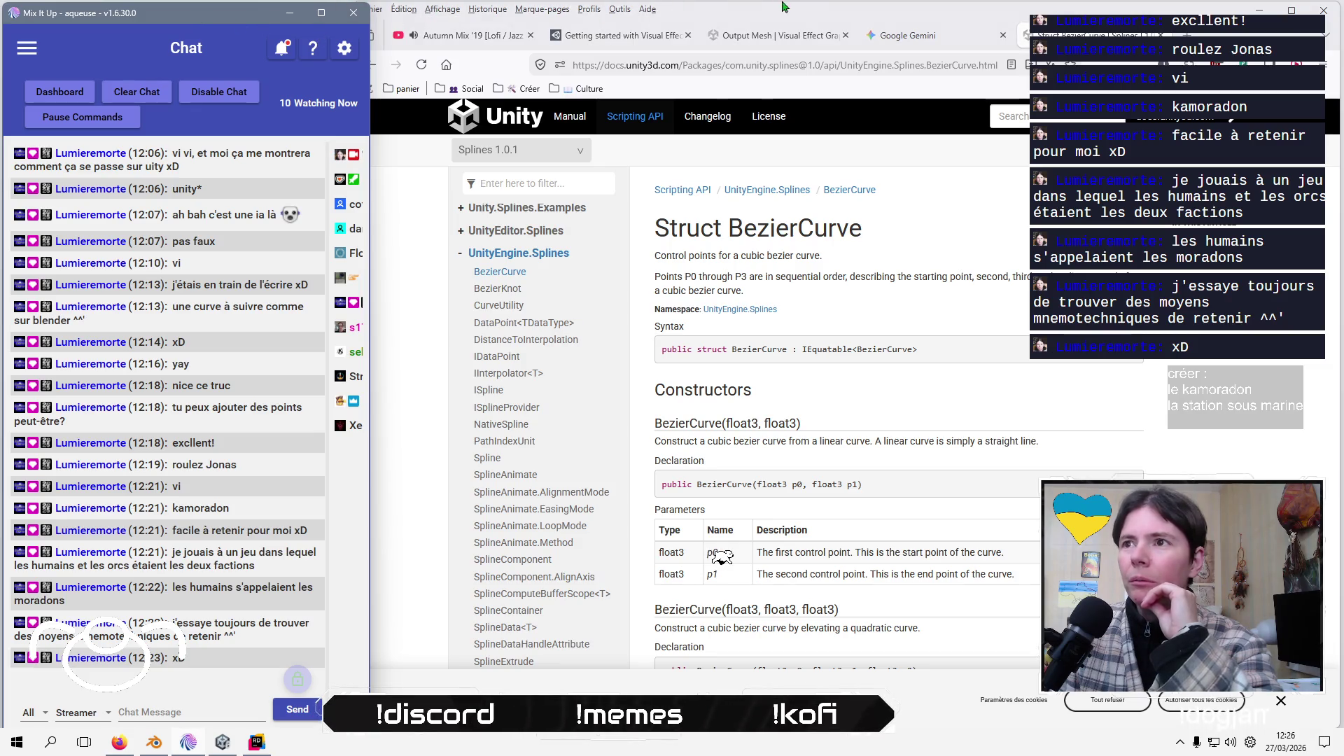
{"action": "left_click", "coordinate": [724, 552]}
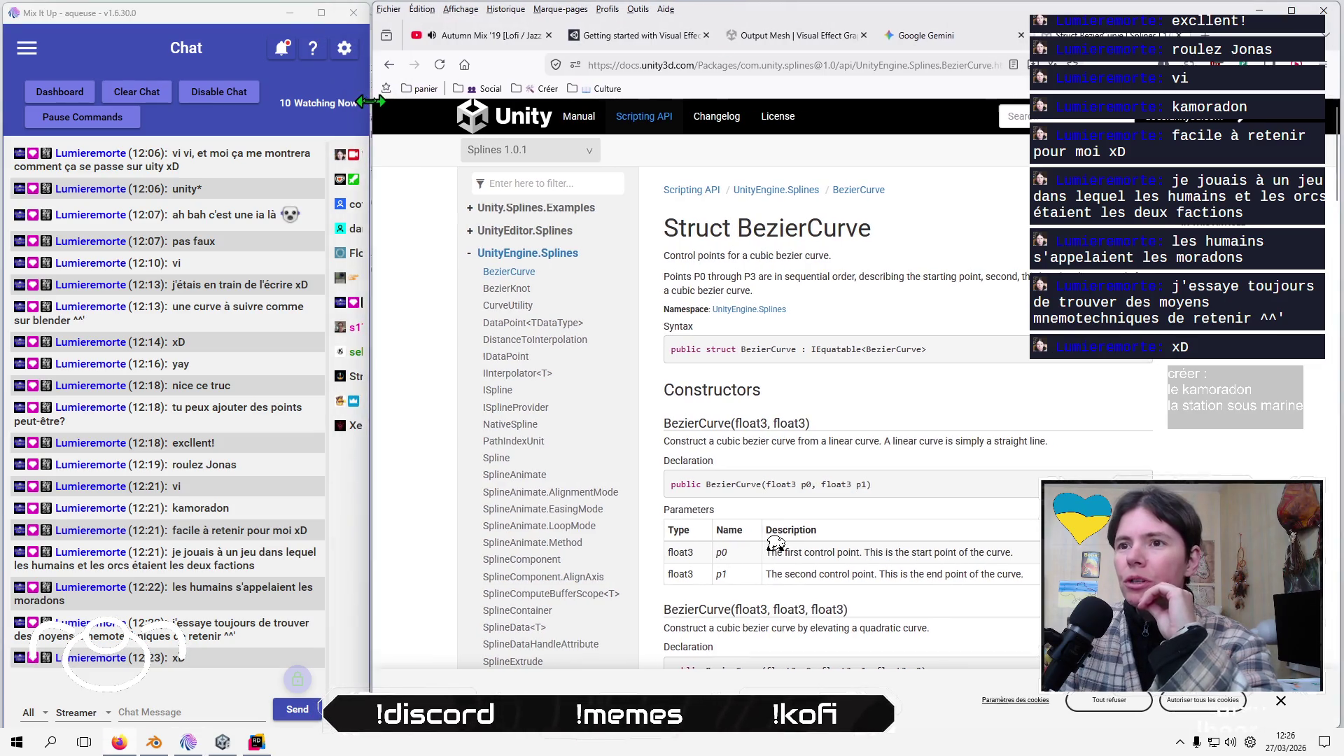
{"action": "left_click_drag", "start_coordinate": [242, 5], "coordinate": [241, 1]}
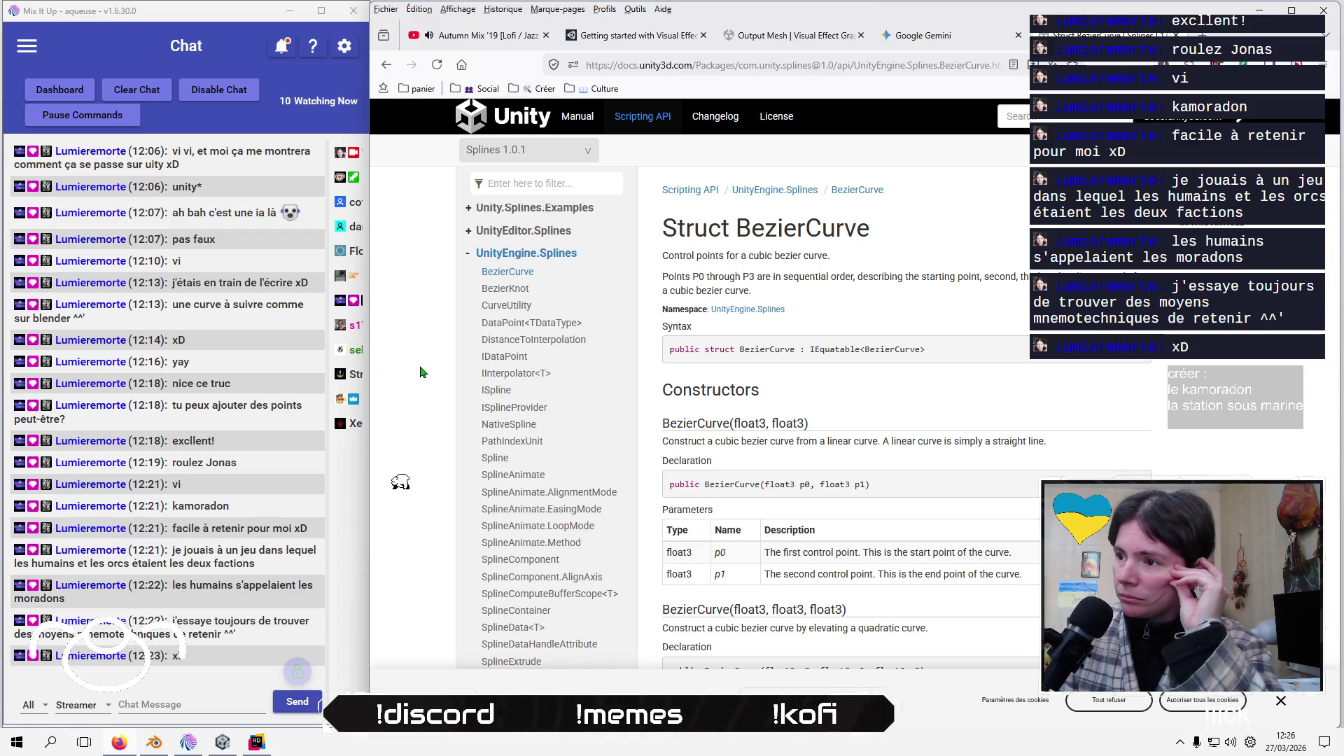
{"action": "scroll", "coordinate": [423, 371], "scroll_direction": "down", "scroll_amount": 3}
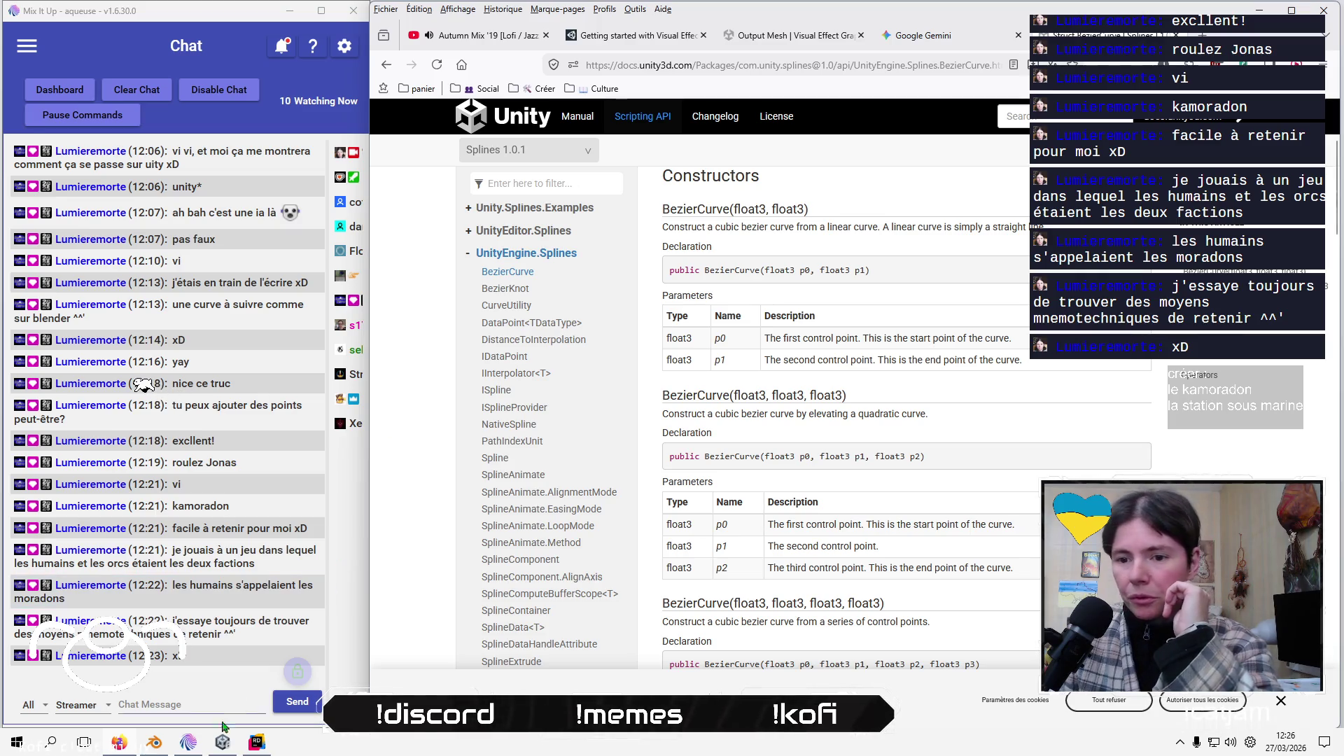
Finish the line as transform.position = _spline.GetCurve(0).P0; in Start()
{"action": "left_click", "coordinate": [268, 752]}
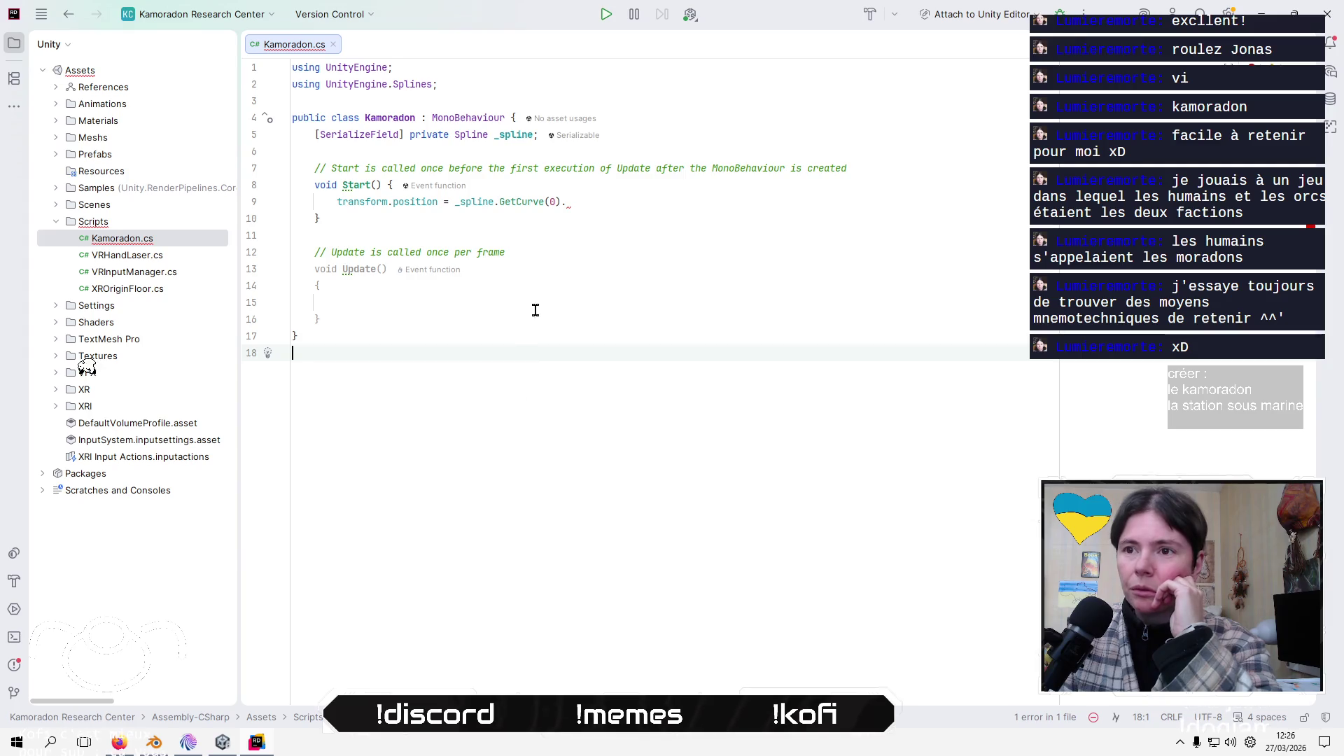
{"action": "left_click", "coordinate": [658, 202]}
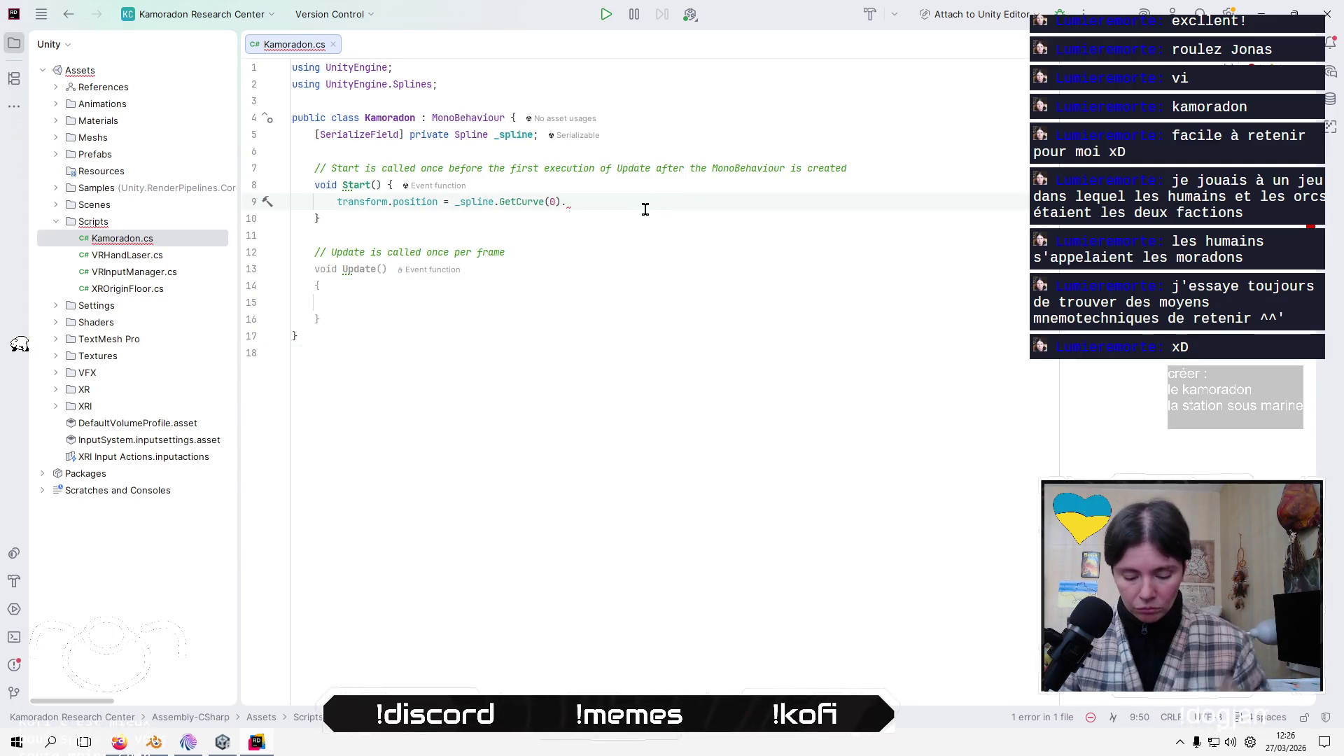
{"action": "type", "text": "p"}
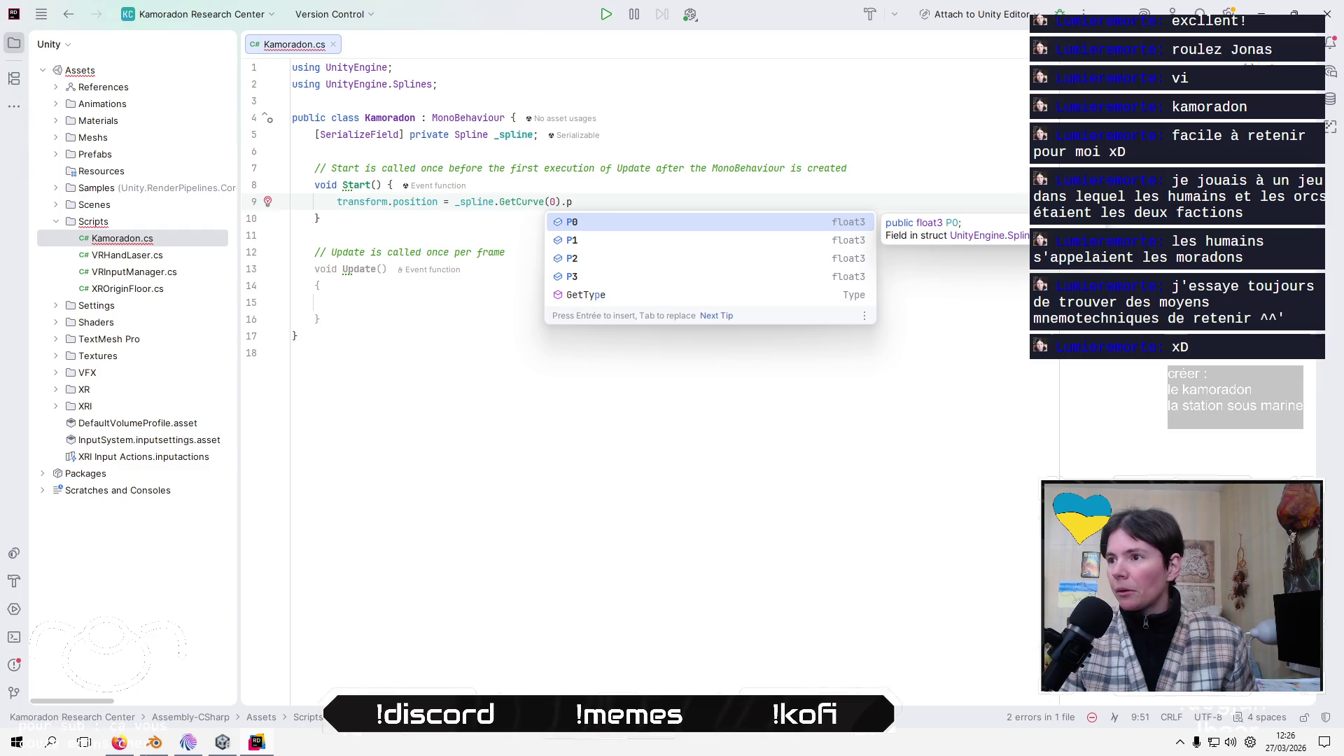
{"action": "key", "text": "Return"}
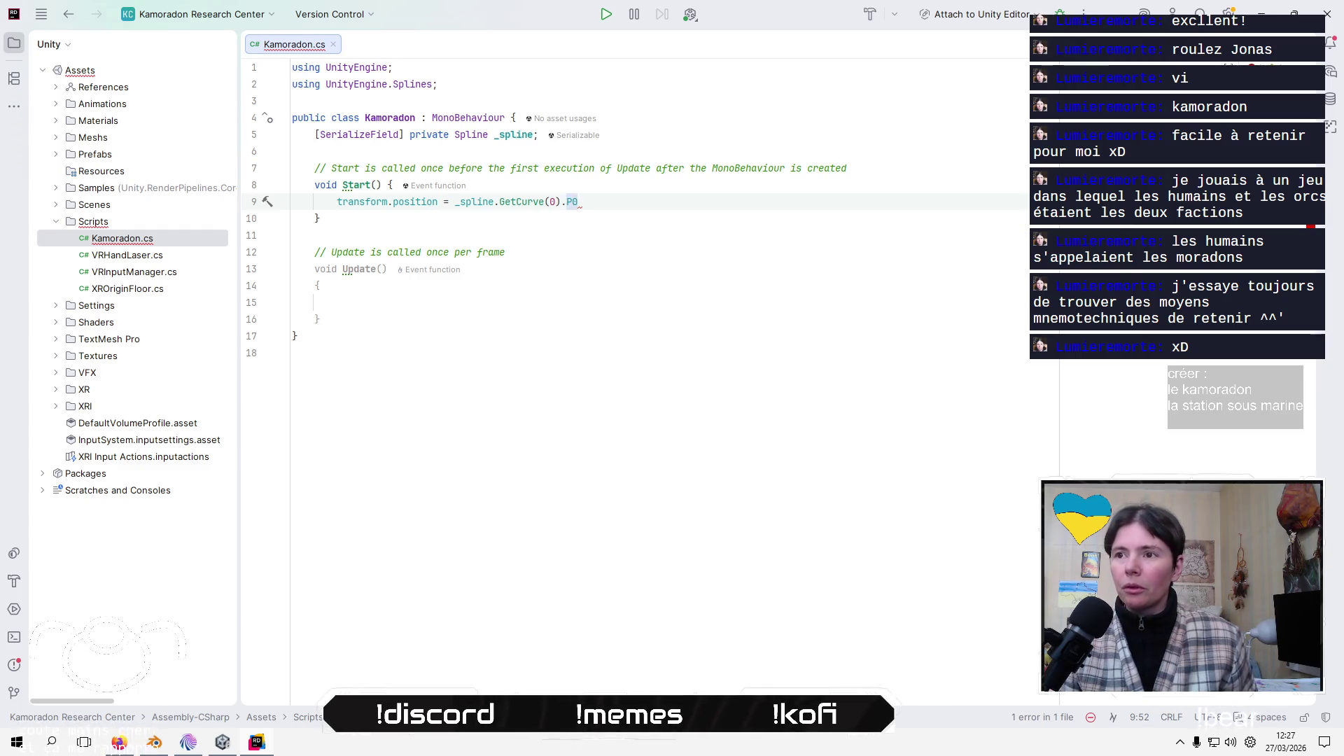
{"action": "type", "text": ";"}
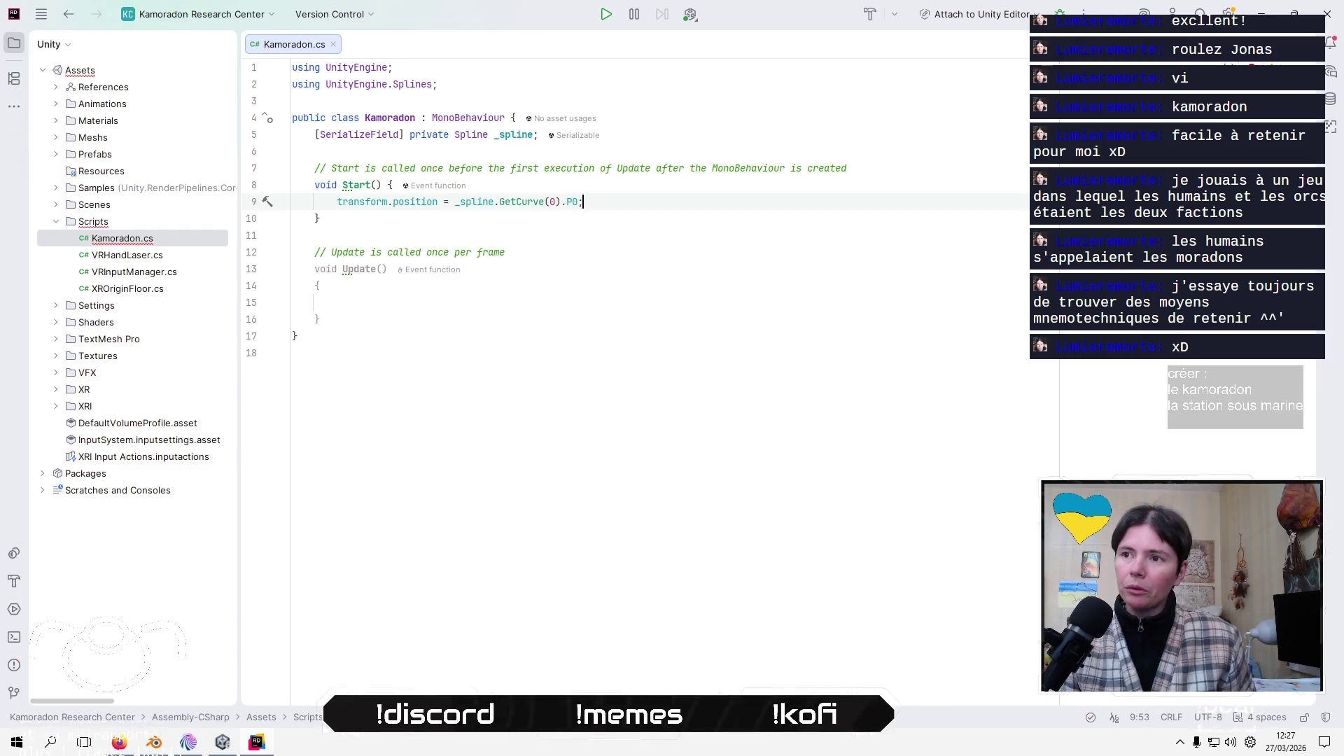
{"action": "left_click", "coordinate": [591, 219]}
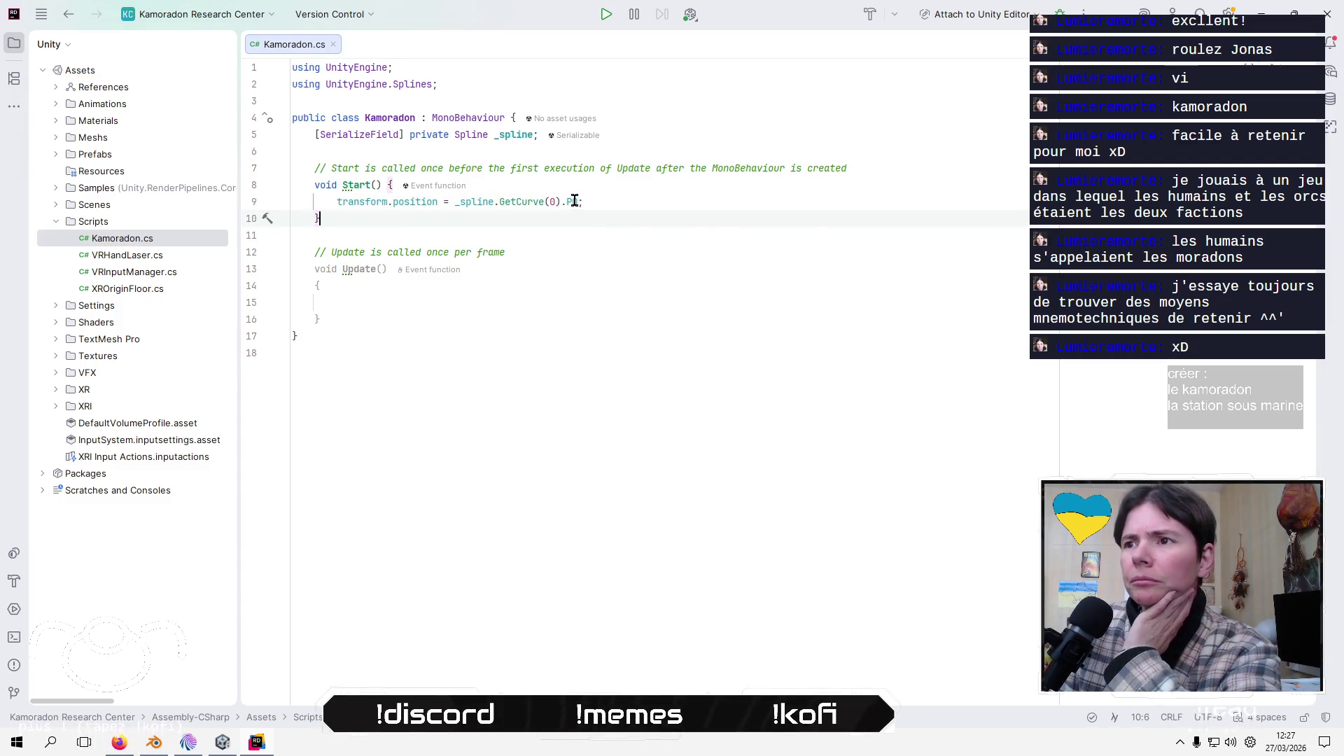
{"action": "mouse_move", "coordinate": [574, 202]}
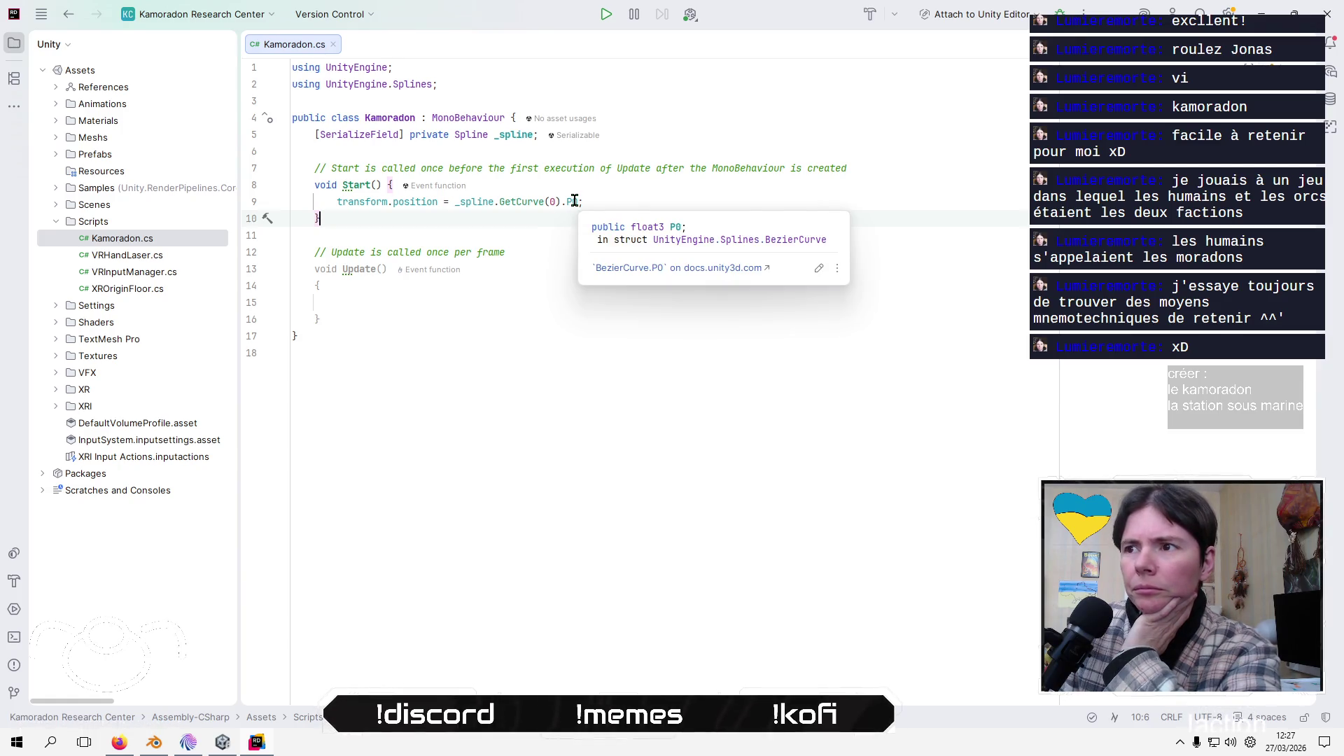
{"action": "left_click", "coordinate": [574, 202]}
{"action": "left_click", "coordinate": [567, 219]}
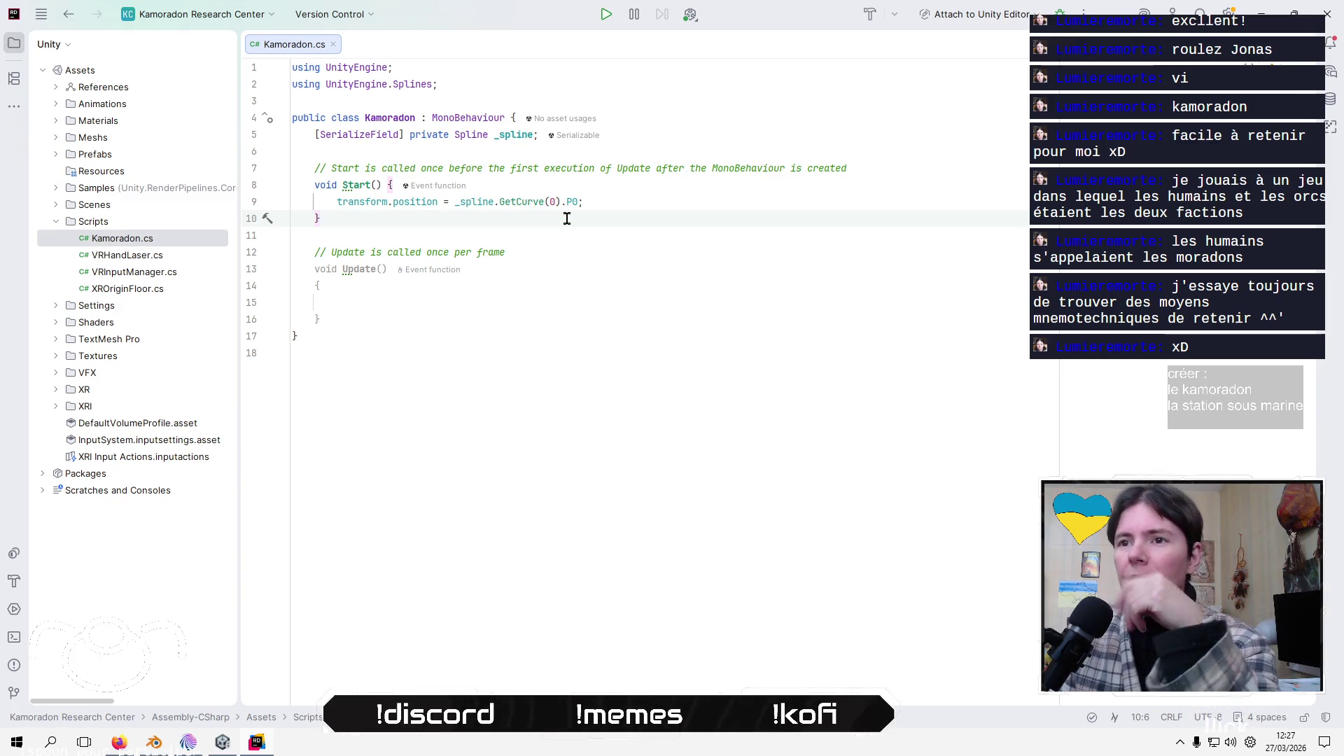
Delete the template comment lines above Start() and Update()
{"action": "key", "text": "Up"}
{"action": "key", "text": "Up"}
{"action": "key", "text": "Up"}
{"action": "key", "text": "Home"}
{"action": "key", "text": "shift+Down"}
{"action": "key", "text": "Delete"}
{"action": "key", "text": "Down"}
{"action": "key", "text": "Down"}
{"action": "key", "text": "Down"}
{"action": "key", "text": "shift+Down"}
{"action": "key", "text": "Delete"}
{"action": "key", "text": "alt+Tab"}
{"action": "key", "text": "alt+Tab"}
{"action": "key", "text": "alt+Tab"}
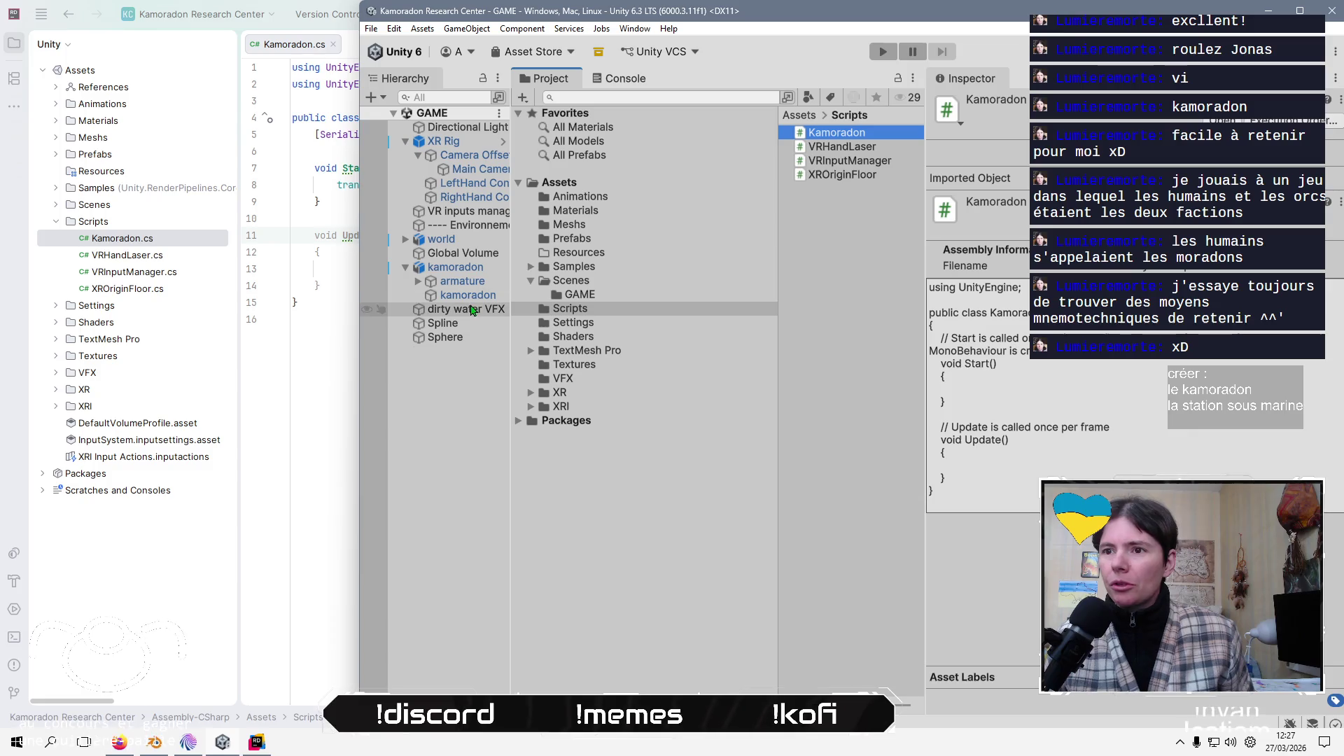
Add the Kamoradon (Script) component to the kamoradon object via the Add Component search 'kamo'
{"action": "left_click", "coordinate": [455, 266]}
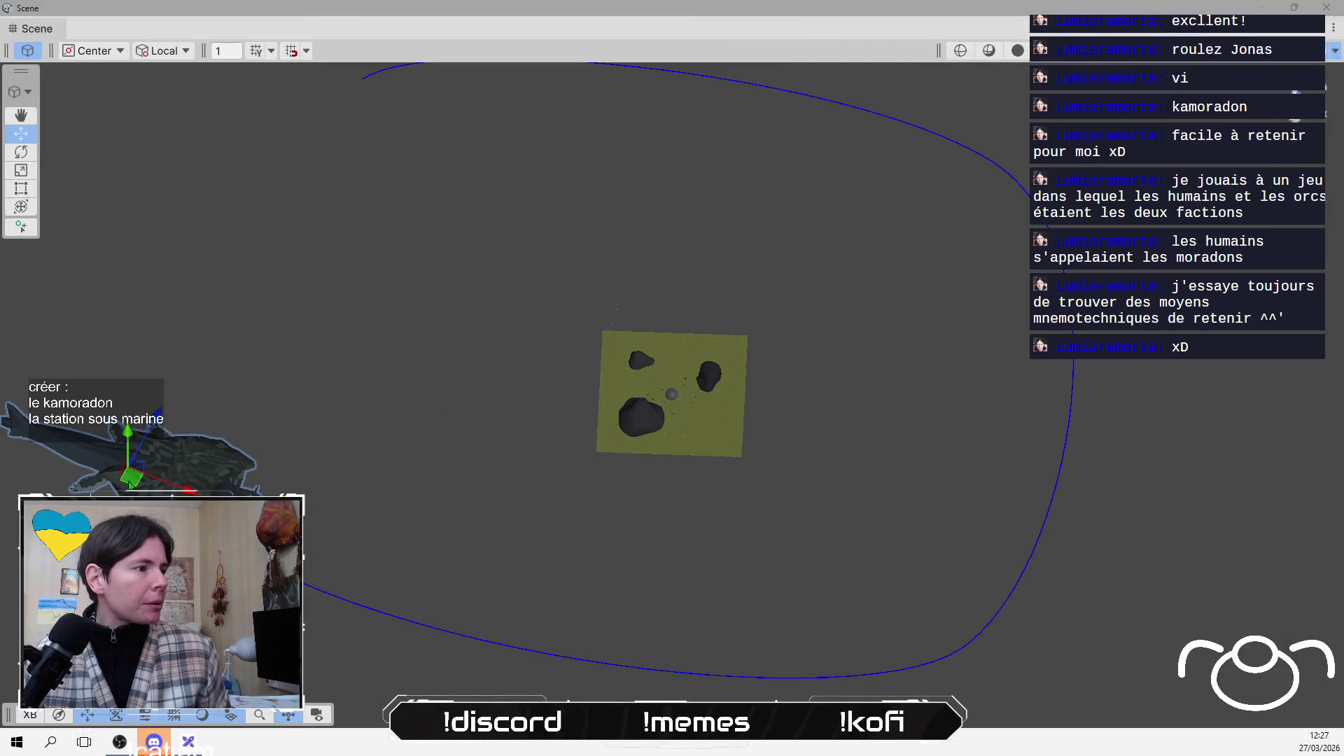
{"action": "mouse_move", "coordinate": [118, 463]}
{"action": "left_mouse_down"}
{"action": "mouse_move", "coordinate": [129, 327]}
{"action": "mouse_move", "coordinate": [106, 321]}
{"action": "mouse_move", "coordinate": [103, 333]}
{"action": "left_mouse_up"}
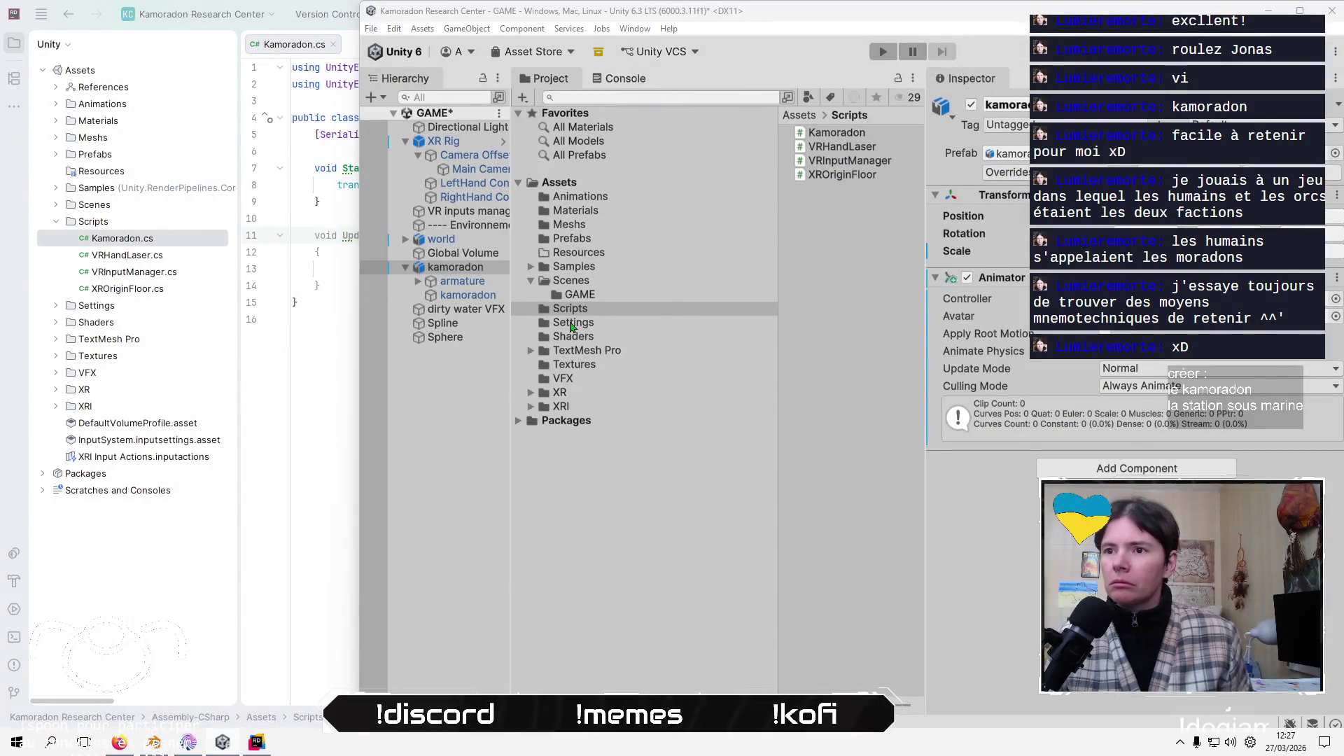
{"action": "left_click", "coordinate": [1138, 465]}
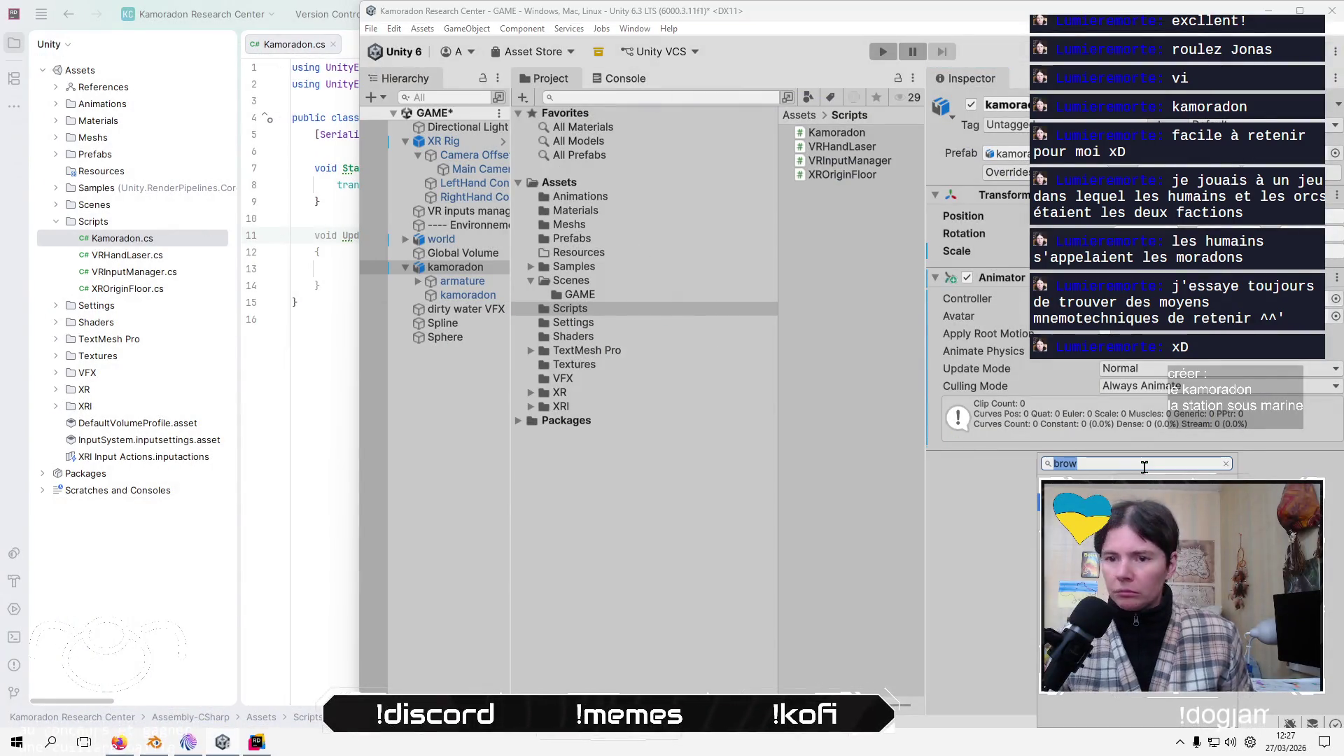
{"action": "type", "text": "kamo"}
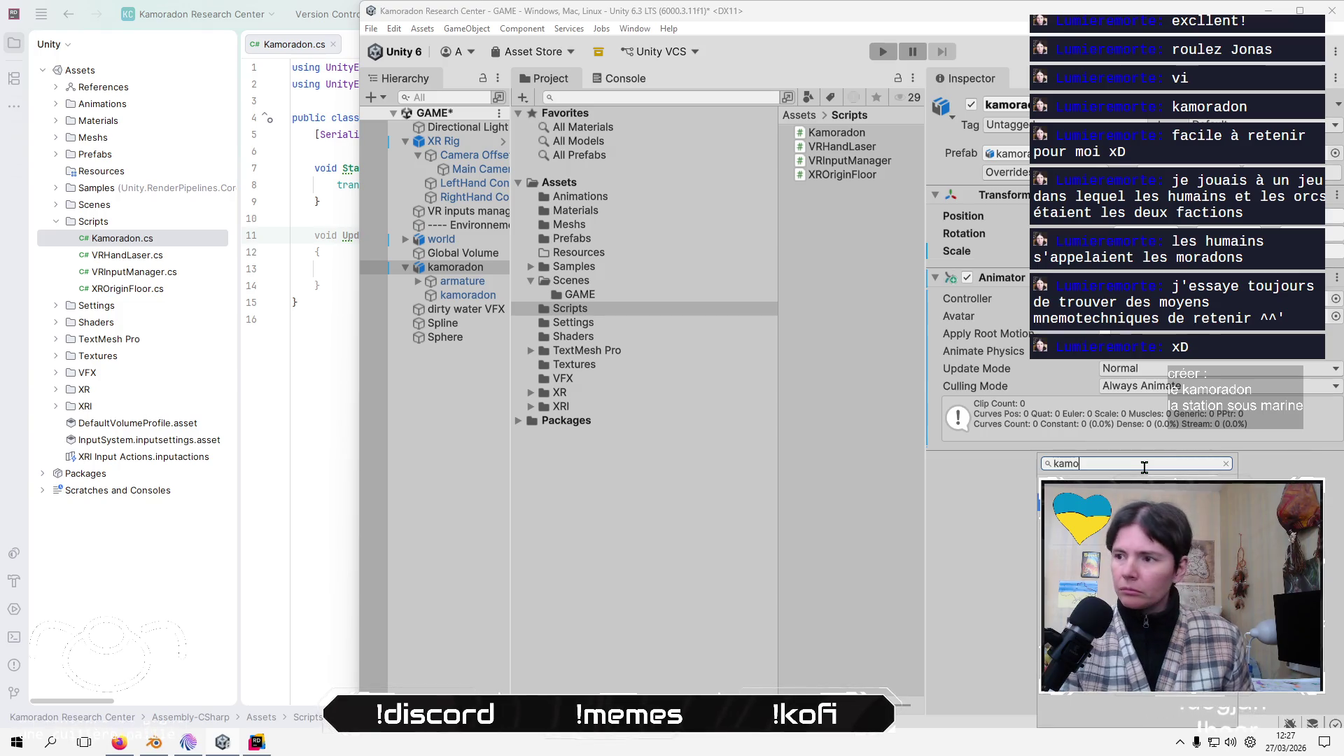
{"action": "key", "text": "Return"}
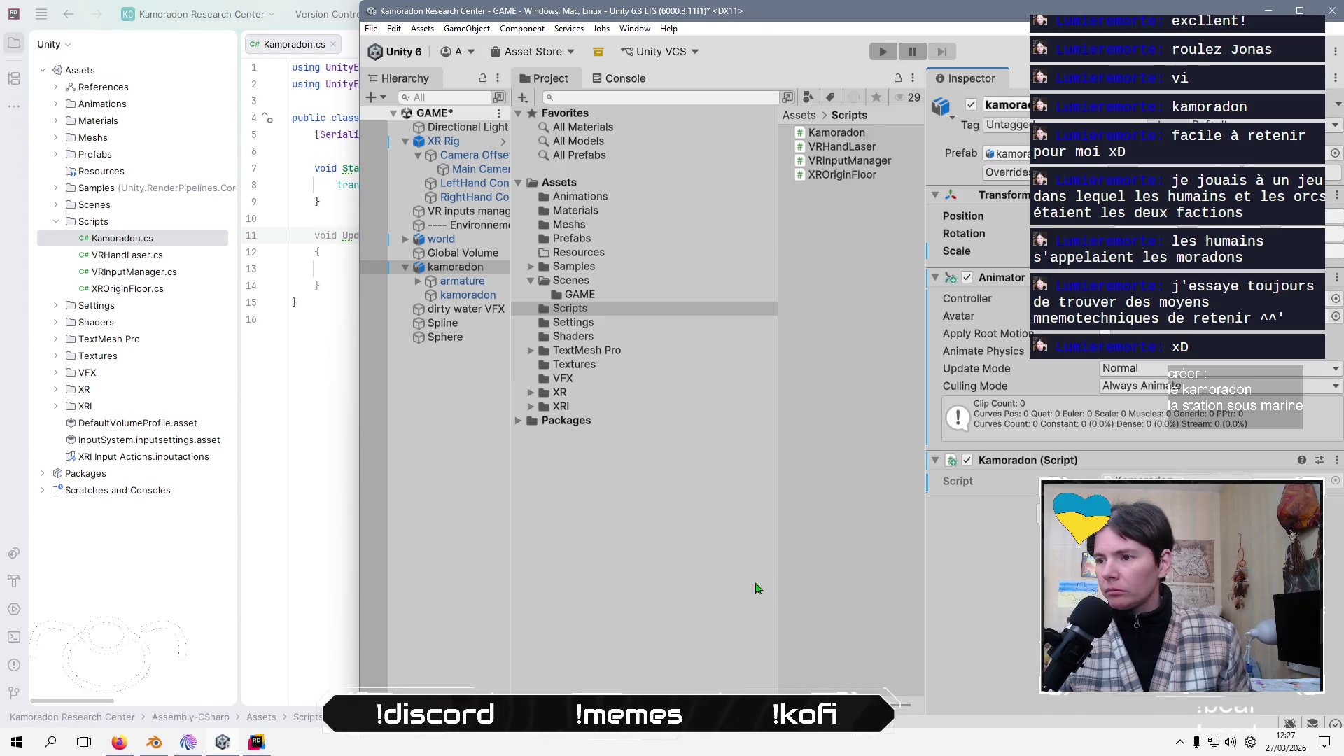
{"action": "left_click", "coordinate": [843, 578]}
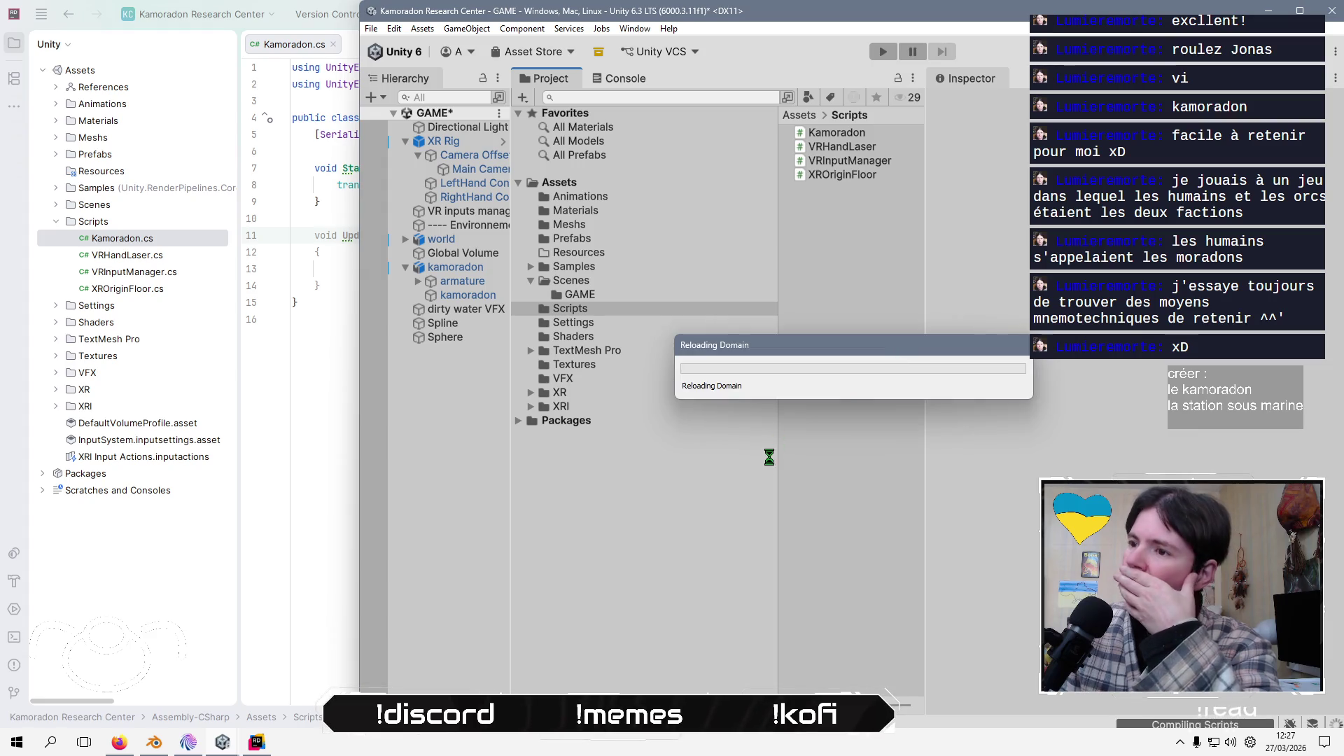
{"action": "left_click", "coordinate": [185, 745]}
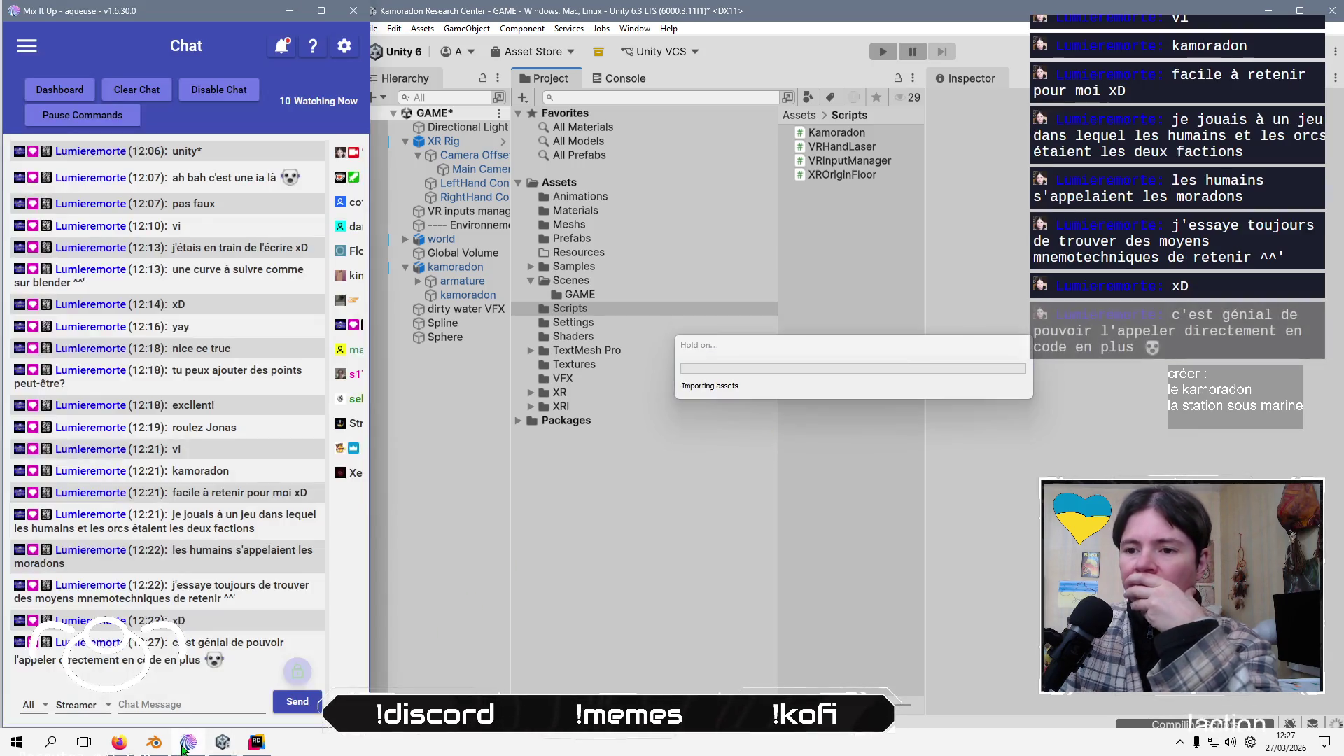
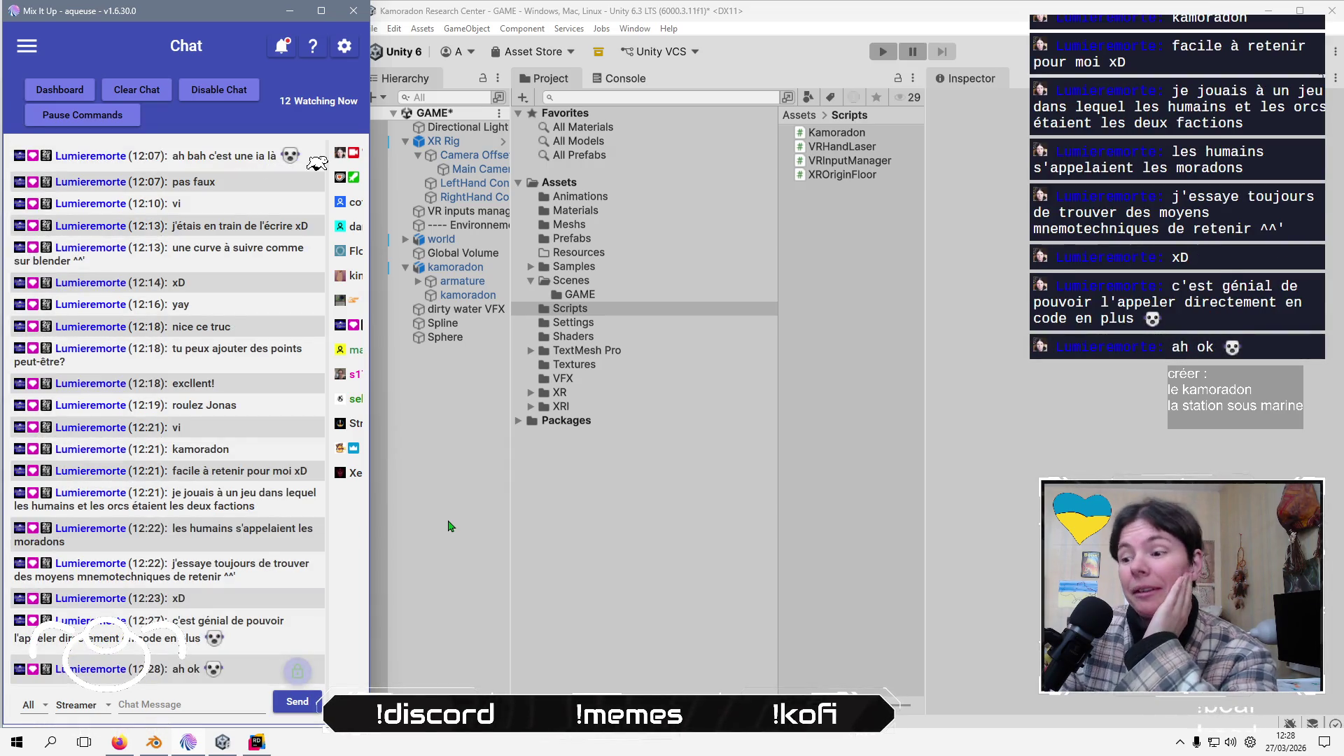
Bring the Unity editor forward, narrow its window, and inspect the Spline object's knots
{"action": "left_click", "coordinate": [450, 525]}
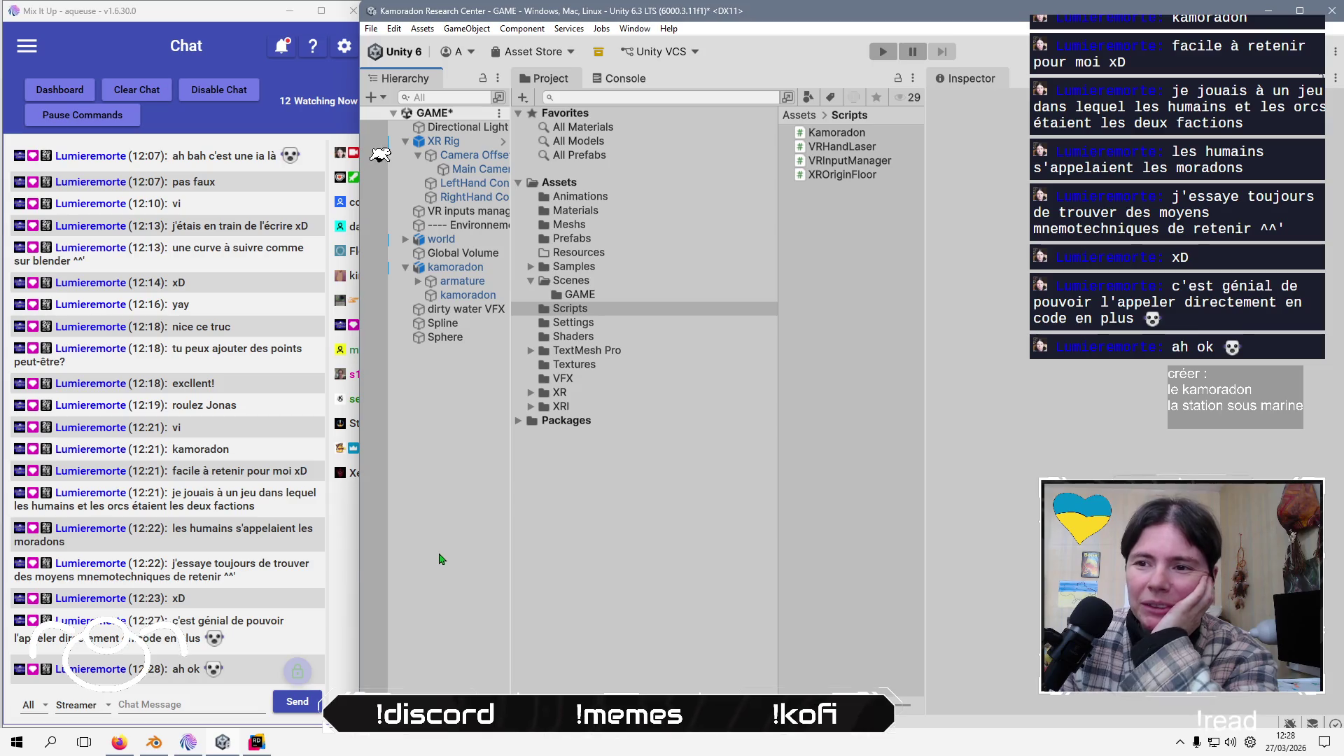
{"action": "left_click_drag", "start_coordinate": [360, 559], "coordinate": [371, 552]}
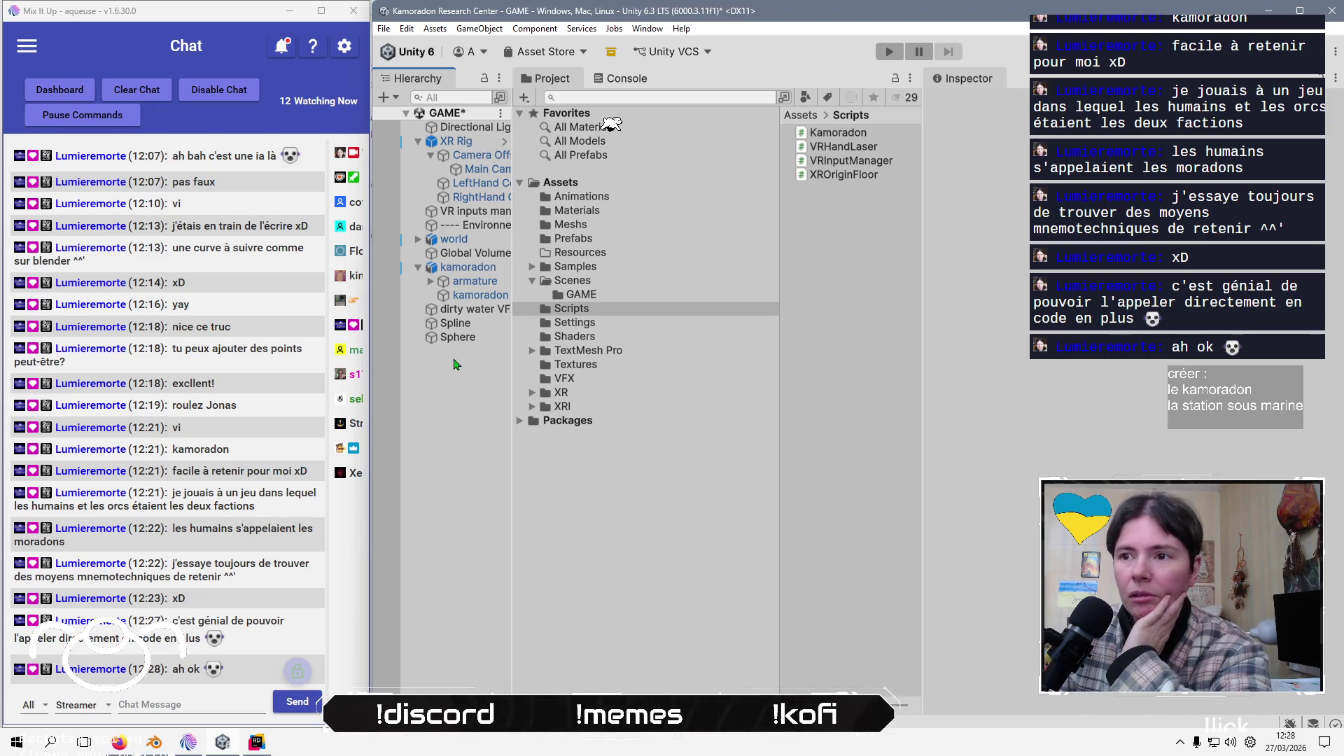
{"action": "left_click", "coordinate": [464, 324]}
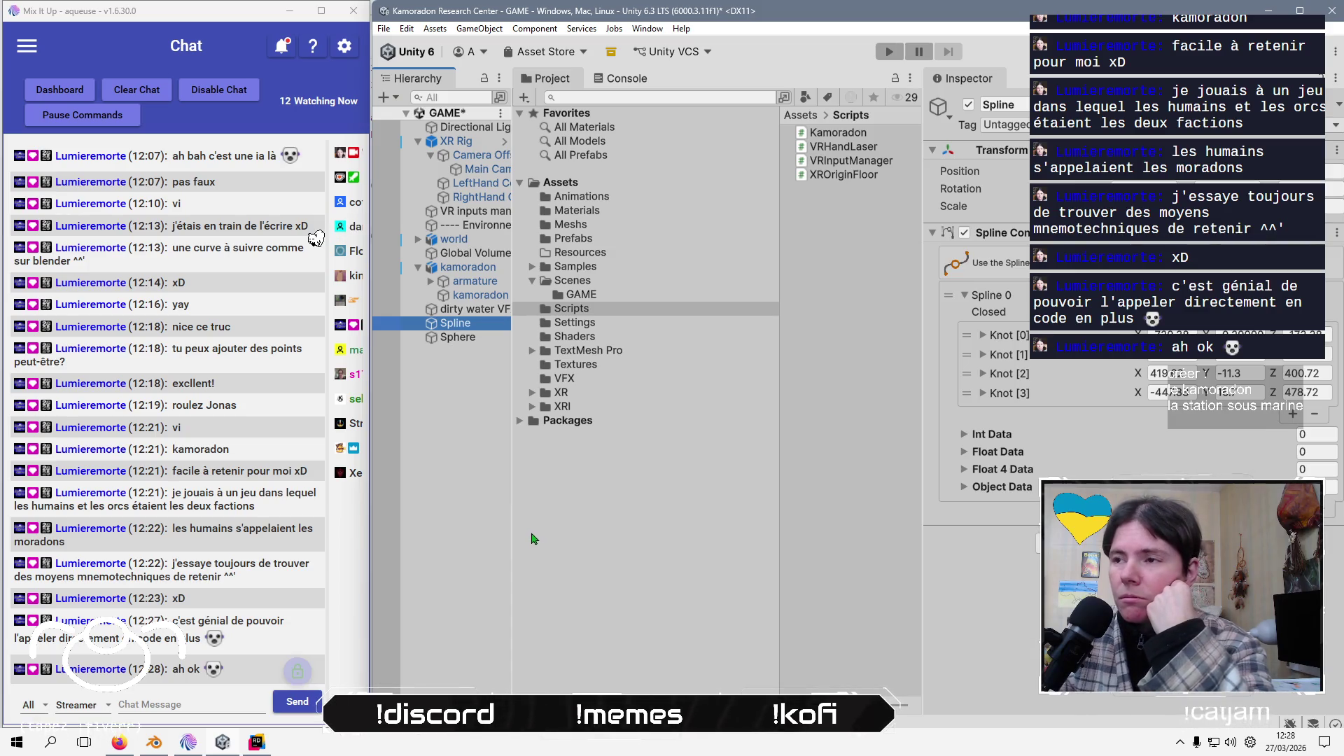
Confirm the kamoradon's Kamoradon script Spline field is an empty list, then go to Kamoradon.cs in Rider
{"action": "left_click", "coordinate": [442, 270]}
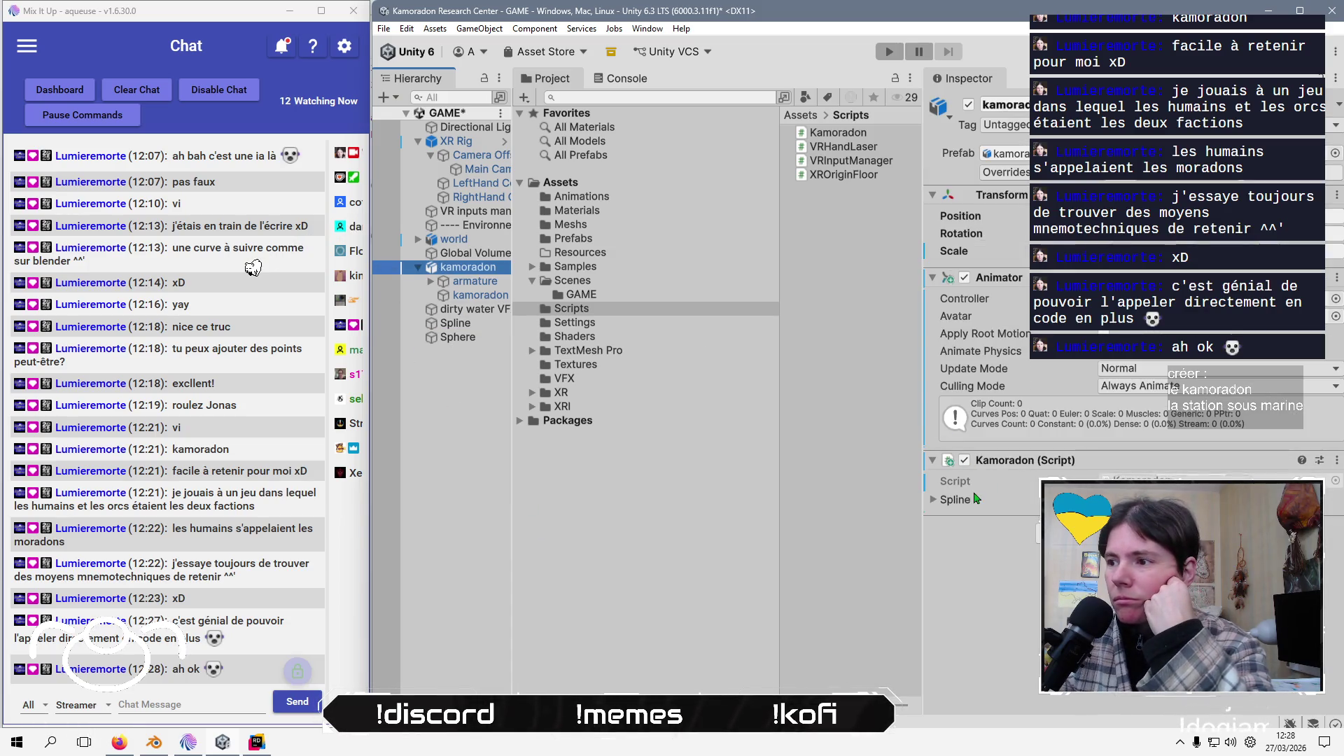
{"action": "left_click", "coordinate": [943, 502]}
{"action": "left_click", "coordinate": [942, 502]}
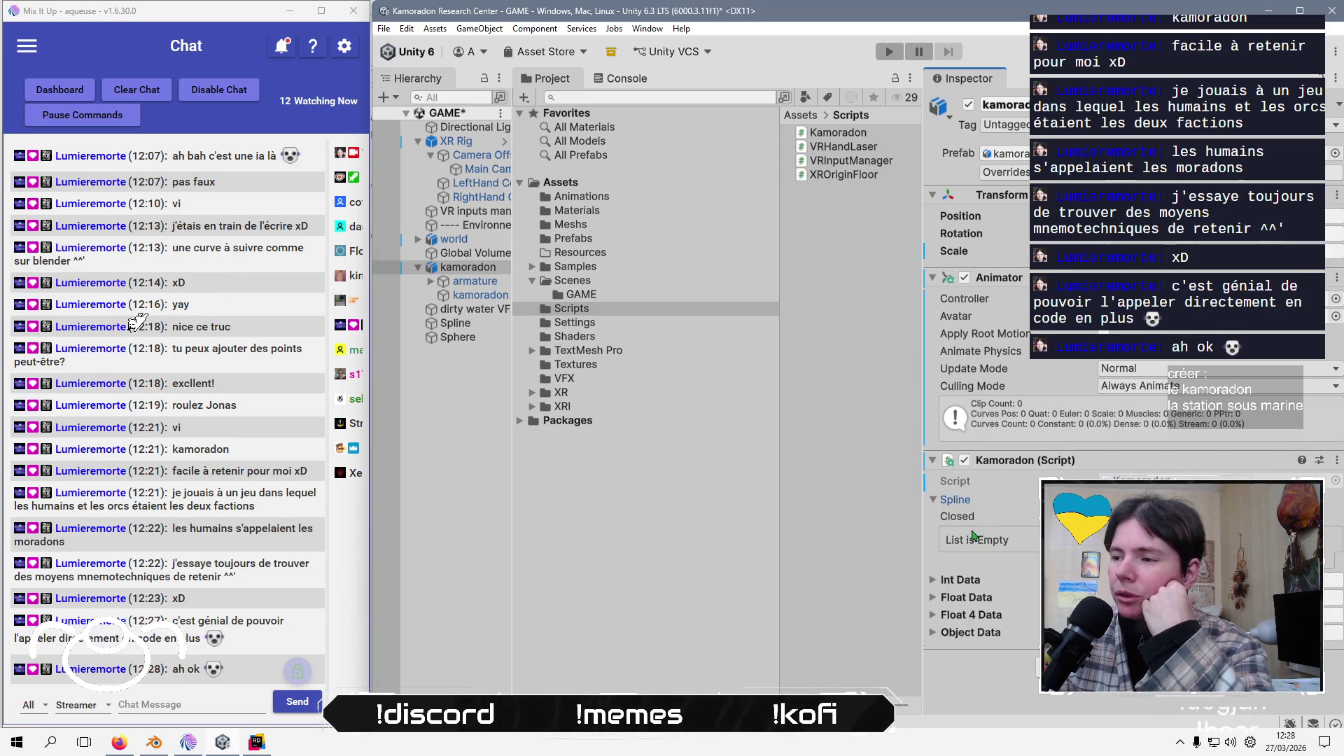
{"action": "left_click", "coordinate": [257, 742]}
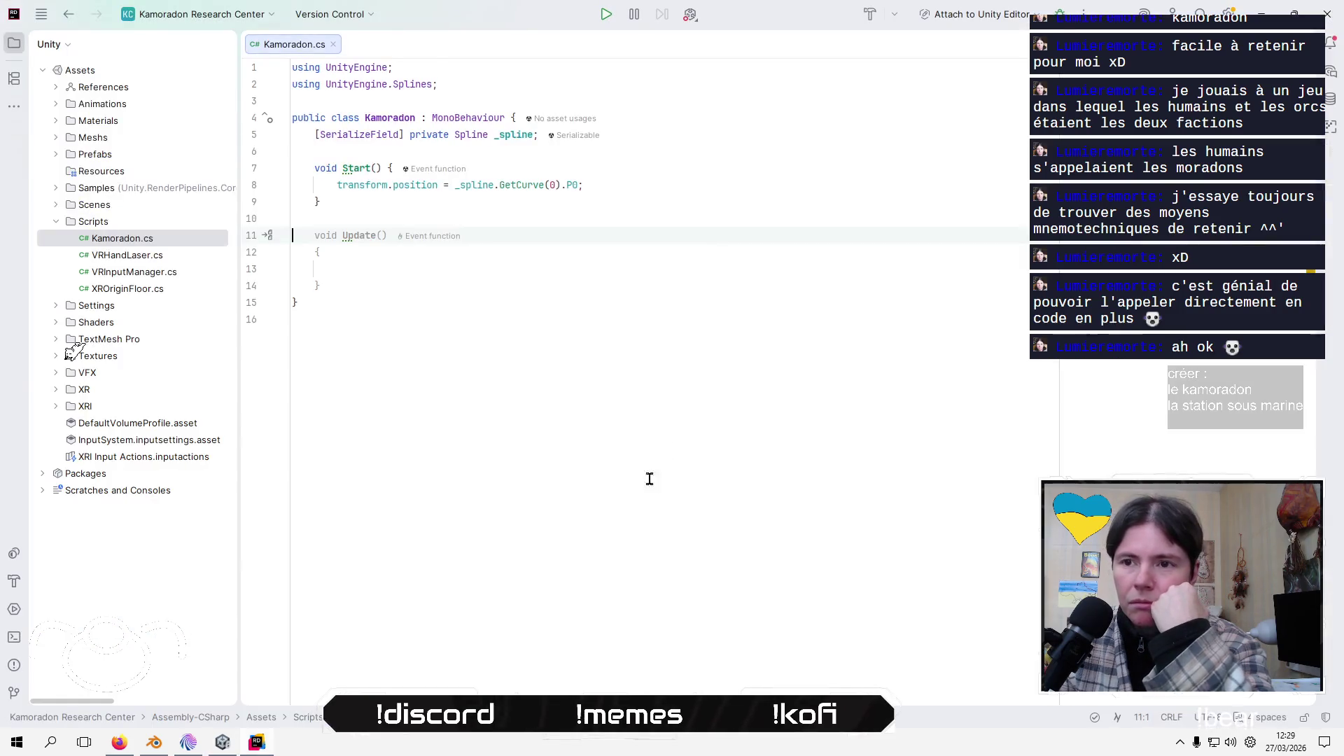
Compare the _spline field's type suggestions with the component on Unity's Spline object
{"action": "left_click", "coordinate": [516, 134]}
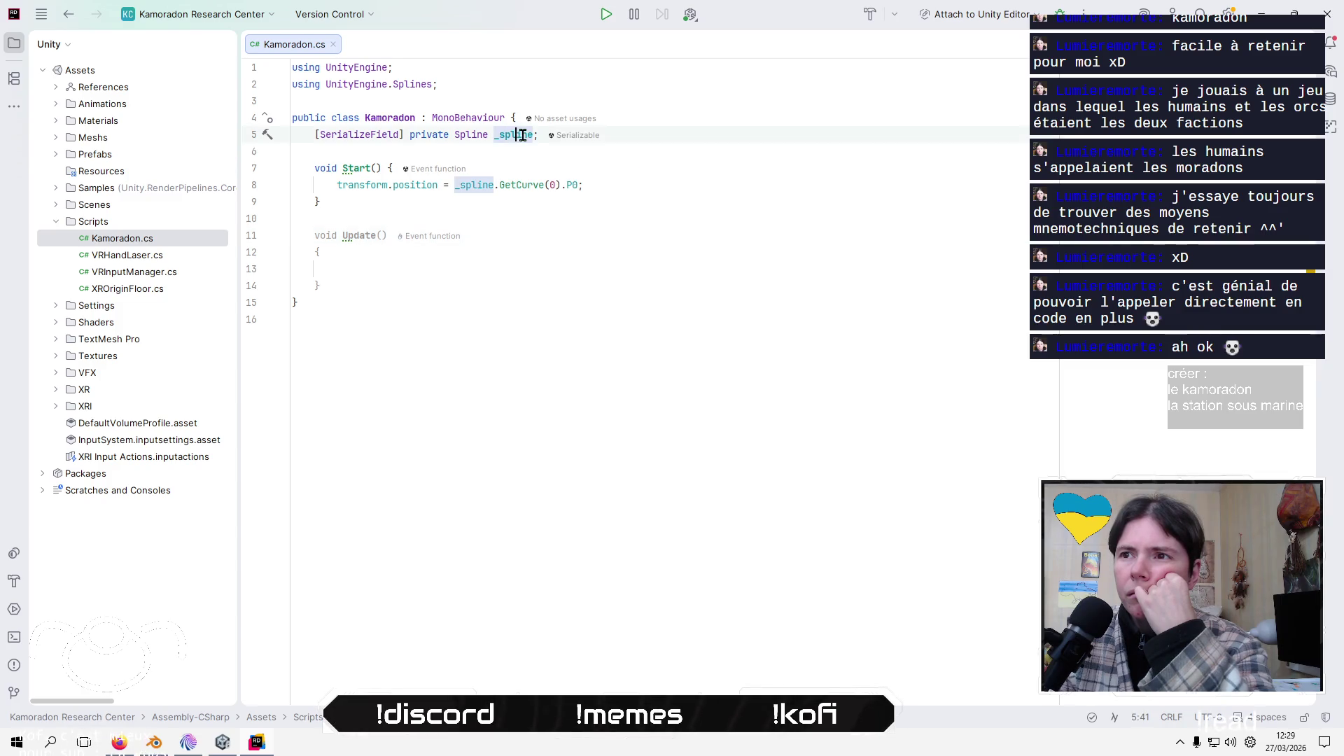
{"action": "left_click", "coordinate": [483, 134]}
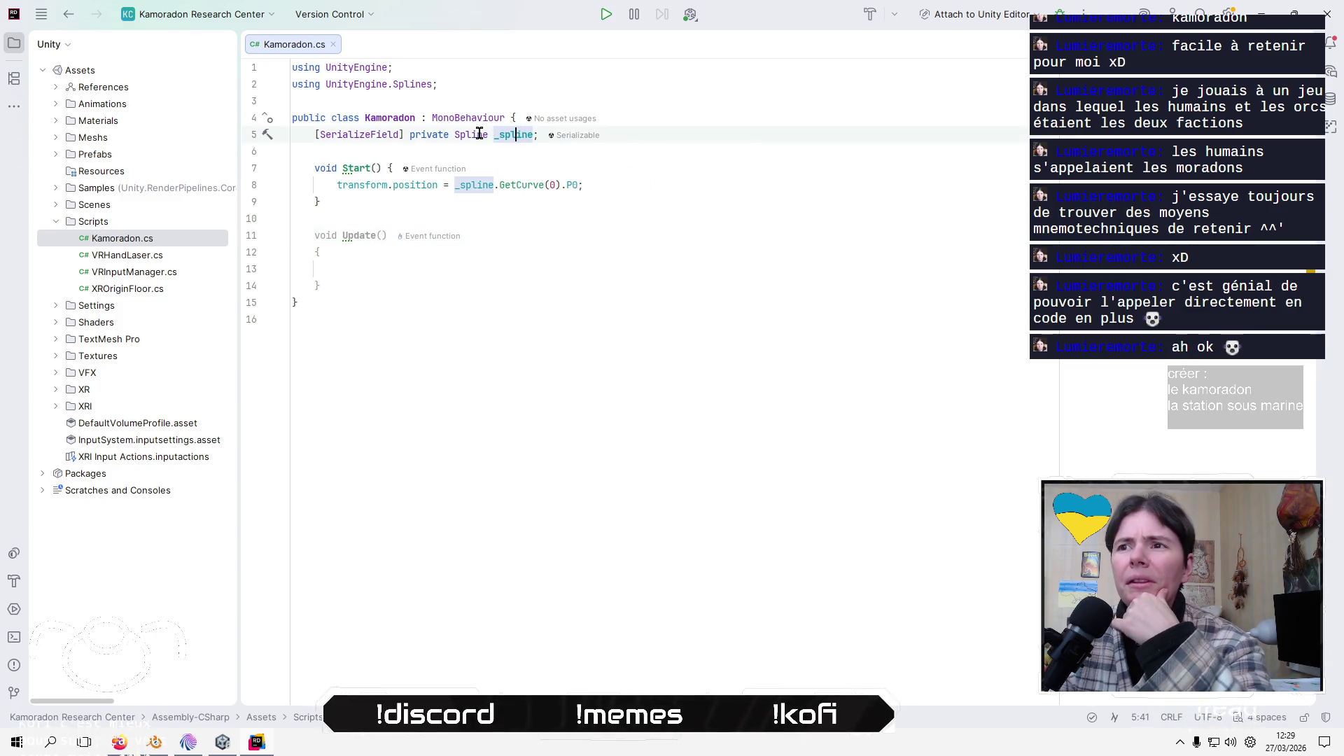
{"action": "key", "text": "ctrl+space"}
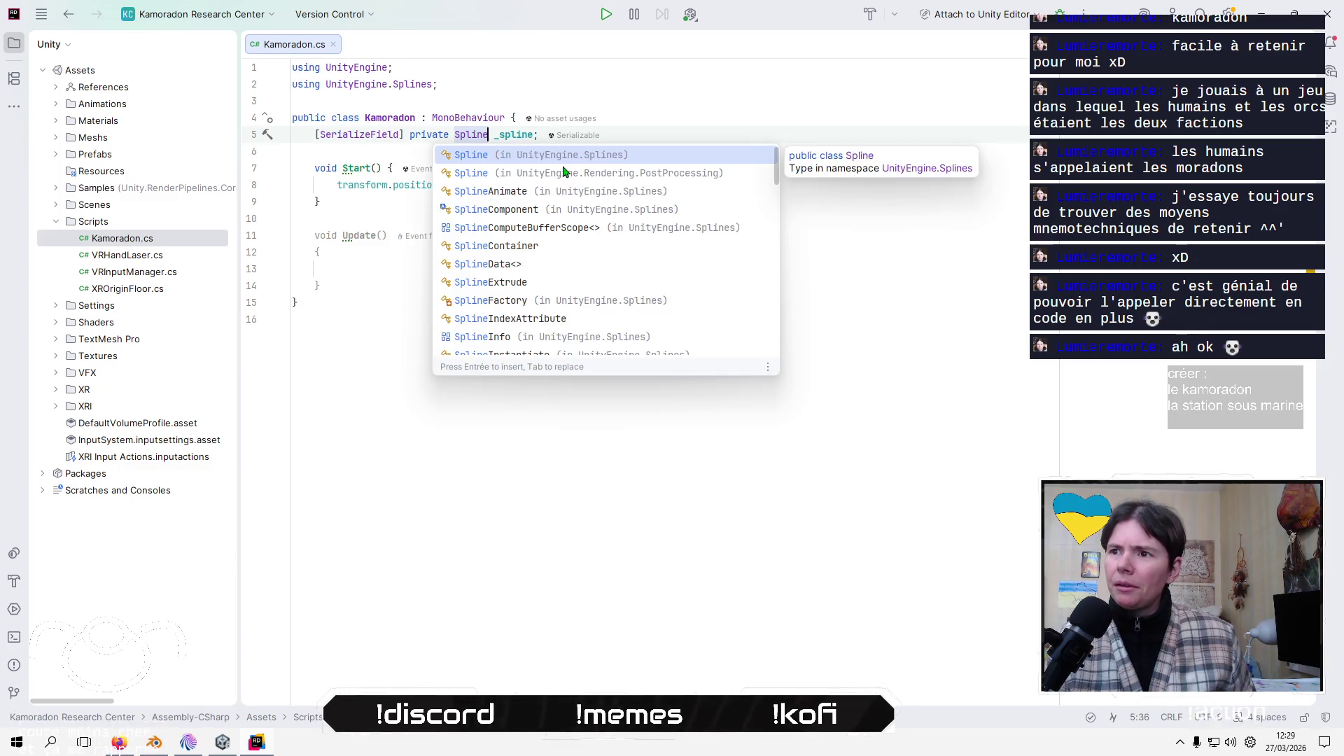
{"action": "key", "text": "alt+Tab"}
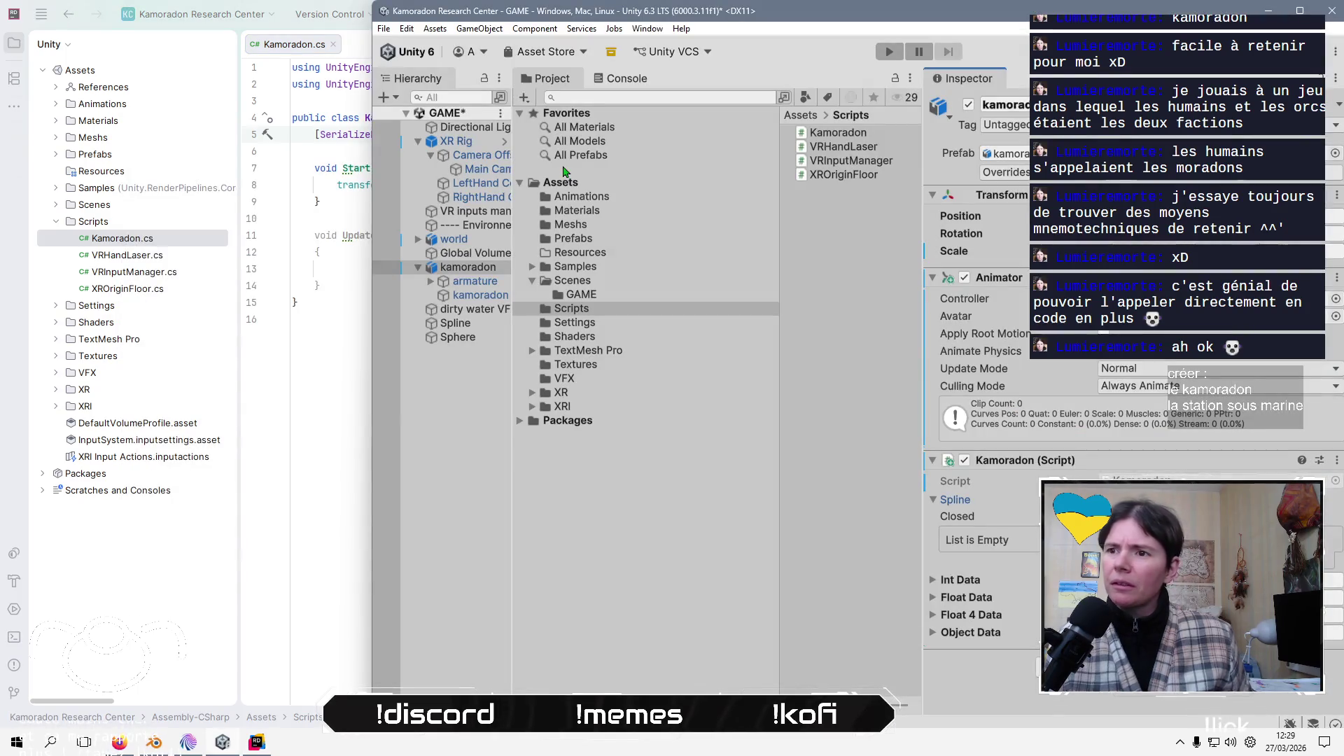
{"action": "left_click", "coordinate": [461, 325]}
{"action": "key", "text": "alt+Tab"}
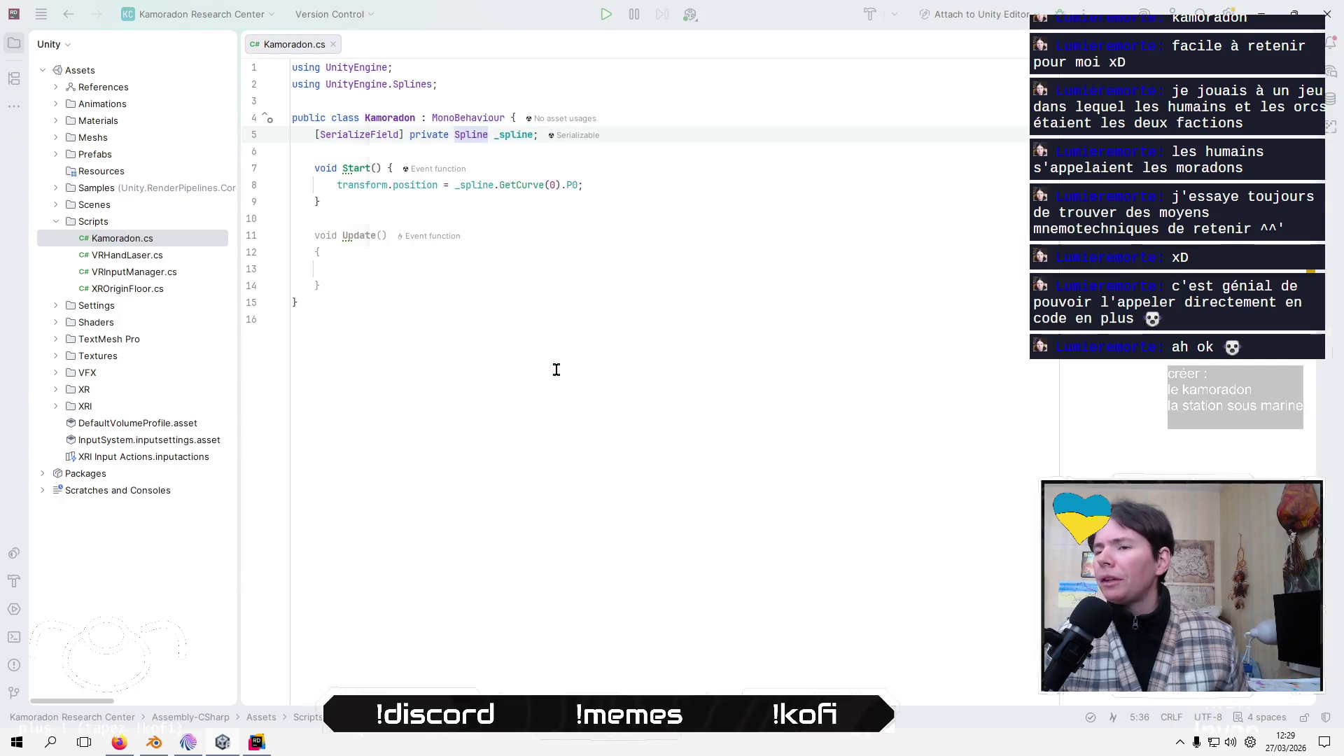
Change the field's type to SplineContainer and rename it _splineContainer
{"action": "key", "text": "ctrl+space"}
{"action": "key", "text": "Down"}
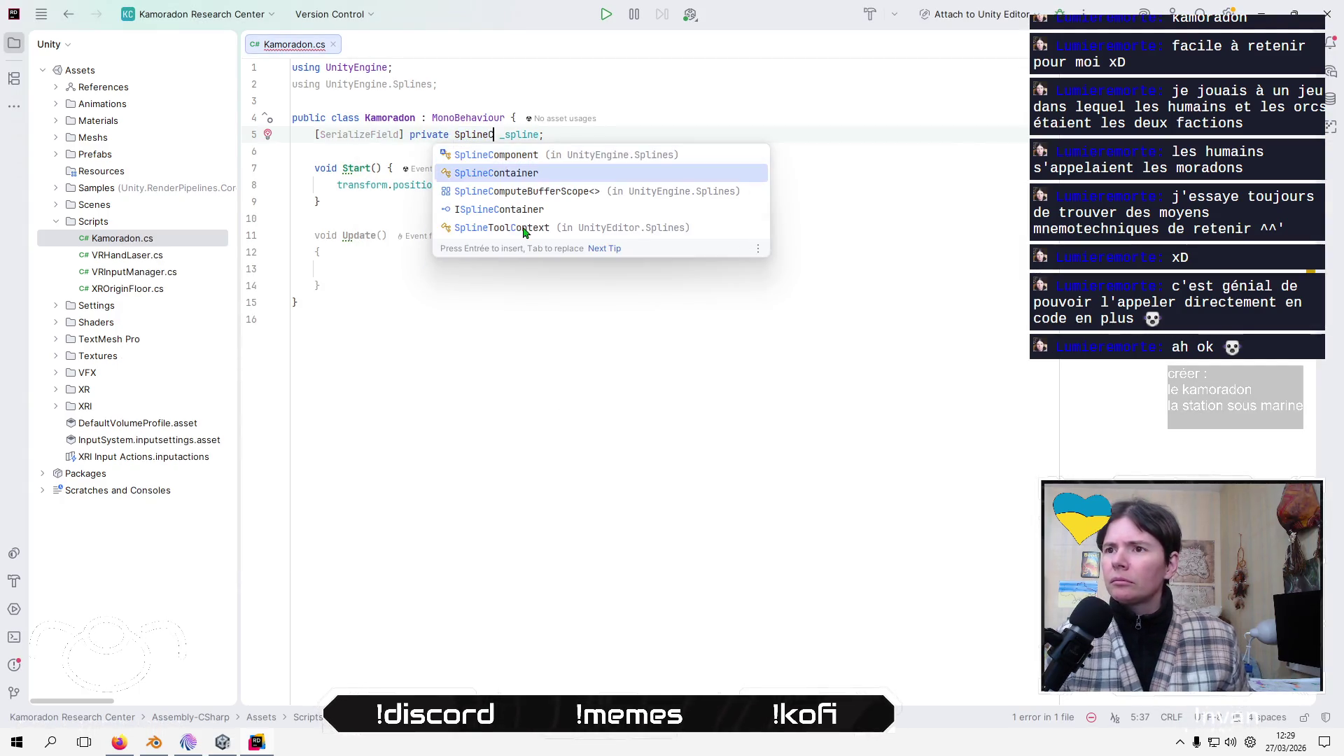
{"action": "key", "text": "Return"}
{"action": "key", "text": "End"}
{"action": "key", "text": "Left"}
{"action": "key", "text": "ctrl+space"}
{"action": "key", "text": "Return"}
{"action": "key", "text": "Down"}
{"action": "key", "text": "Down"}
{"action": "key", "text": "Down"}
{"action": "key", "text": "End"}
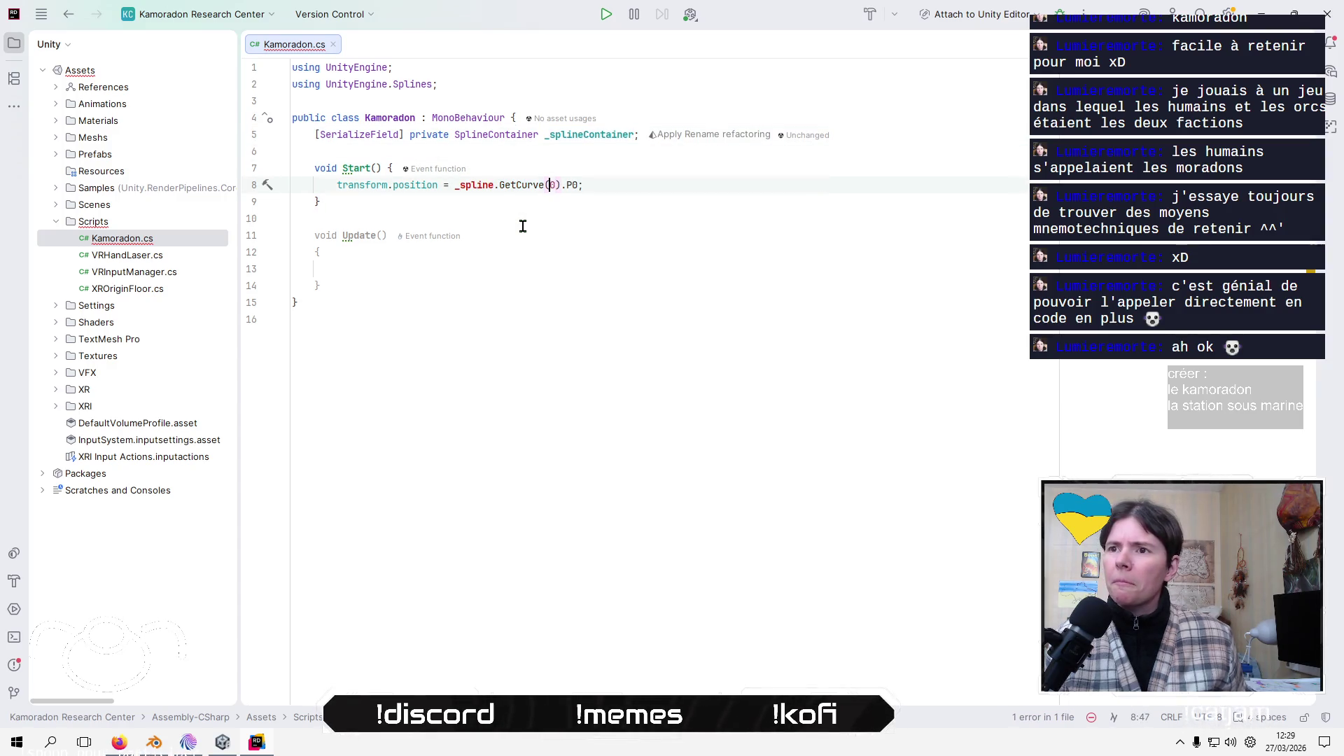
Make Start read _splineContainer.Spline.GetCurve(0).P0, then return to Unity to recompile
{"action": "key", "text": "ctrl+space"}
{"action": "key", "text": "Return"}
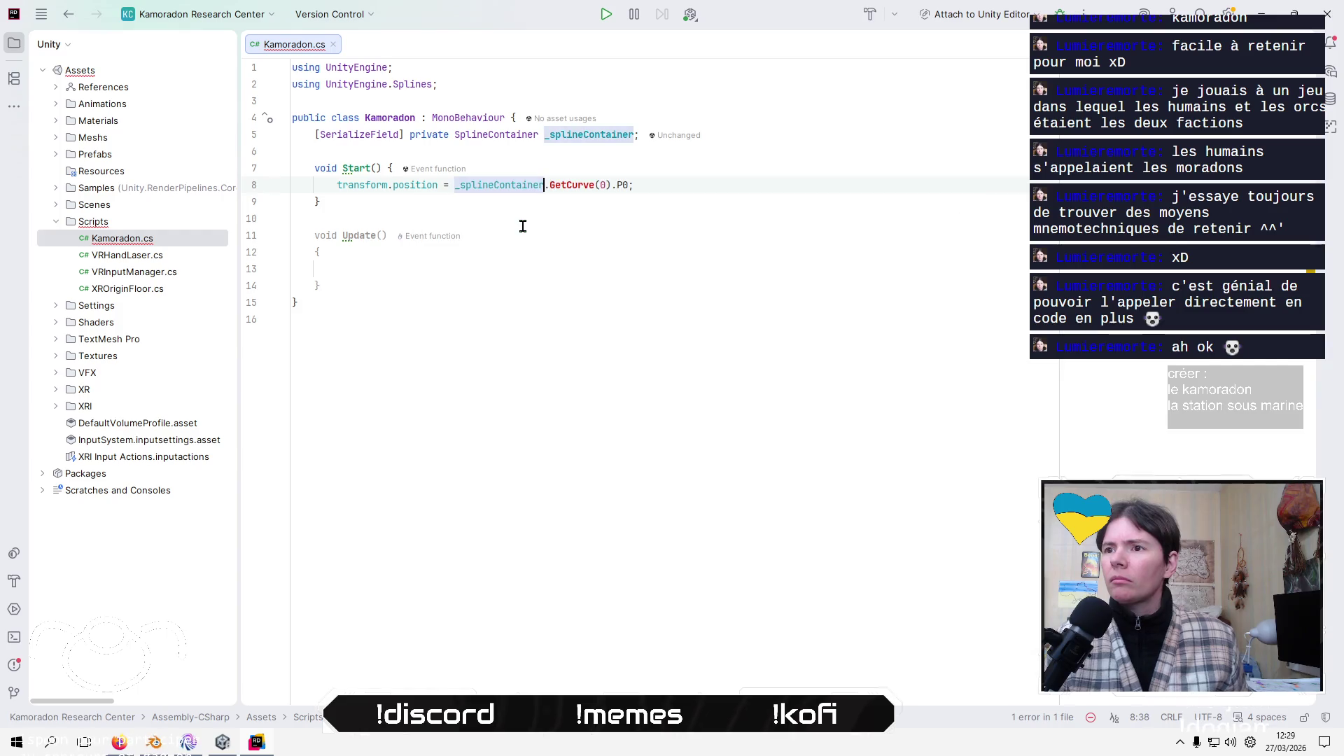
{"action": "type", "text": "."}
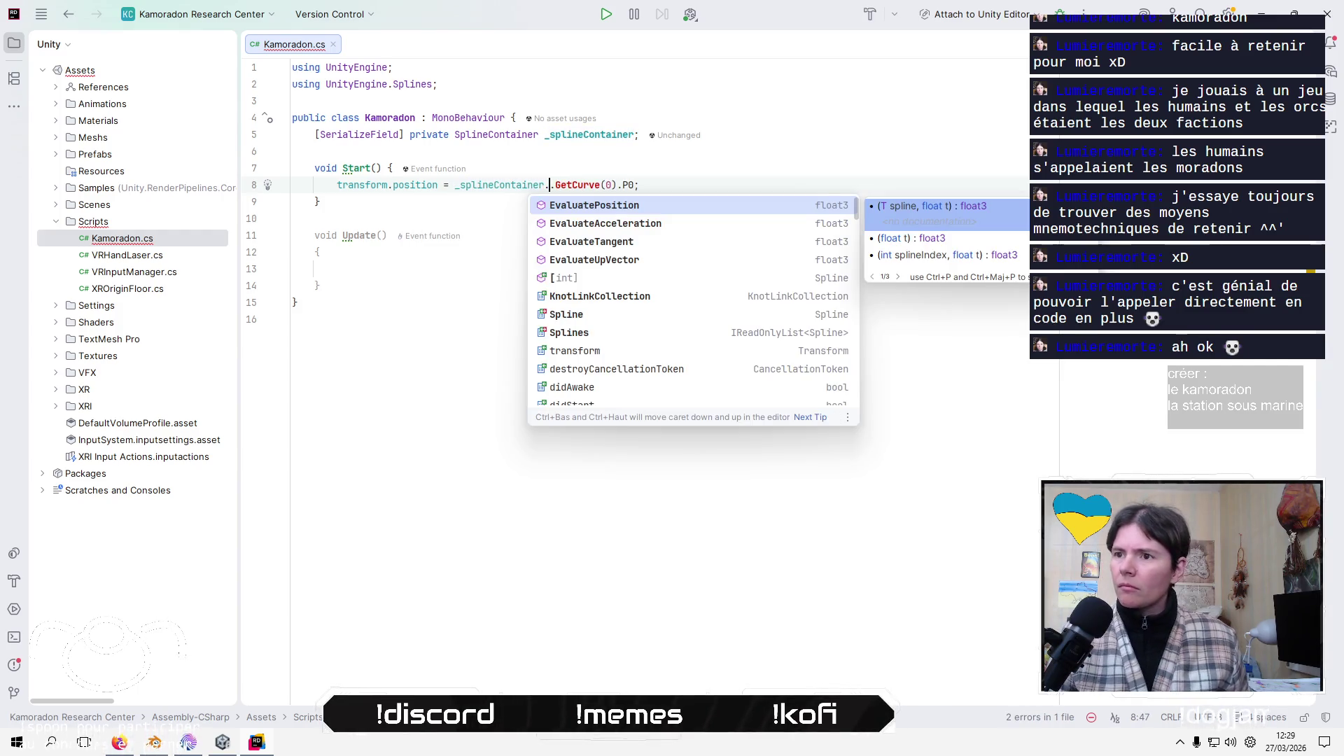
{"action": "key", "text": "Down"}
{"action": "key", "text": "Down"}
{"action": "key", "text": "Down"}
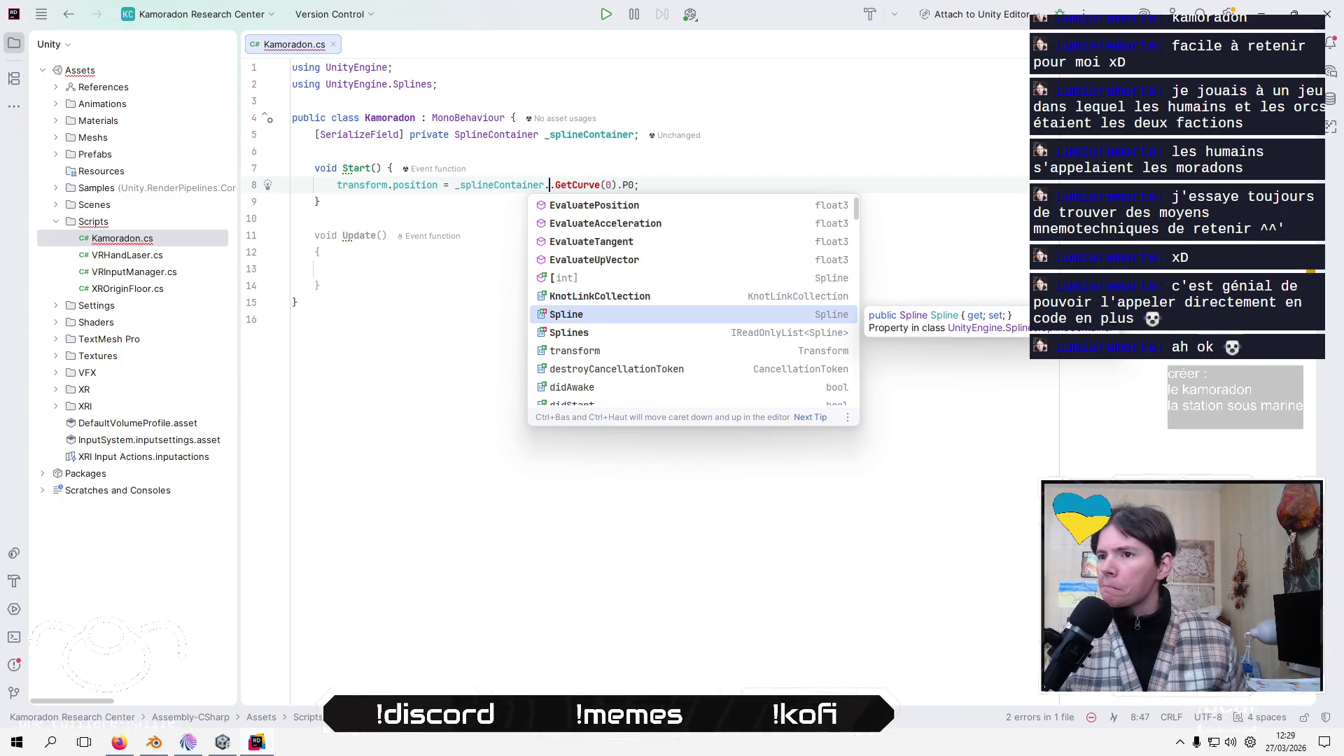
{"action": "key", "text": "Return"}
{"action": "left_click", "coordinate": [320, 202]}
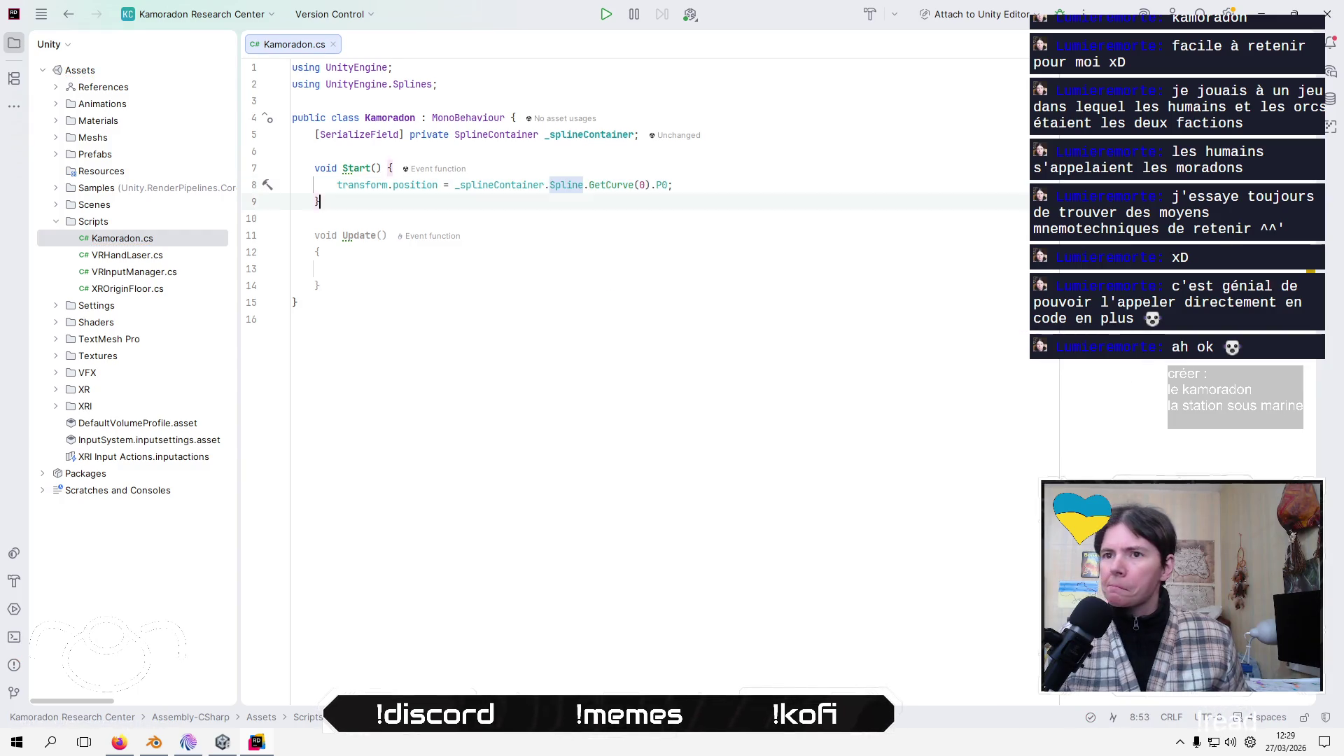
{"action": "key", "text": "alt+Tab"}
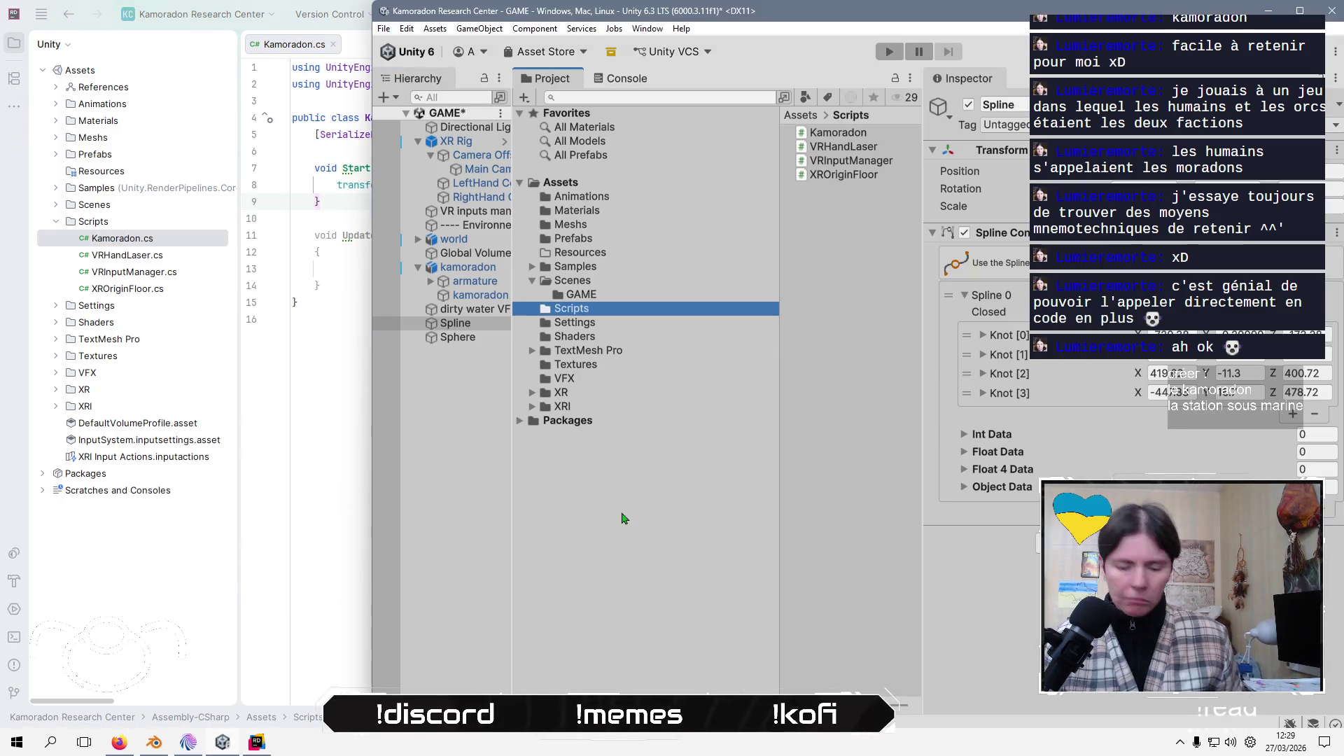
Drag the Spline object into kamoradon's Spline Container field, save the GAME scene, and press Play
{"action": "key", "text": "alt+Tab"}
{"action": "key", "text": "alt+Tab"}
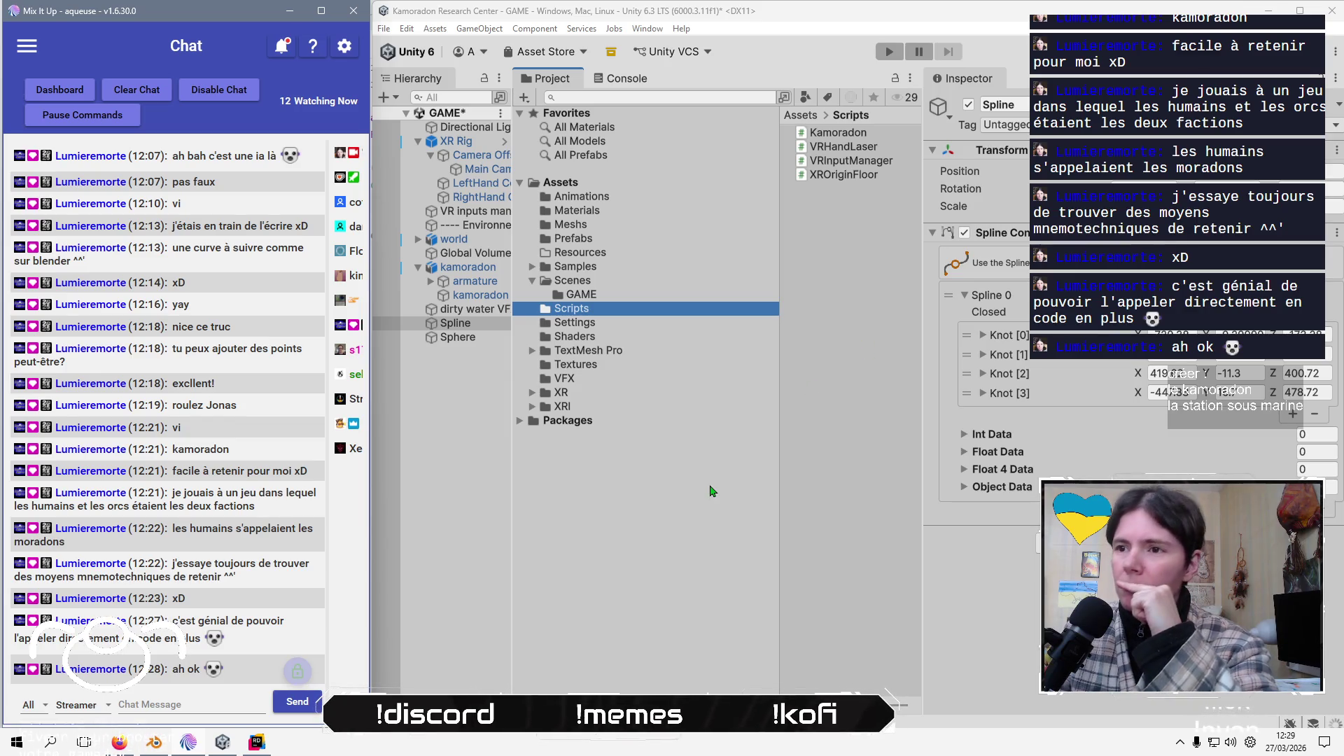
{"action": "left_click", "coordinate": [470, 274]}
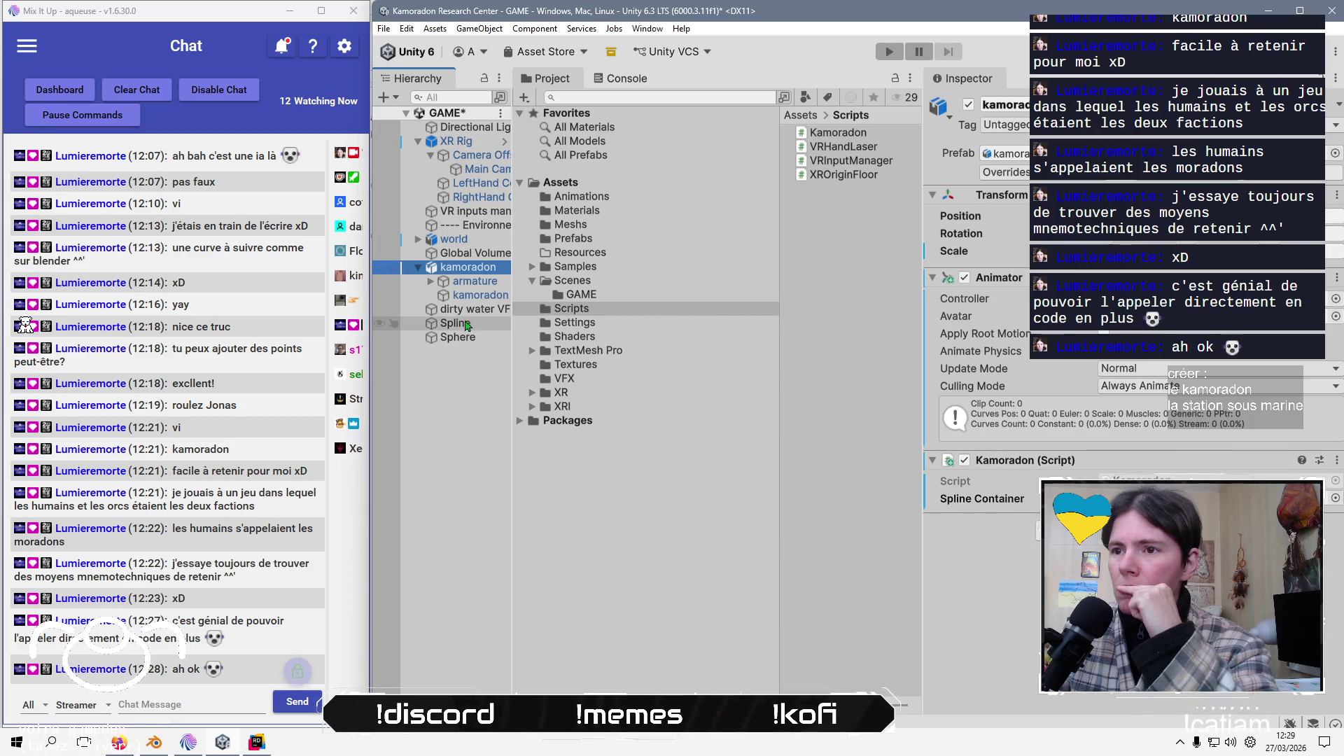
{"action": "left_click_drag", "start_coordinate": [467, 325], "coordinate": [1328, 497]}
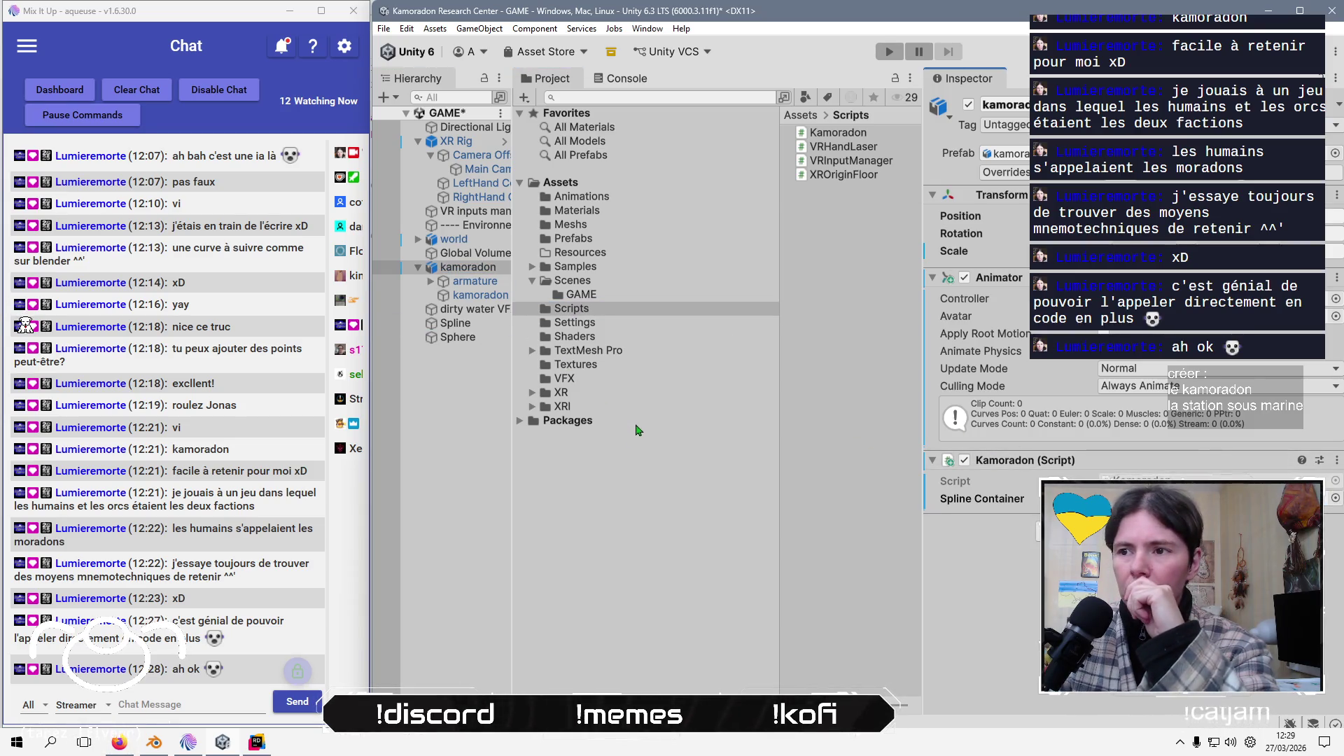
{"action": "left_click", "coordinate": [454, 488]}
{"action": "key", "text": "ctrl+s"}
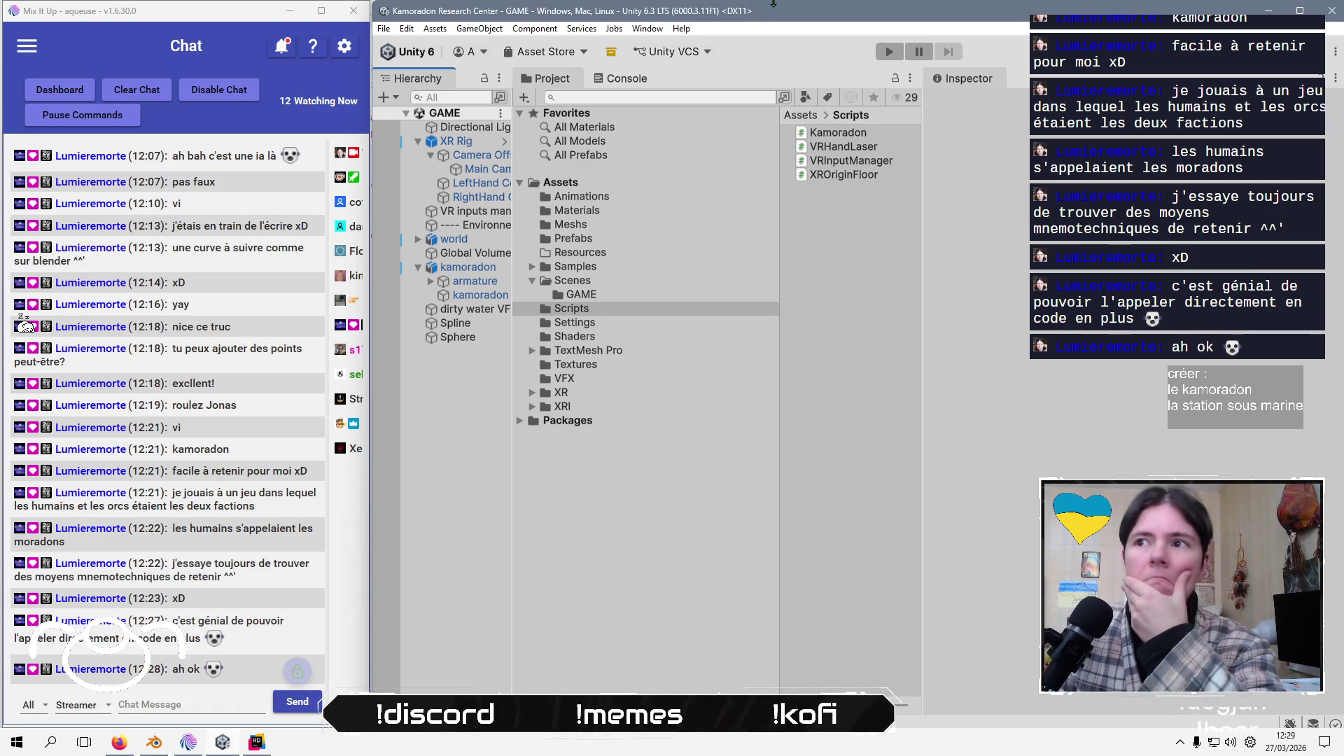
{"action": "left_click", "coordinate": [897, 56]}
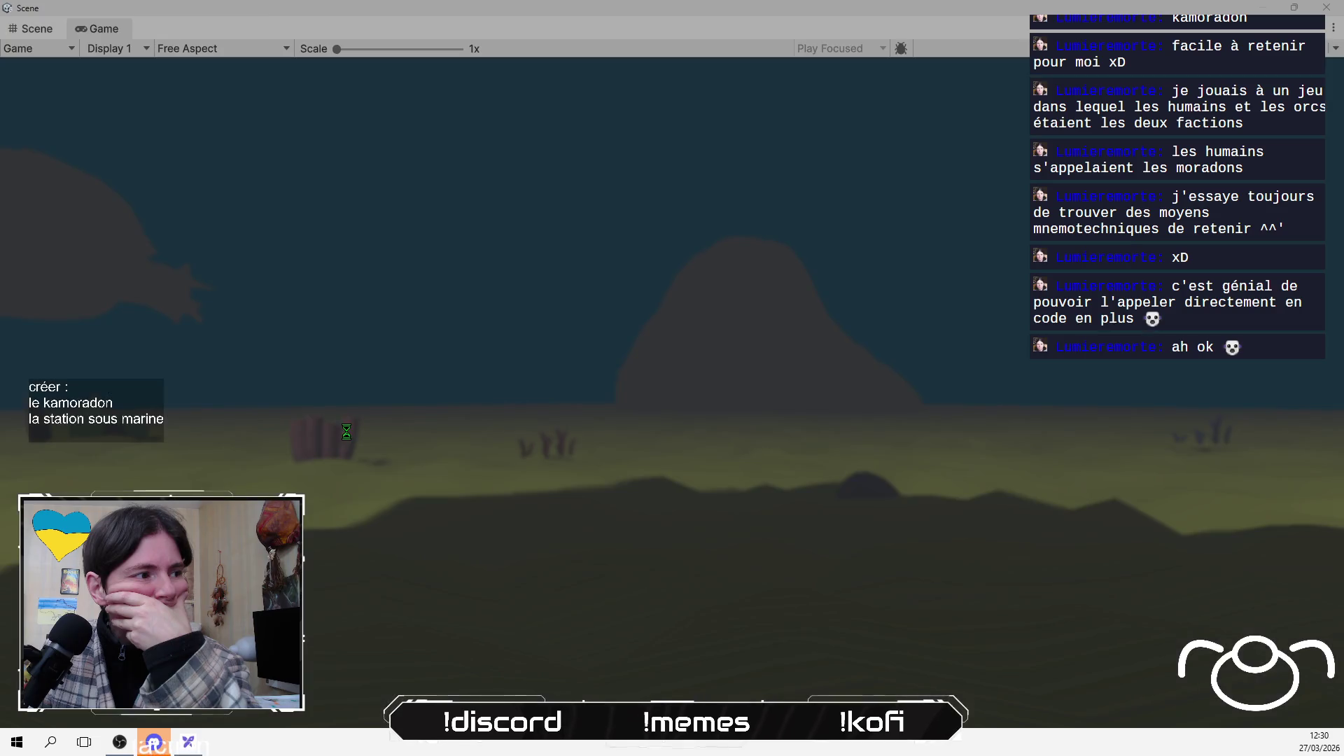
{"action": "left_click", "coordinate": [14, 34]}
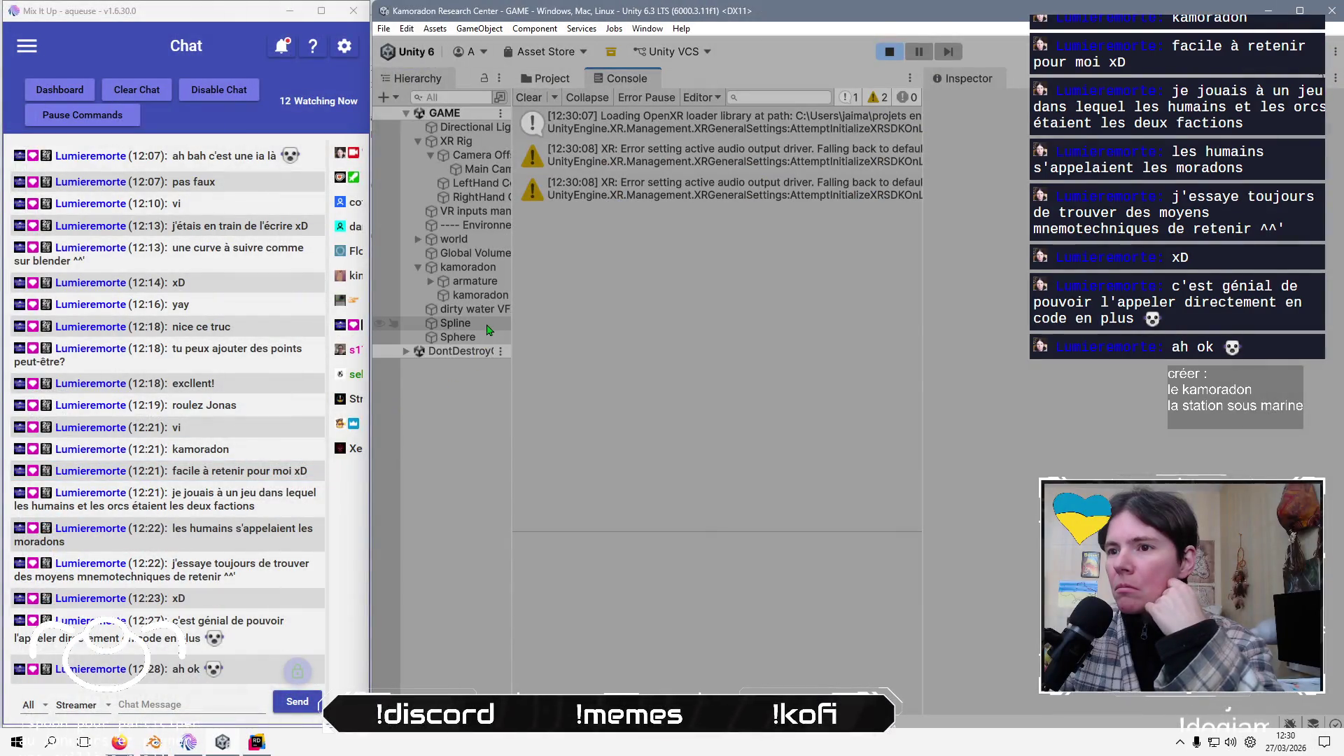
{"action": "left_click", "coordinate": [487, 324]}
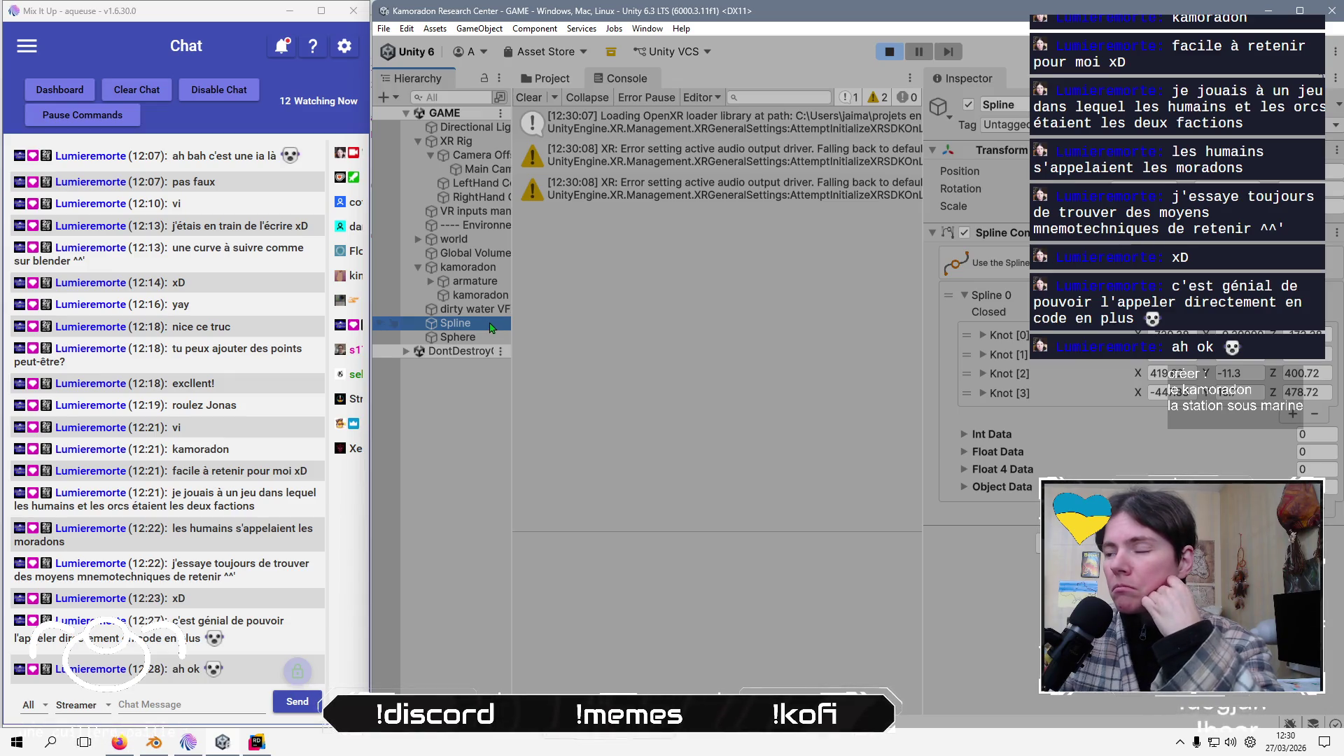
{"action": "left_click", "coordinate": [469, 270]}
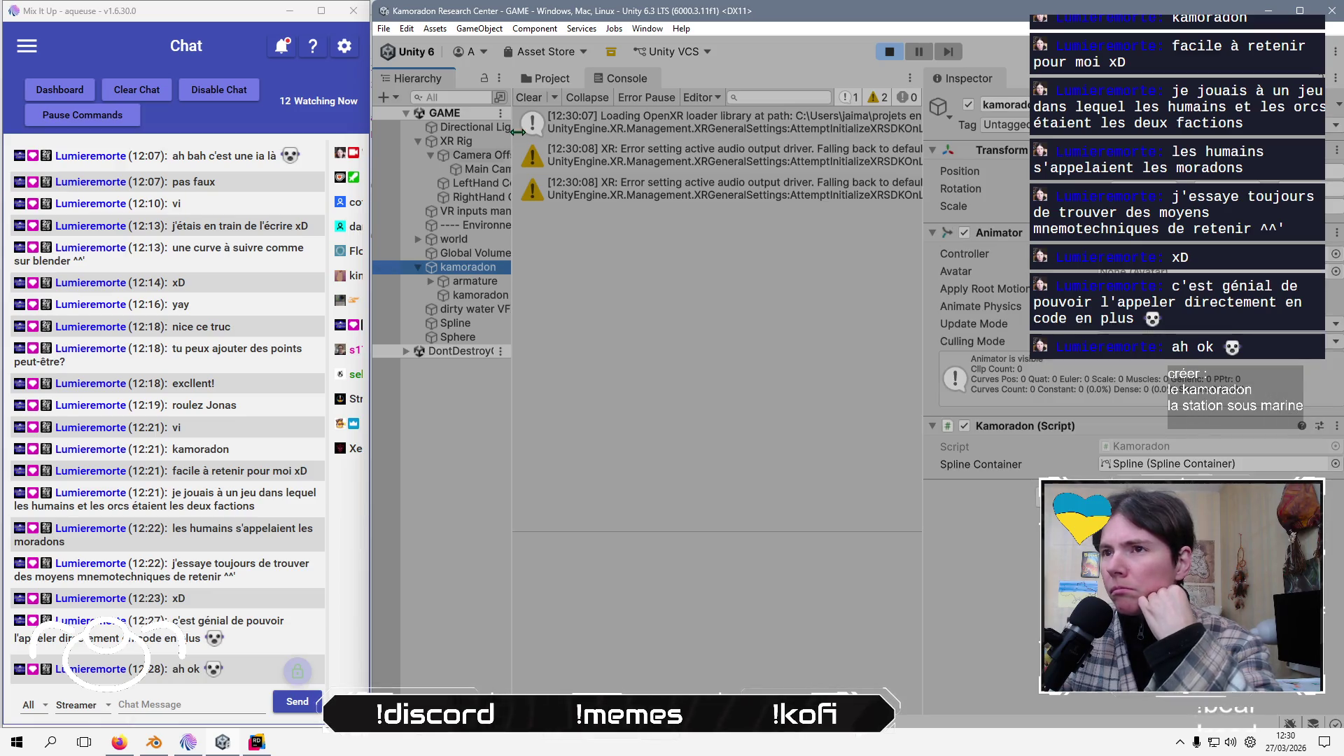
{"action": "left_click", "coordinate": [887, 53]}
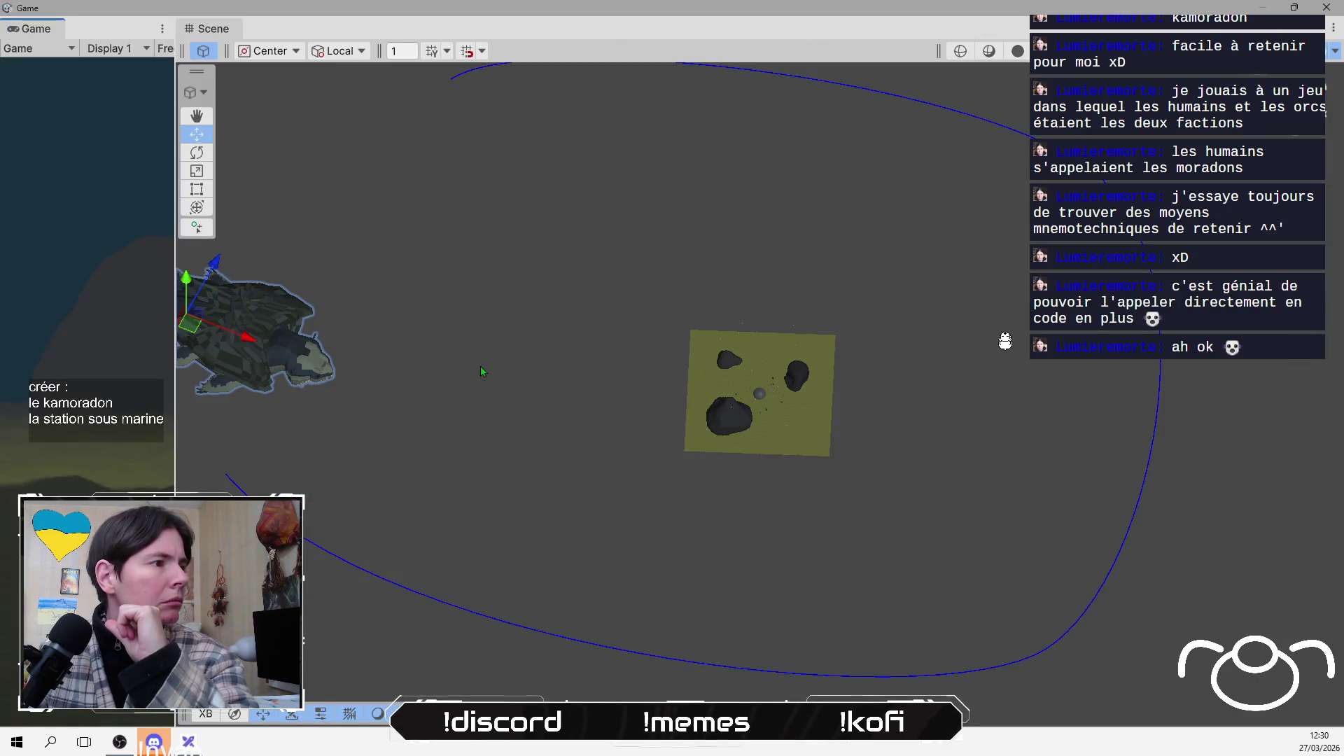
{"action": "left_click_drag", "start_coordinate": [587, 372], "coordinate": [688, 364]}
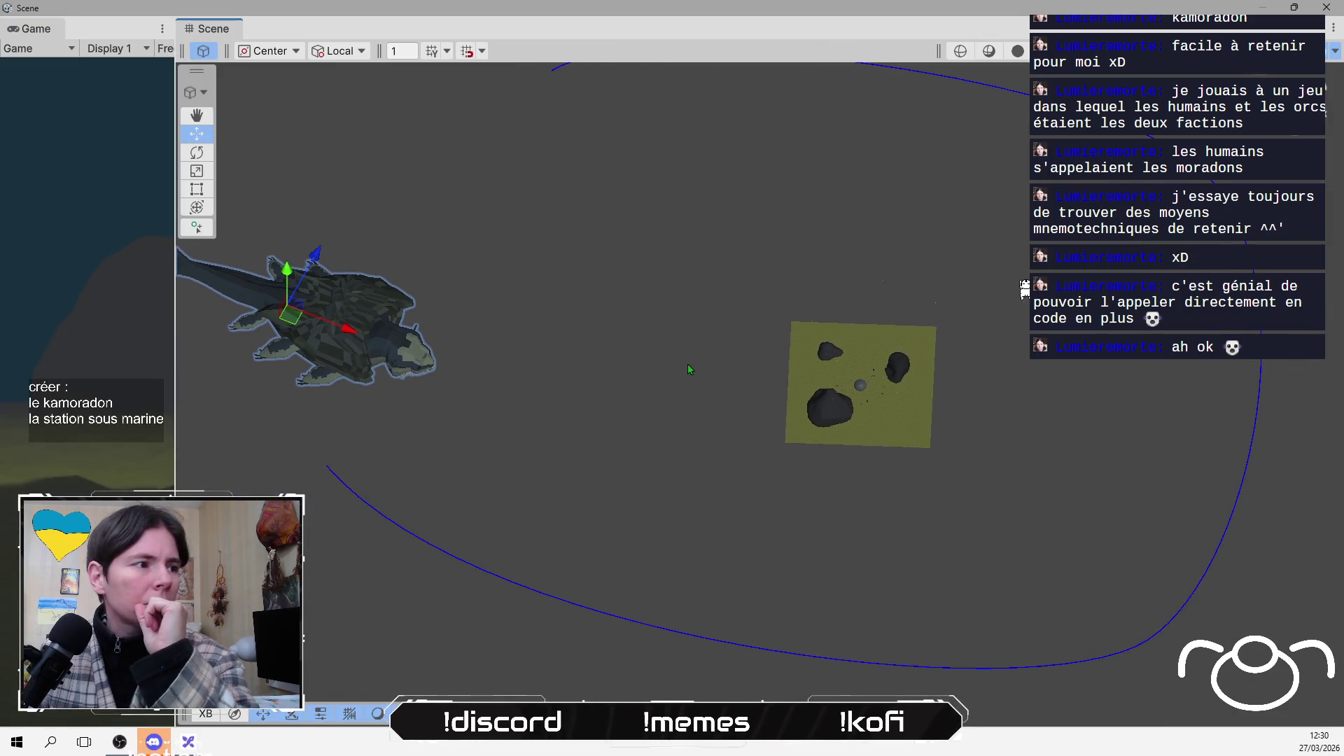
{"action": "key", "text": "ctrl+p"}
{"action": "key", "text": "ctrl+p"}
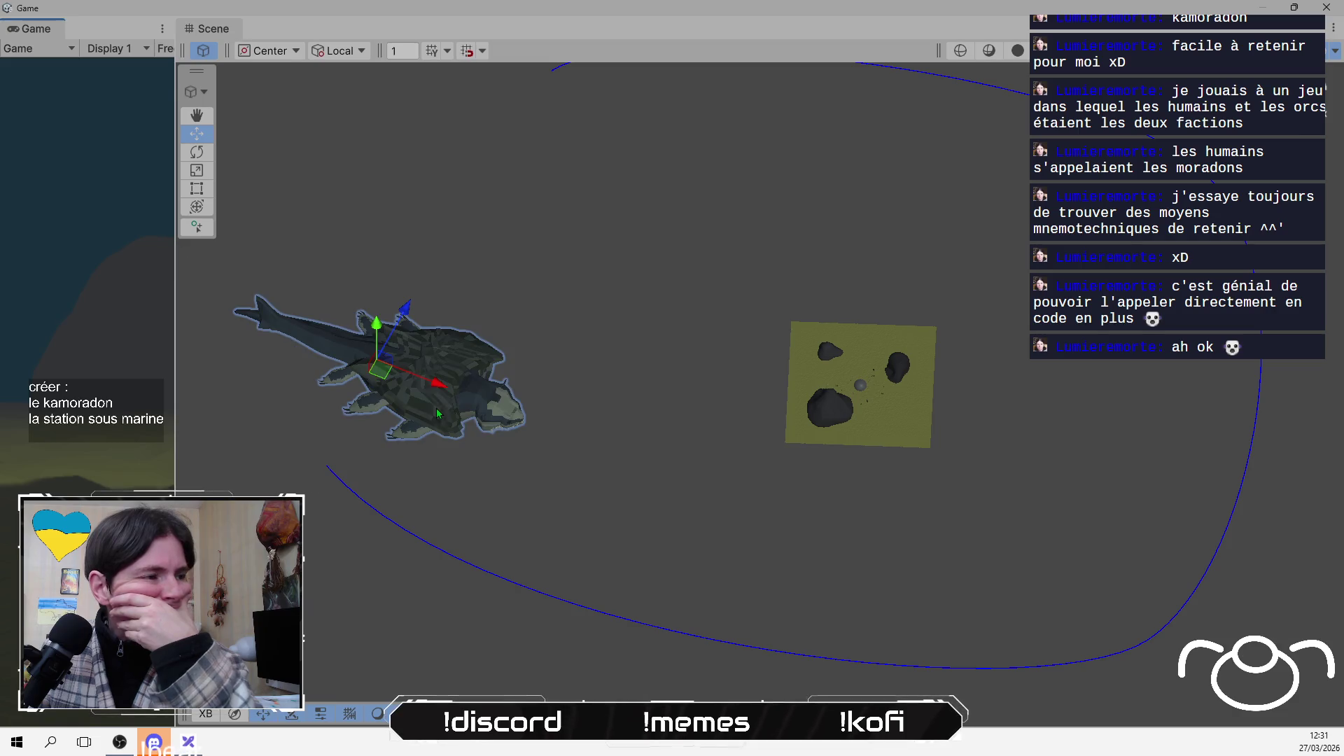
{"action": "mouse_move", "coordinate": [599, 341]}
{"action": "left_mouse_down"}
{"action": "mouse_move", "coordinate": [590, 444]}
{"action": "mouse_move", "coordinate": [591, 131]}
{"action": "mouse_move", "coordinate": [519, 306]}
{"action": "mouse_move", "coordinate": [549, 408]}
{"action": "mouse_move", "coordinate": [623, 212]}
{"action": "mouse_move", "coordinate": [610, 360]}
{"action": "left_mouse_up"}
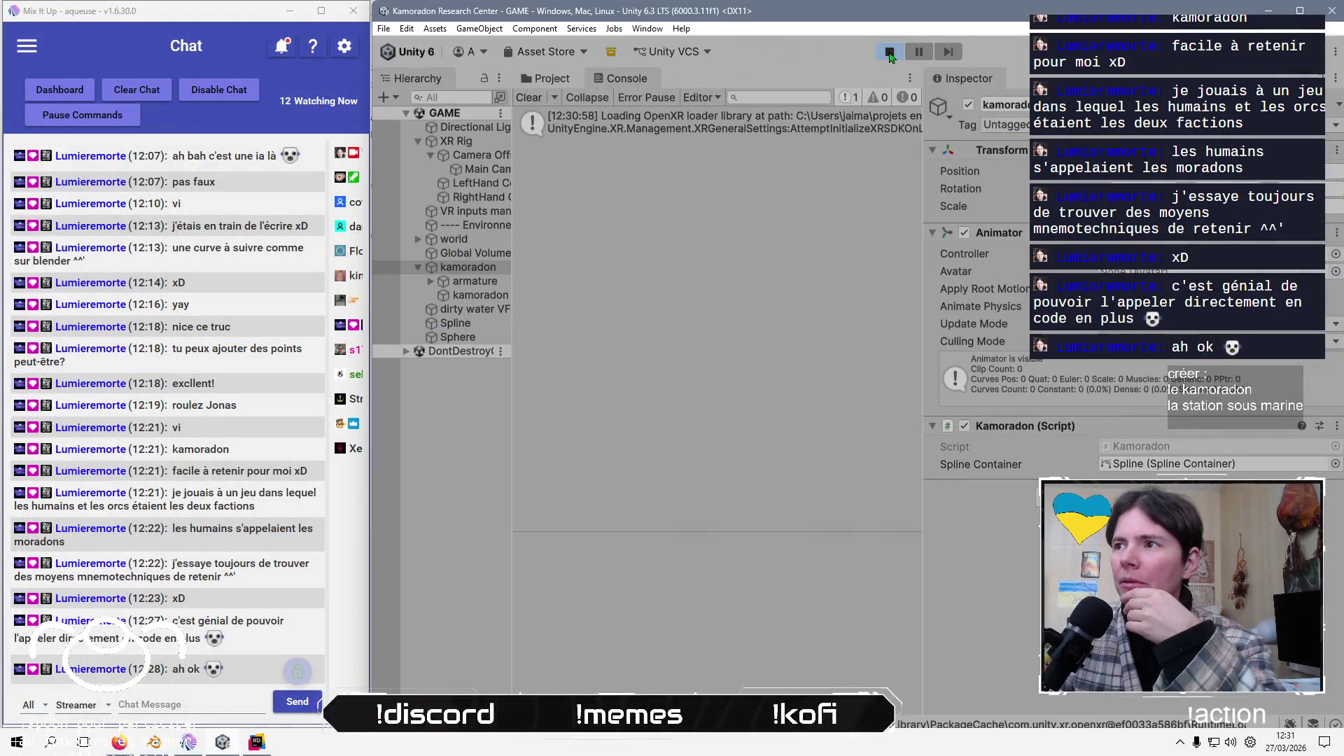
{"action": "left_click", "coordinate": [889, 53]}
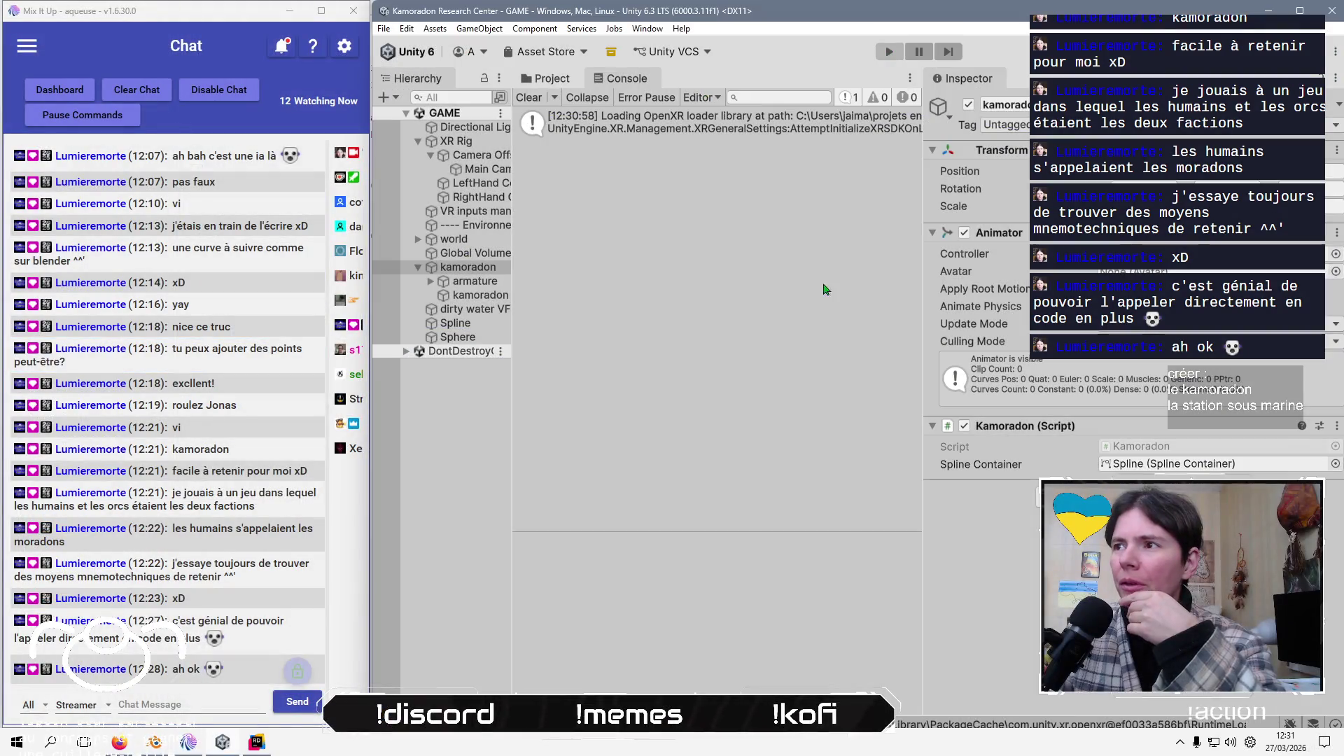
Review the Spline's four knots, expanding and collapsing Knot [0], then return to Kamoradon.cs
{"action": "mouse_move", "coordinate": [229, 746]}
{"action": "mouse_move", "coordinate": [156, 743]}
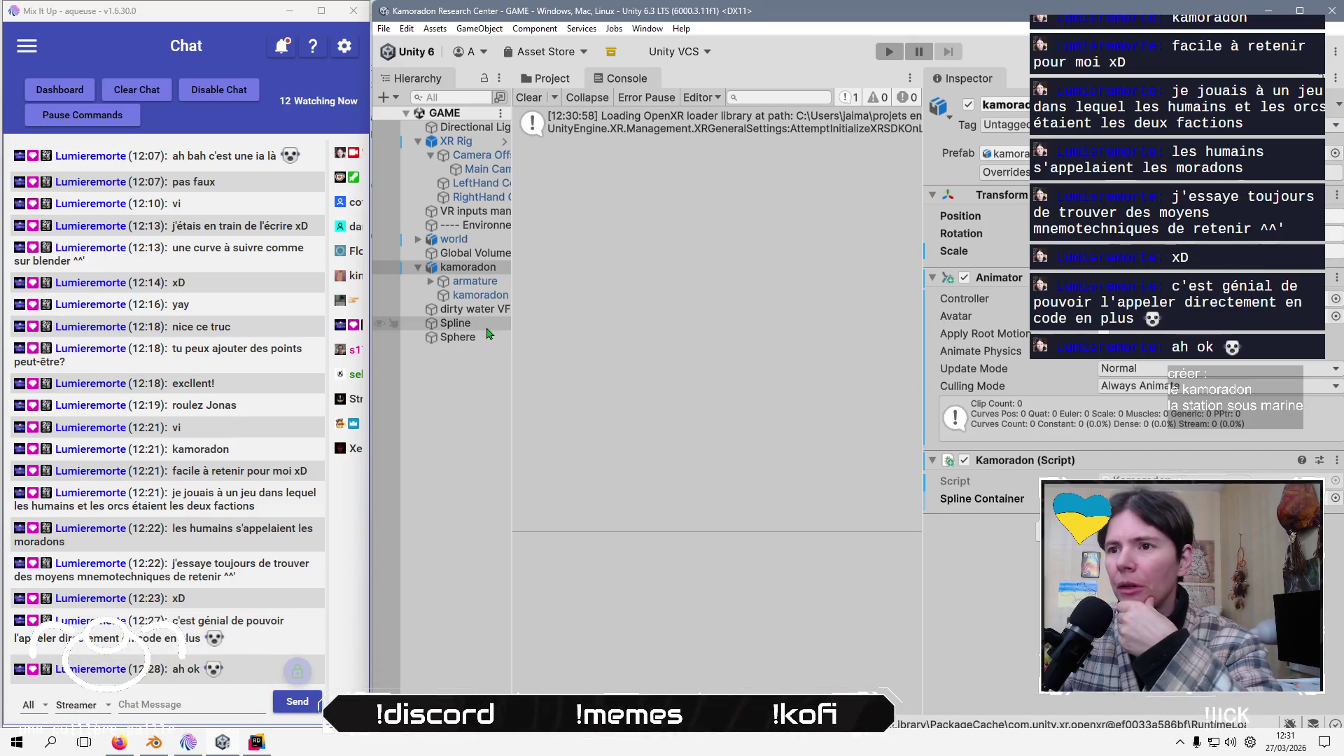
{"action": "left_click", "coordinate": [455, 322]}
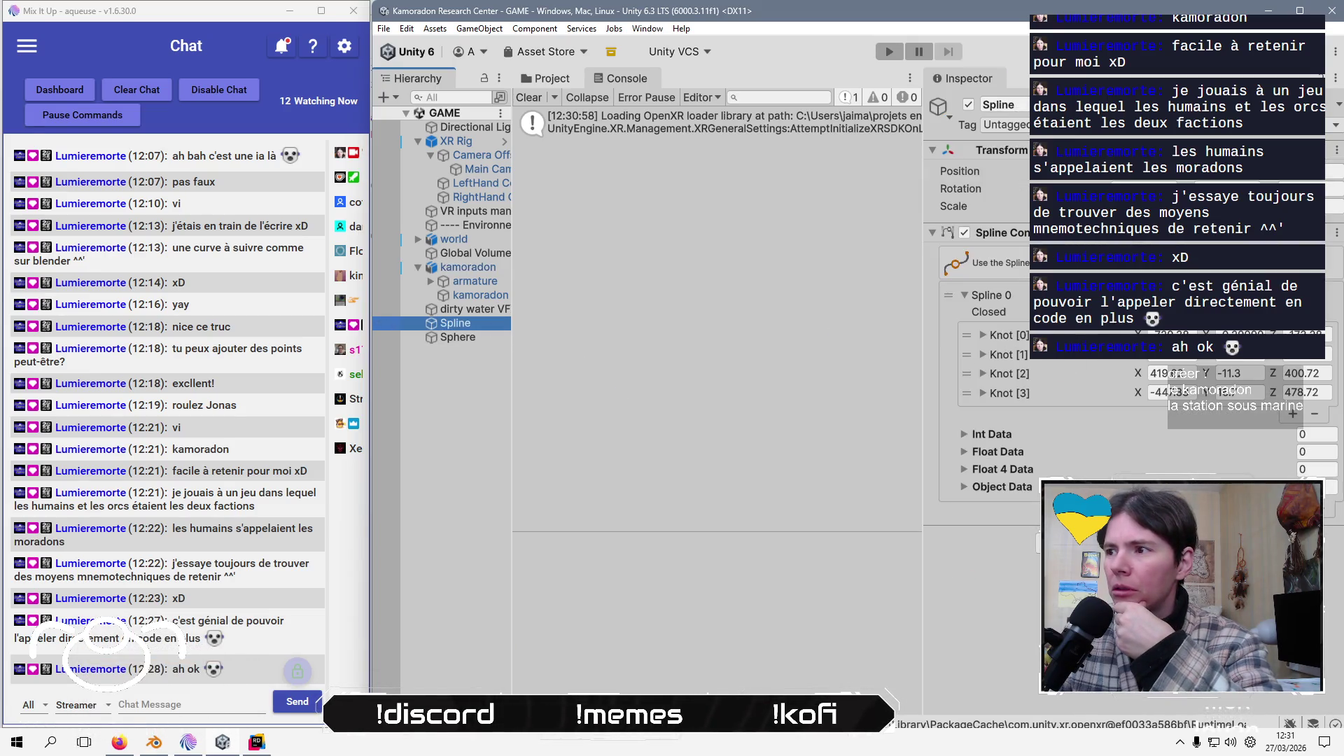
{"action": "left_click", "coordinate": [966, 331]}
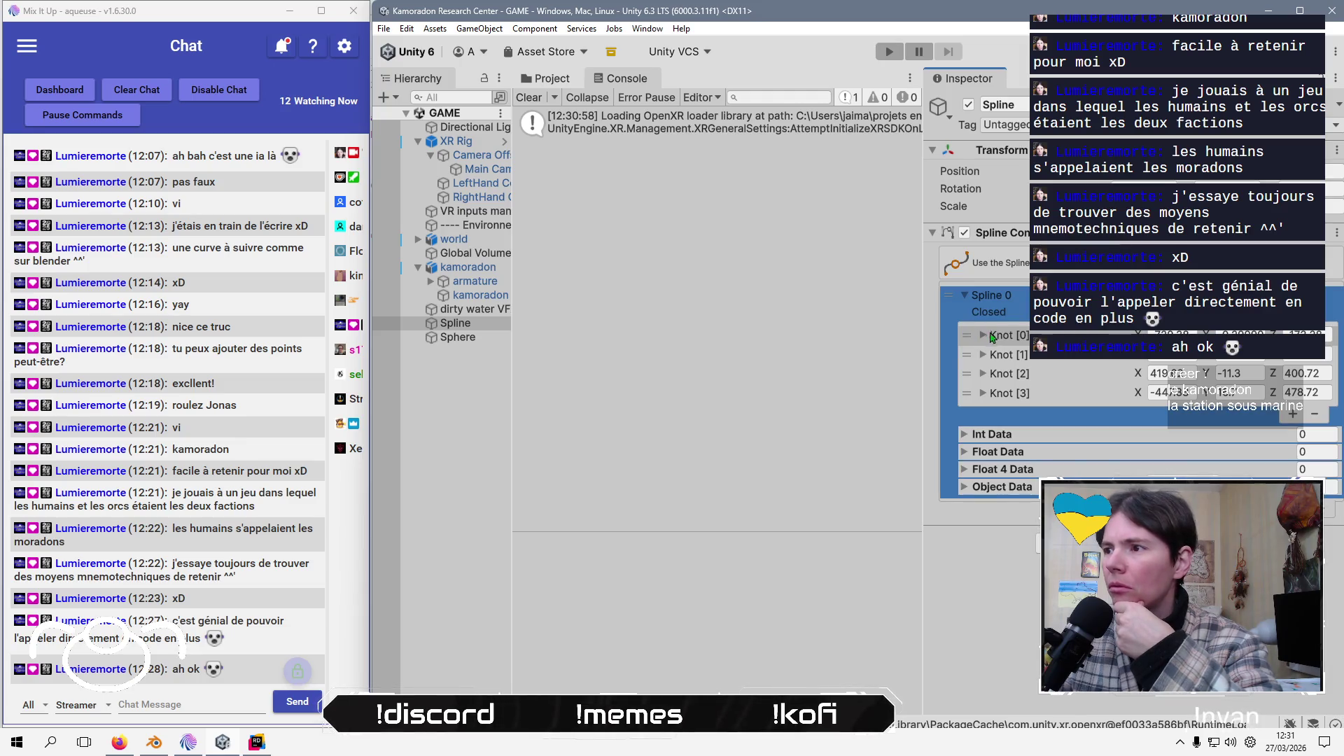
{"action": "left_click", "coordinate": [982, 336]}
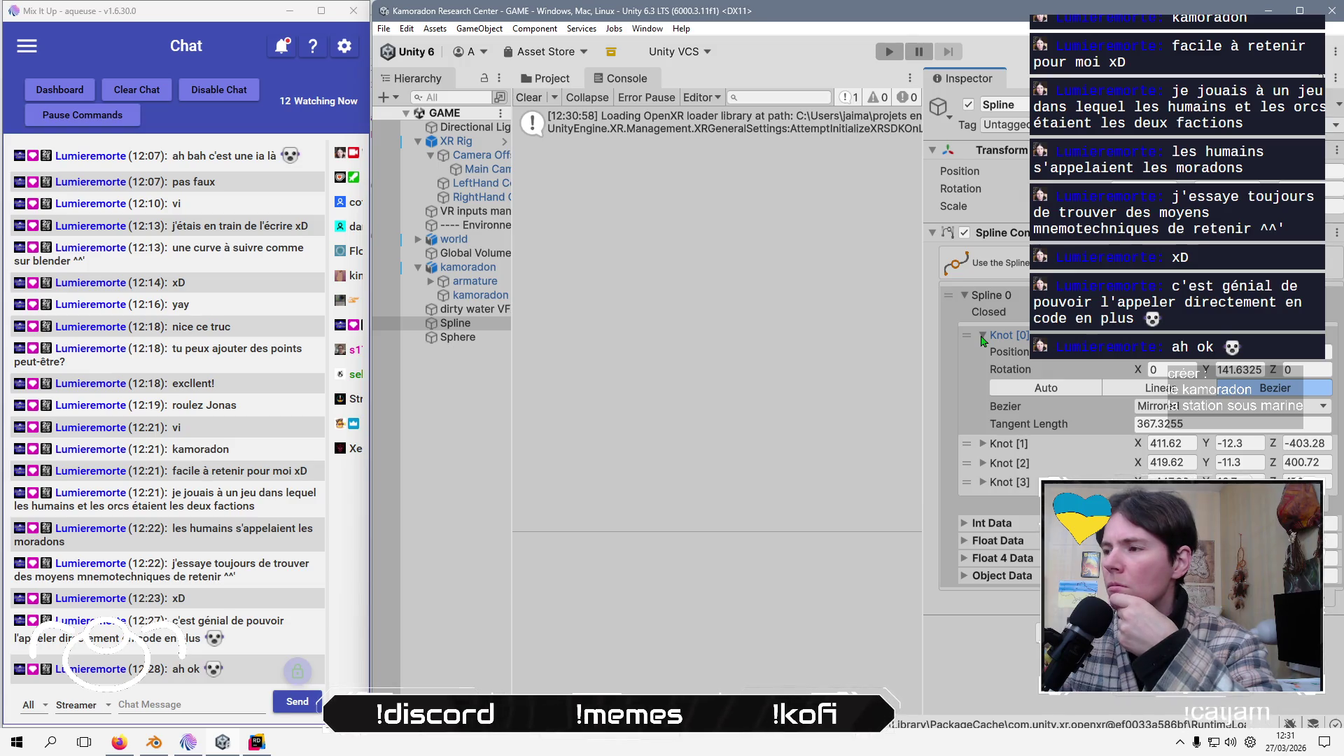
{"action": "left_click", "coordinate": [982, 336]}
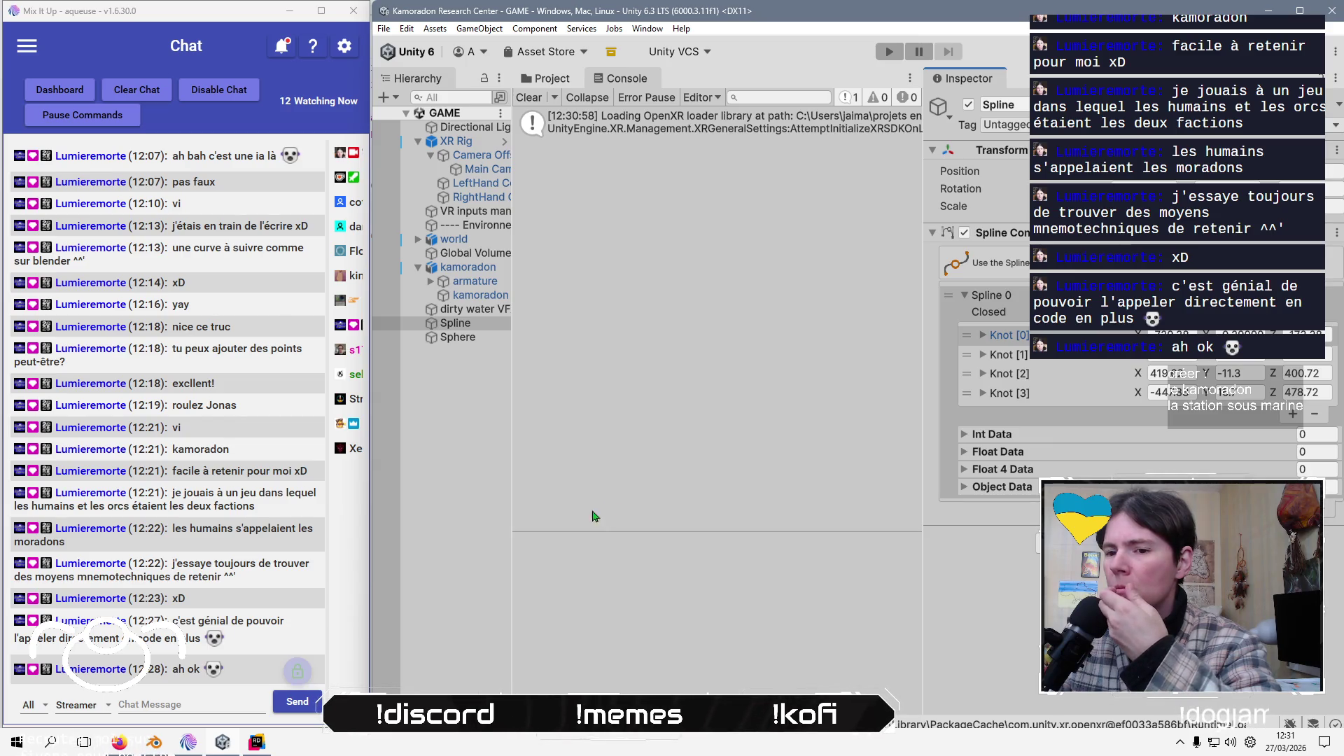
{"action": "left_click", "coordinate": [256, 744]}
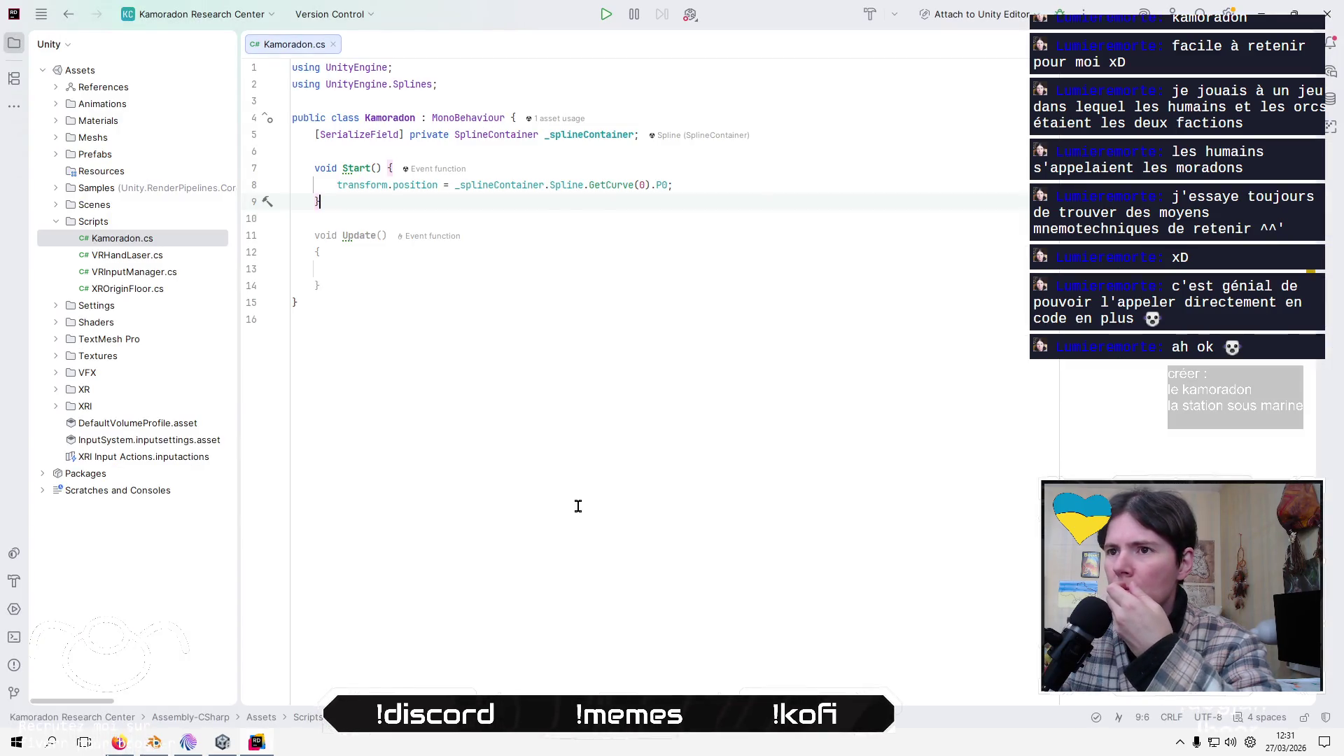
Delete .GetCurve(0).P0 from the Start position line on line 8
{"action": "left_click", "coordinate": [627, 180]}
{"action": "left_click", "coordinate": [617, 184]}
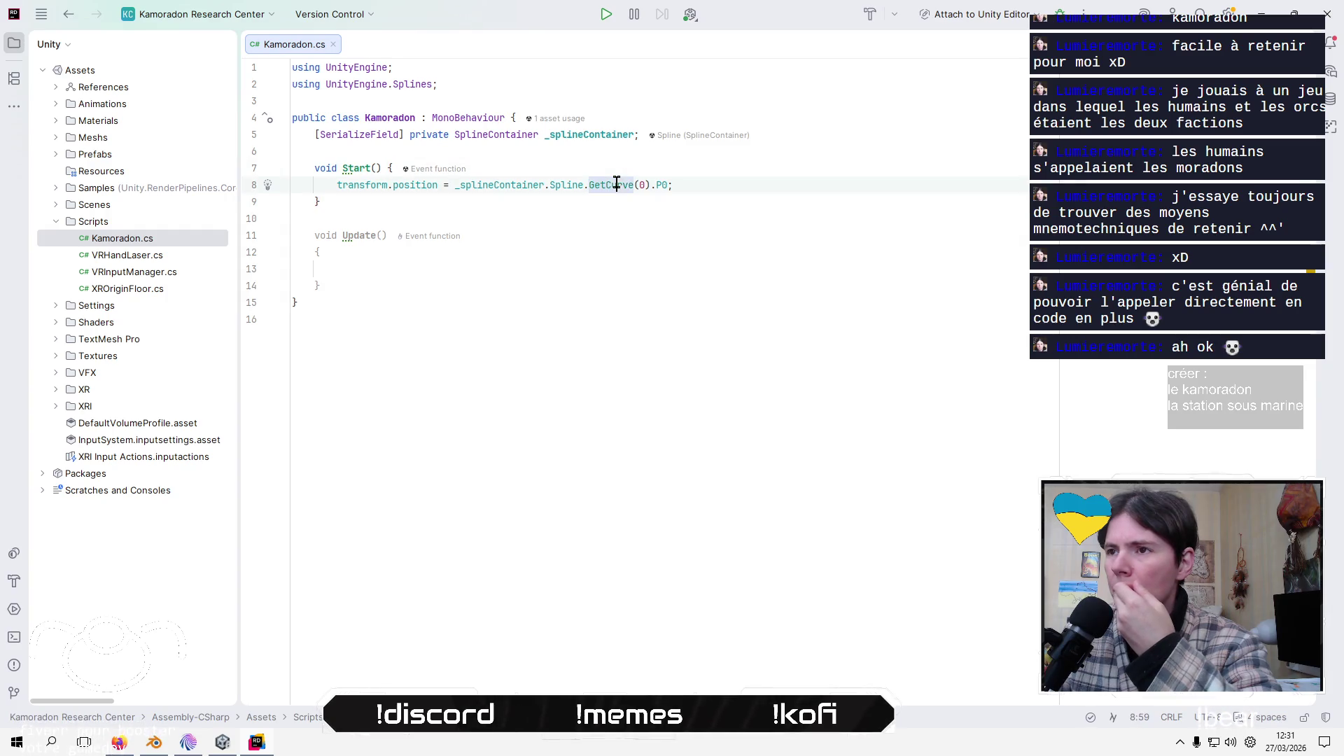
{"action": "key", "text": "ctrl+shift+Right"}
{"action": "key", "text": "ctrl+shift+Right"}
{"action": "key", "text": "ctrl+shift+Right"}
{"action": "key", "text": "BackSpace"}
{"action": "key", "text": "BackSpace"}
{"action": "key", "text": "BackSpace"}
{"action": "key", "text": "BackSpace"}
{"action": "key", "text": "BackSpace"}
{"action": "key", "text": "BackSpace"}
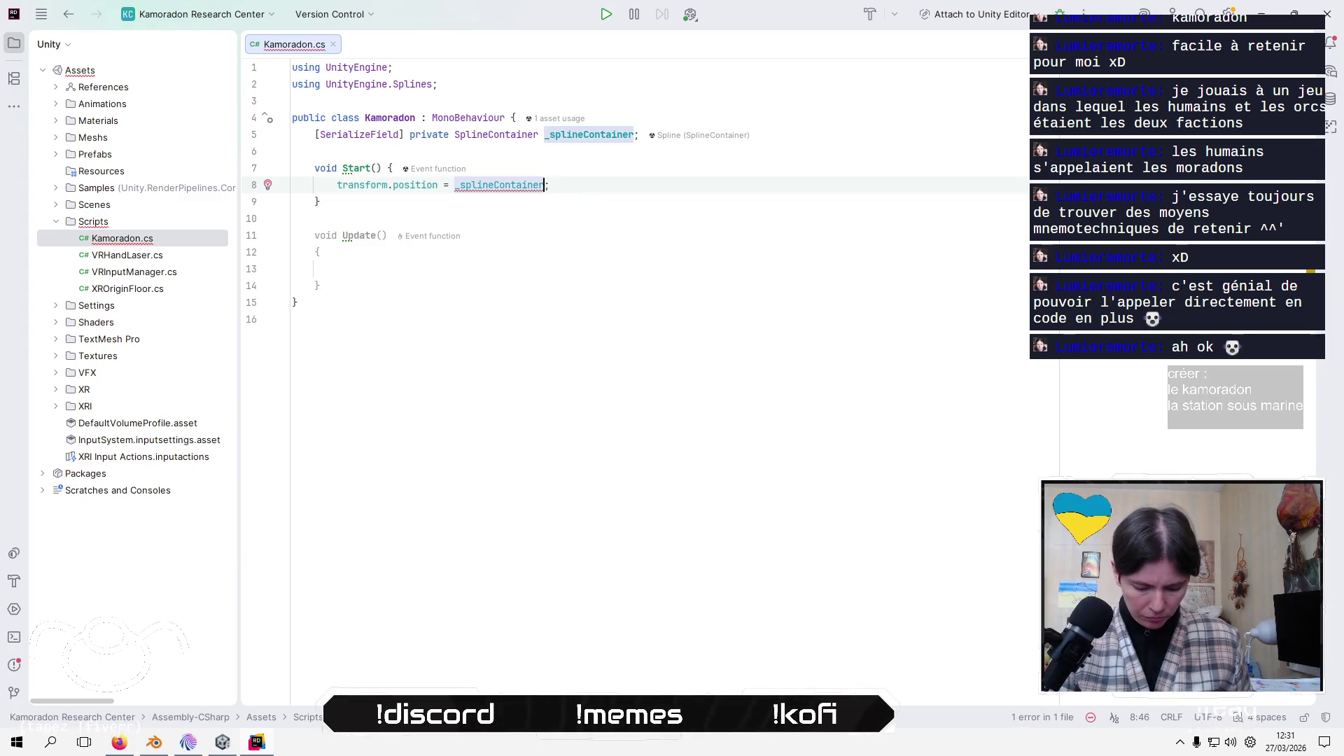
Try KnotLinkCollection after the spline container, browse its members, then remove it
{"action": "type", "text": "."}
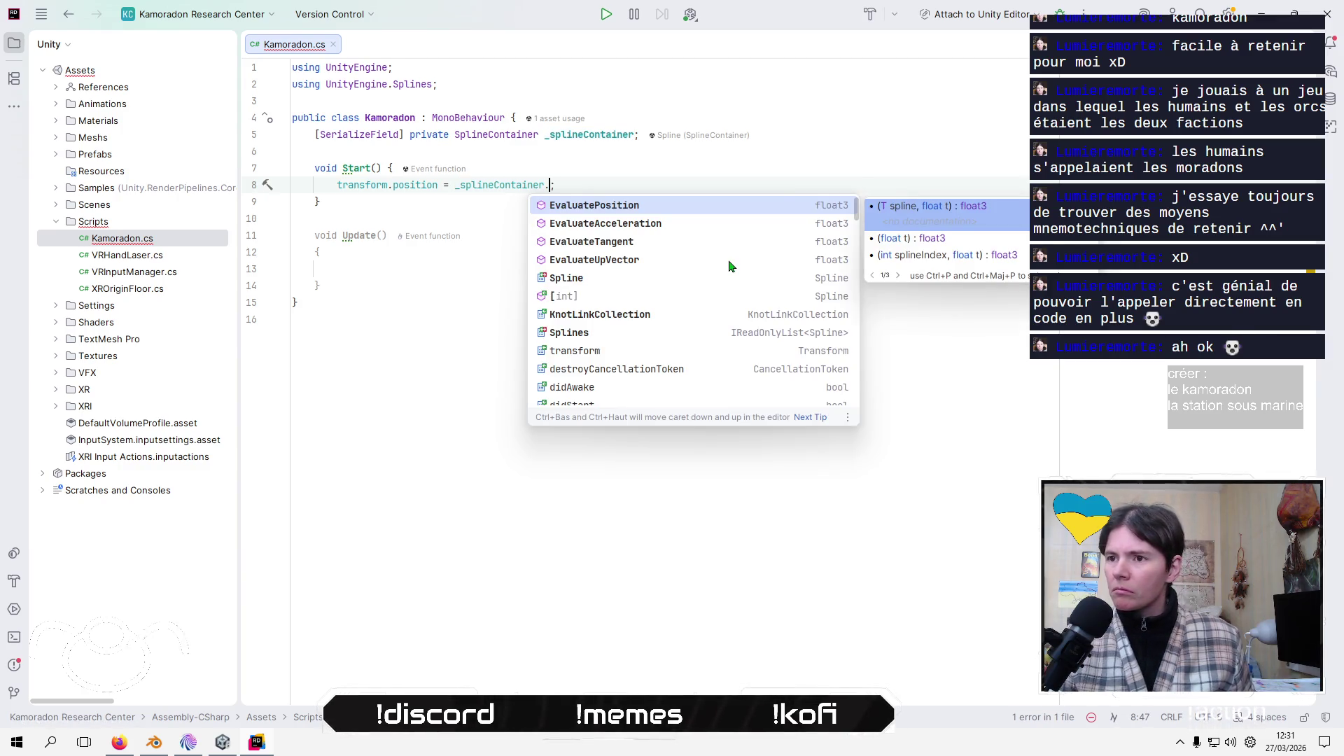
{"action": "key", "text": "Down"}
{"action": "key", "text": "Down"}
{"action": "key", "text": "Down"}
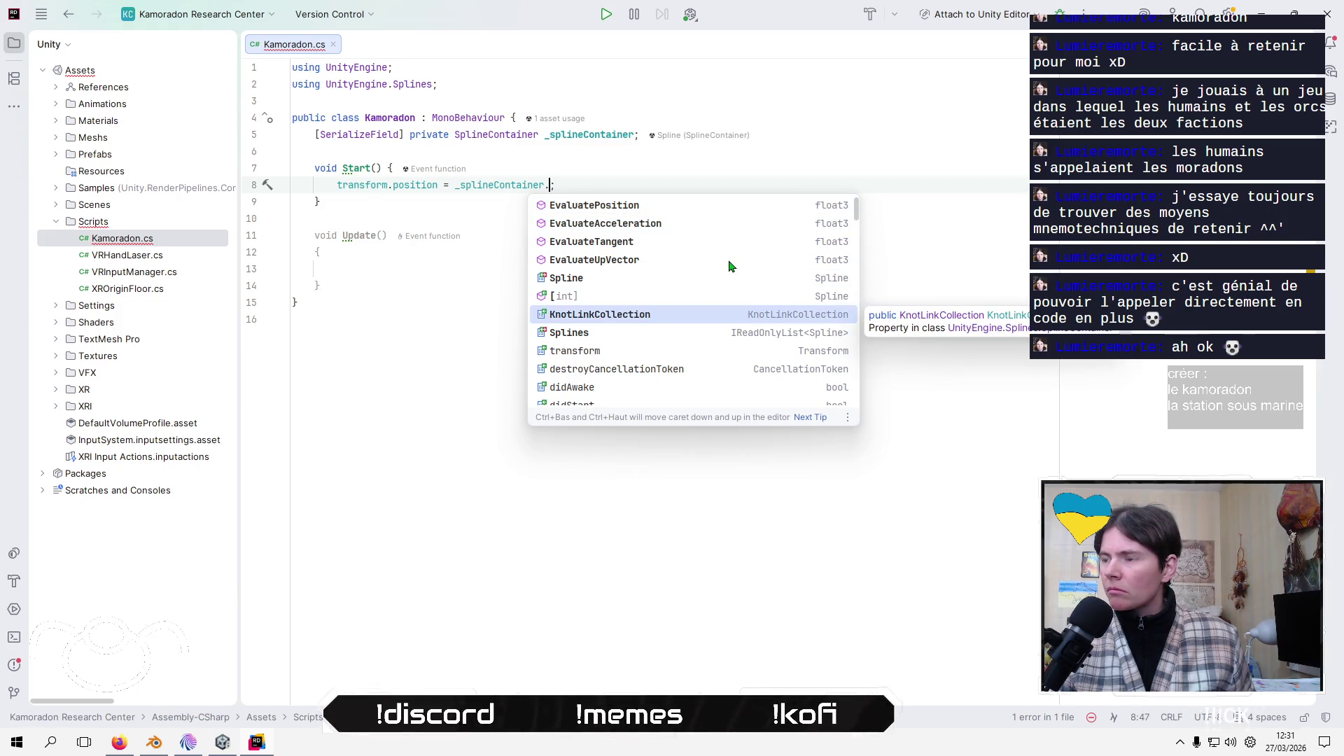
{"action": "key", "text": "Return"}
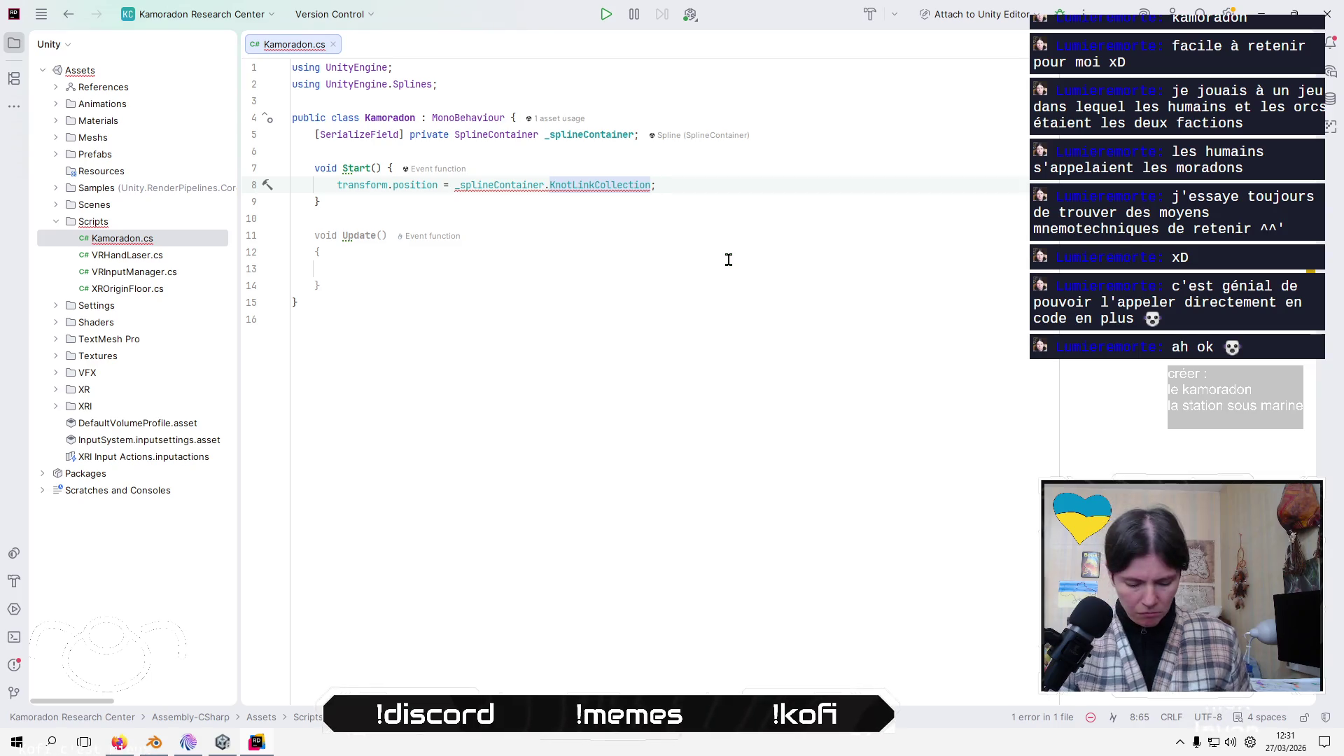
{"action": "type", "text": "."}
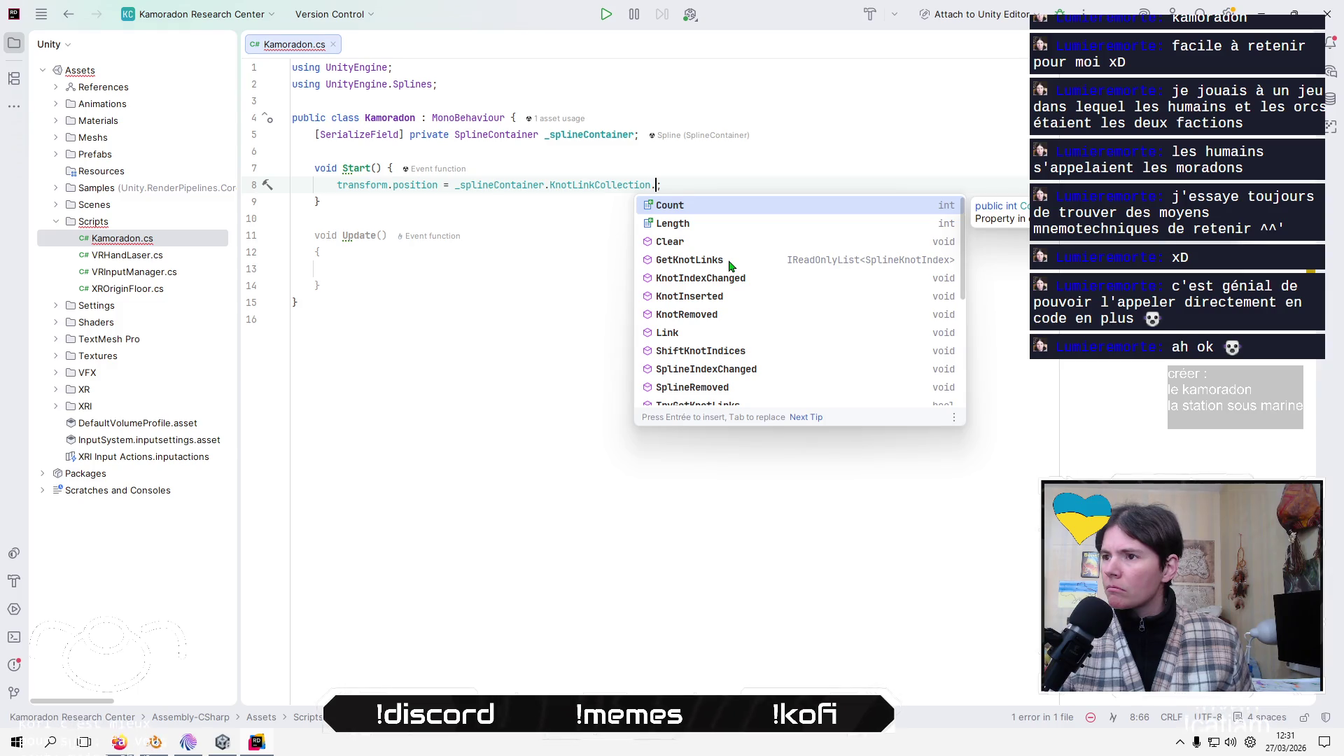
{"action": "key", "text": "Down"}
{"action": "key", "text": "Down"}
{"action": "key", "text": "Down"}
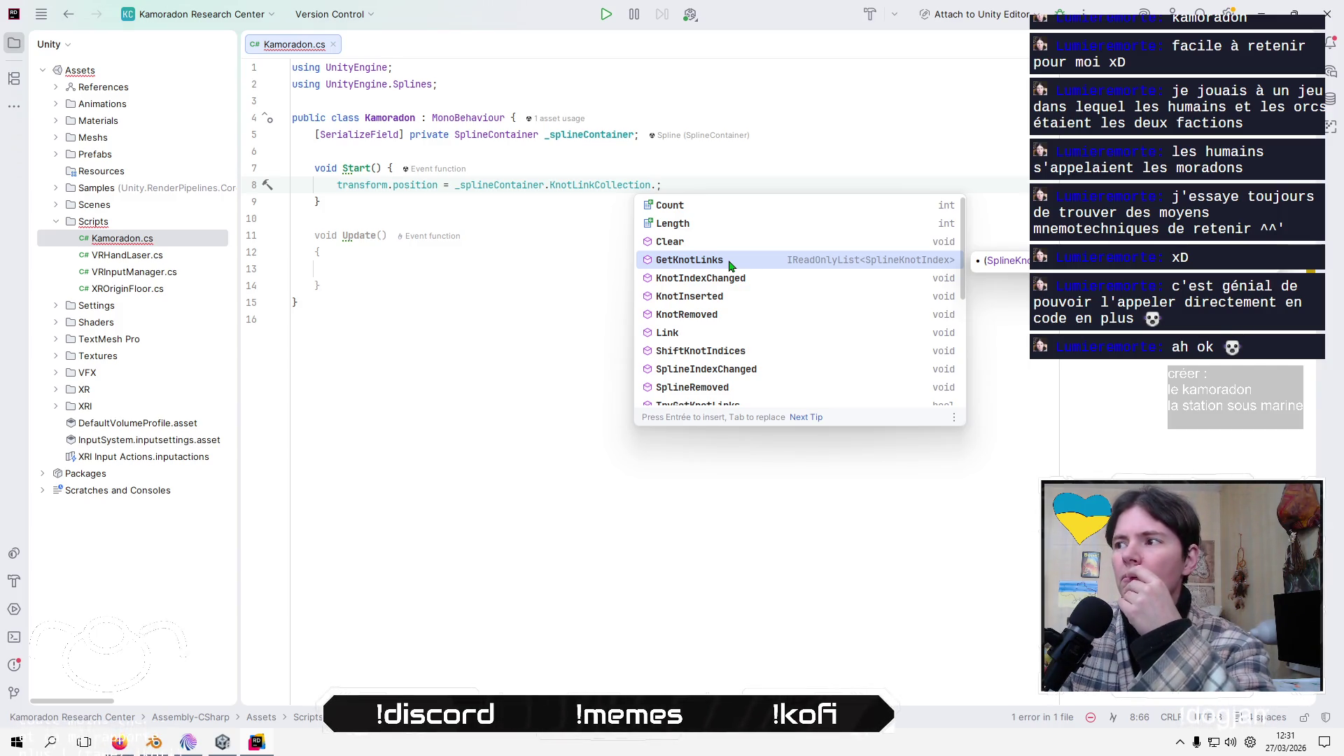
{"action": "key", "text": "Escape"}
{"action": "key", "text": "BackSpace"}
{"action": "key", "text": "BackSpace"}
{"action": "key", "text": "BackSpace"}
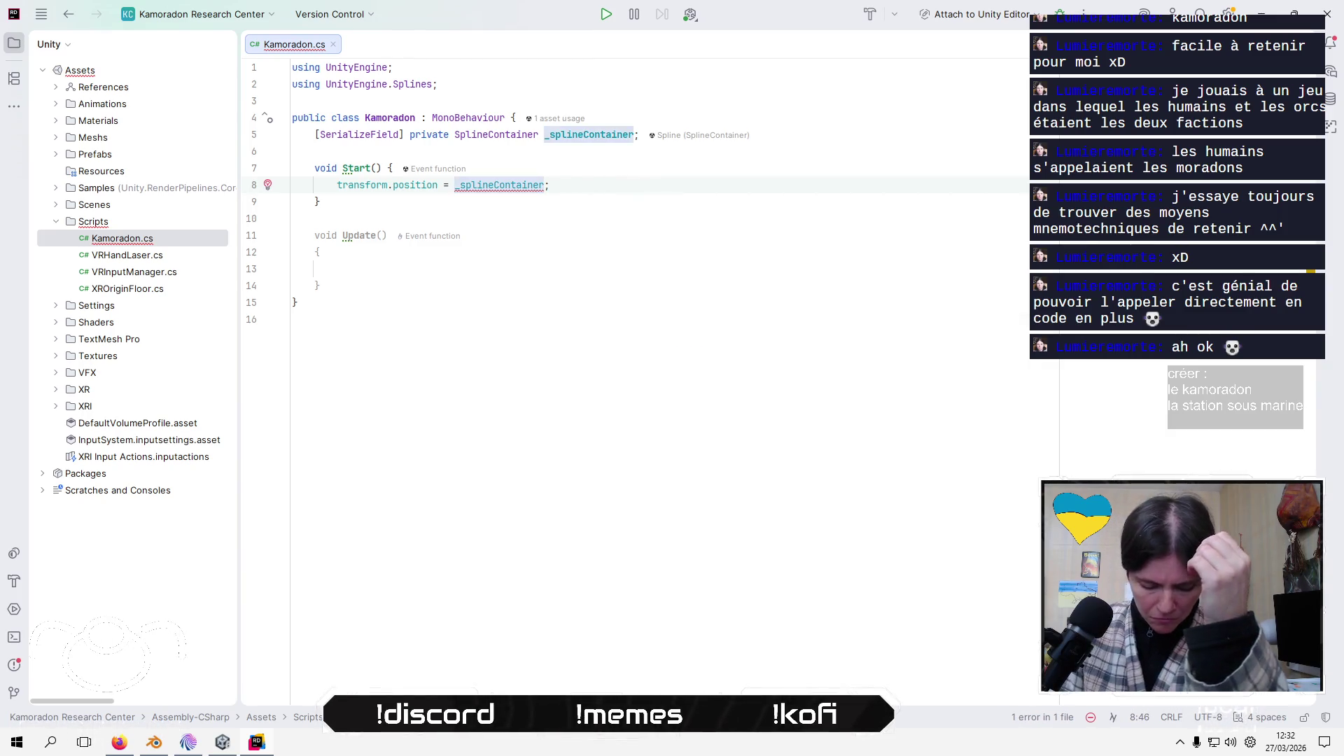
Browse the spline container's member suggestions, then look up the Unity Splines docs in Firefox
{"action": "type", "text": "."}
{"action": "key", "text": "Down"}
{"action": "key", "text": "Down"}
{"action": "key", "text": "Down"}
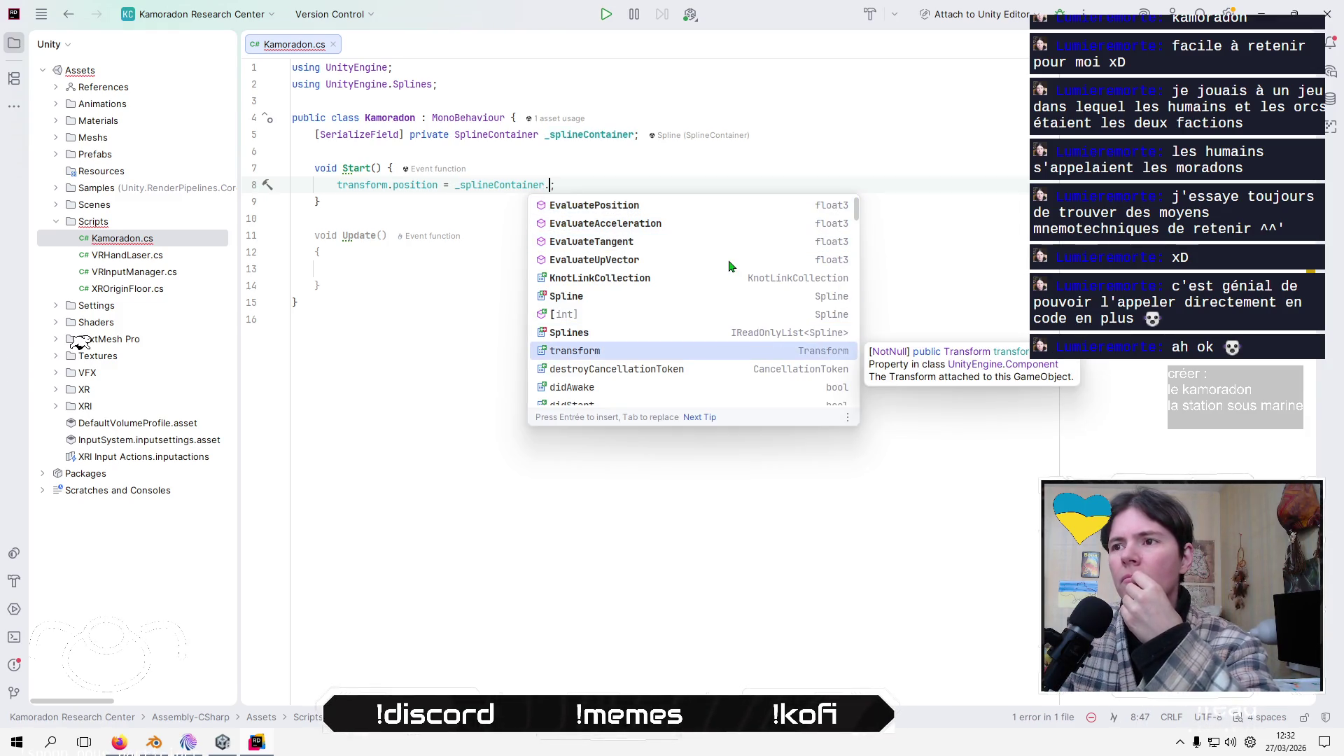
{"action": "key", "text": "Down"}
{"action": "key", "text": "Down"}
{"action": "key", "text": "Down"}
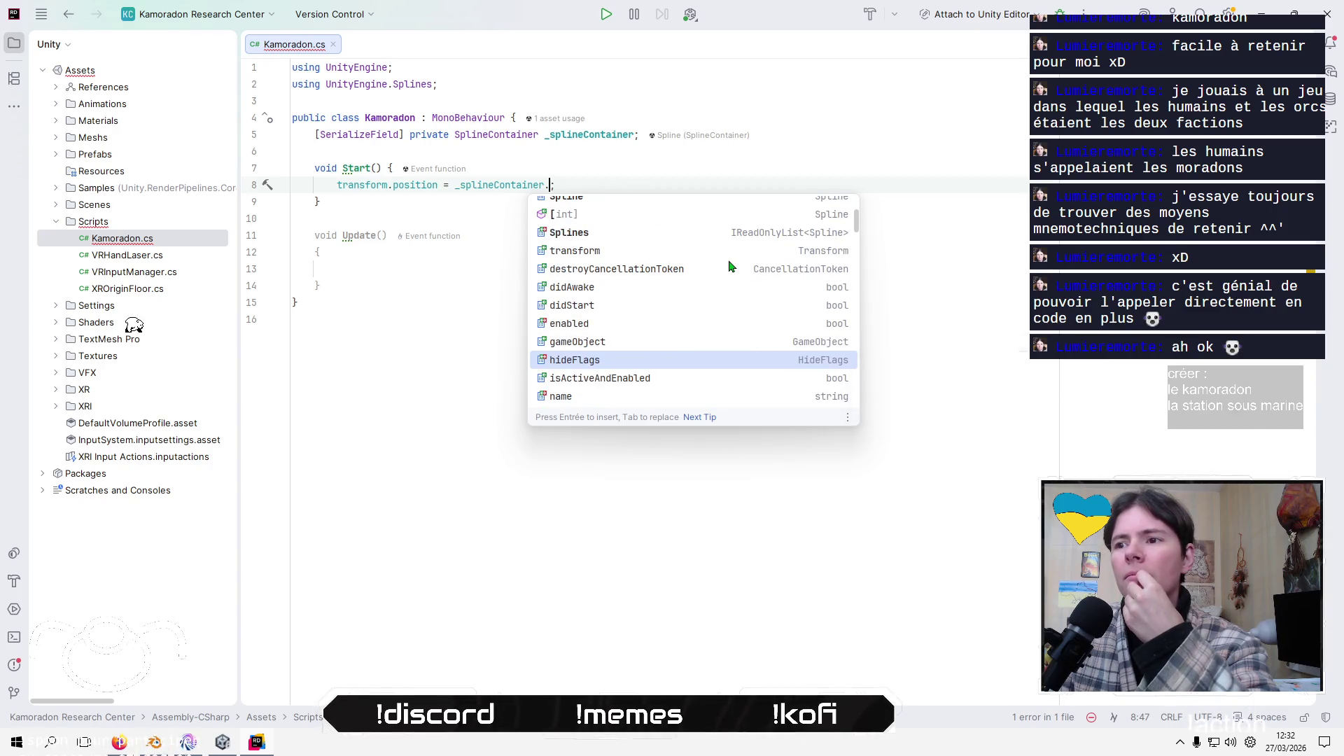
{"action": "key", "text": "Down"}
{"action": "key", "text": "Down"}
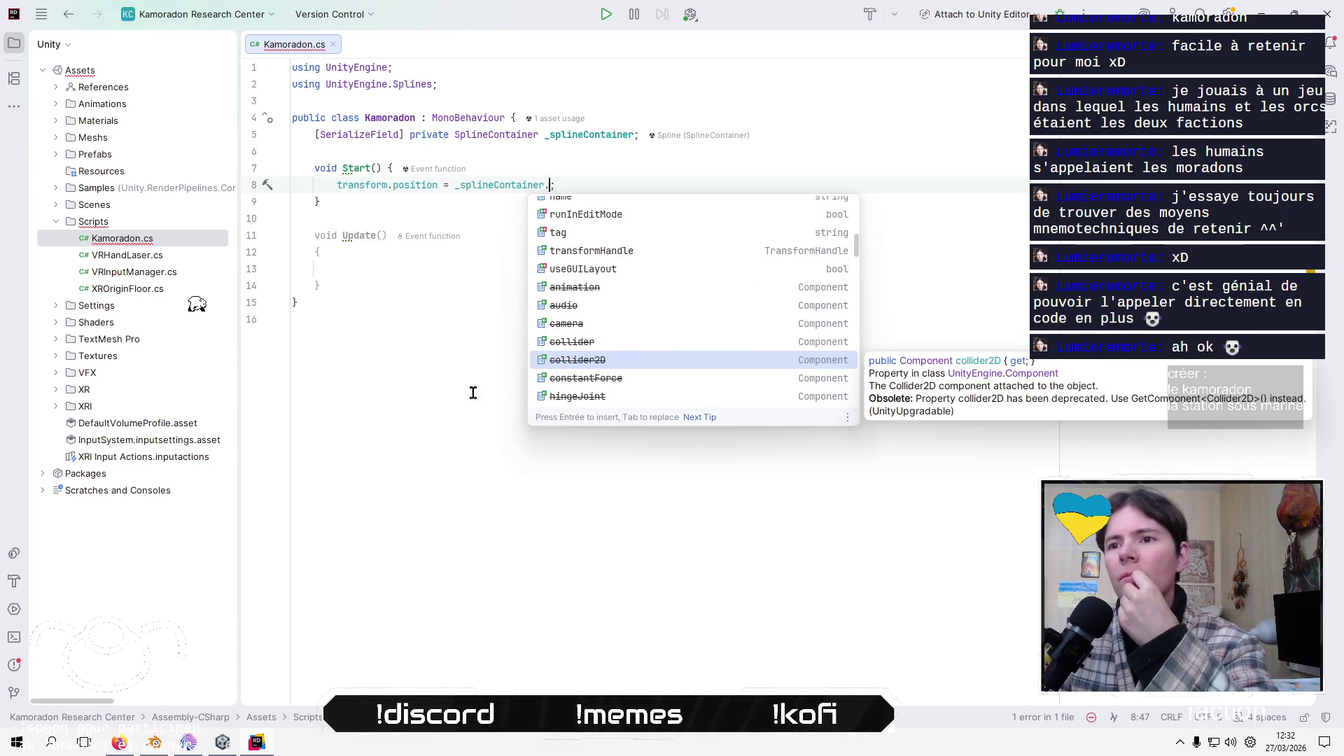
{"action": "left_click", "coordinate": [297, 442]}
{"action": "key", "text": "alt+Tab"}
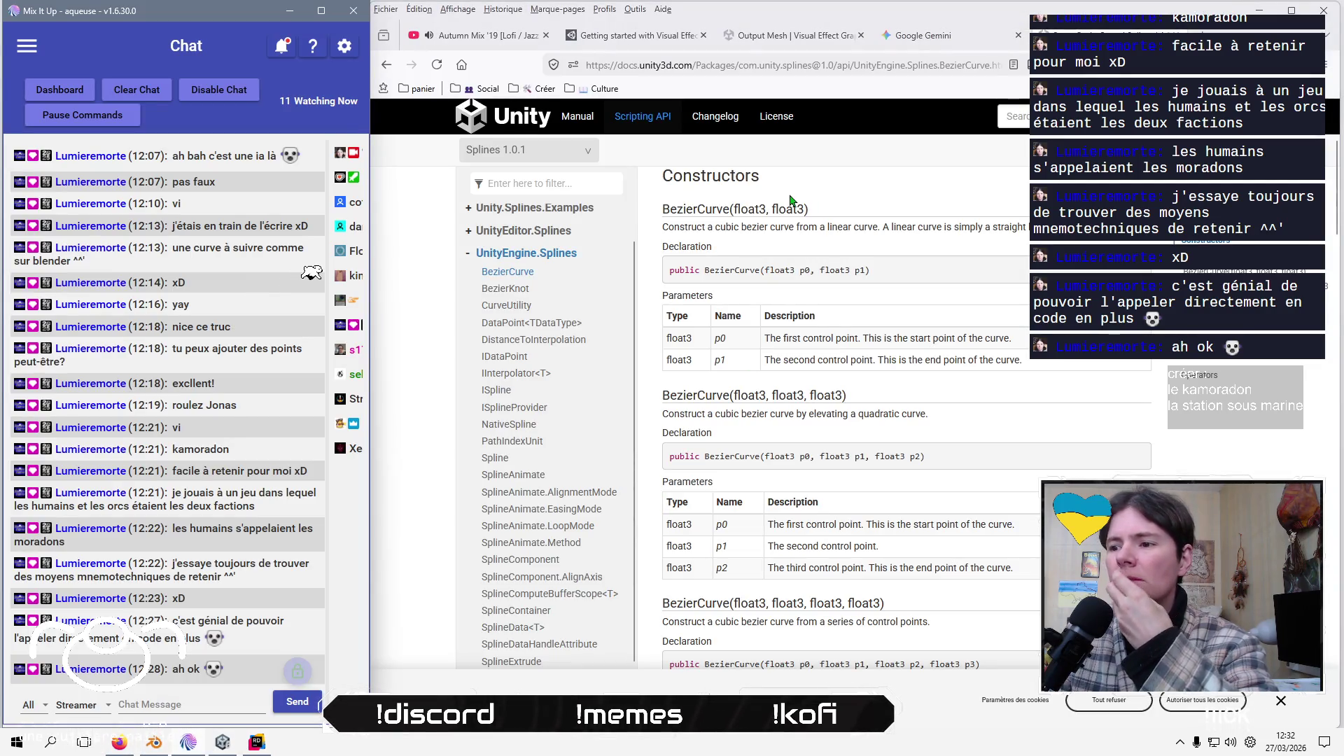
Google 'unity spline position gameObject on spline' in a new tab
{"action": "key", "text": "ctrl+t"}
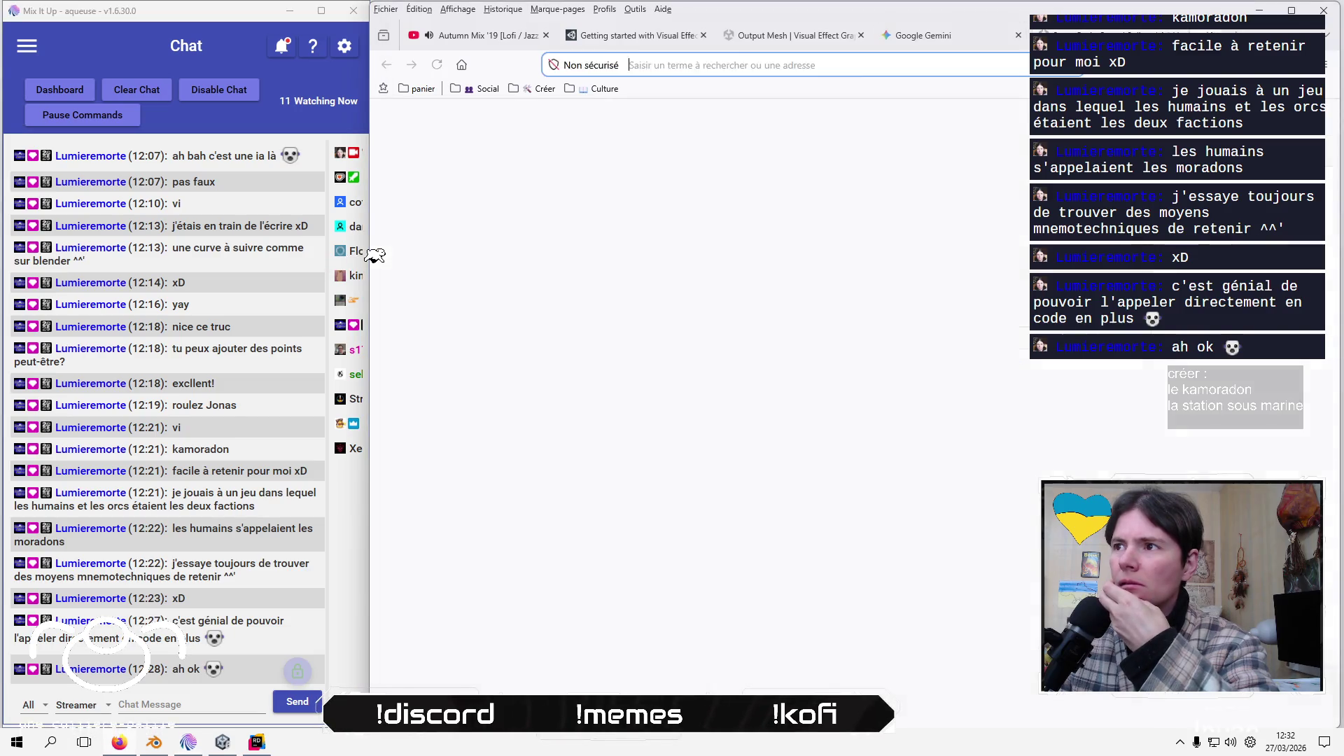
{"action": "type", "text": "google.com/"}
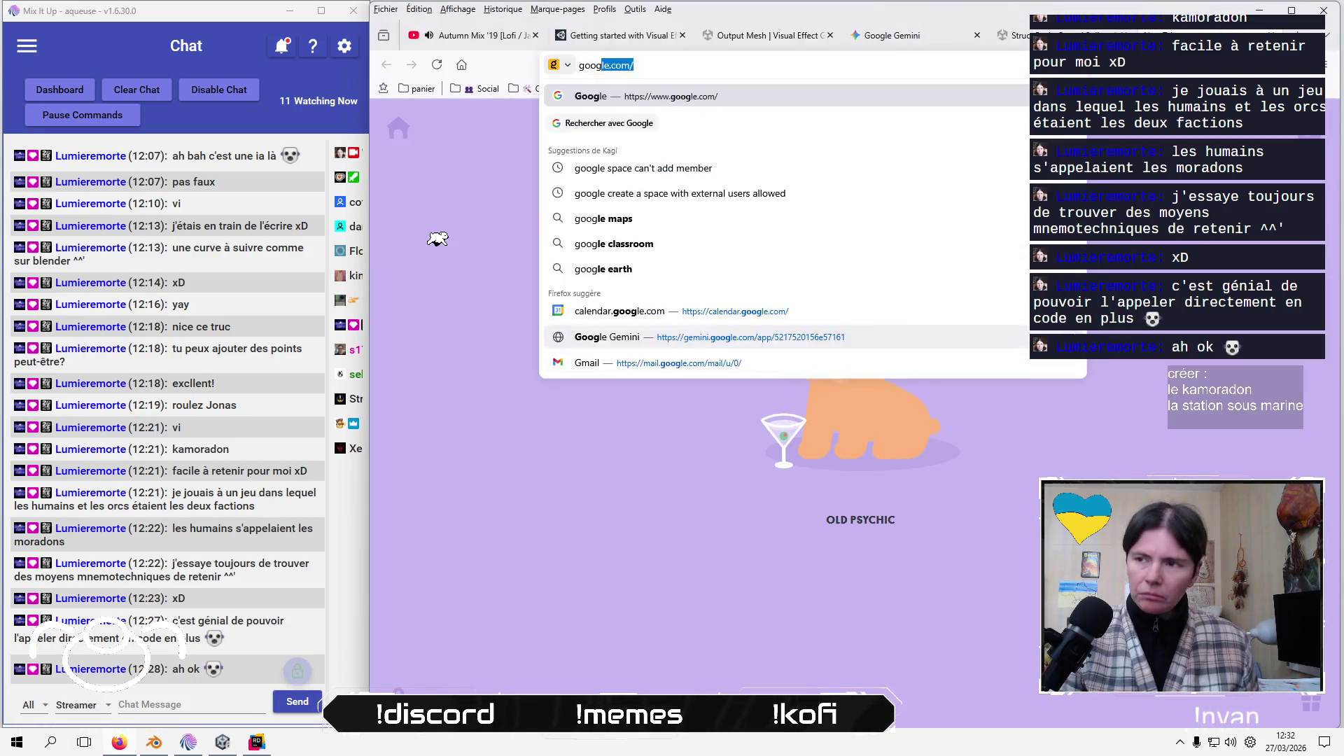
{"action": "key", "text": "Return"}
{"action": "left_click", "coordinate": [778, 380]}
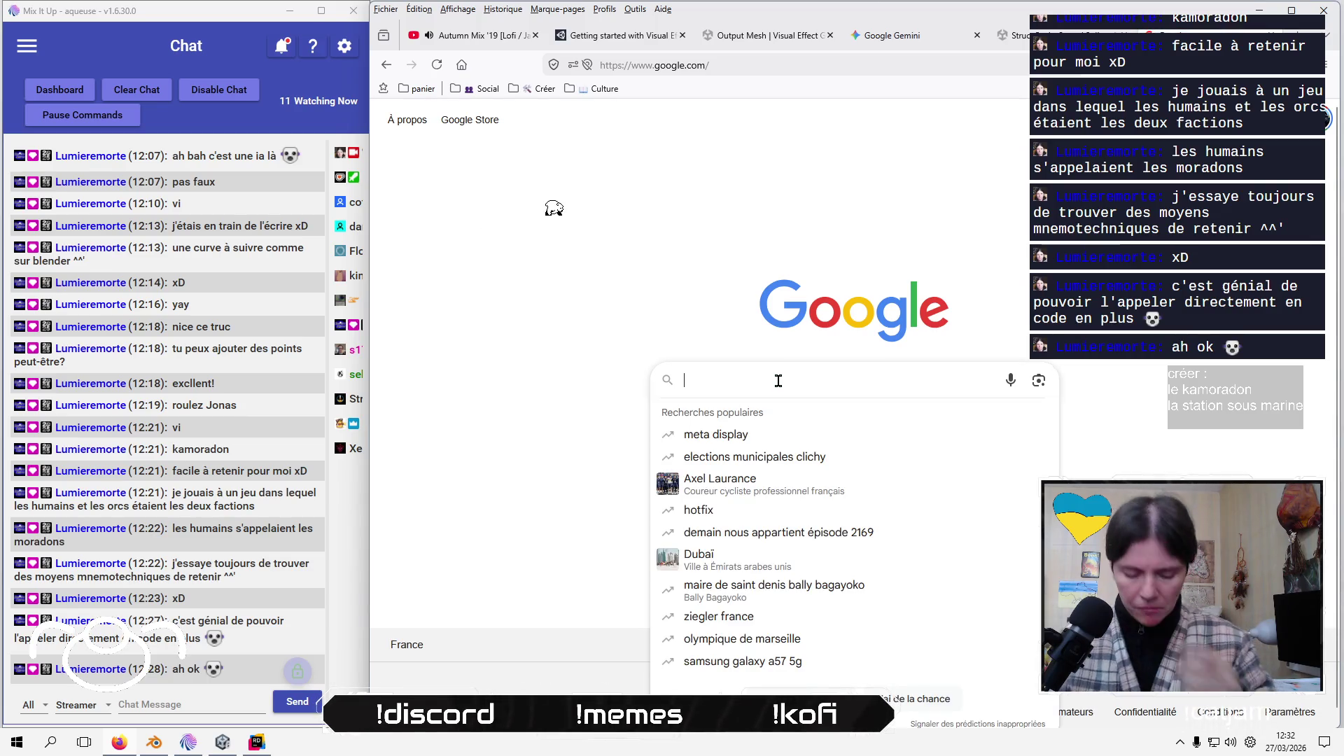
{"action": "type", "text": "unity sp"}
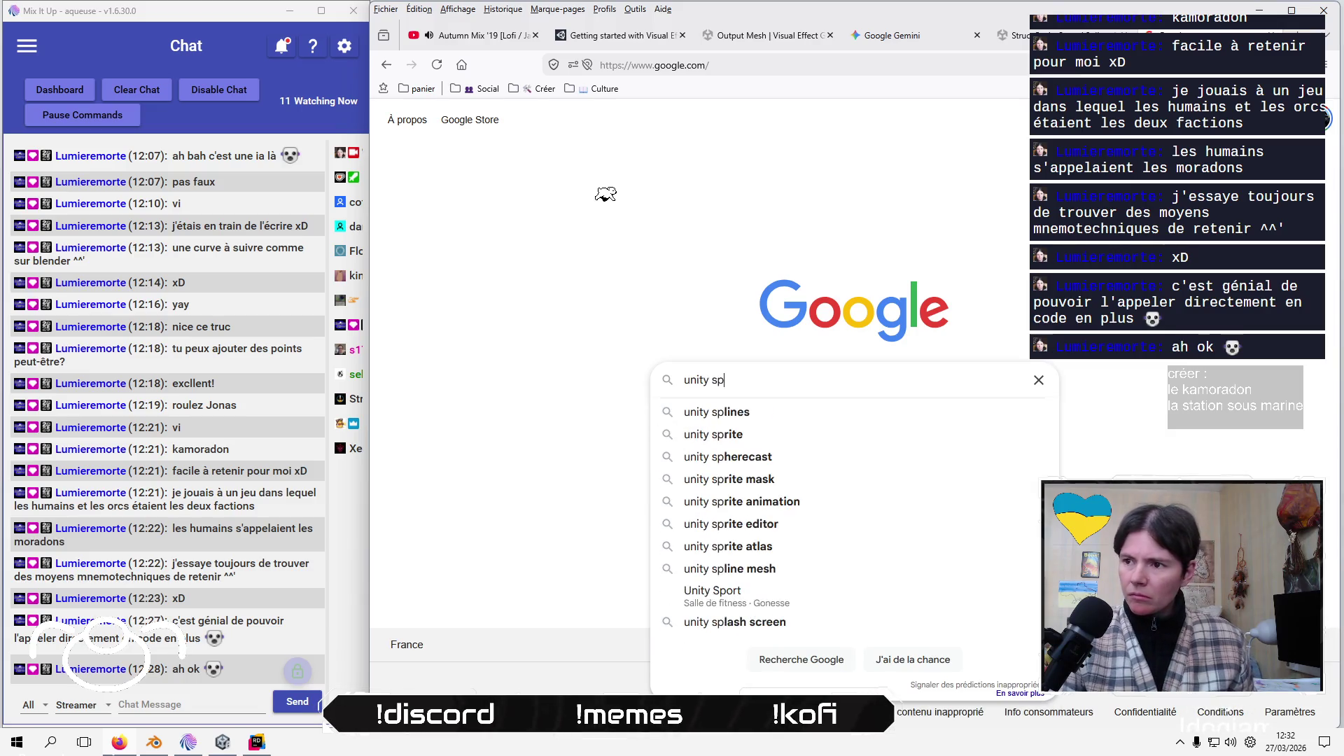
{"action": "type", "text": "line position g"}
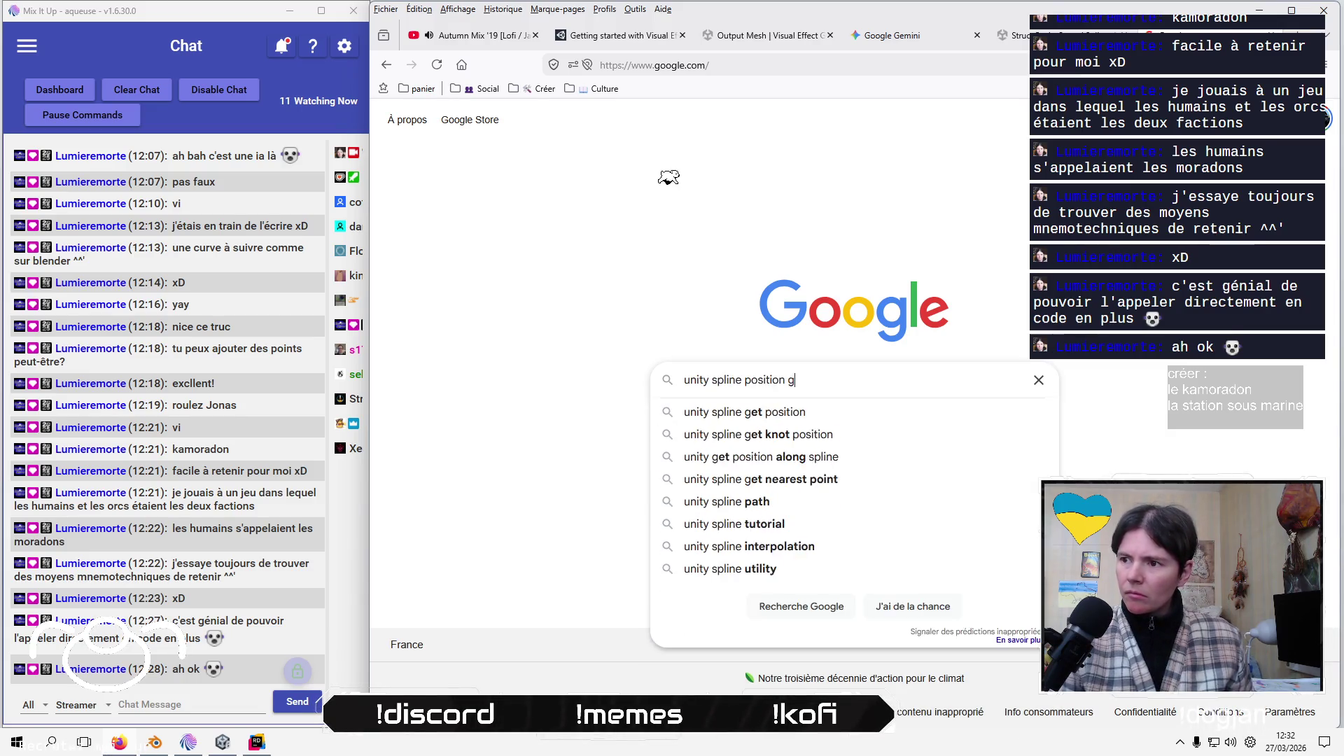
{"action": "type", "text": "ameObject on spline"}
{"action": "key", "text": "Return"}
Open the Reddit r/Unity3D thread about moving a GameObject along a pre-made path
{"action": "scroll", "coordinate": [661, 278], "scroll_direction": "down", "scroll_amount": 5}
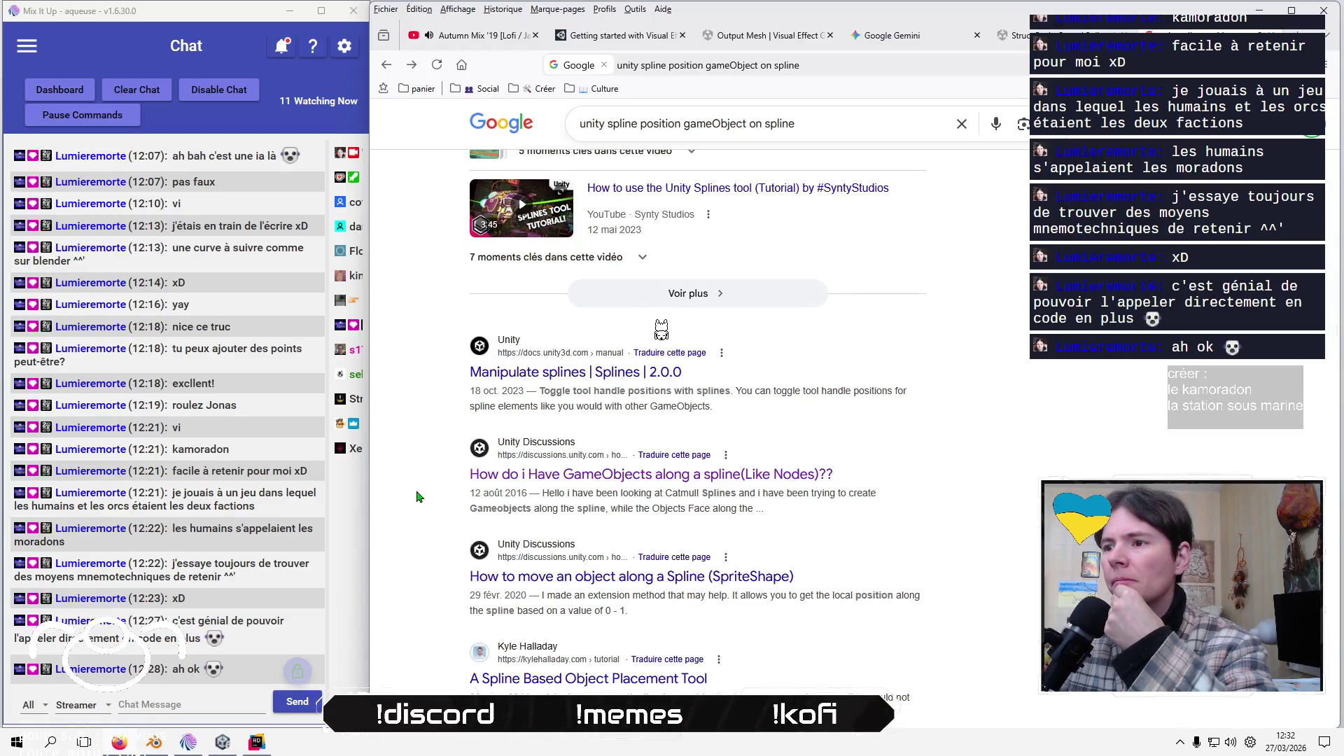
{"action": "scroll", "coordinate": [662, 329], "scroll_direction": "down", "scroll_amount": 3}
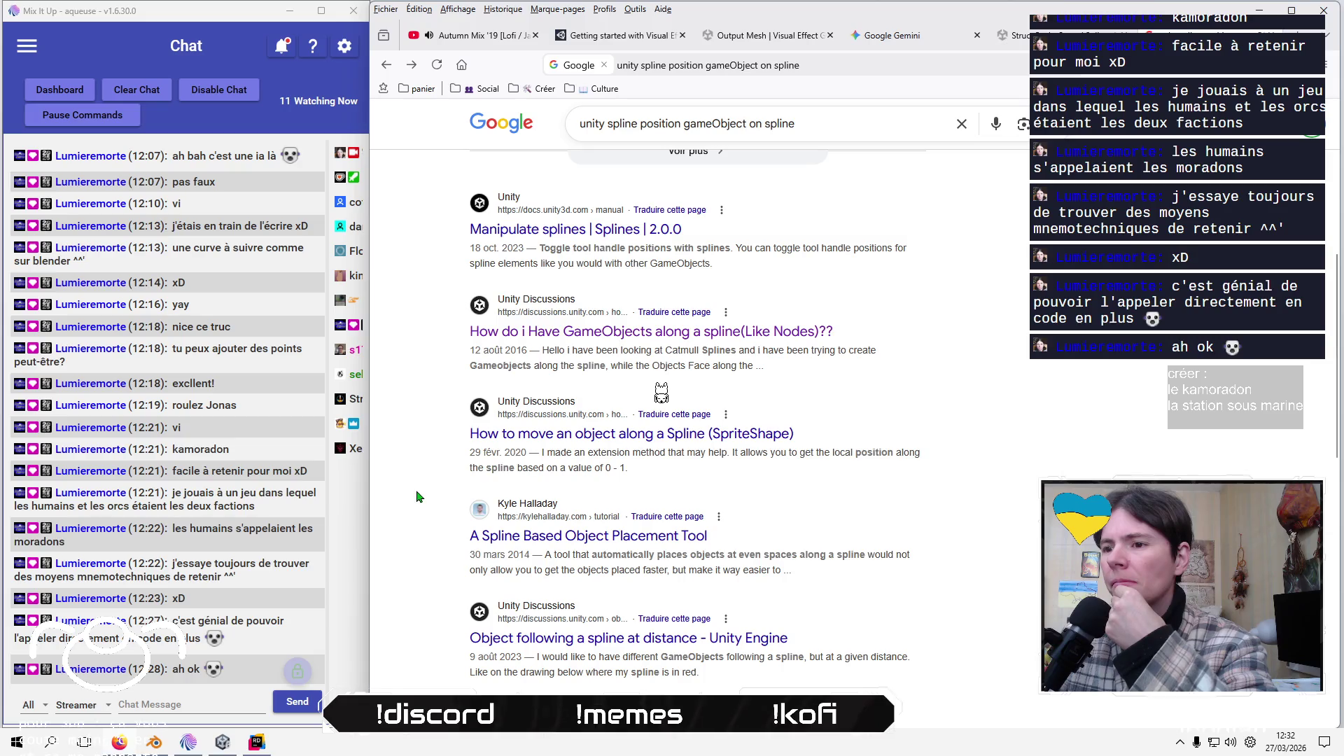
{"action": "scroll", "coordinate": [661, 424], "scroll_direction": "down", "scroll_amount": 3}
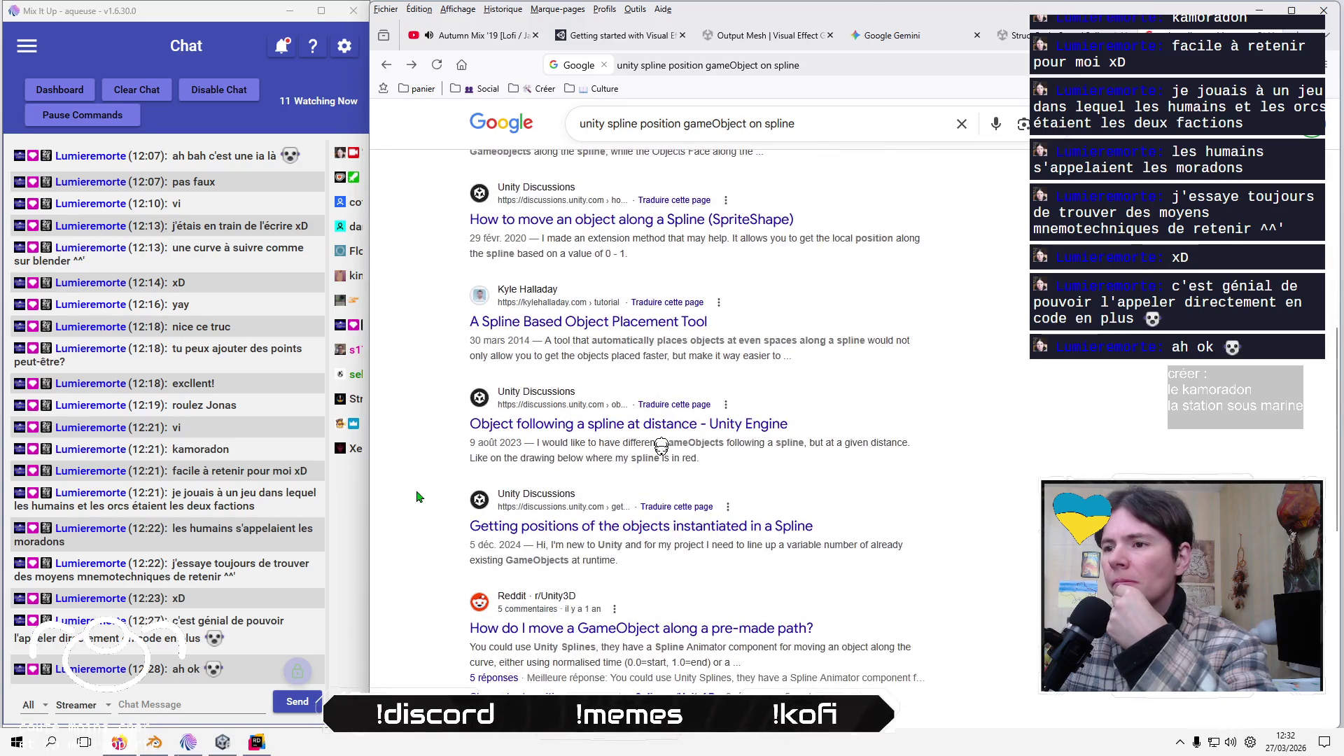
{"action": "scroll", "coordinate": [661, 476], "scroll_direction": "down", "scroll_amount": 3}
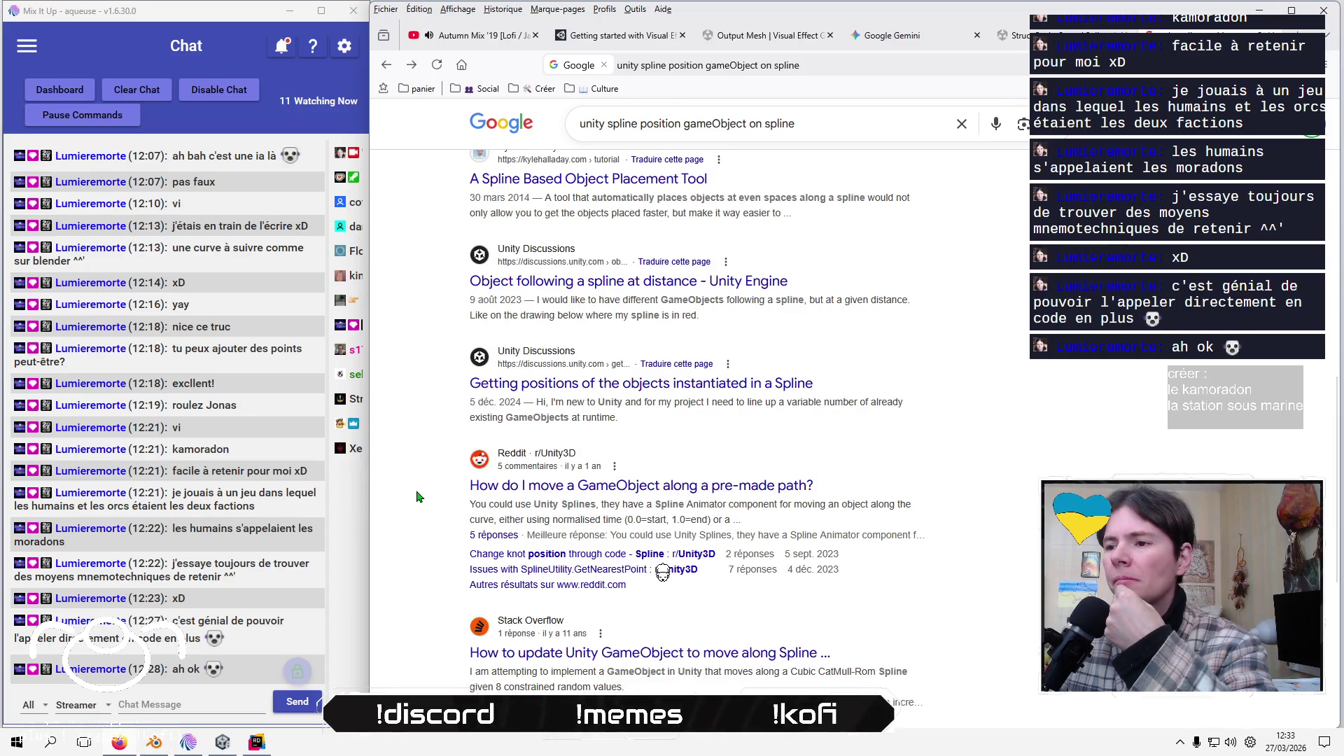
{"action": "left_click", "coordinate": [619, 489]}
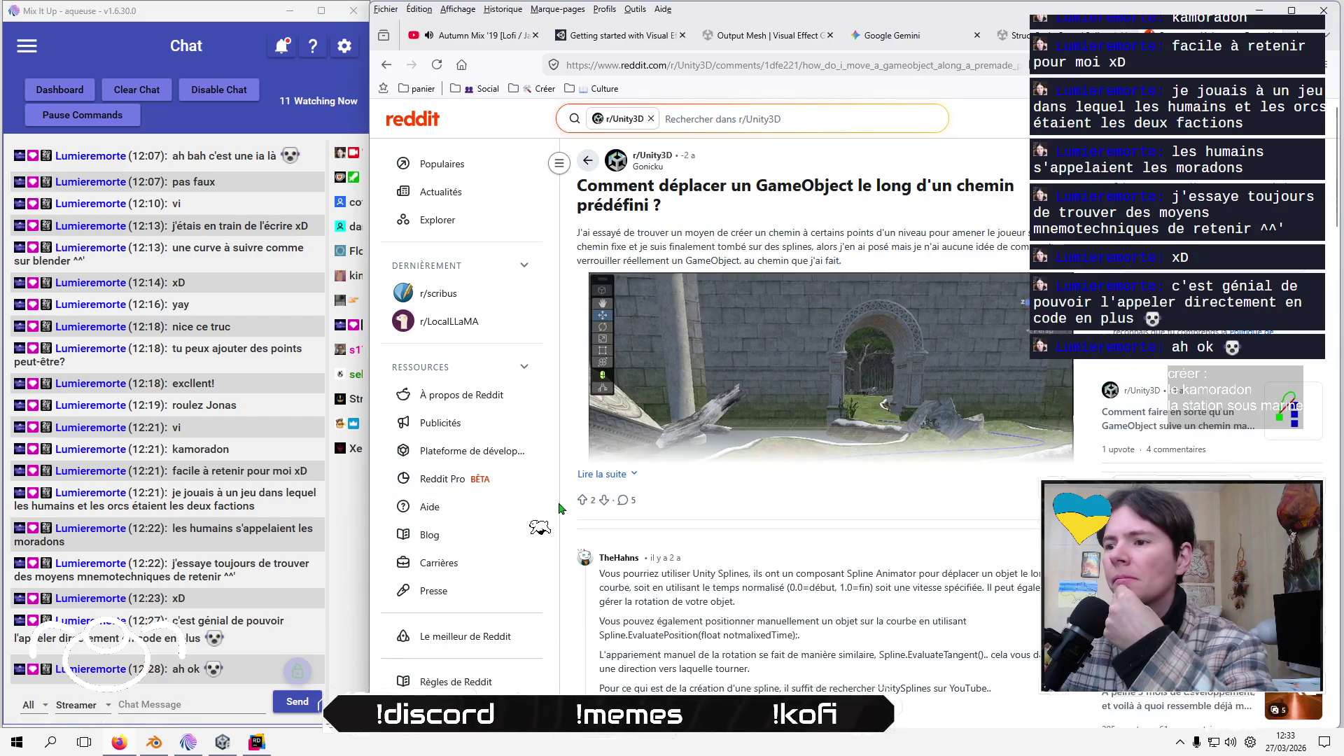
{"action": "scroll", "coordinate": [558, 511], "scroll_direction": "down", "scroll_amount": 3}
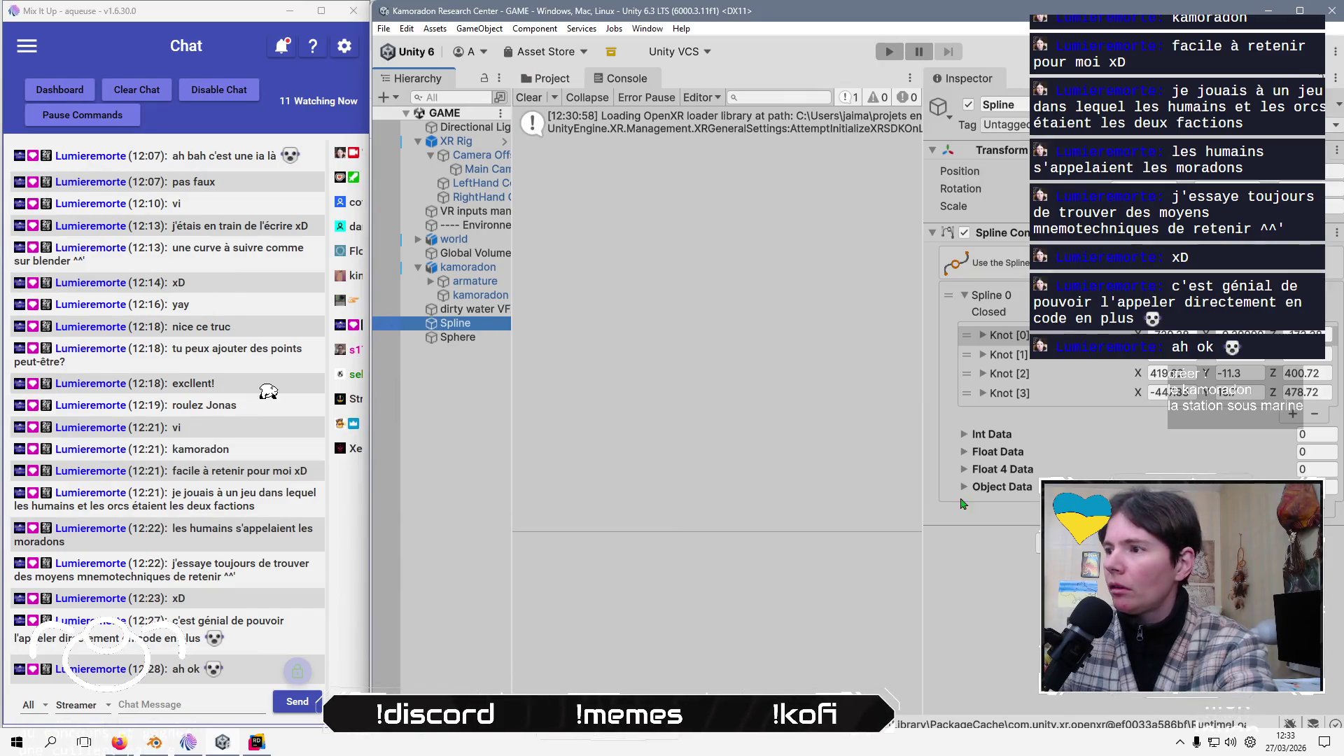
{"action": "left_click", "coordinate": [455, 459]}
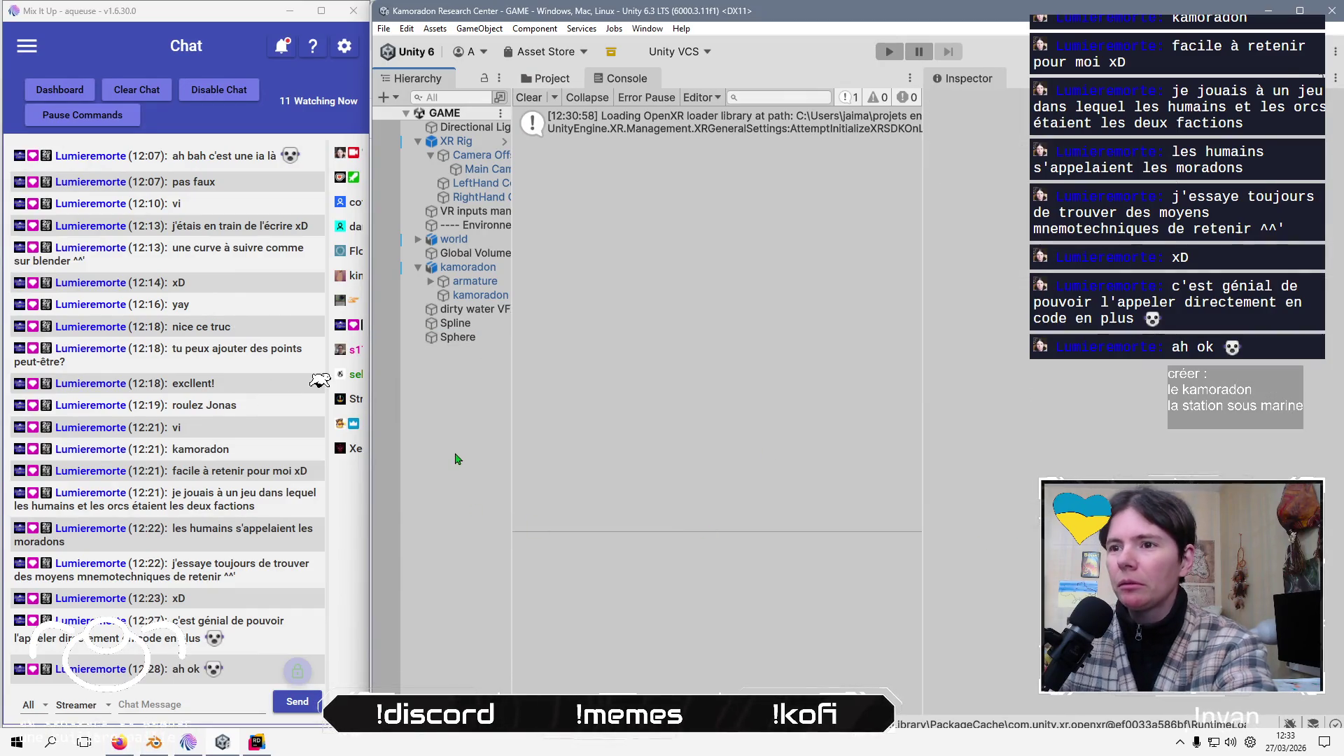
{"action": "right_click", "coordinate": [455, 458]}
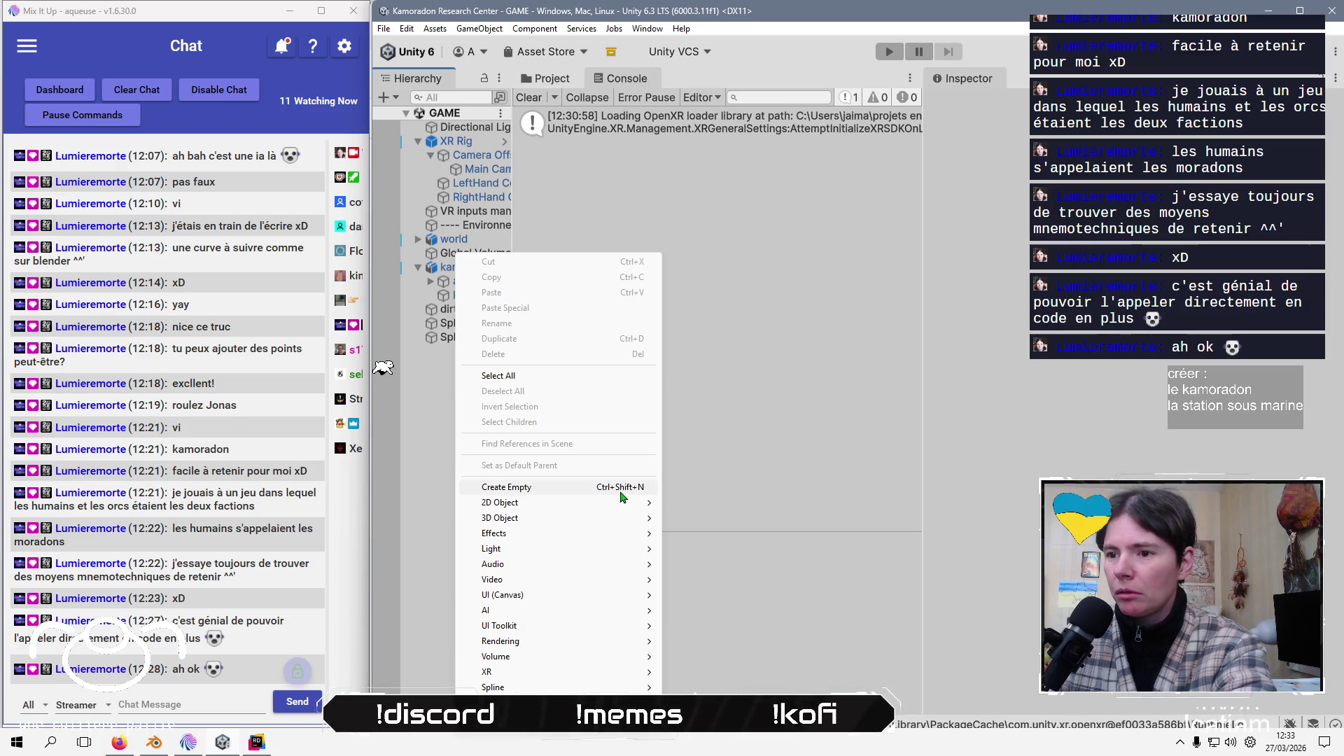
{"action": "mouse_move", "coordinate": [579, 689]}
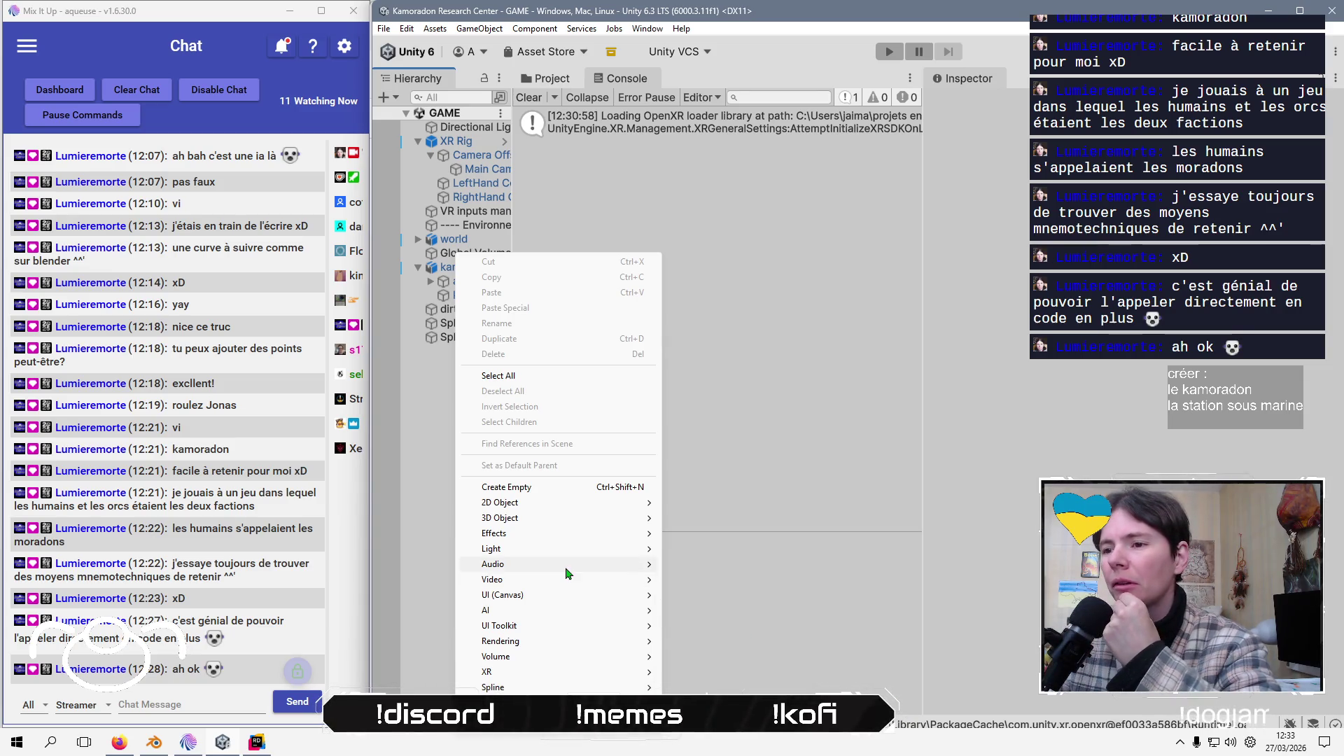
{"action": "mouse_move", "coordinate": [569, 568]}
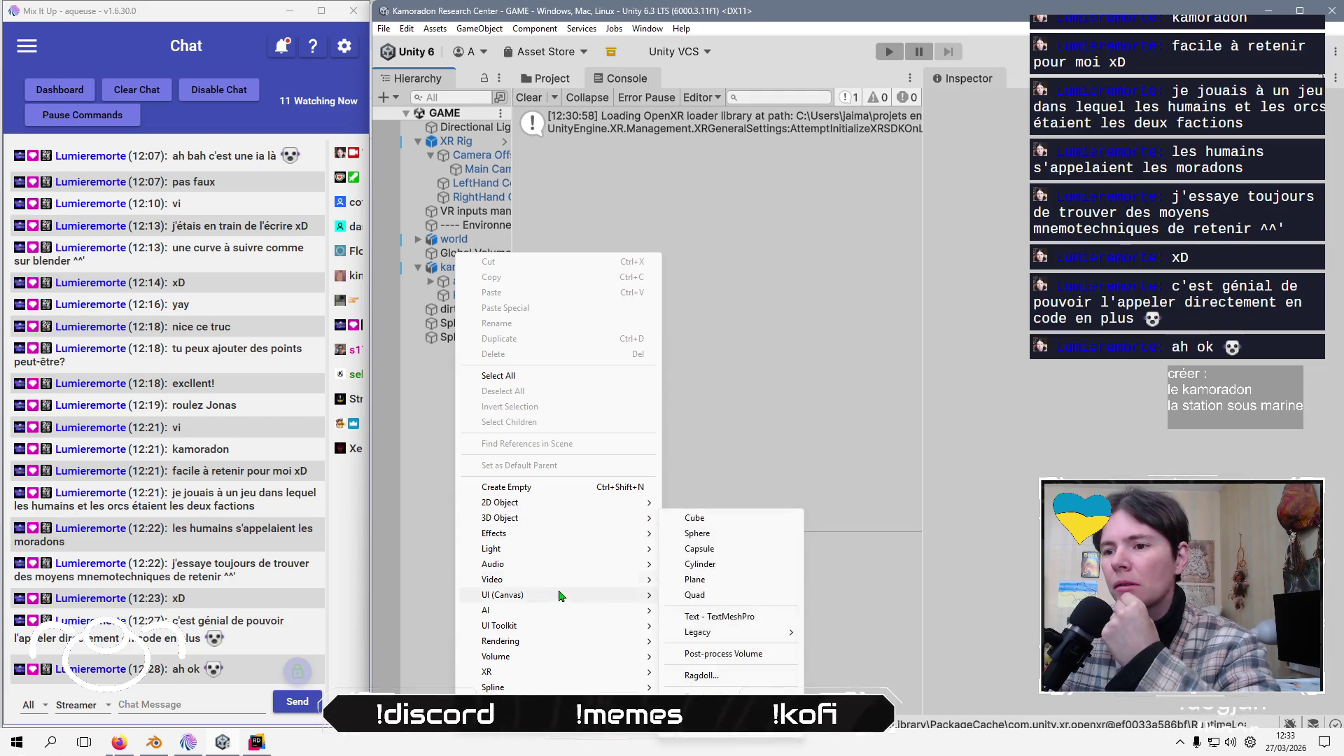
{"action": "mouse_move", "coordinate": [591, 644]}
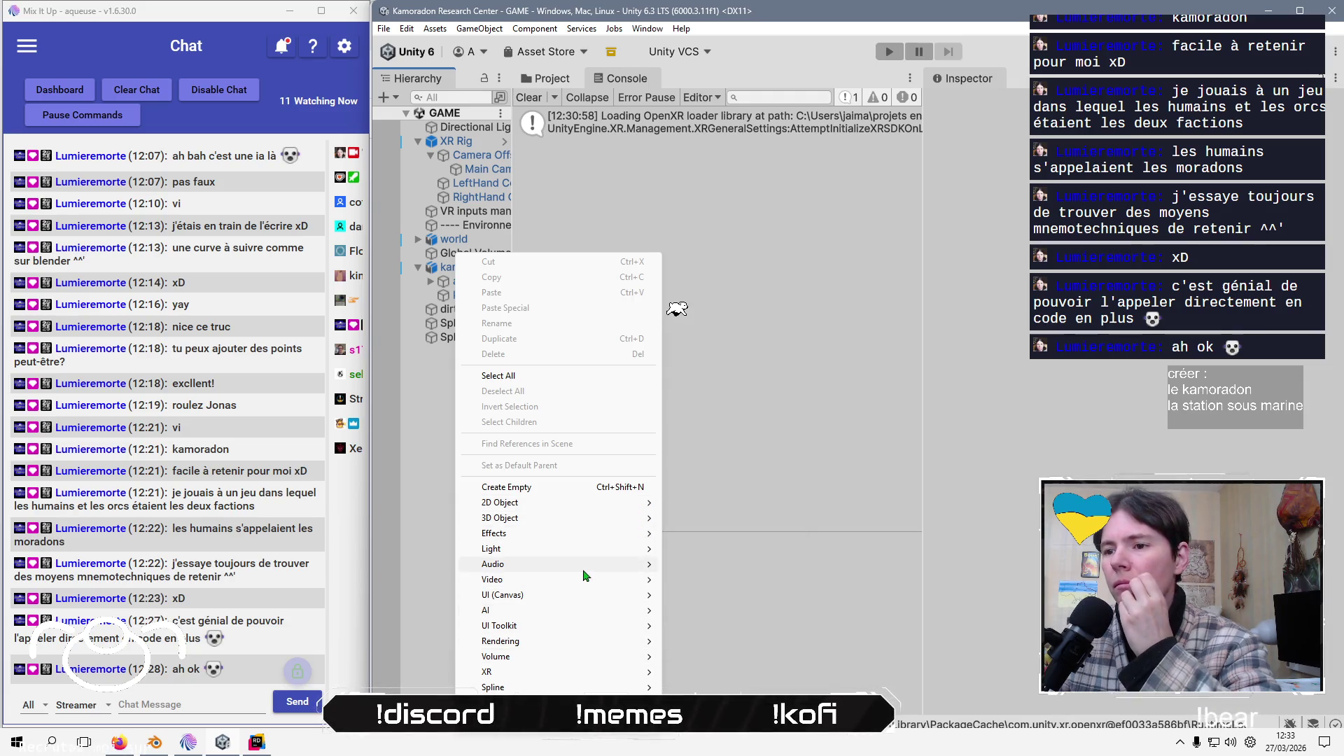
{"action": "mouse_move", "coordinate": [587, 528]}
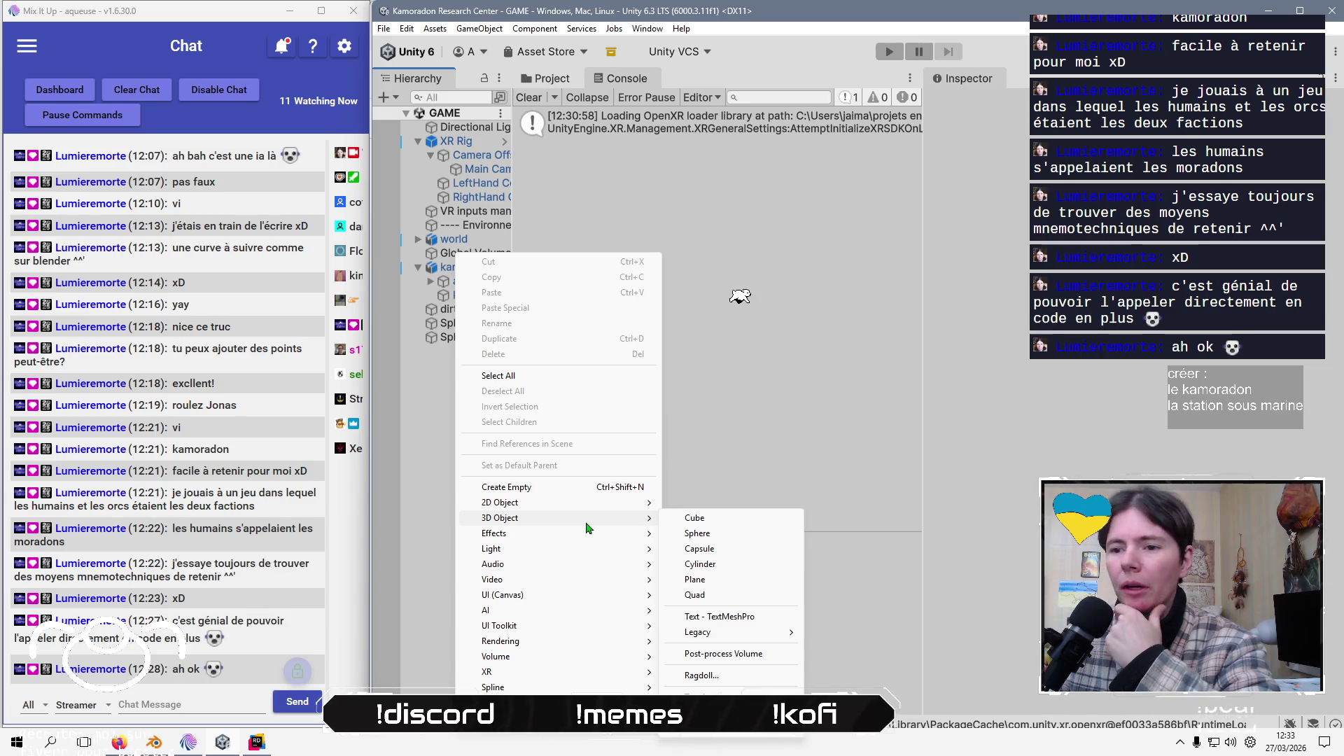
{"action": "left_click", "coordinate": [760, 293]}
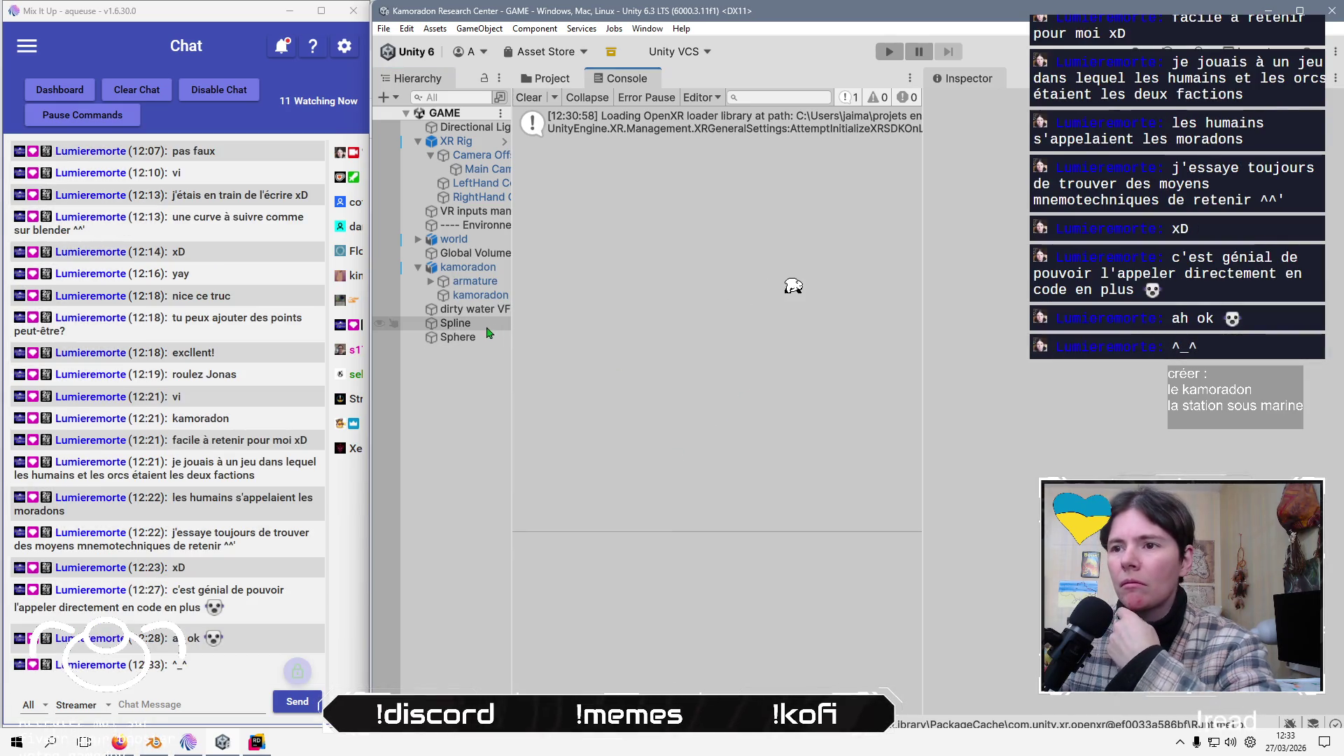
Add a Spline Animate component and move it onto the kamoradon
{"action": "key", "text": "ctrl+shift+a"}
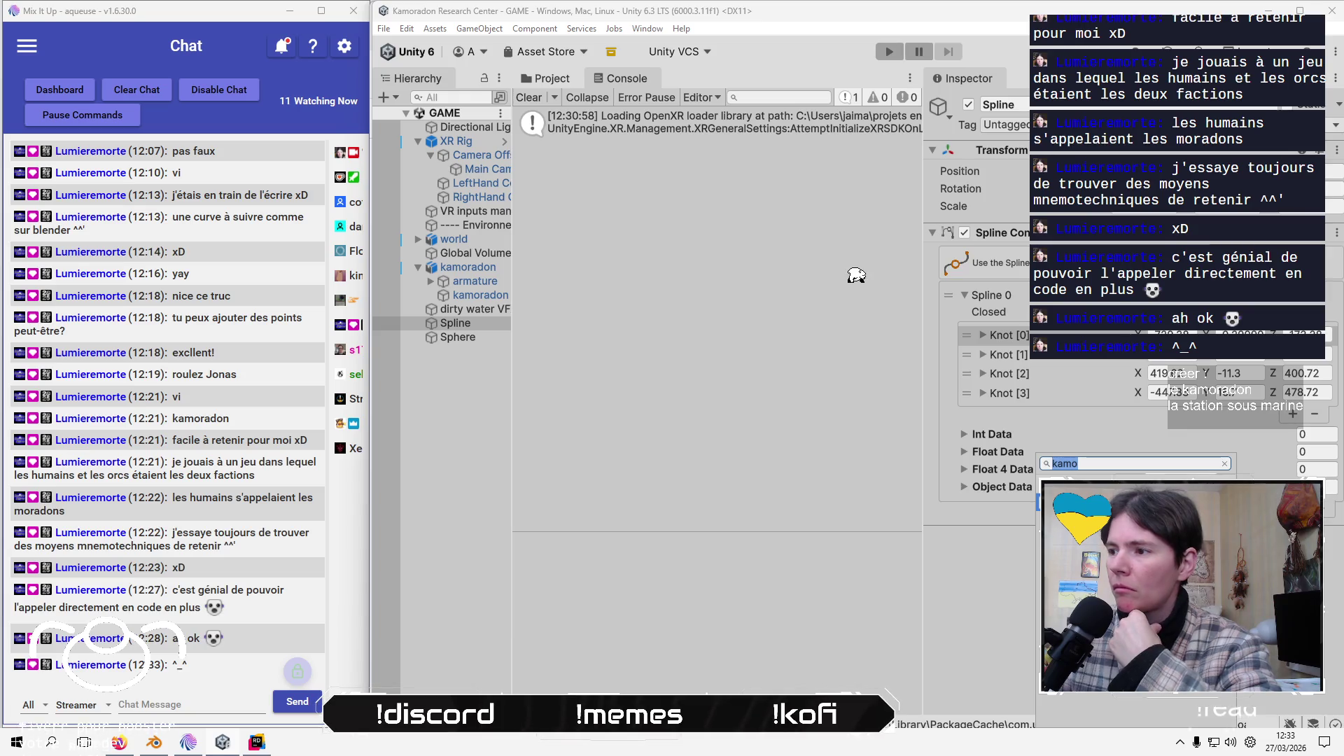
{"action": "type", "text": "spline"}
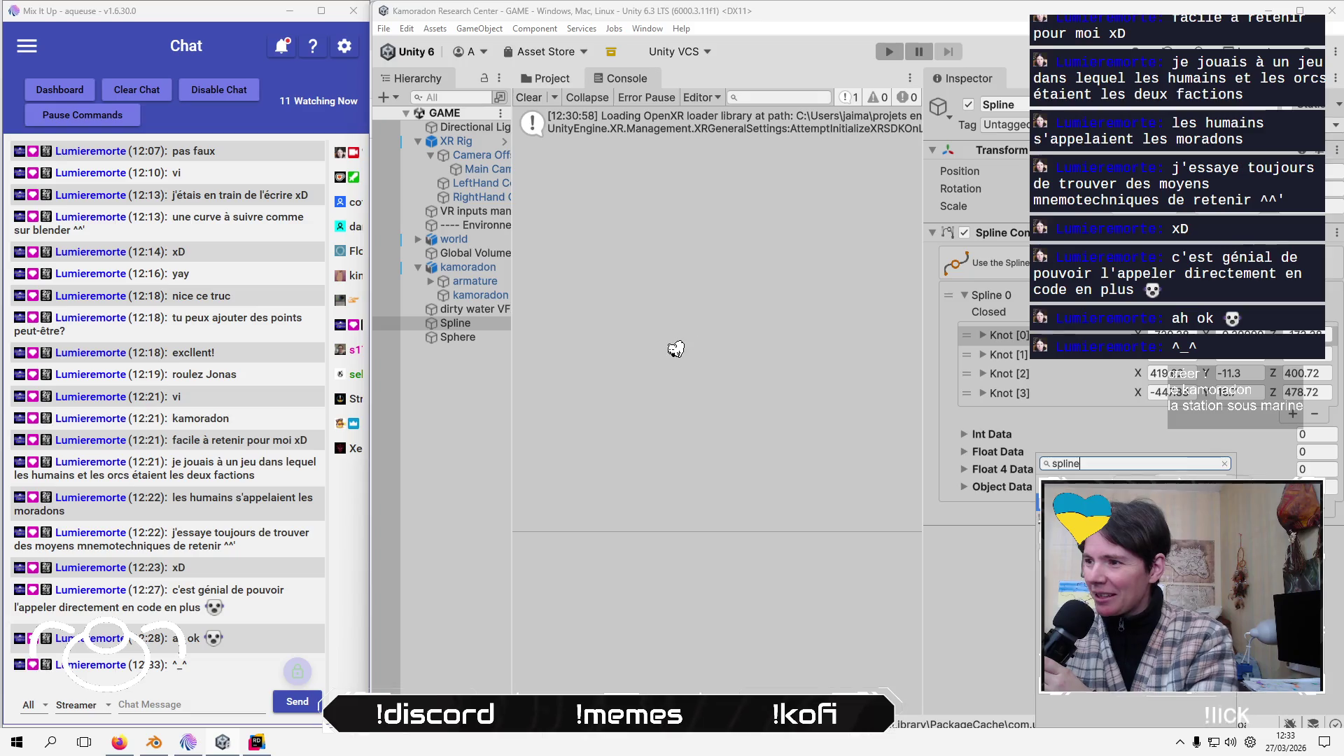
{"action": "key", "text": "Return"}
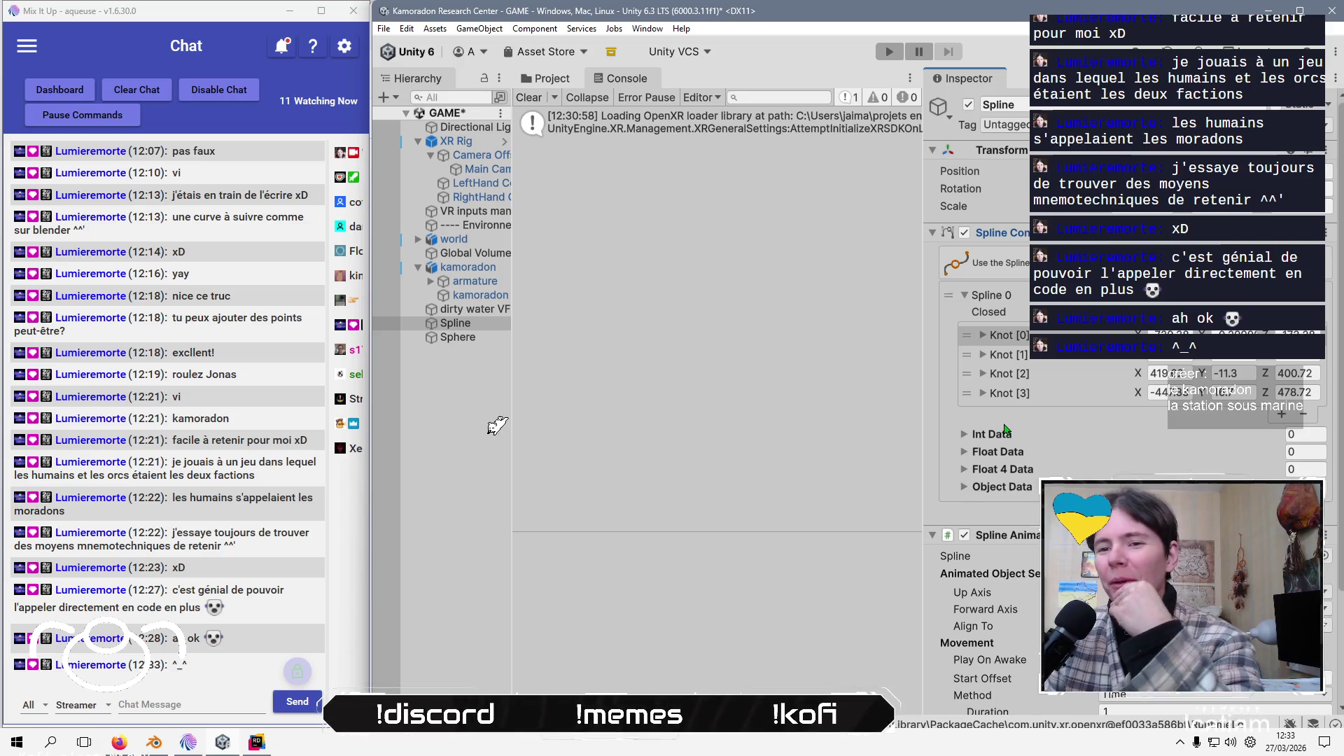
{"action": "scroll", "coordinate": [1005, 429], "scroll_direction": "down", "scroll_amount": 5}
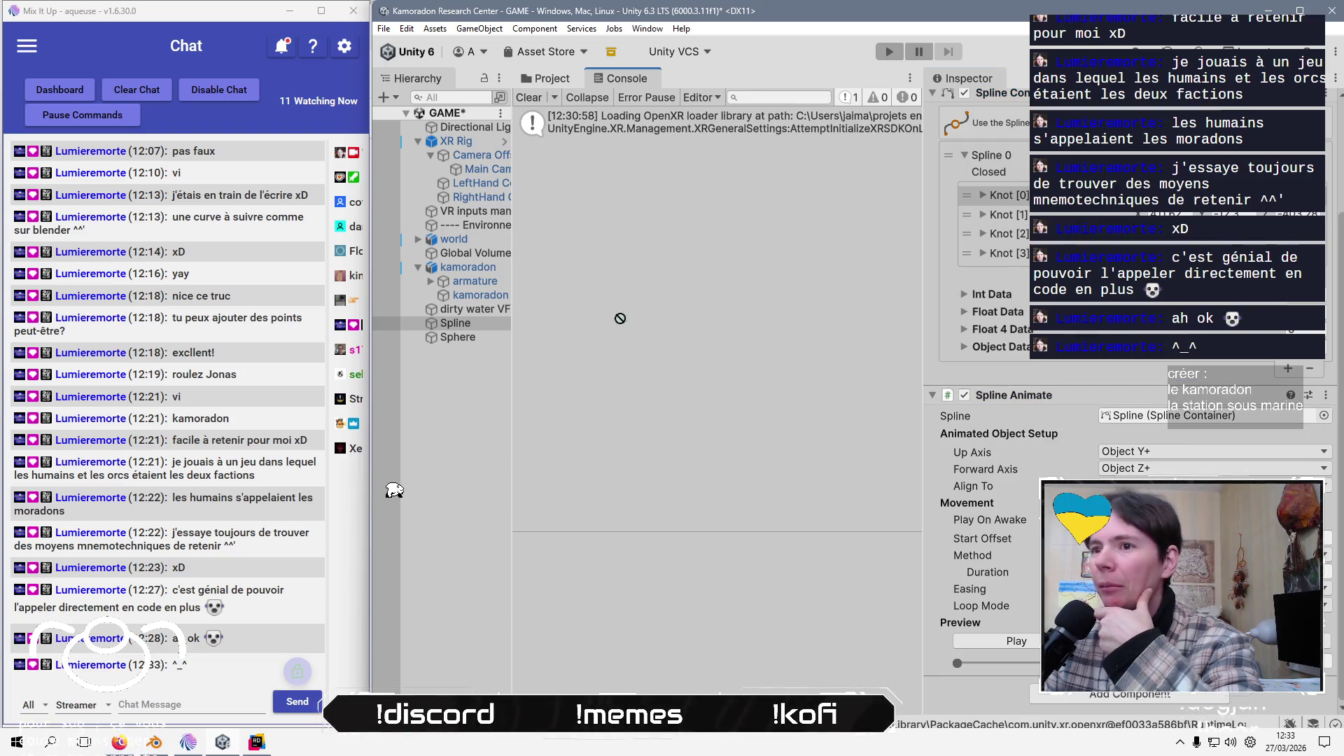
{"action": "left_click", "coordinate": [455, 322]}
{"action": "left_click_drag", "start_coordinate": [471, 264], "coordinate": [474, 273]}
Disable the kamoradon's Kamoradon script and test-run the scene, then stop it
{"action": "left_click", "coordinate": [471, 273]}
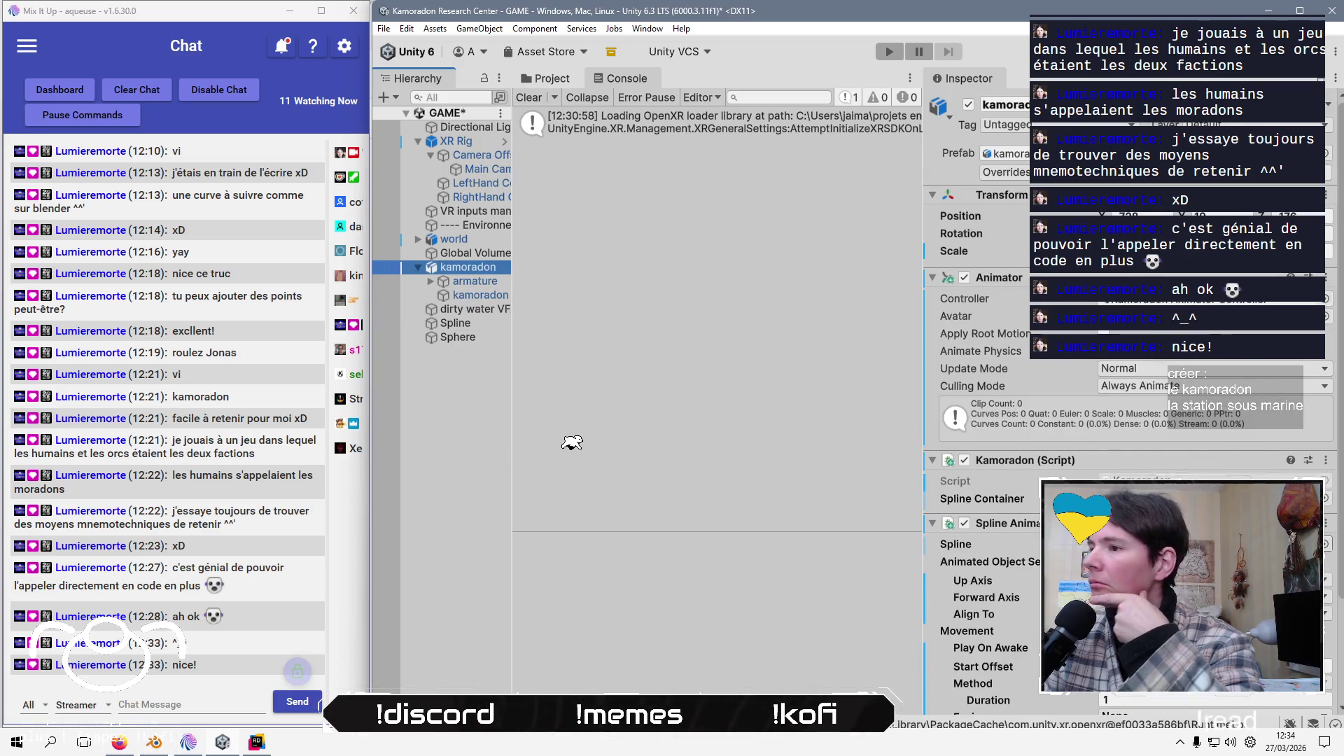
{"action": "left_click", "coordinate": [965, 460]}
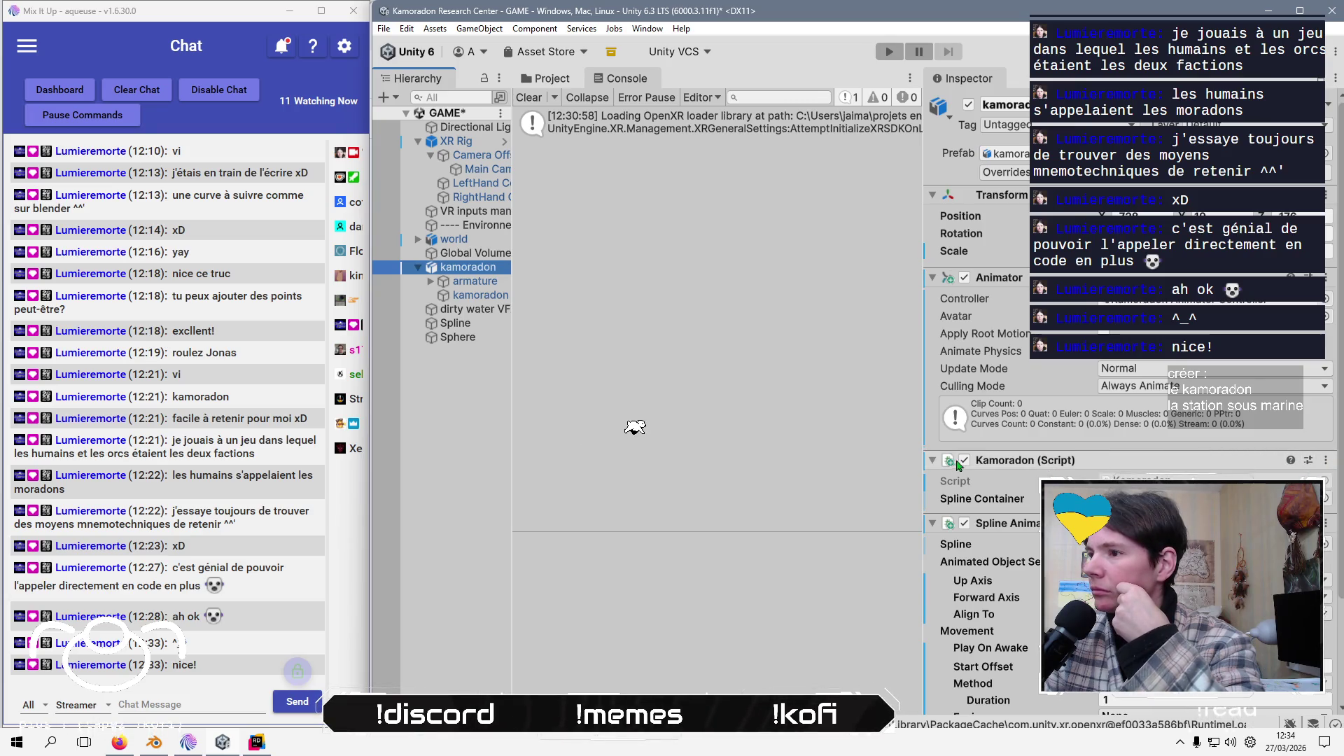
{"action": "scroll", "coordinate": [1033, 506], "scroll_direction": "down", "scroll_amount": 3}
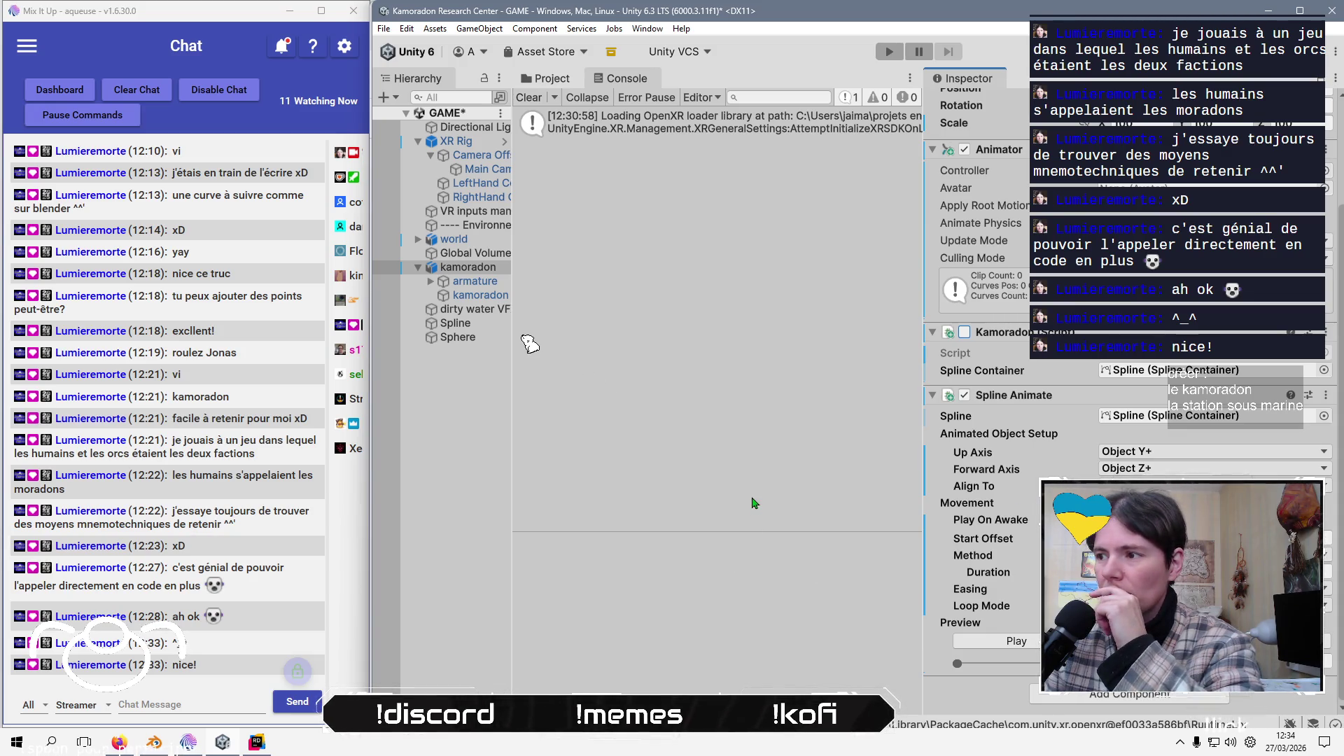
{"action": "left_click", "coordinate": [889, 51]}
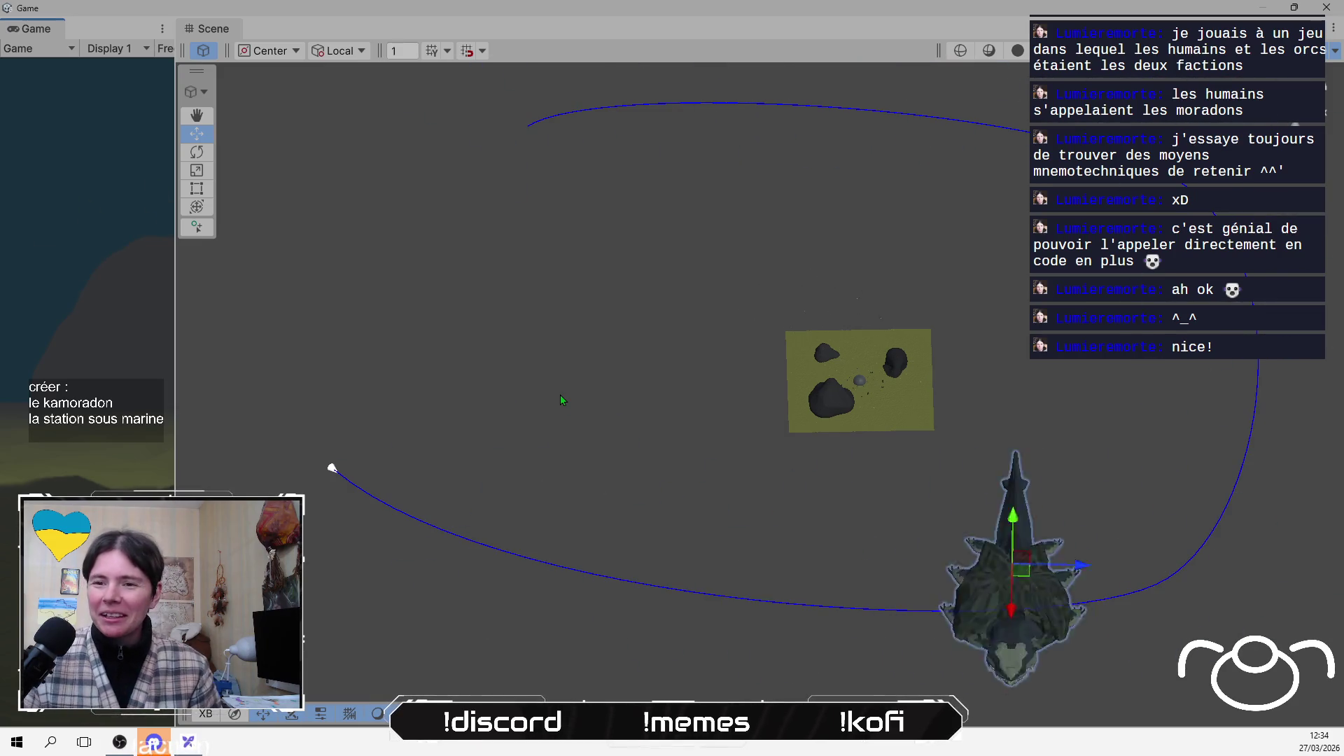
{"action": "key", "text": "ctrl+p"}
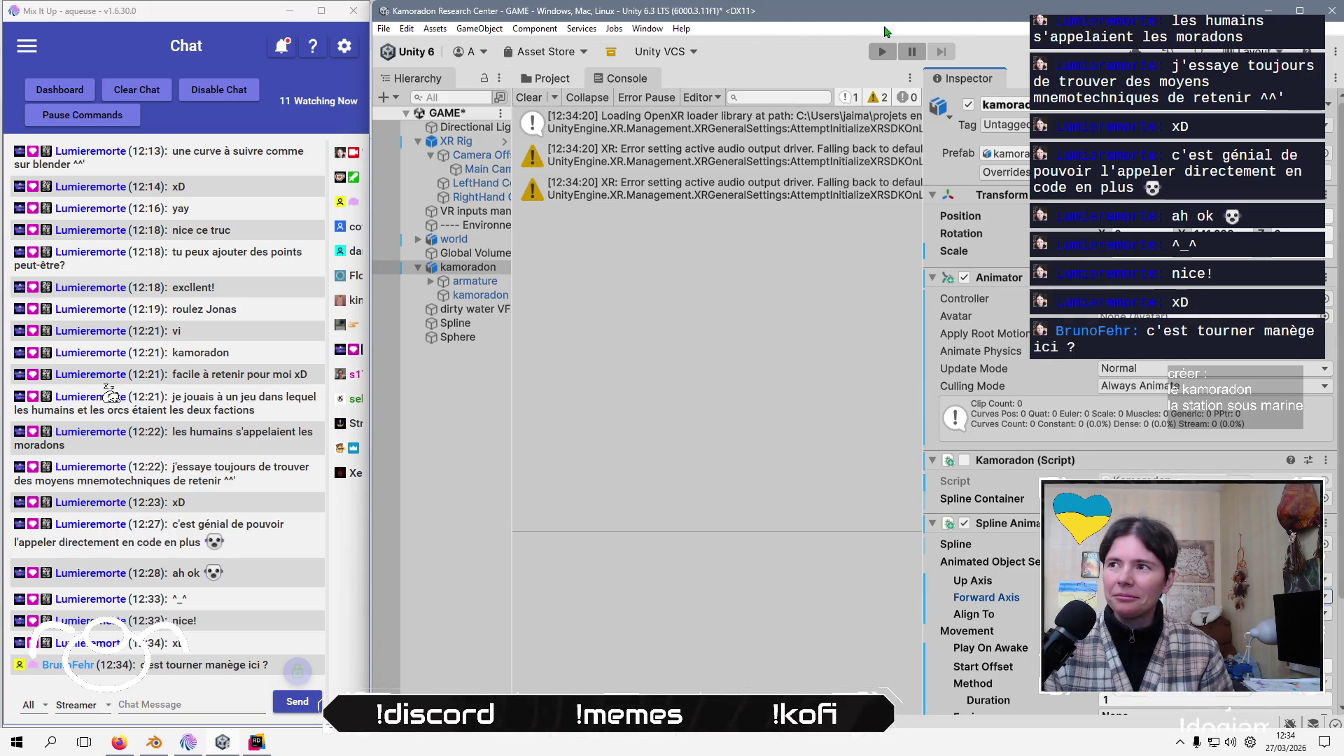
Set the Spline Animate Method to Speed and run the scene to test the motion
{"action": "scroll", "coordinate": [1119, 420], "scroll_direction": "down", "scroll_amount": 1}
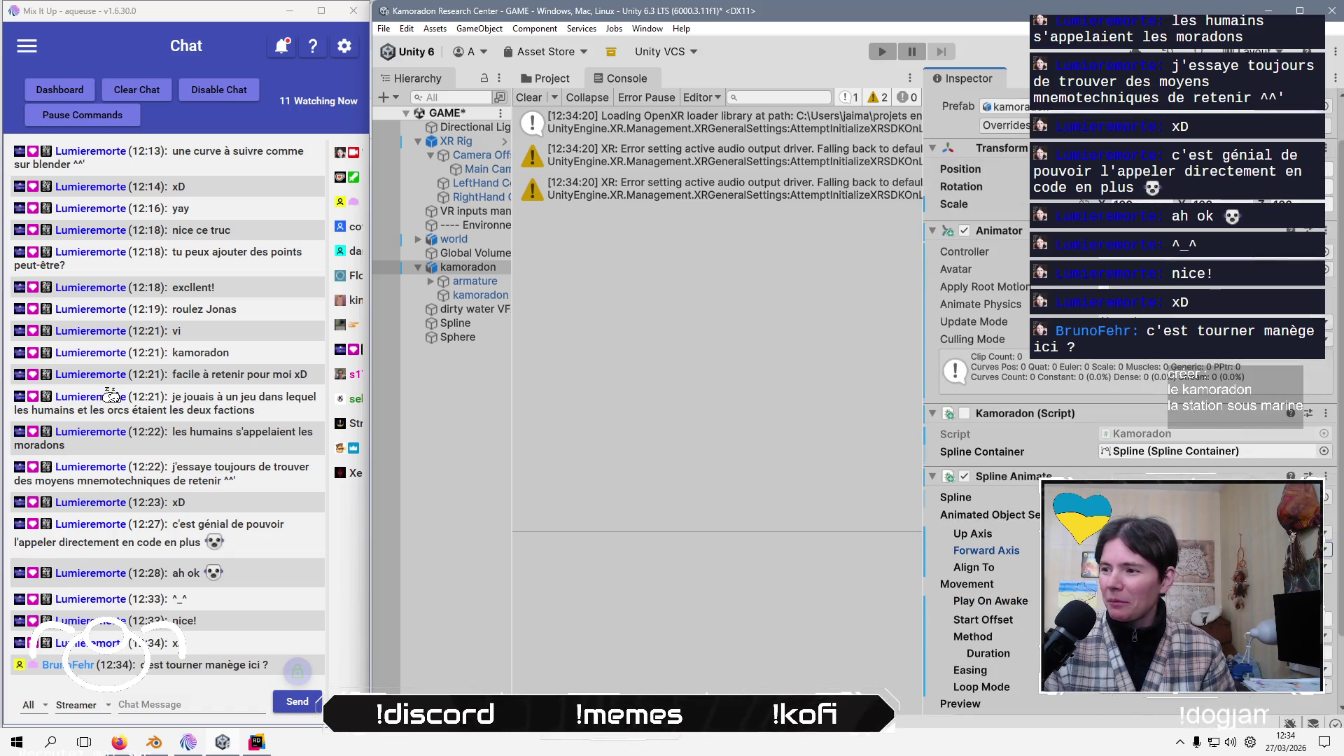
{"action": "scroll", "coordinate": [1120, 420], "scroll_direction": "down", "scroll_amount": 2}
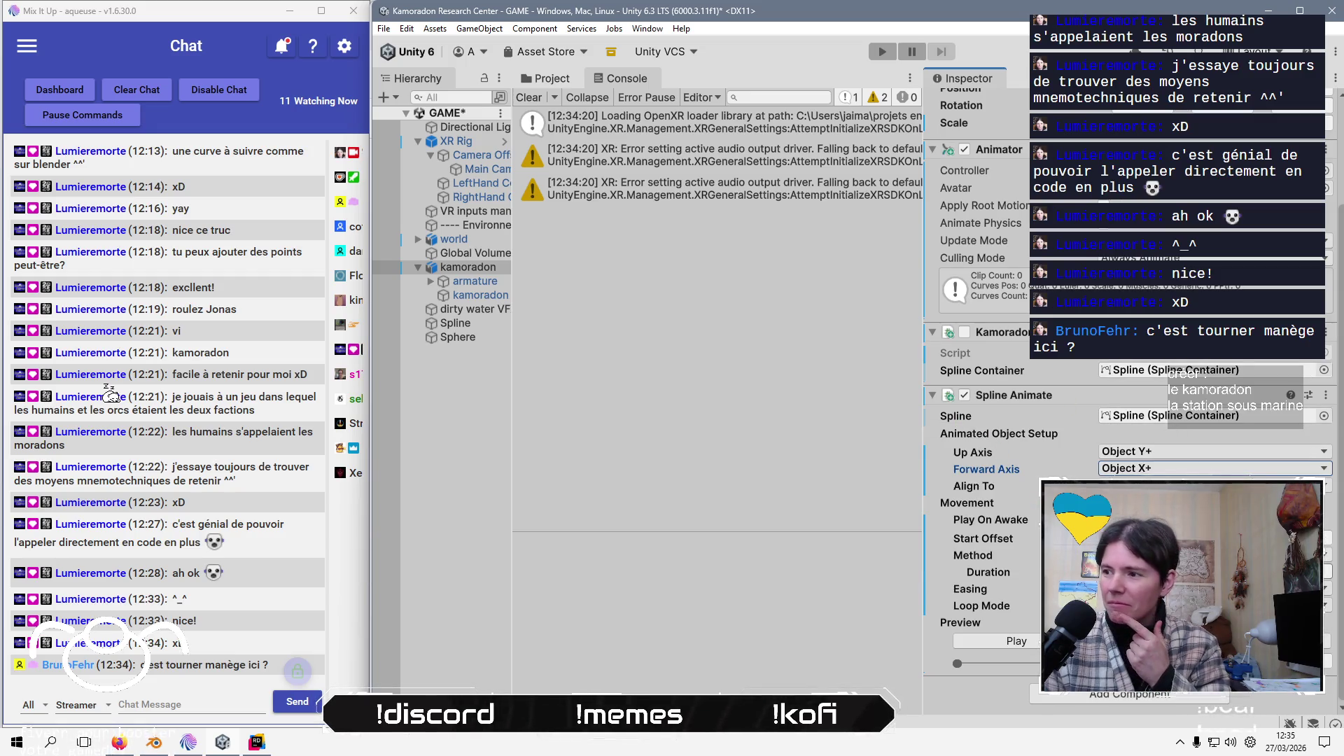
{"action": "left_click", "coordinate": [1214, 555]}
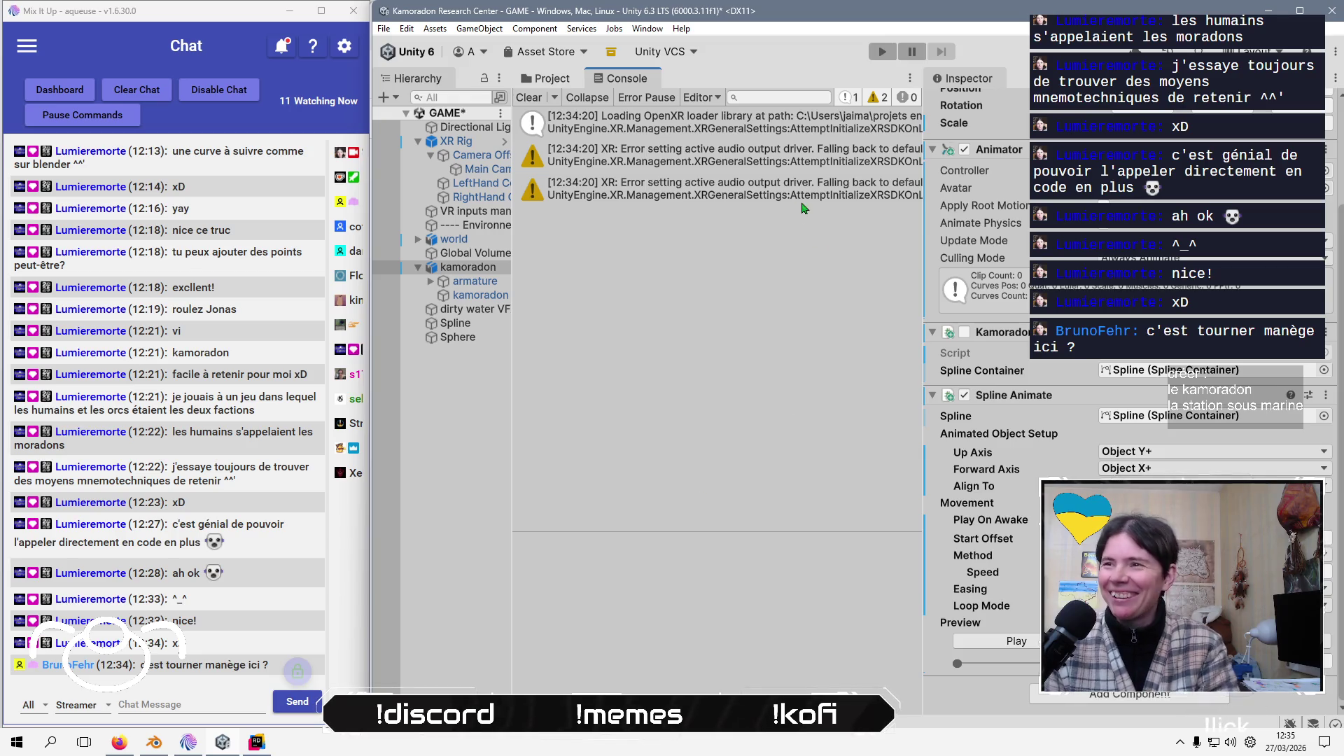
{"action": "left_click", "coordinate": [883, 54]}
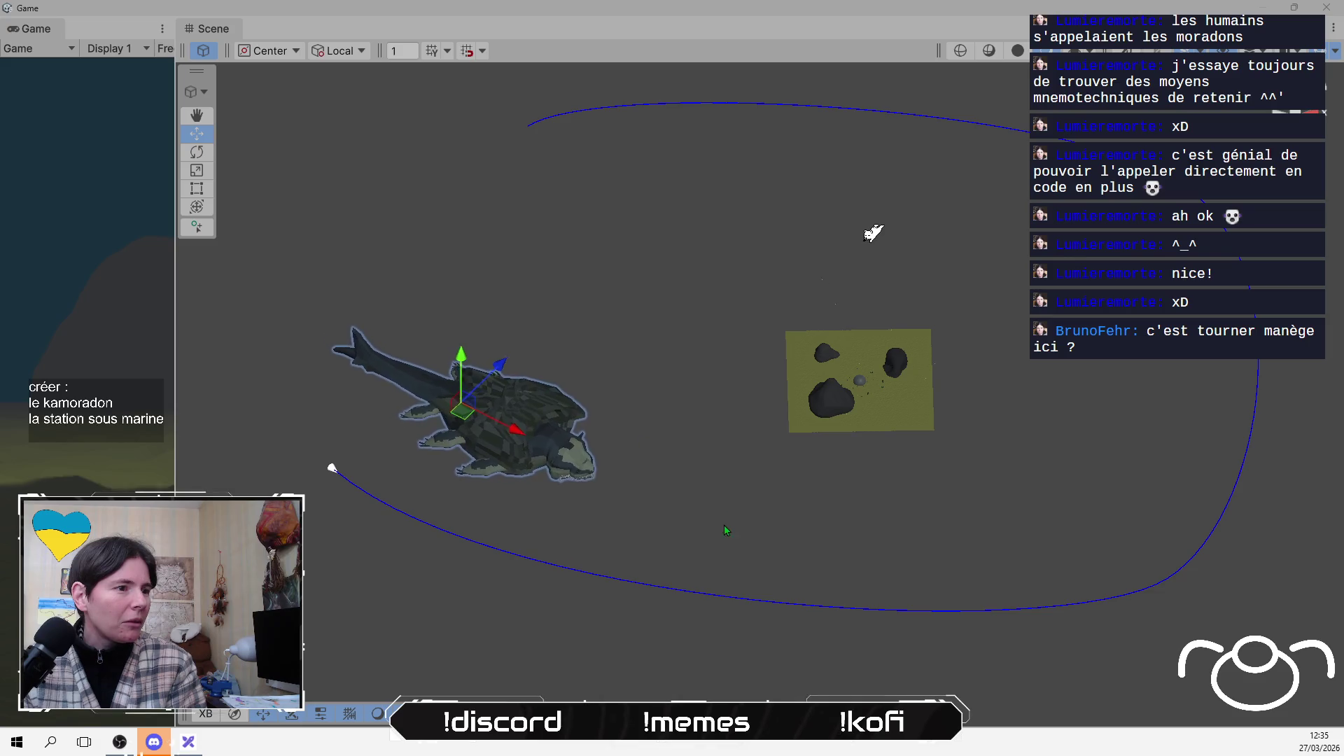
Orbit and zoom out the Scene view on the looping creature, and widen the Game view
{"action": "mouse_move", "coordinate": [766, 518]}
{"action": "left_mouse_down", "text": "alt"}
{"action": "mouse_move", "coordinate": [825, 219]}
{"action": "mouse_move", "coordinate": [840, 594]}
{"action": "left_mouse_up", "text": "alt"}
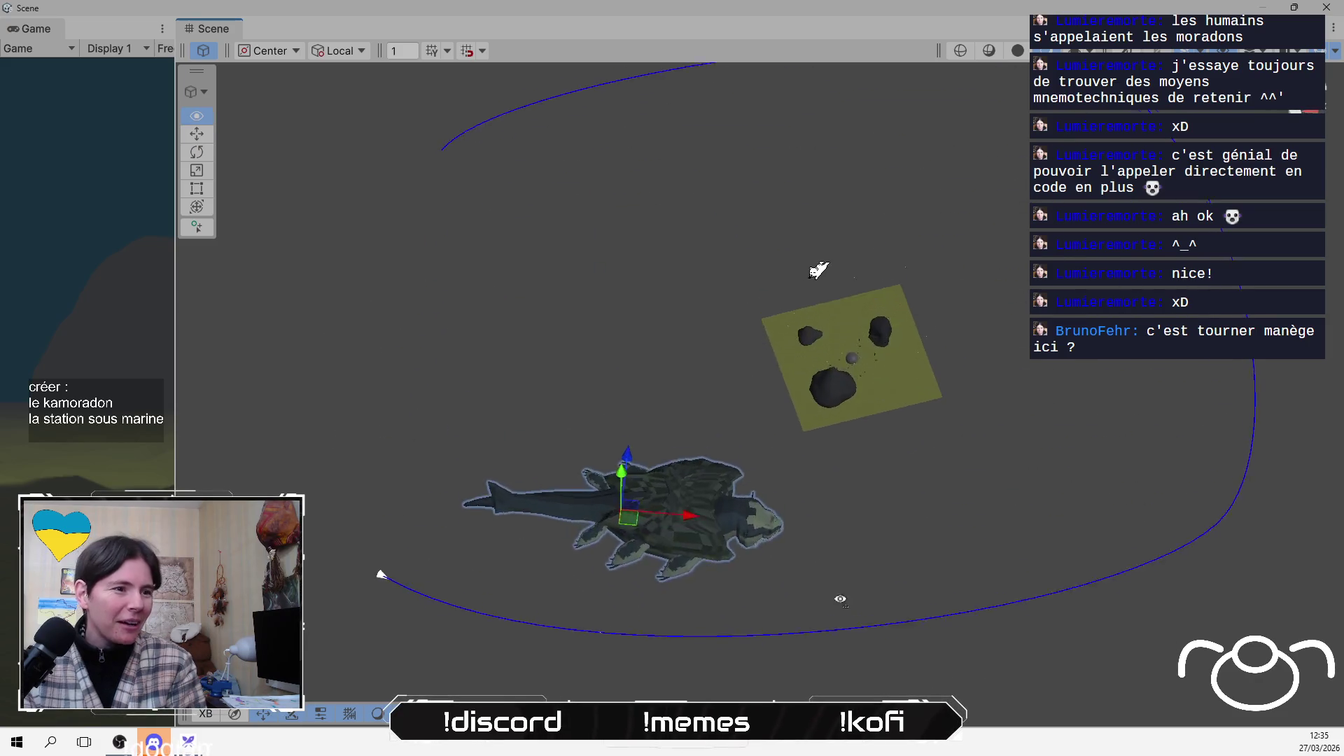
{"action": "left_click_drag", "start_coordinate": [876, 483], "coordinate": [871, 489], "text": "alt"}
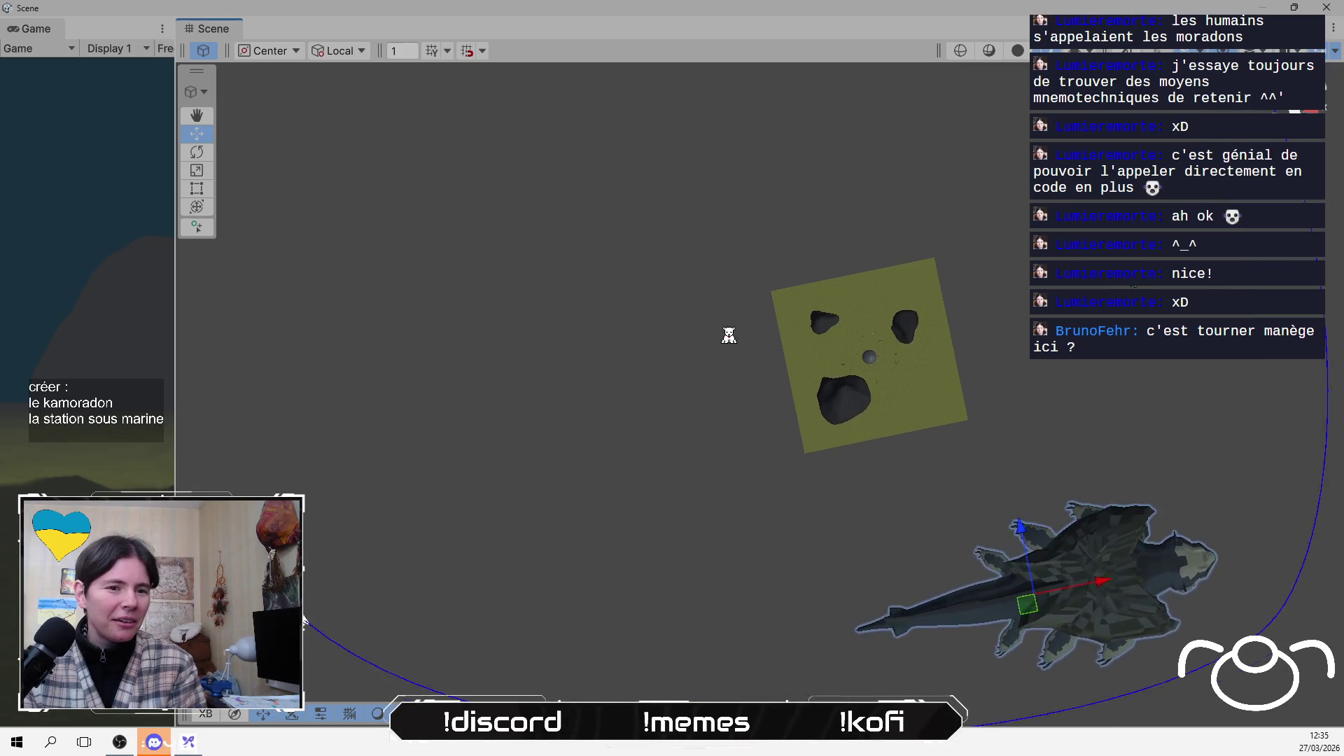
{"action": "scroll", "coordinate": [729, 335], "scroll_direction": "down", "scroll_amount": 2}
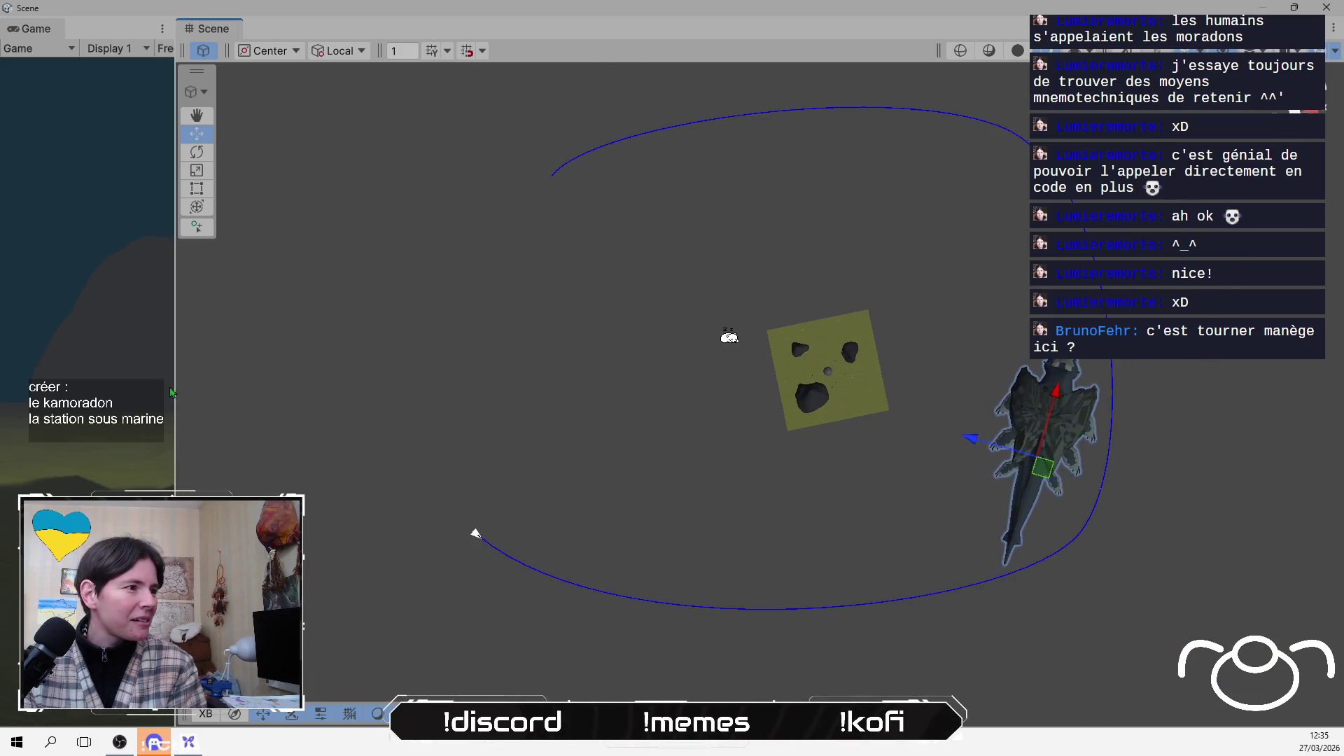
{"action": "mouse_move", "coordinate": [176, 379]}
{"action": "left_mouse_down"}
{"action": "mouse_move", "coordinate": [492, 380]}
{"action": "mouse_move", "coordinate": [679, 360]}
{"action": "left_mouse_up"}
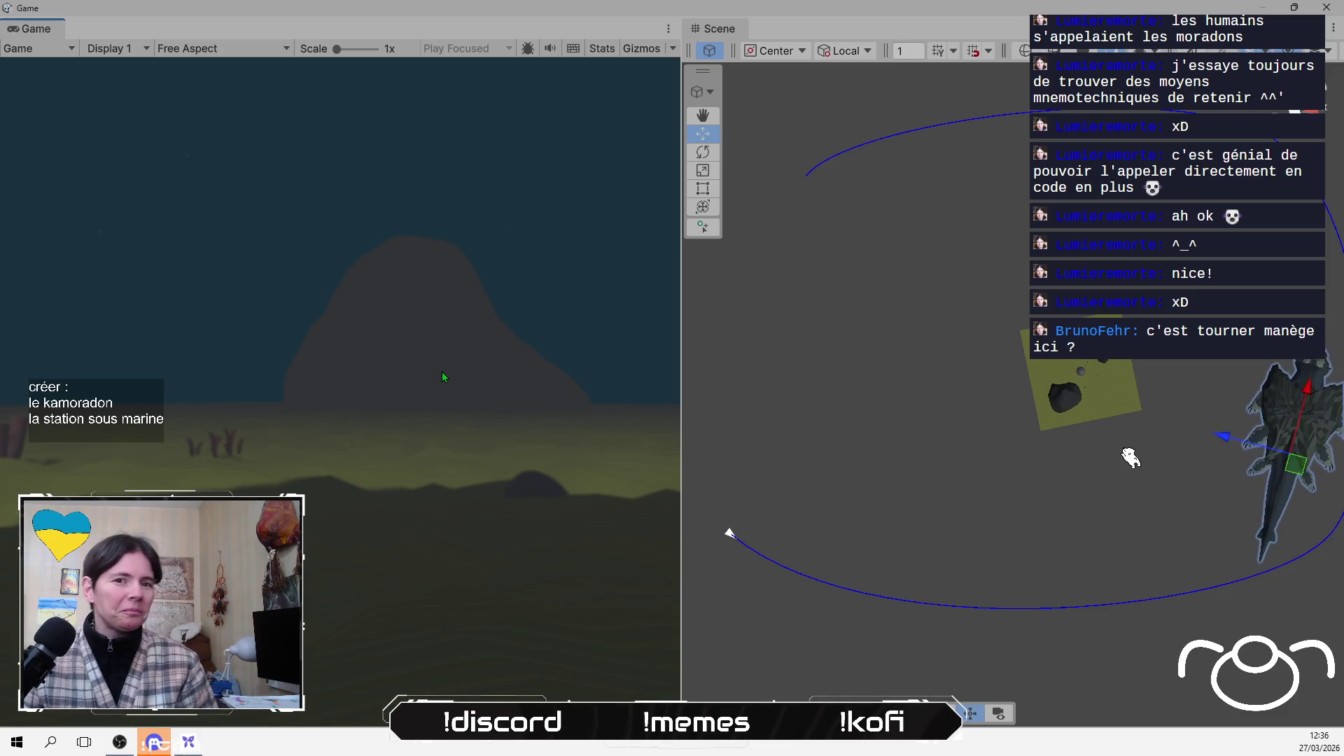
Check the Spline Animate settings in the Inspector, then exit Play mode
{"action": "scroll", "coordinate": [798, 421], "scroll_direction": "down", "scroll_amount": 2}
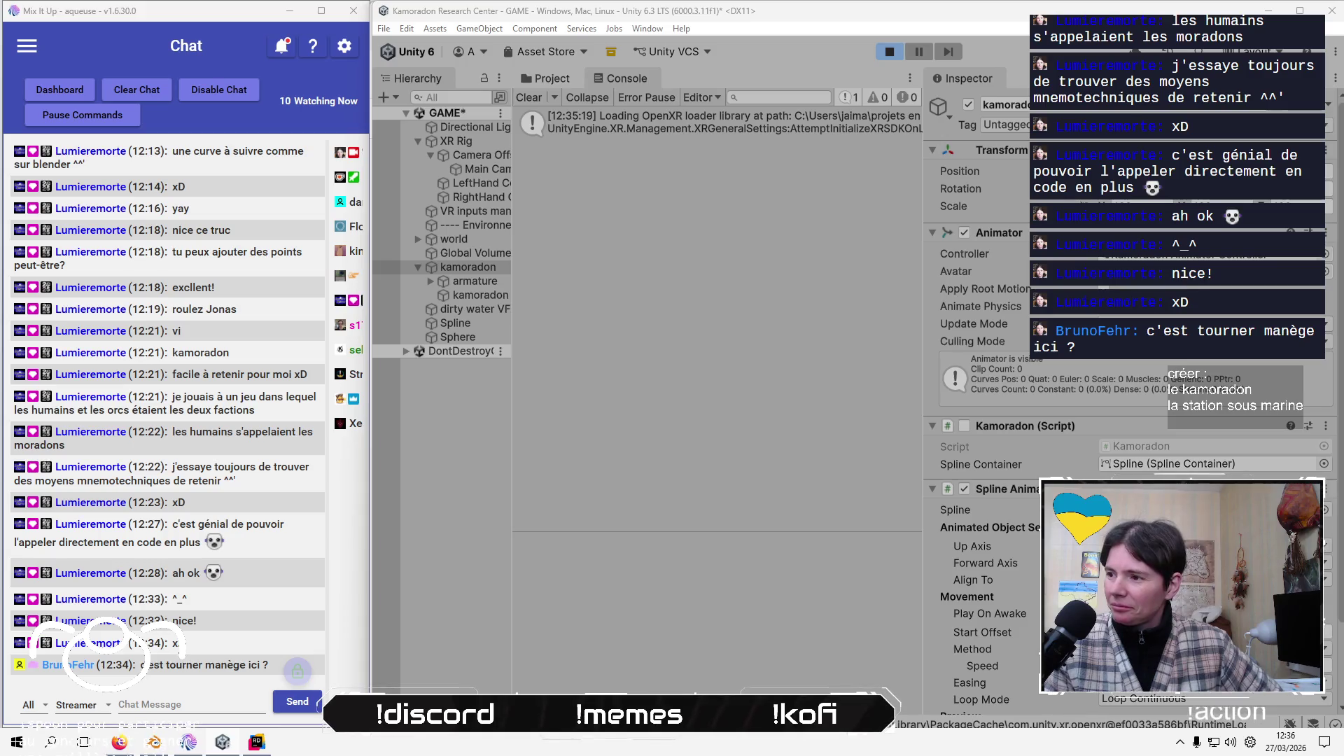
{"action": "scroll", "coordinate": [1126, 392], "scroll_direction": "down", "scroll_amount": 2}
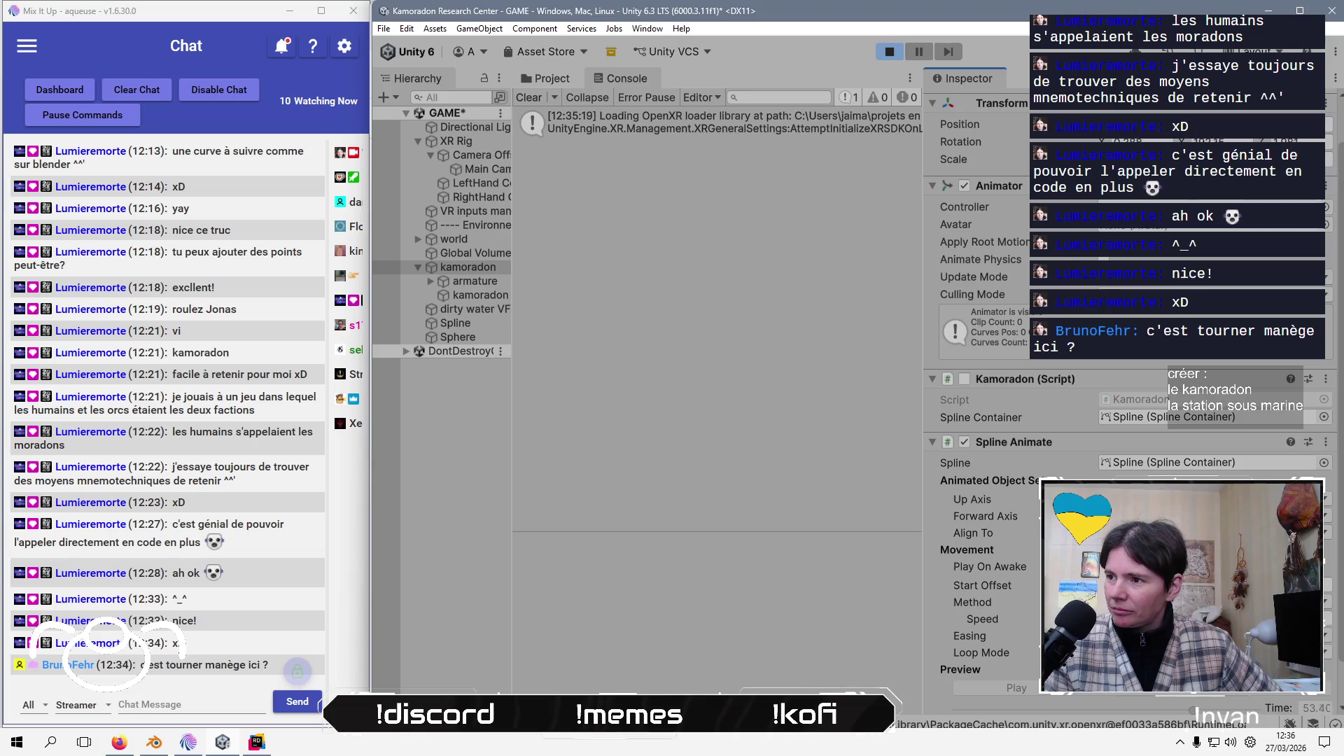
{"action": "left_click", "coordinate": [899, 49]}
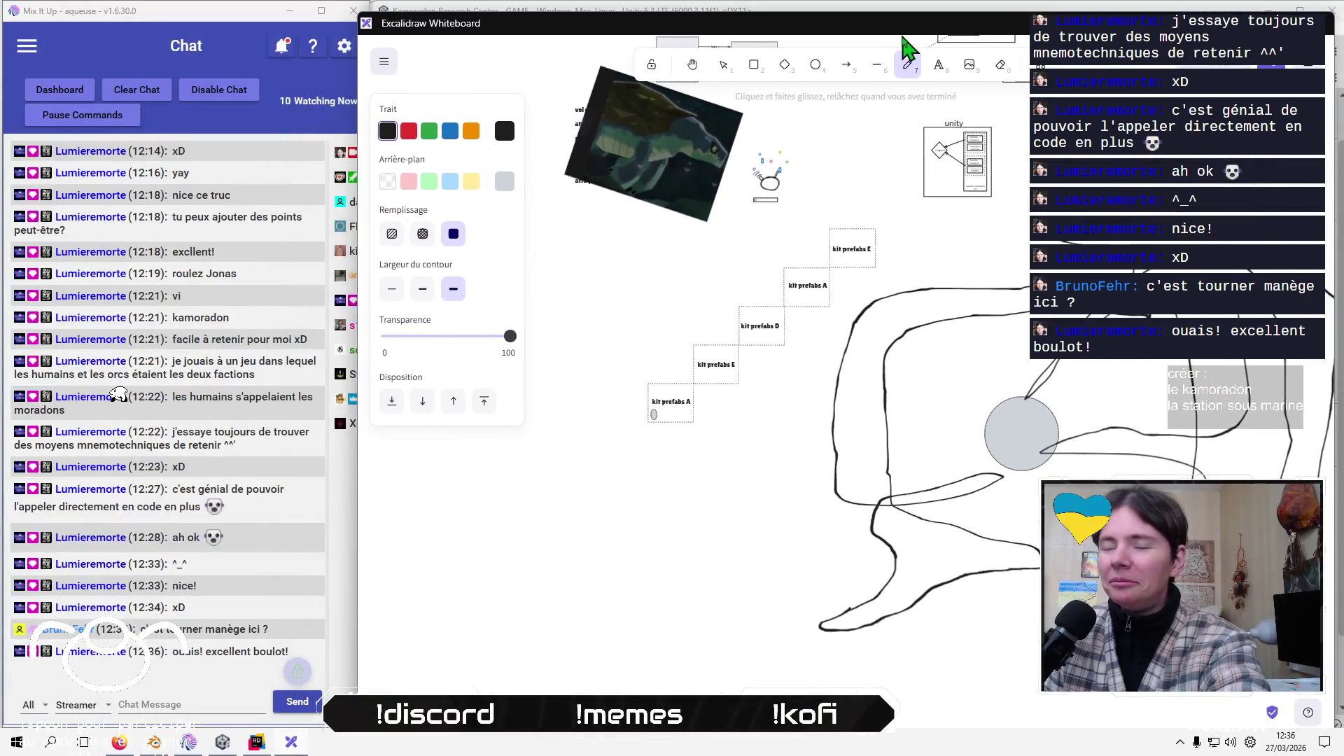
Arrange the windows with the Excalidraw island sketch at the screen top and Unity moved down
{"action": "mouse_move", "coordinate": [902, 35]}
{"action": "left_mouse_down"}
{"action": "mouse_move", "coordinate": [898, 24]}
{"action": "mouse_move", "coordinate": [810, 74]}
{"action": "left_mouse_up"}
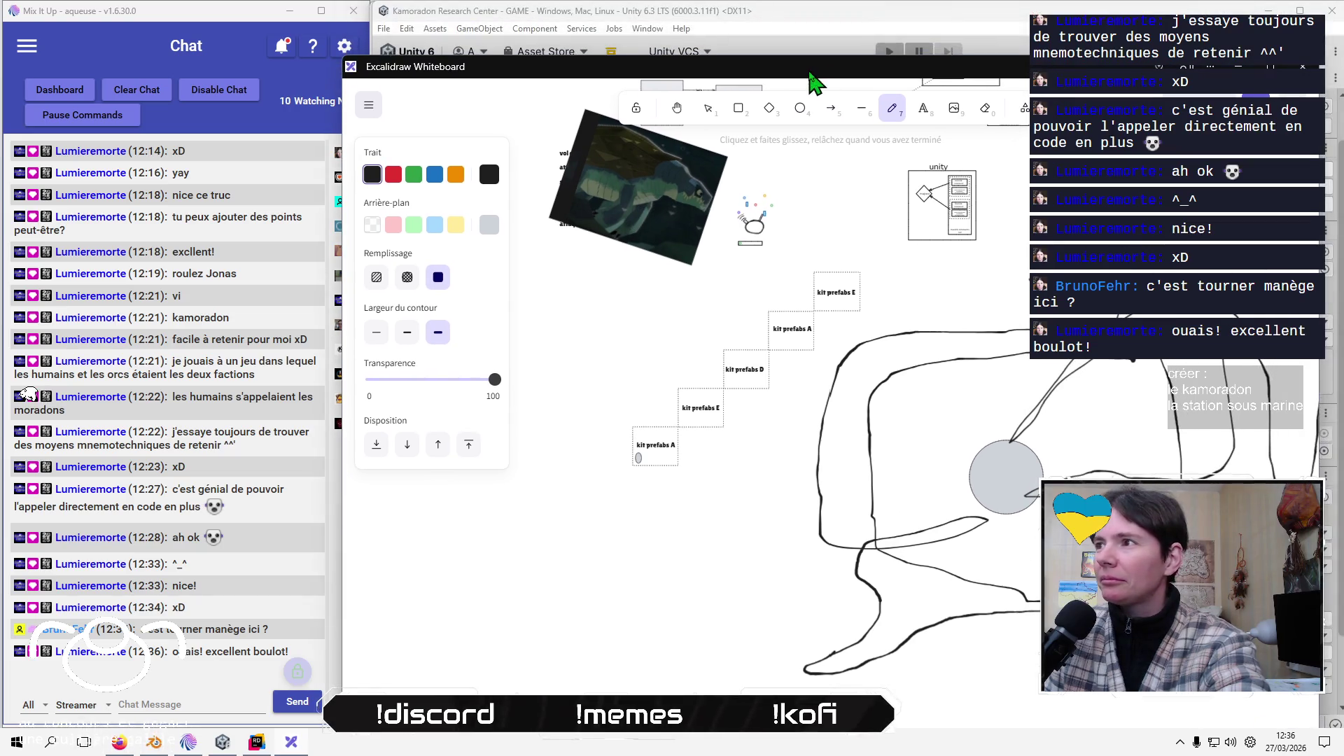
{"action": "left_click", "coordinate": [1137, 7]}
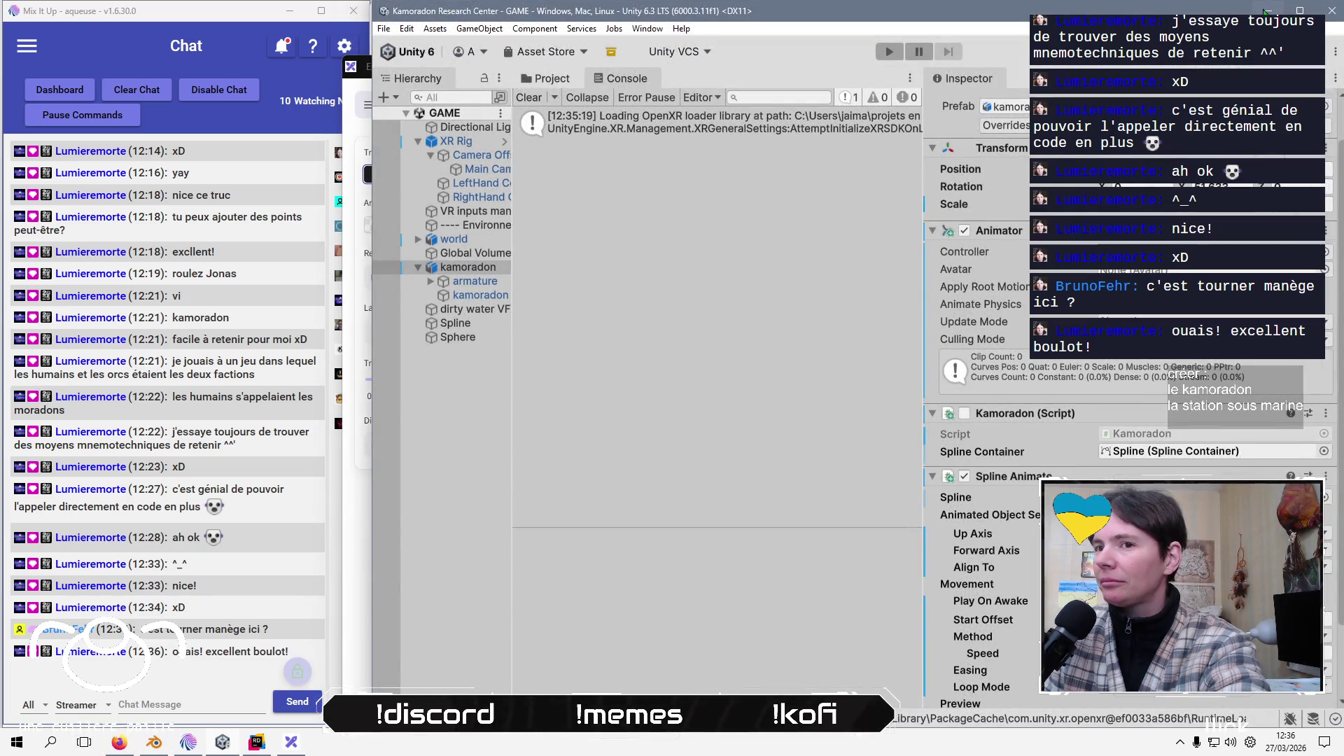
{"action": "mouse_move", "coordinate": [1118, 11]}
{"action": "left_mouse_down"}
{"action": "mouse_move", "coordinate": [805, 360]}
{"action": "mouse_move", "coordinate": [721, 735]}
{"action": "left_mouse_up"}
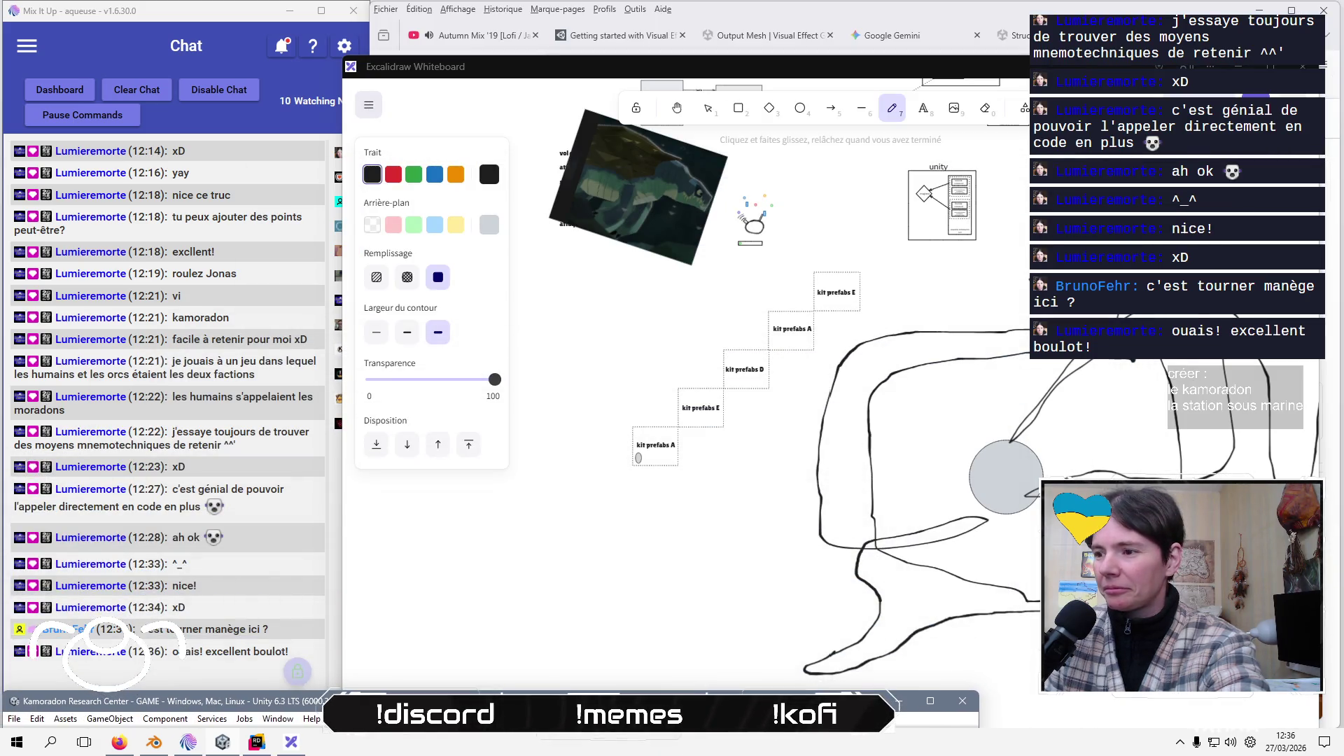
{"action": "left_click_drag", "start_coordinate": [834, 72], "coordinate": [860, 19]}
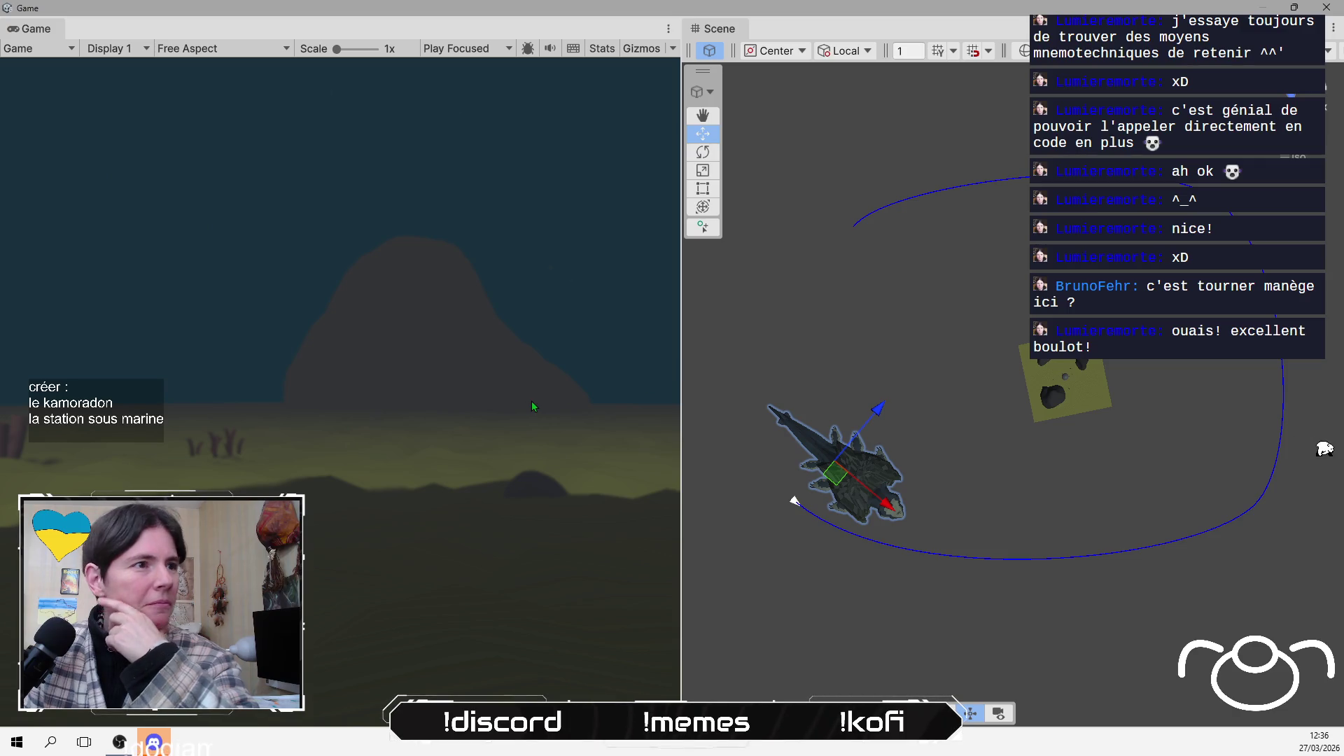
Widen the Scene view by dragging the Game/Scene divider left, then reposition the Unity window
{"action": "left_click_drag", "start_coordinate": [678, 348], "coordinate": [344, 353]}
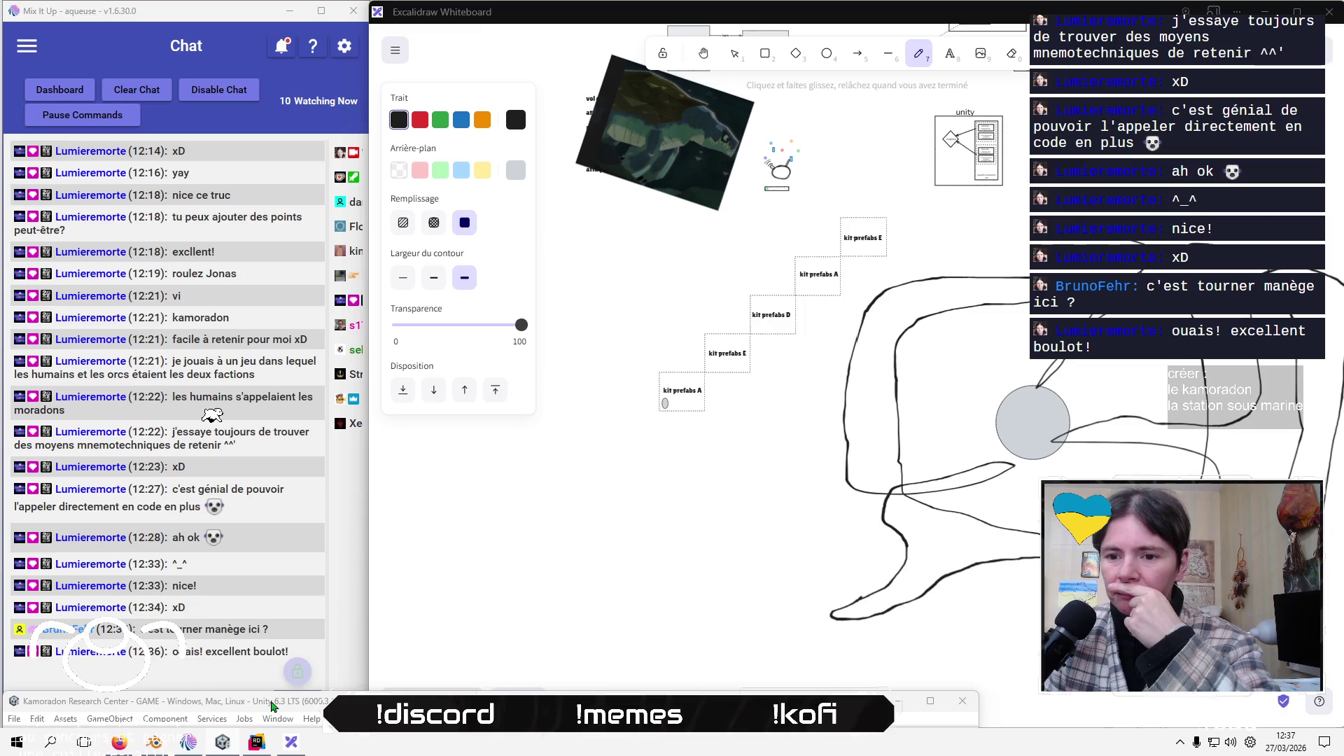
{"action": "mouse_move", "coordinate": [271, 700]}
{"action": "left_mouse_down"}
{"action": "mouse_move", "coordinate": [526, 540]}
{"action": "mouse_move", "coordinate": [525, 370]}
{"action": "left_mouse_up"}
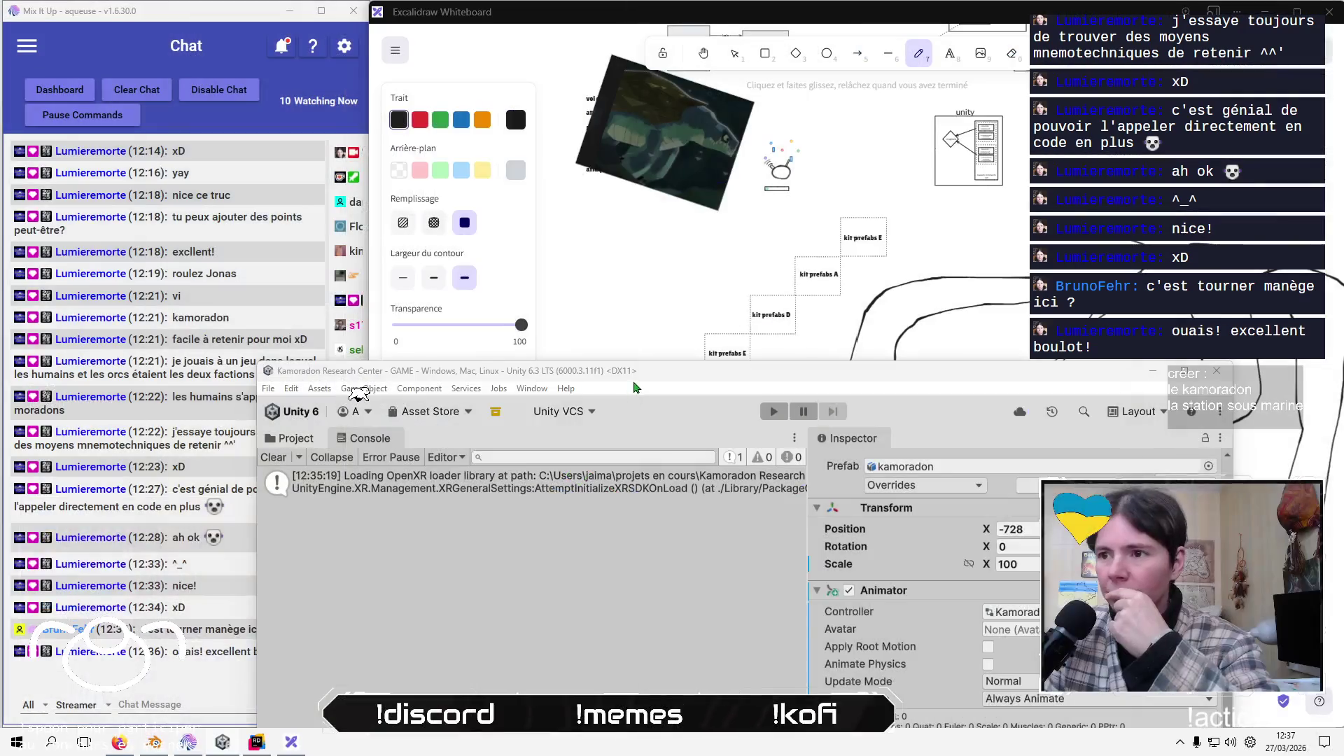
{"action": "mouse_move", "coordinate": [525, 375]}
{"action": "left_mouse_down"}
{"action": "mouse_move", "coordinate": [546, 466]}
{"action": "mouse_move", "coordinate": [502, 688]}
{"action": "left_mouse_up"}
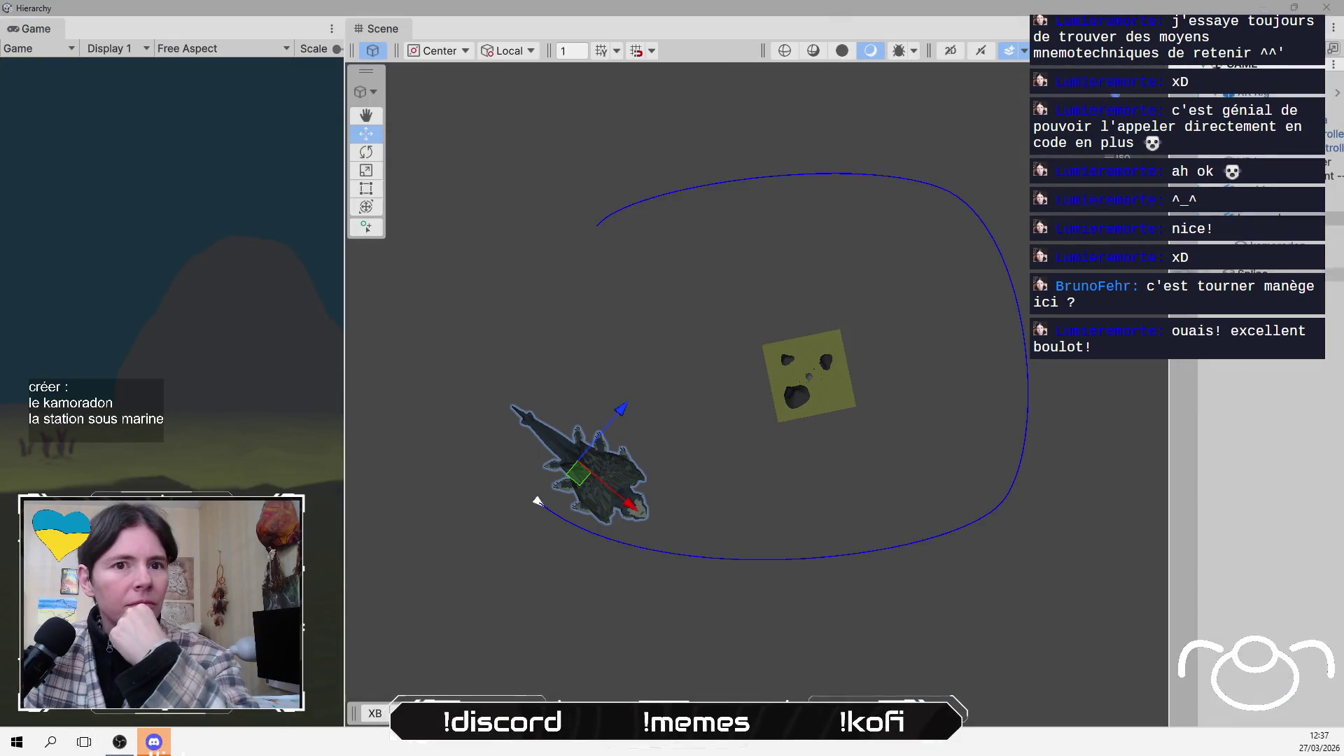
Select the creature's Spline object in the Hierarchy
{"action": "left_click", "coordinate": [1247, 273]}
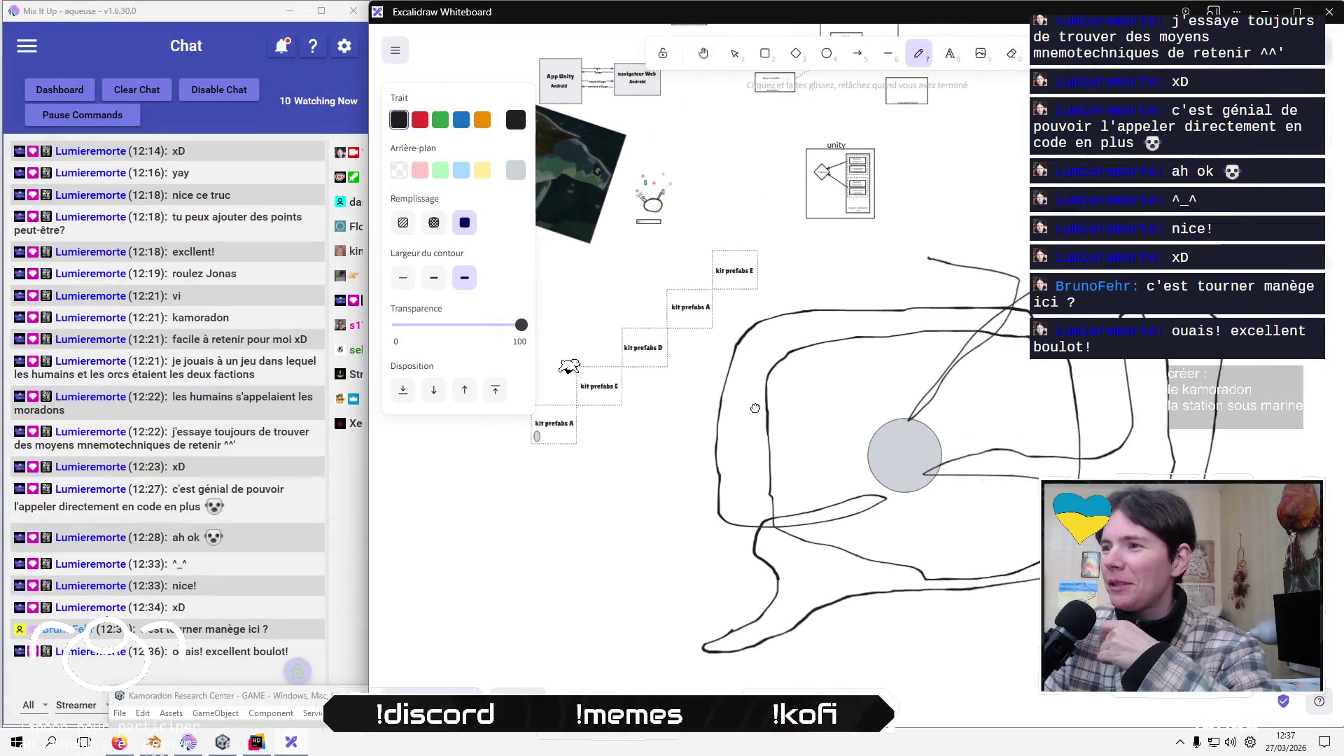
{"action": "scroll", "coordinate": [715, 462], "scroll_direction": "down", "scroll_amount": 5}
{"action": "scroll", "coordinate": [713, 546], "scroll_direction": "up", "scroll_amount": 4}
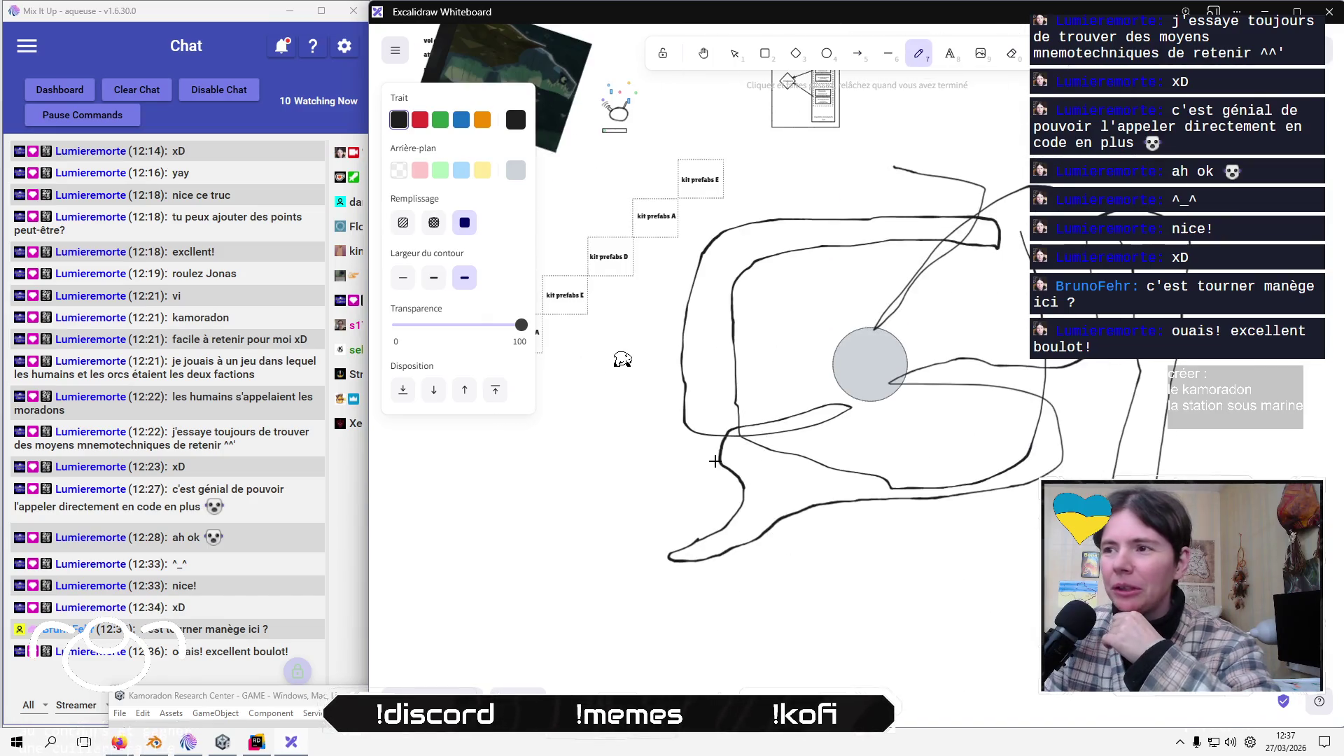
{"action": "scroll", "coordinate": [722, 449], "scroll_direction": "down", "scroll_amount": 3, "text": "ctrl"}
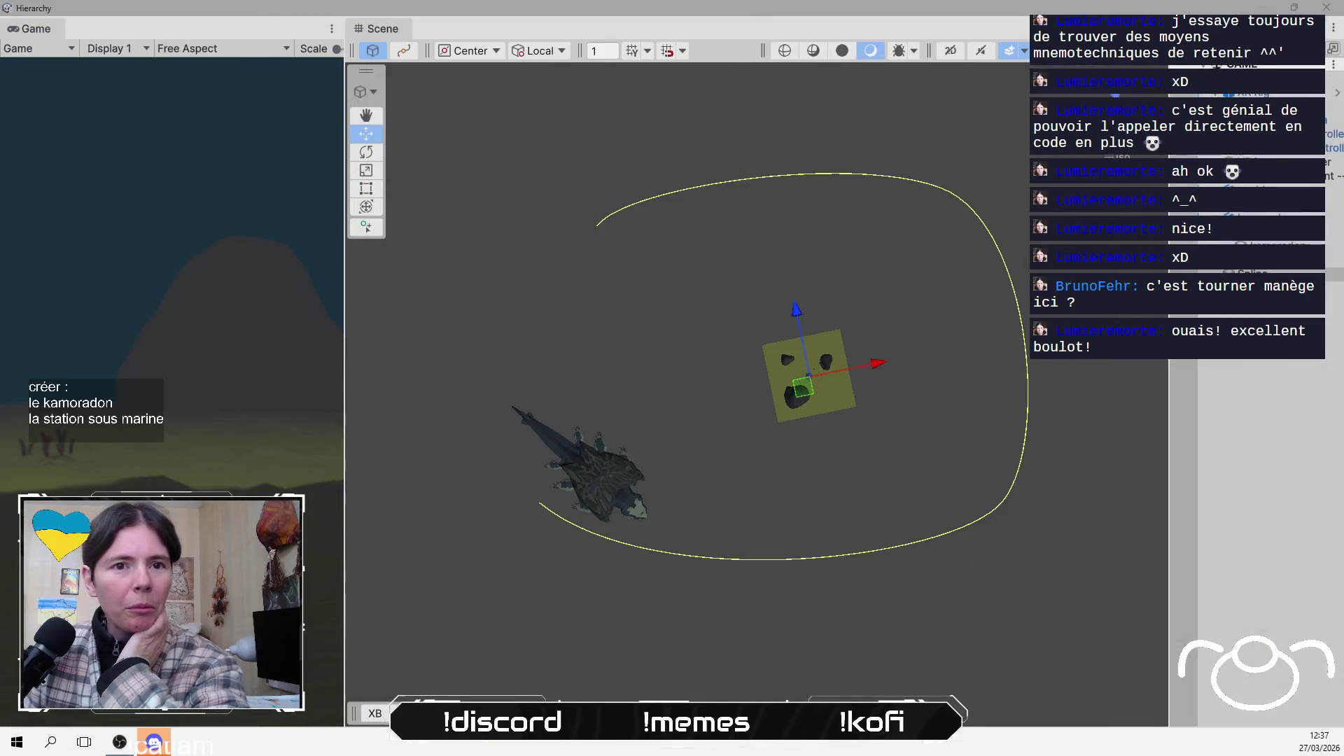
In spline edit mode, move Knot 0 to the upper middle, raise the end knot, and select its tangent
{"action": "left_click", "coordinate": [1252, 274]}
{"action": "left_click", "coordinate": [403, 51]}
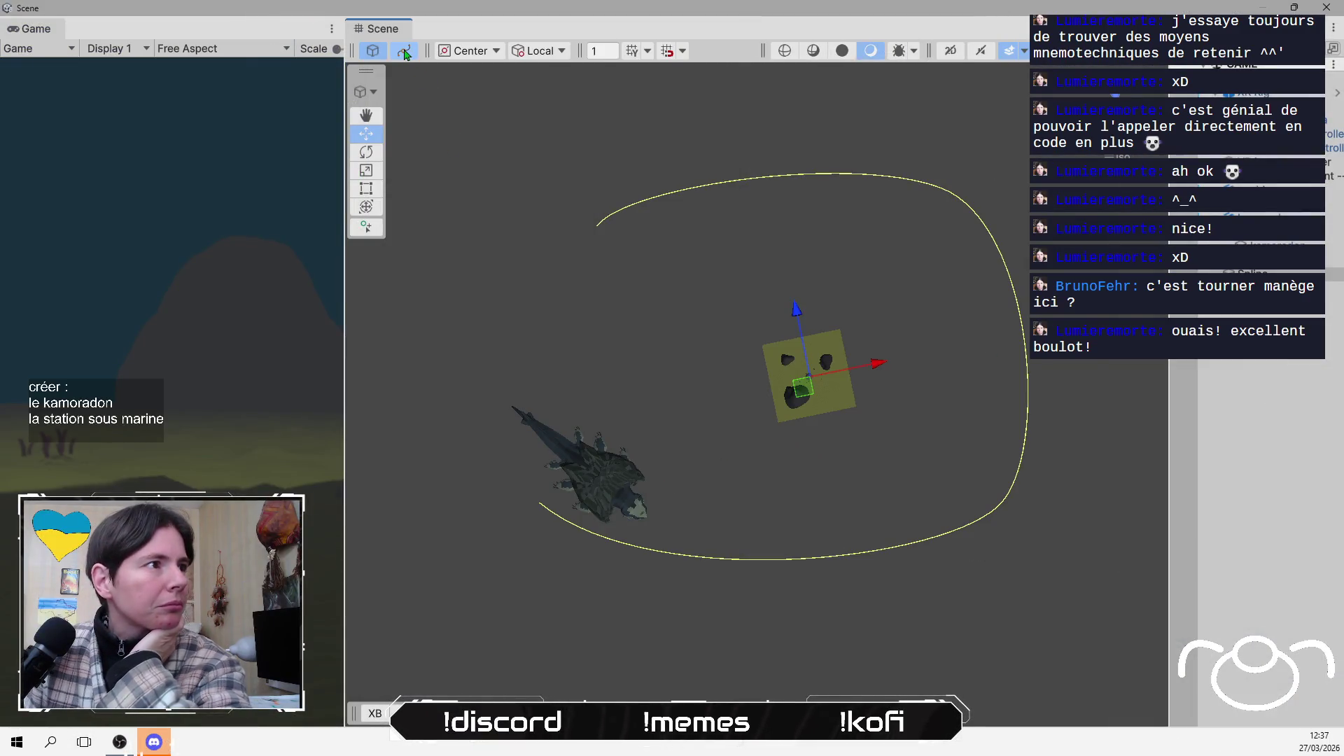
{"action": "scroll", "coordinate": [658, 553], "scroll_direction": "down", "scroll_amount": 3}
{"action": "left_click_drag", "start_coordinate": [603, 478], "coordinate": [485, 606]}
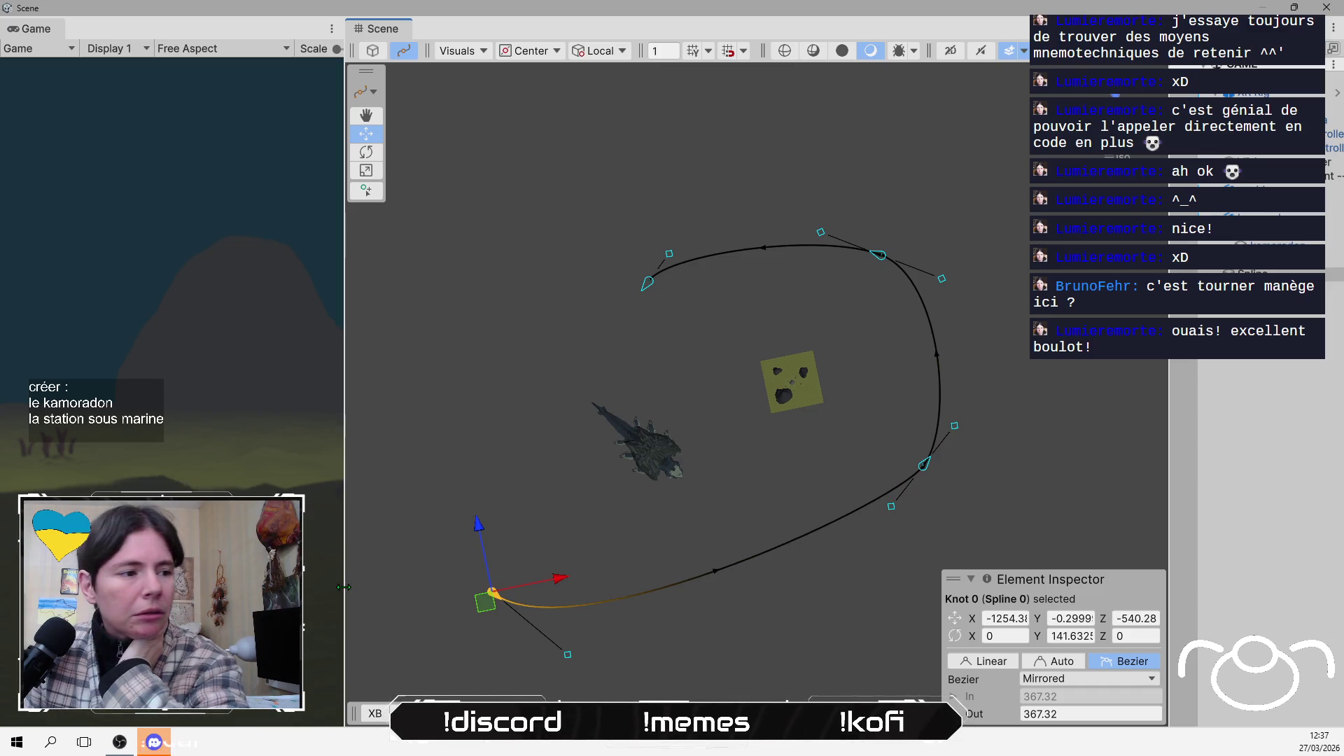
{"action": "scroll", "coordinate": [526, 587], "scroll_direction": "down", "scroll_amount": 1}
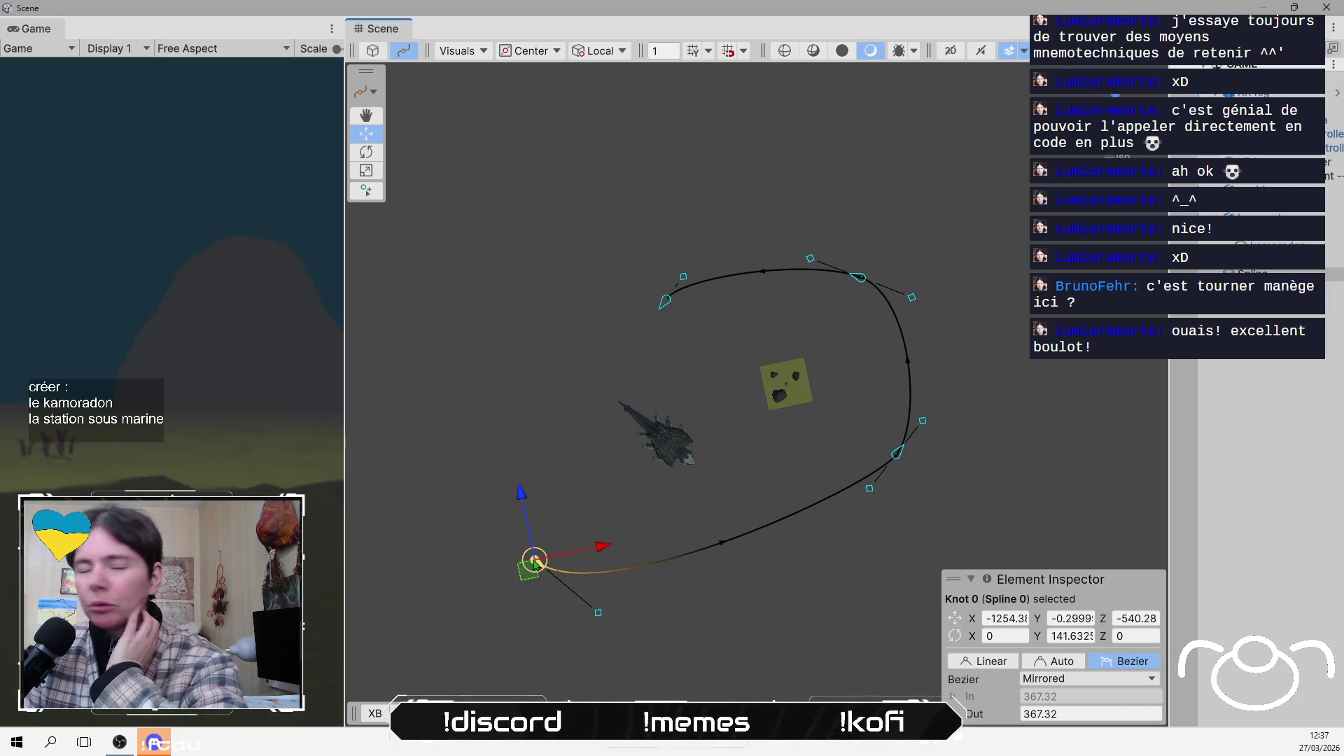
{"action": "mouse_move", "coordinate": [536, 560]}
{"action": "left_mouse_down"}
{"action": "mouse_move", "coordinate": [810, 429]}
{"action": "mouse_move", "coordinate": [782, 203]}
{"action": "mouse_move", "coordinate": [701, 172]}
{"action": "left_mouse_up"}
{"action": "left_click_drag", "start_coordinate": [911, 459], "coordinate": [933, 208]}
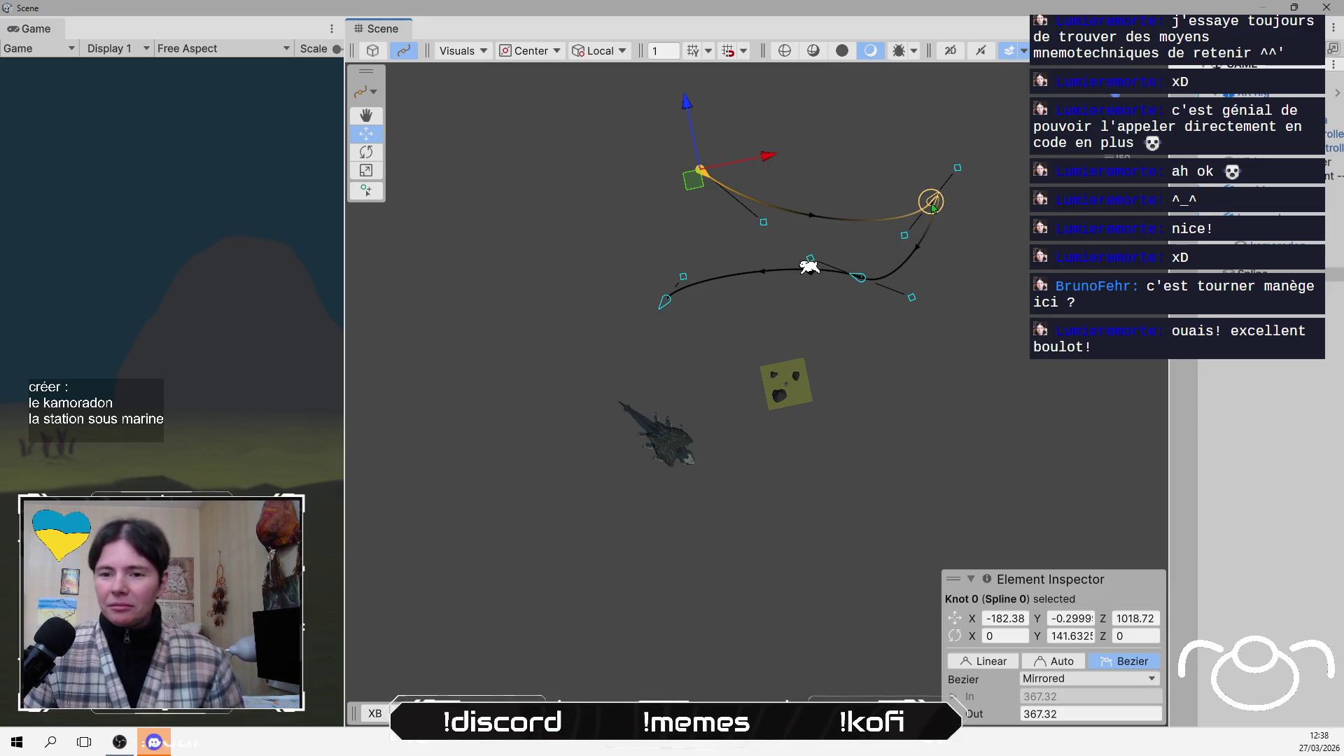
{"action": "left_click", "coordinate": [958, 168]}
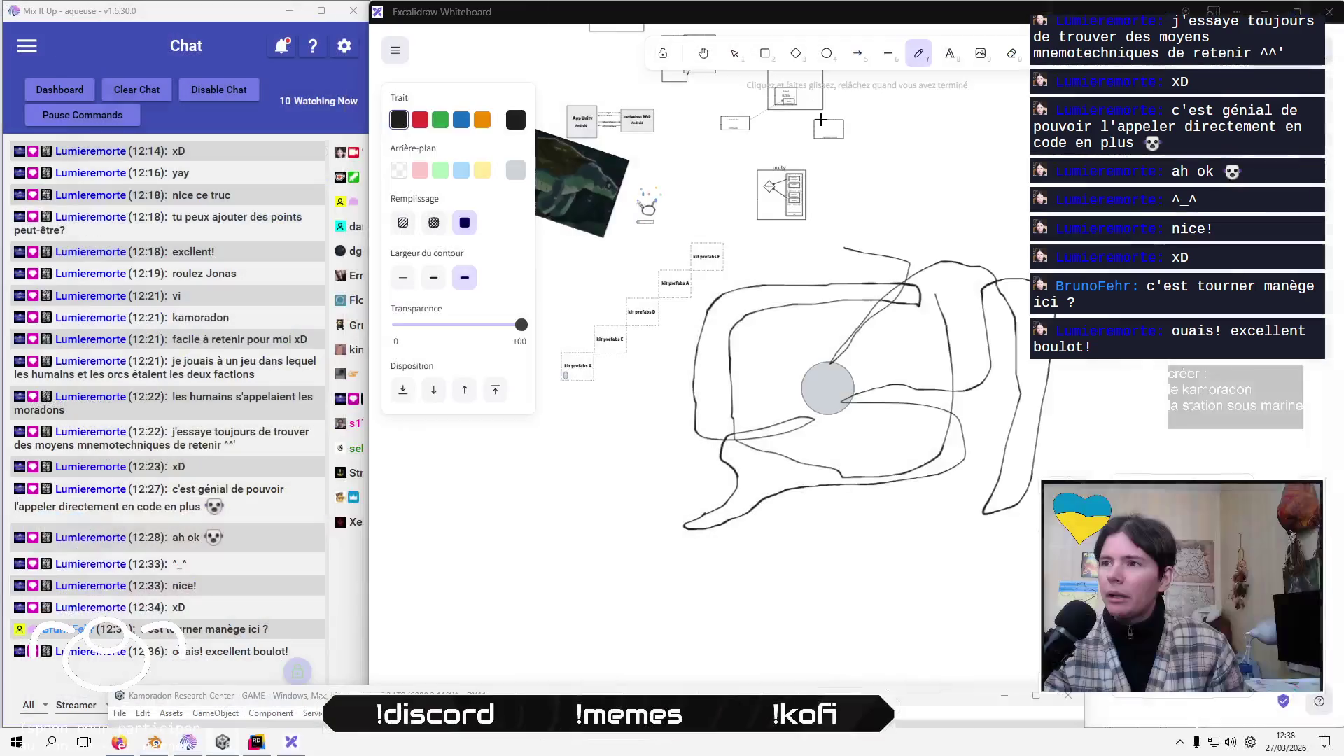
Move the small text label to the loop's top right and set it to 0
{"action": "key", "text": "t"}
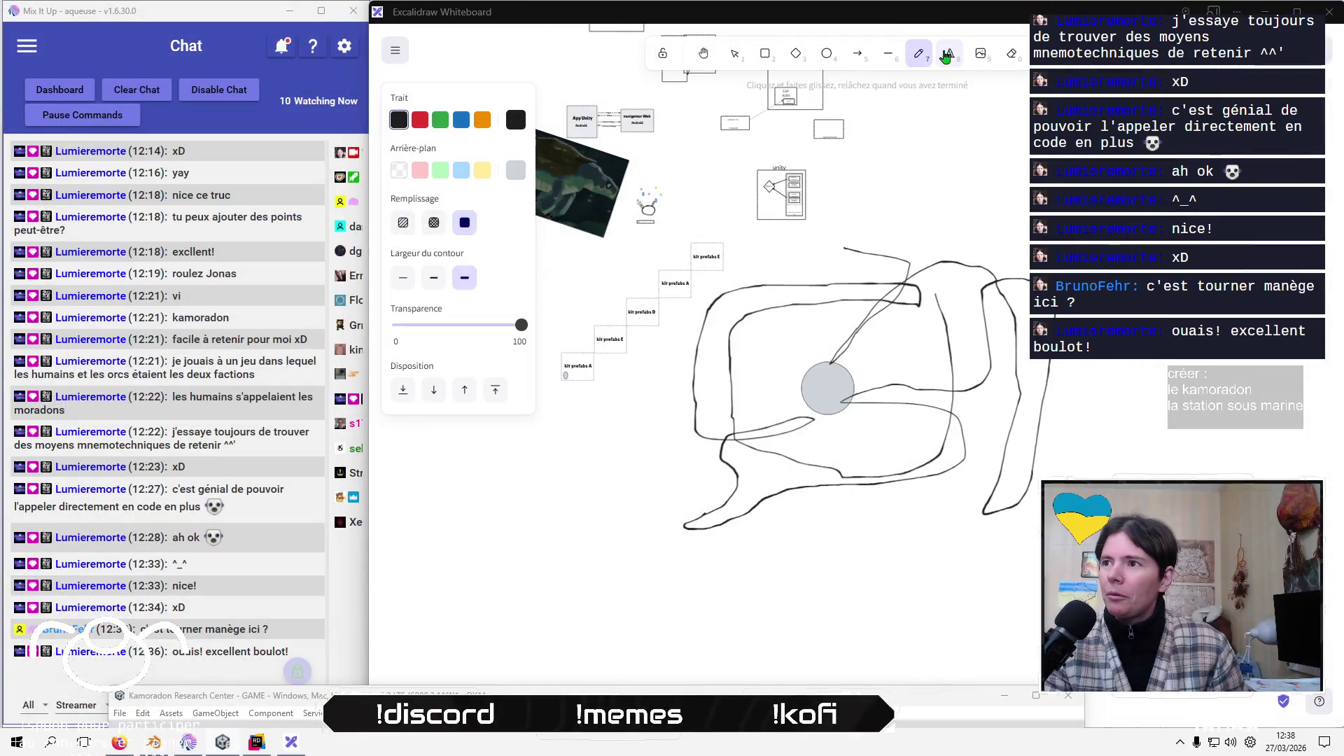
{"action": "key", "text": "Escape"}
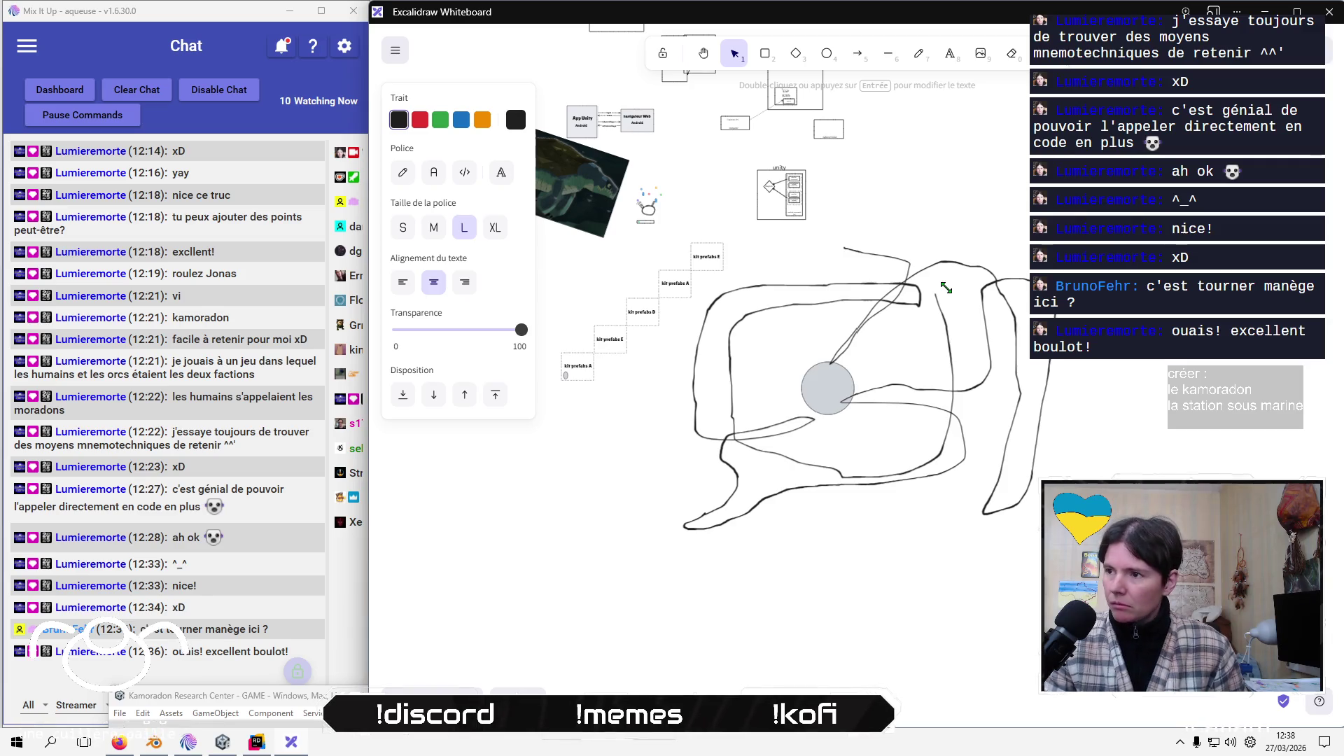
{"action": "key", "text": "Escape"}
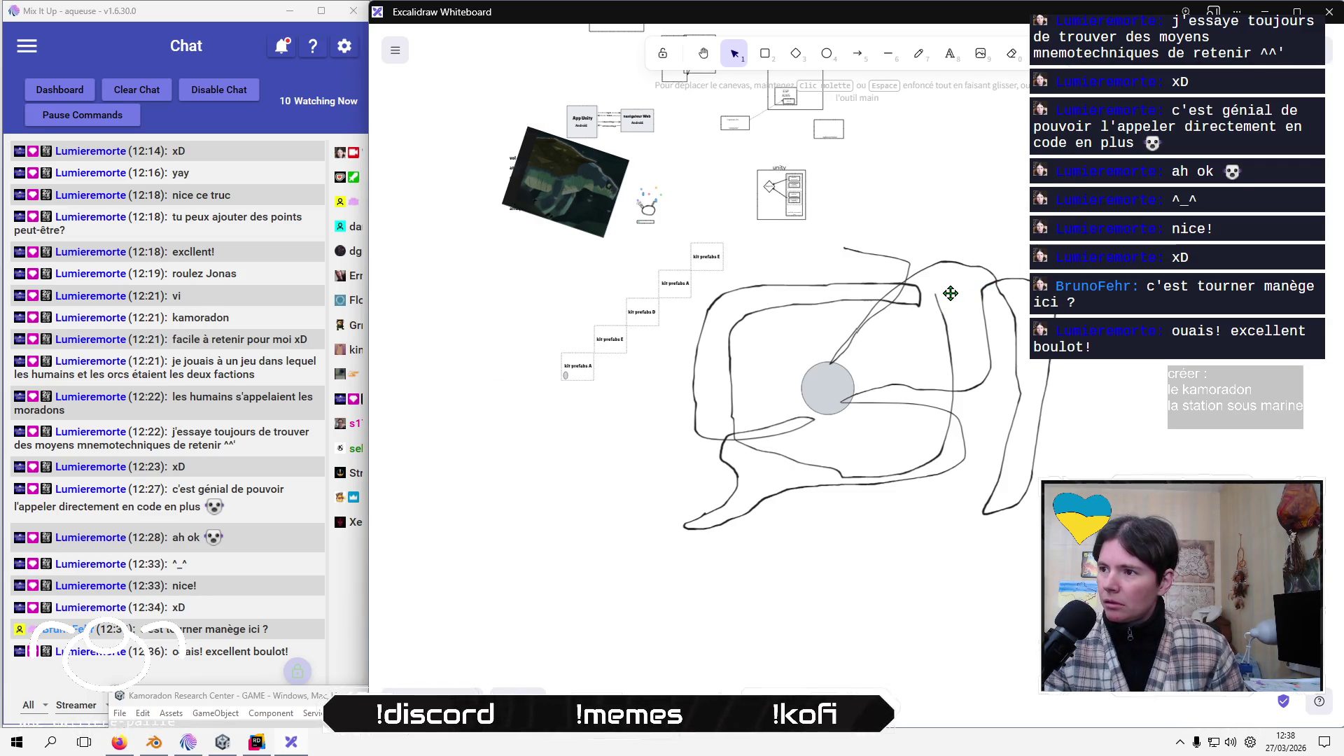
{"action": "left_click", "coordinate": [949, 292]}
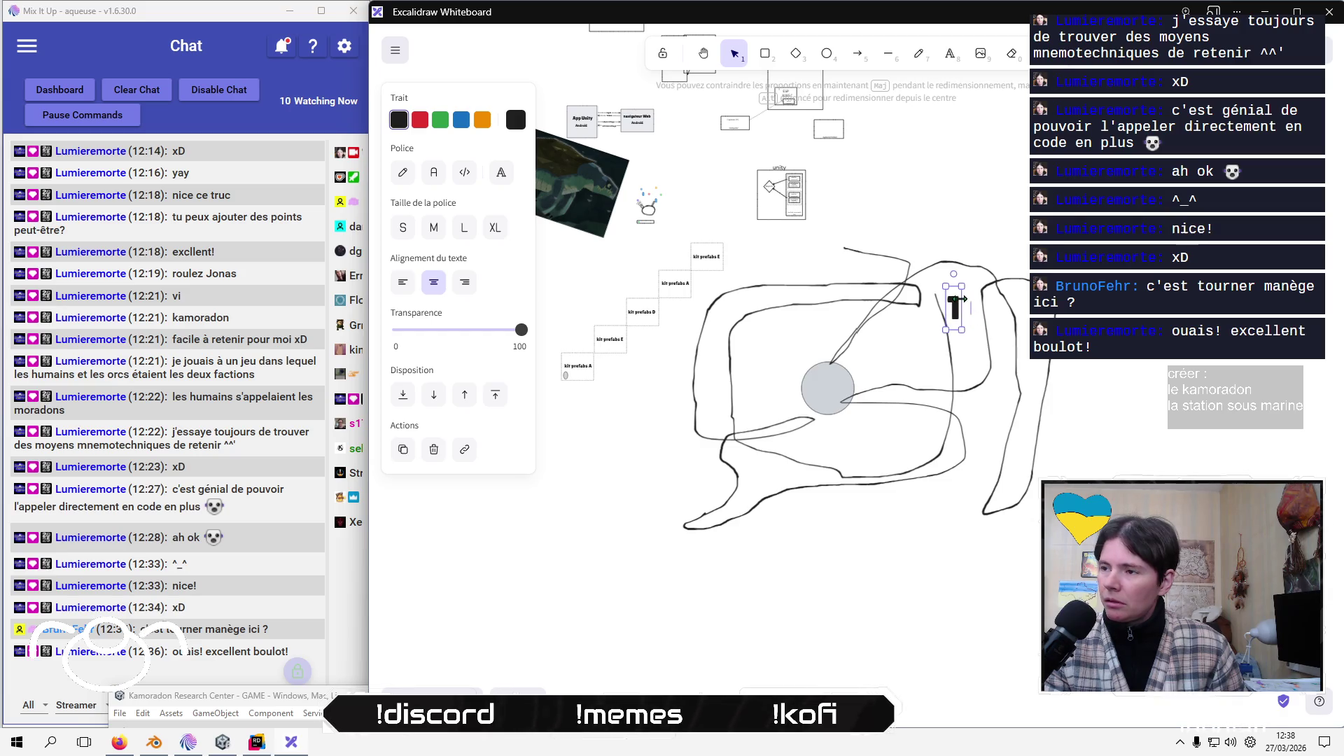
{"action": "left_click_drag", "start_coordinate": [954, 306], "coordinate": [950, 292]}
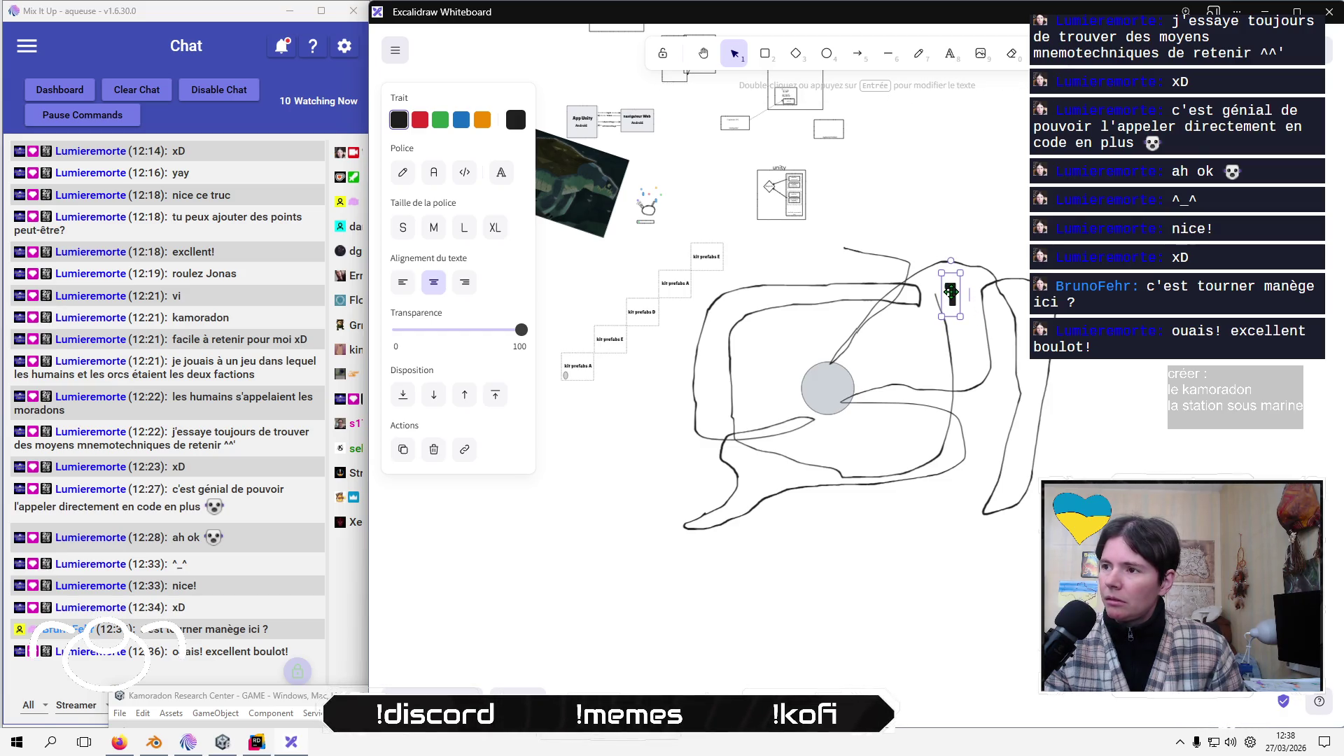
{"action": "double_click", "coordinate": [950, 292]}
{"action": "left_click", "coordinate": [969, 294]}
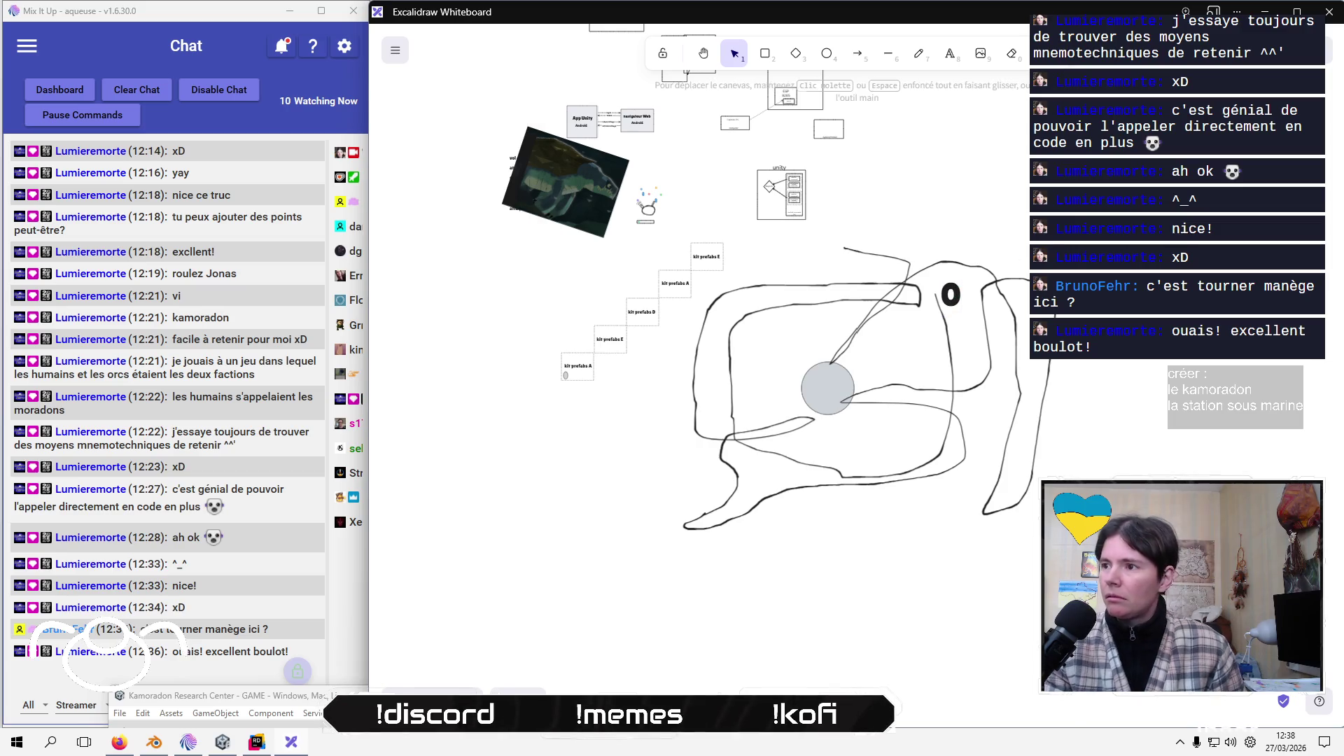
Copy the 0 label up and to the left and change the copy's text to 1
{"action": "left_click", "coordinate": [954, 292]}
{"action": "mouse_move", "coordinate": [961, 286]}
{"action": "left_mouse_down"}
{"action": "mouse_move", "coordinate": [918, 198]}
{"action": "mouse_move", "coordinate": [874, 198]}
{"action": "mouse_move", "coordinate": [846, 217]}
{"action": "left_mouse_up"}
{"action": "double_click", "coordinate": [839, 227]}
{"action": "left_click", "coordinate": [839, 227]}
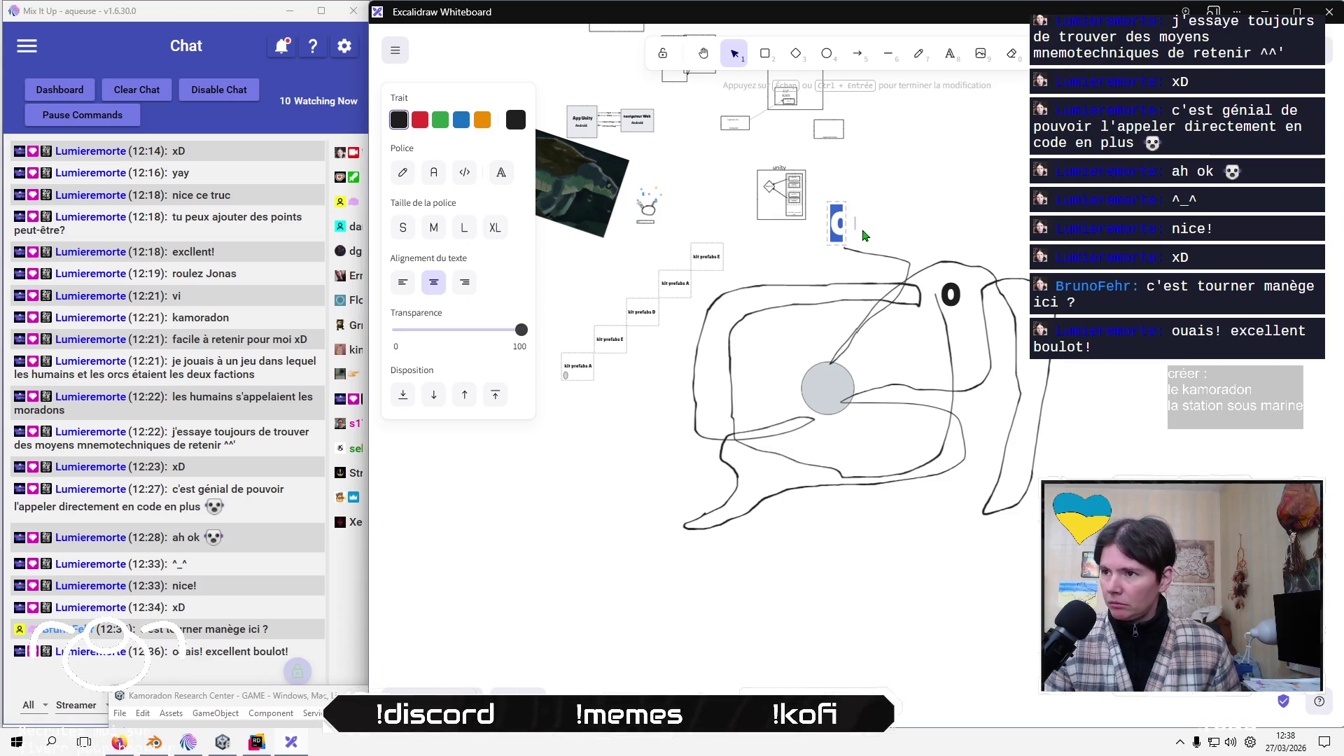
{"action": "type", "text": "1"}
{"action": "left_click", "coordinate": [923, 224]}
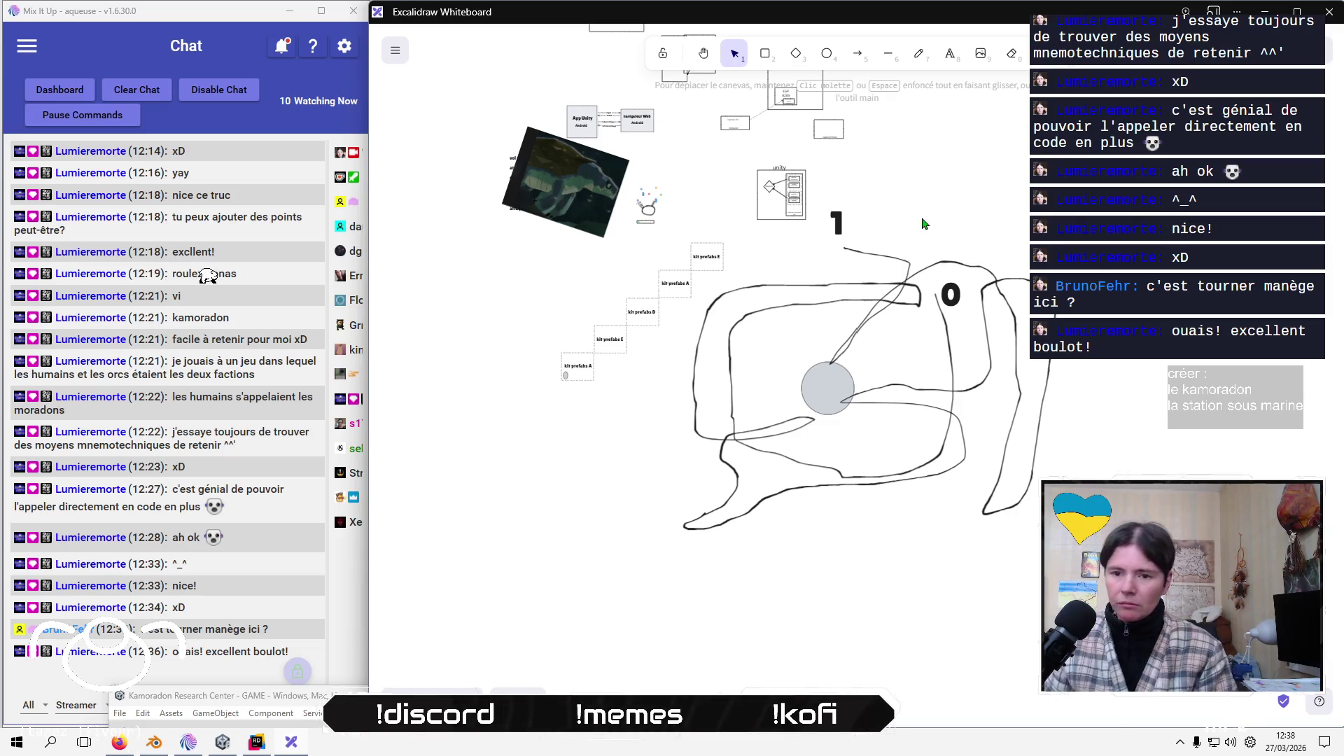
{"action": "left_click", "coordinate": [836, 233]}
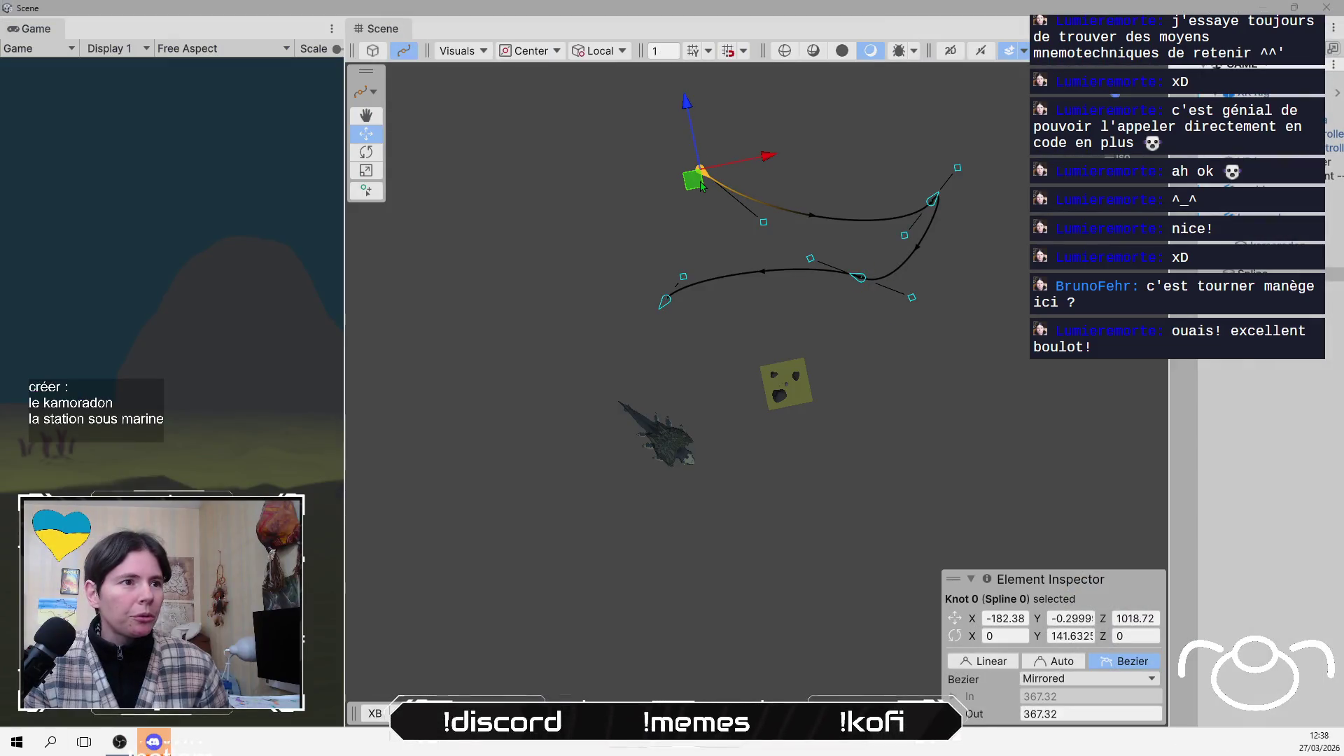
Drag Knot 0 and the other knots so the spline wraps around, Knot 3 at -482.38, 18.7, 510.72
{"action": "mouse_move", "coordinate": [699, 172]}
{"action": "left_mouse_down"}
{"action": "mouse_move", "coordinate": [917, 351]}
{"action": "mouse_move", "coordinate": [911, 319]}
{"action": "left_mouse_up"}
{"action": "mouse_move", "coordinate": [932, 202]}
{"action": "left_mouse_down"}
{"action": "mouse_move", "coordinate": [957, 330]}
{"action": "mouse_move", "coordinate": [942, 501]}
{"action": "mouse_move", "coordinate": [908, 512]}
{"action": "mouse_move", "coordinate": [876, 571]}
{"action": "mouse_move", "coordinate": [842, 543]}
{"action": "left_mouse_up"}
{"action": "left_click_drag", "start_coordinate": [906, 512], "coordinate": [889, 532]}
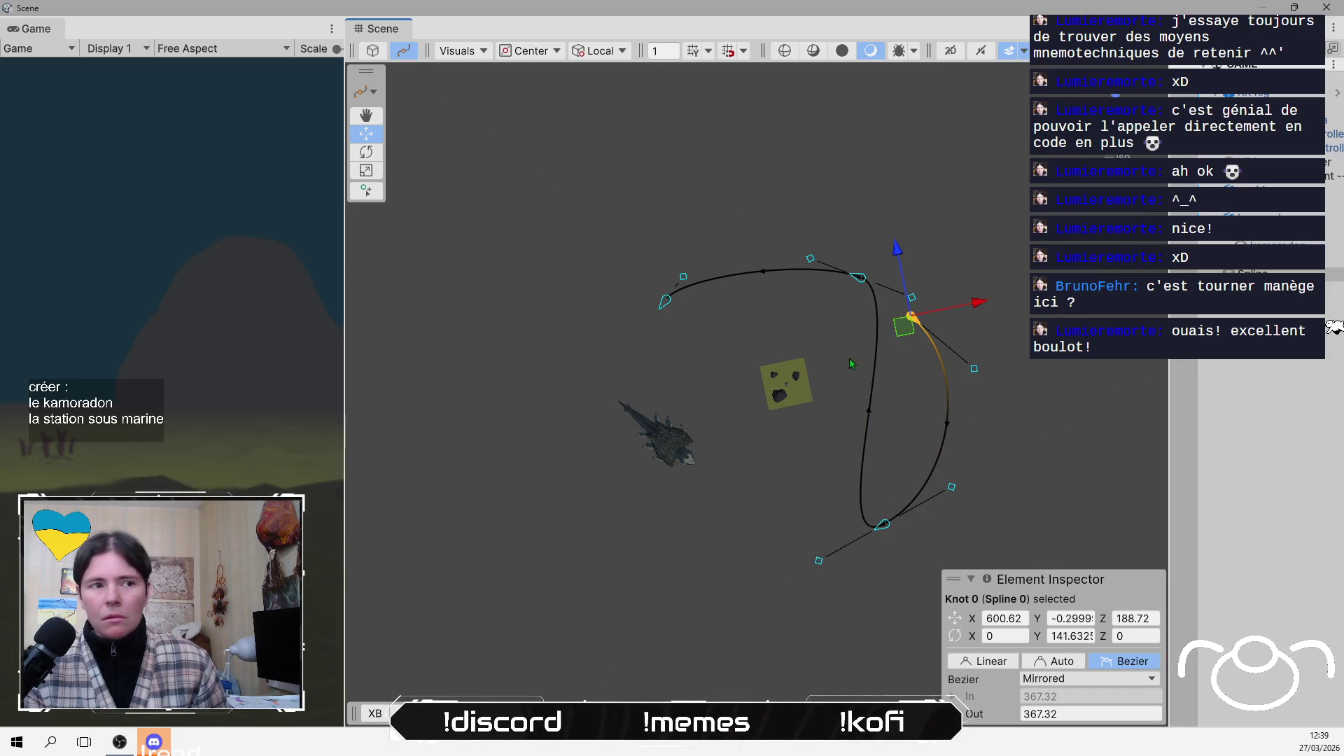
{"action": "mouse_move", "coordinate": [860, 278]}
{"action": "left_mouse_down"}
{"action": "mouse_move", "coordinate": [819, 325]}
{"action": "mouse_move", "coordinate": [741, 495]}
{"action": "mouse_move", "coordinate": [708, 526]}
{"action": "left_mouse_up"}
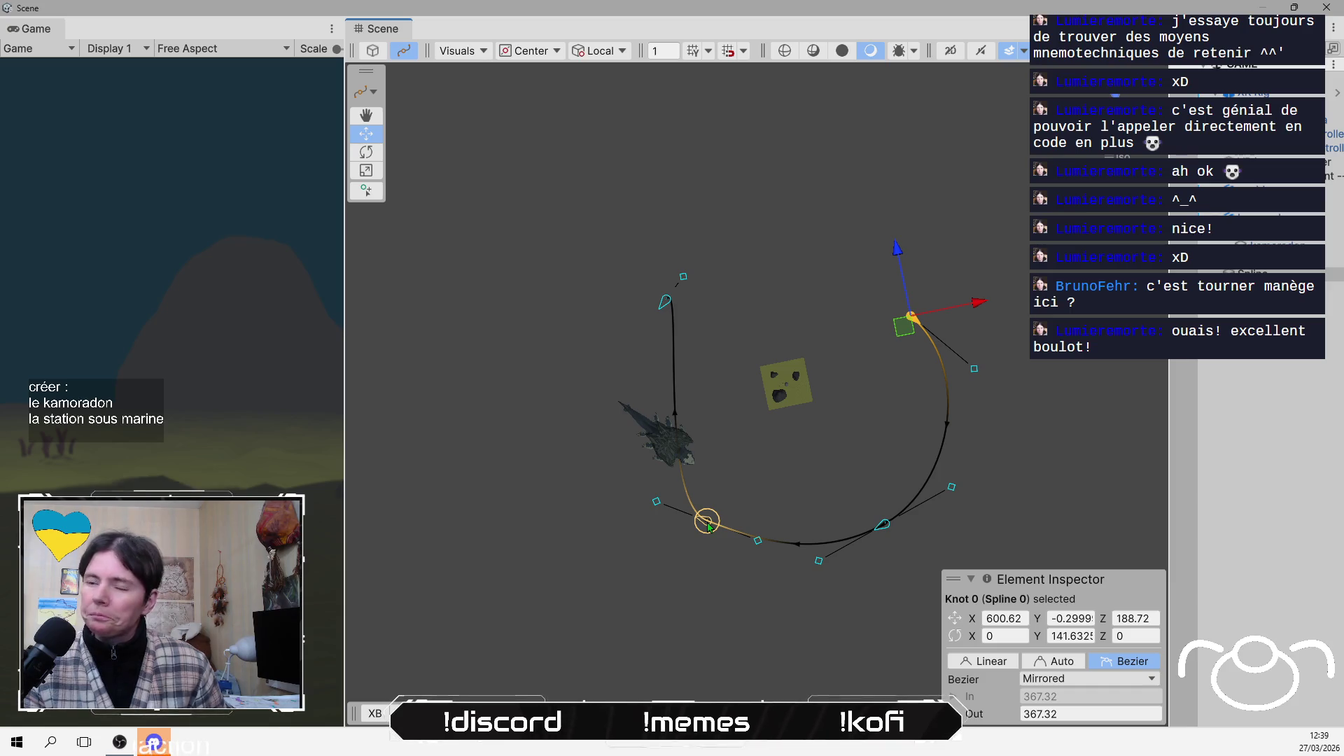
{"action": "left_click", "coordinate": [666, 301]}
{"action": "left_click_drag", "start_coordinate": [683, 276], "coordinate": [668, 299]}
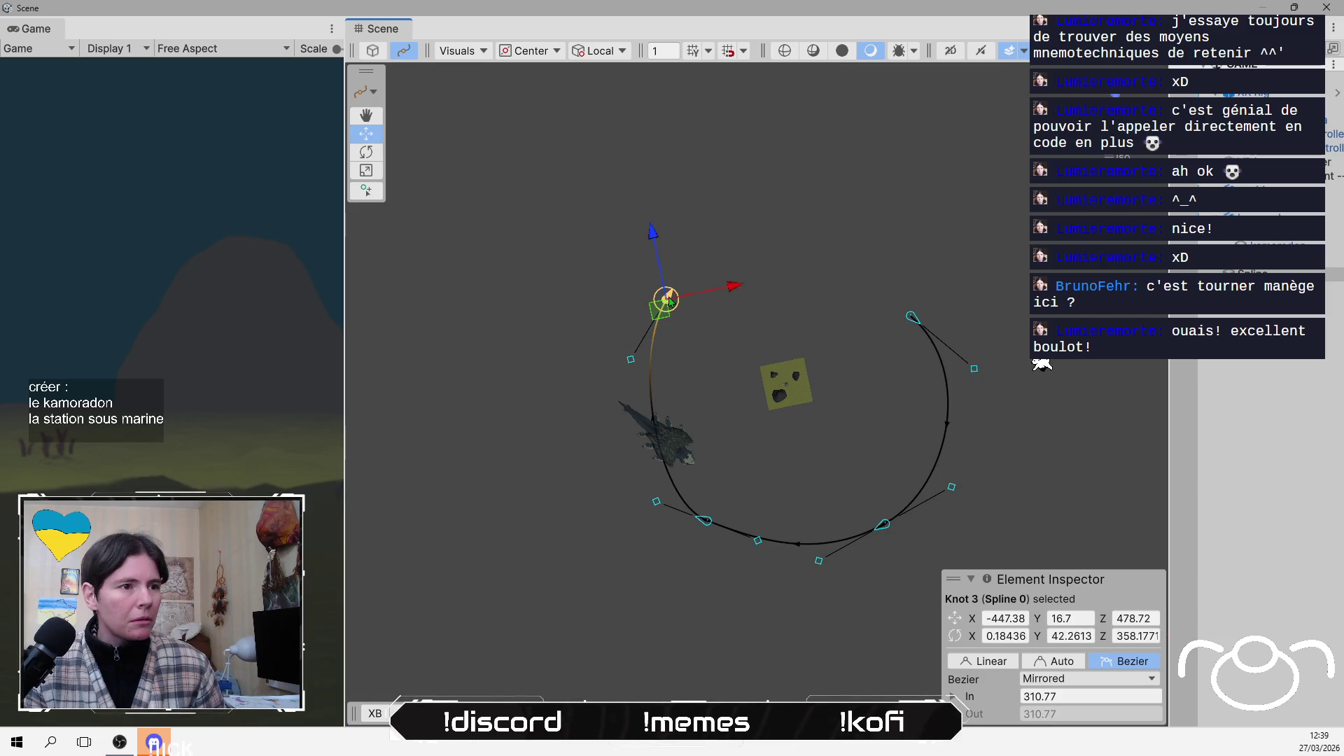
{"action": "left_click_drag", "start_coordinate": [668, 299], "coordinate": [658, 293]}
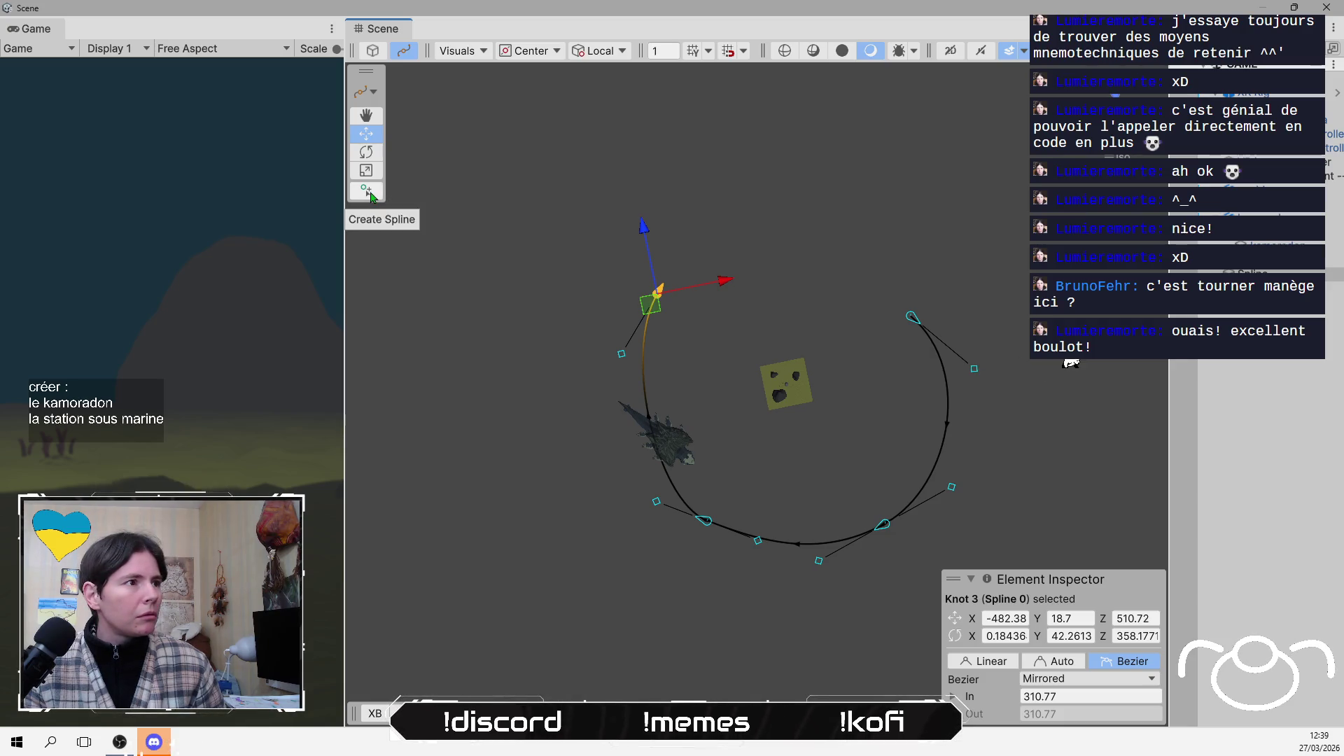
Try the Create Spline tool, placing a stray knot, then return to the Move tool
{"action": "left_click", "coordinate": [376, 93]}
{"action": "left_click", "coordinate": [388, 140]}
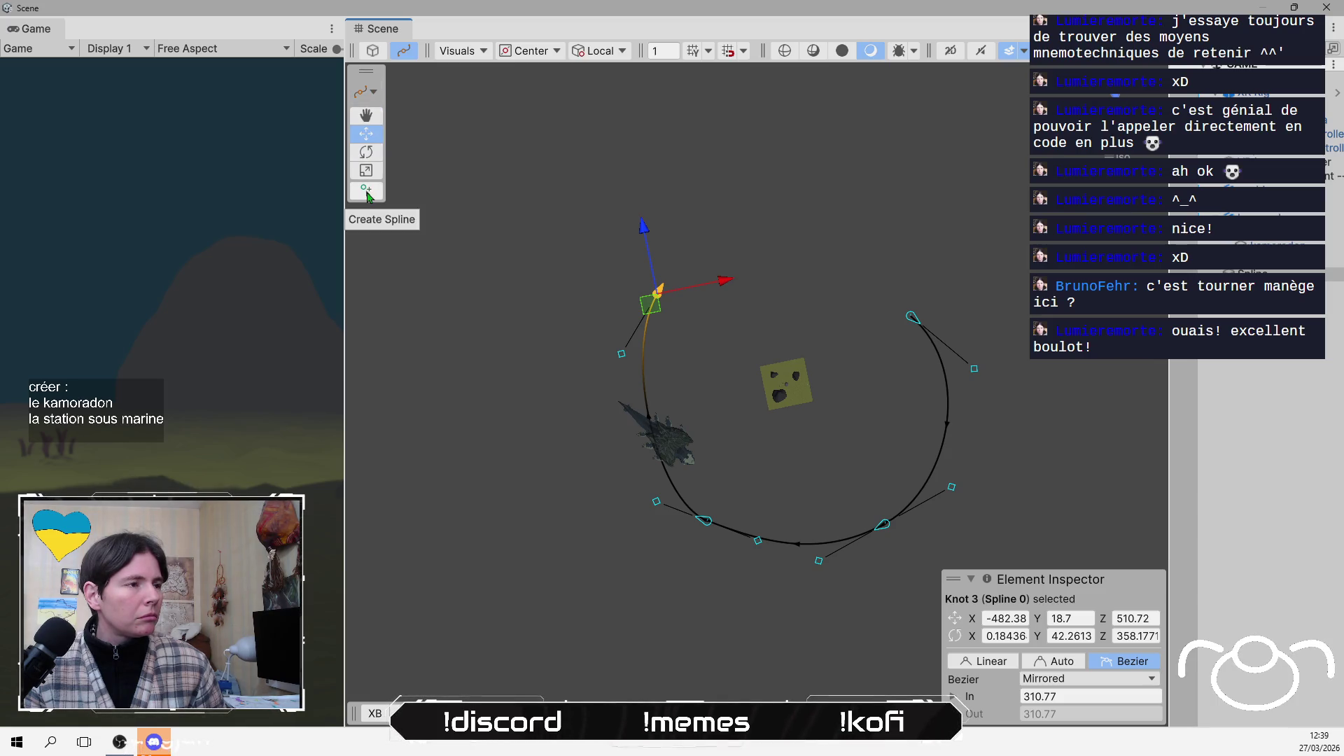
{"action": "left_click", "coordinate": [366, 191]}
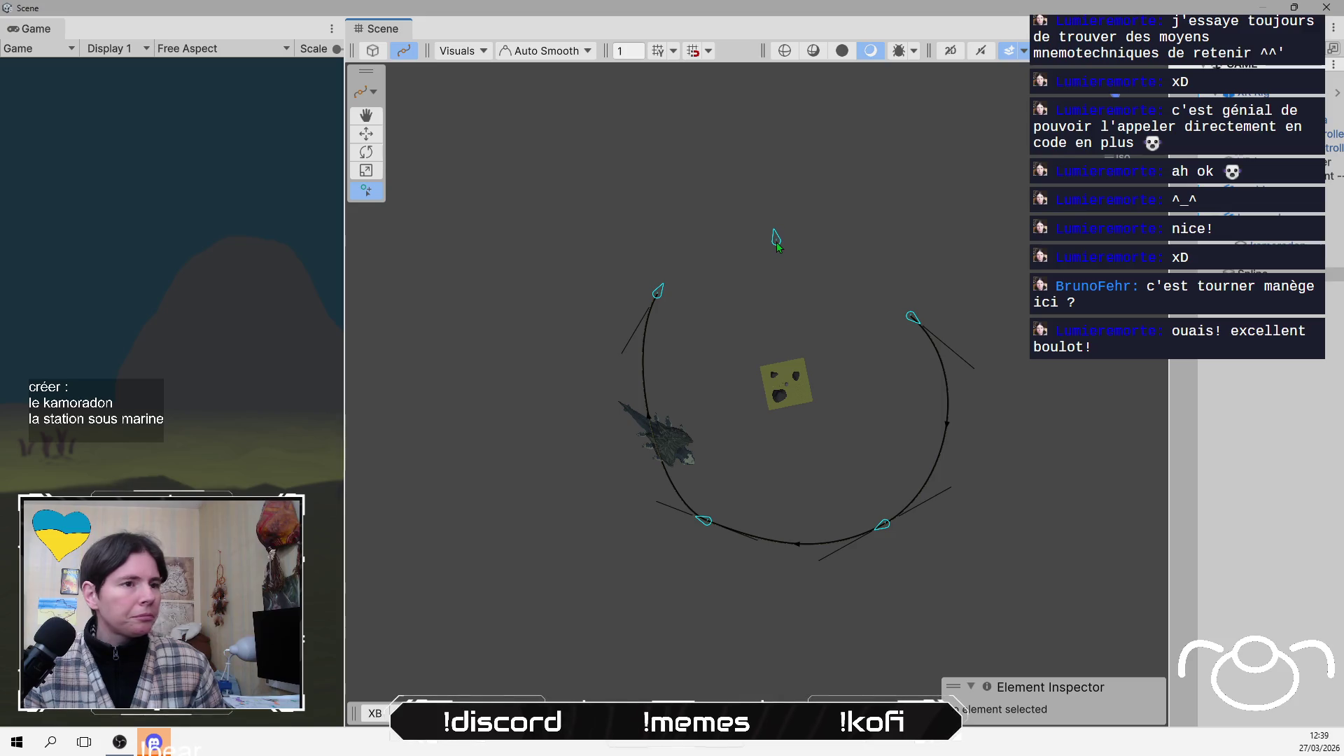
{"action": "left_click", "coordinate": [845, 249]}
{"action": "key", "text": "w"}
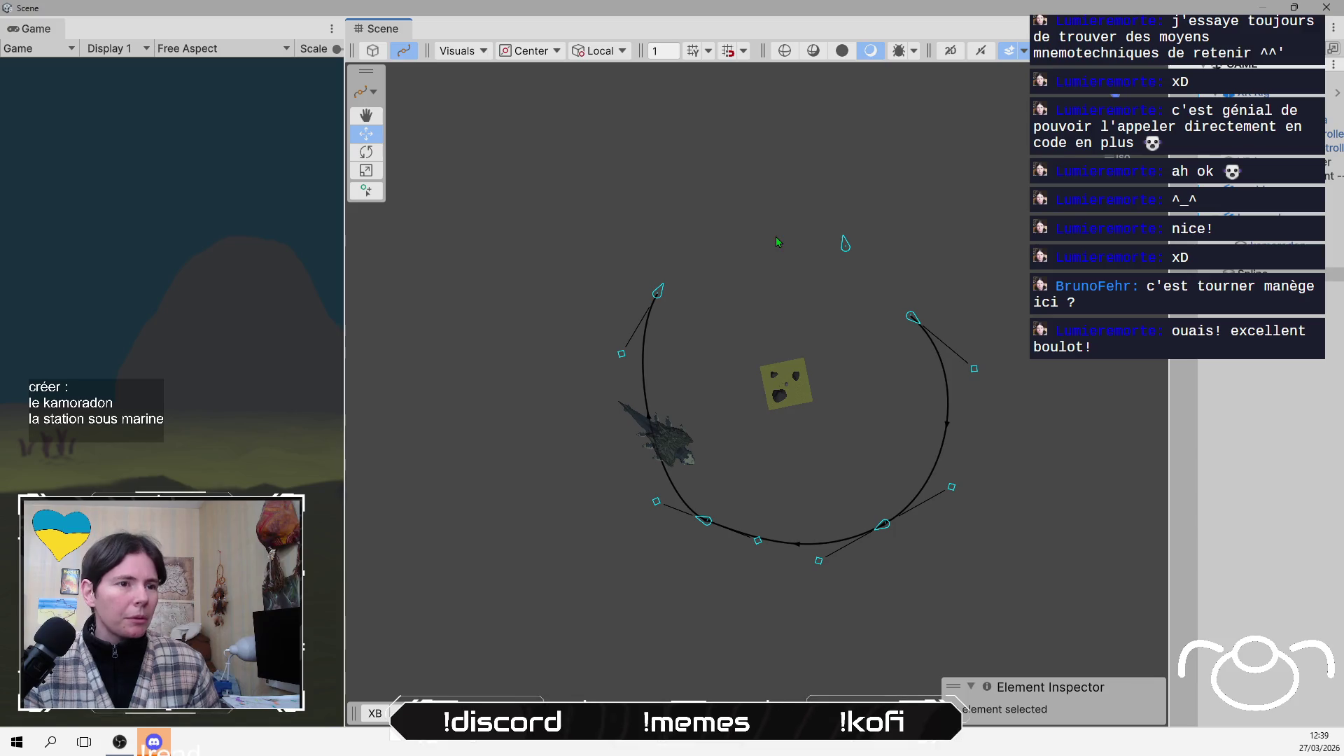
Drag Knot 3 down-left to -720.38, 18.7, 299.72
{"action": "left_click", "coordinate": [658, 291]}
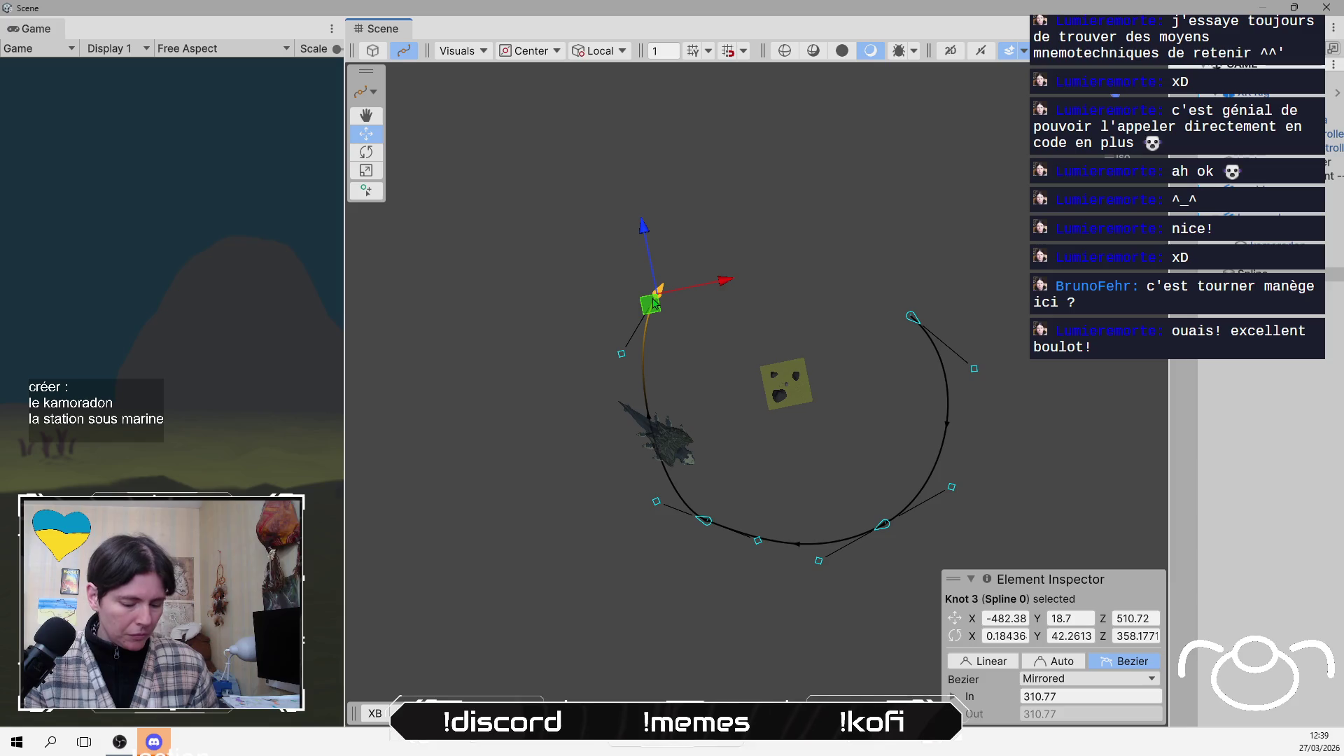
{"action": "mouse_move", "coordinate": [652, 302]}
{"action": "left_mouse_down"}
{"action": "mouse_move", "coordinate": [673, 284]}
{"action": "mouse_move", "coordinate": [609, 280]}
{"action": "mouse_move", "coordinate": [614, 334]}
{"action": "left_mouse_up"}
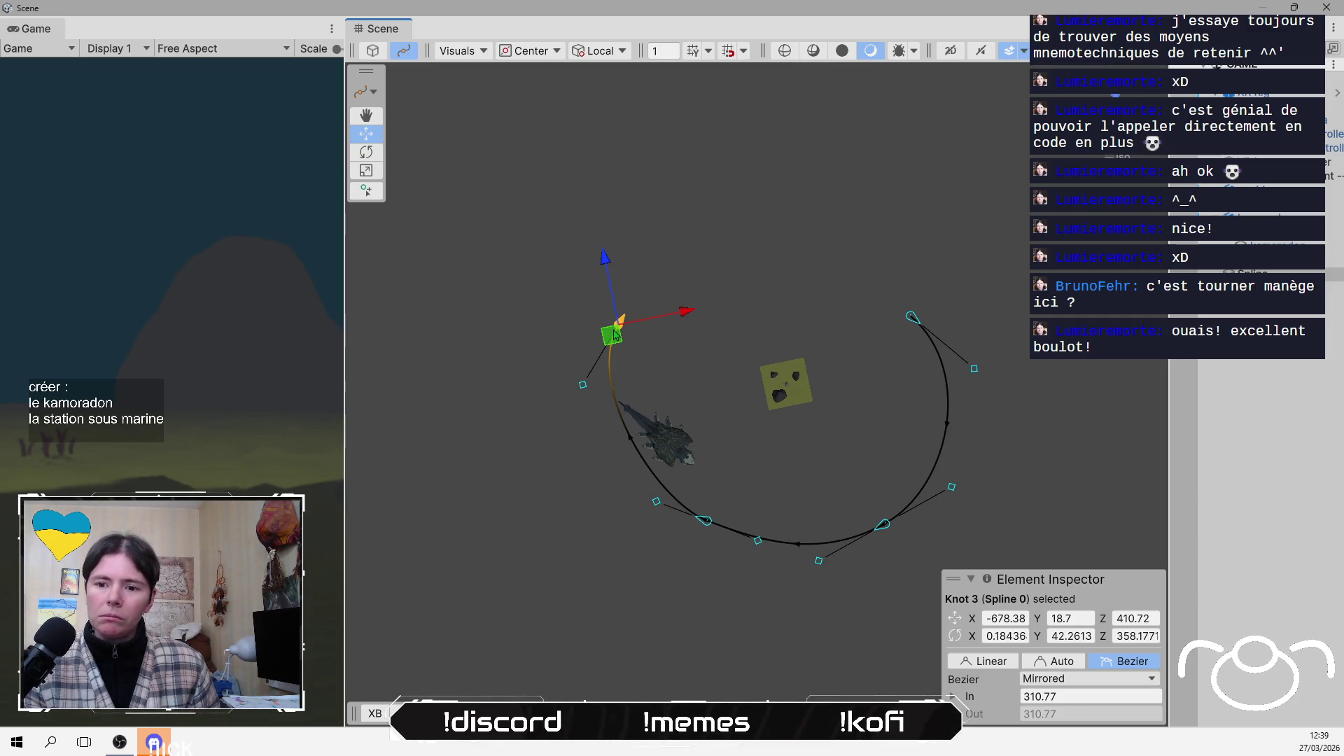
{"action": "mouse_move", "coordinate": [614, 334]}
{"action": "left_mouse_down"}
{"action": "mouse_move", "coordinate": [654, 264]}
{"action": "mouse_move", "coordinate": [607, 353]}
{"action": "mouse_move", "coordinate": [666, 282]}
{"action": "mouse_move", "coordinate": [606, 363]}
{"action": "mouse_move", "coordinate": [614, 354]}
{"action": "left_mouse_up"}
{"action": "left_click", "coordinate": [649, 276]}
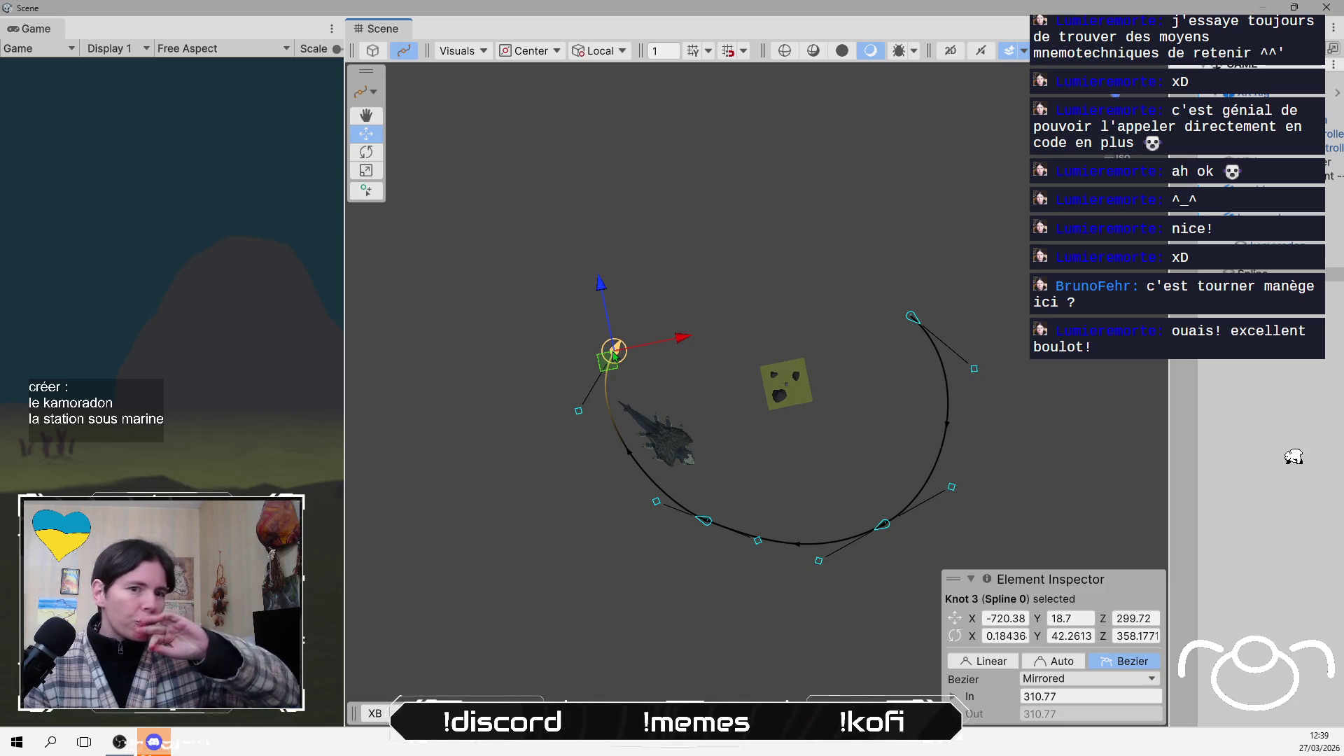
{"action": "right_click", "coordinate": [614, 355]}
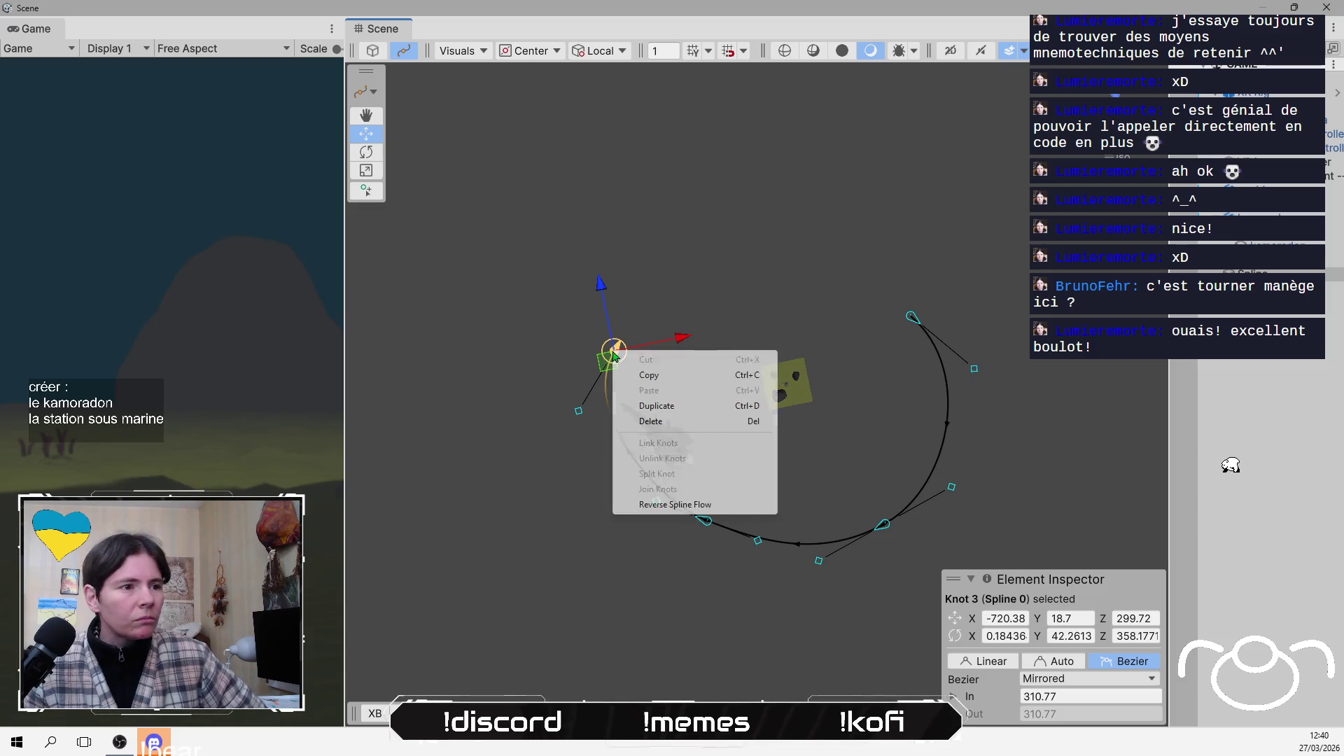
Duplicate Knot 3 via its context menu and move it beside the creature to -816.38, 20.7, 225.72
{"action": "left_click", "coordinate": [690, 413]}
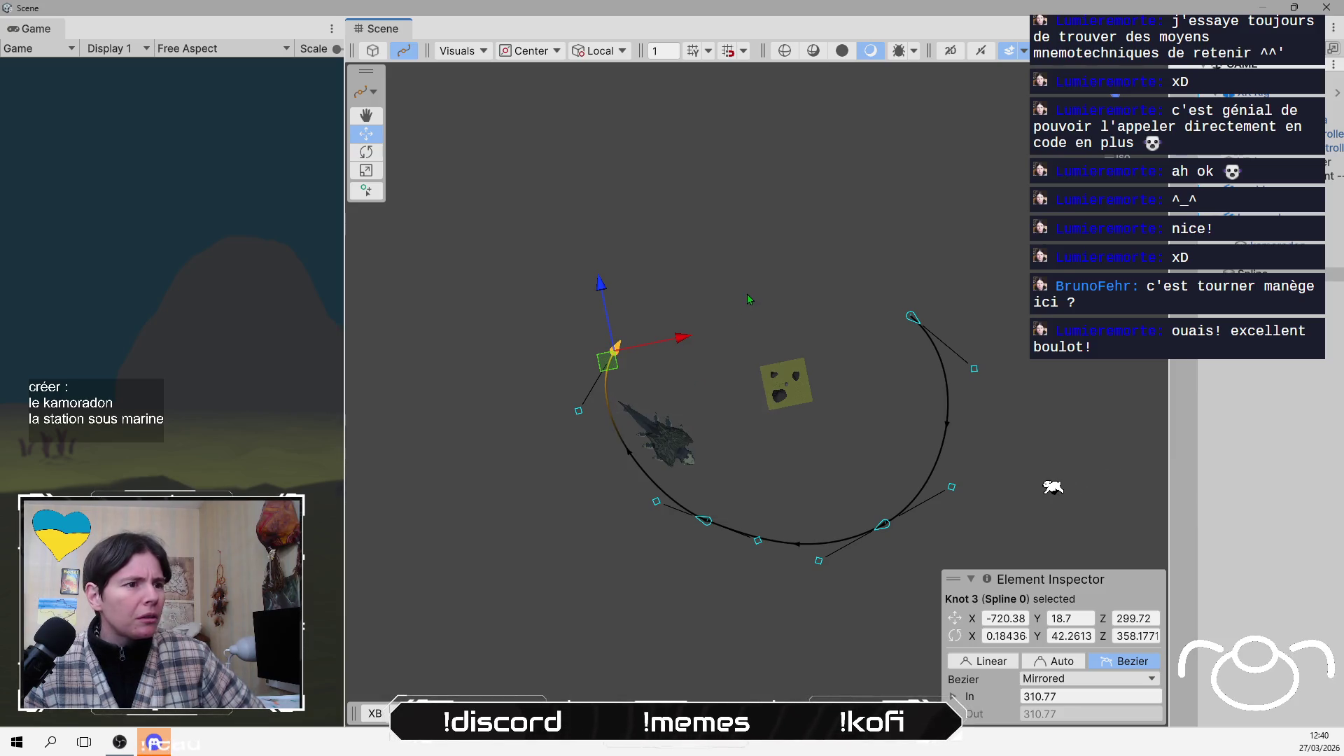
{"action": "mouse_move", "coordinate": [626, 353]}
{"action": "left_mouse_down"}
{"action": "mouse_move", "coordinate": [657, 270]}
{"action": "mouse_move", "coordinate": [582, 383]}
{"action": "mouse_move", "coordinate": [595, 353]}
{"action": "mouse_move", "coordinate": [595, 378]}
{"action": "left_mouse_up"}
{"action": "right_click", "coordinate": [596, 355]}
{"action": "left_click", "coordinate": [669, 382]}
{"action": "right_click", "coordinate": [650, 278]}
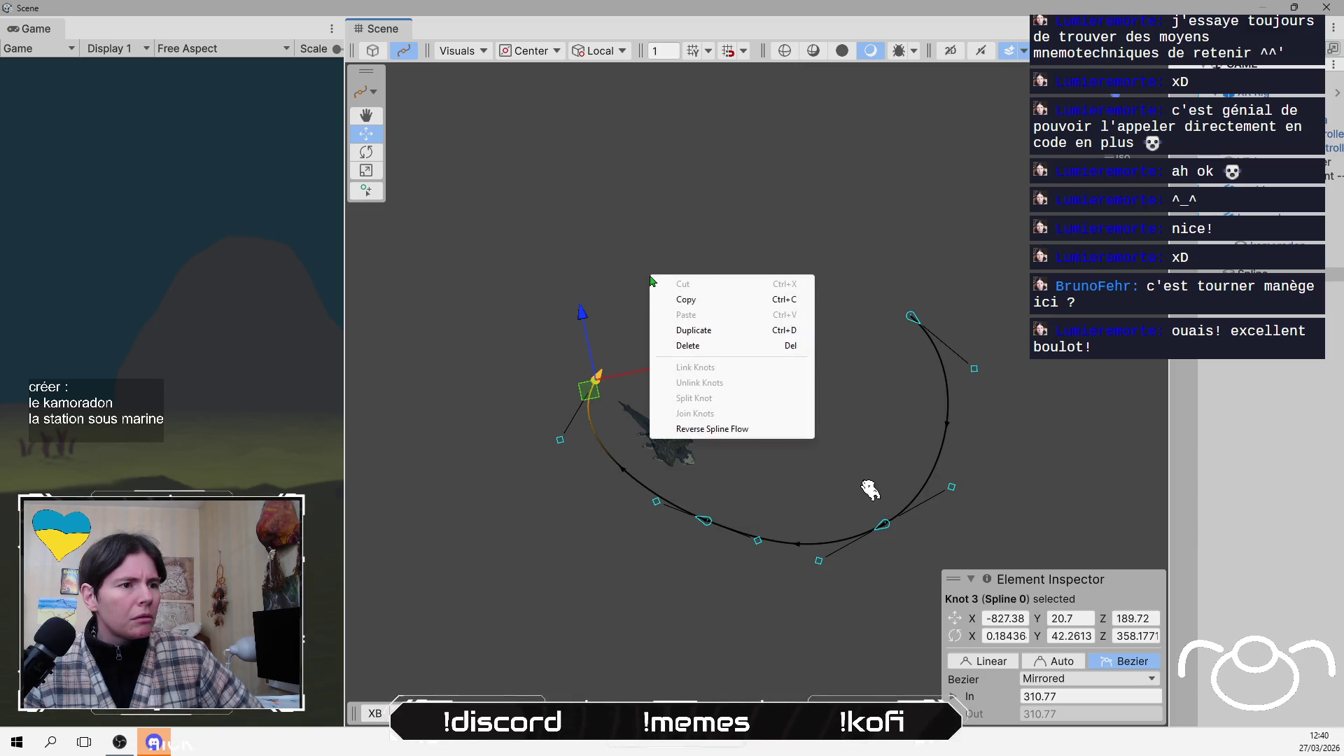
{"action": "left_click", "coordinate": [722, 330]}
{"action": "mouse_move", "coordinate": [588, 396]}
{"action": "left_mouse_down"}
{"action": "mouse_move", "coordinate": [625, 351]}
{"action": "mouse_move", "coordinate": [614, 363]}
{"action": "left_mouse_up"}
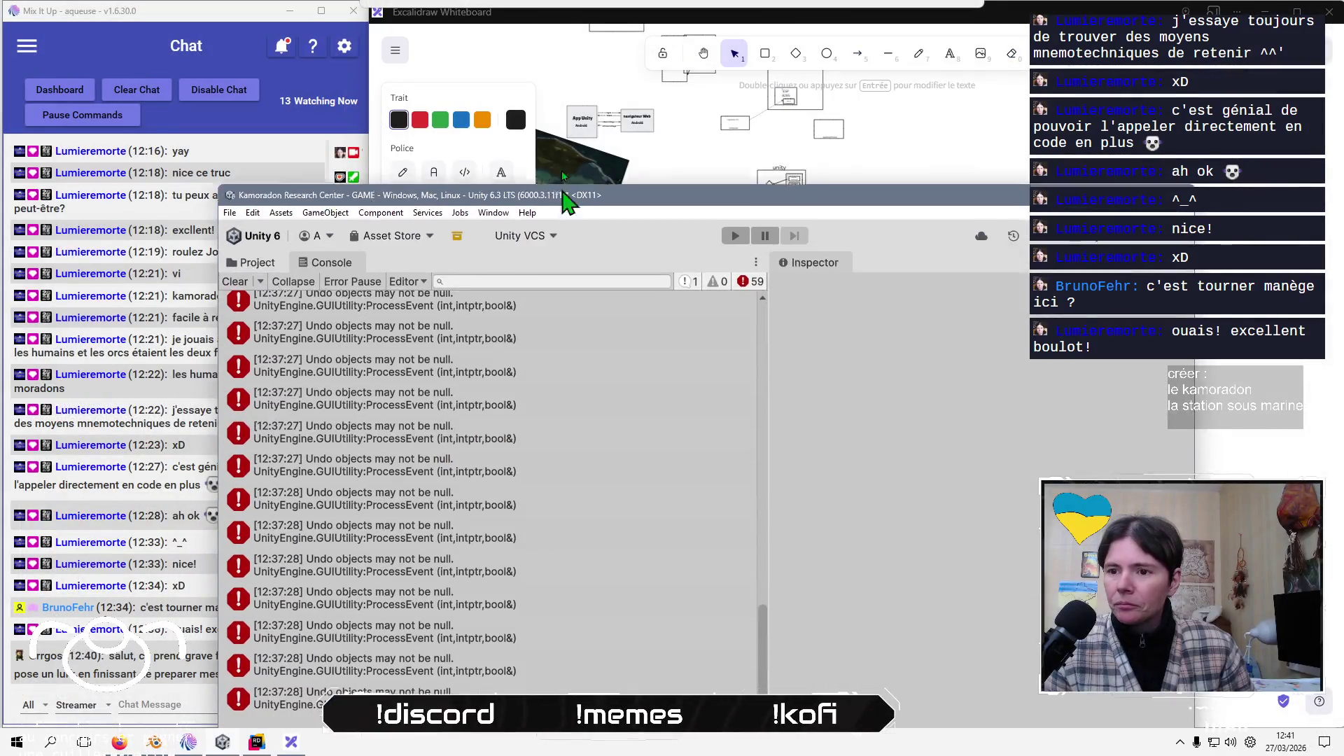
Raise the Unity window, clear the console errors, and turn spline editing back on
{"action": "left_click_drag", "start_coordinate": [564, 199], "coordinate": [554, 113]}
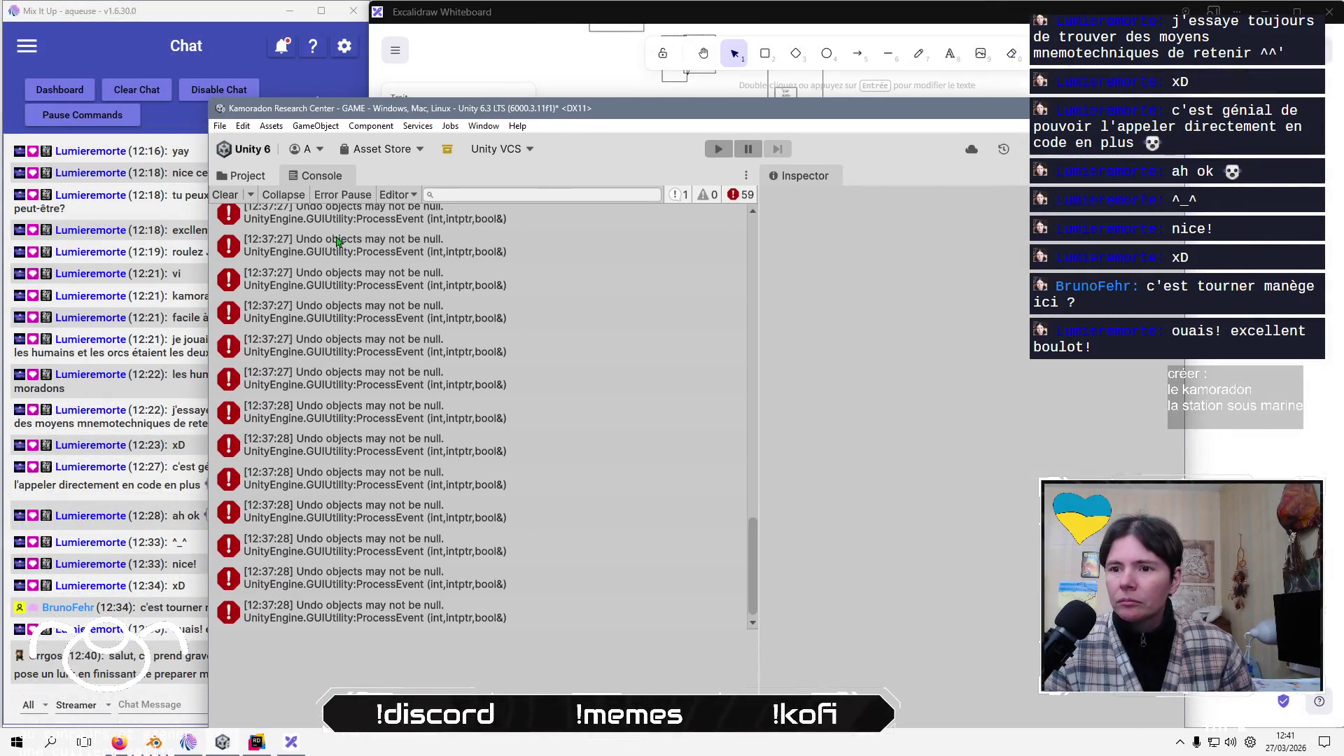
{"action": "left_click", "coordinate": [224, 194]}
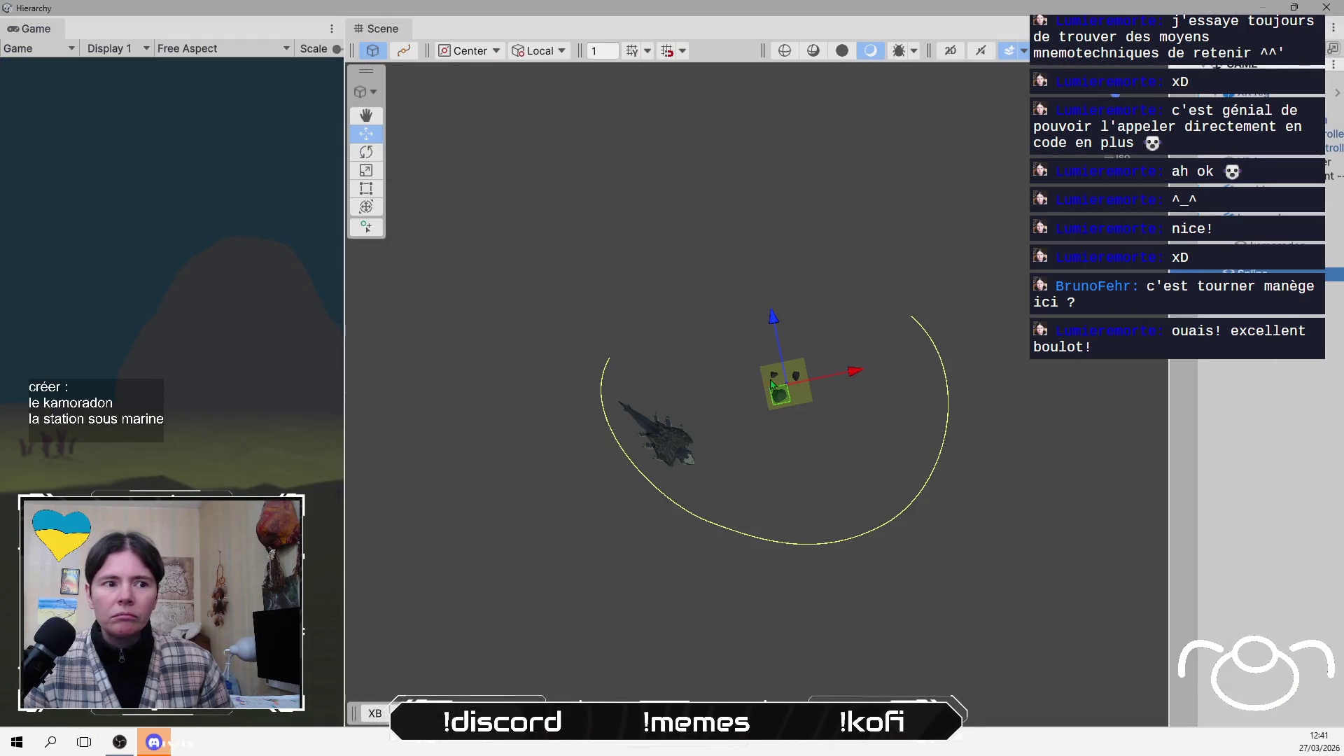
{"action": "left_click", "coordinate": [608, 364]}
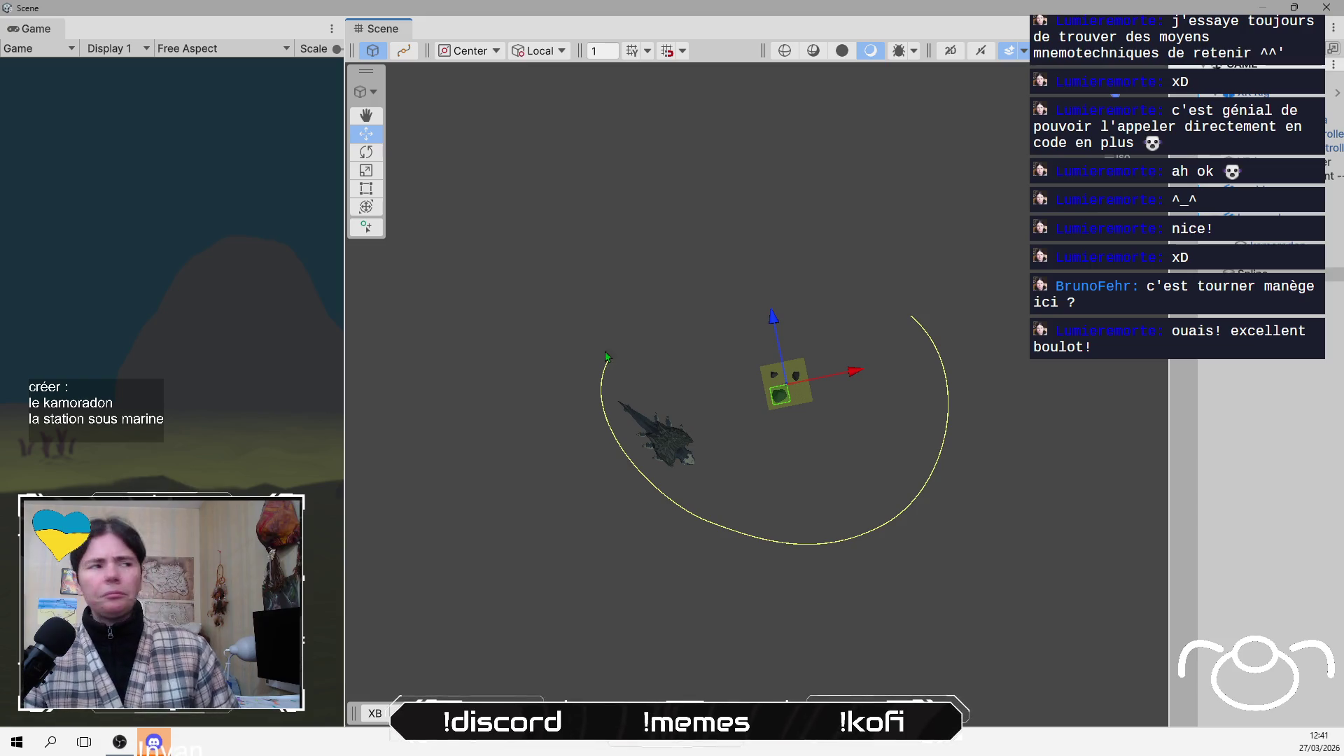
{"action": "left_click", "coordinate": [403, 51]}
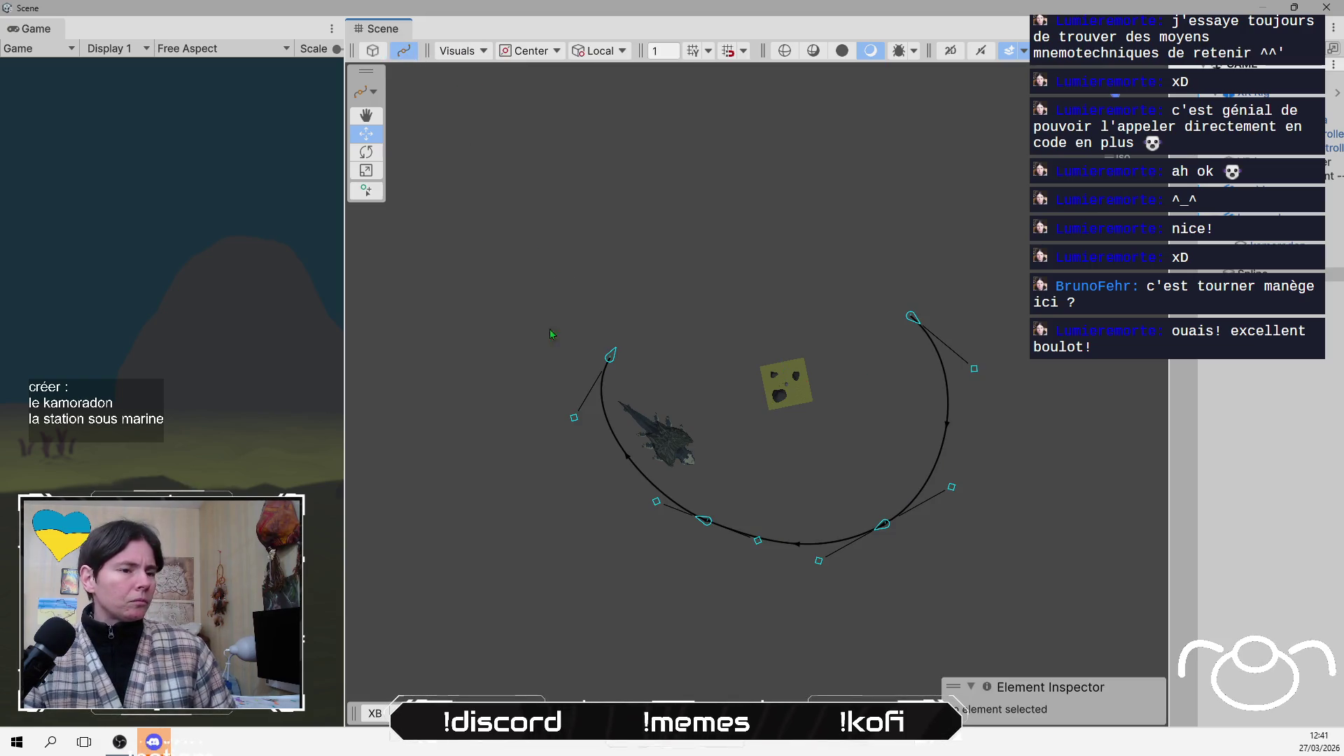
Duplicate Knot 3 and drag it along the X axis to -817.38
{"action": "left_click", "coordinate": [610, 353]}
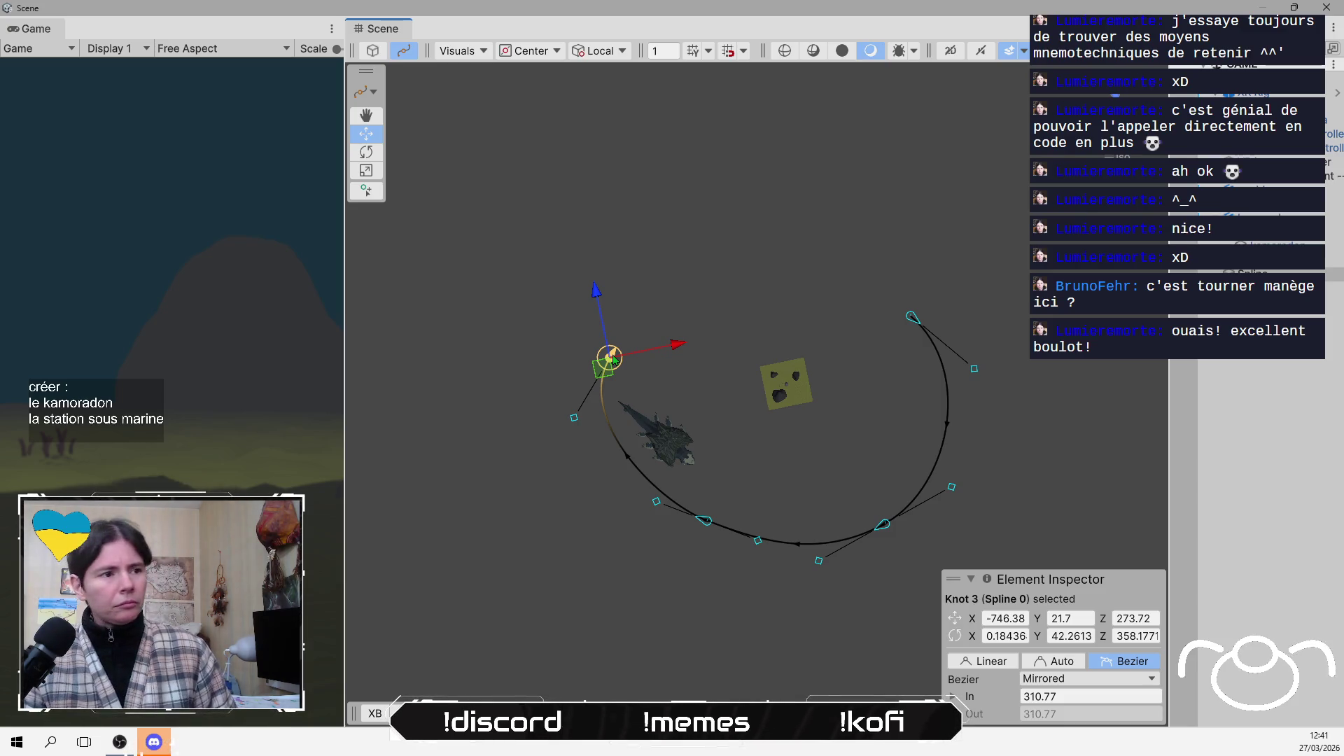
{"action": "right_click", "coordinate": [612, 355]}
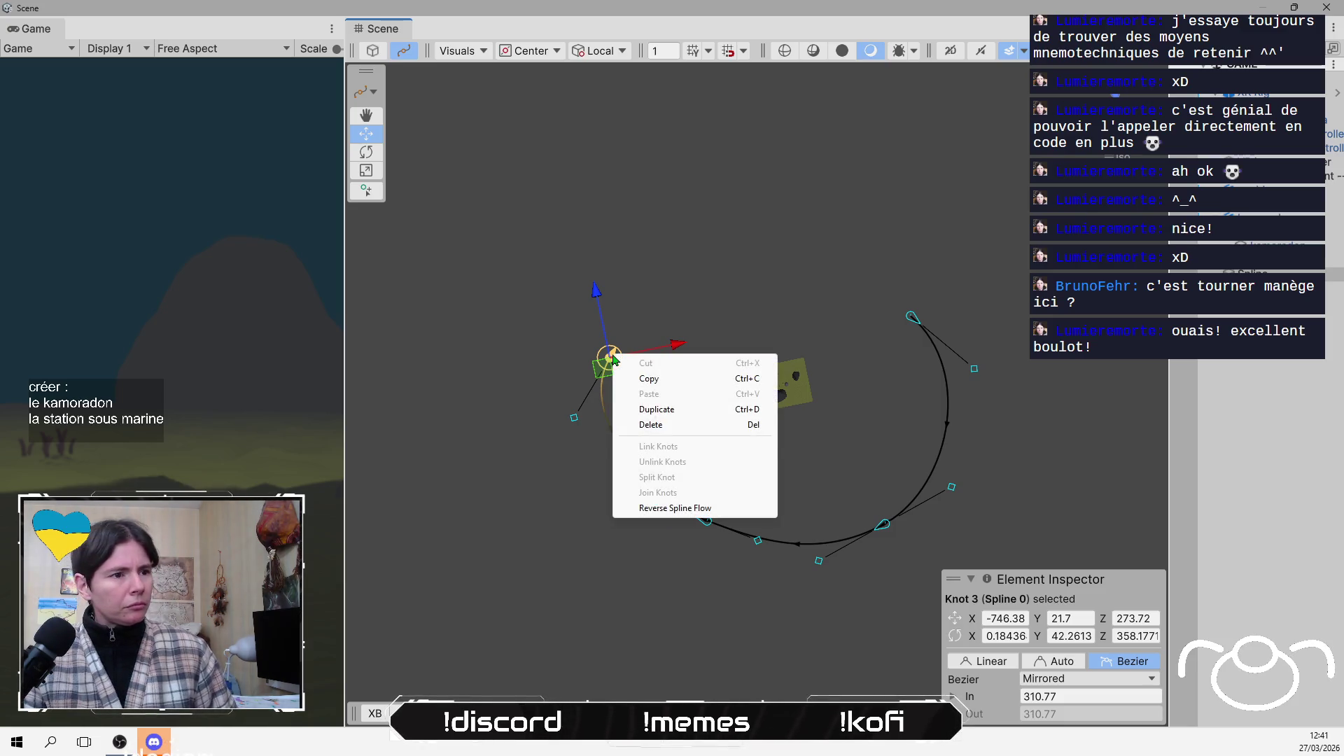
{"action": "left_click", "coordinate": [698, 411]}
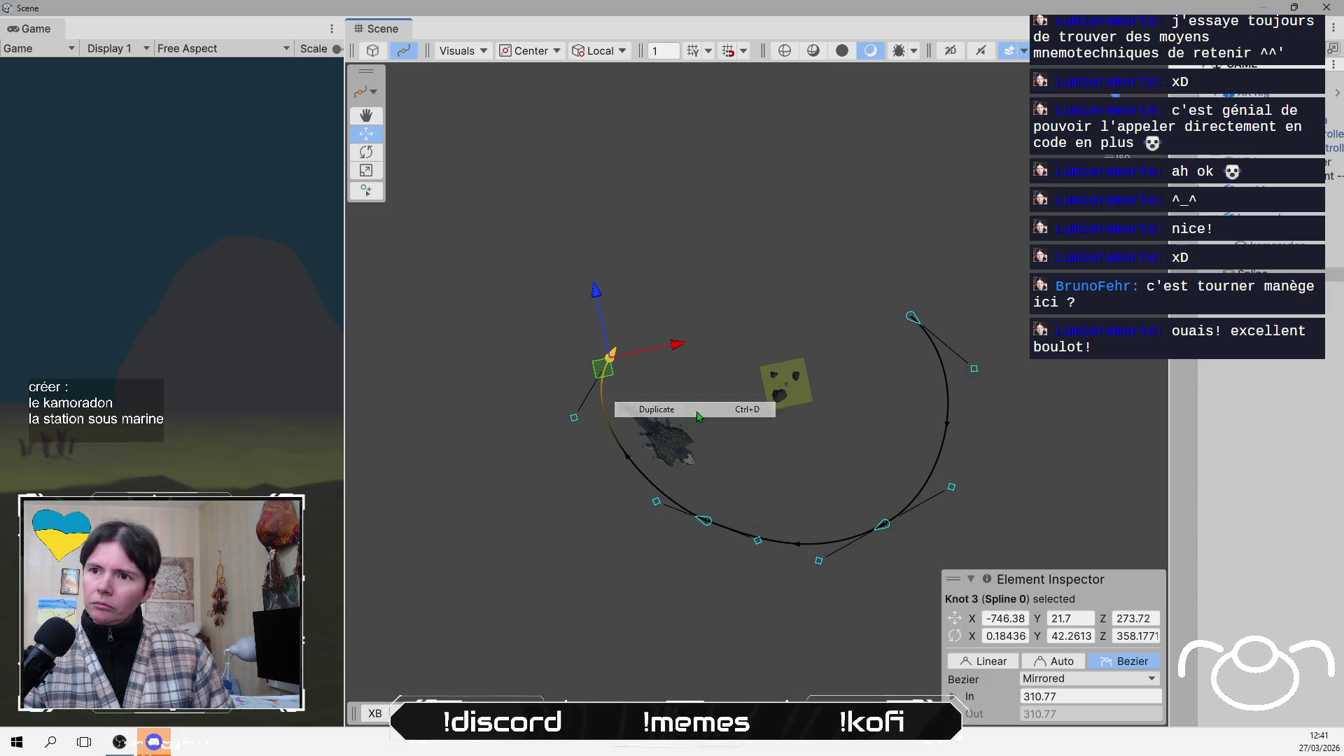
{"action": "mouse_move", "coordinate": [672, 343]}
{"action": "left_mouse_down"}
{"action": "mouse_move", "coordinate": [704, 318]}
{"action": "mouse_move", "coordinate": [640, 336]}
{"action": "left_mouse_up"}
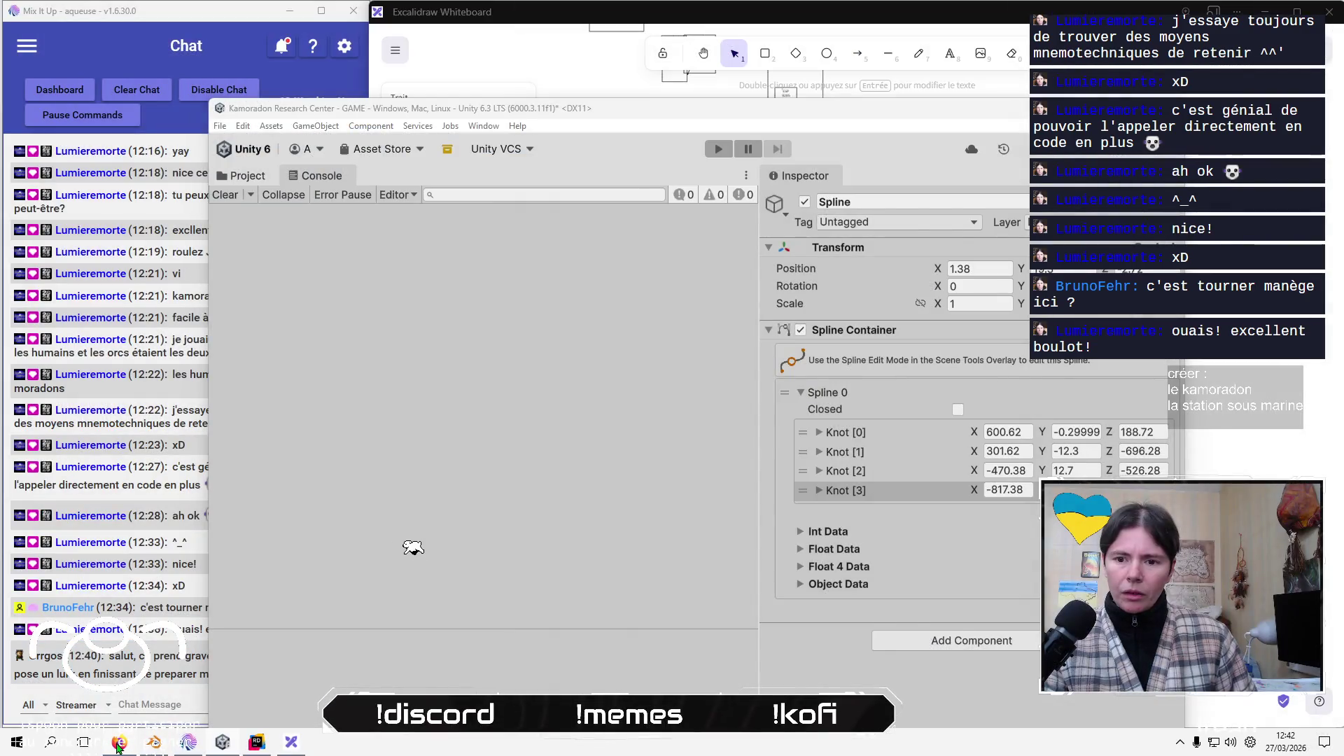
{"action": "left_click", "coordinate": [119, 742]}
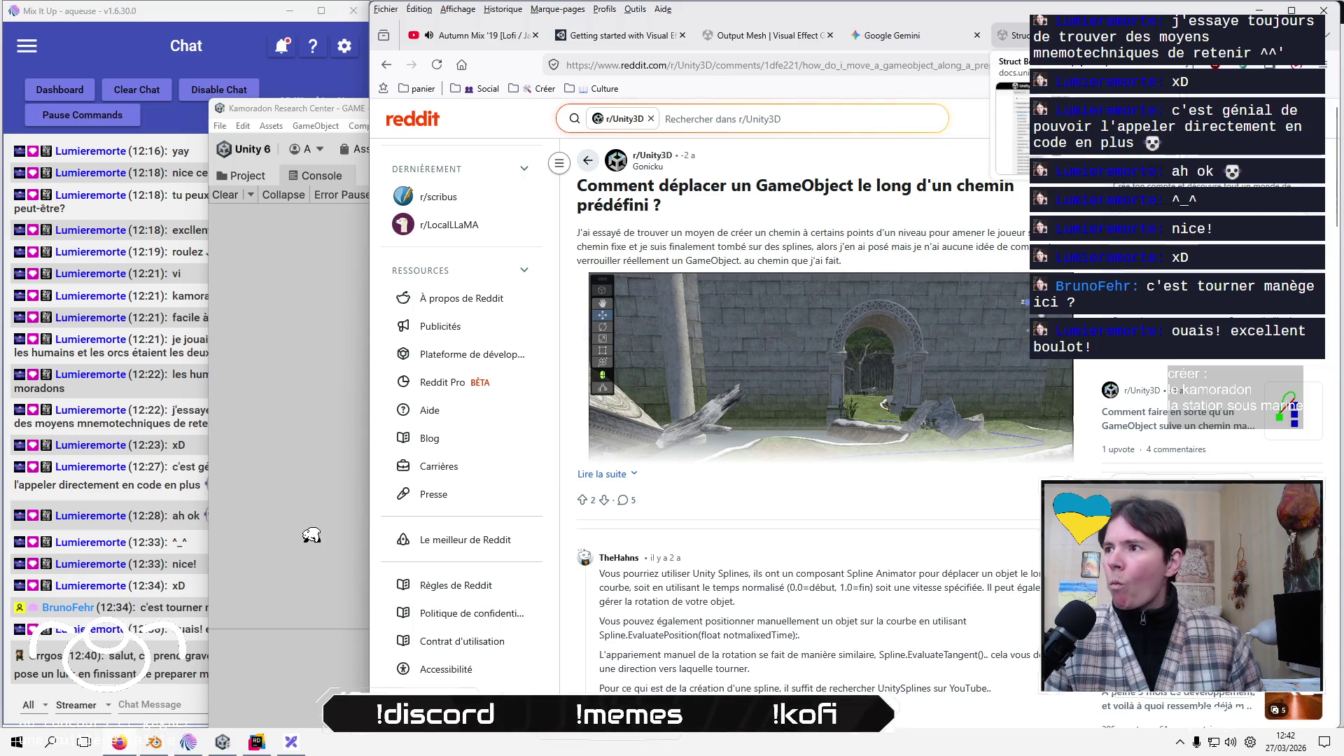
Search the web for 'unity spline tool duplicate knot shortcut'
{"action": "left_click", "coordinate": [1007, 35]}
{"action": "left_click", "coordinate": [928, 62]}
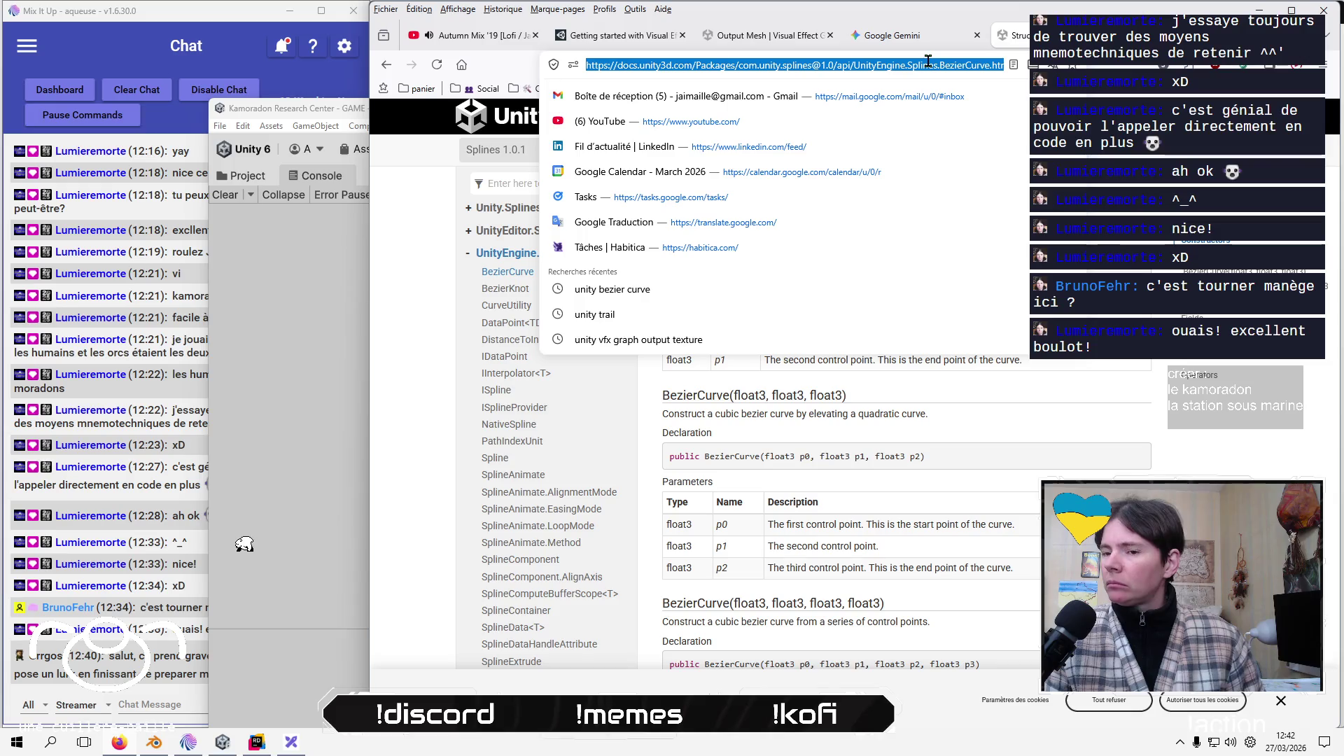
{"action": "type", "text": "sp"}
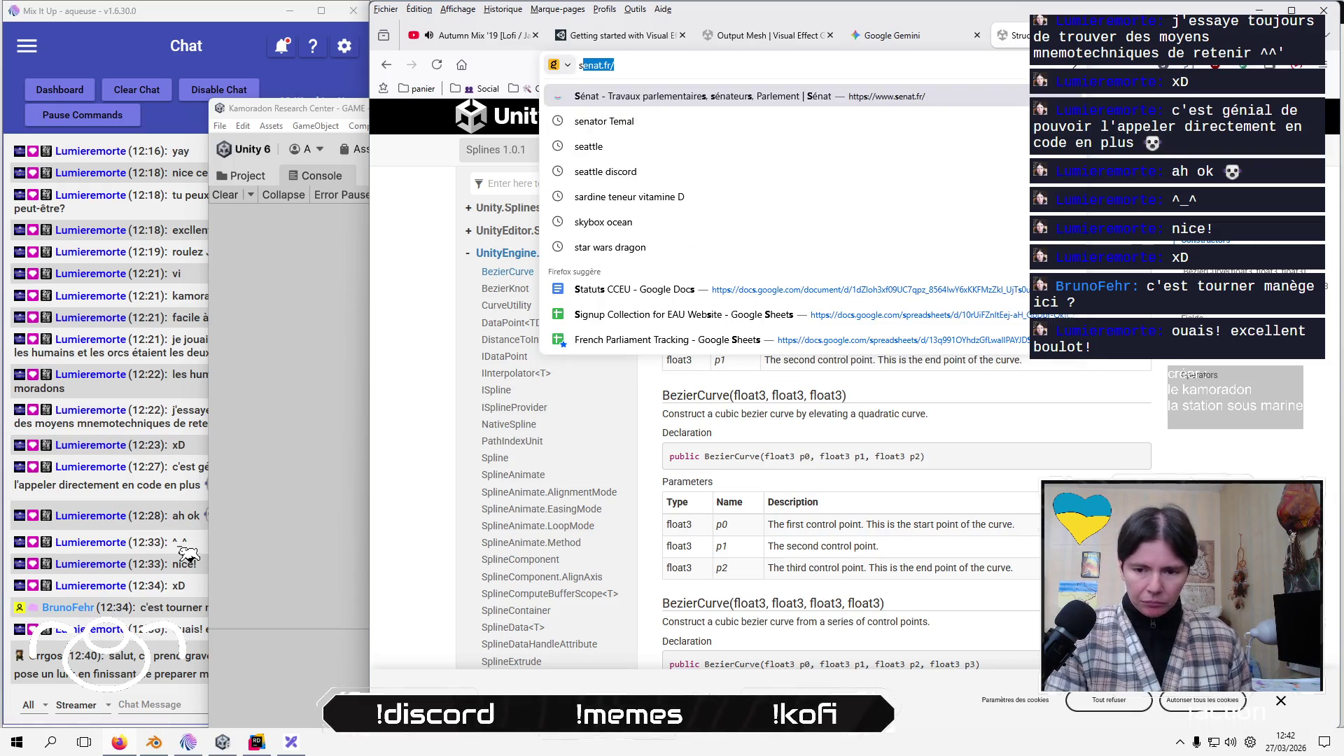
{"action": "type", "text": "line"}
{"action": "key", "text": "Home"}
{"action": "type", "text": "unity"}
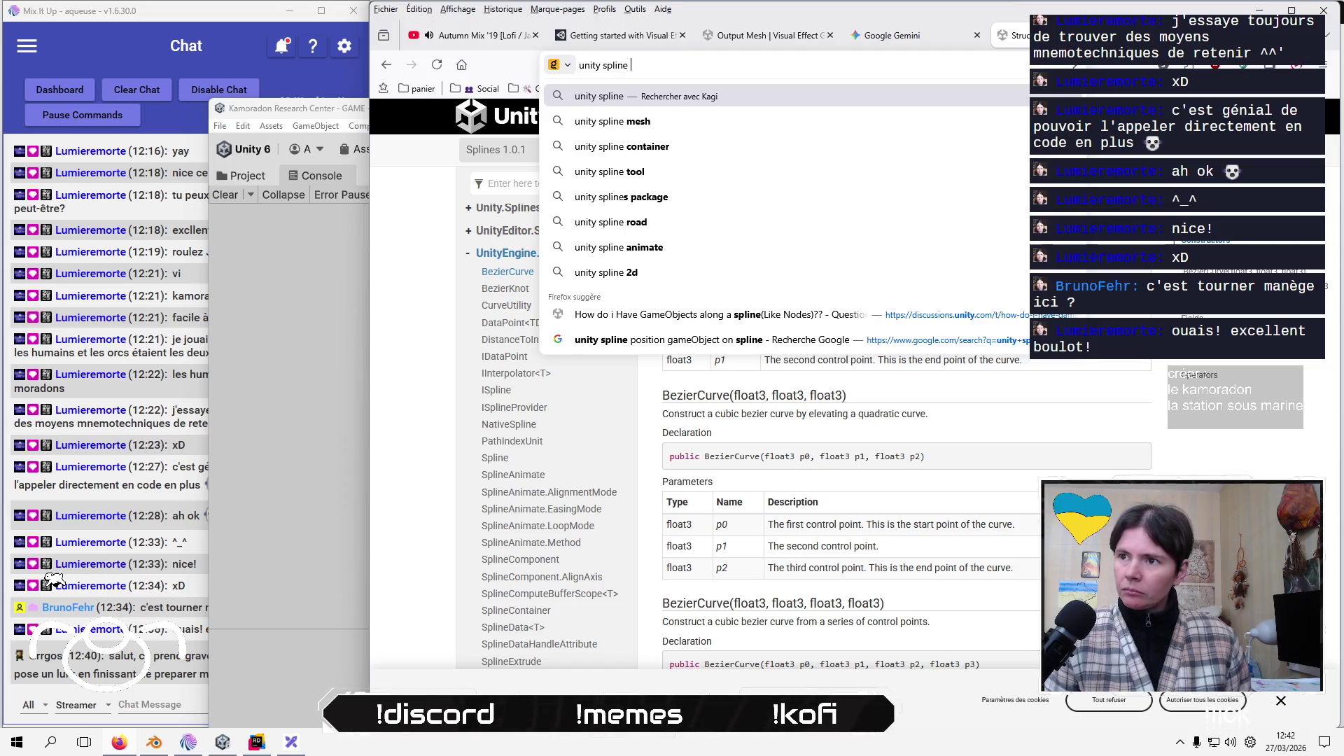
{"action": "key", "text": "Down"}
{"action": "key", "text": "Down"}
{"action": "key", "text": "Down"}
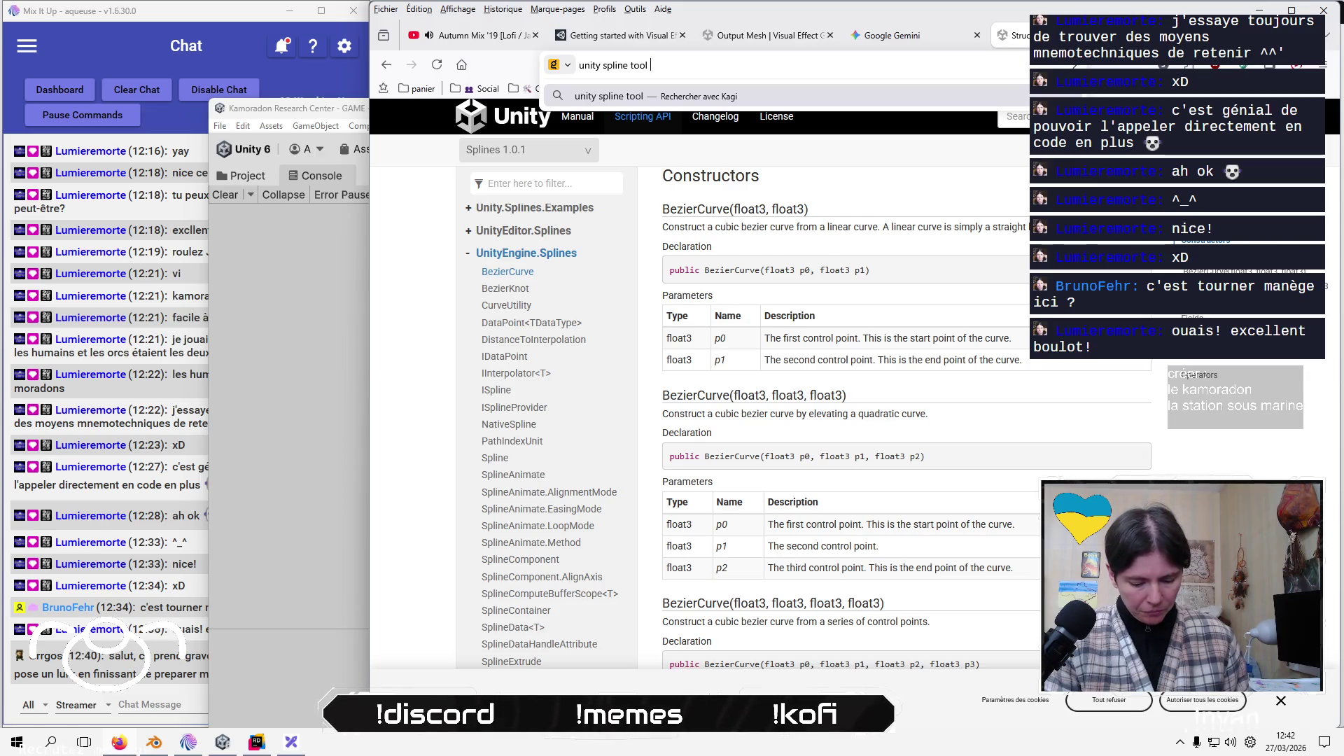
{"action": "type", "text": "duplicate"}
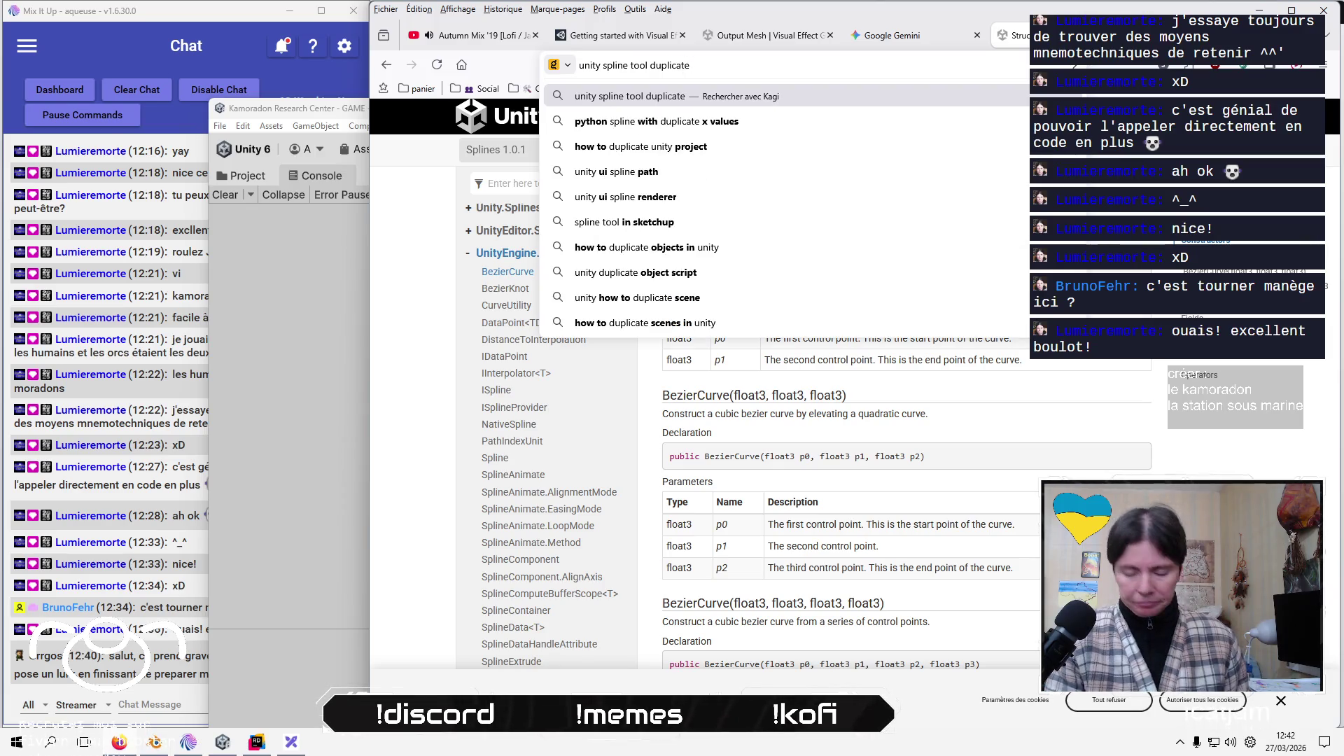
{"action": "type", "text": " kn"}
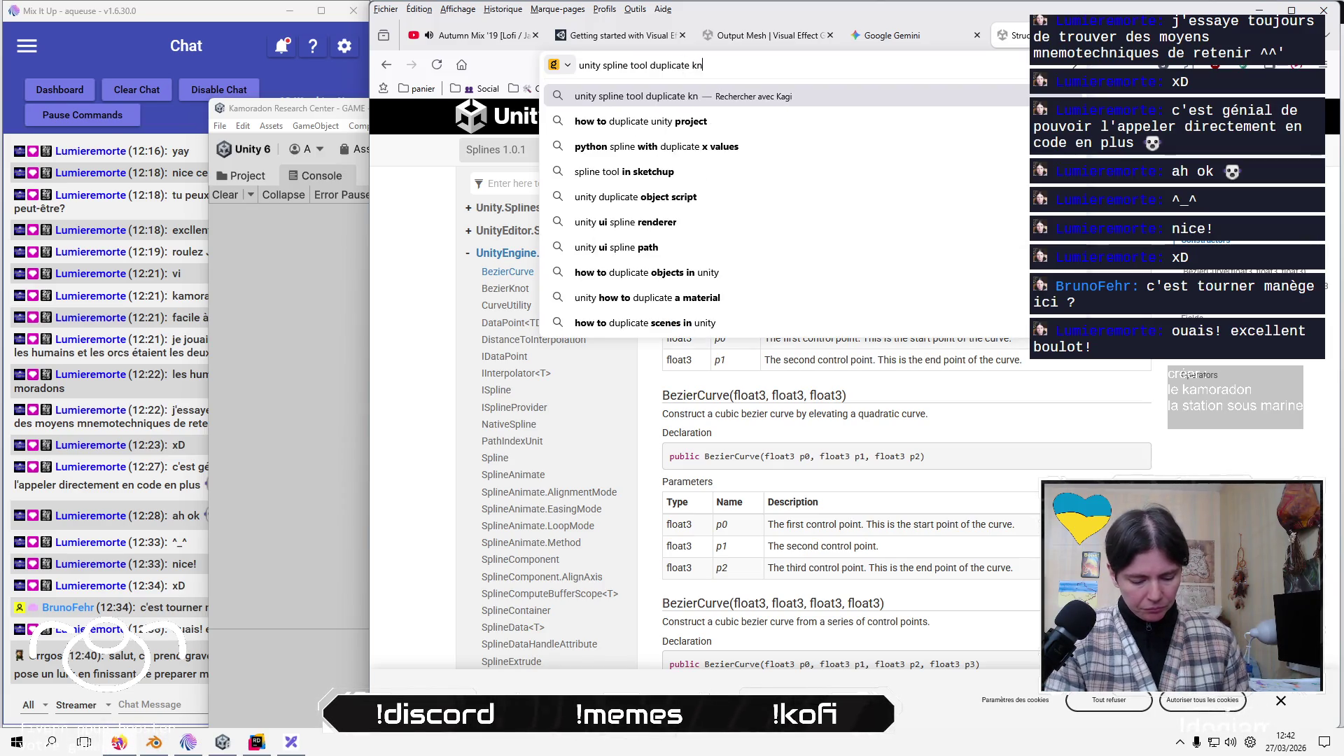
{"action": "type", "text": "ot shortcut"}
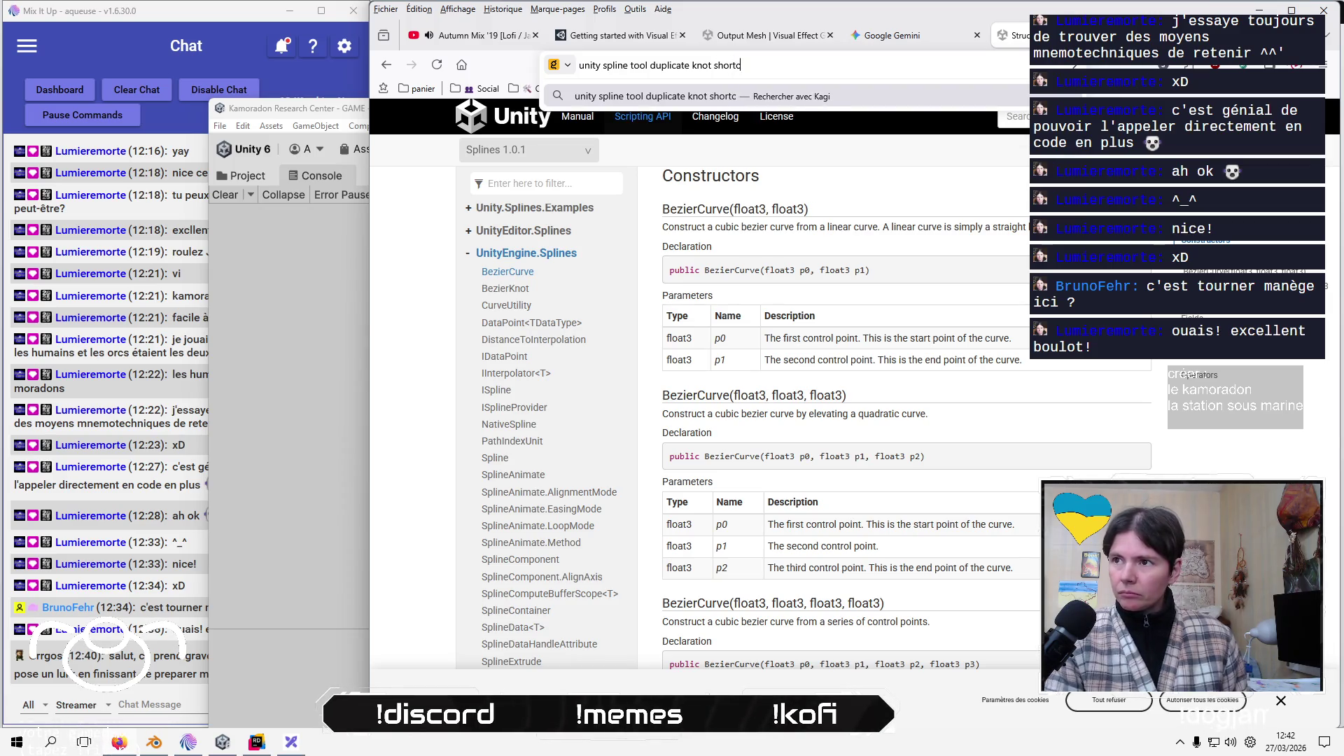
{"action": "key", "text": "Return"}
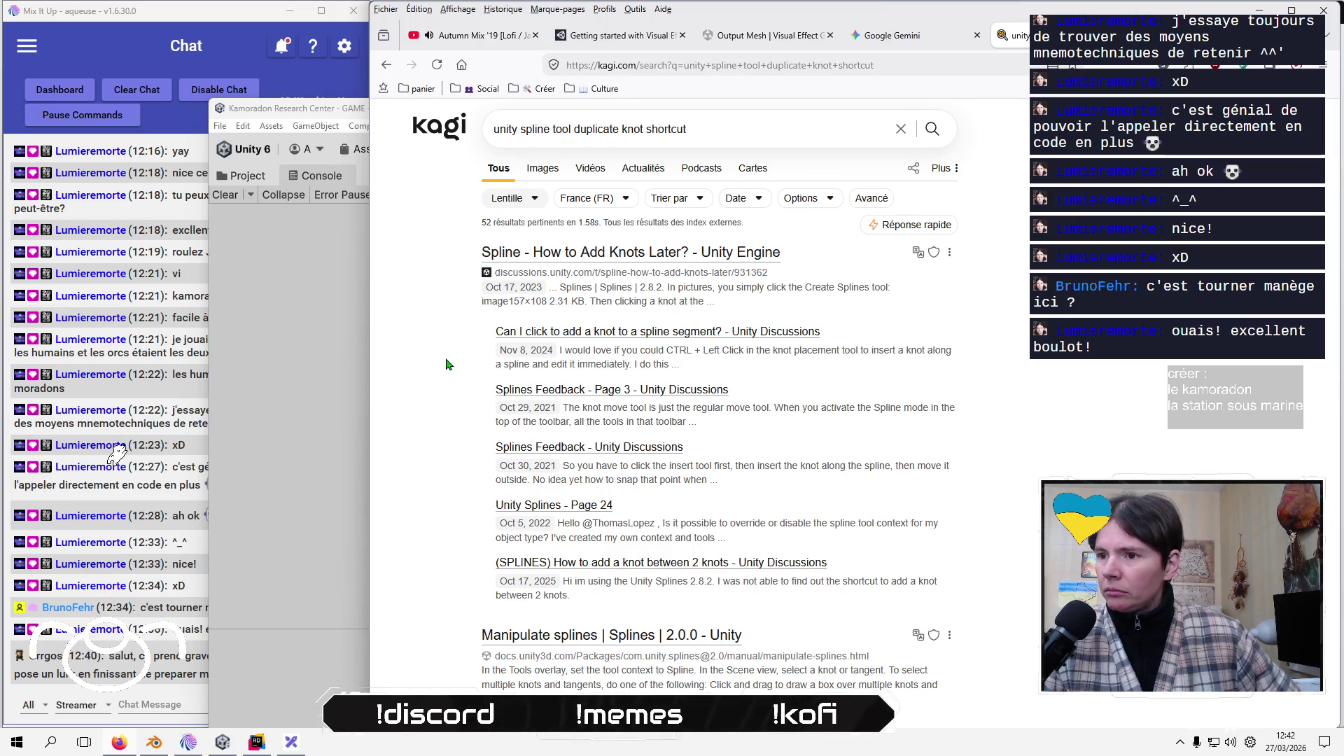
Read the Unity Discussions threads on adding a knot to a segment and adding knots later
{"action": "left_click", "coordinate": [632, 337]}
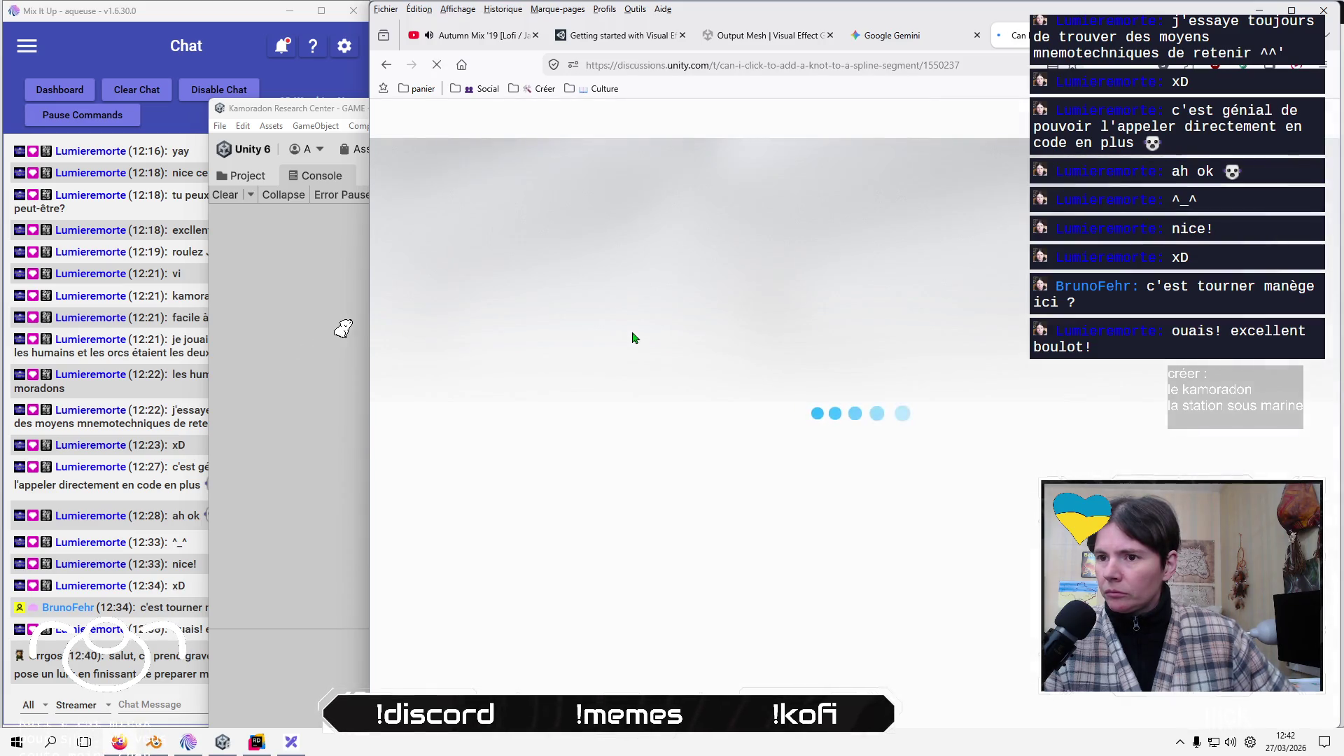
{"action": "scroll", "coordinate": [635, 335], "scroll_direction": "down", "scroll_amount": 5}
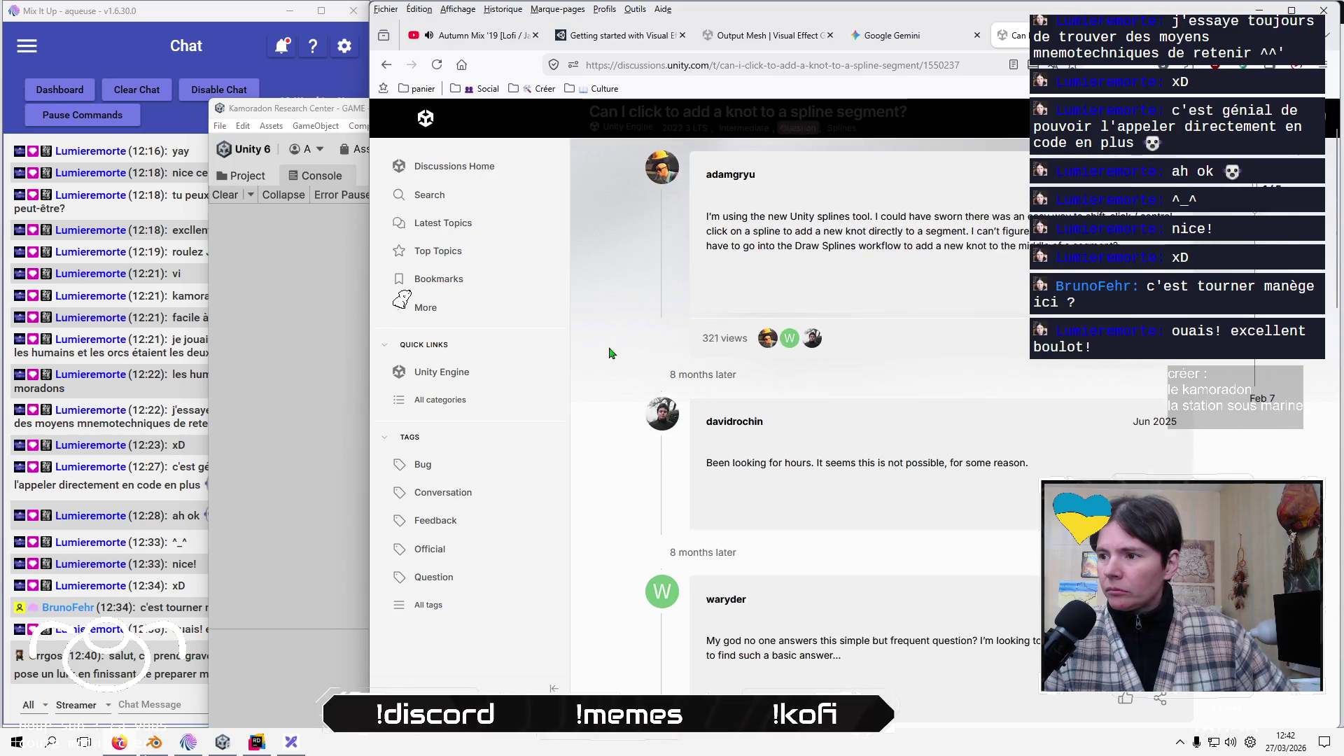
{"action": "scroll", "coordinate": [609, 352], "scroll_direction": "down", "scroll_amount": 5}
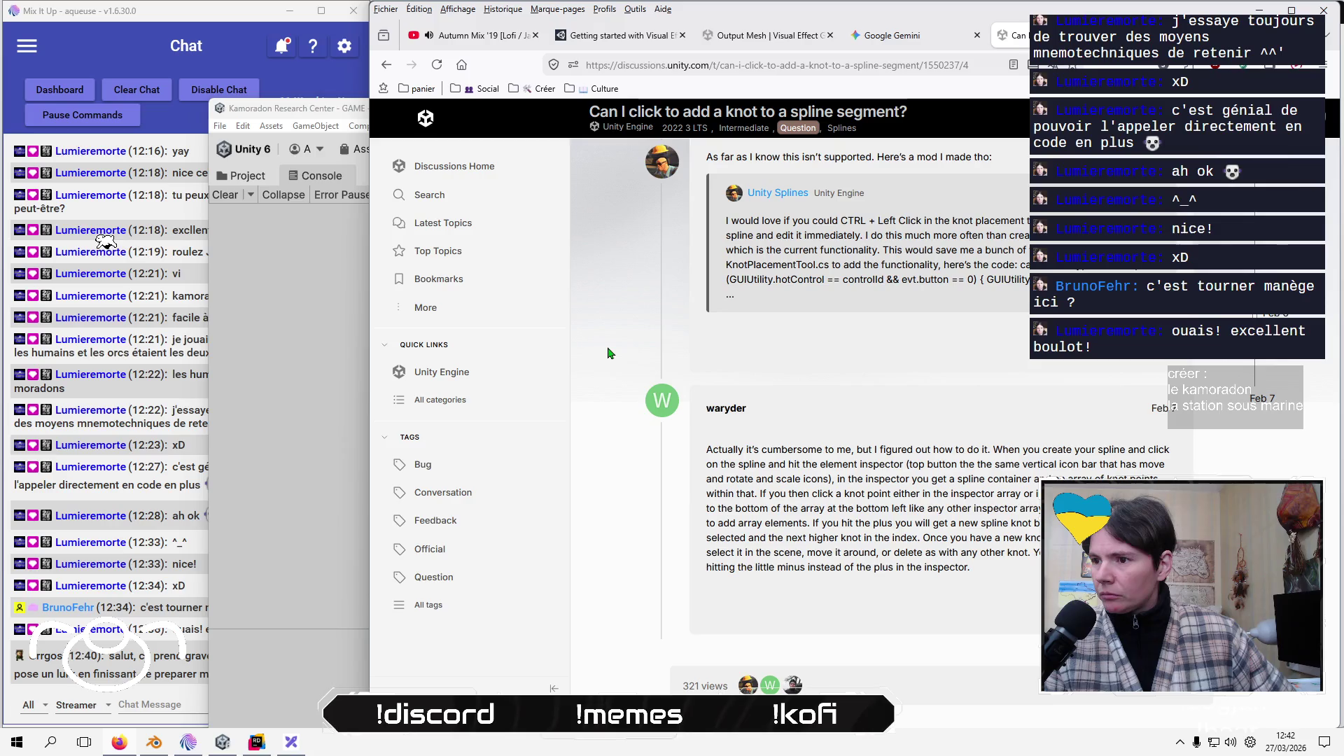
{"action": "scroll", "coordinate": [607, 353], "scroll_direction": "down", "scroll_amount": 4}
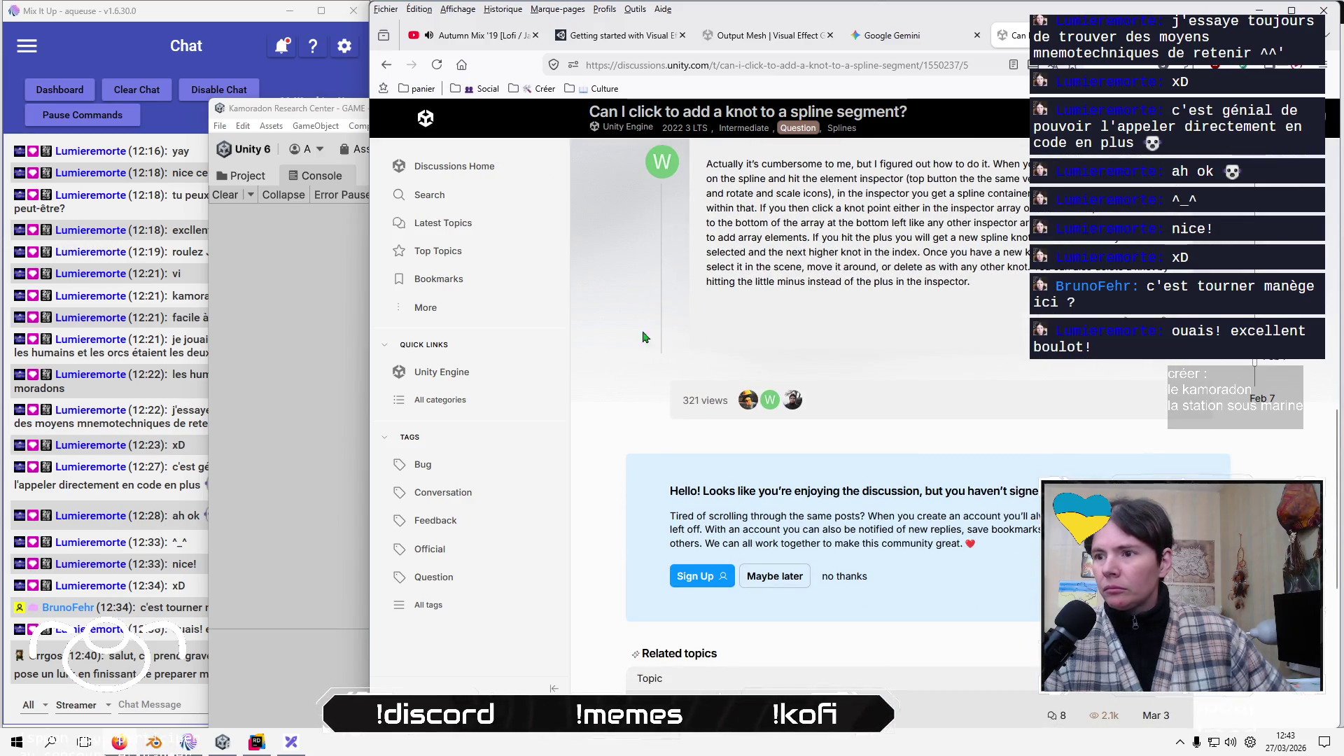
{"action": "scroll", "coordinate": [693, 517], "scroll_direction": "down", "scroll_amount": 3}
{"action": "left_click", "coordinate": [725, 493]}
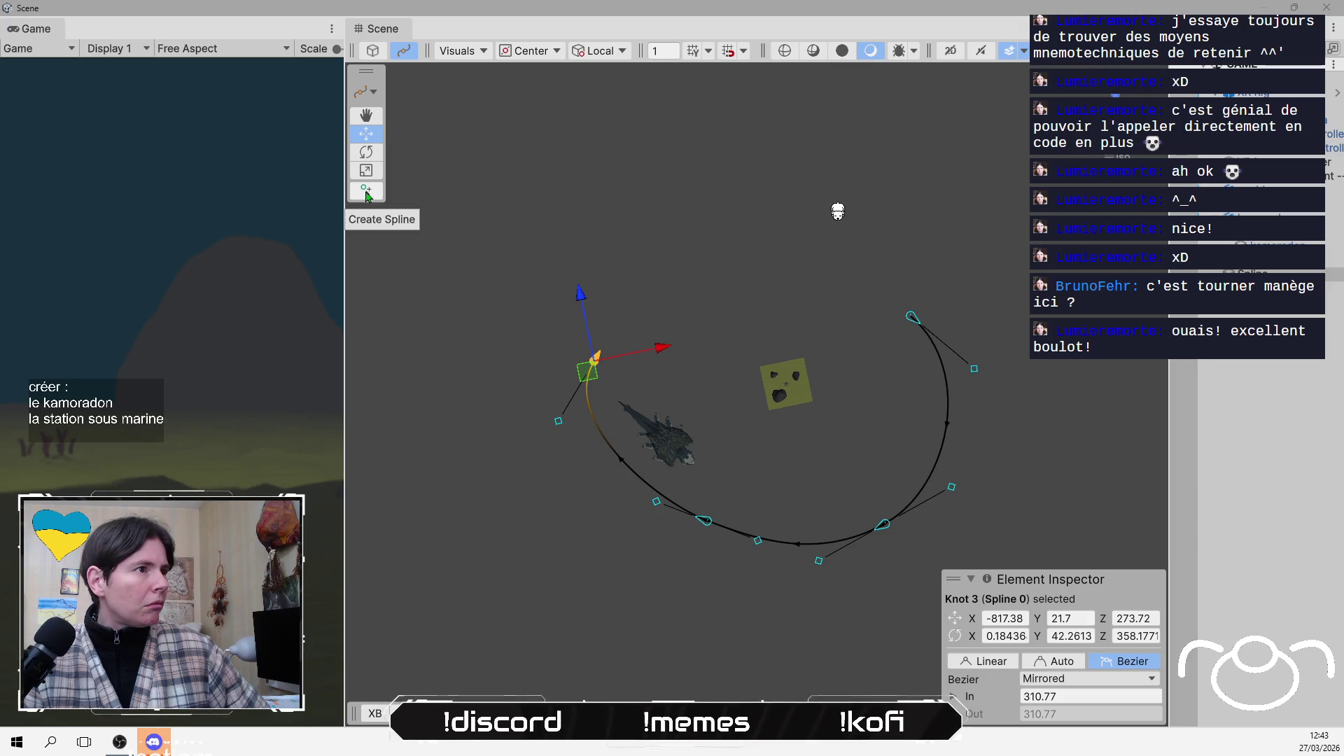
Check the spline Visuals and tool context options, then activate the Create Spline knot-drawing tool
{"action": "left_click", "coordinate": [466, 52]}
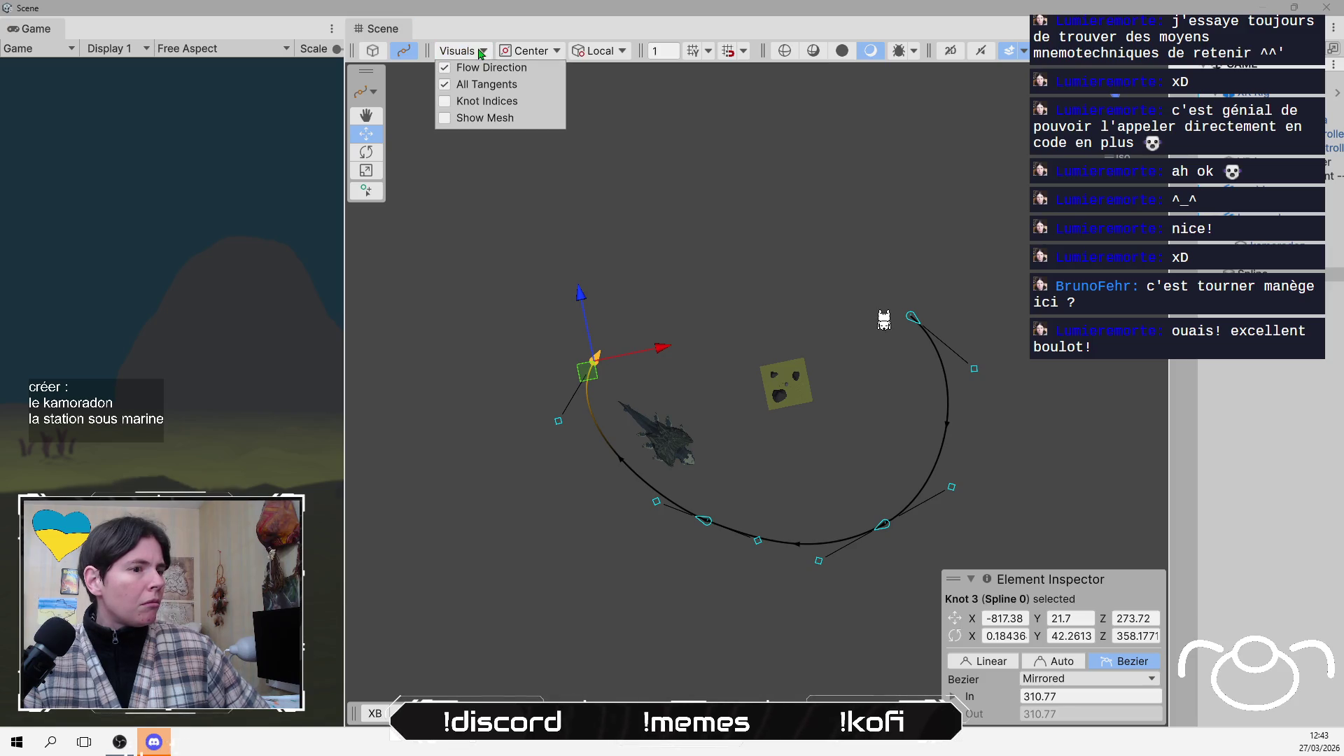
{"action": "left_click", "coordinate": [492, 30]}
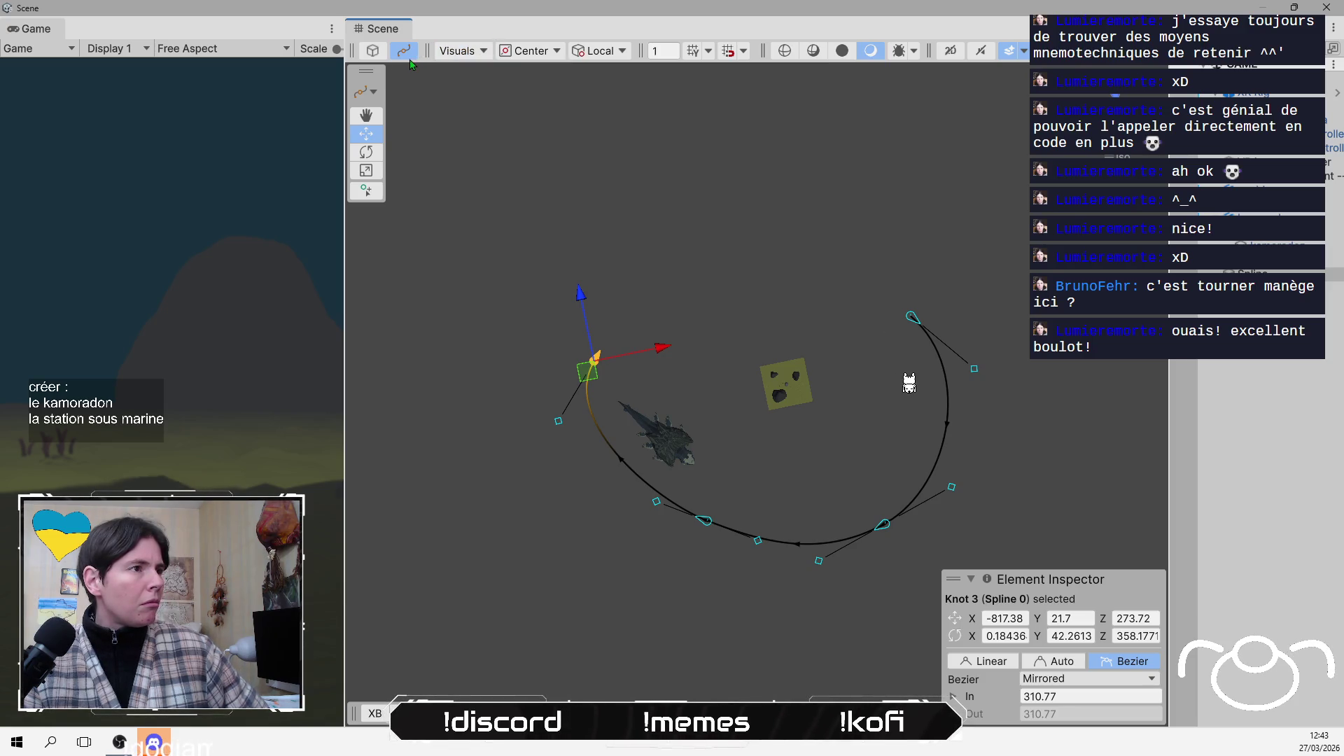
{"action": "left_click", "coordinate": [375, 90]}
{"action": "left_click", "coordinate": [375, 88]}
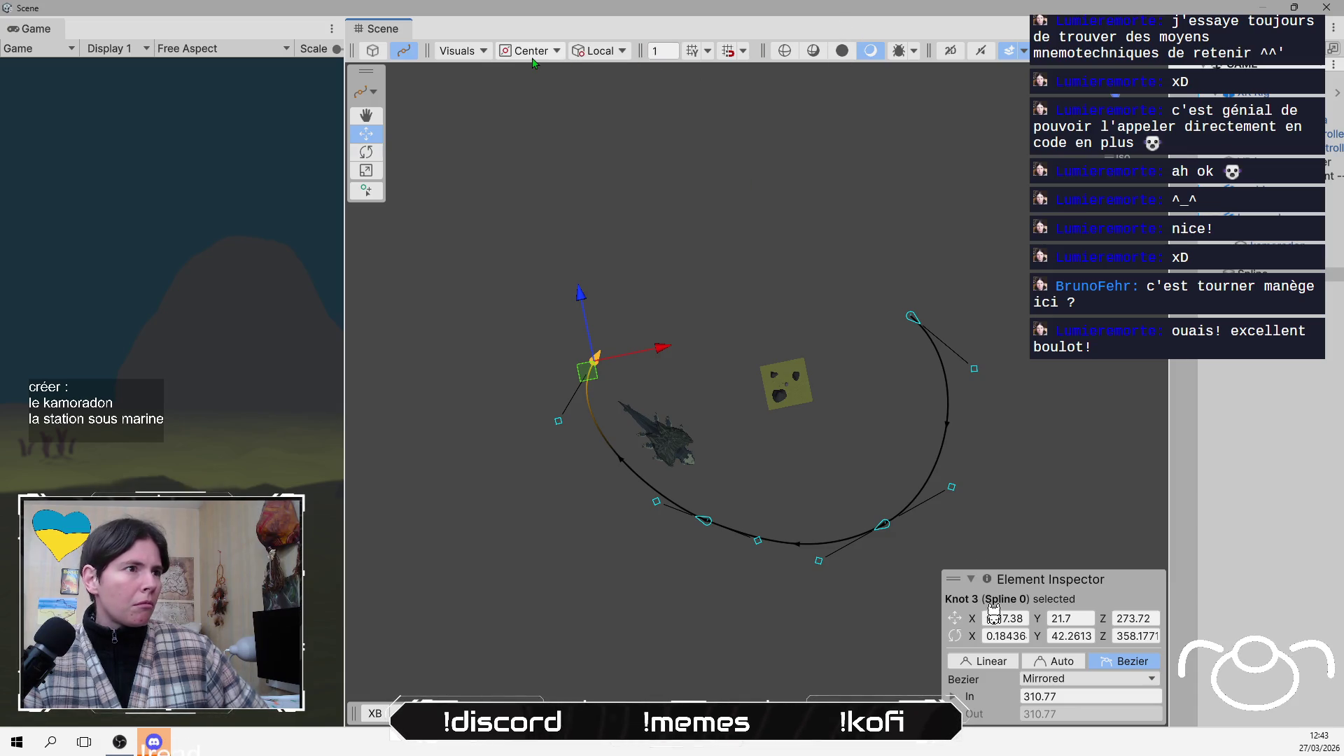
{"action": "left_click", "coordinate": [366, 191]}
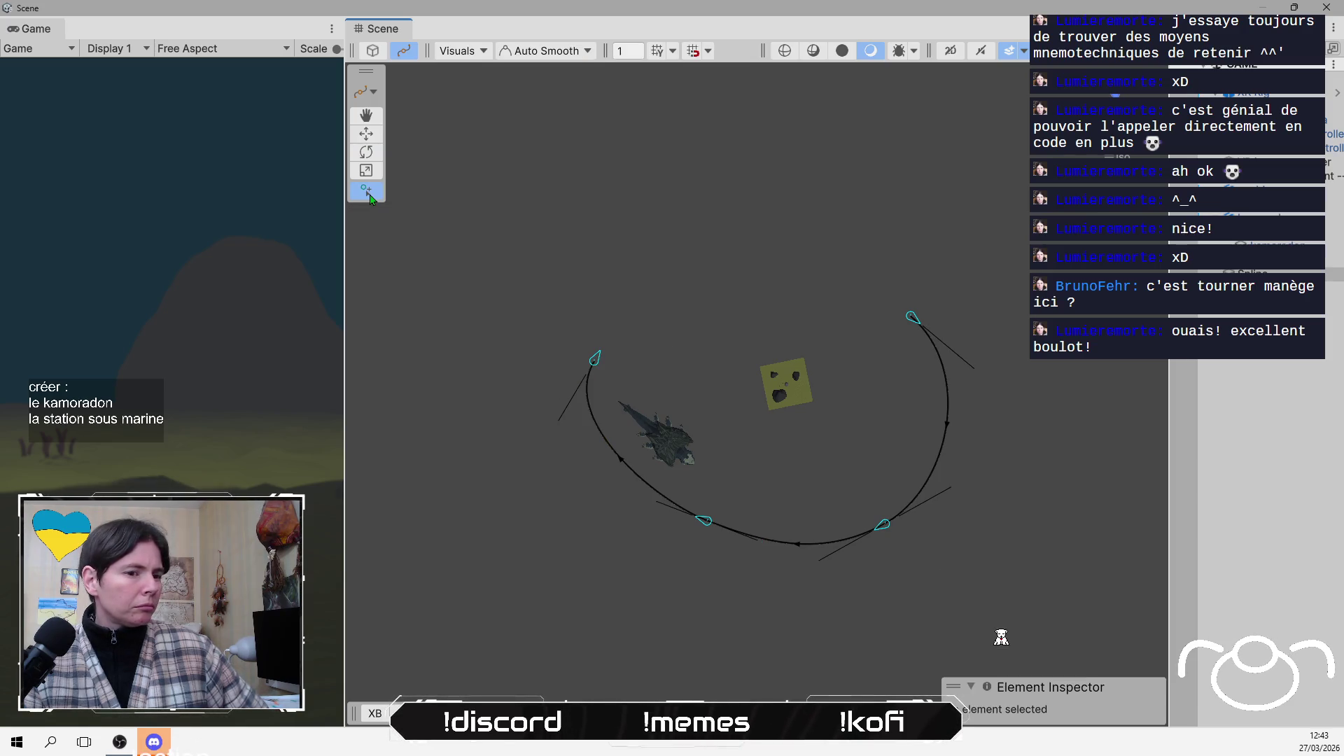
Draw new knots across the top of the creature's loop, bringing the spline to six knots
{"action": "left_click_drag", "start_coordinate": [596, 364], "coordinate": [682, 258]}
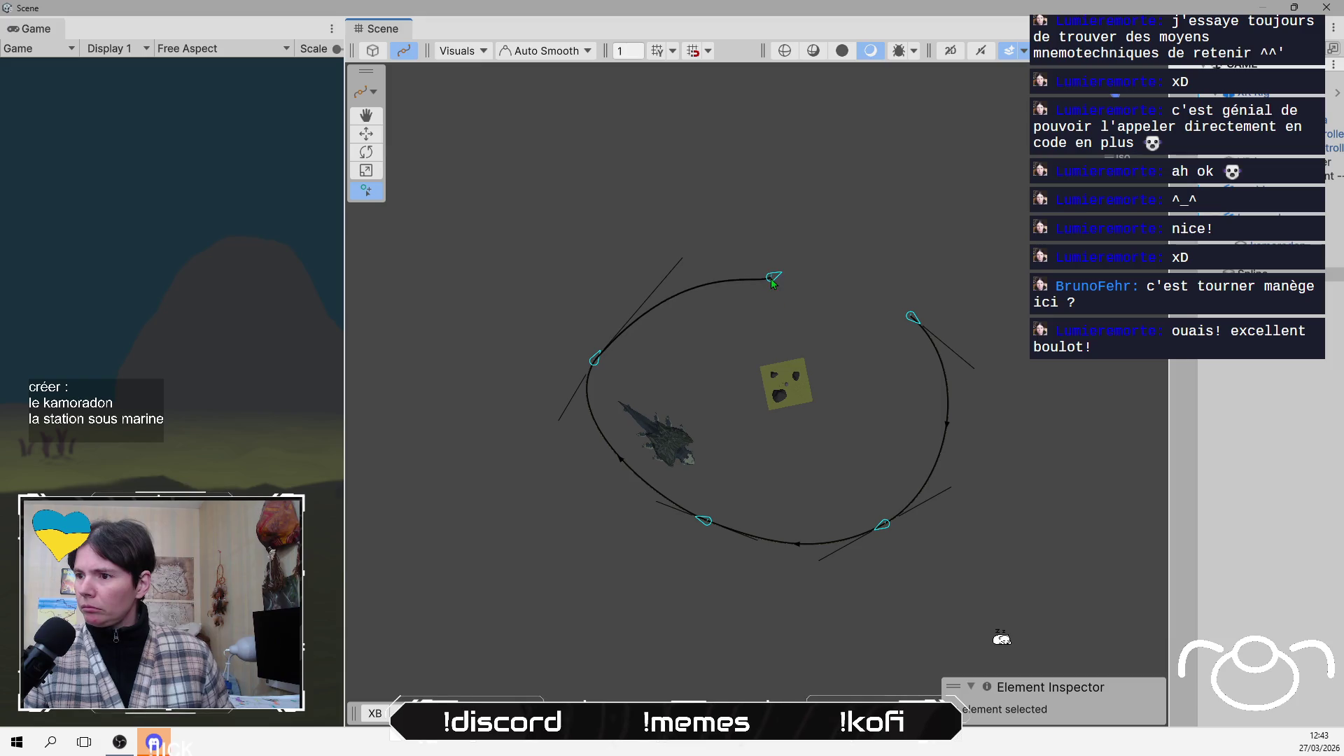
{"action": "left_click", "coordinate": [772, 280]}
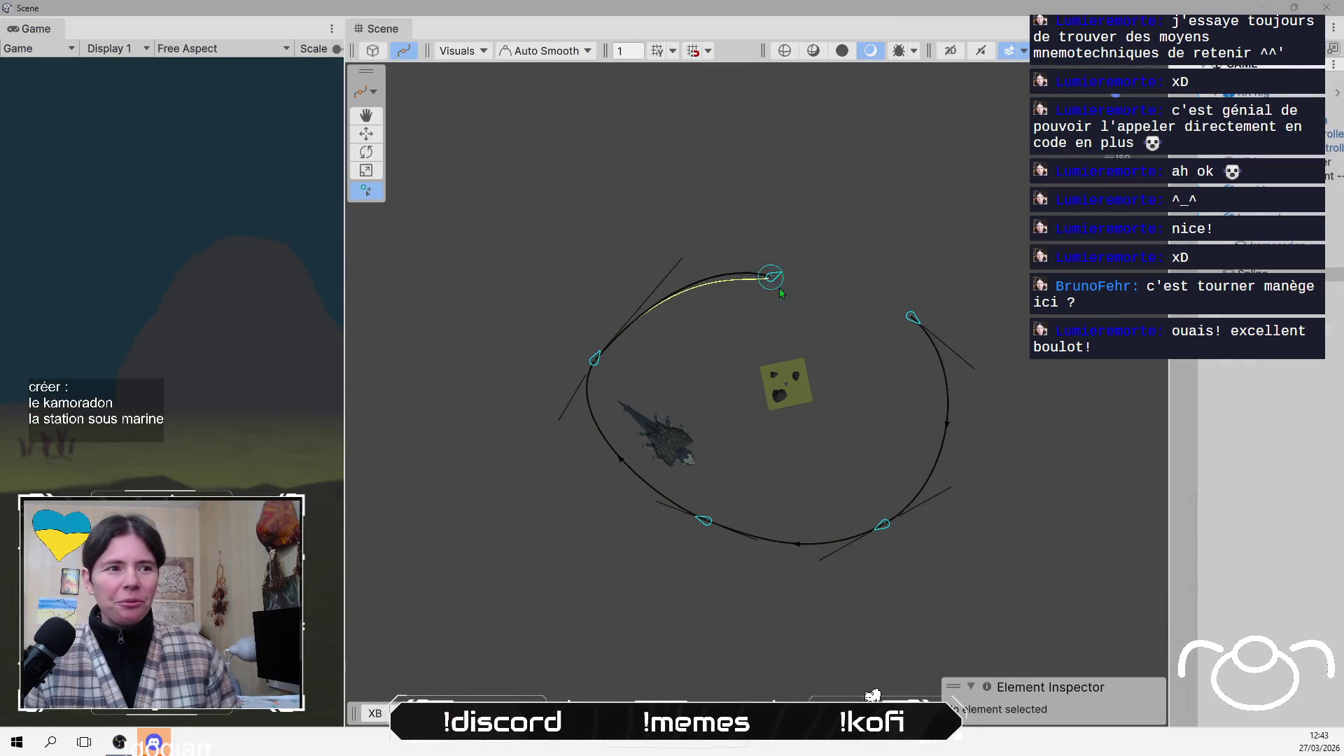
{"action": "left_click", "coordinate": [773, 279]}
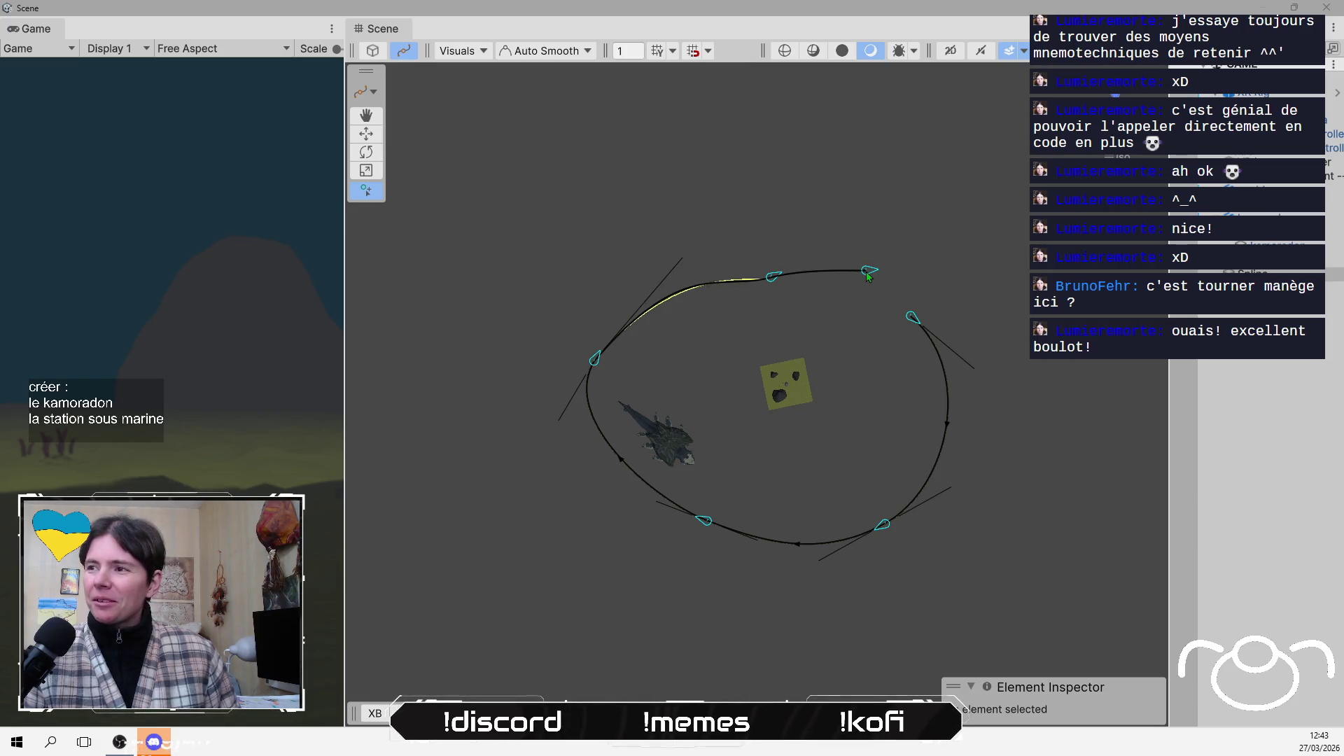
{"action": "left_click", "coordinate": [878, 273]}
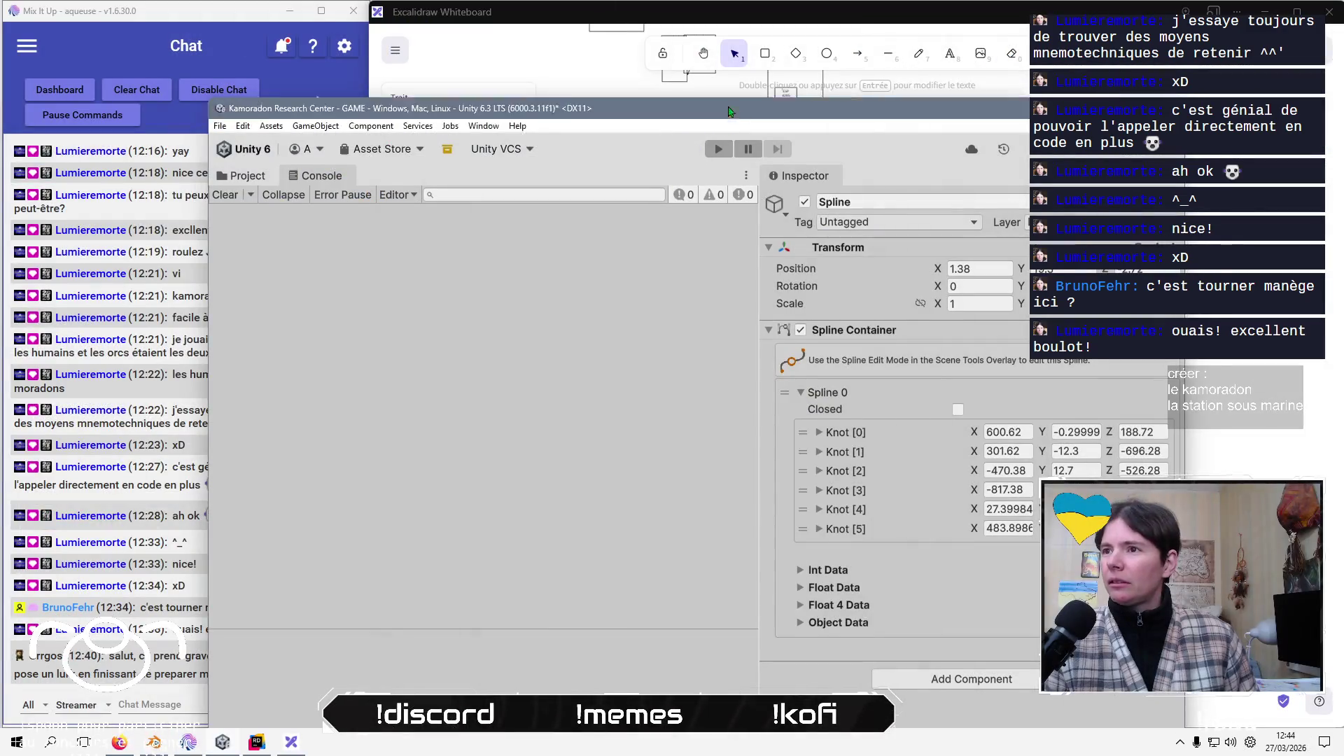
{"action": "left_click_drag", "start_coordinate": [742, 38], "coordinate": [744, 683]}
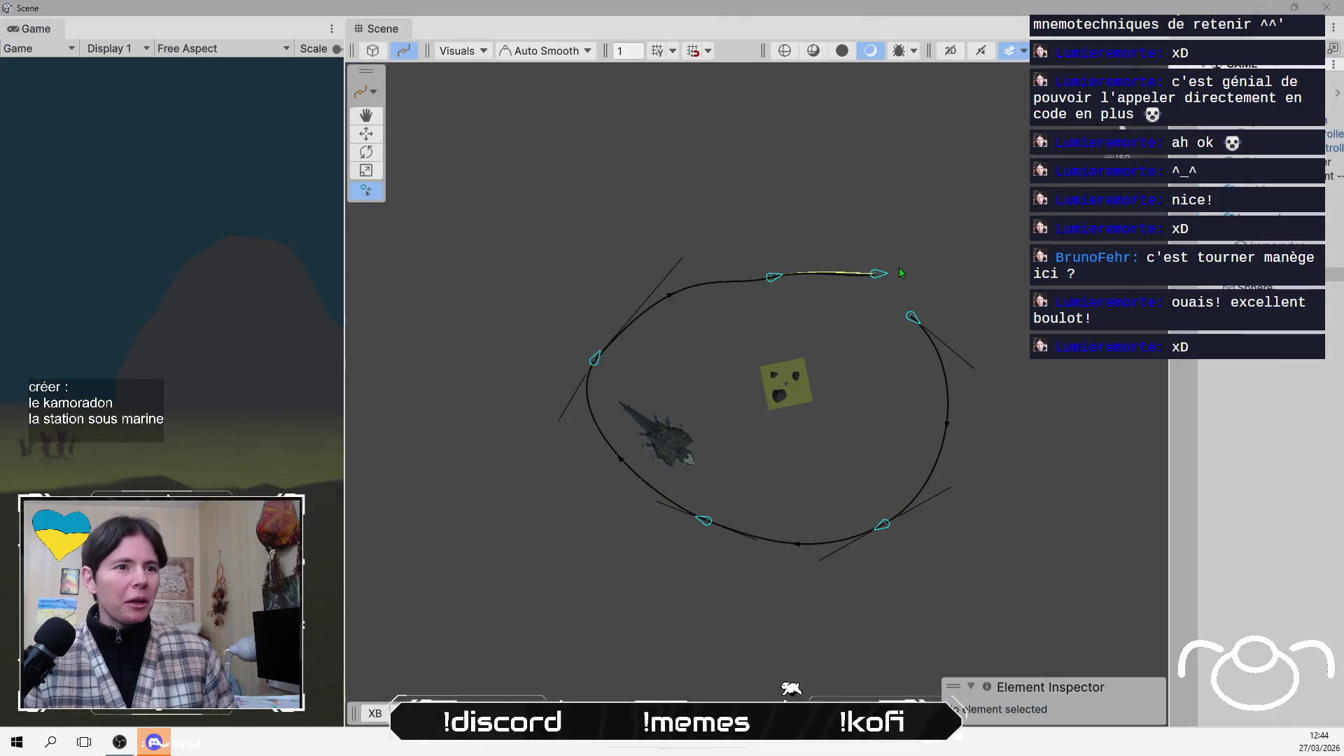
{"action": "left_click_drag", "start_coordinate": [875, 273], "coordinate": [898, 369]}
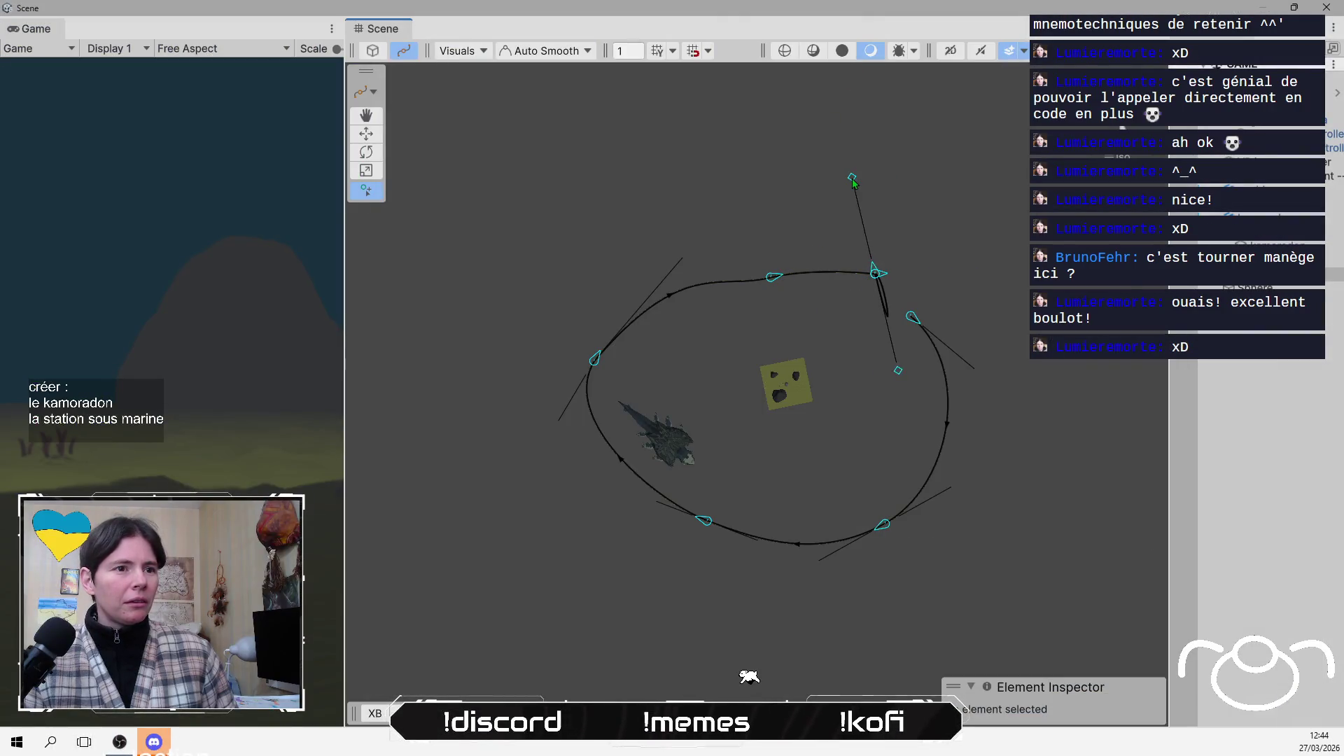
{"action": "key", "text": "Escape"}
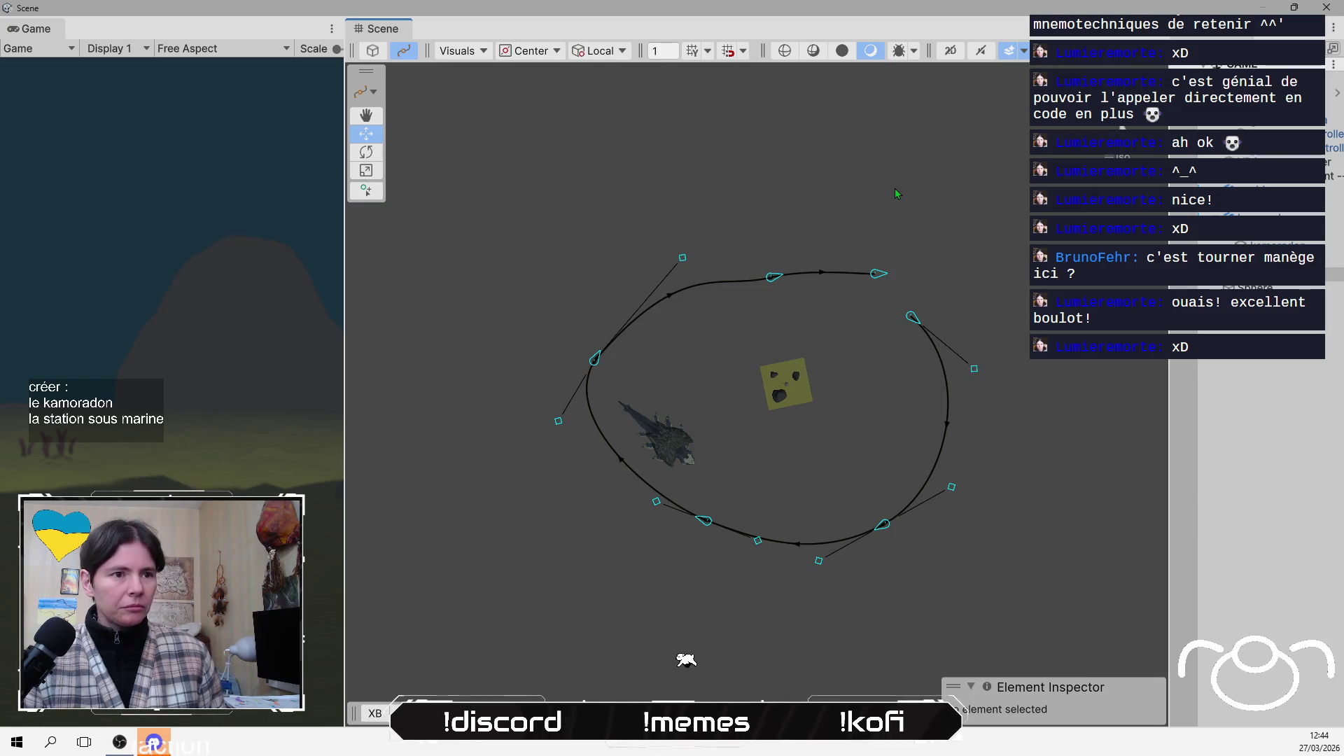
Undo the stray end-knot move, then add four knots sweeping outward and down the island's left side
{"action": "key", "text": "ctrl+z"}
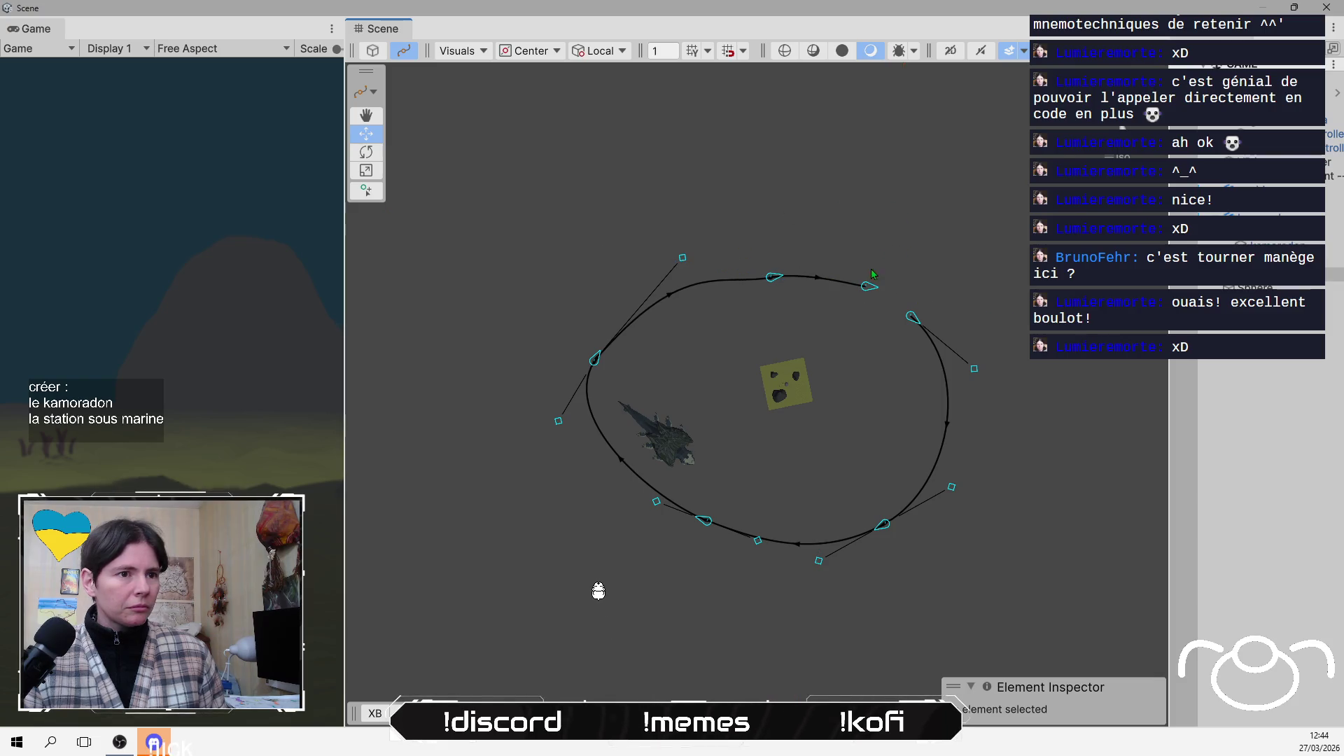
{"action": "left_click", "coordinate": [367, 190]}
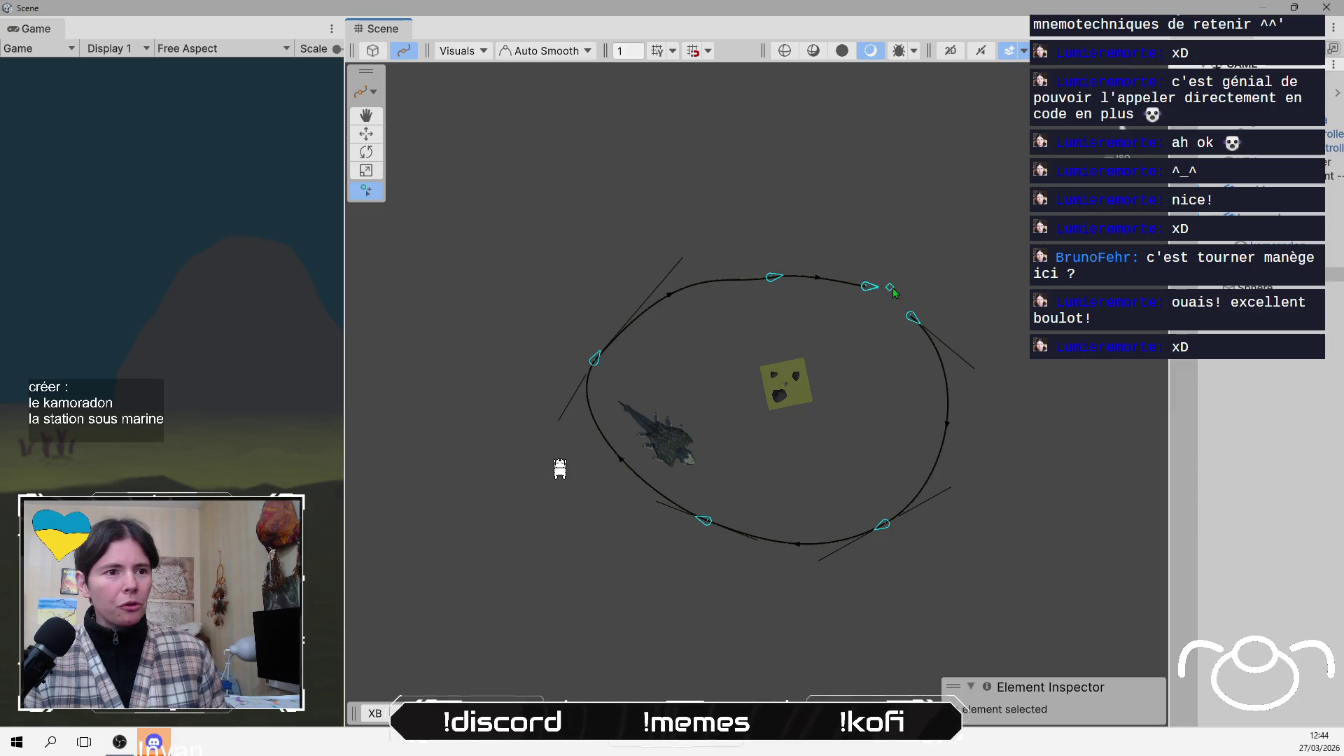
{"action": "left_click", "coordinate": [812, 196]}
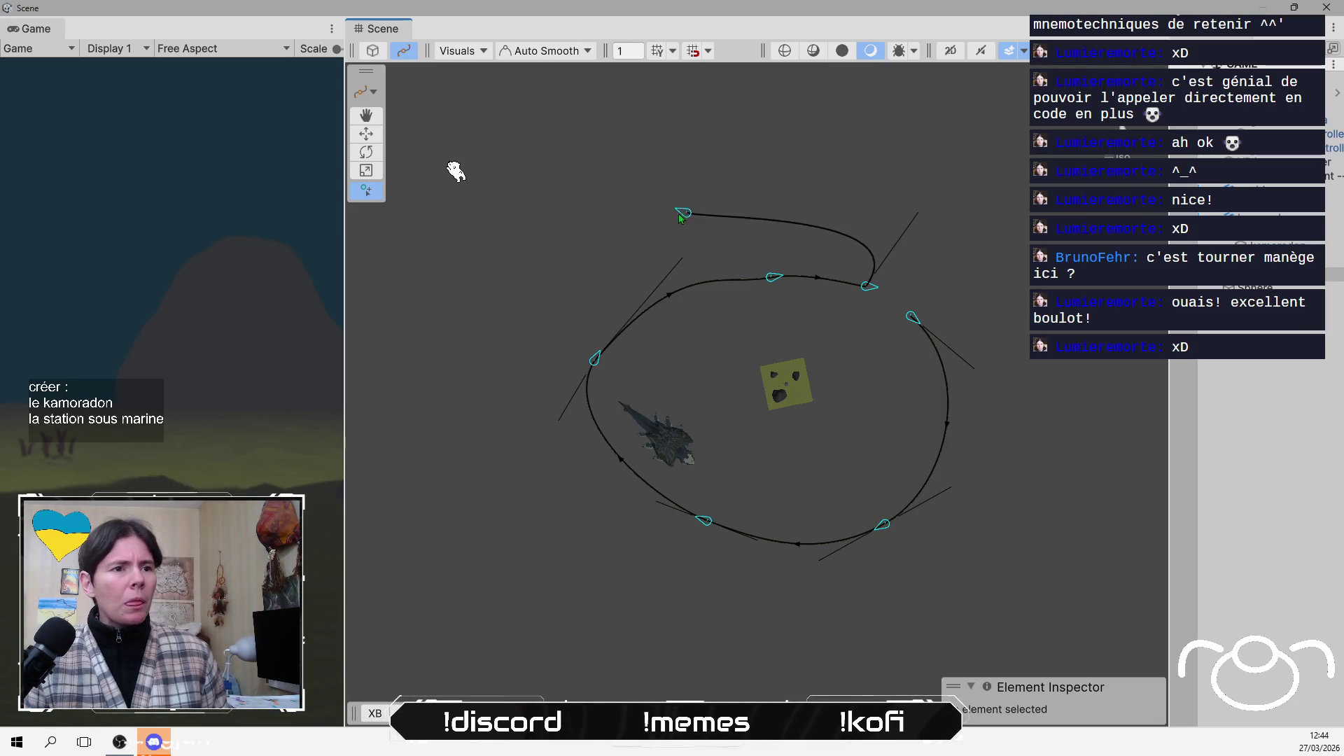
{"action": "left_click", "coordinate": [843, 240]}
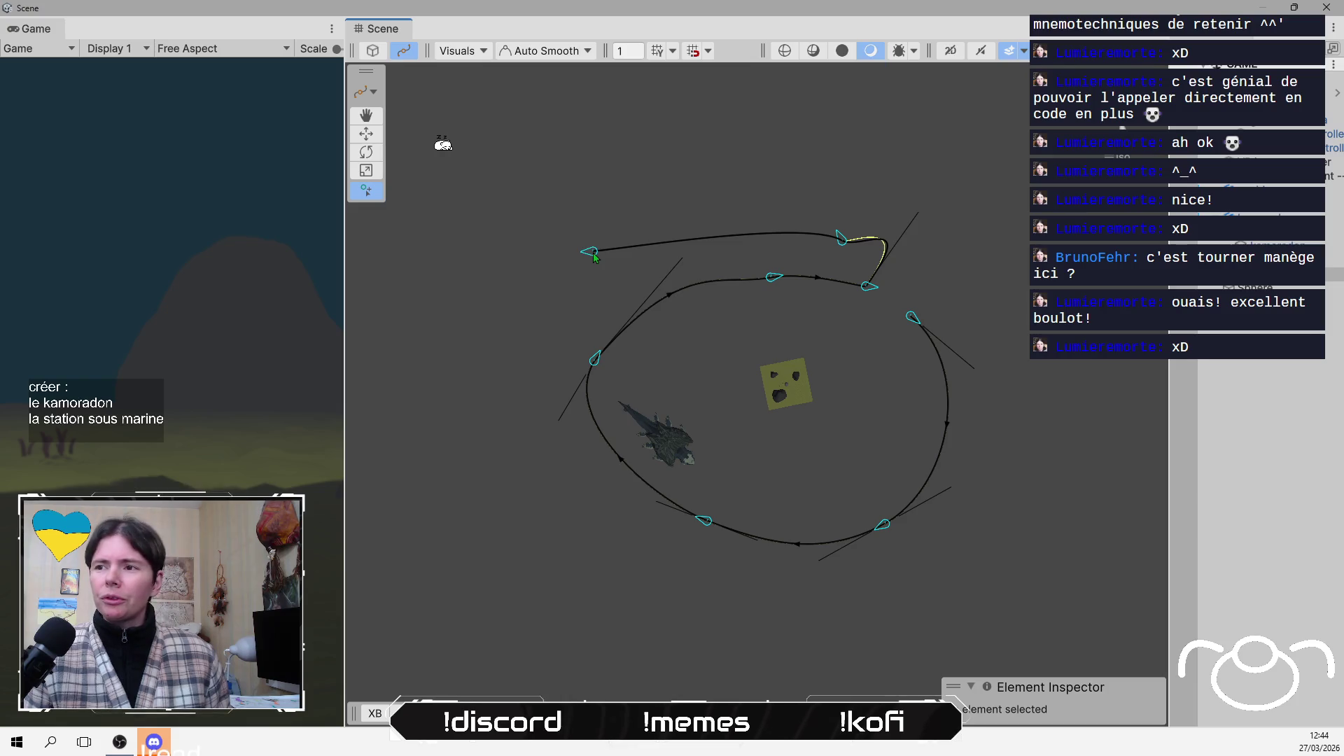
{"action": "left_click", "coordinate": [593, 242]}
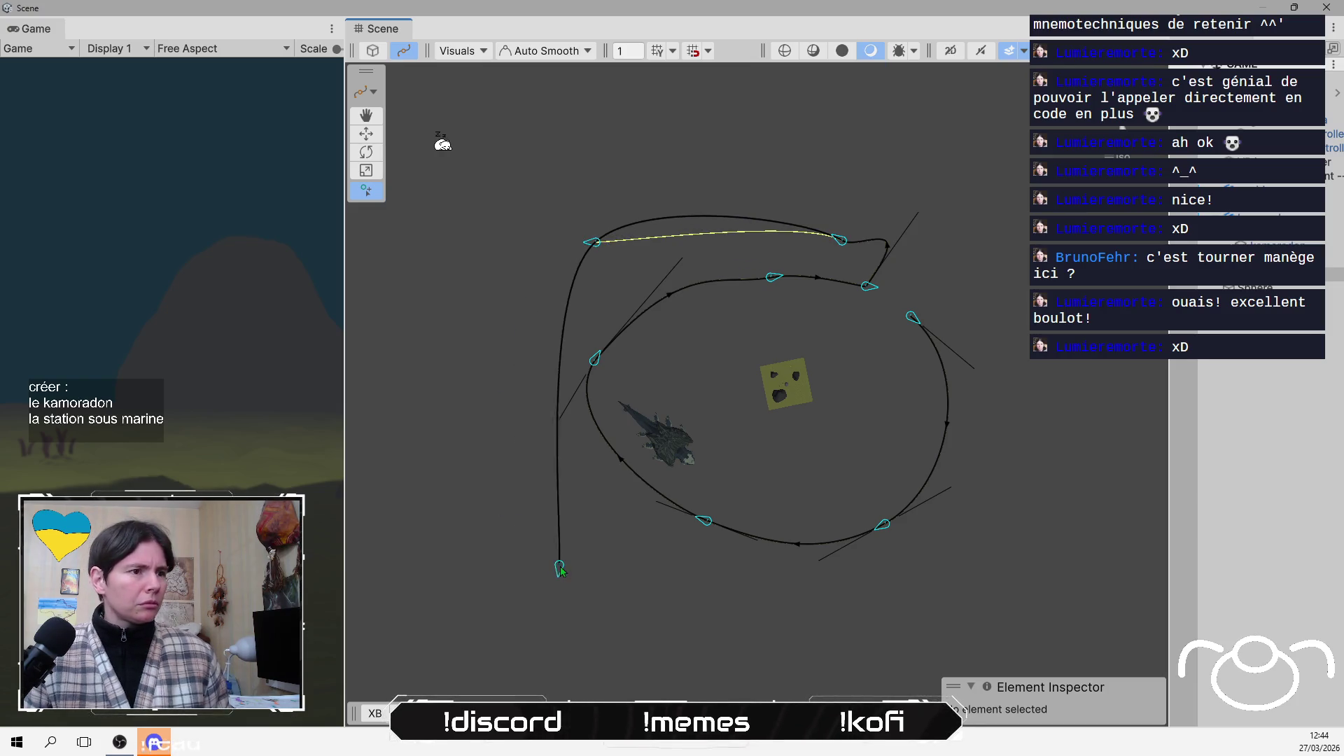
{"action": "left_click", "coordinate": [518, 463]}
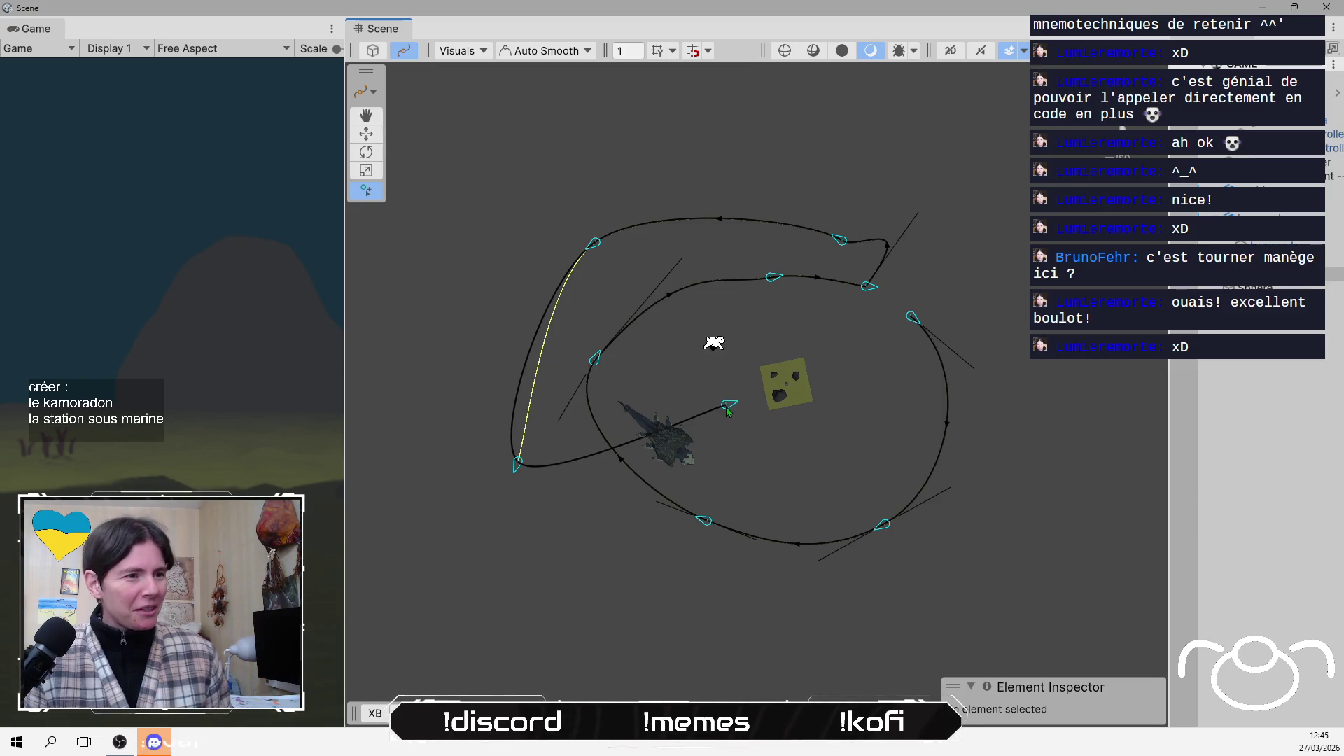
Place the spline's last knot on the island plane beside the cube, closing the double loop
{"action": "left_click", "coordinate": [762, 377]}
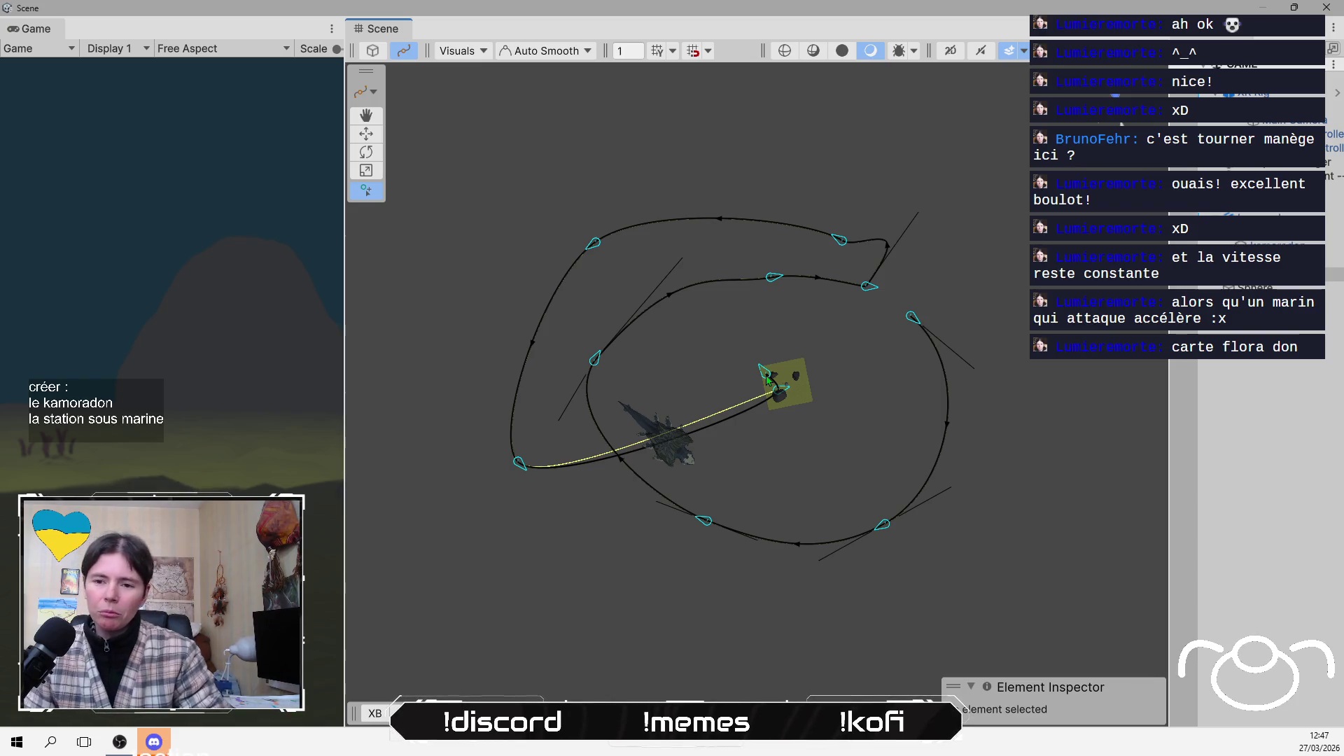
Zoom toward the island and drag the end knot onto the rock, then lift it higher
{"action": "mouse_move", "coordinate": [768, 379]}
{"action": "left_mouse_down"}
{"action": "mouse_move", "coordinate": [792, 331]}
{"action": "mouse_move", "coordinate": [783, 399]}
{"action": "mouse_move", "coordinate": [819, 390]}
{"action": "left_mouse_up"}
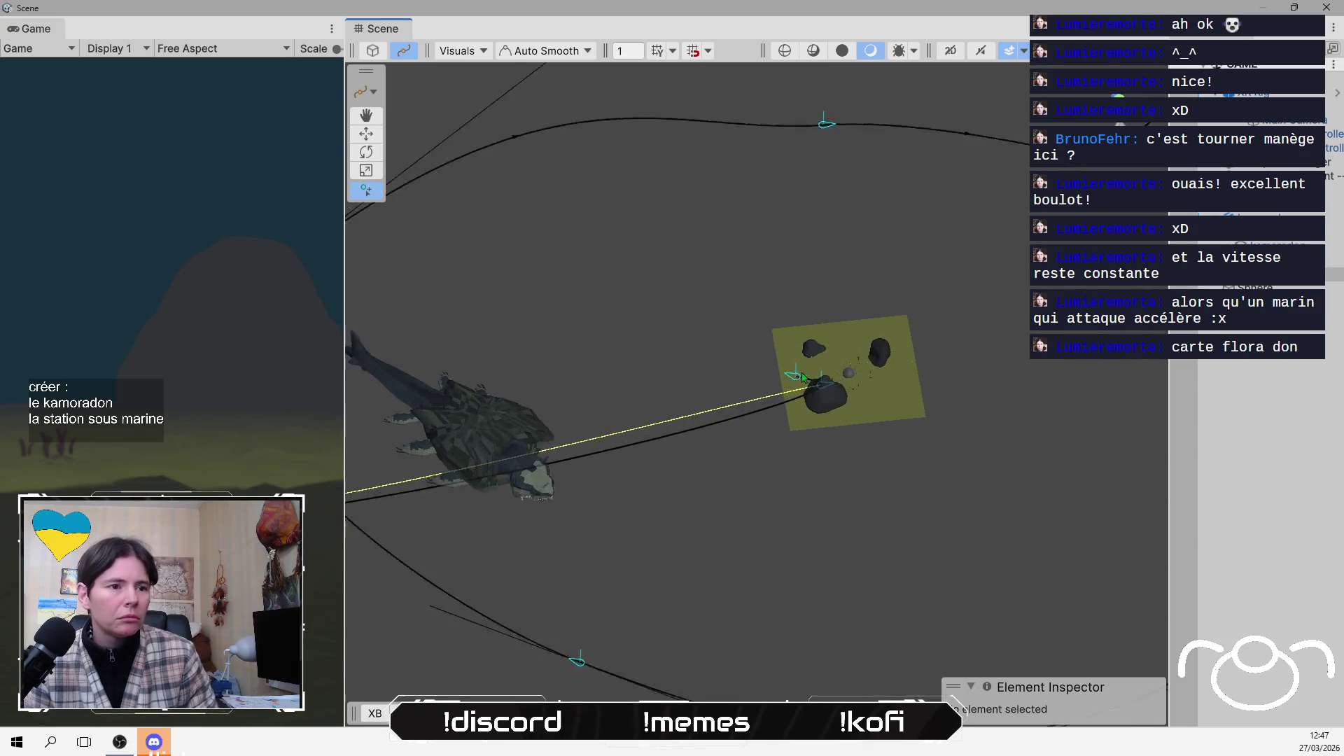
{"action": "scroll", "coordinate": [900, 294], "scroll_direction": "up", "scroll_amount": 5}
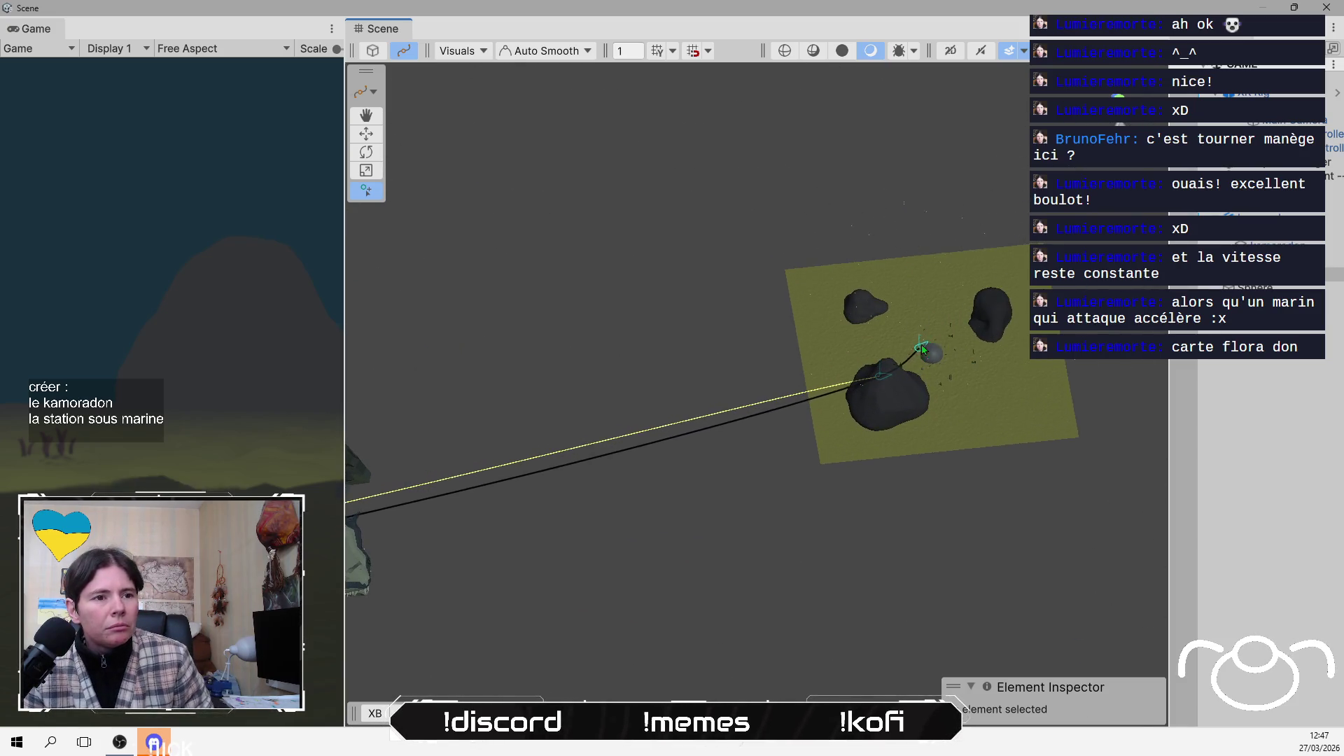
{"action": "mouse_move", "coordinate": [937, 328]}
{"action": "left_mouse_down"}
{"action": "mouse_move", "coordinate": [896, 379]}
{"action": "mouse_move", "coordinate": [934, 336]}
{"action": "mouse_move", "coordinate": [921, 311]}
{"action": "mouse_move", "coordinate": [935, 364]}
{"action": "mouse_move", "coordinate": [924, 378]}
{"action": "left_mouse_up"}
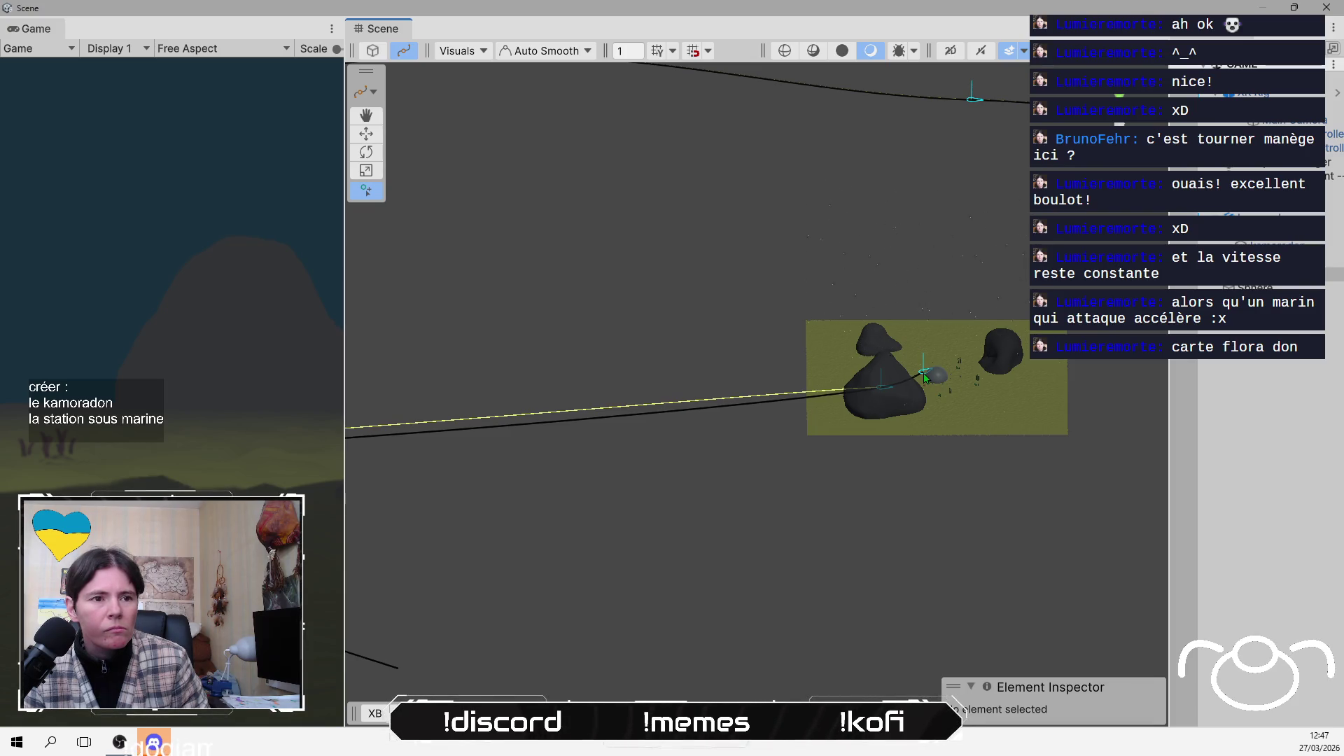
{"action": "left_click_drag", "start_coordinate": [924, 378], "coordinate": [935, 358]}
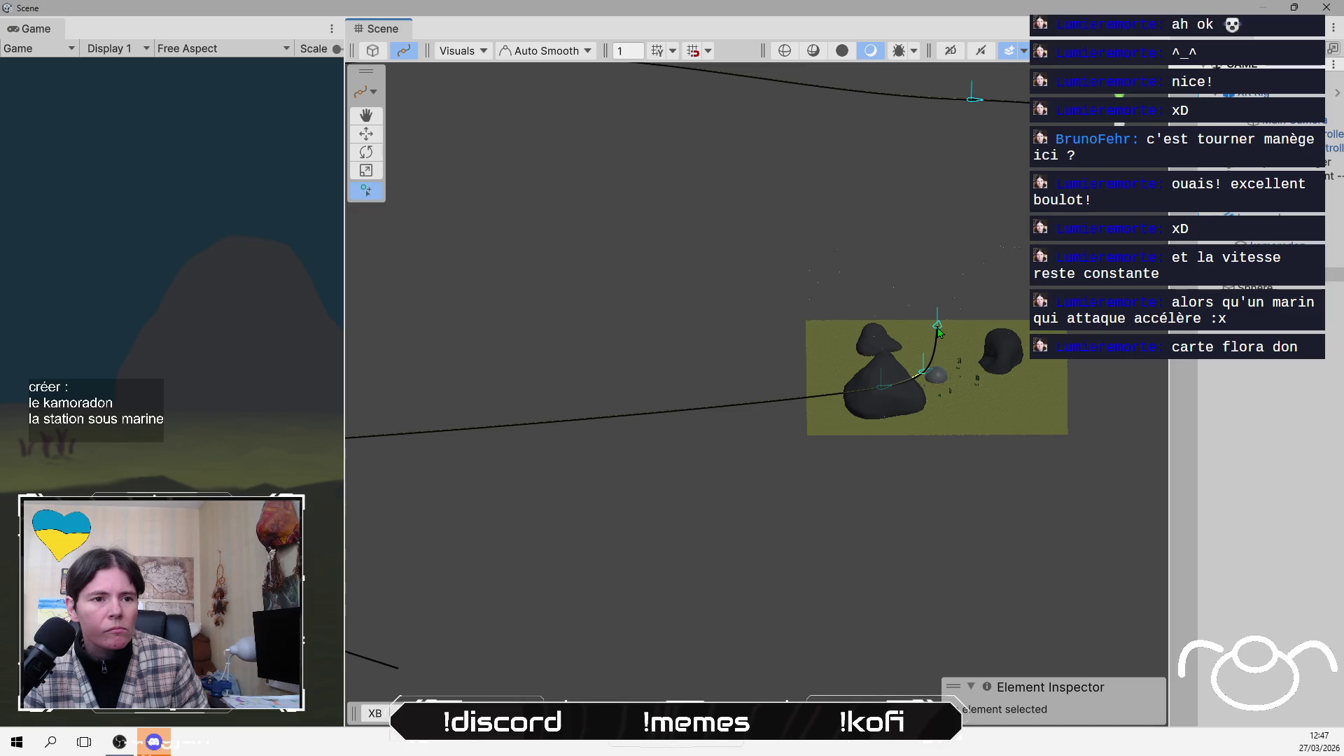
{"action": "left_click_drag", "start_coordinate": [940, 330], "coordinate": [932, 285]}
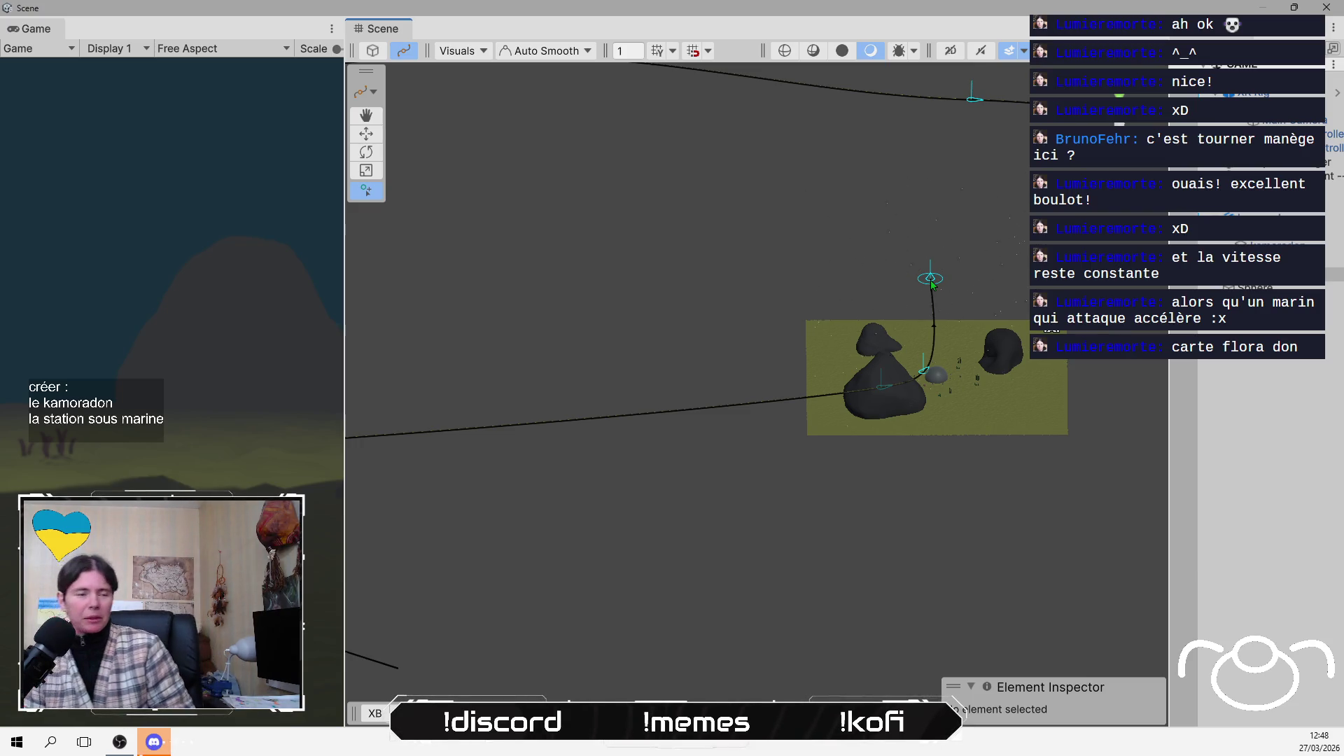
Frame the Kamoradon and orbit to look down on the path rising above the rocks
{"action": "mouse_move", "coordinate": [932, 285]}
{"action": "left_mouse_down", "text": "alt"}
{"action": "mouse_move", "coordinate": [966, 308]}
{"action": "mouse_move", "coordinate": [981, 366]}
{"action": "mouse_move", "coordinate": [924, 308]}
{"action": "mouse_move", "coordinate": [936, 278]}
{"action": "left_mouse_up", "text": "alt"}
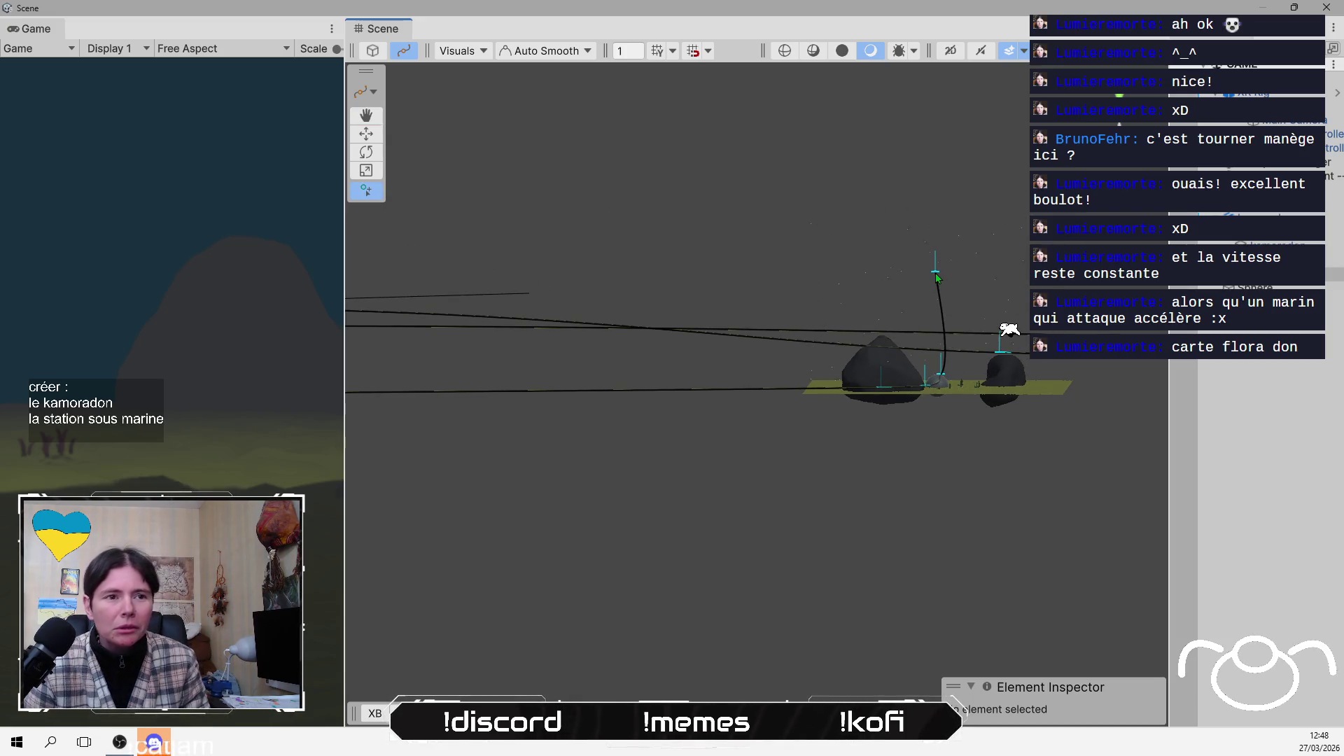
{"action": "left_click_drag", "start_coordinate": [954, 333], "coordinate": [926, 340], "text": "alt"}
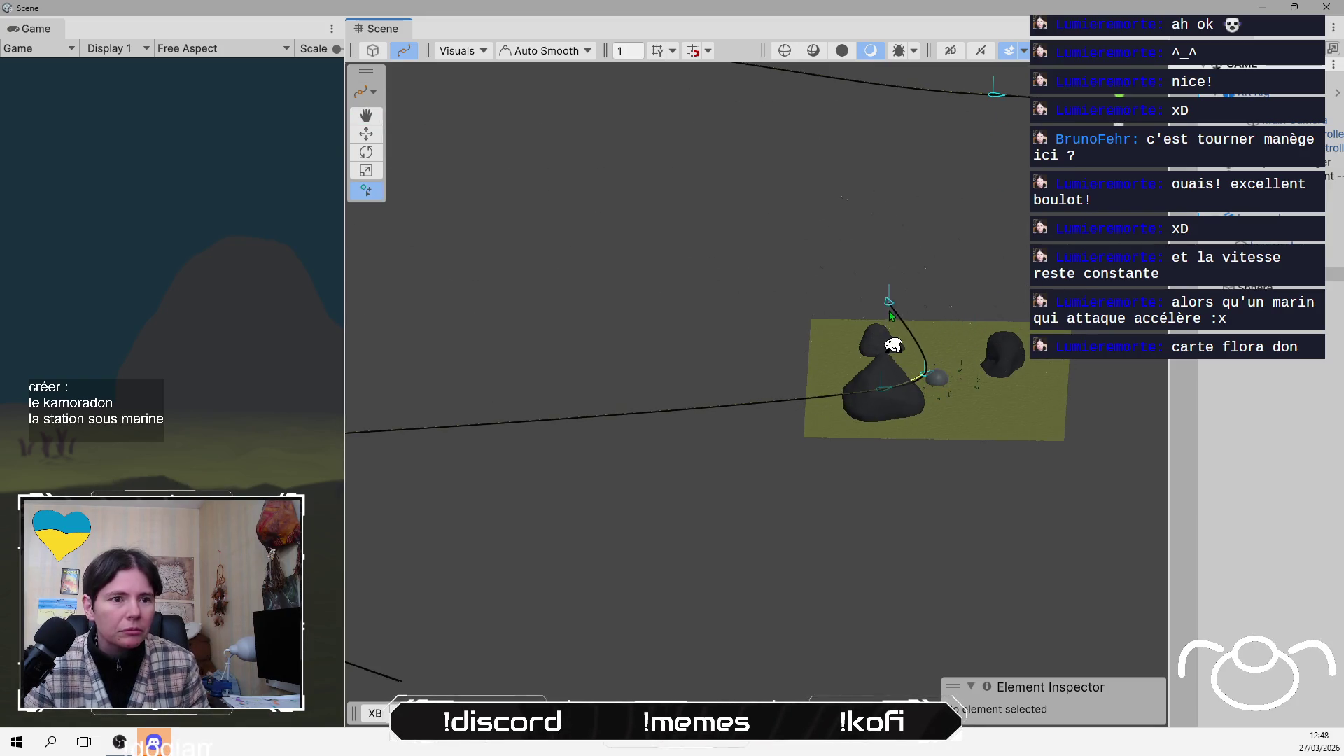
{"action": "left_click_drag", "start_coordinate": [945, 407], "coordinate": [916, 287], "text": "alt"}
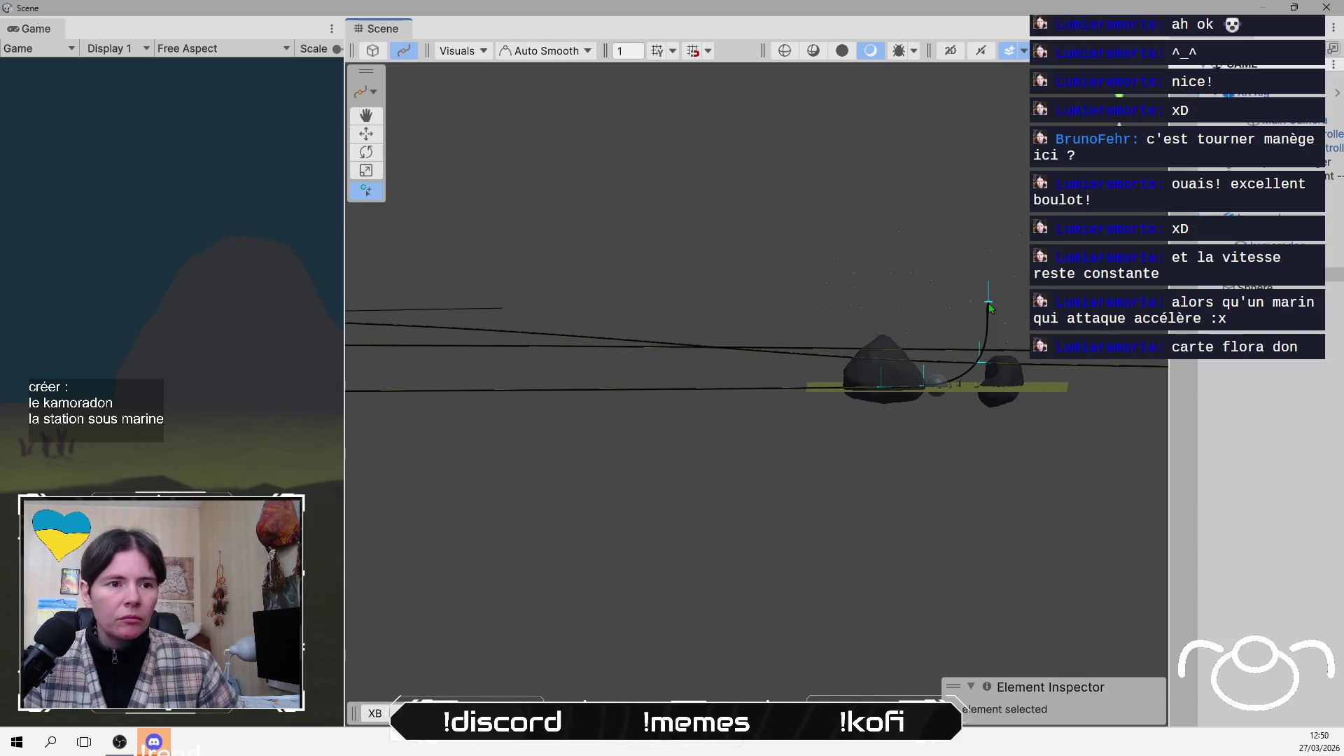
{"action": "left_click_drag", "start_coordinate": [927, 253], "coordinate": [939, 330]}
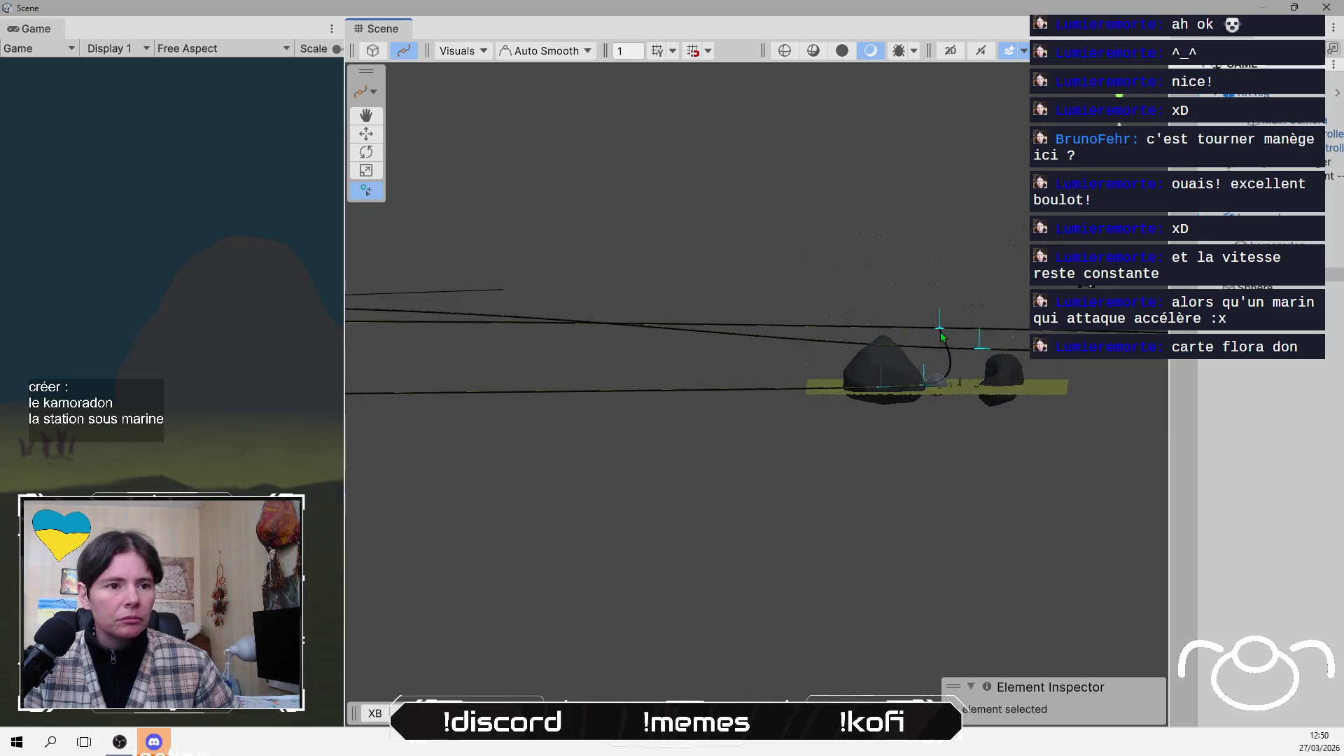
{"action": "key", "text": "f"}
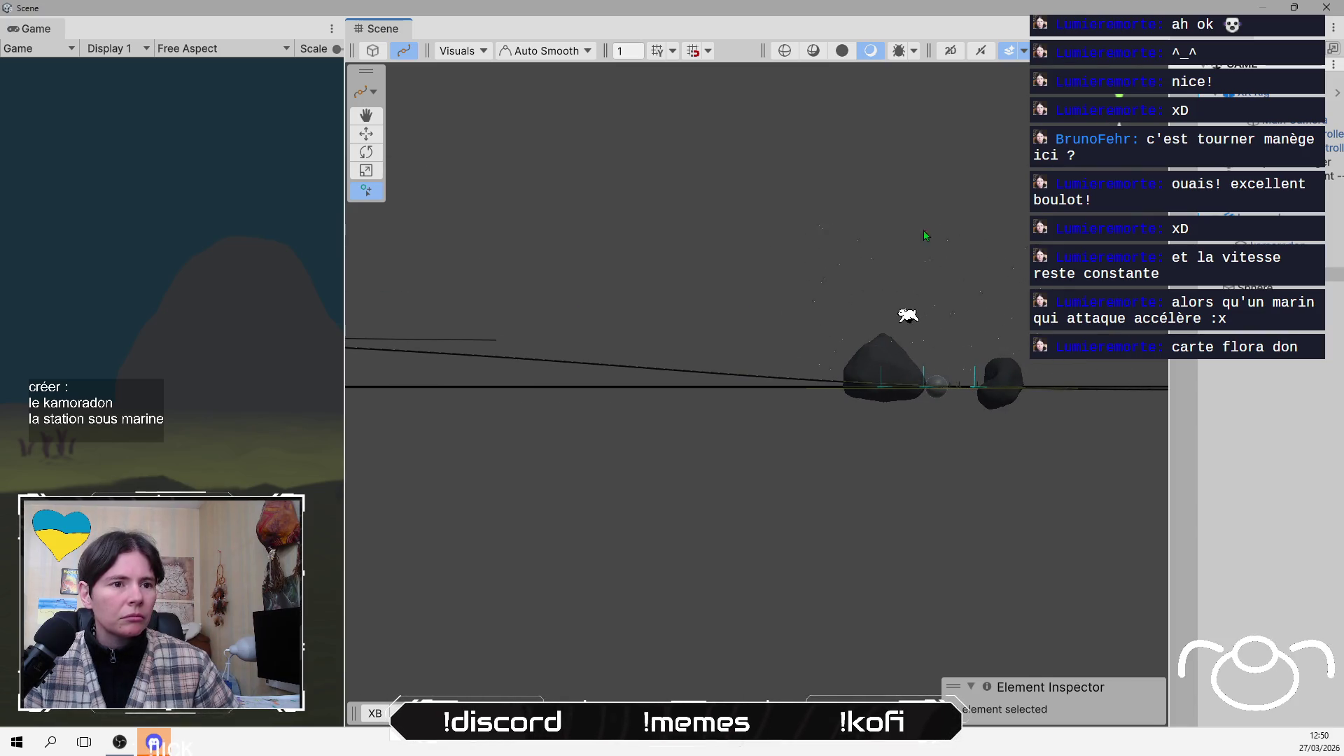
{"action": "mouse_move", "coordinate": [979, 291]}
{"action": "left_mouse_down"}
{"action": "mouse_move", "coordinate": [978, 168]}
{"action": "mouse_move", "coordinate": [989, 249]}
{"action": "mouse_move", "coordinate": [951, 285]}
{"action": "mouse_move", "coordinate": [945, 189]}
{"action": "mouse_move", "coordinate": [939, 240]}
{"action": "left_mouse_up"}
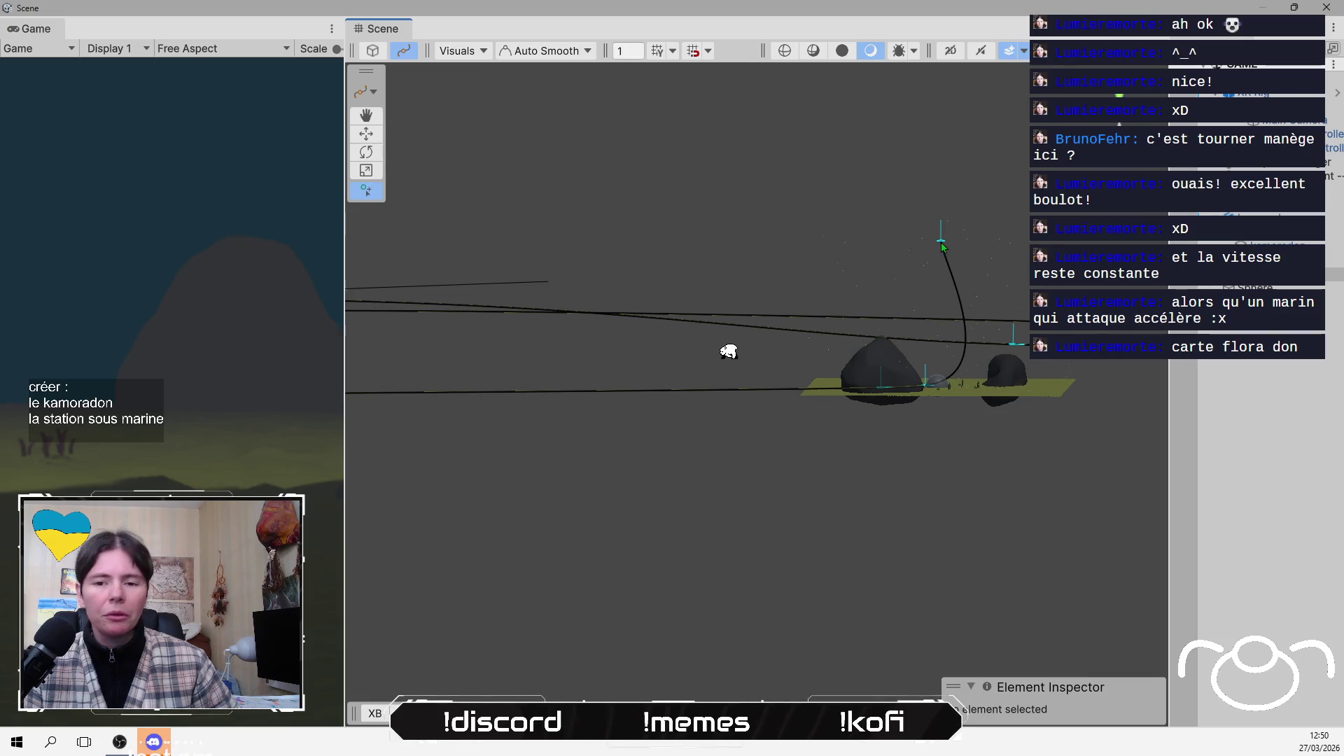